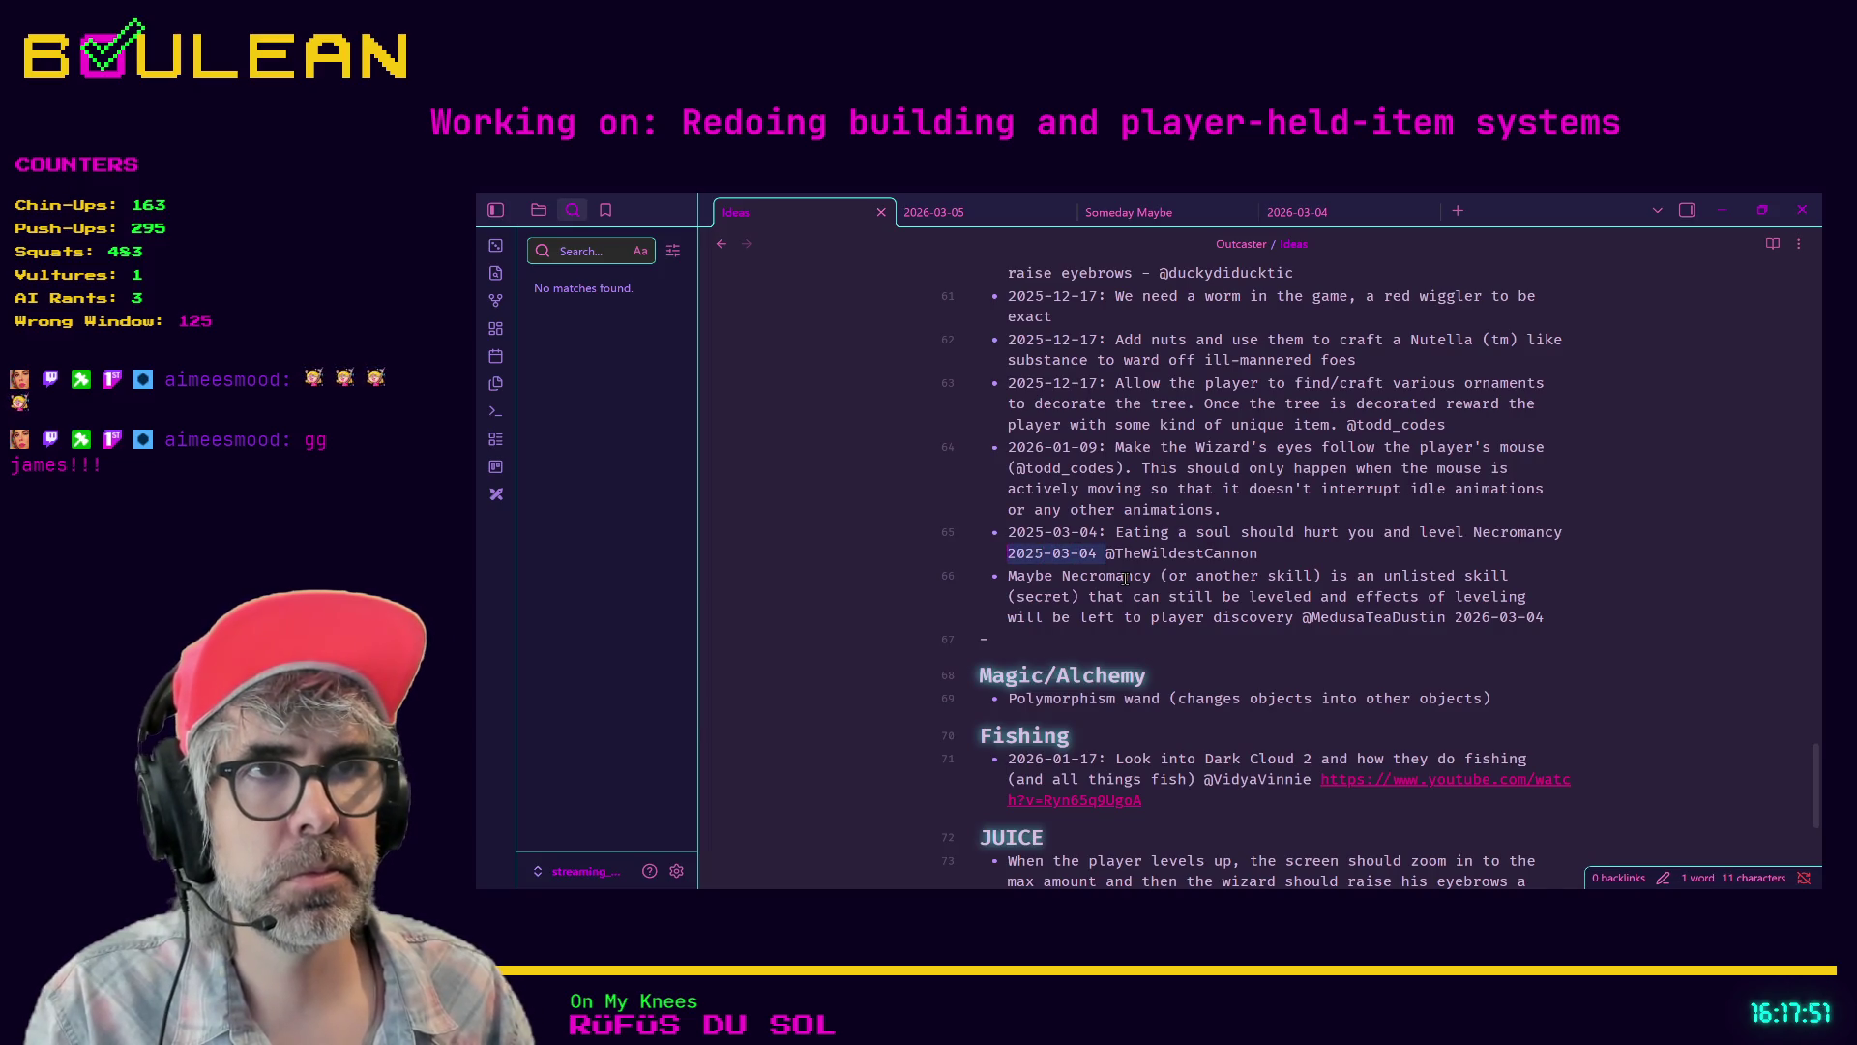
# - Remove the duplicate date from the soul idea and move 2026-03-04 to the skill idea's start
pyautogui.press('BackSpace')
pyautogui.press('BackSpace')
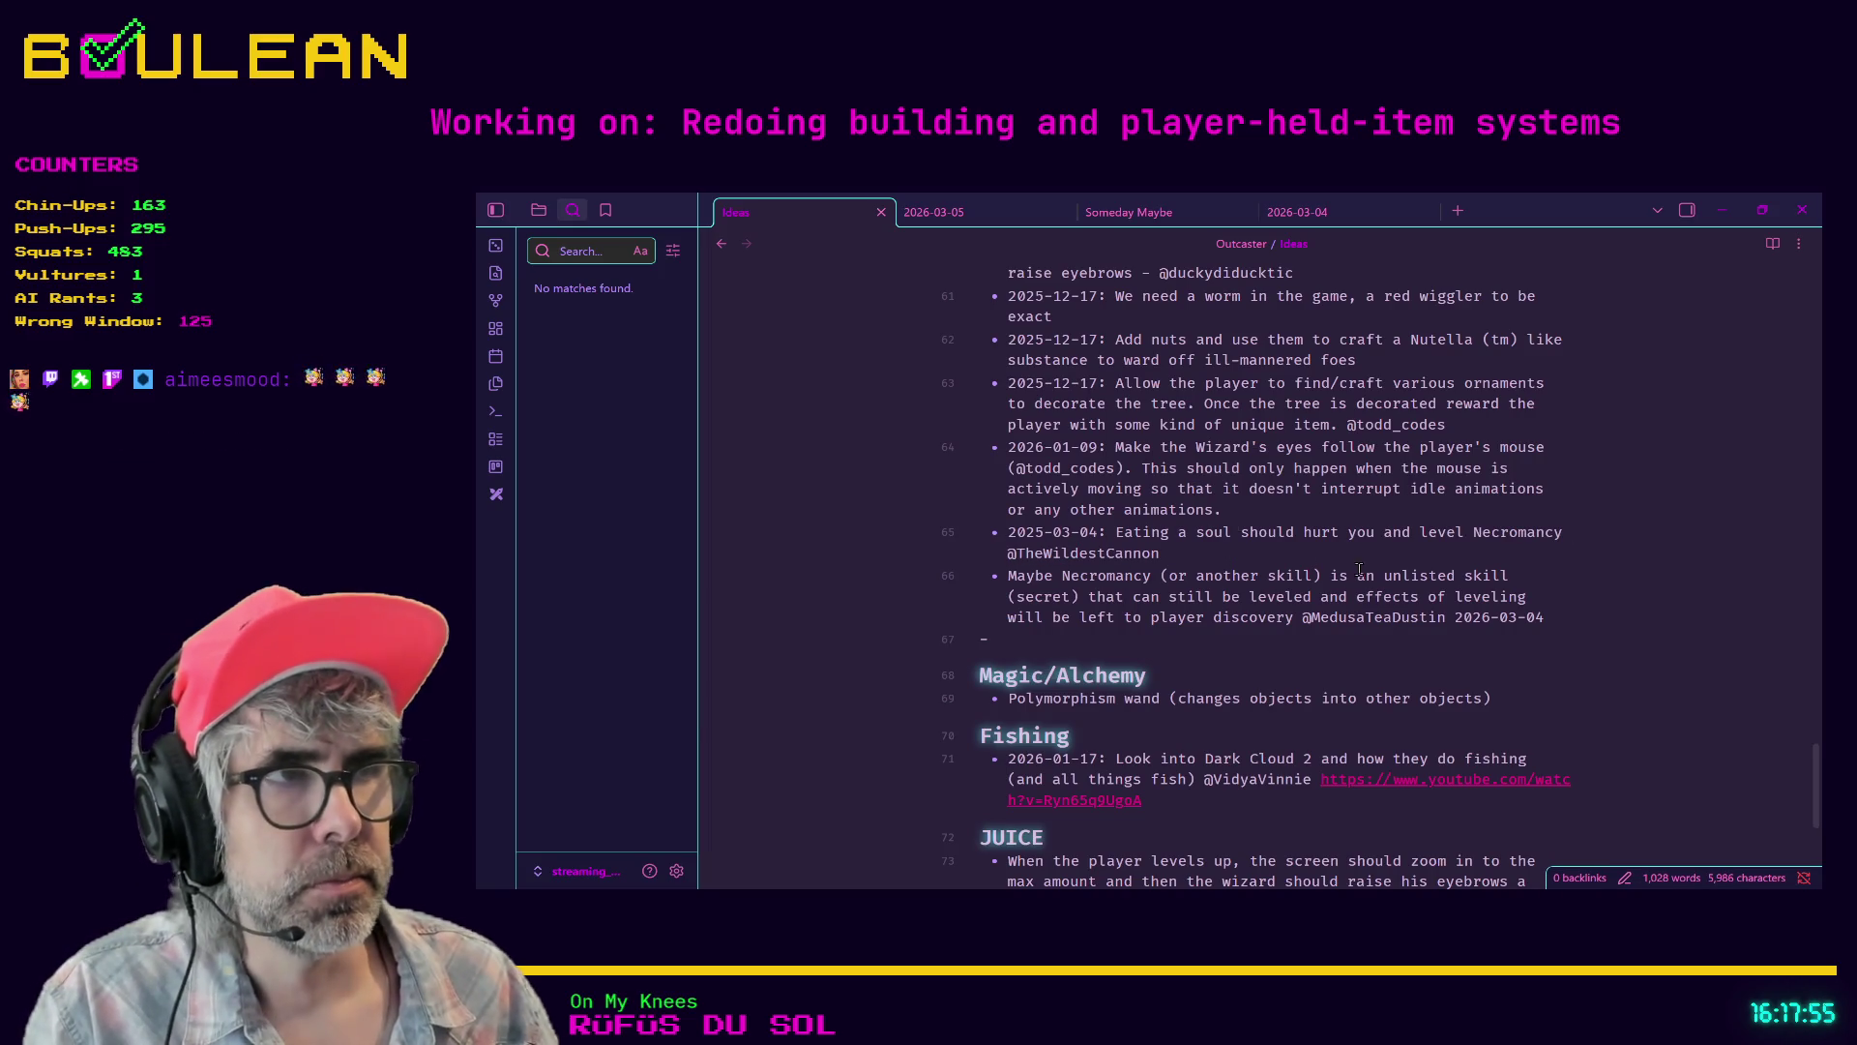
pyautogui.click(1008, 574)
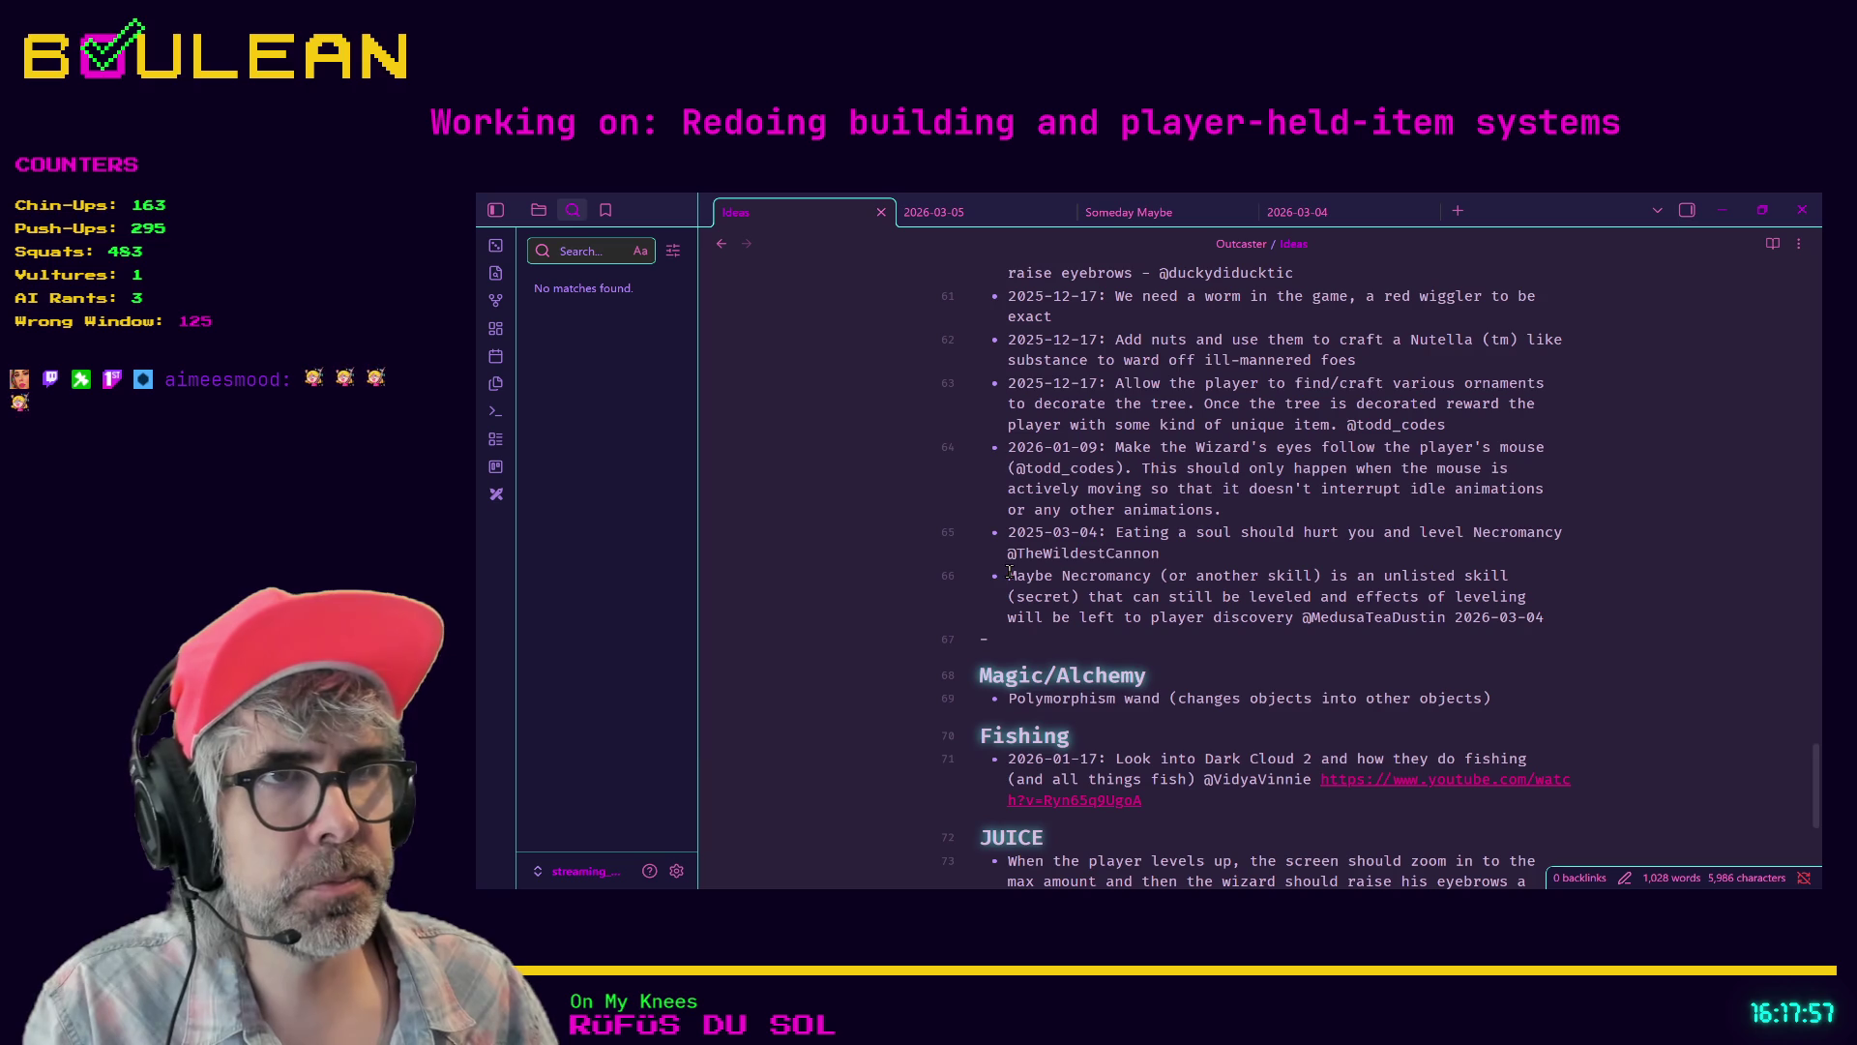
pyautogui.write('2026-03-04')
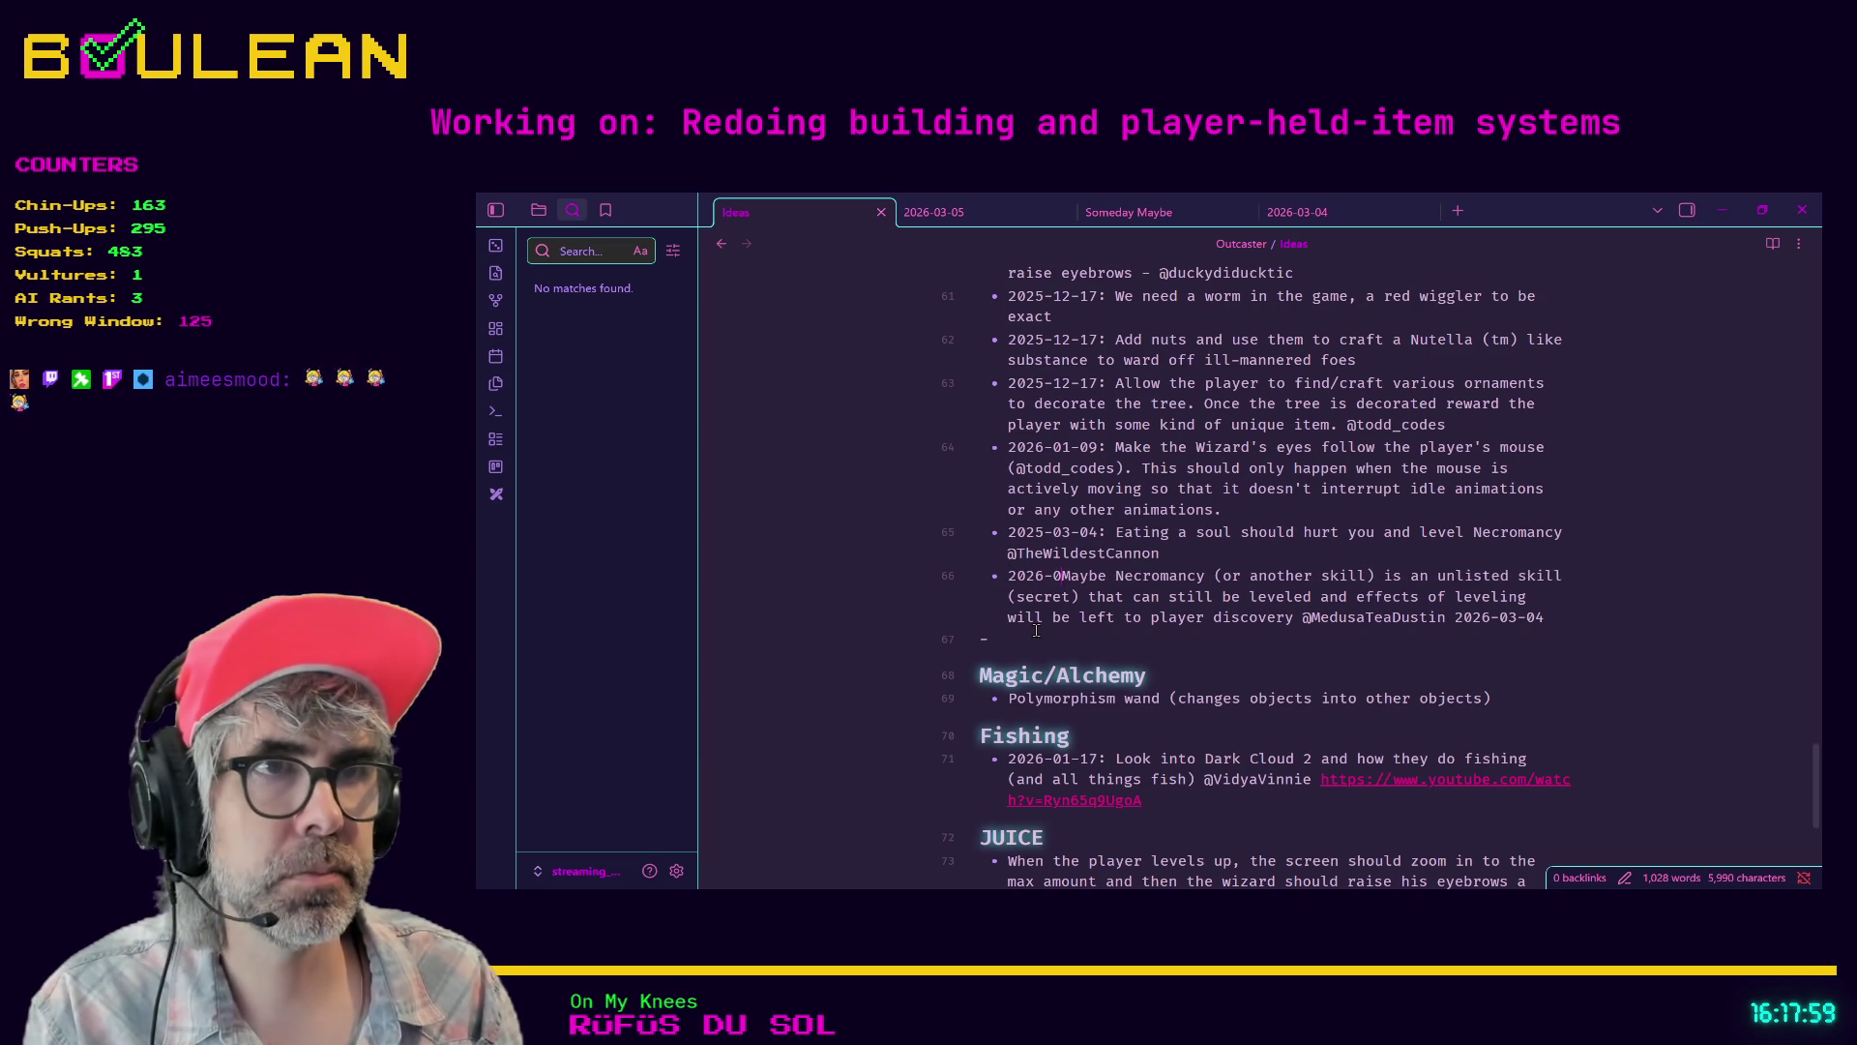
pyautogui.write(':')
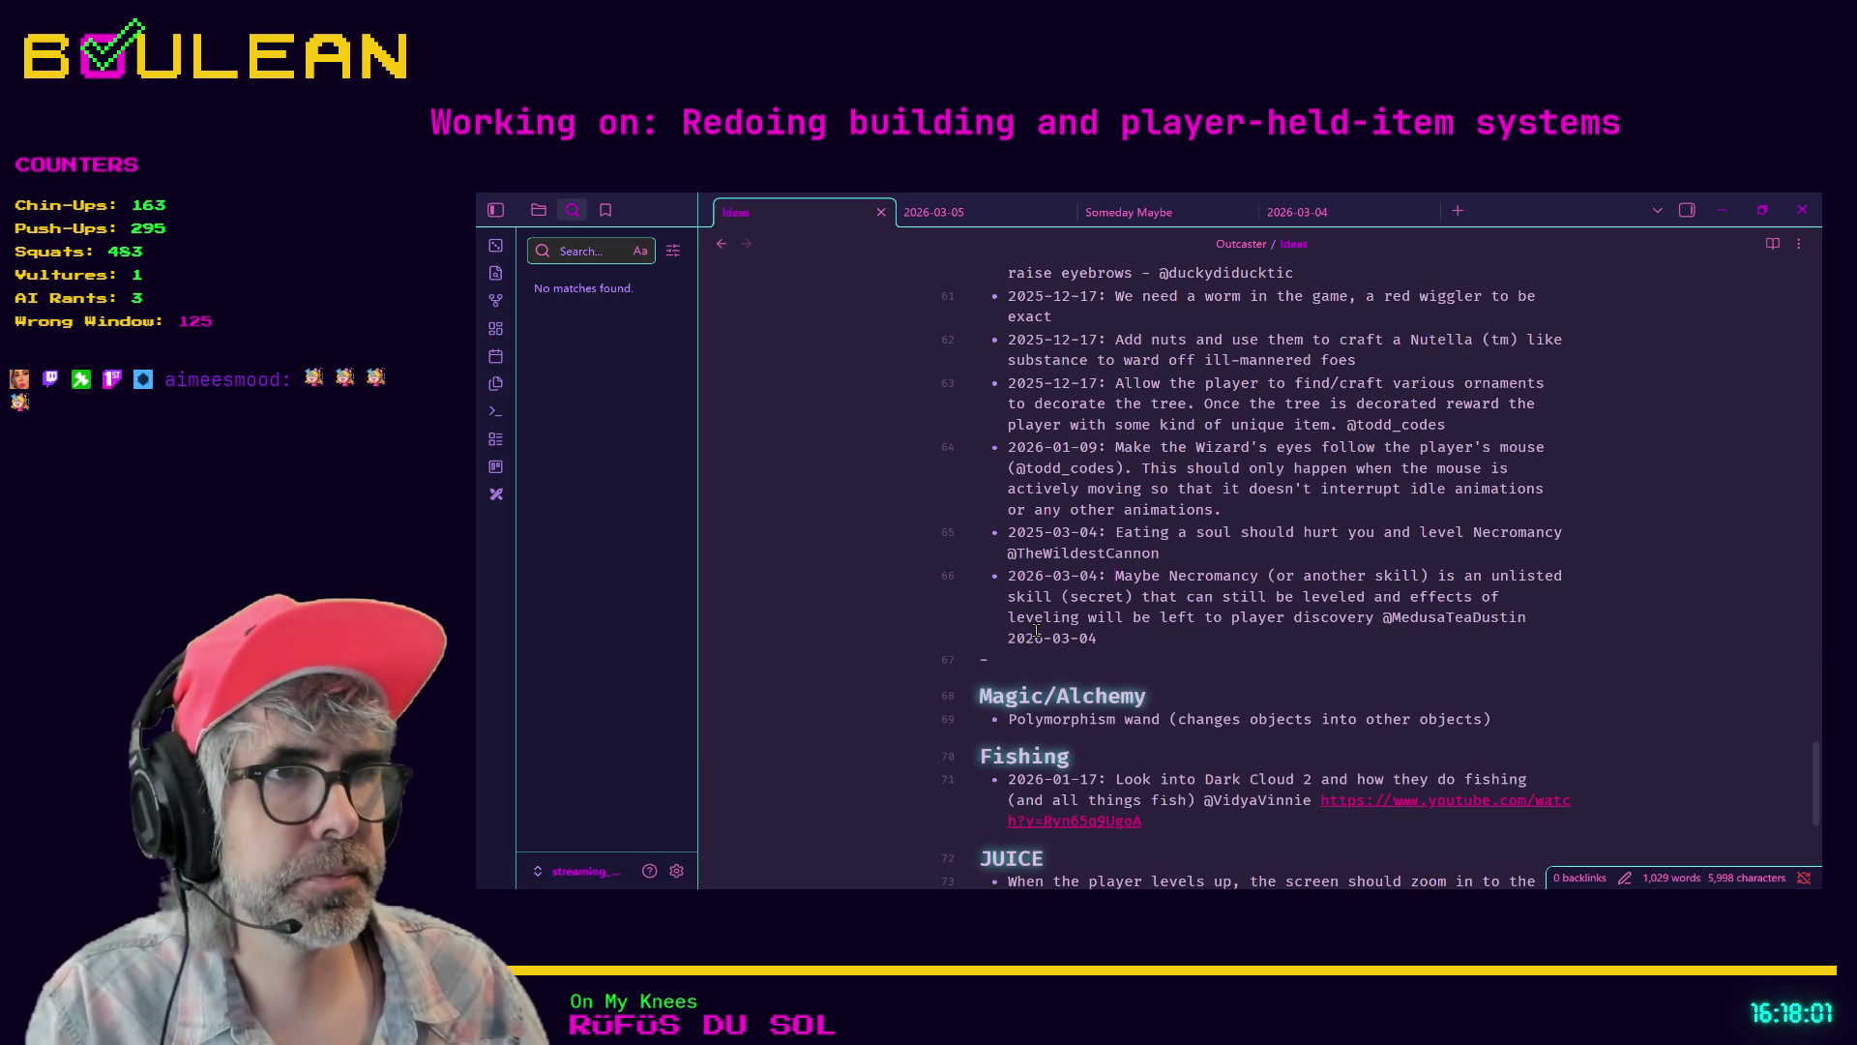
pyautogui.click(1112, 638)
pyautogui.hotkey('shift', 'Home')
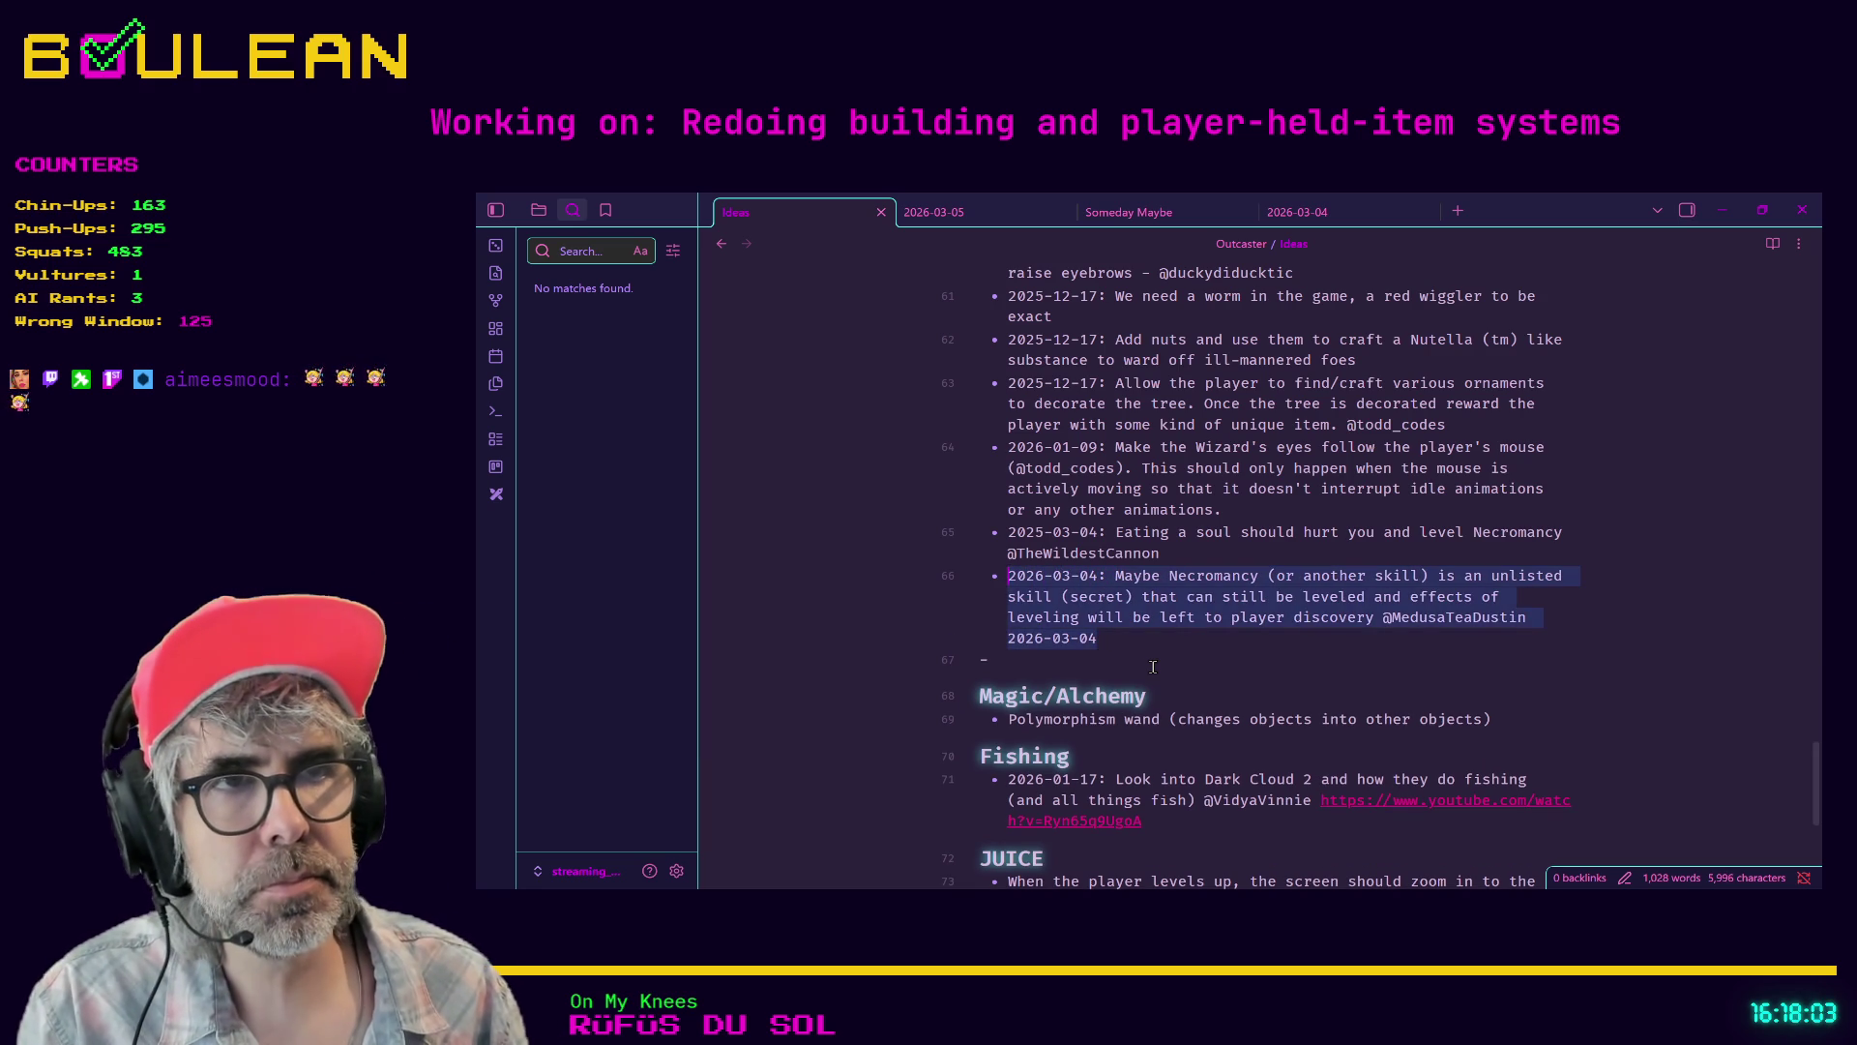
pyautogui.hotkey('shift', 'Down')
pyautogui.hotkey('shift', 'Down')
pyautogui.hotkey('shift', 'Down')
pyautogui.press('BackSpace')
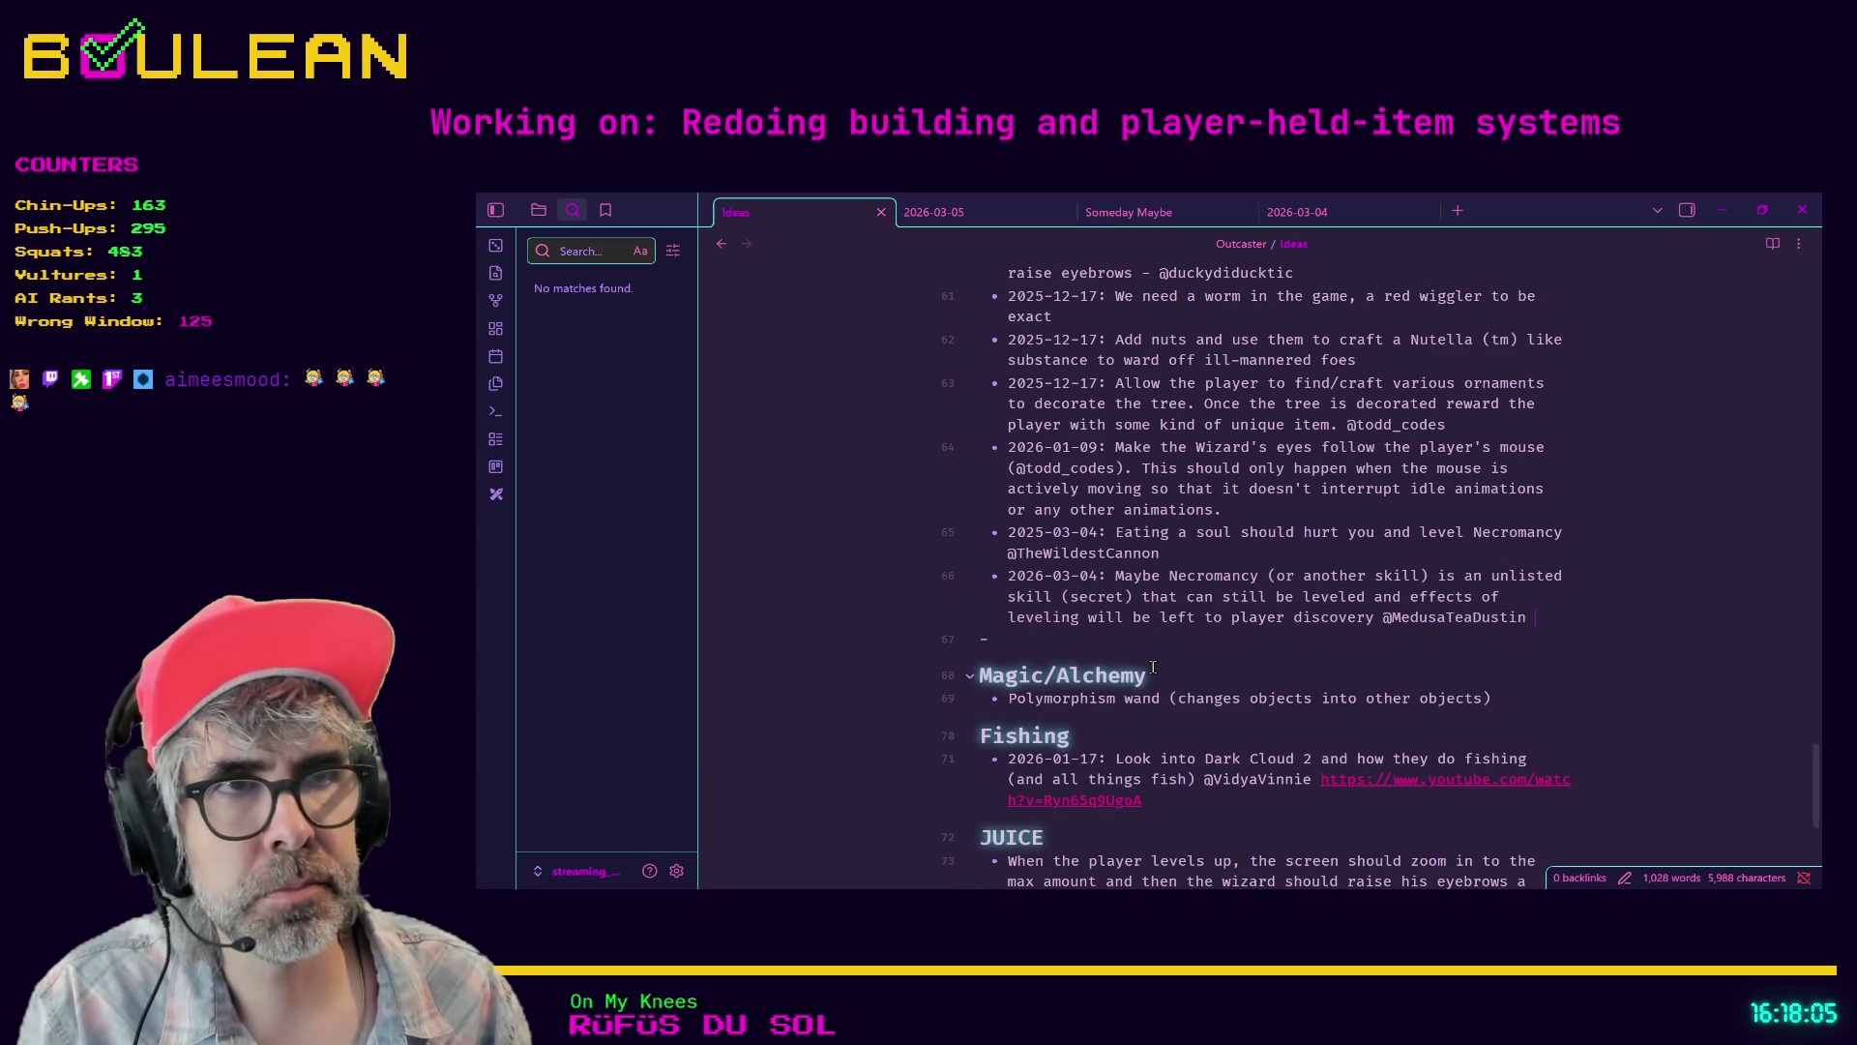
# - Cut the 'What about April Boul's Day (April 1st)?' task text from the 2026-03-05 note
pyautogui.click(1006, 215)
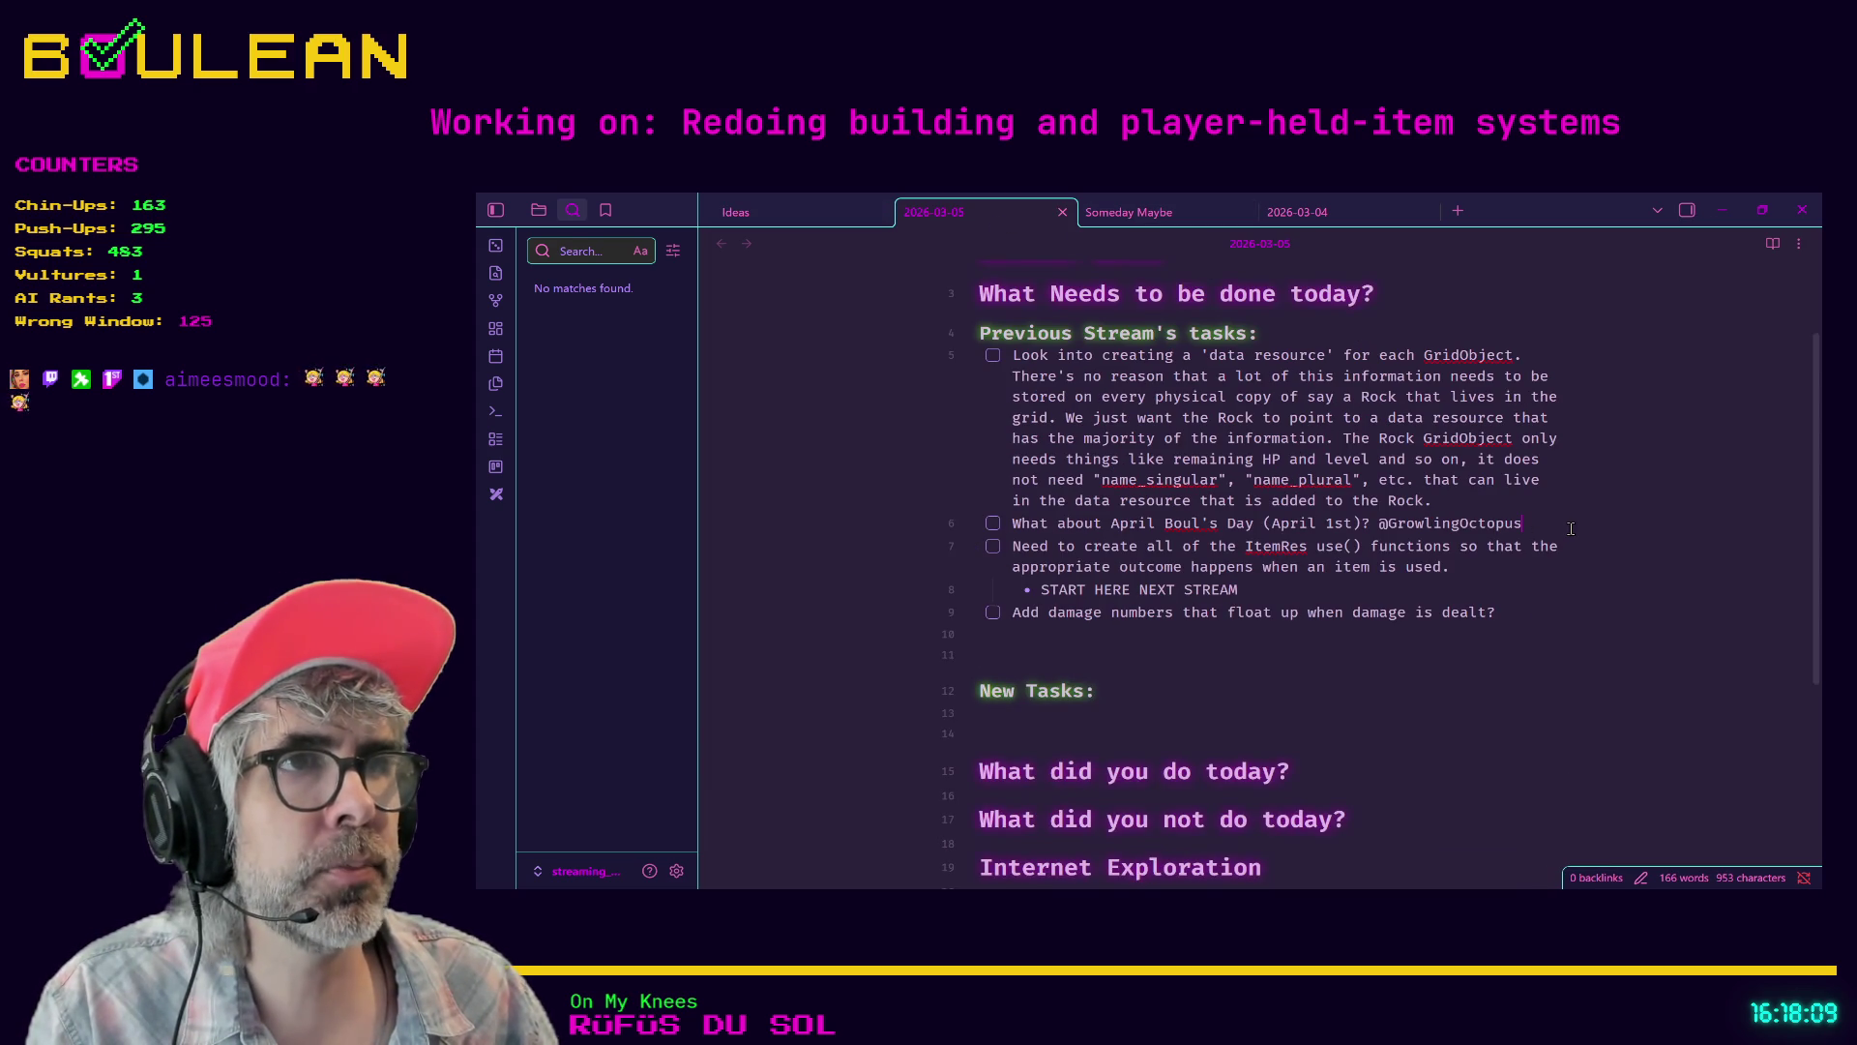
pyautogui.moveTo(1571, 529); pyautogui.dragTo(1013, 525)
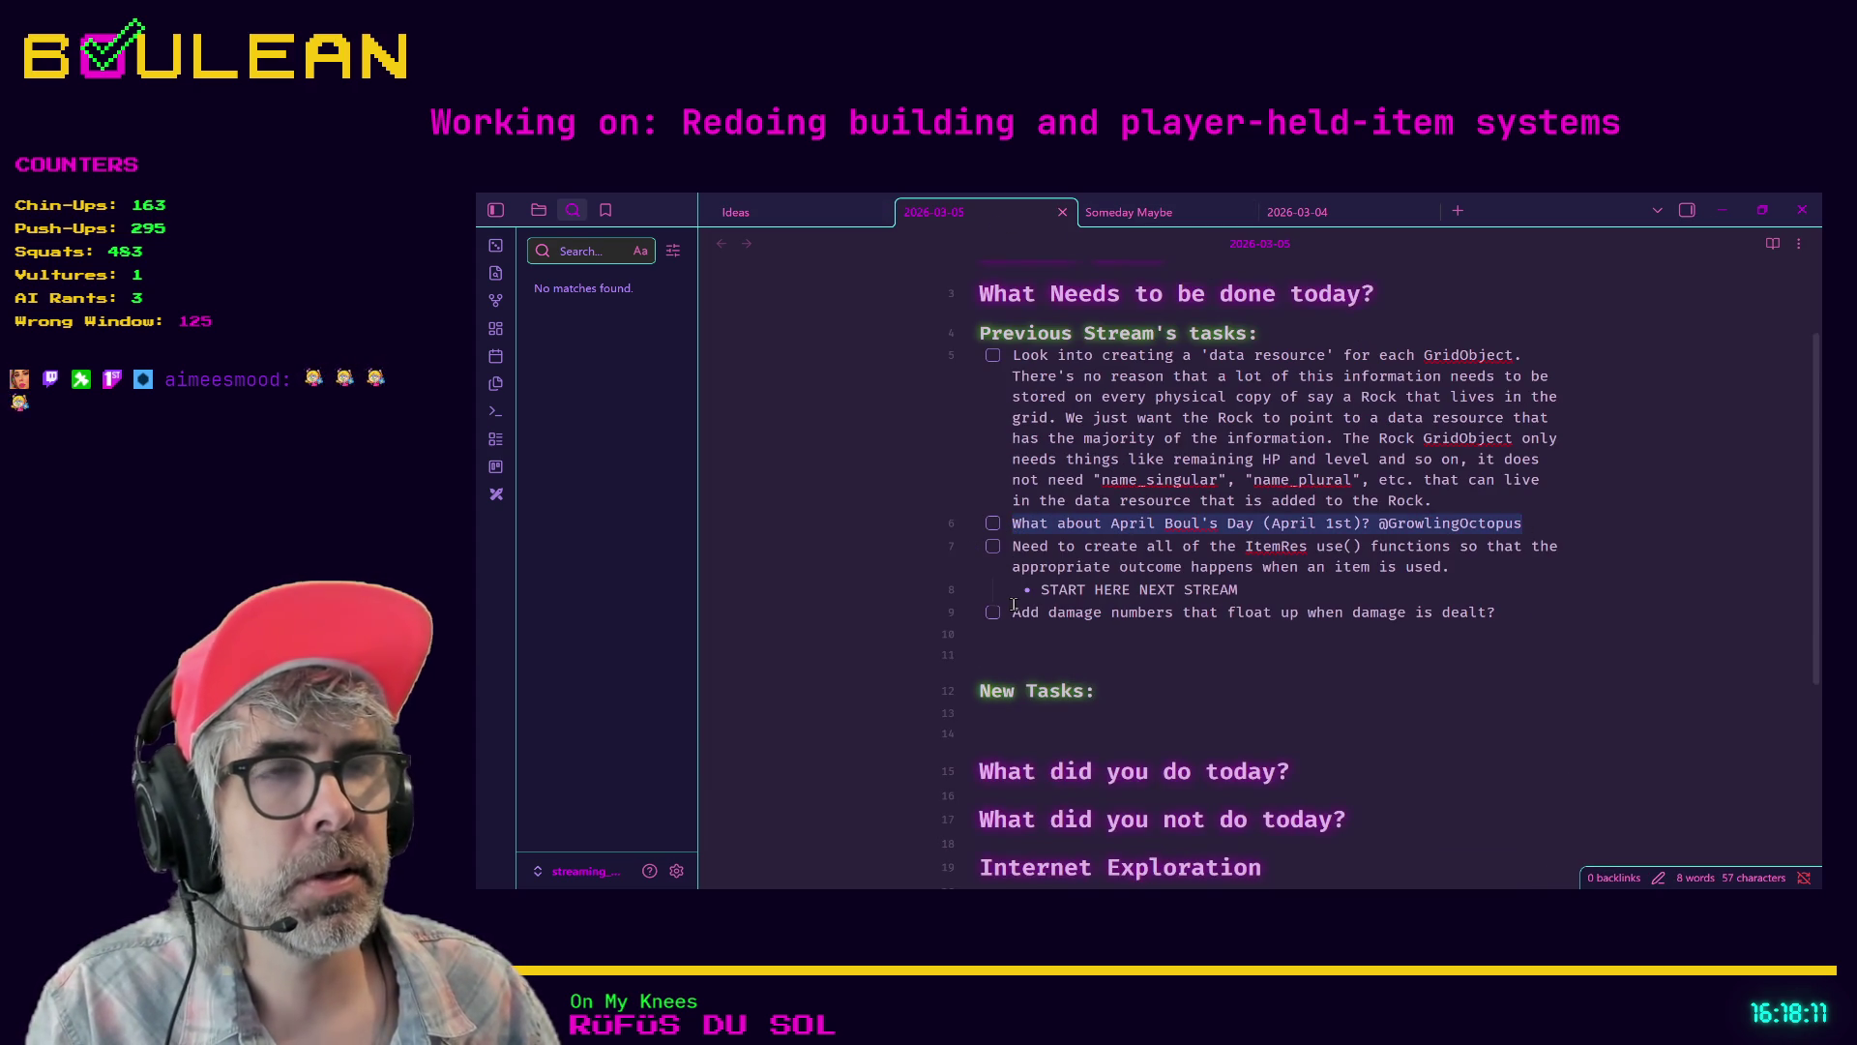
pyautogui.hotkey('ctrl', 'x')
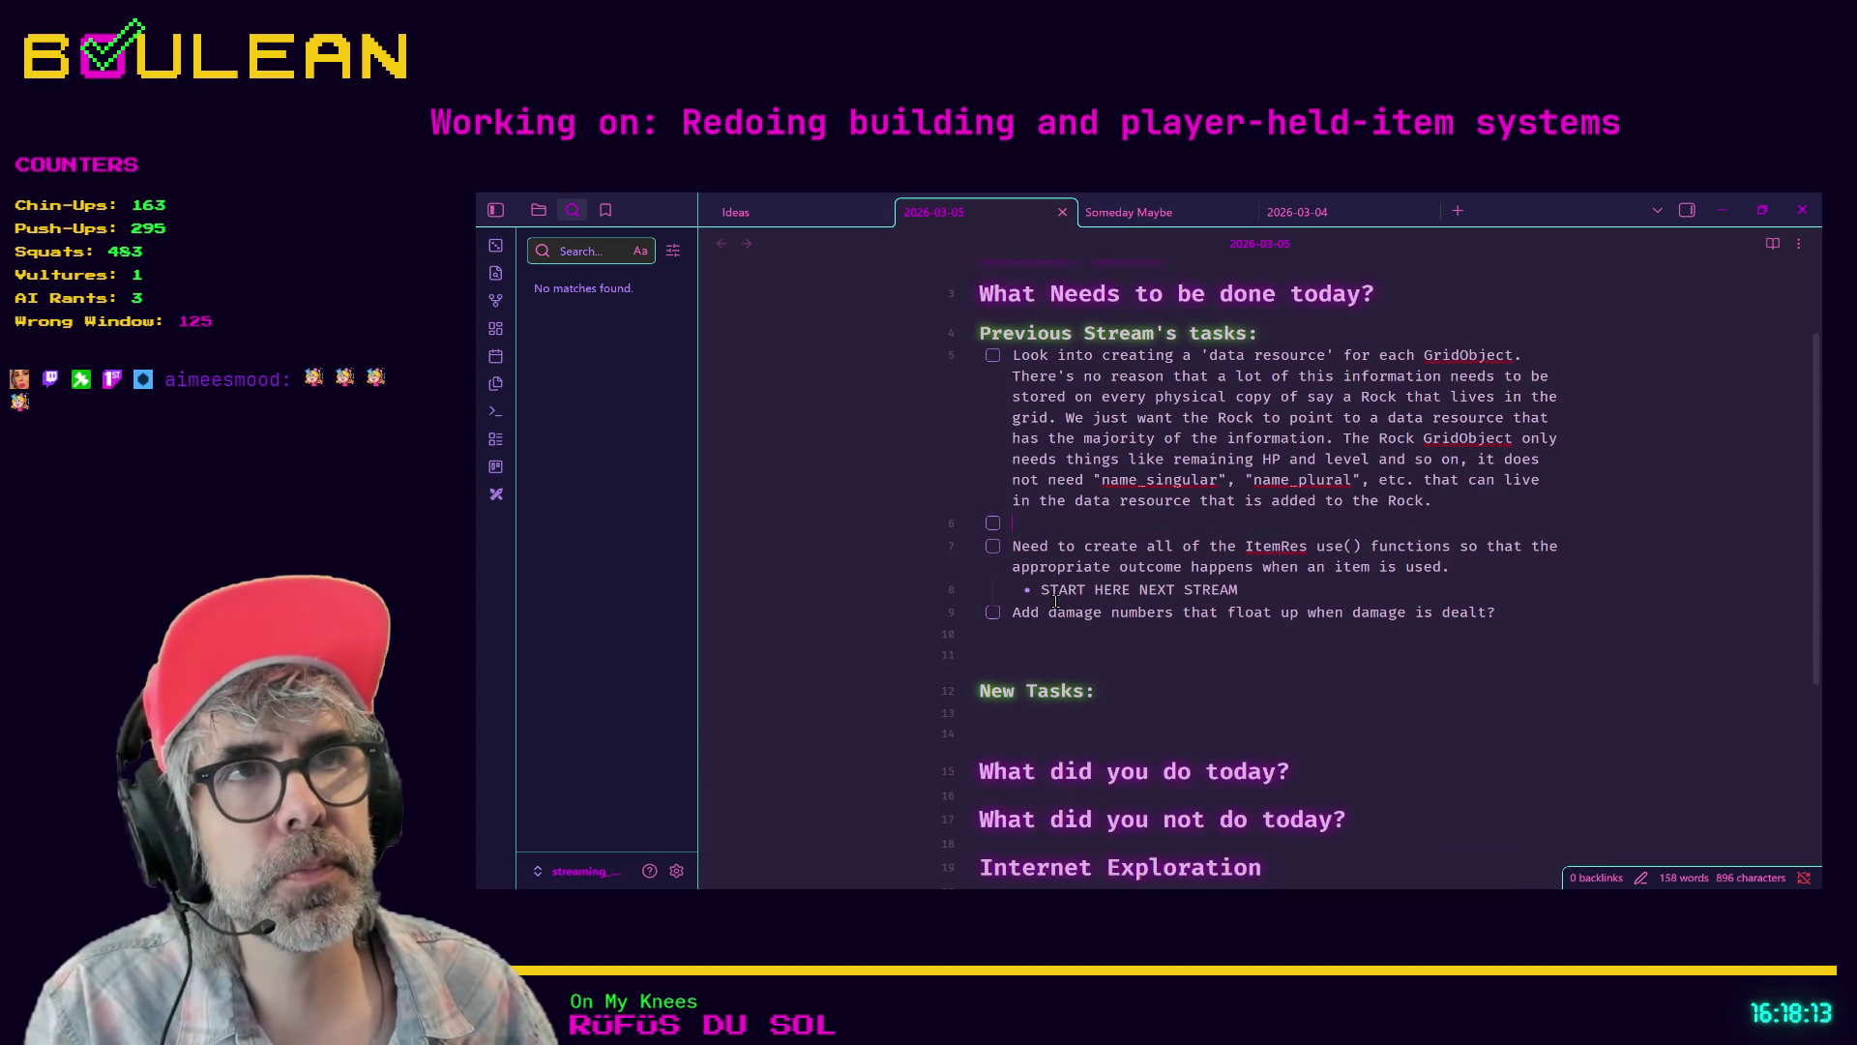
pyautogui.hotkey('ctrl', 'z')
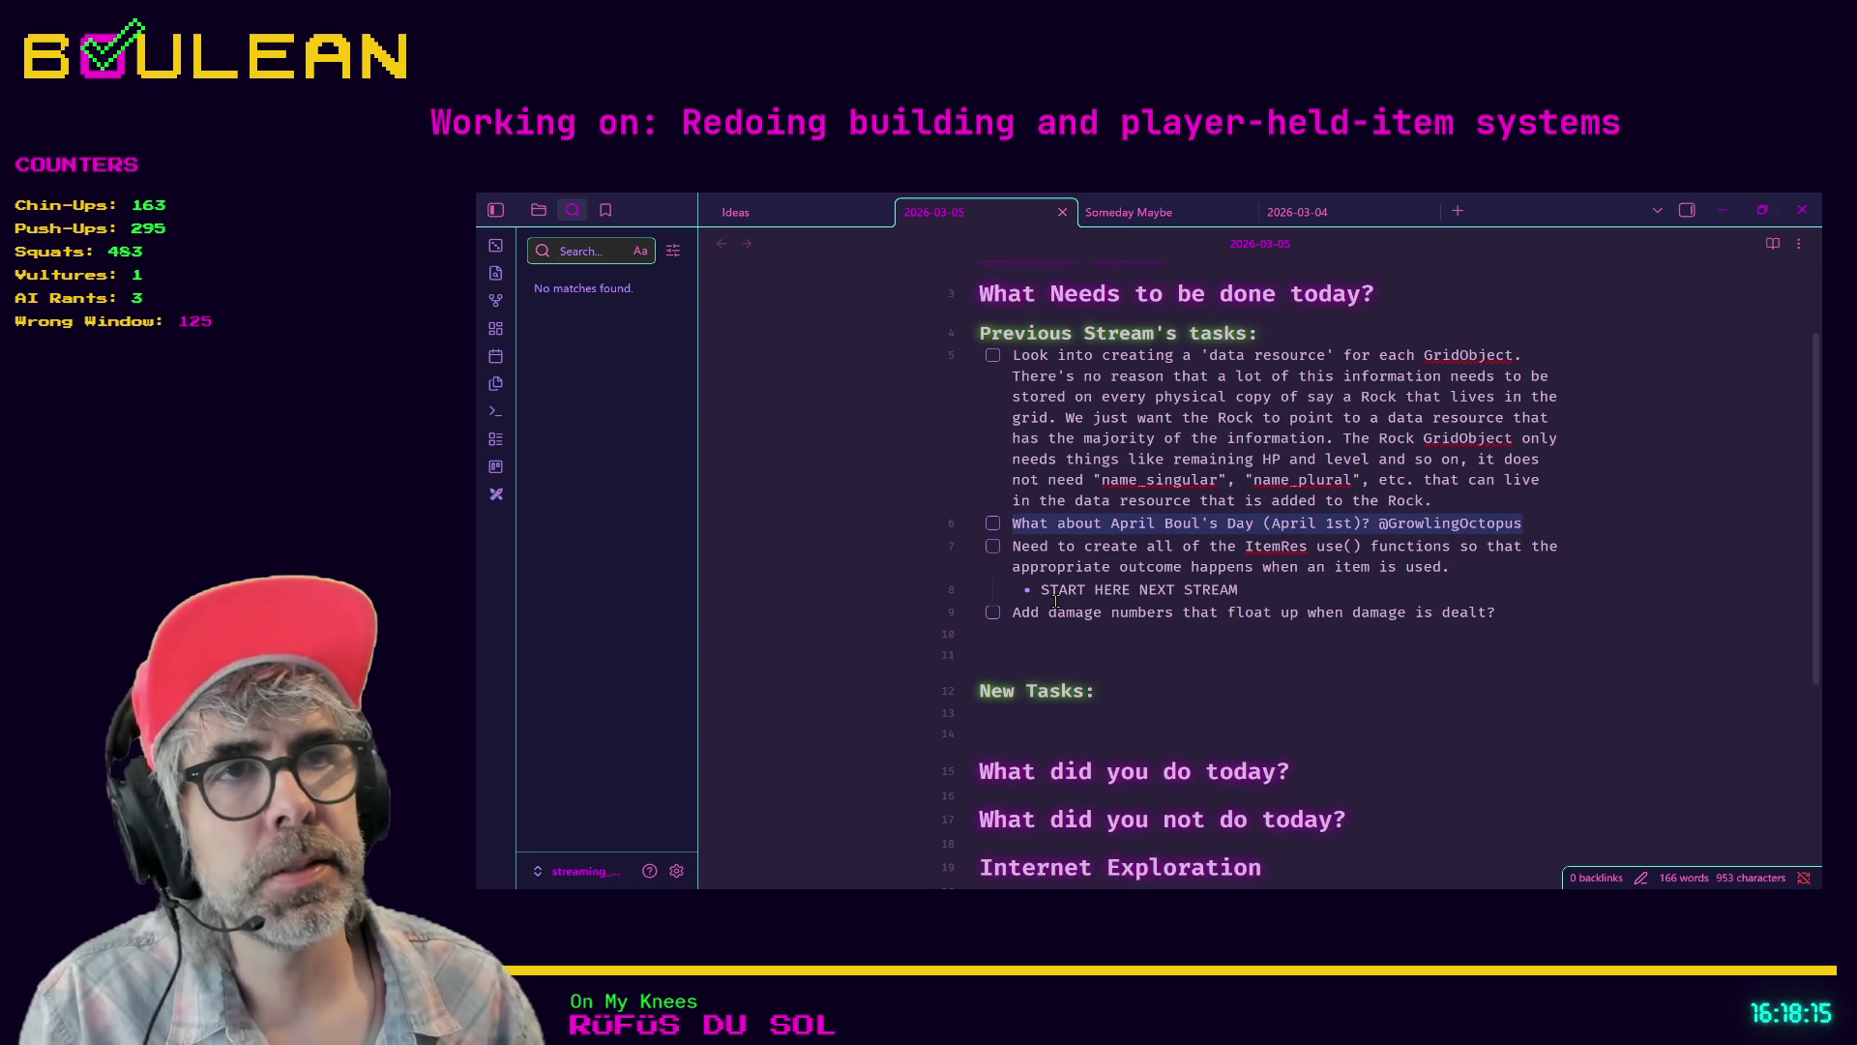
pyautogui.hotkey('ctrl', 'x')
pyautogui.hotkey('ctrl', 'o')
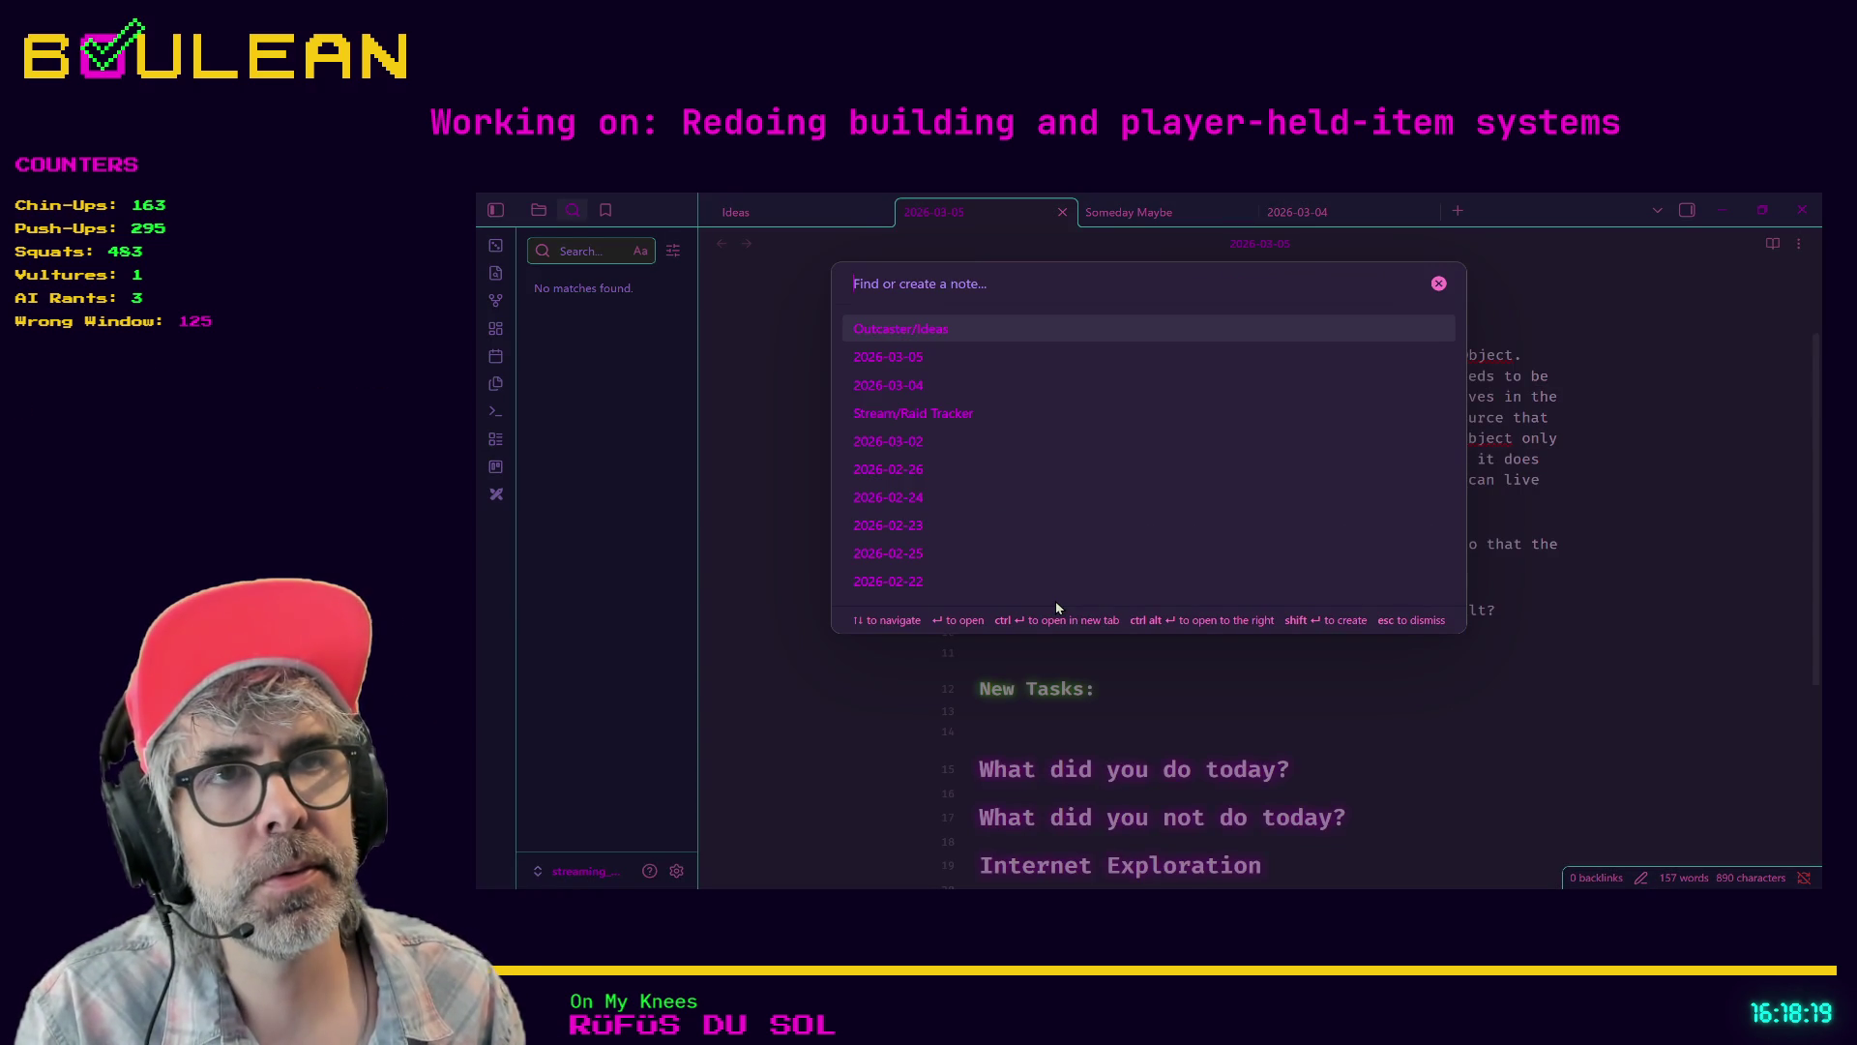
# - Search for 'to' in the quick switcher and open the To Do note
pyautogui.write('stream to')
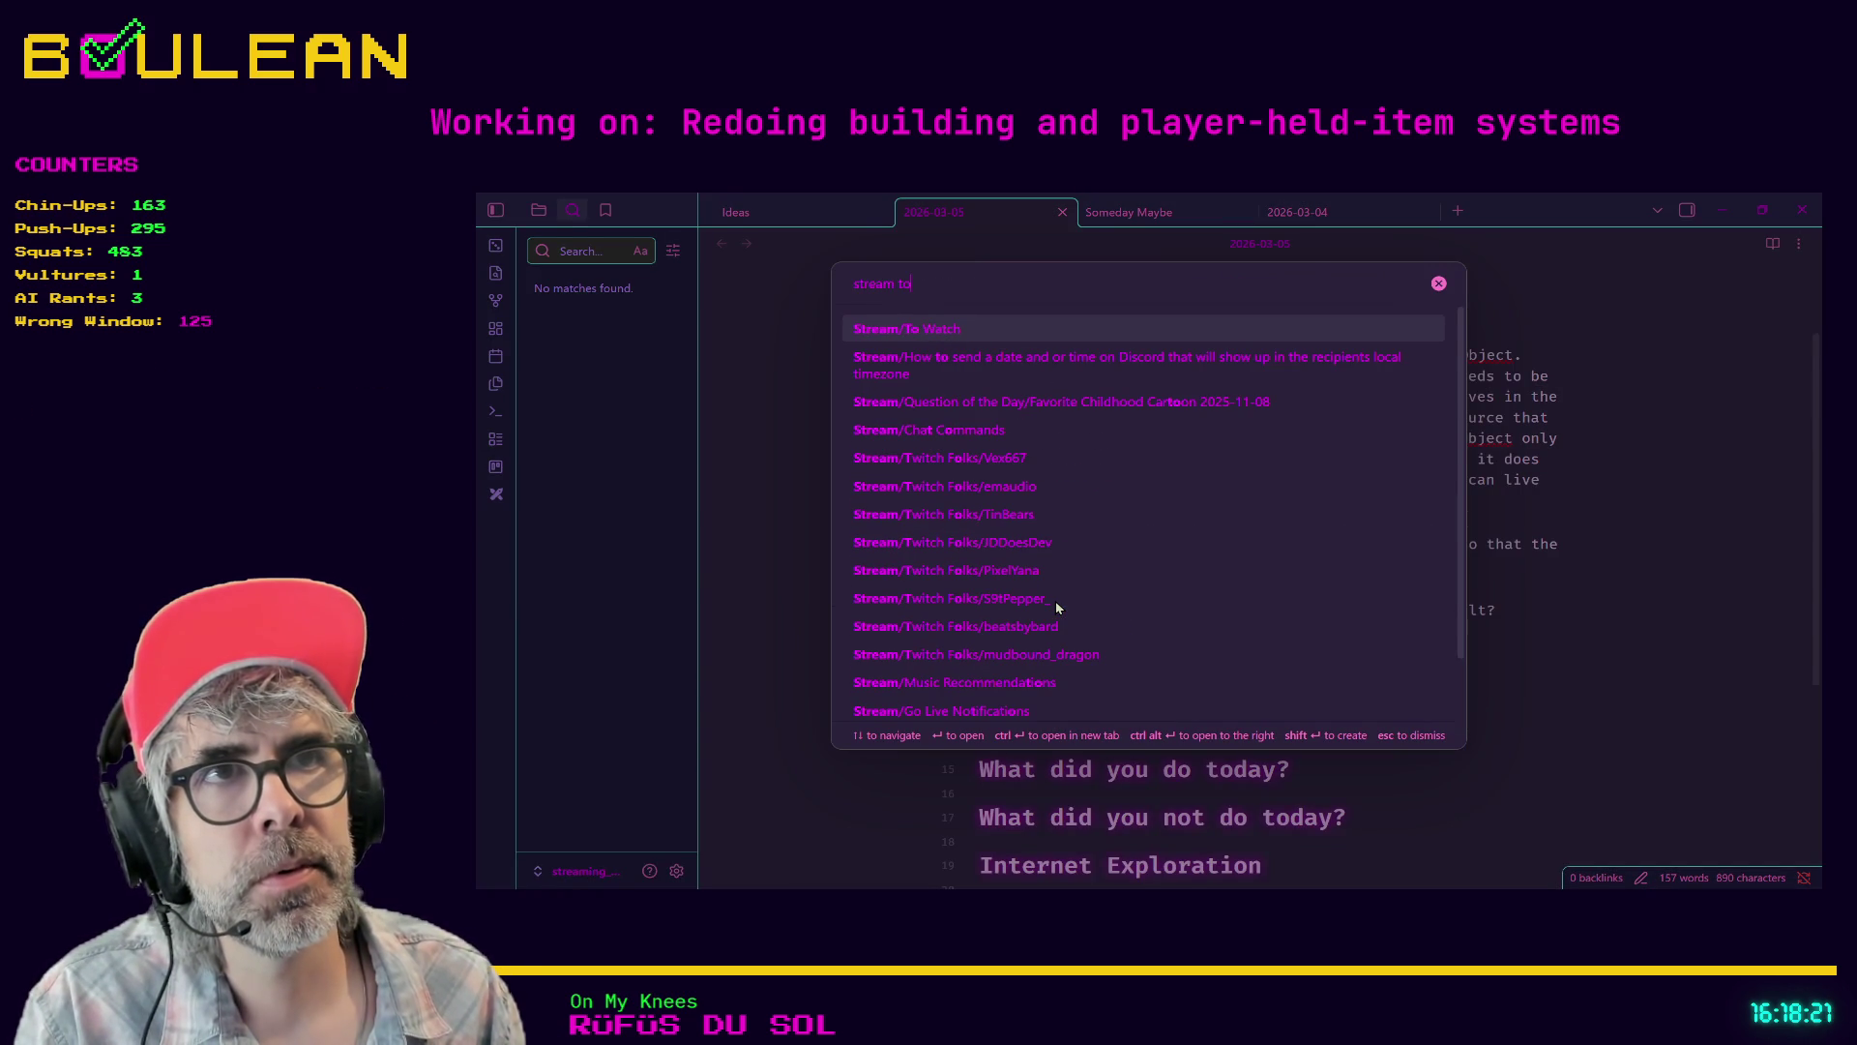
pyautogui.hotkey('ctrl', 'a')
pyautogui.write('to')
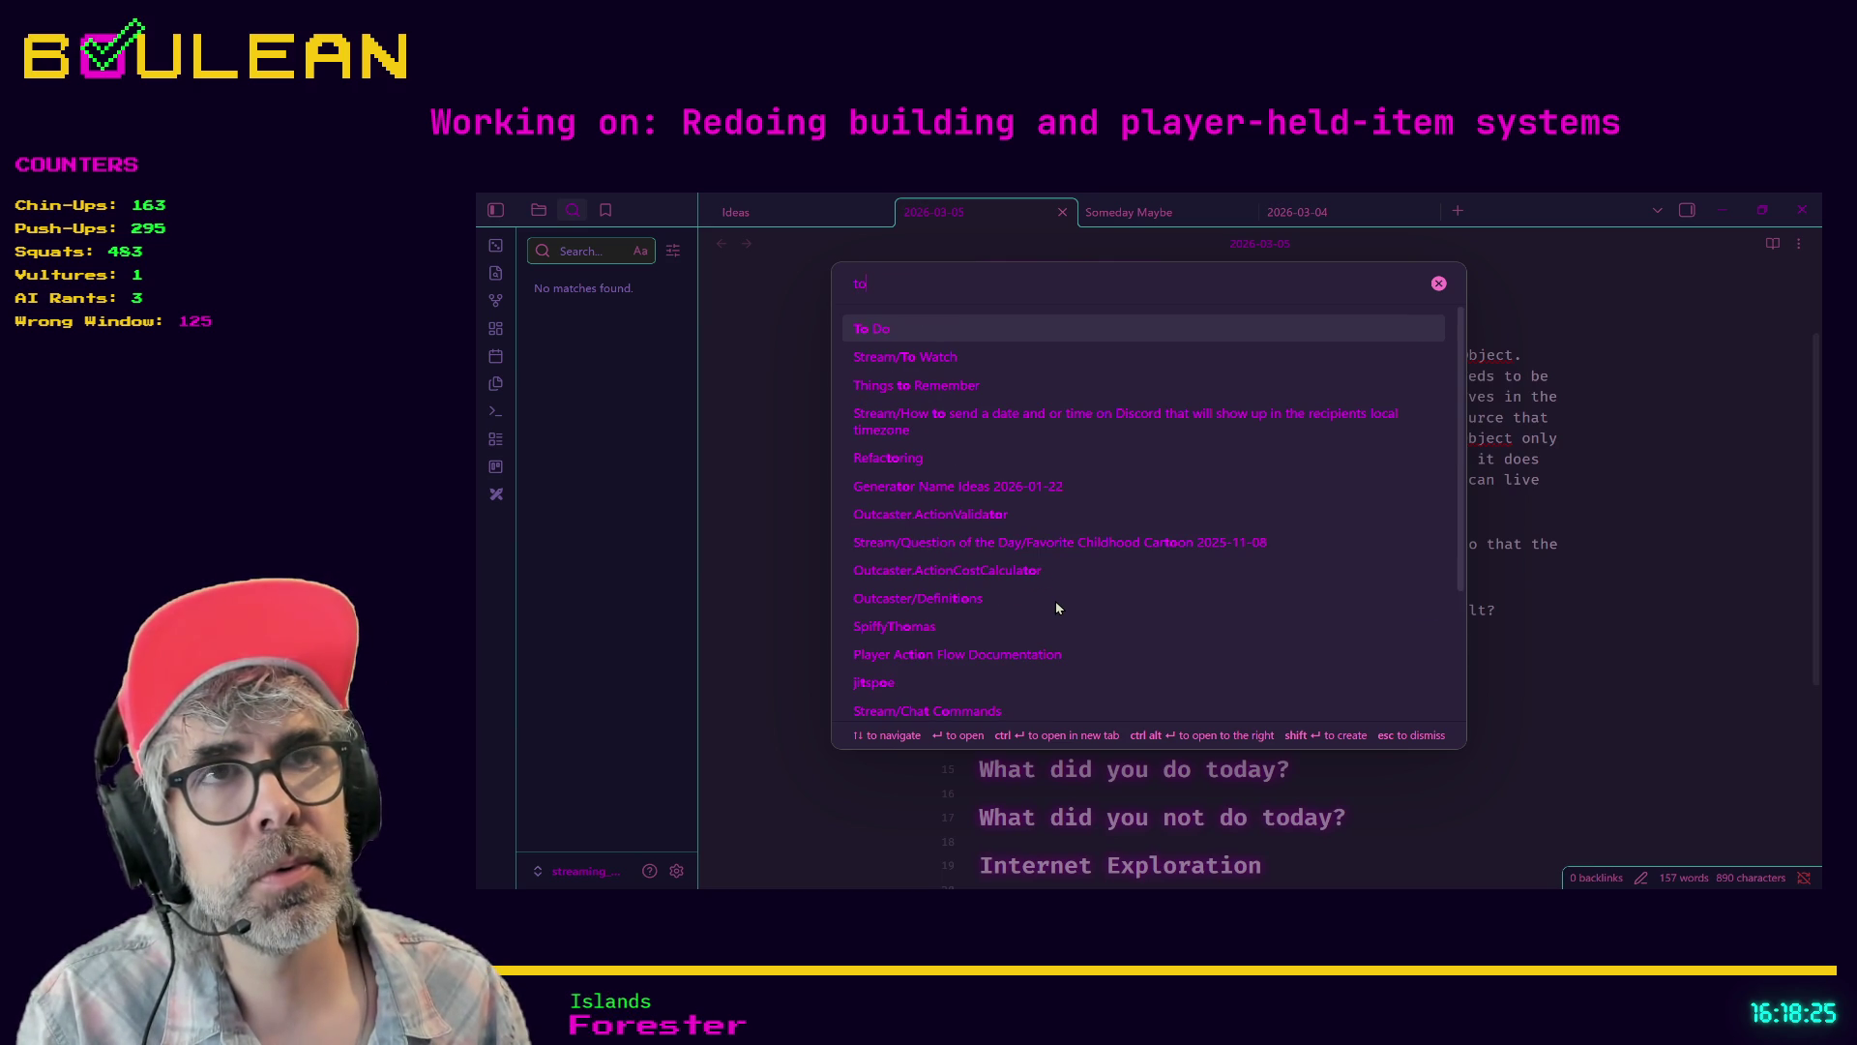
pyautogui.hotkey('ctrl', 'Return')
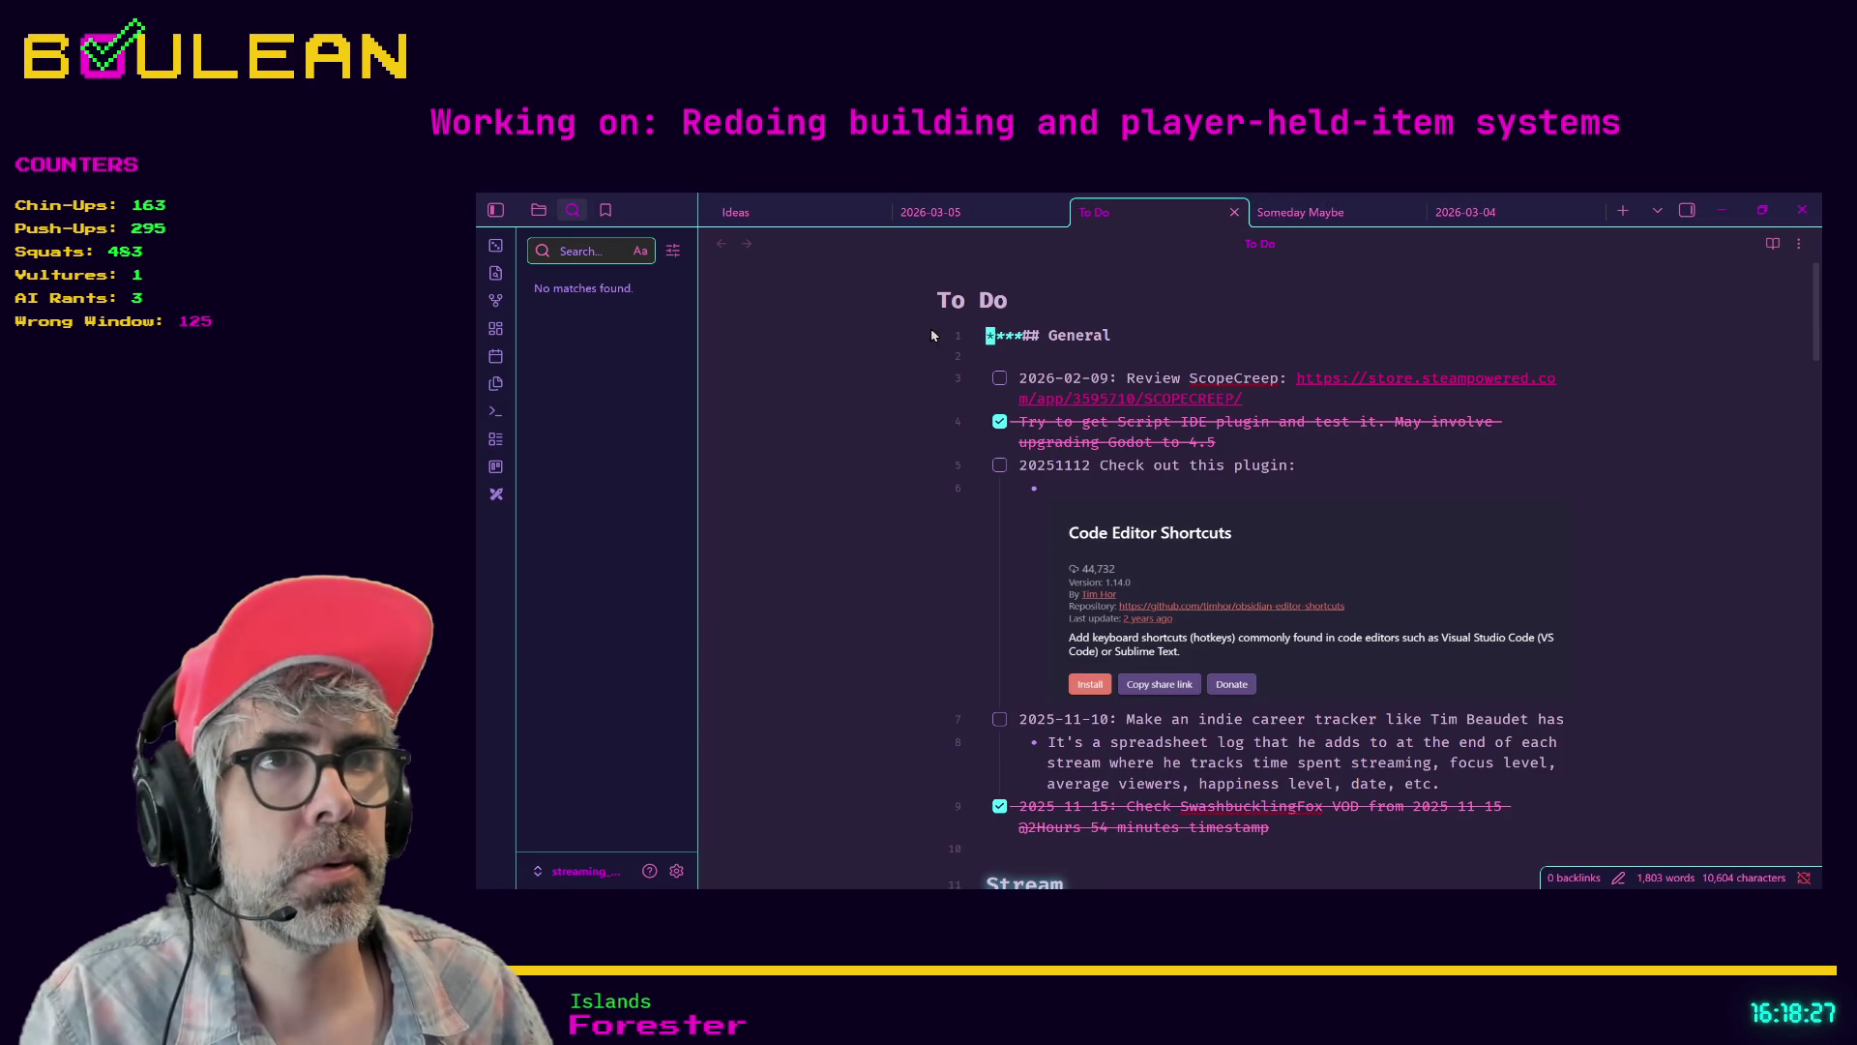
# - Paste the April Boul's Day task below Update Dev Log, prefixed with 2026-02-25
pyautogui.scroll(-3, 963, 454)
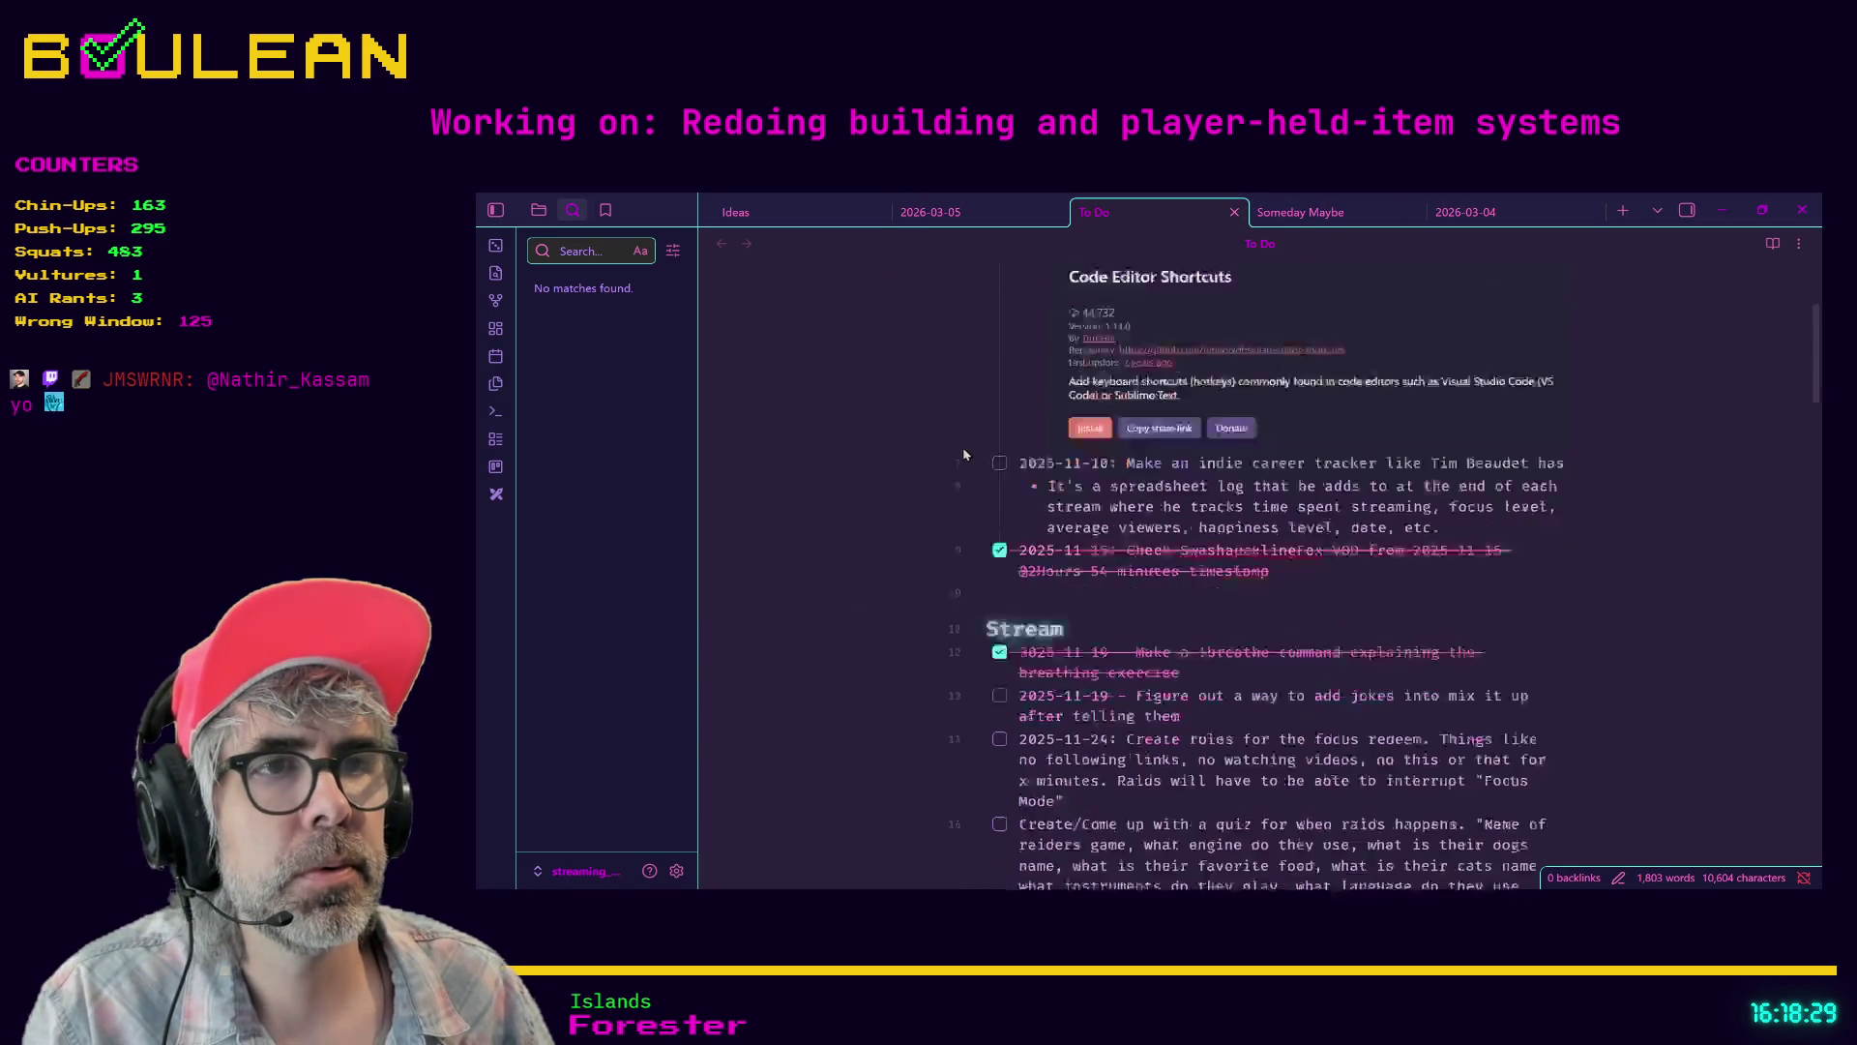
pyautogui.scroll(-10, 964, 454)
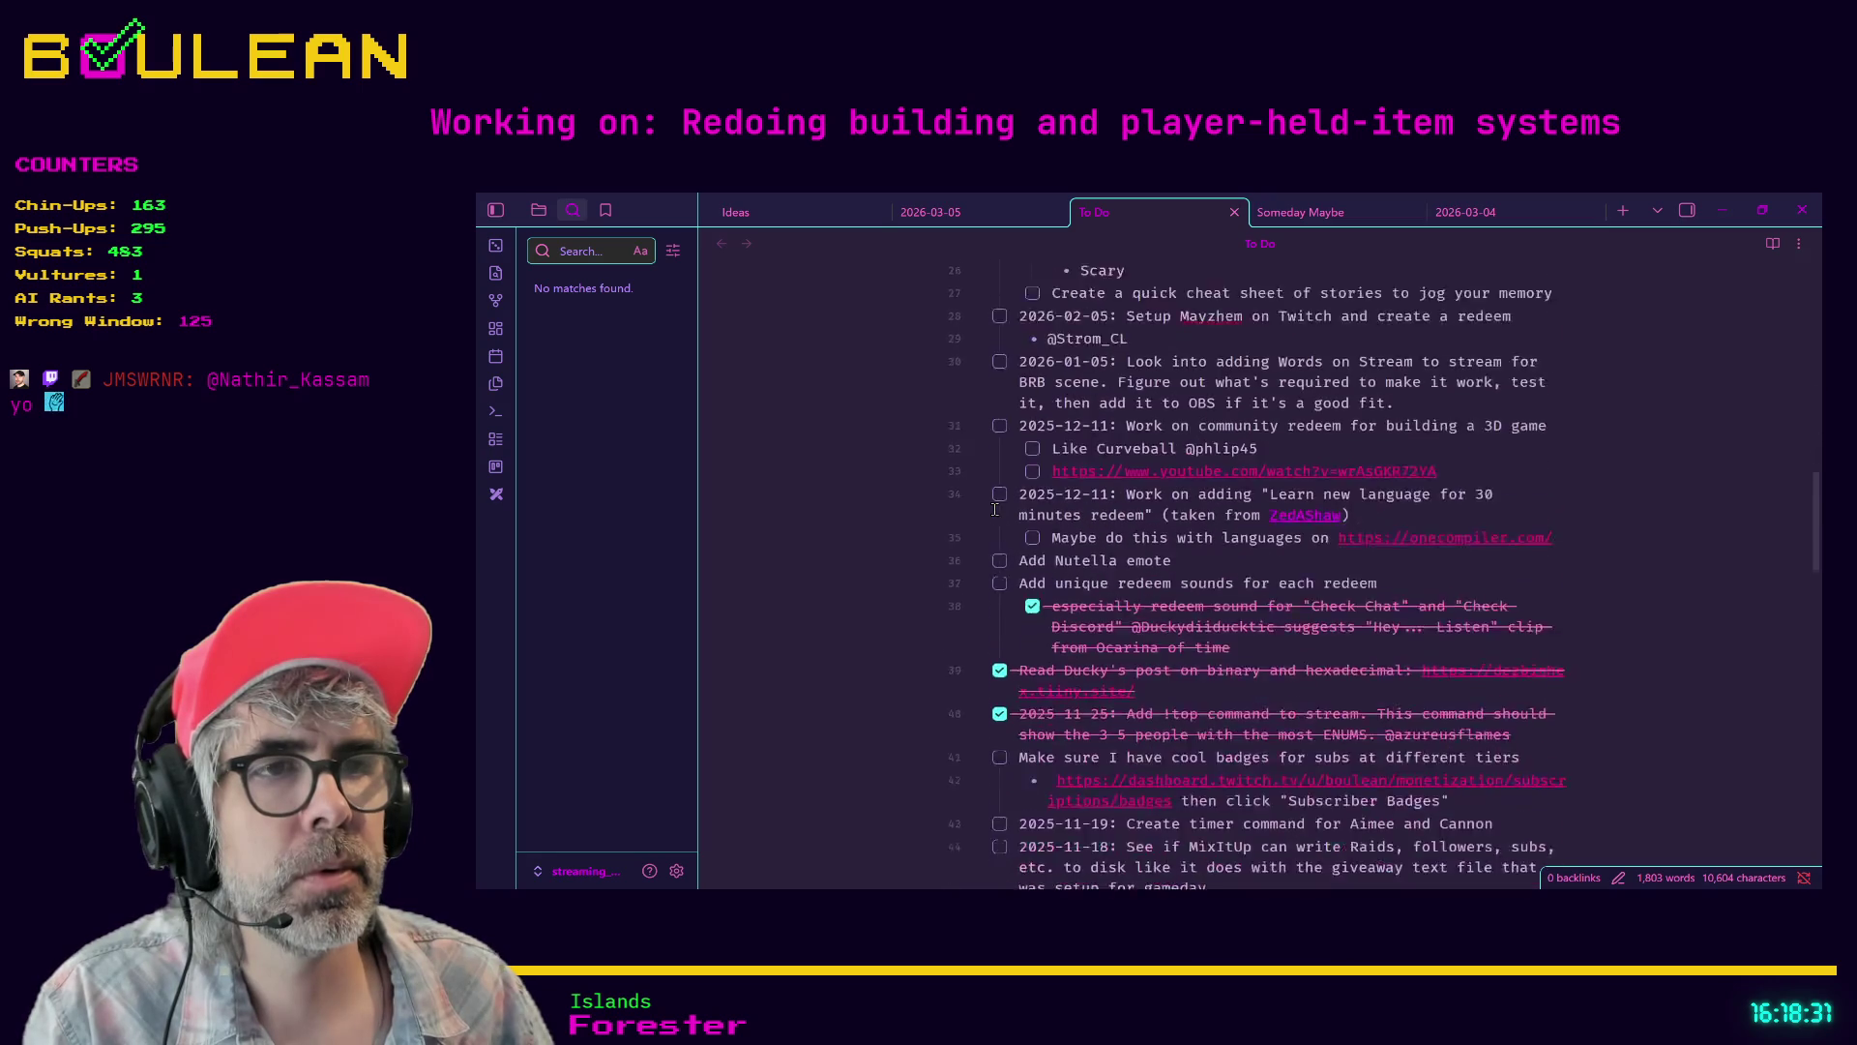
pyautogui.scroll(-10, 994, 509)
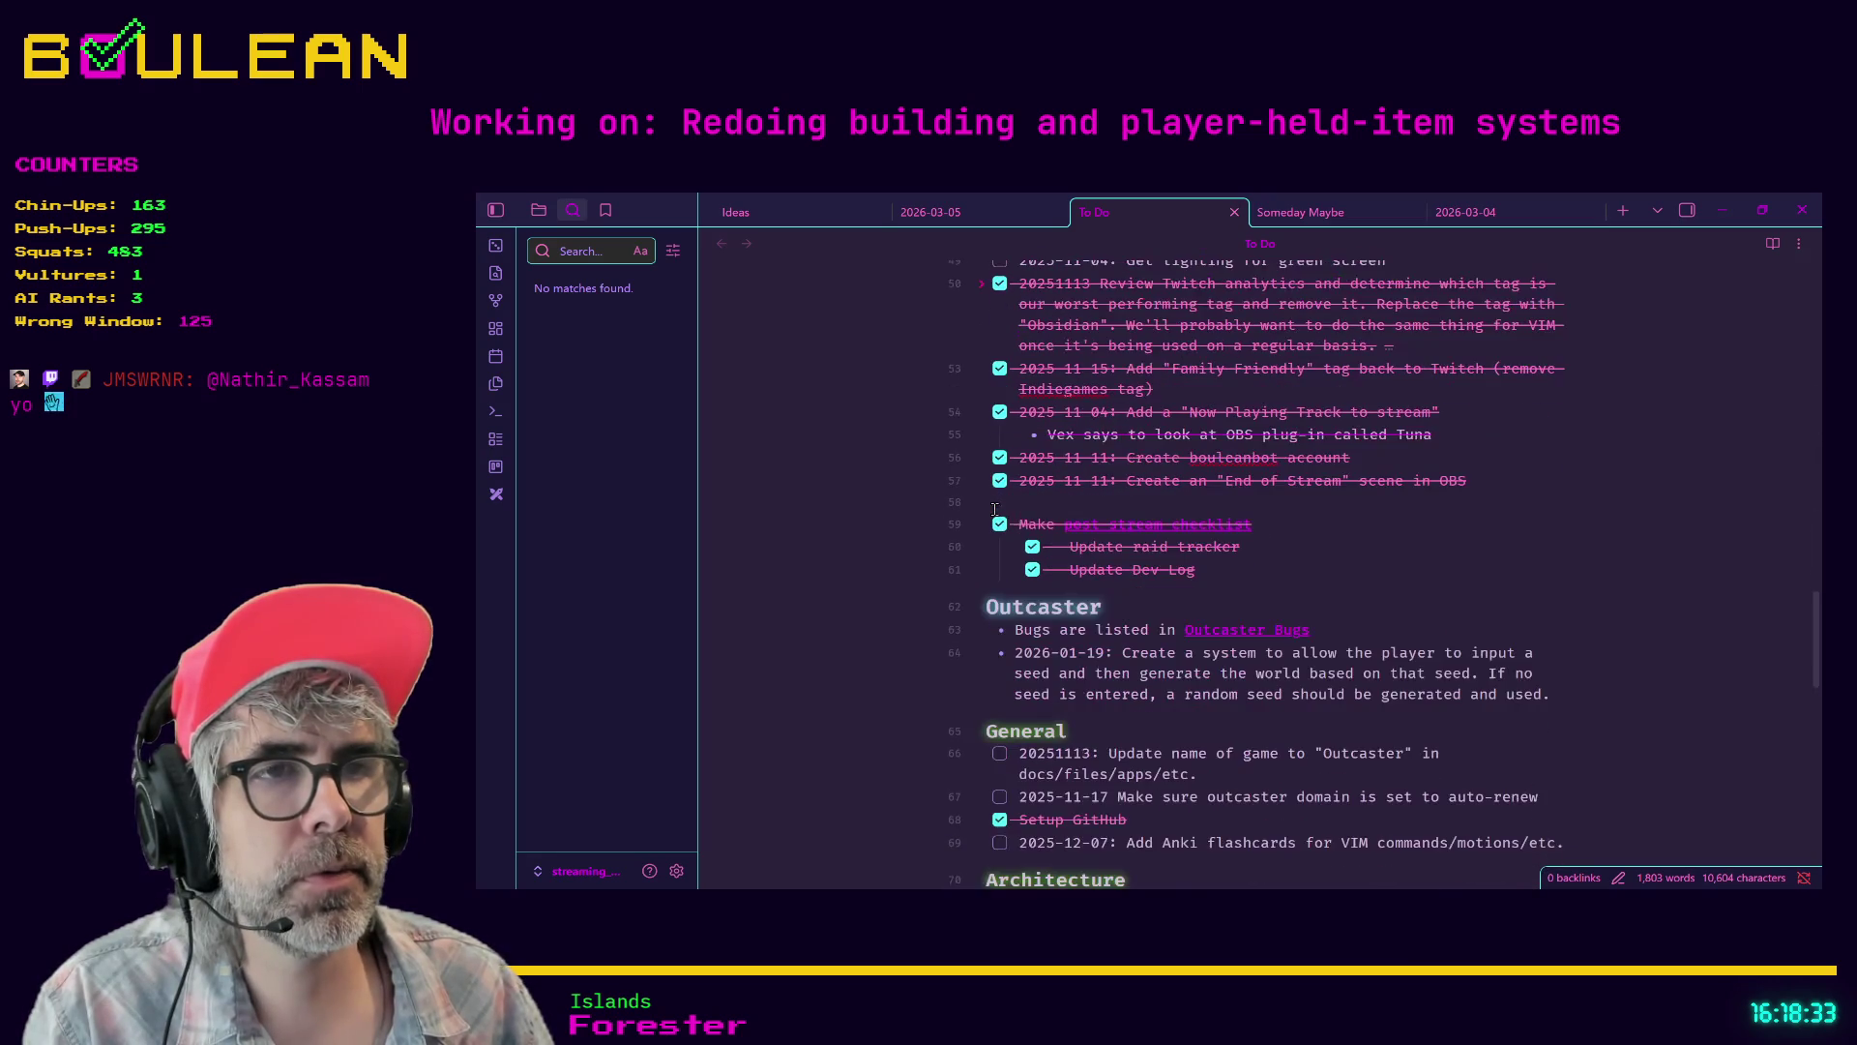
pyautogui.scroll(1, 994, 510)
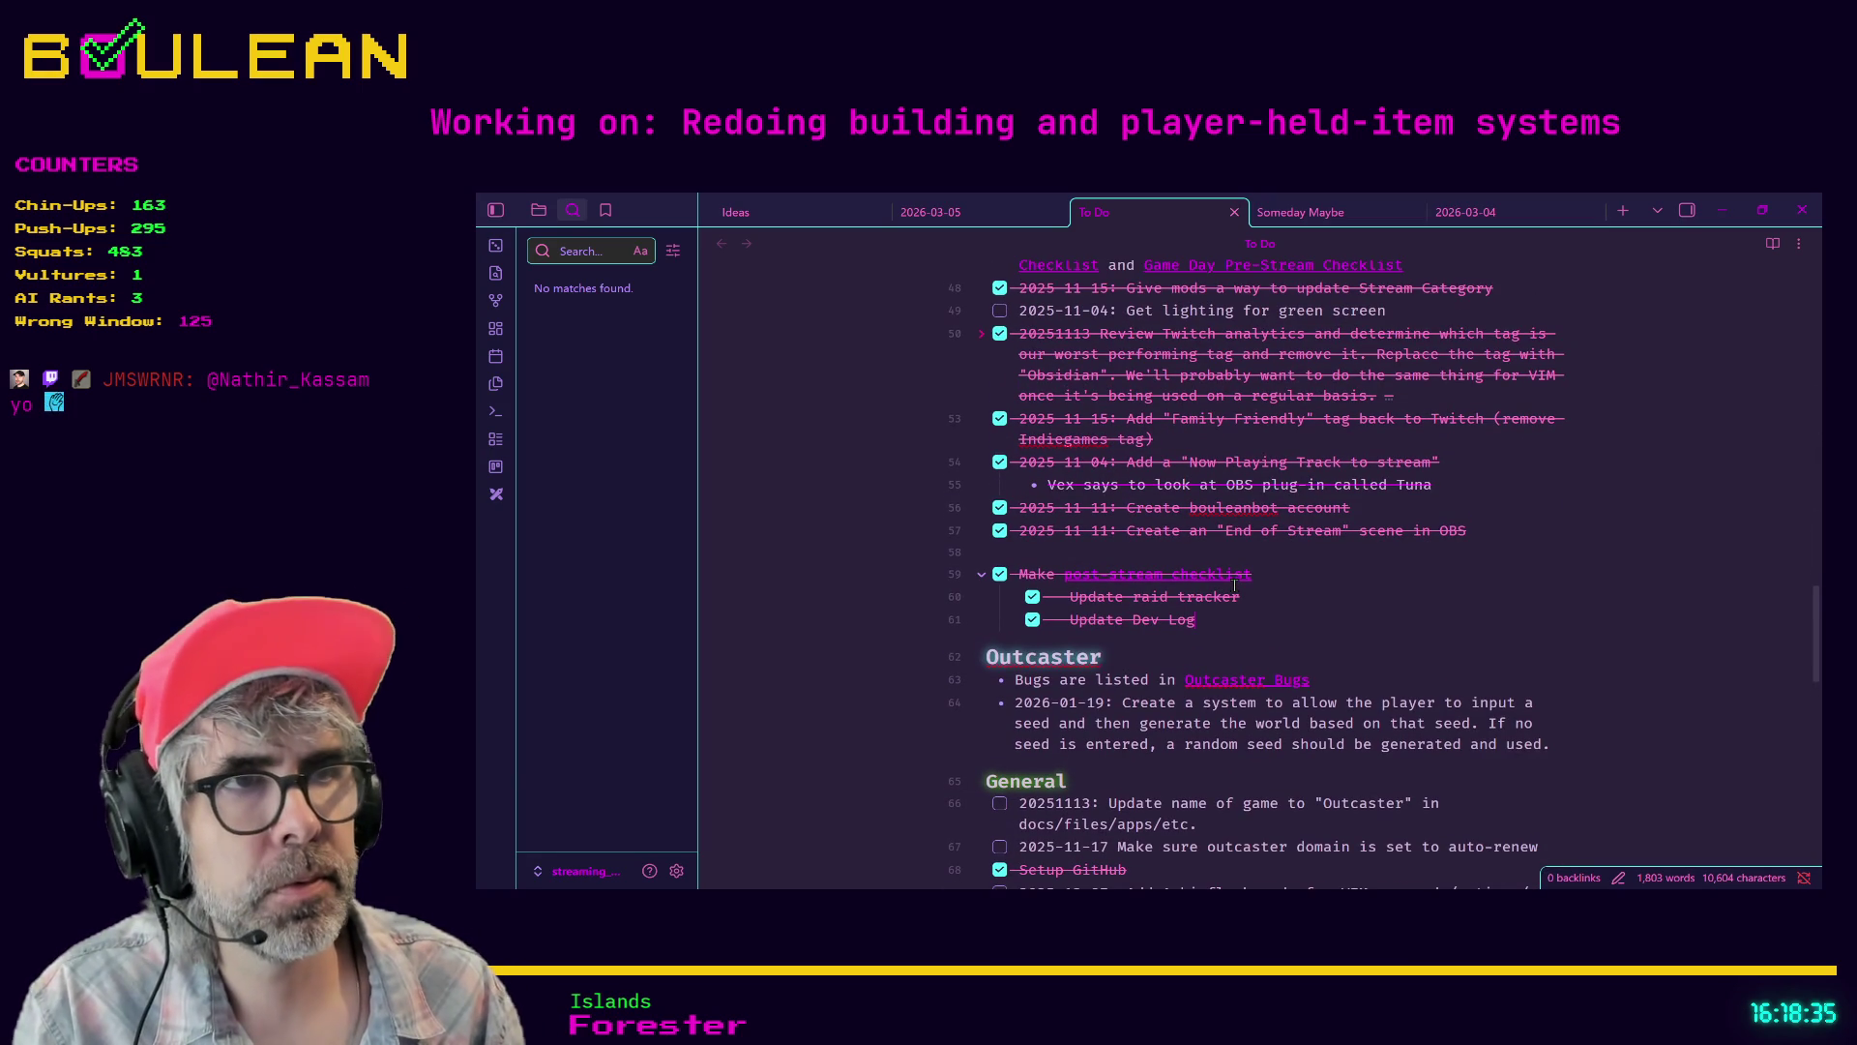
pyautogui.press('Return')
pyautogui.write('[')
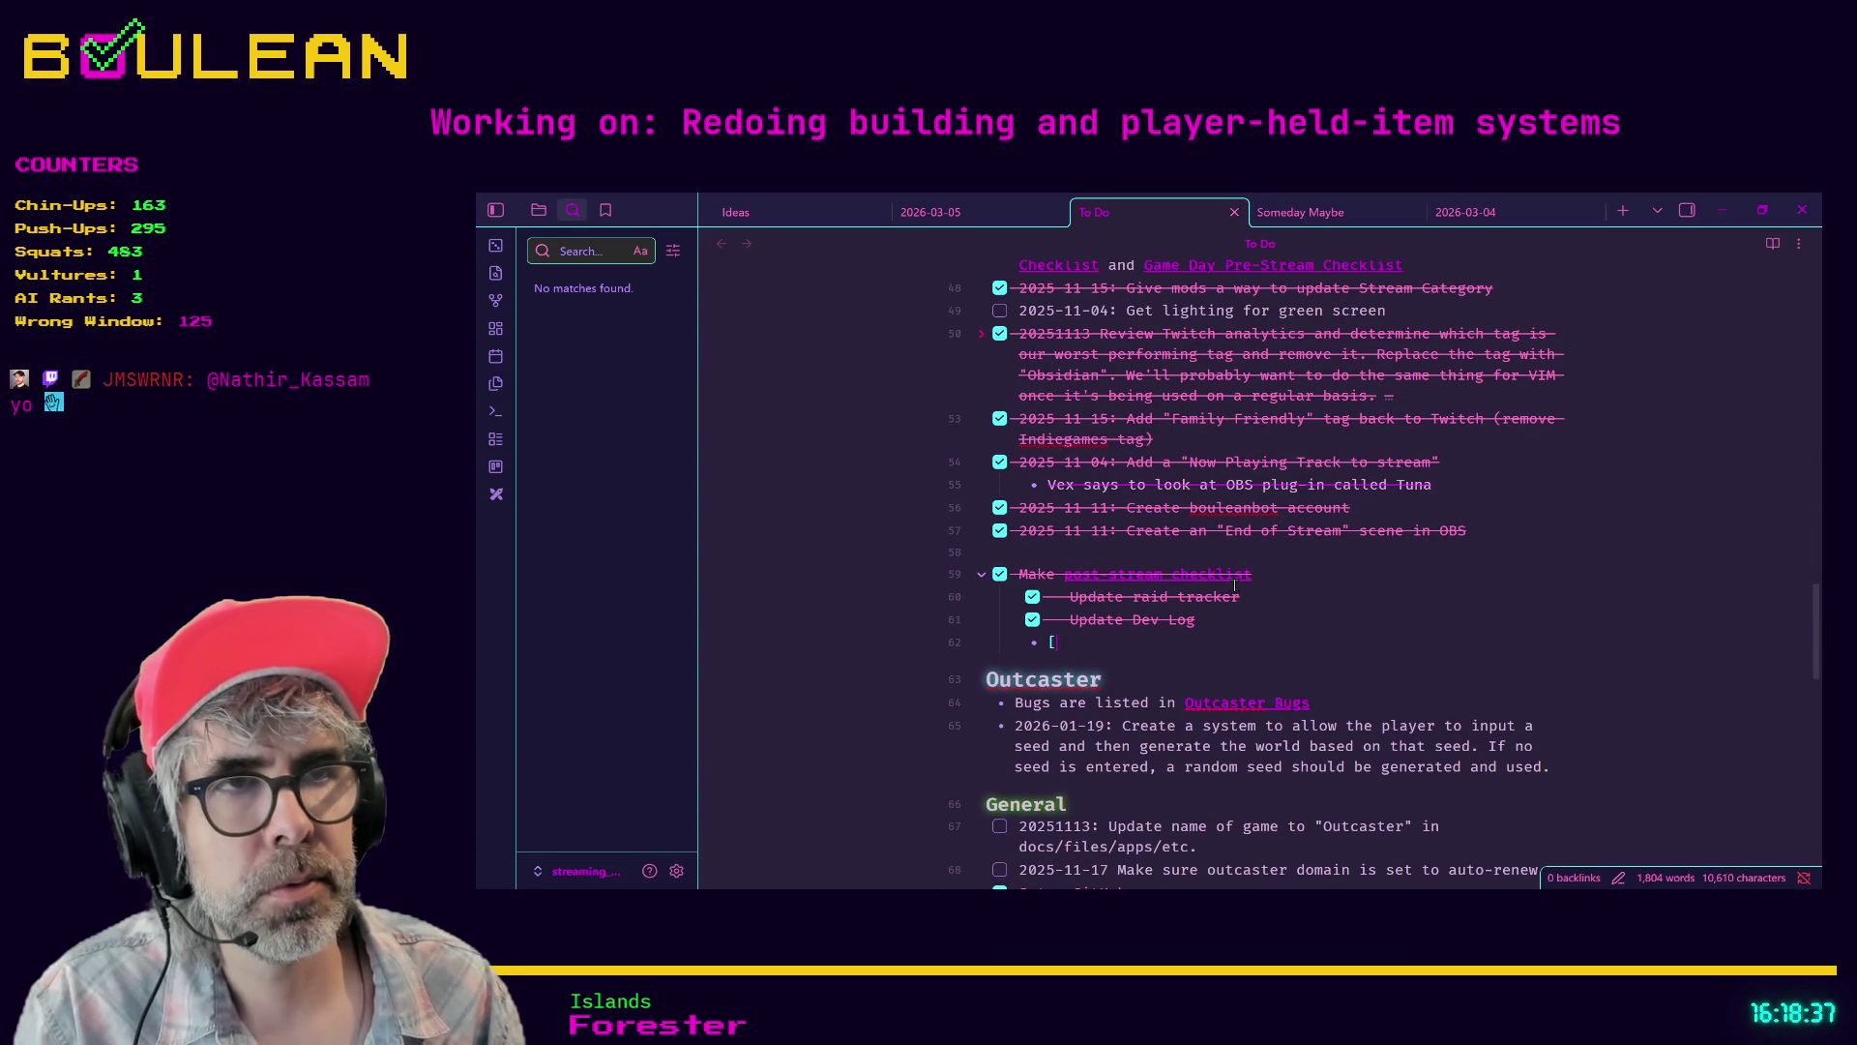
pyautogui.press('BackSpace')
pyautogui.press('BackSpace')
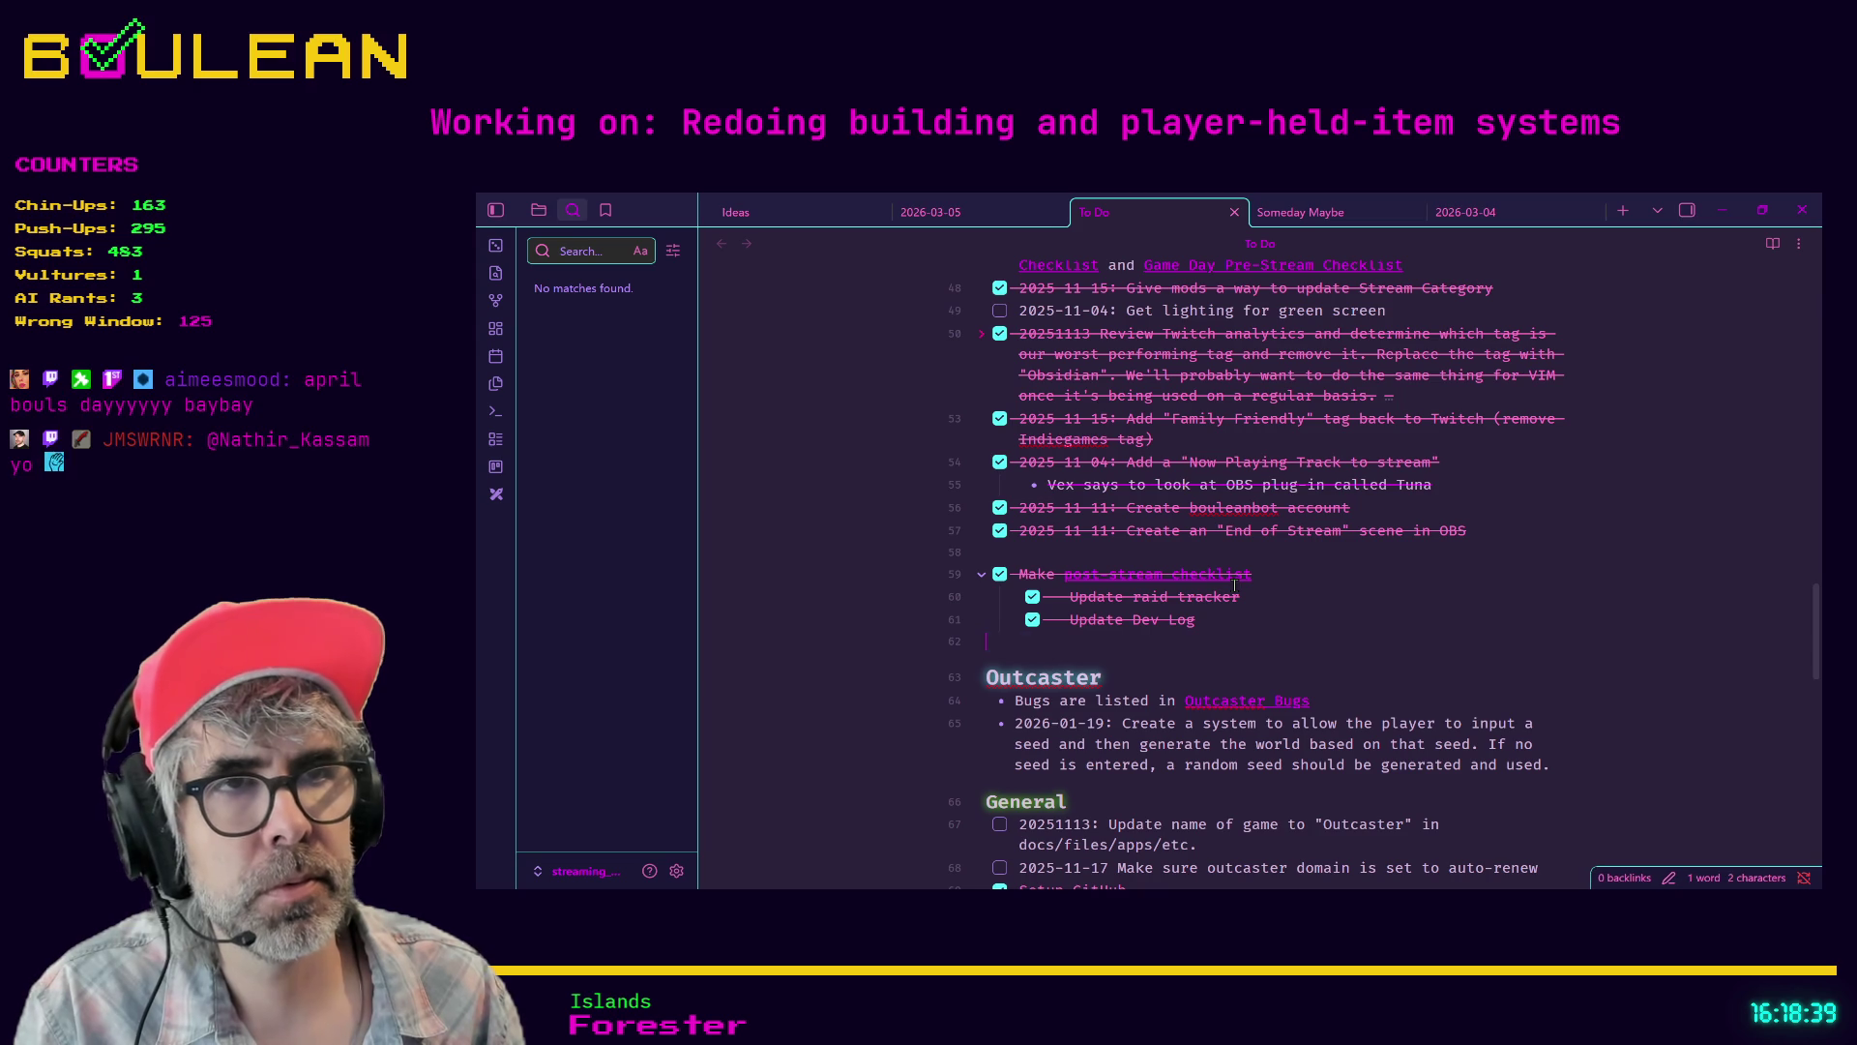
pyautogui.hotkey('ctrl', 'v')
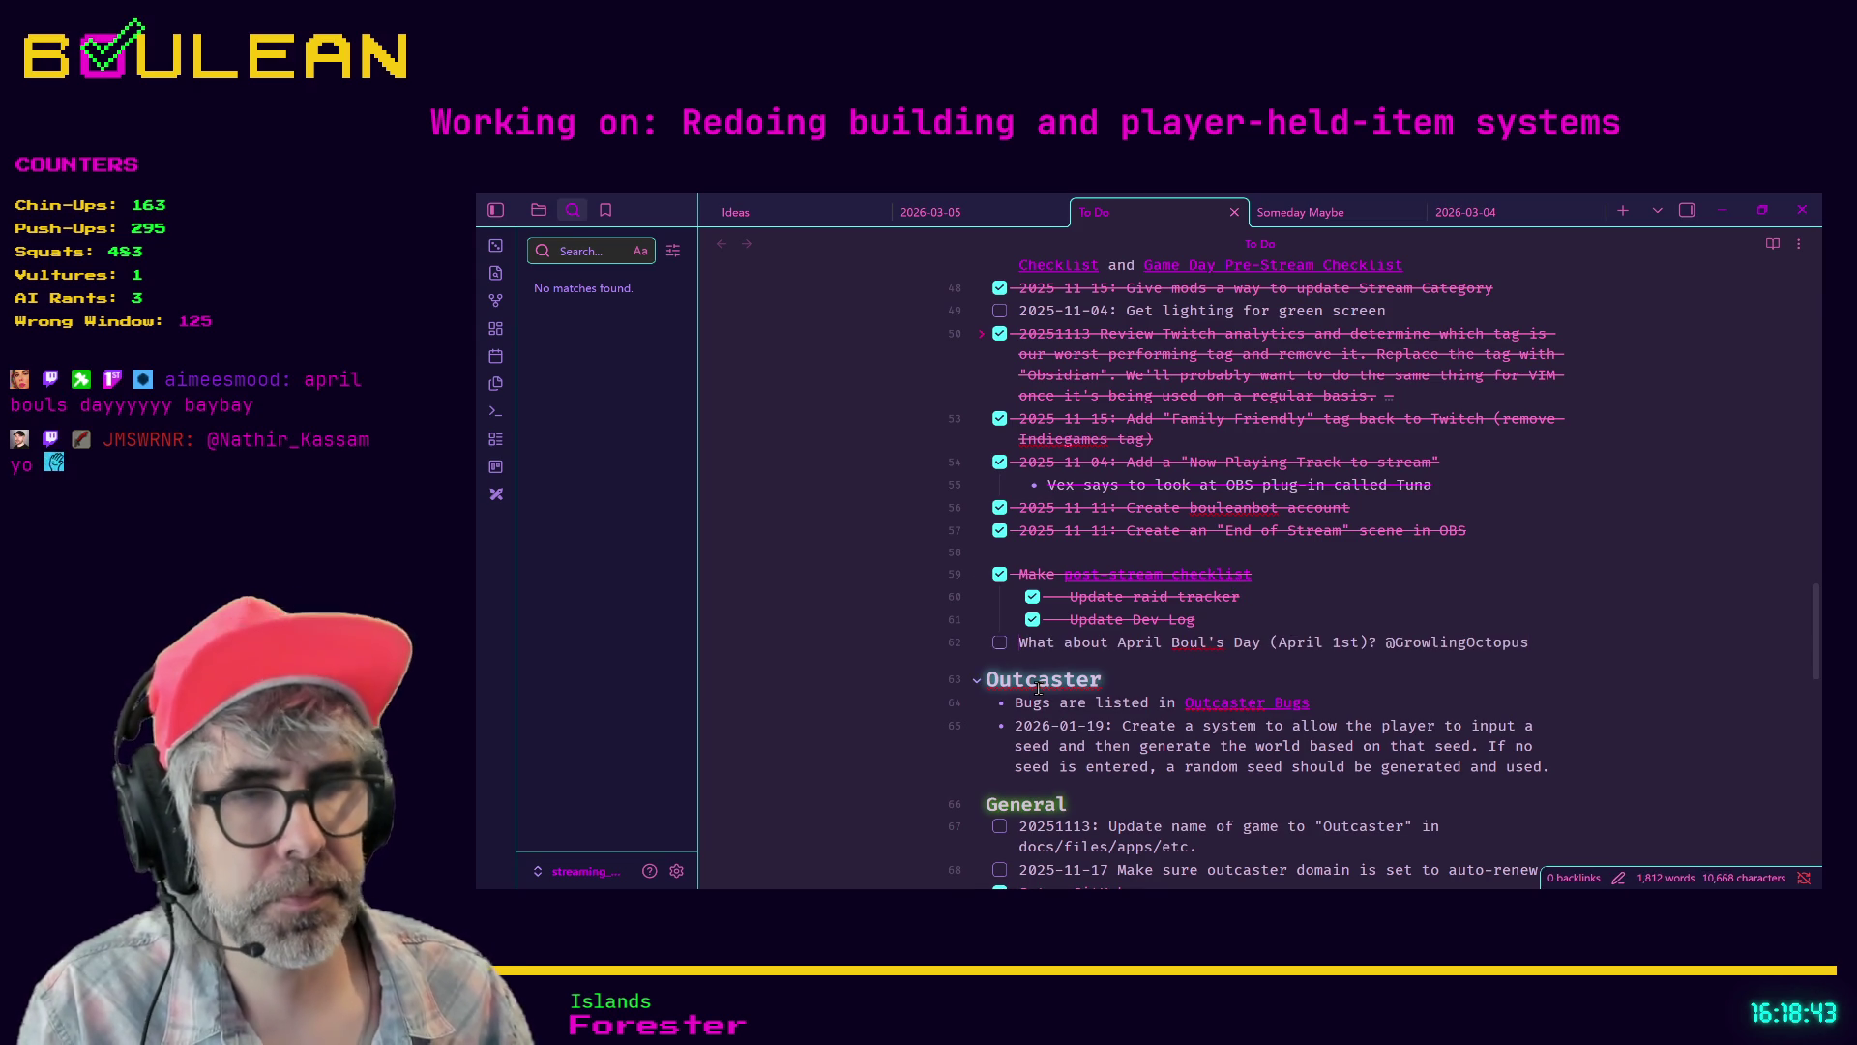
pyautogui.press('Home')
pyautogui.write('2026-02')
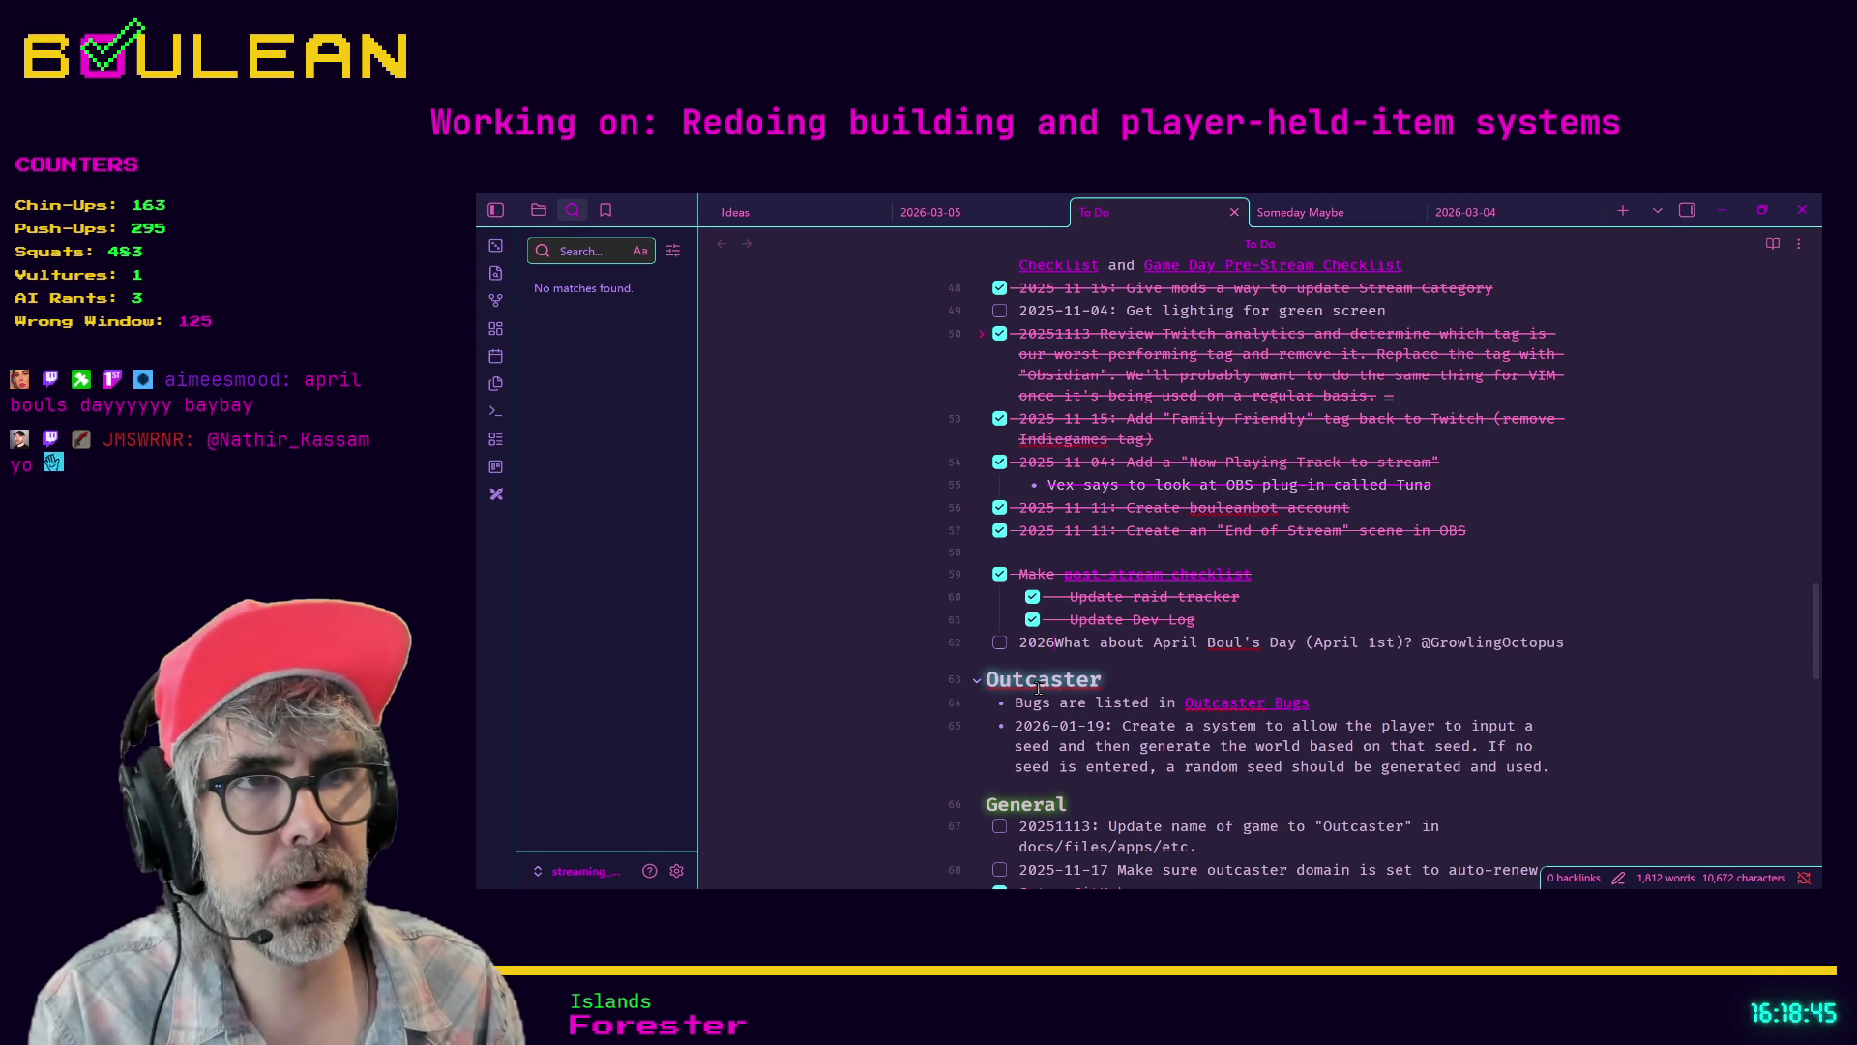
pyautogui.write('-')
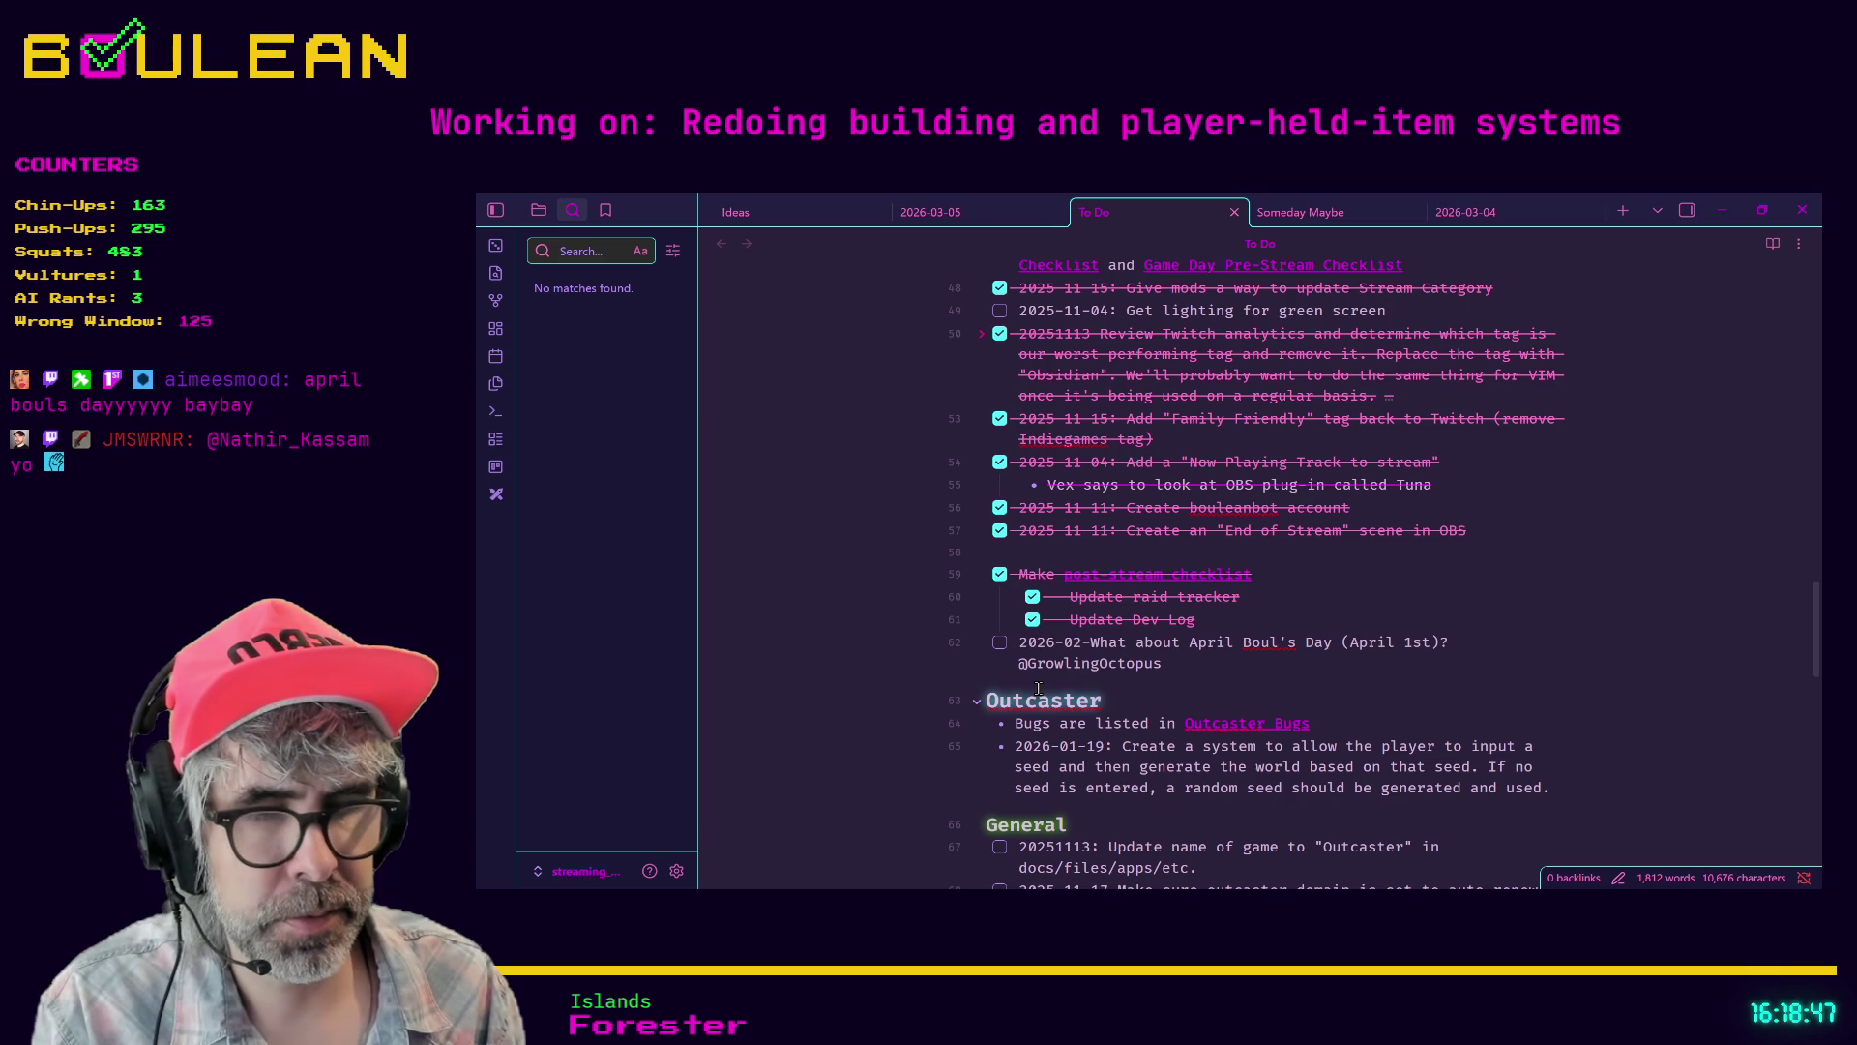
pyautogui.write('25')
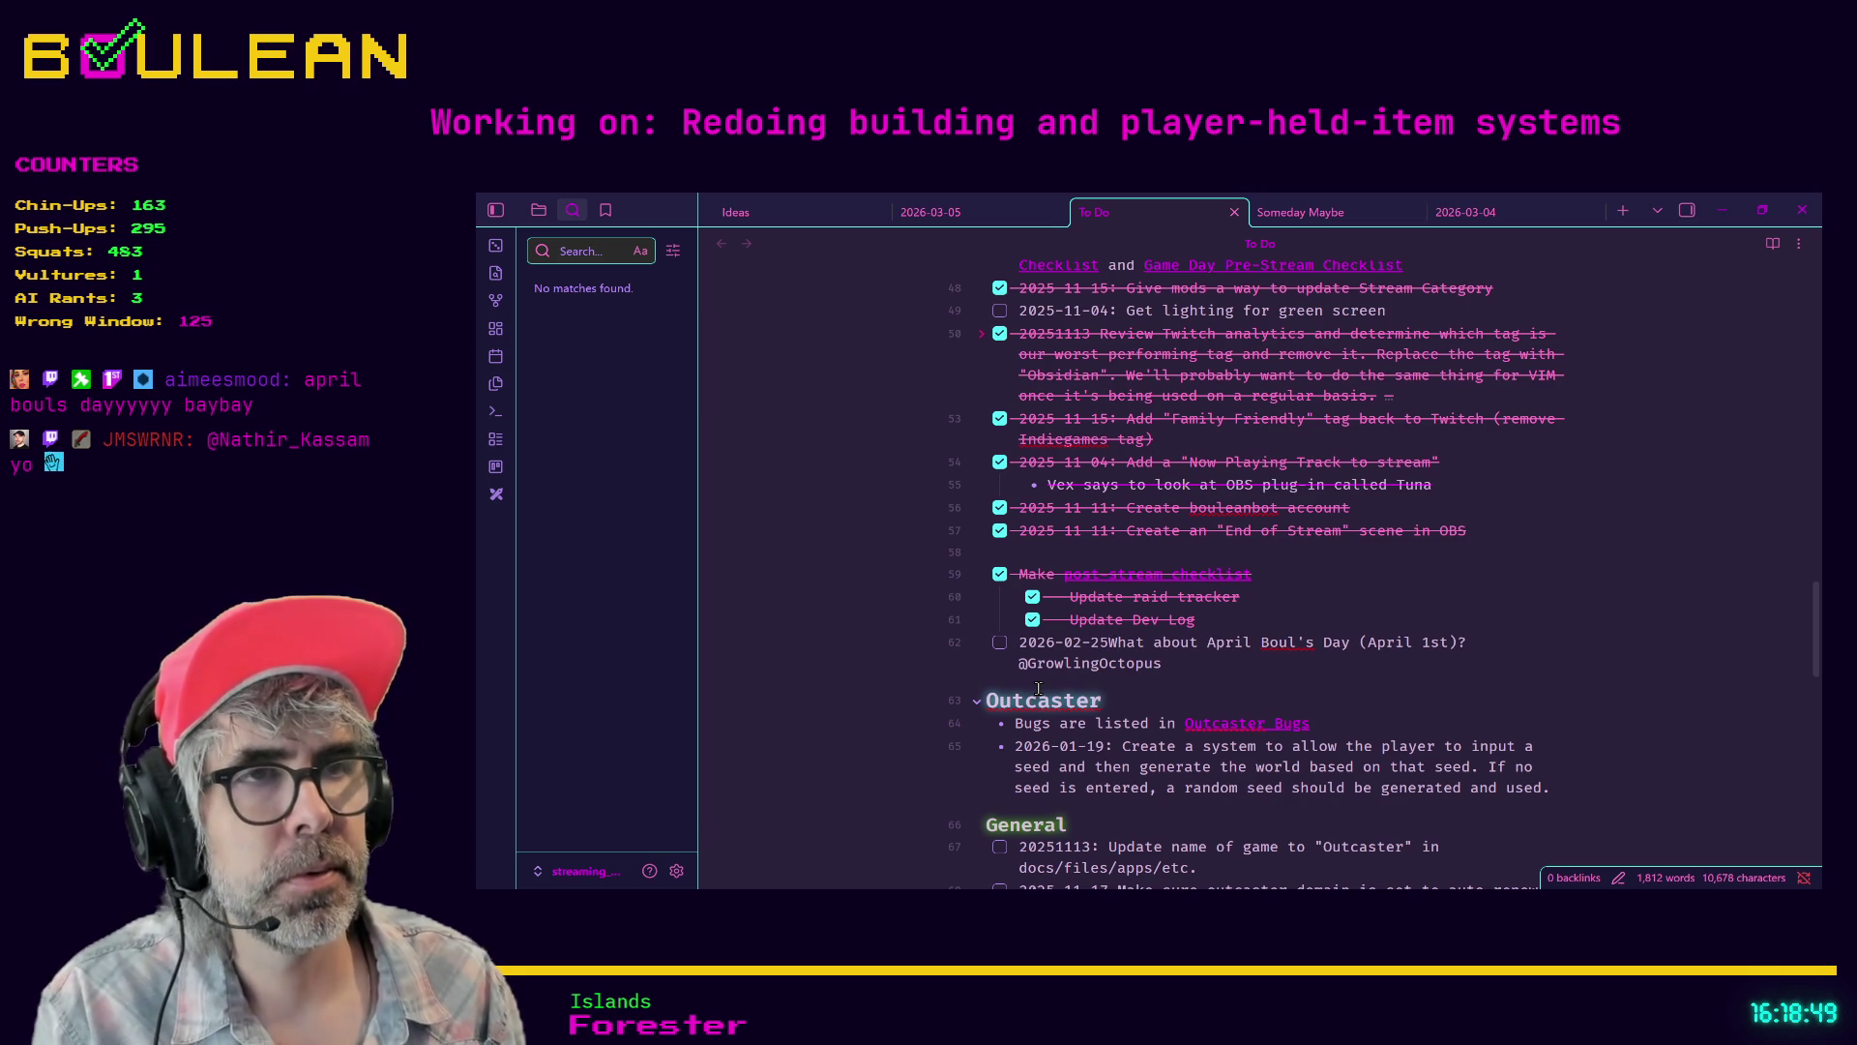
pyautogui.click(944, 225)
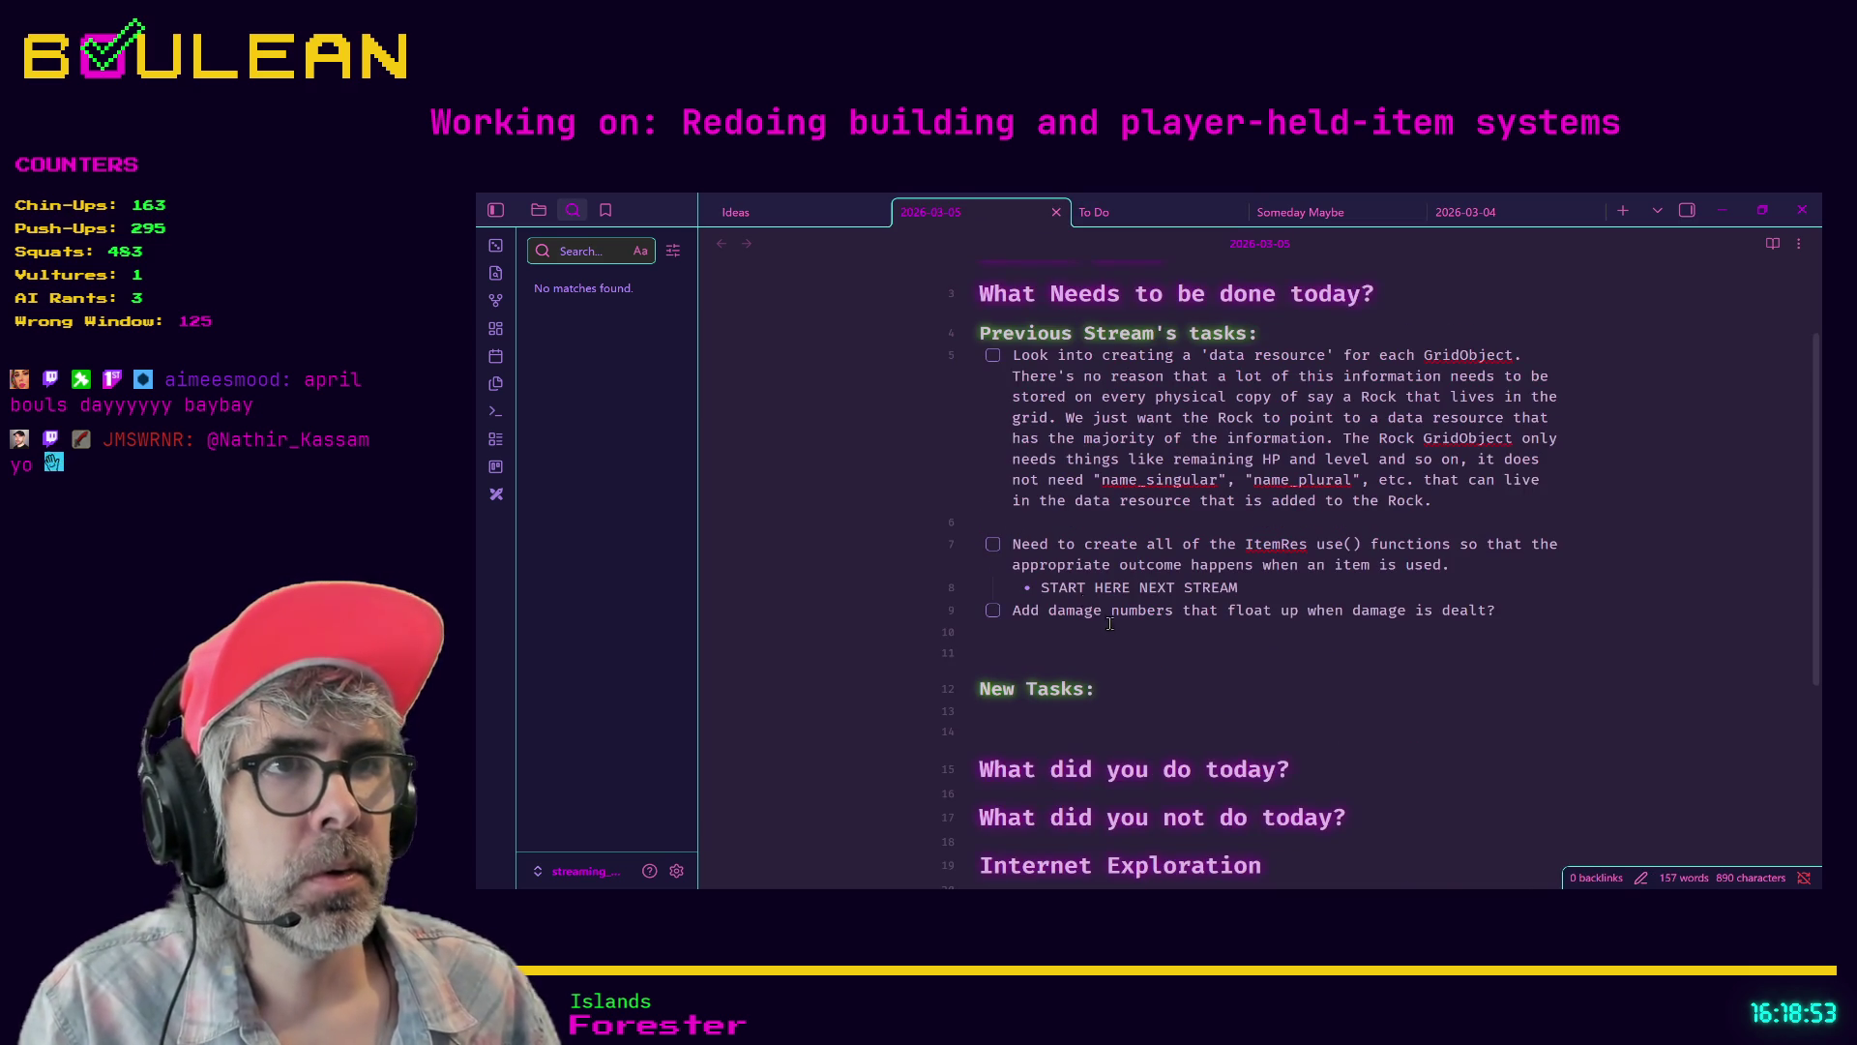
pyautogui.press('BackSpace')
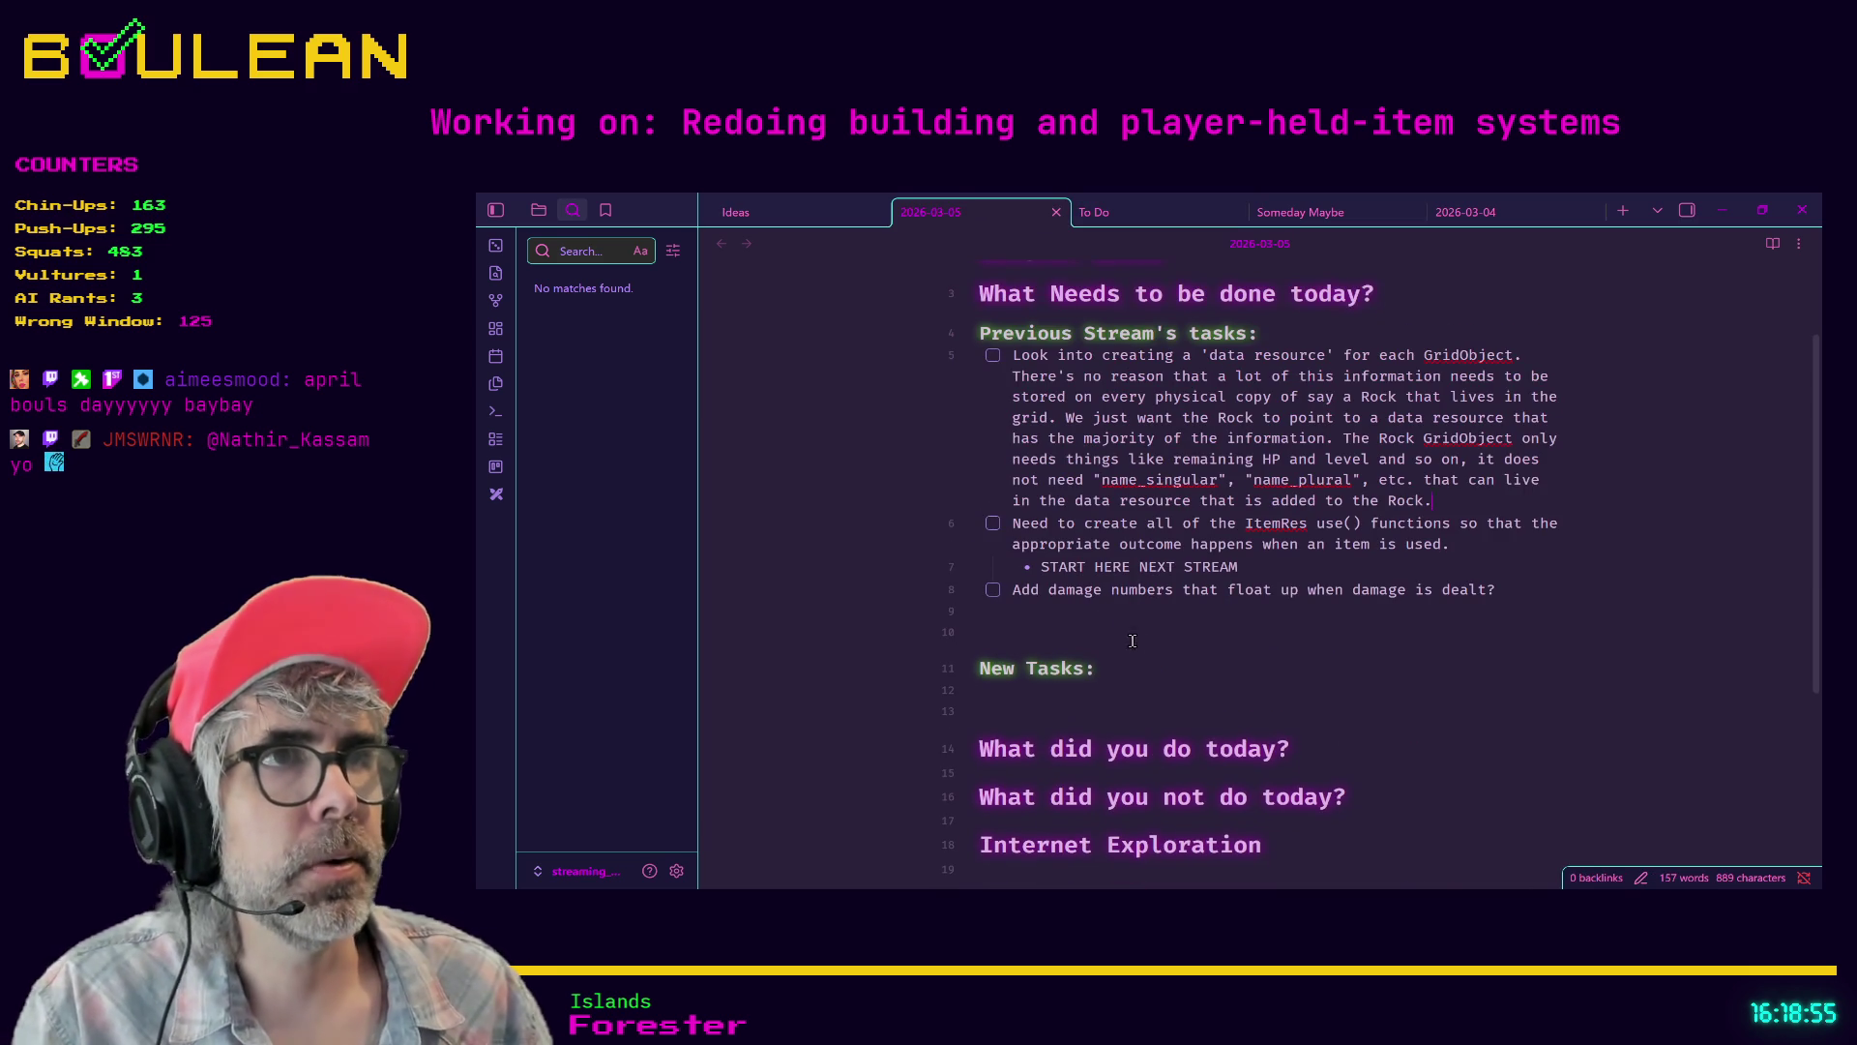
pyautogui.scroll(1, 1132, 640)
pyautogui.scroll(1, 1219, 692)
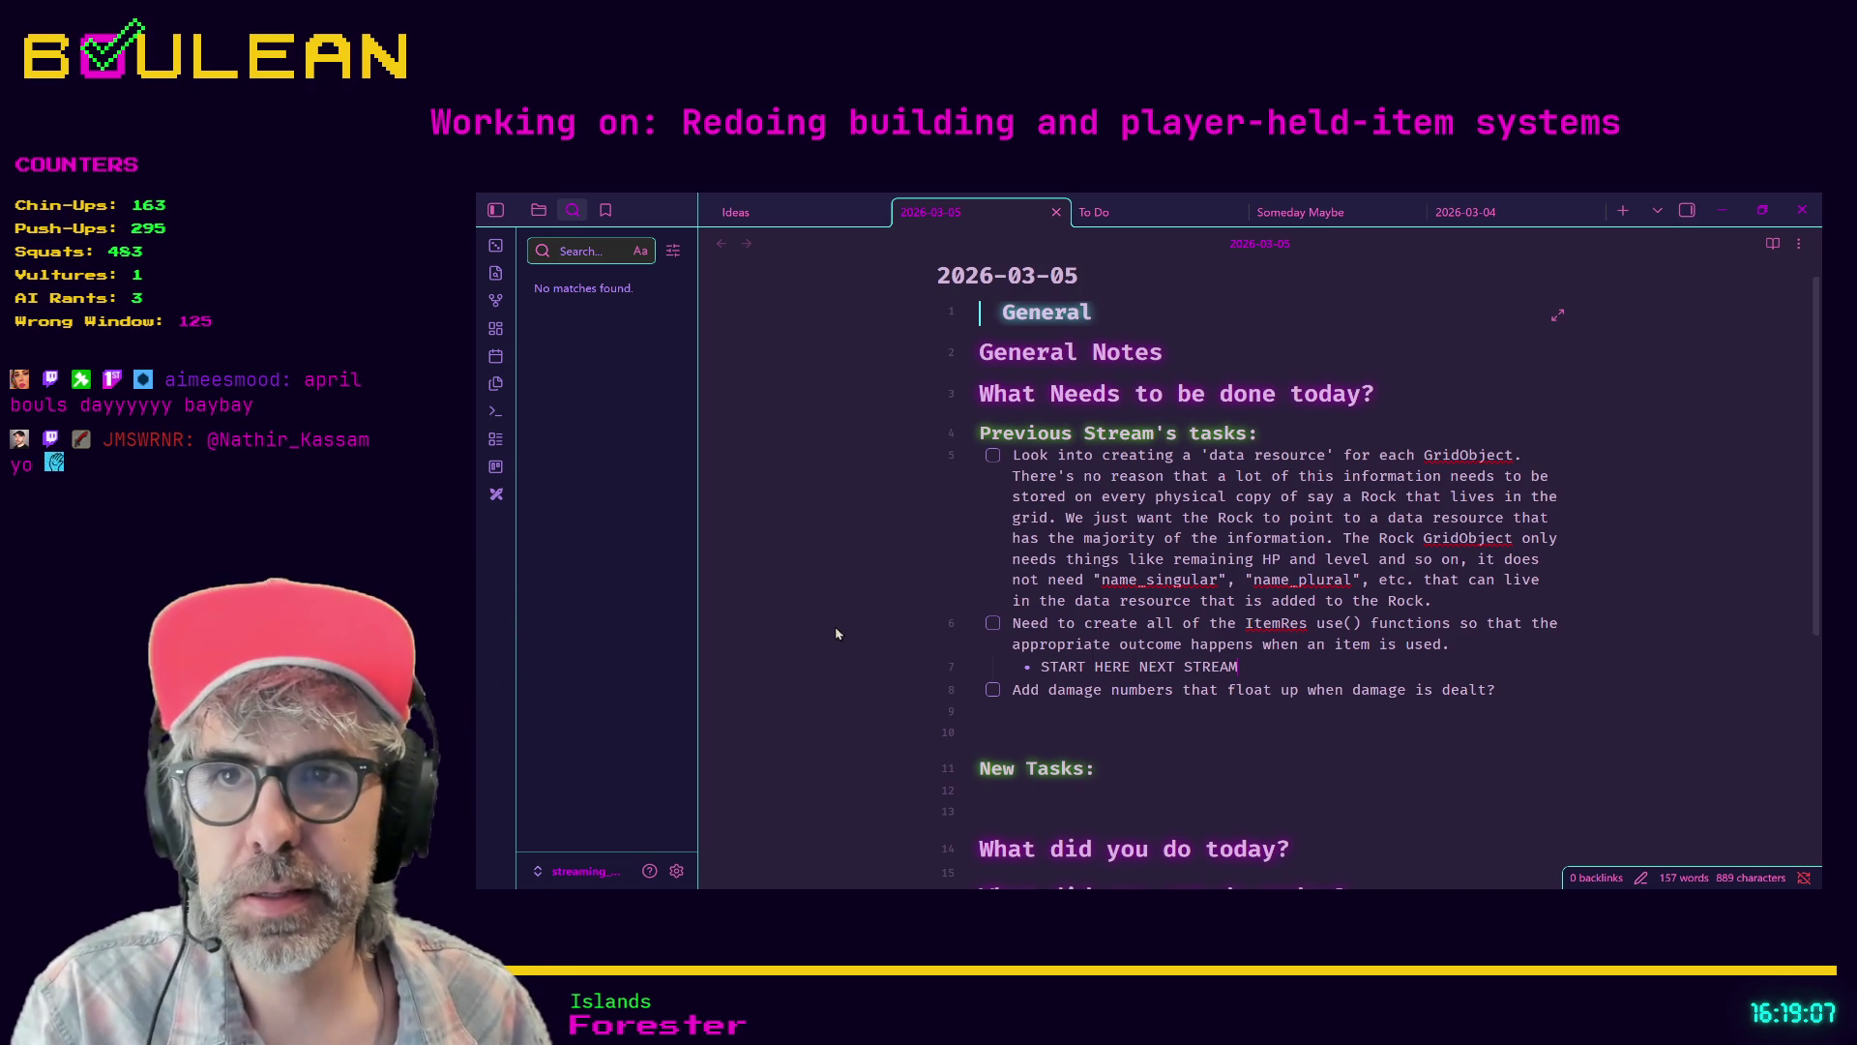
pyautogui.click(1136, 788)
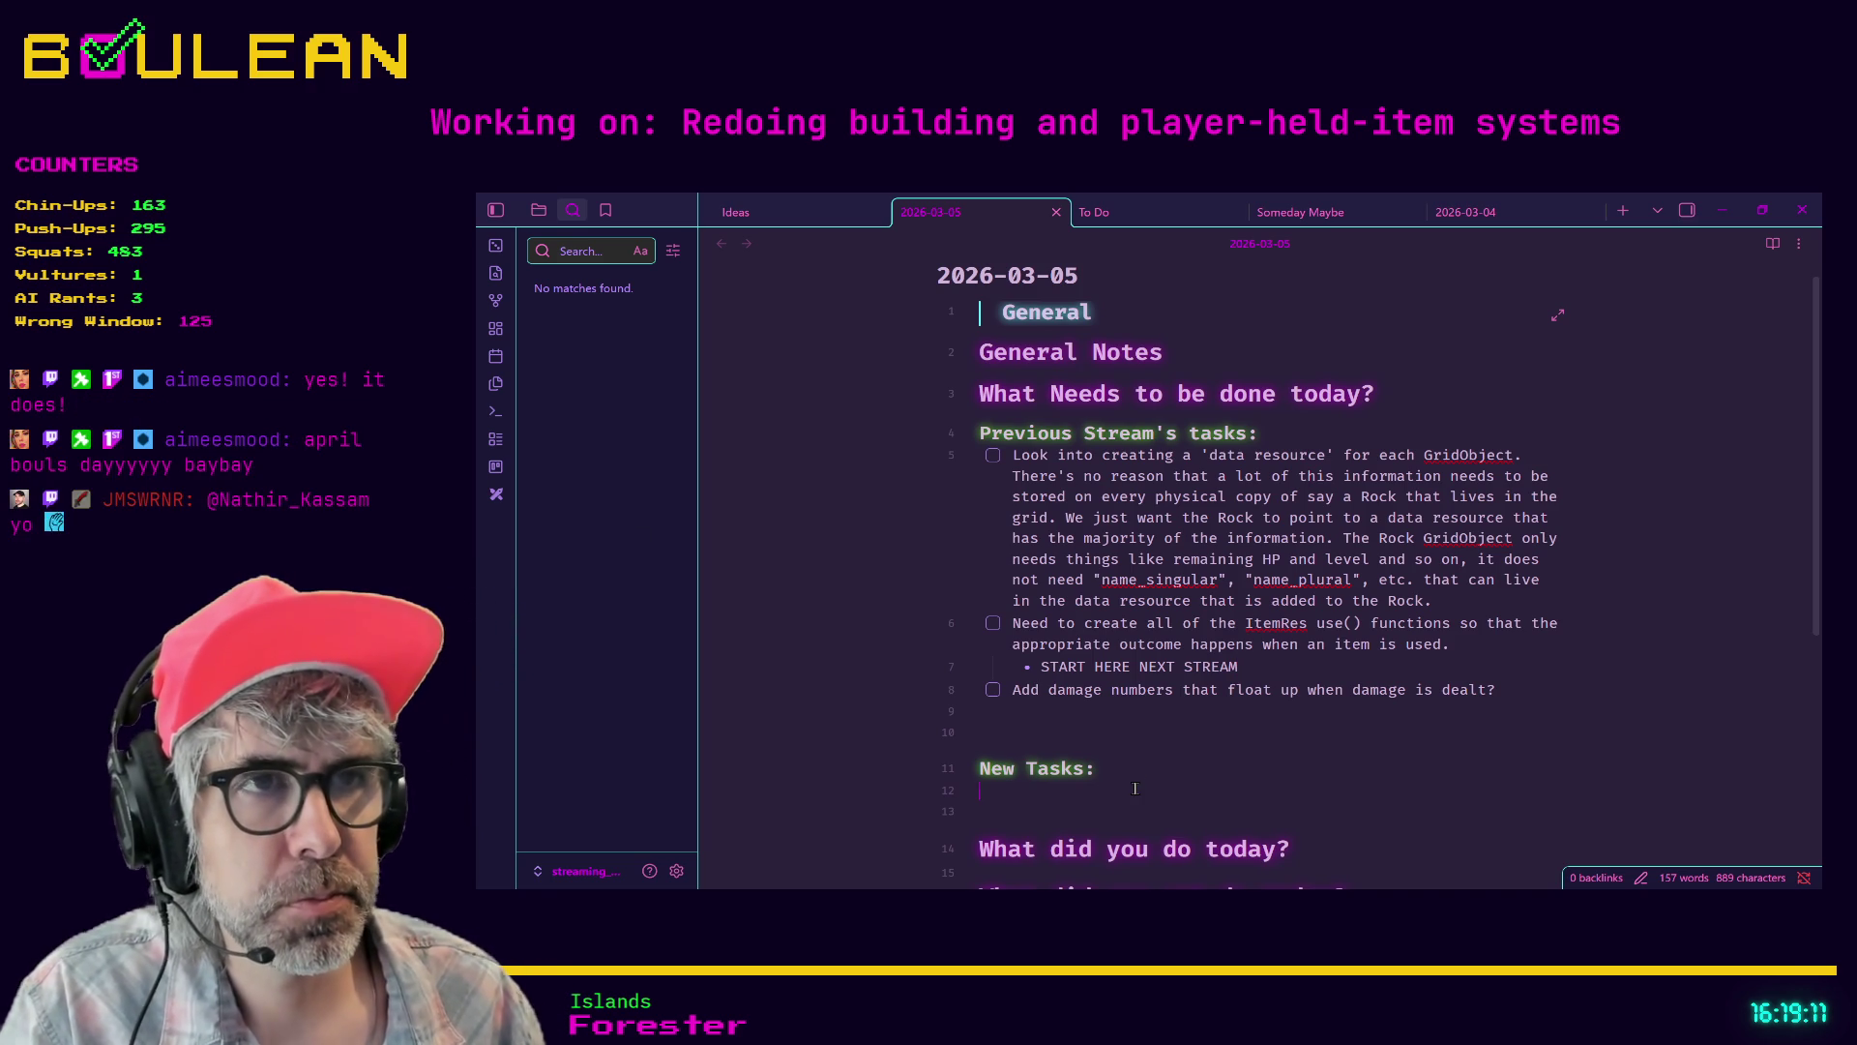
pyautogui.press('Up')
pyautogui.press('Up')
pyautogui.press('Up')
pyautogui.press('Down')
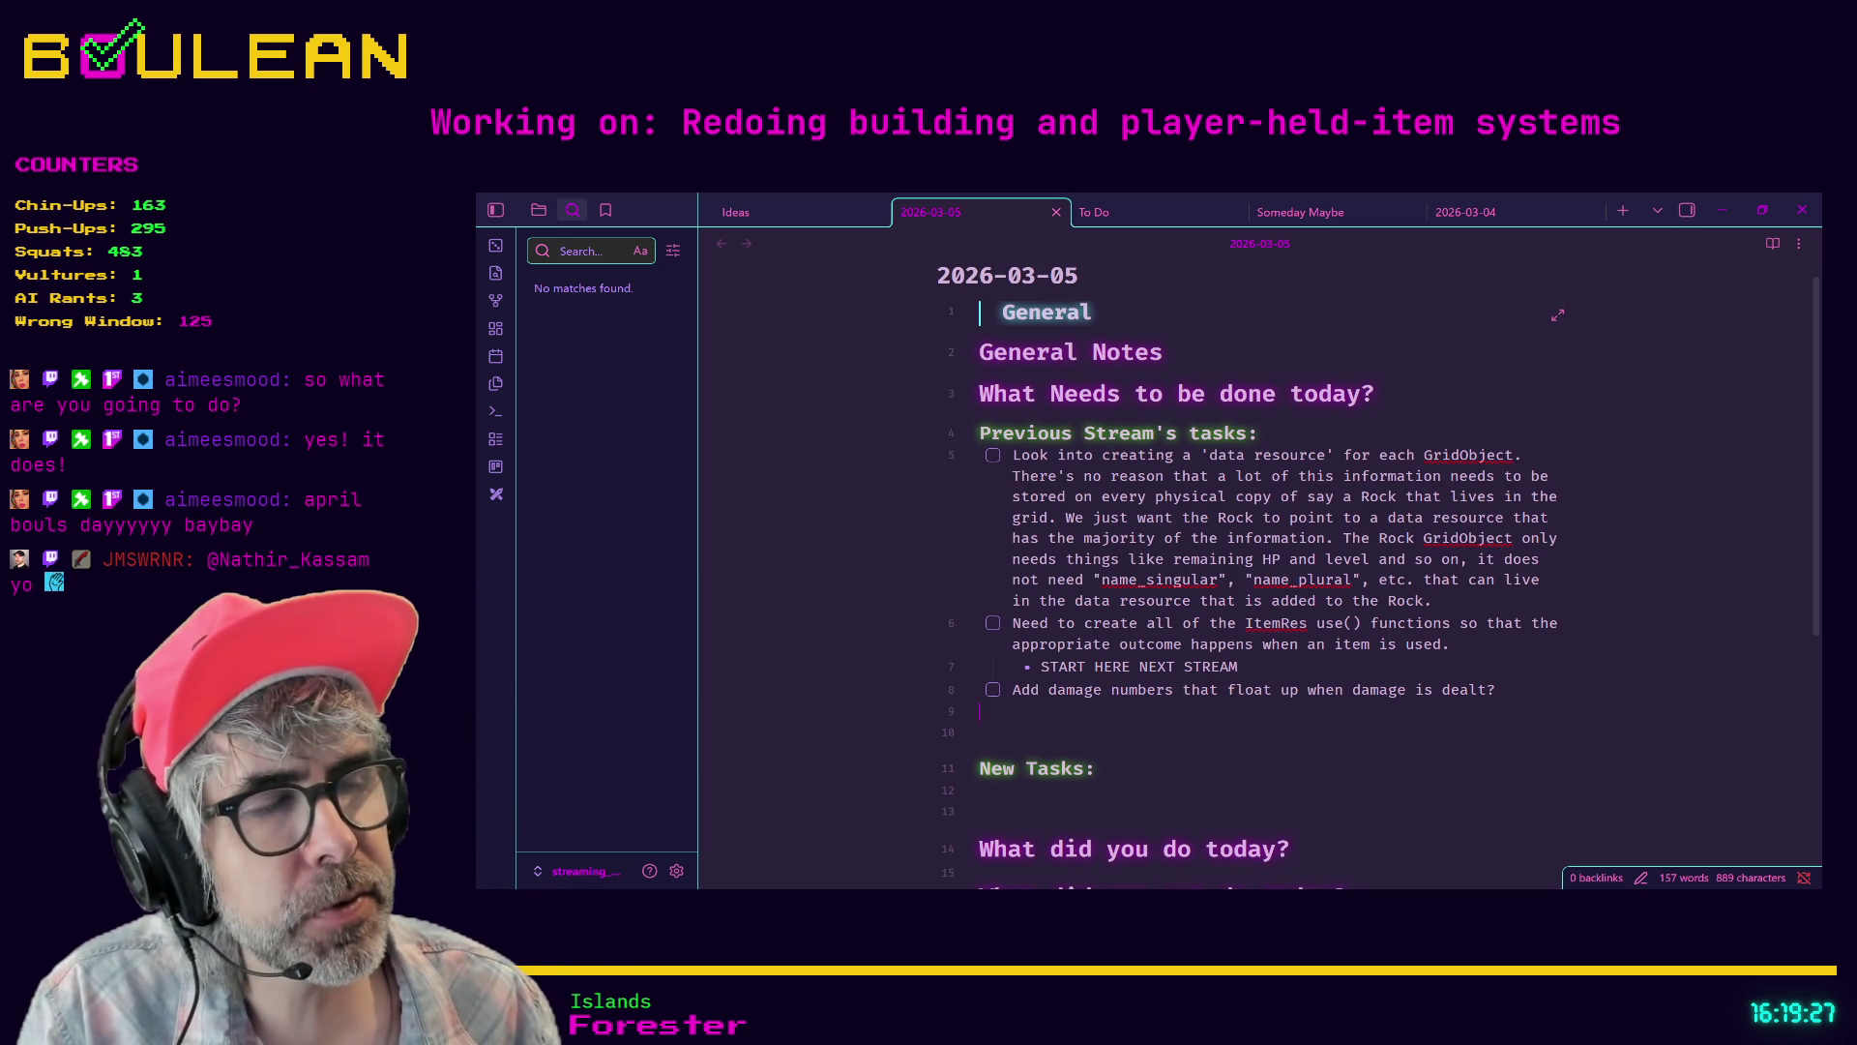
pyautogui.hotkey('alt', 'Tab')
pyautogui.hotkey('alt', 'Tab')
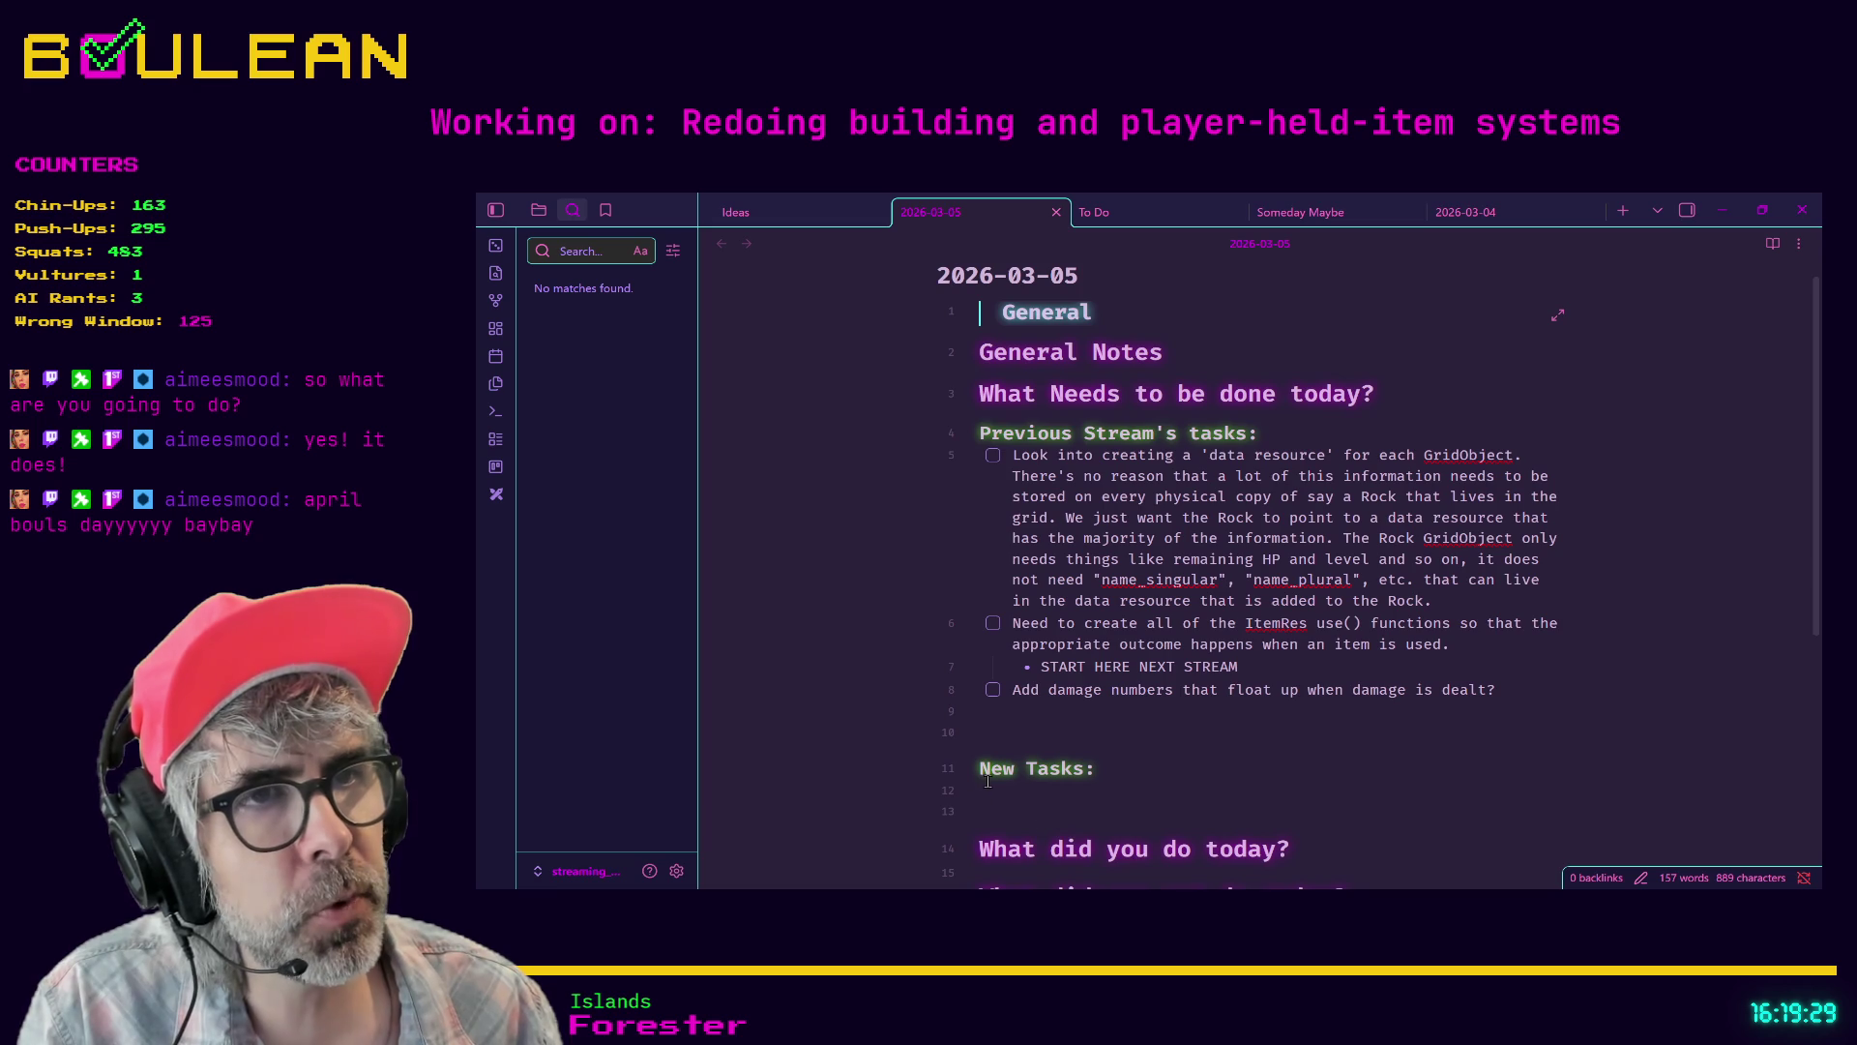
# - Write 'Determine what is left to do before calling The Refactor of Doom complete.' on line 12
pyautogui.click(1020, 792)
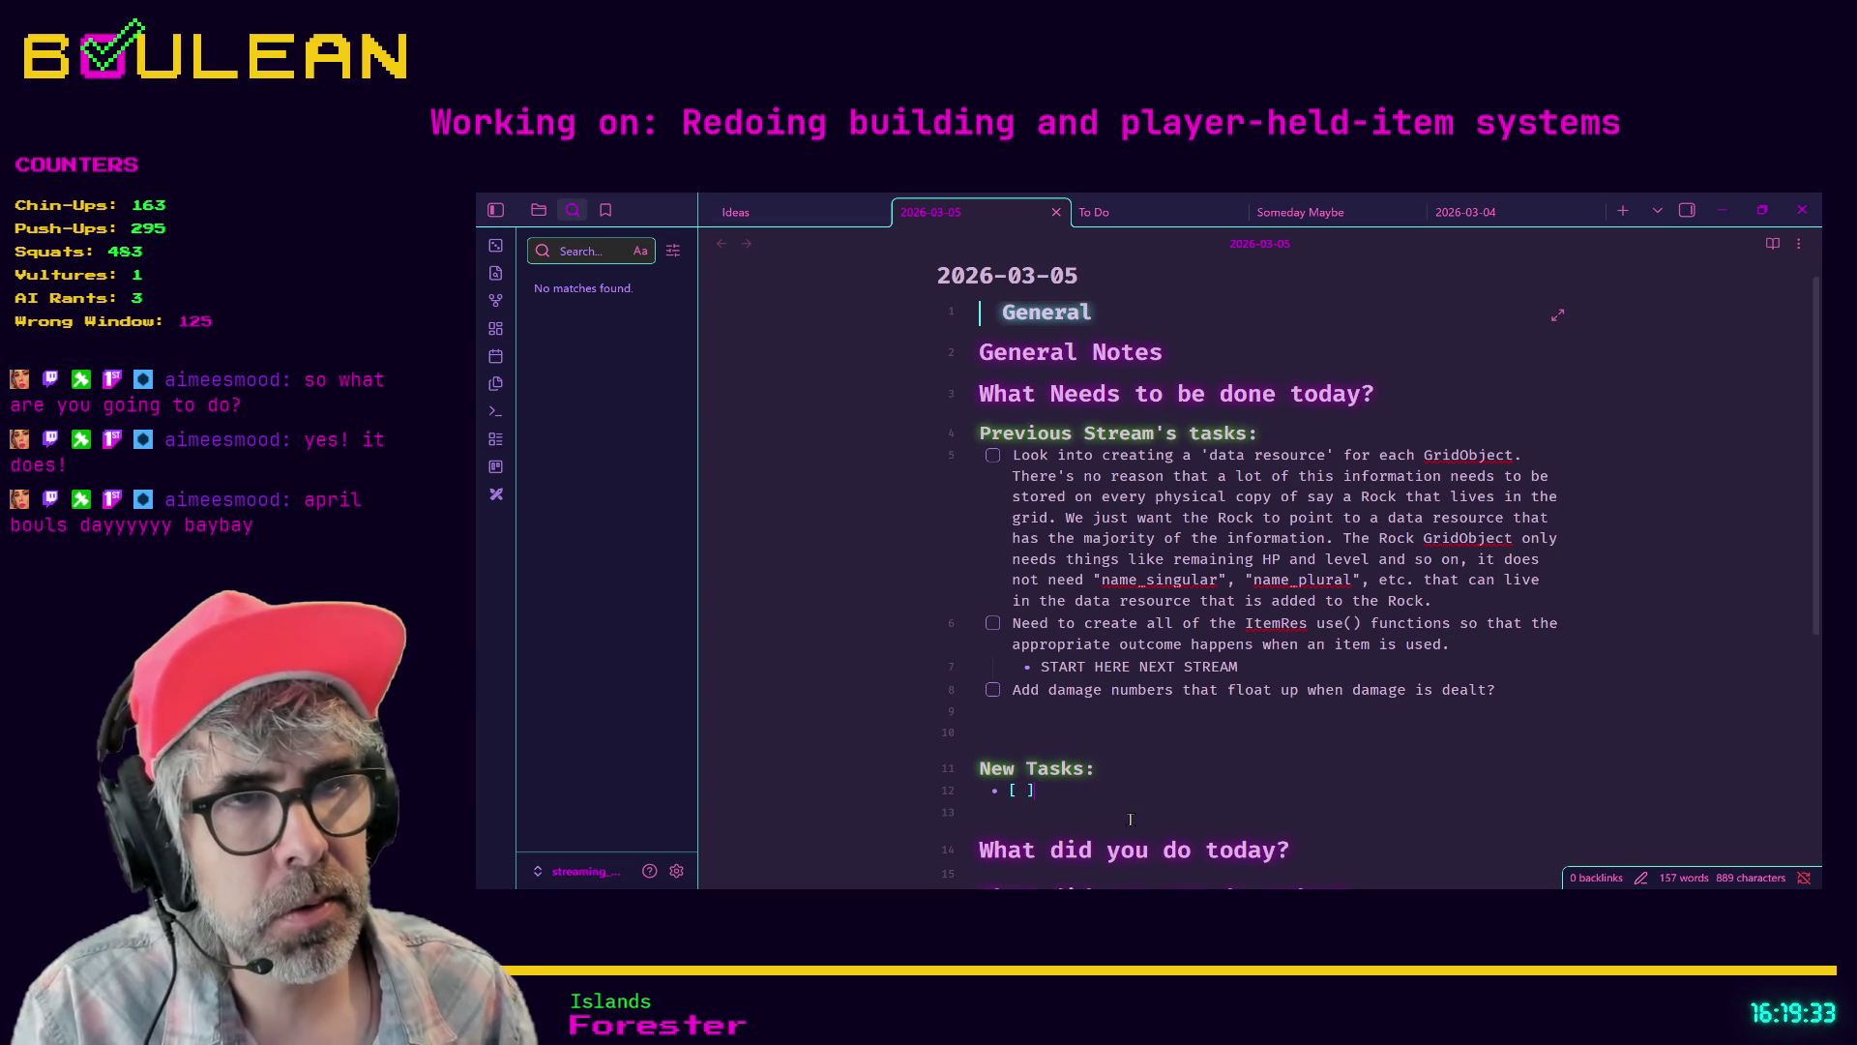
pyautogui.write('Determine ')
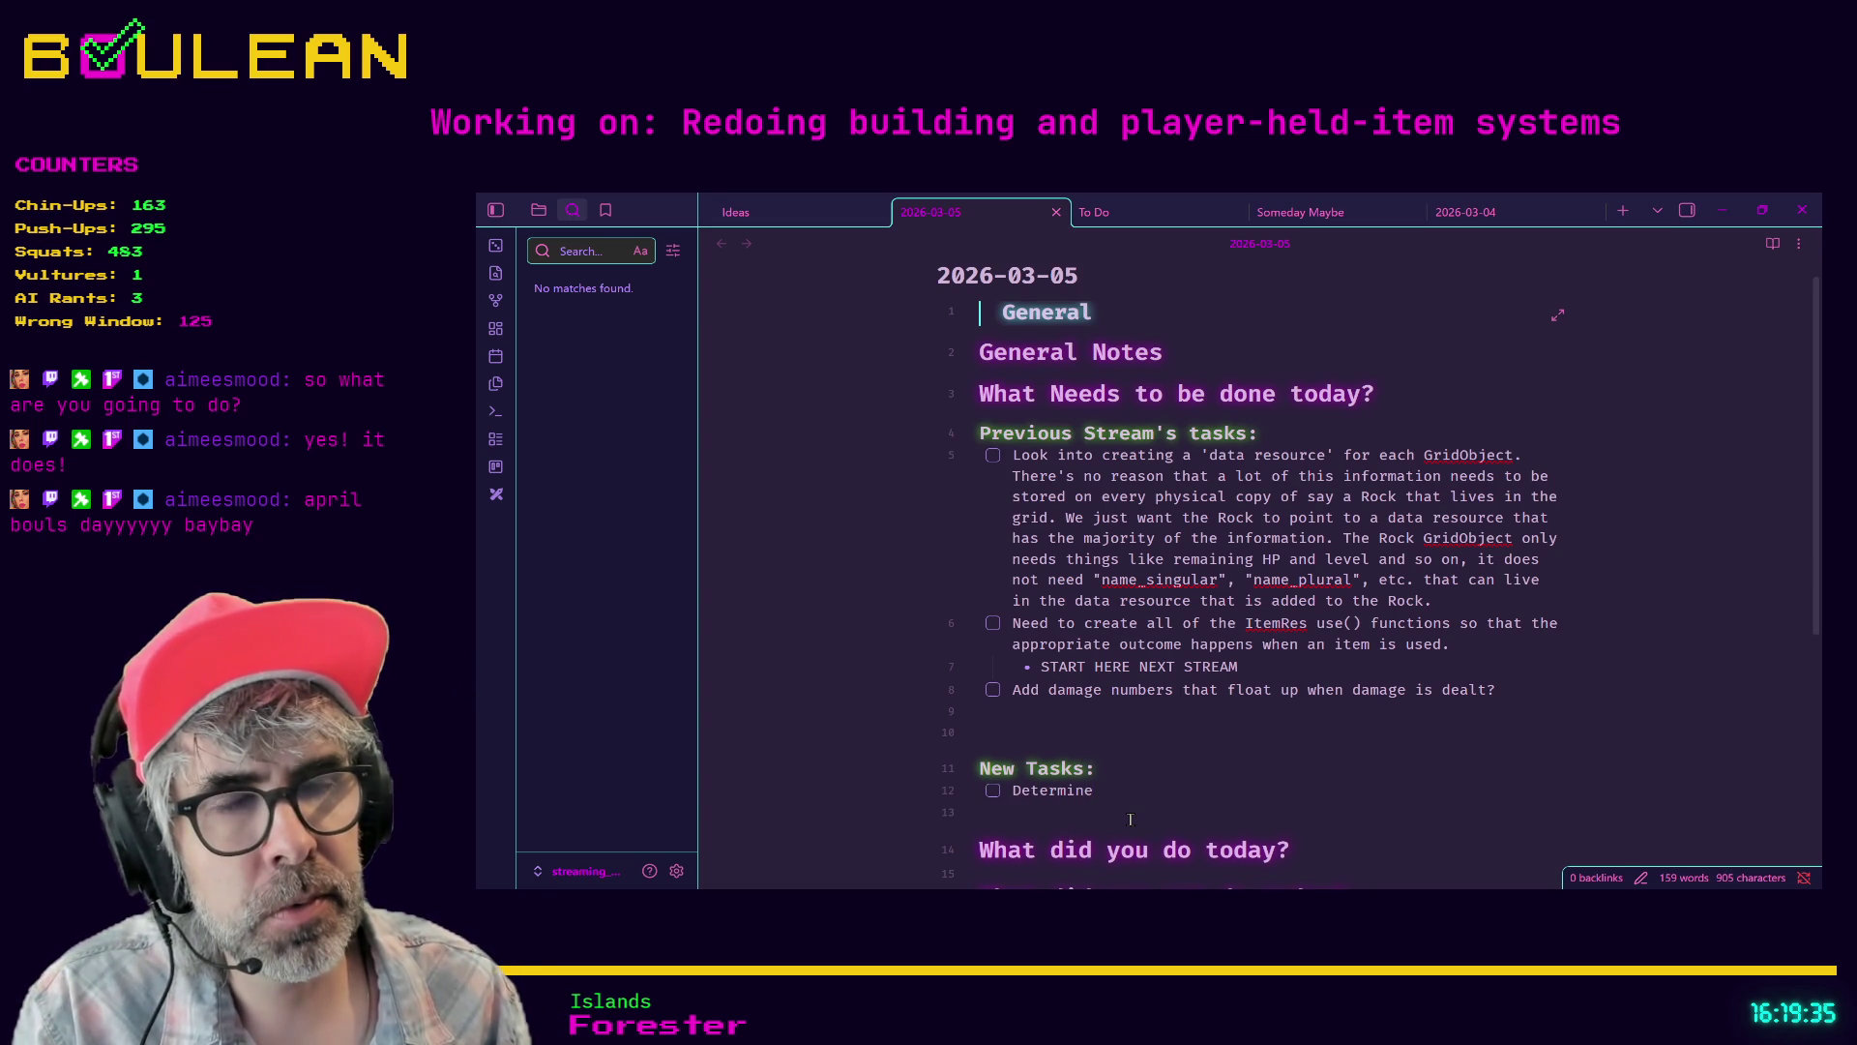
pyautogui.write('what is l')
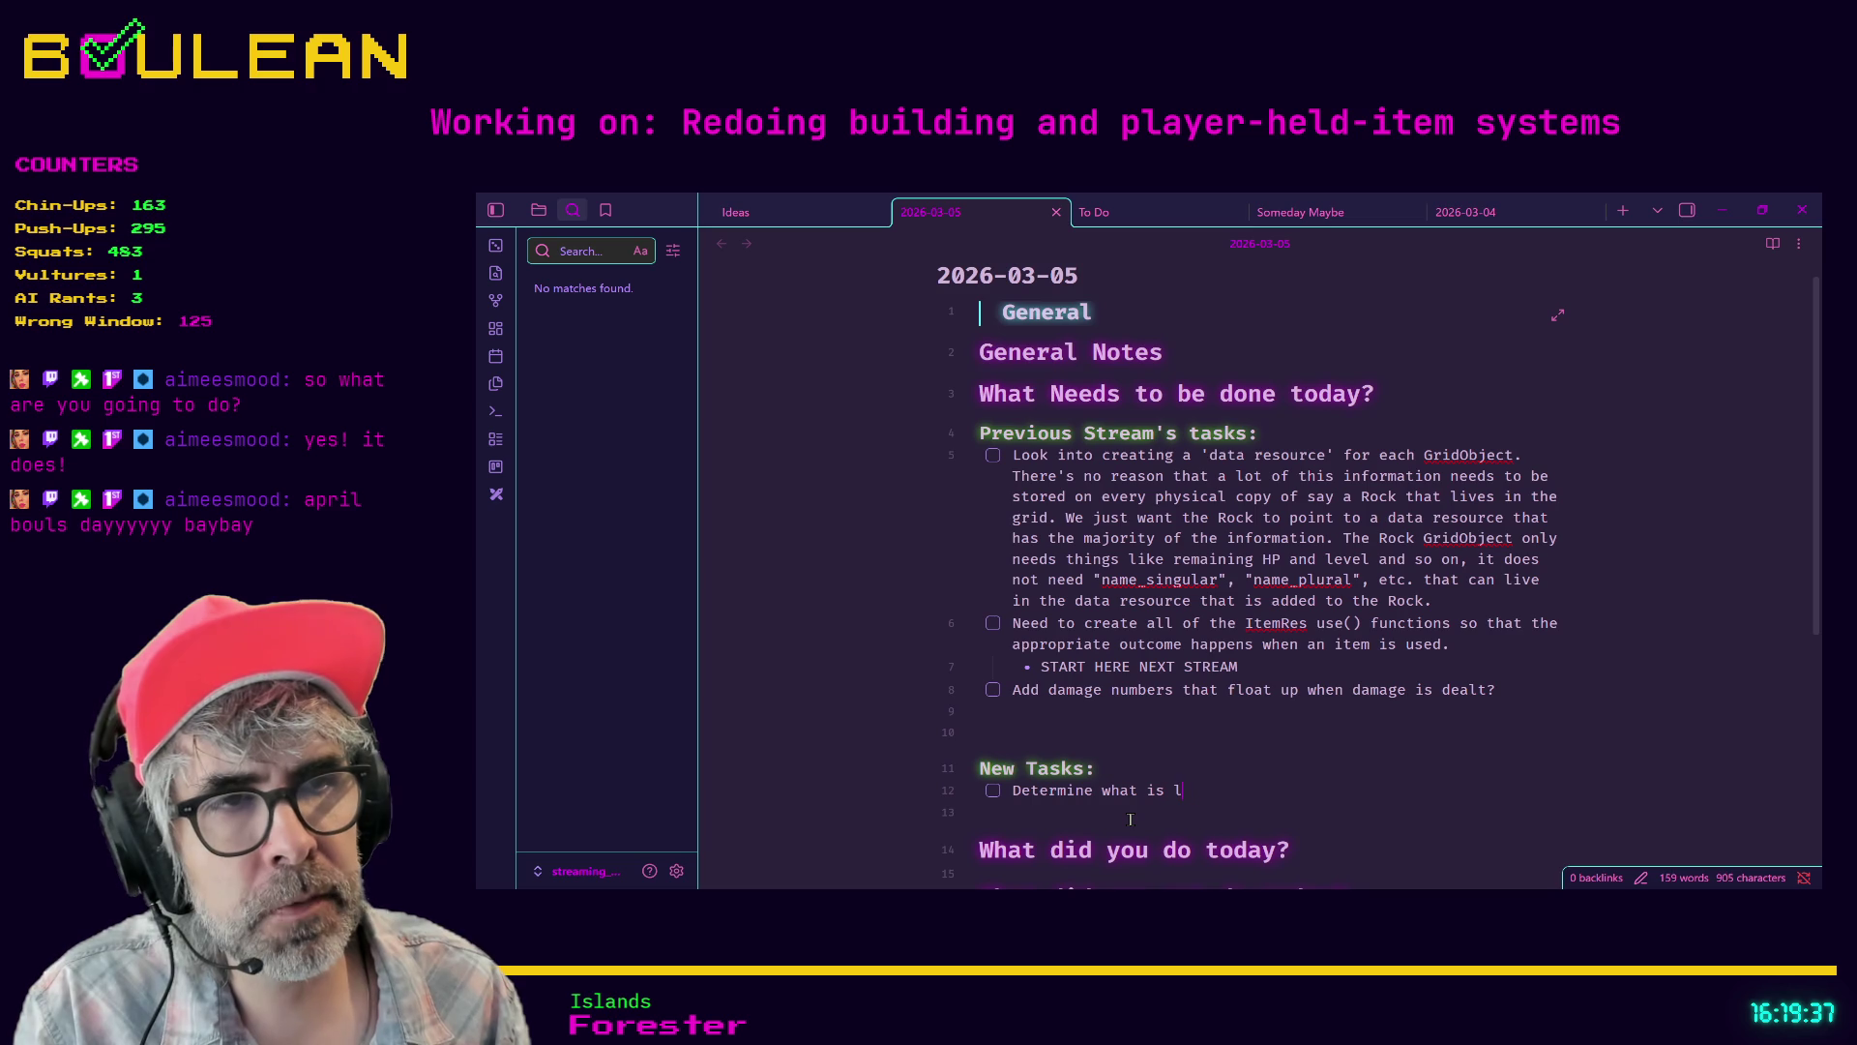
pyautogui.write('eft to do before ')
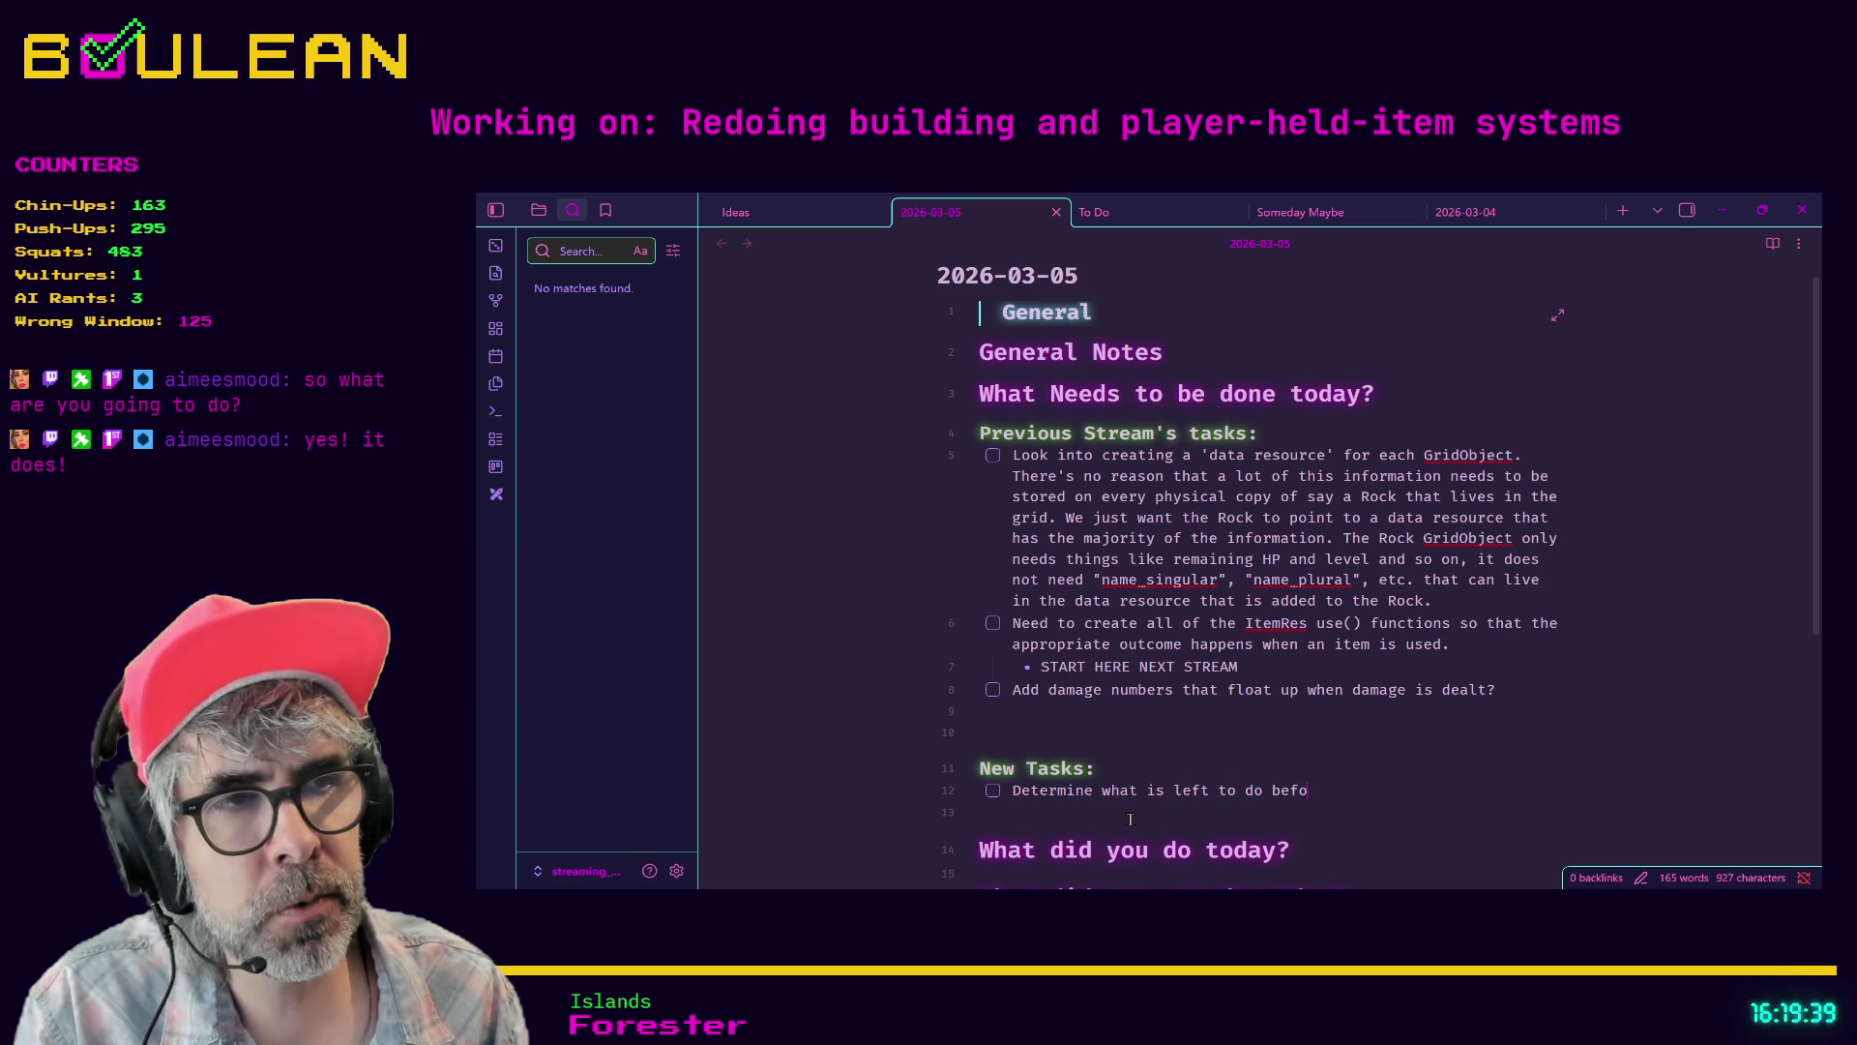
pyautogui.write('calling ')
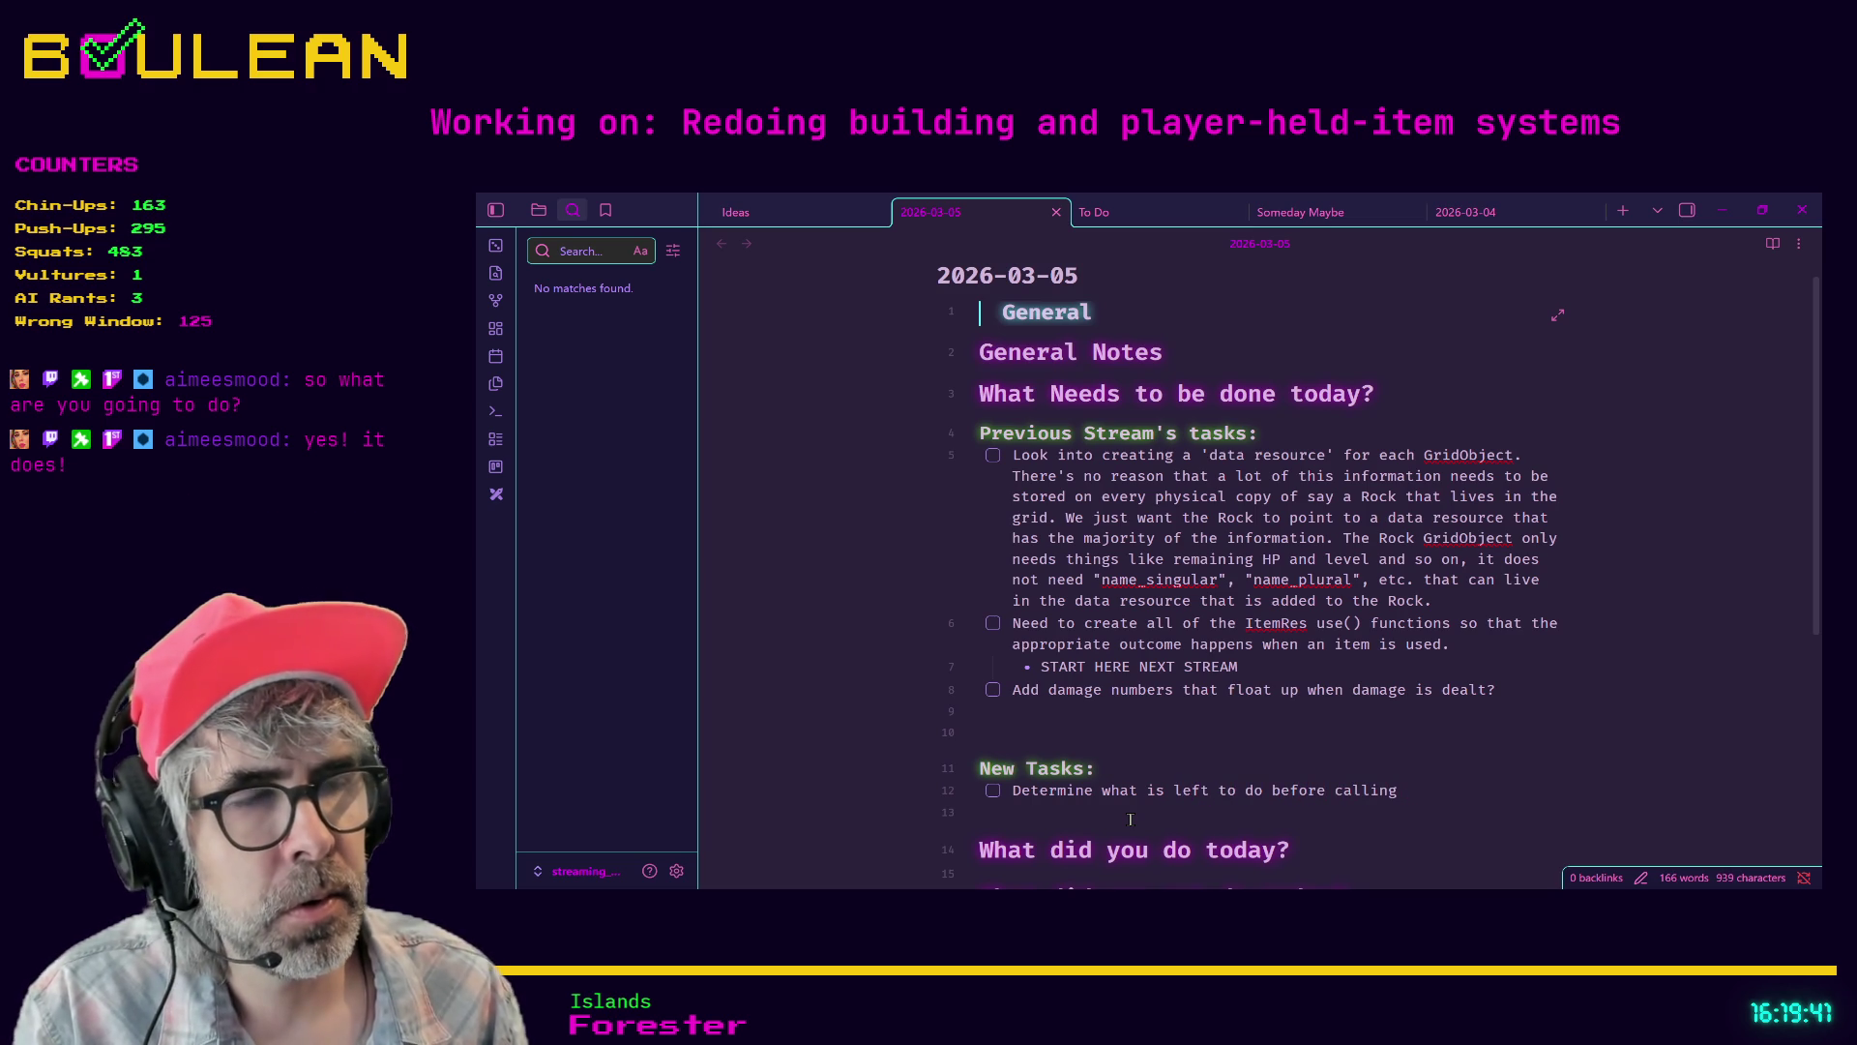
pyautogui.write('th')
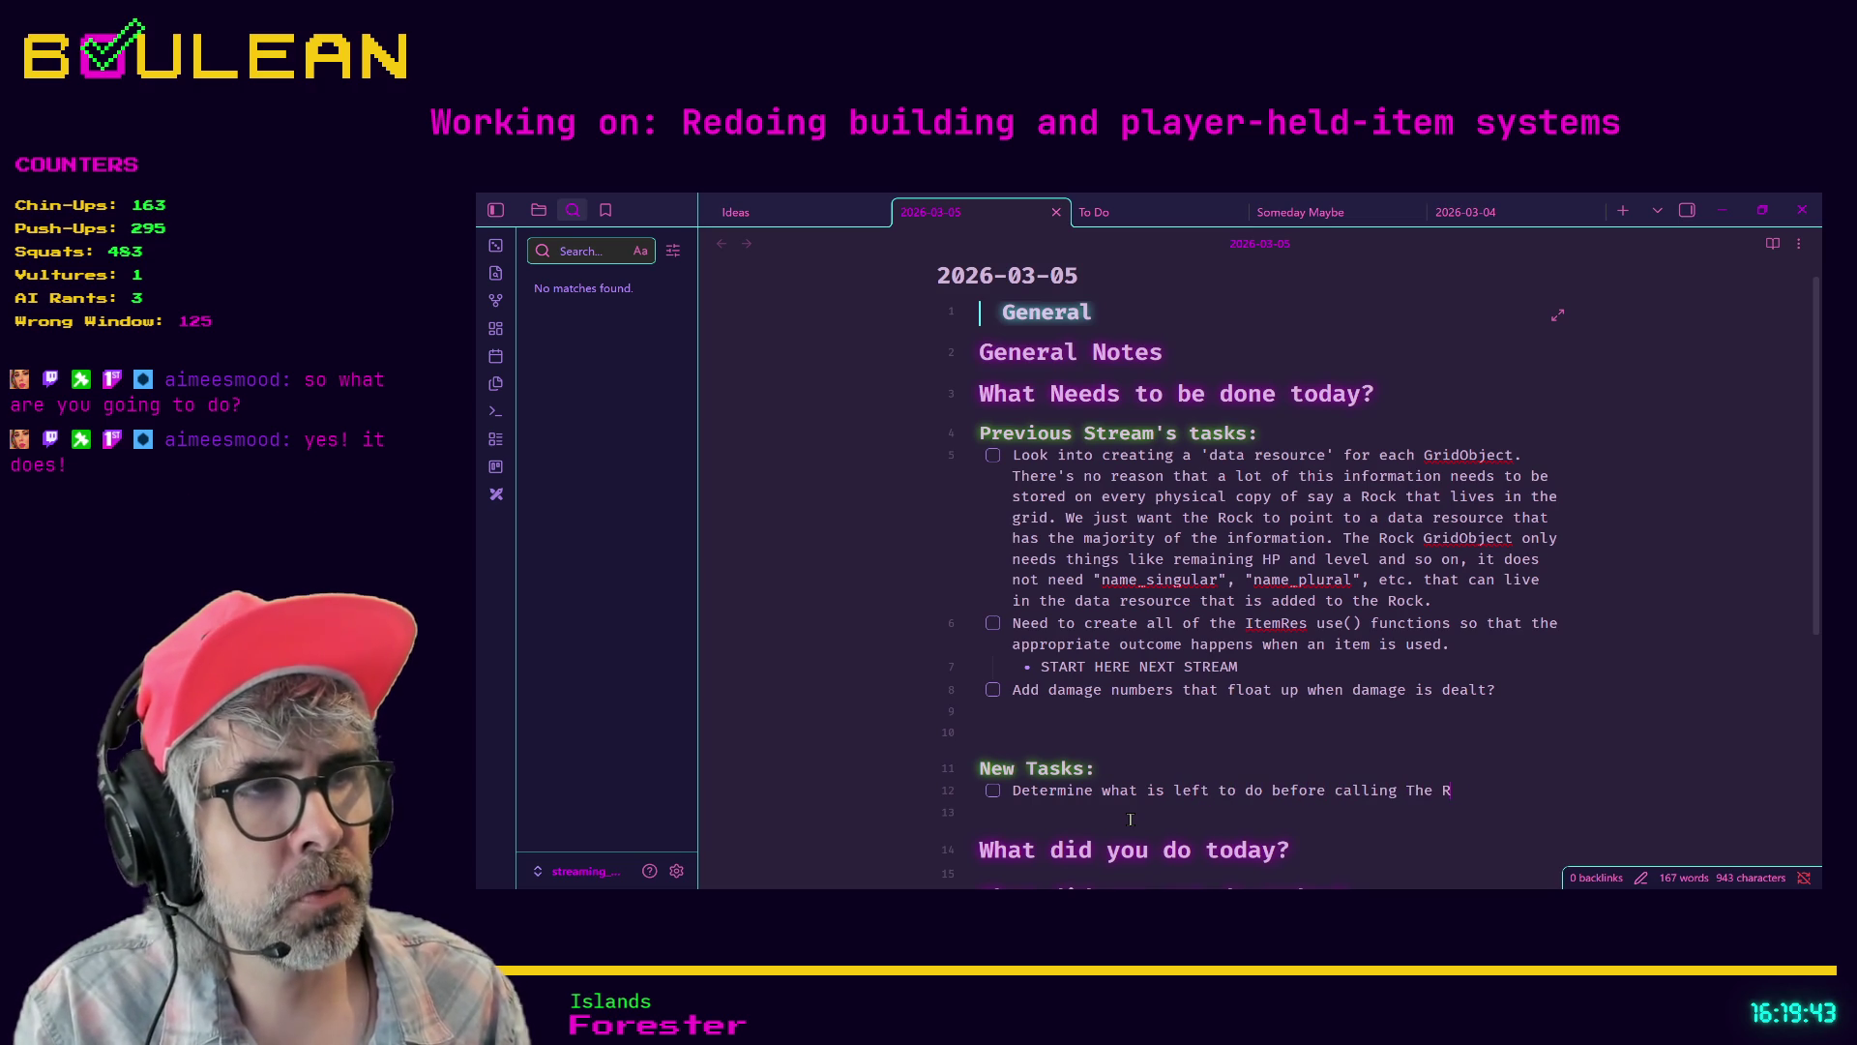
pyautogui.write('efactor of Doo')
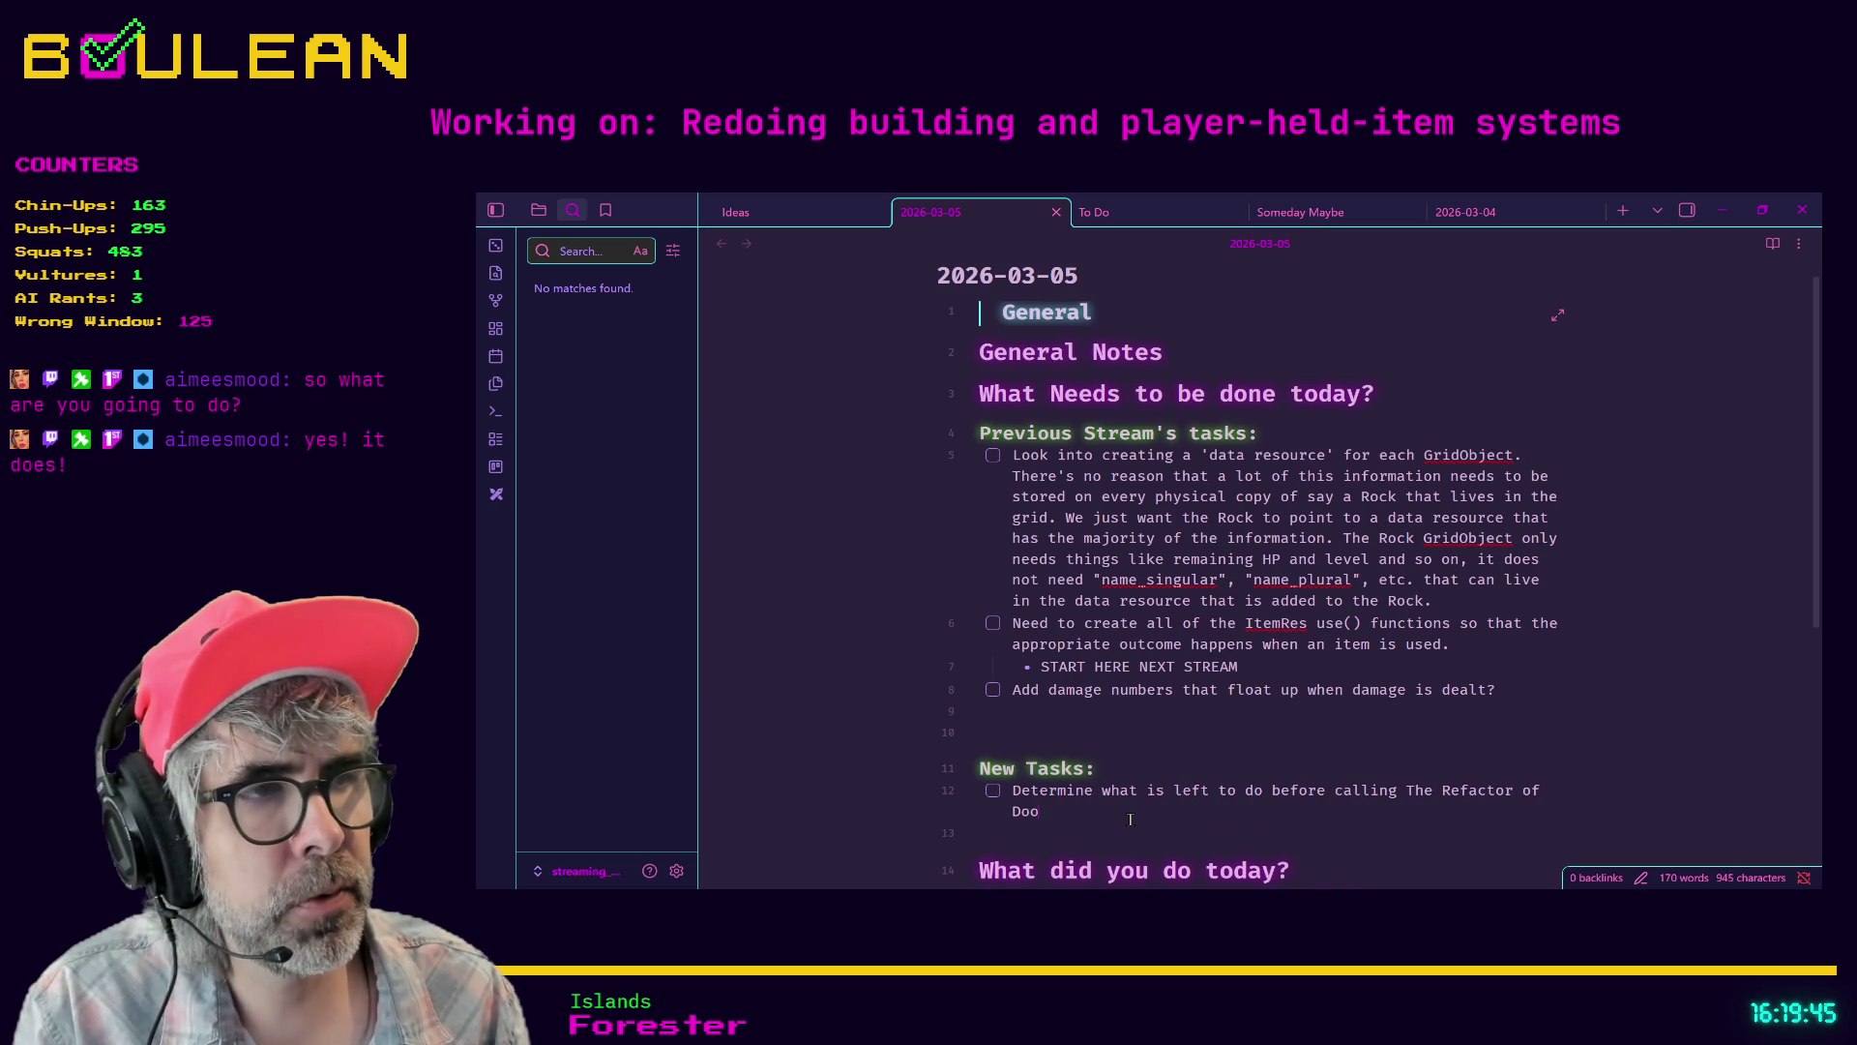
pyautogui.write('m complete.')
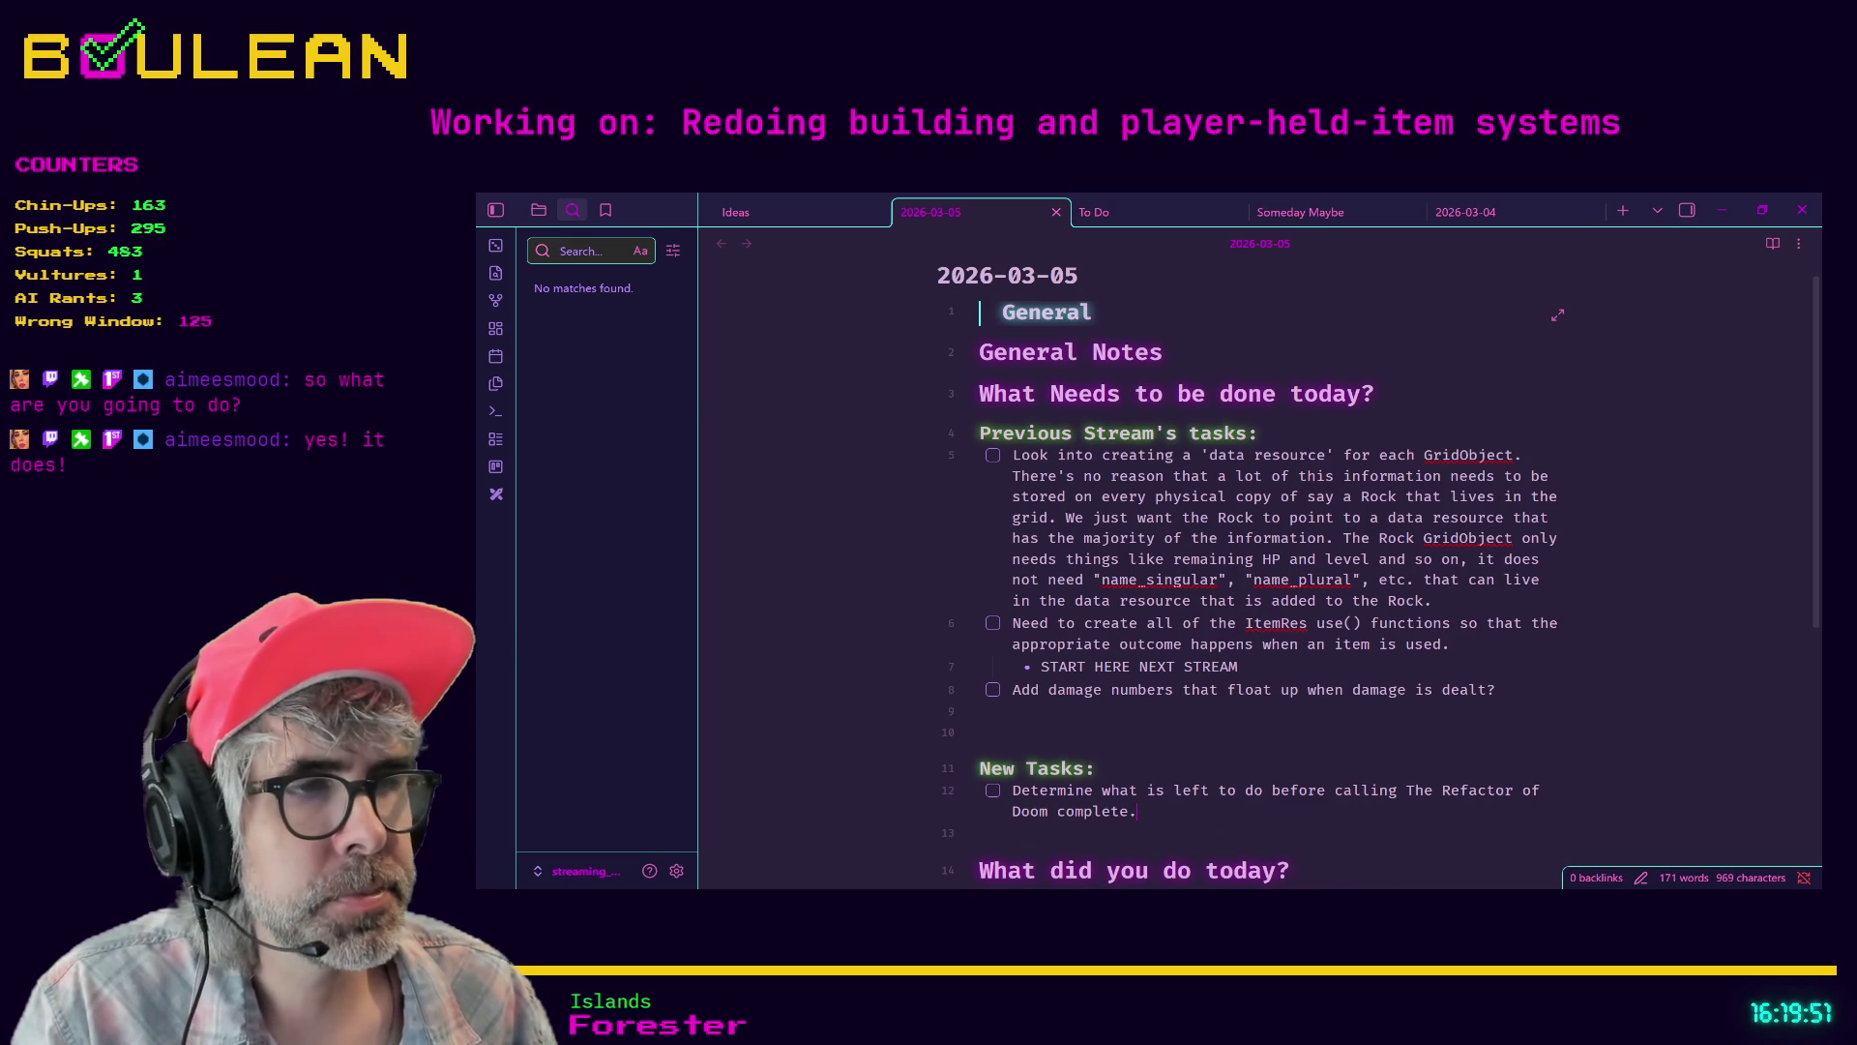
# - Run the game in Godot, zoom out the map, stop it, and return to Obsidian
pyautogui.hotkey('alt', 'Tab')
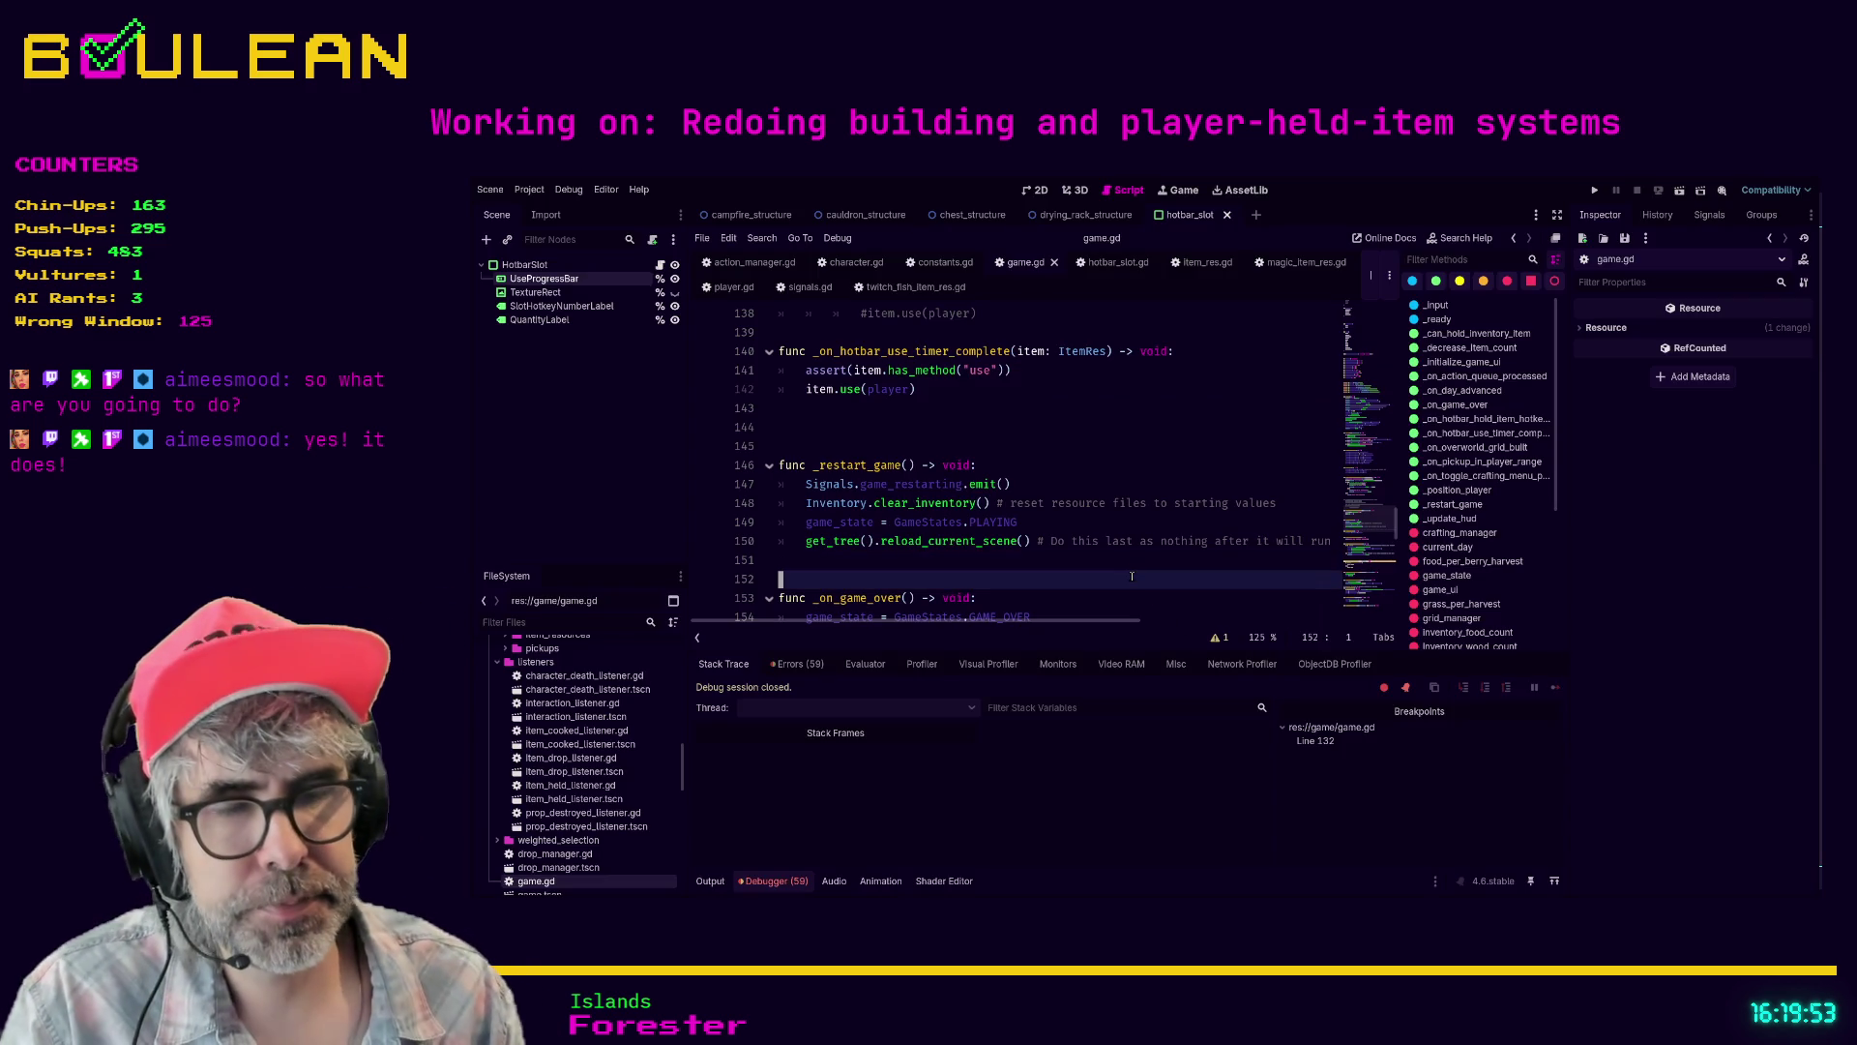
pyautogui.press('F5')
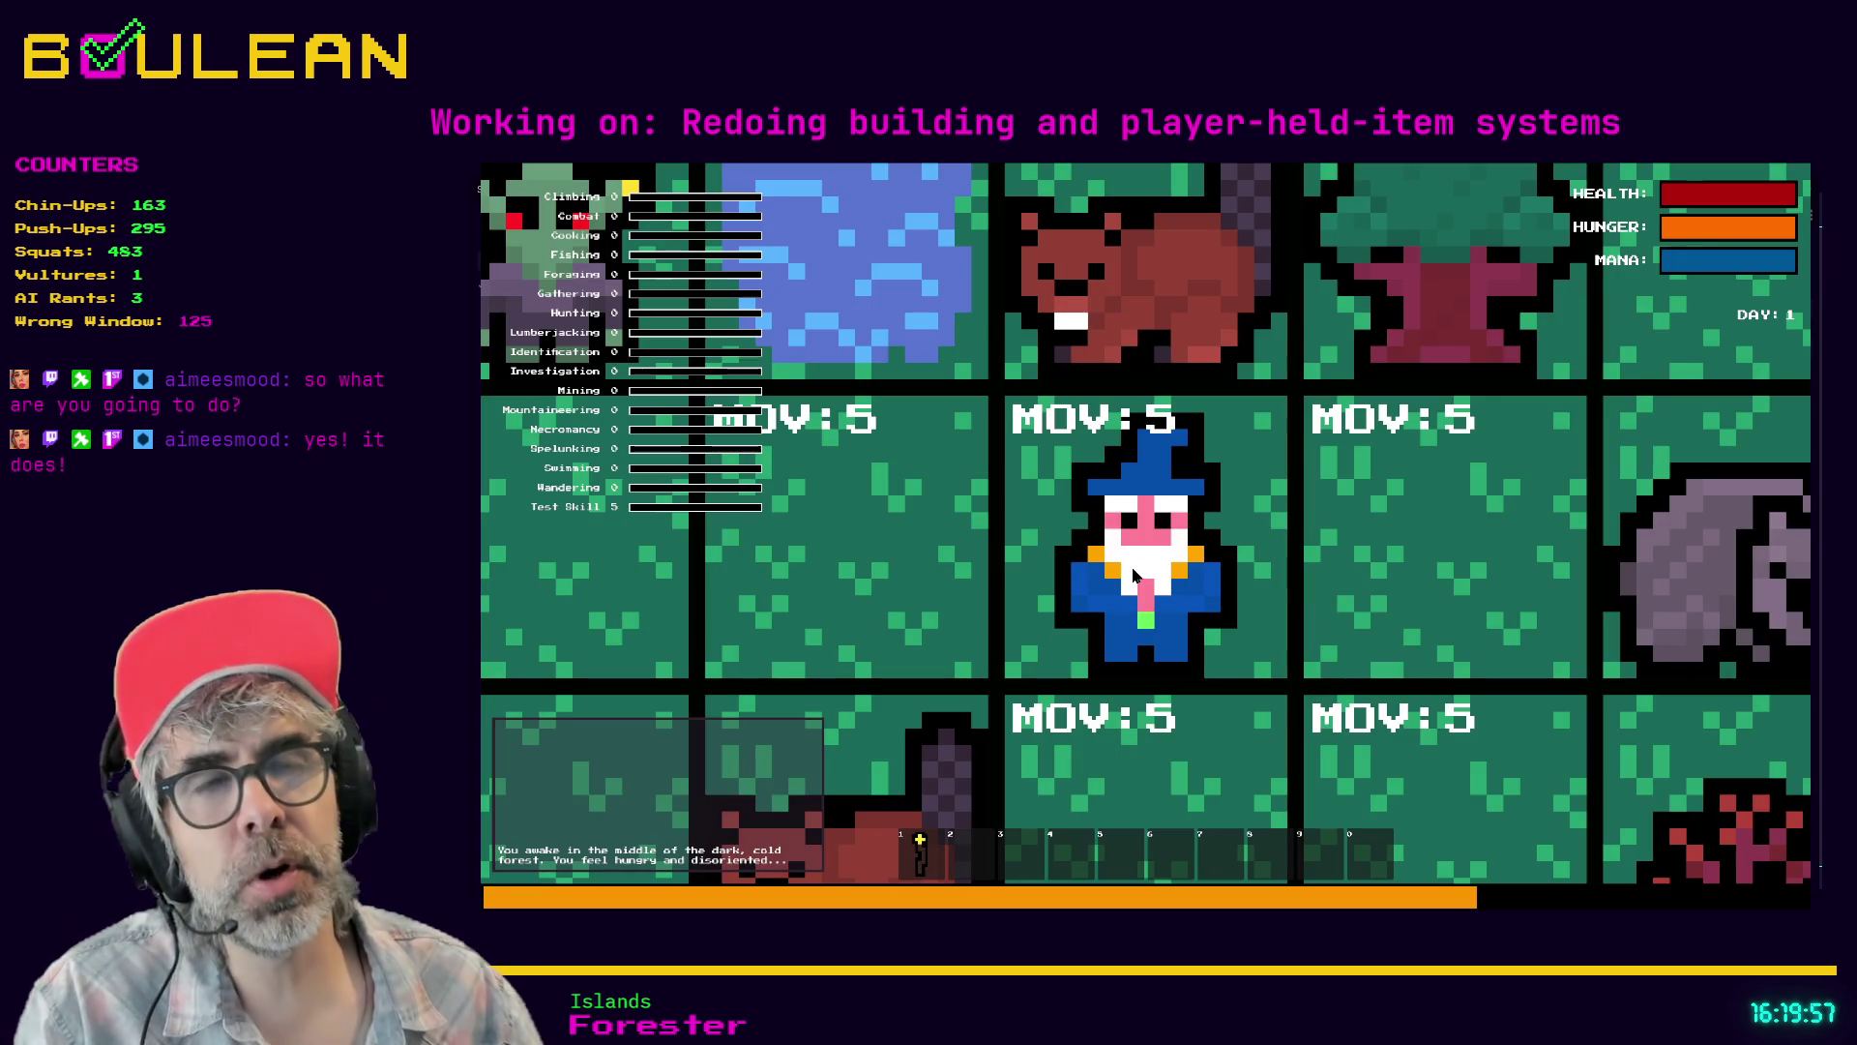
pyautogui.scroll(-3, 1136, 575)
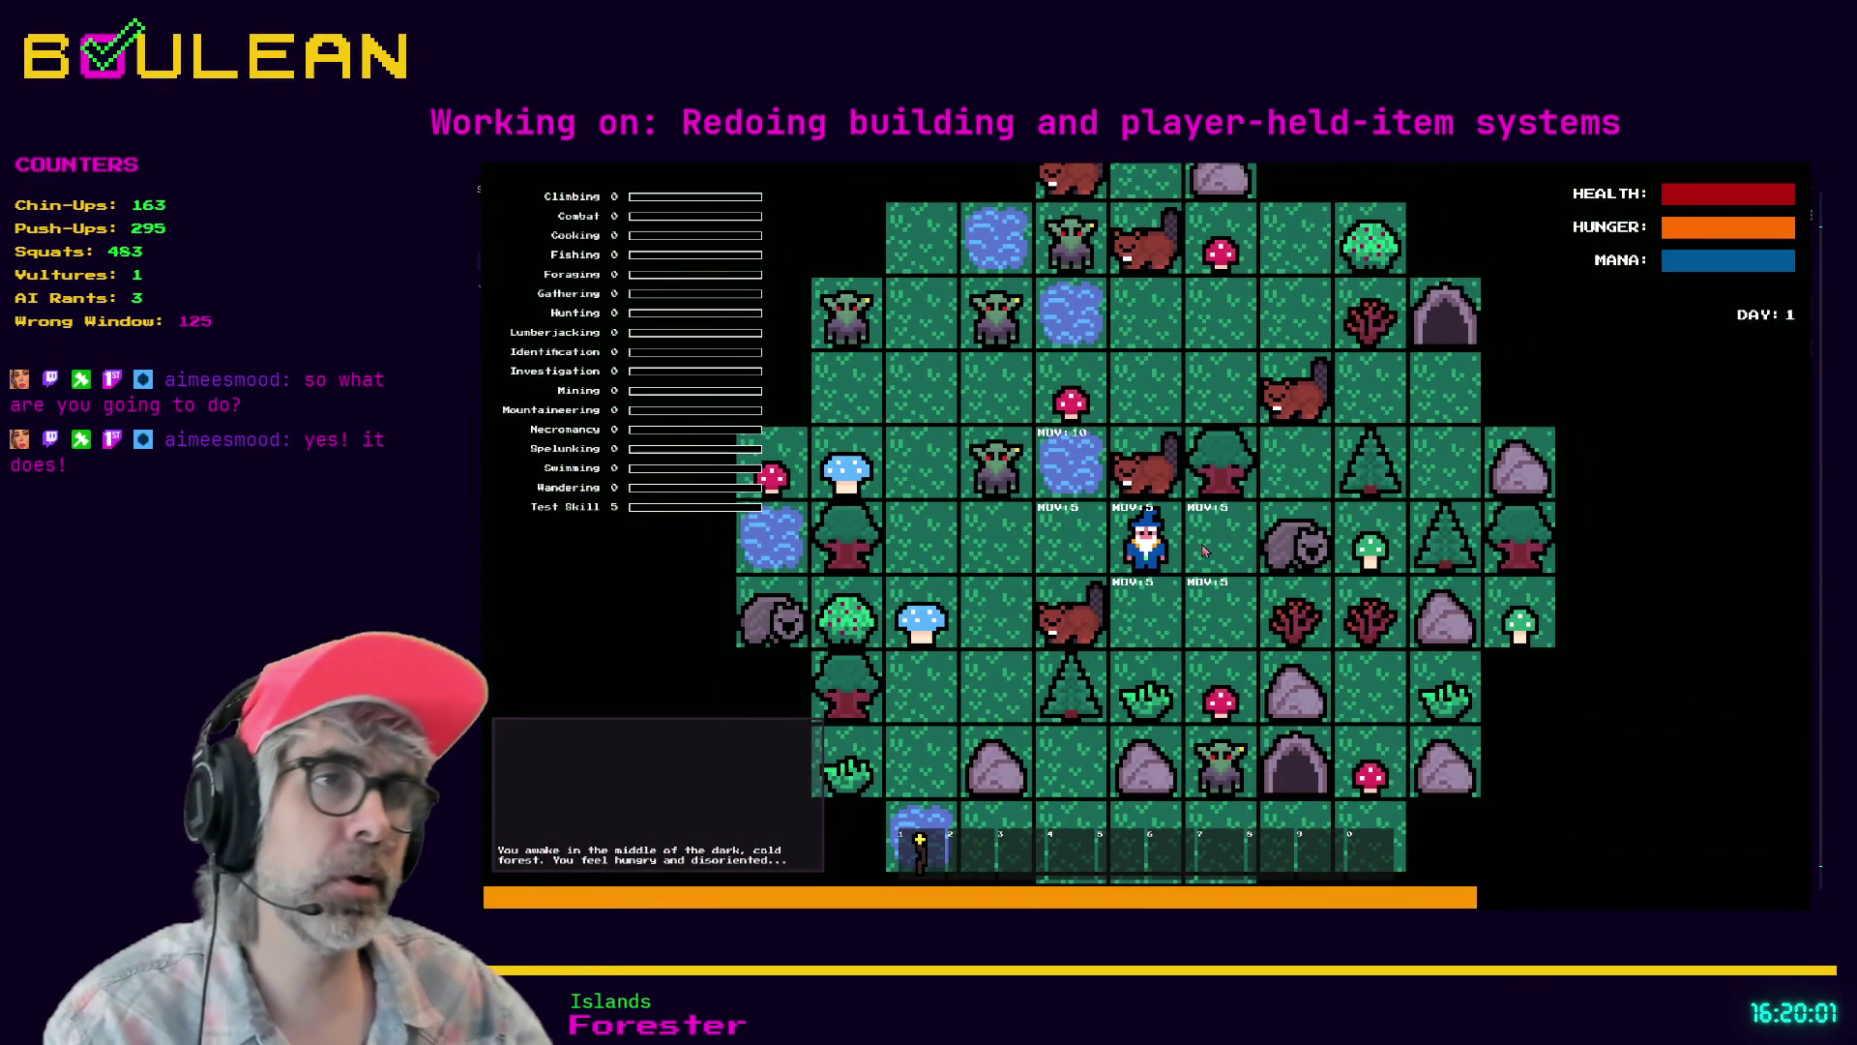
pyautogui.press('F8')
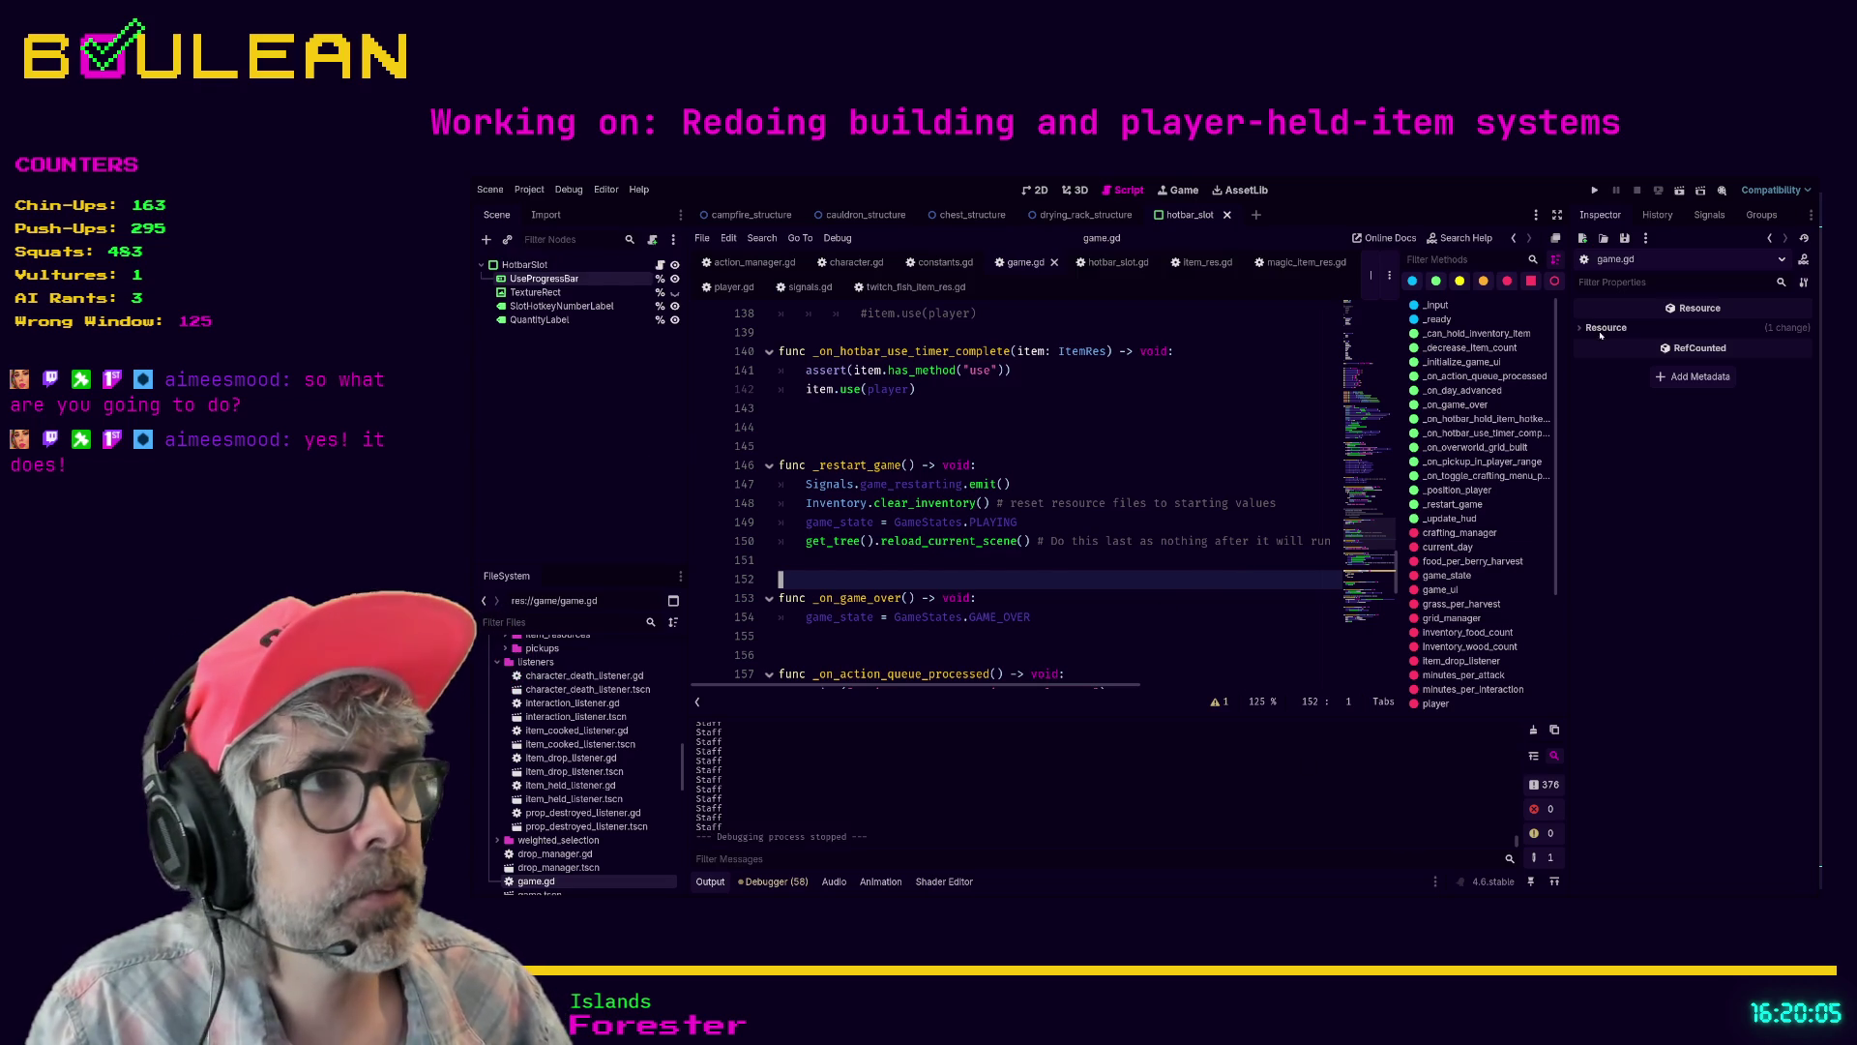
pyautogui.hotkey('alt', 'Tab')
# - Add tasks 'Hook AI back up to A*' and 'Make sure that interact functions are working … AND time is passing on interact'
pyautogui.scroll(-2, 1261, 755)
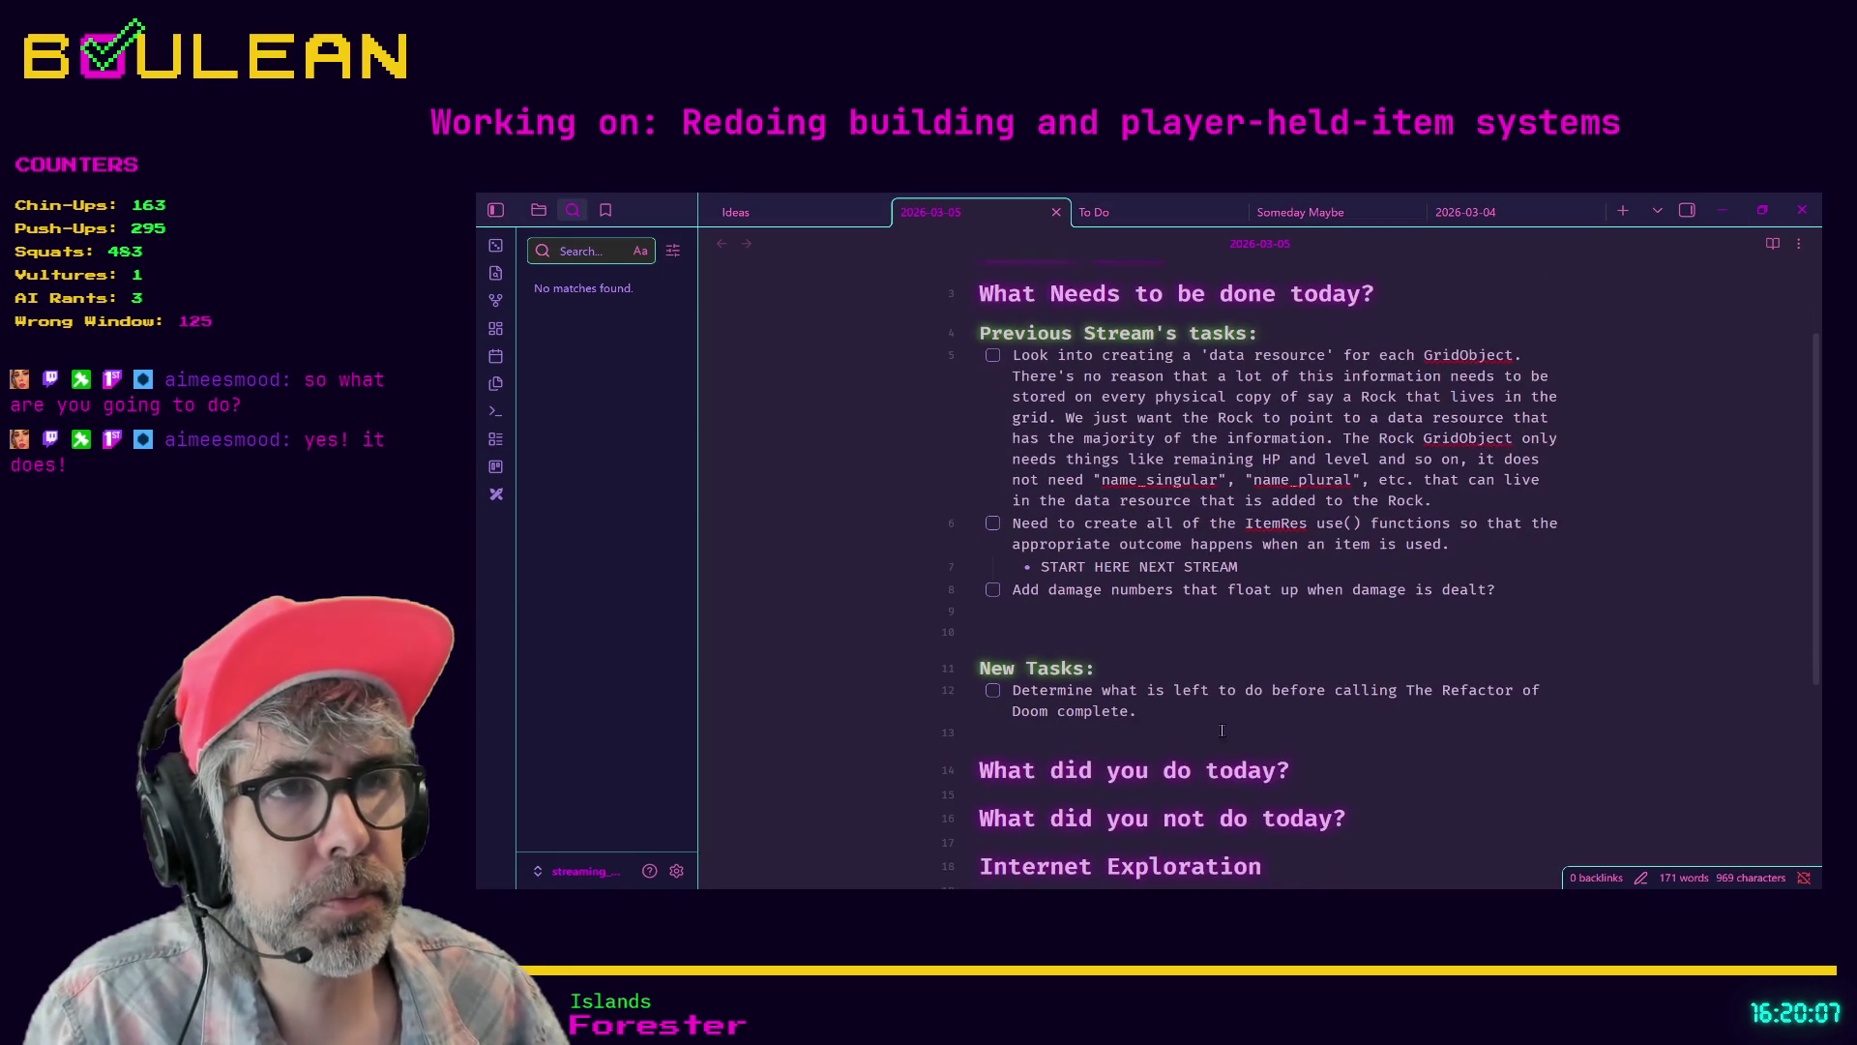
pyautogui.press('Return')
pyautogui.press('Tab')
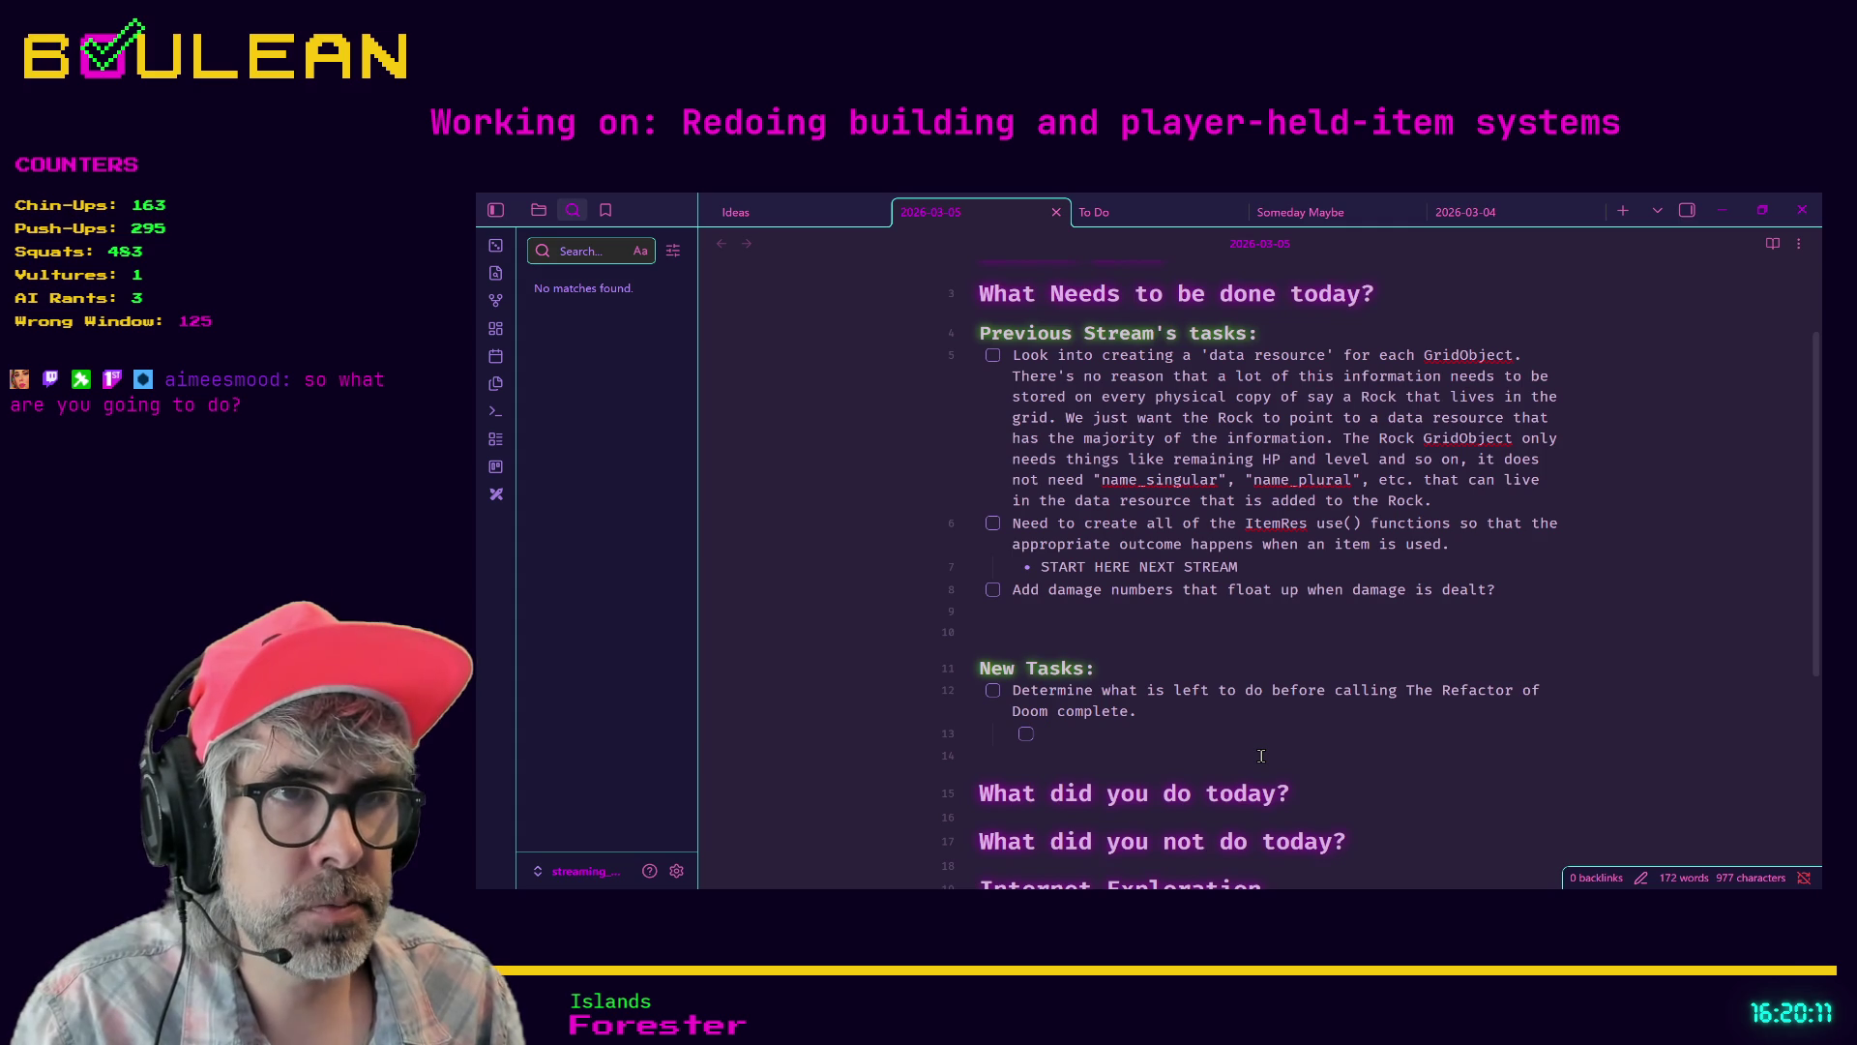
pyautogui.hotkey('shift', 'Tab')
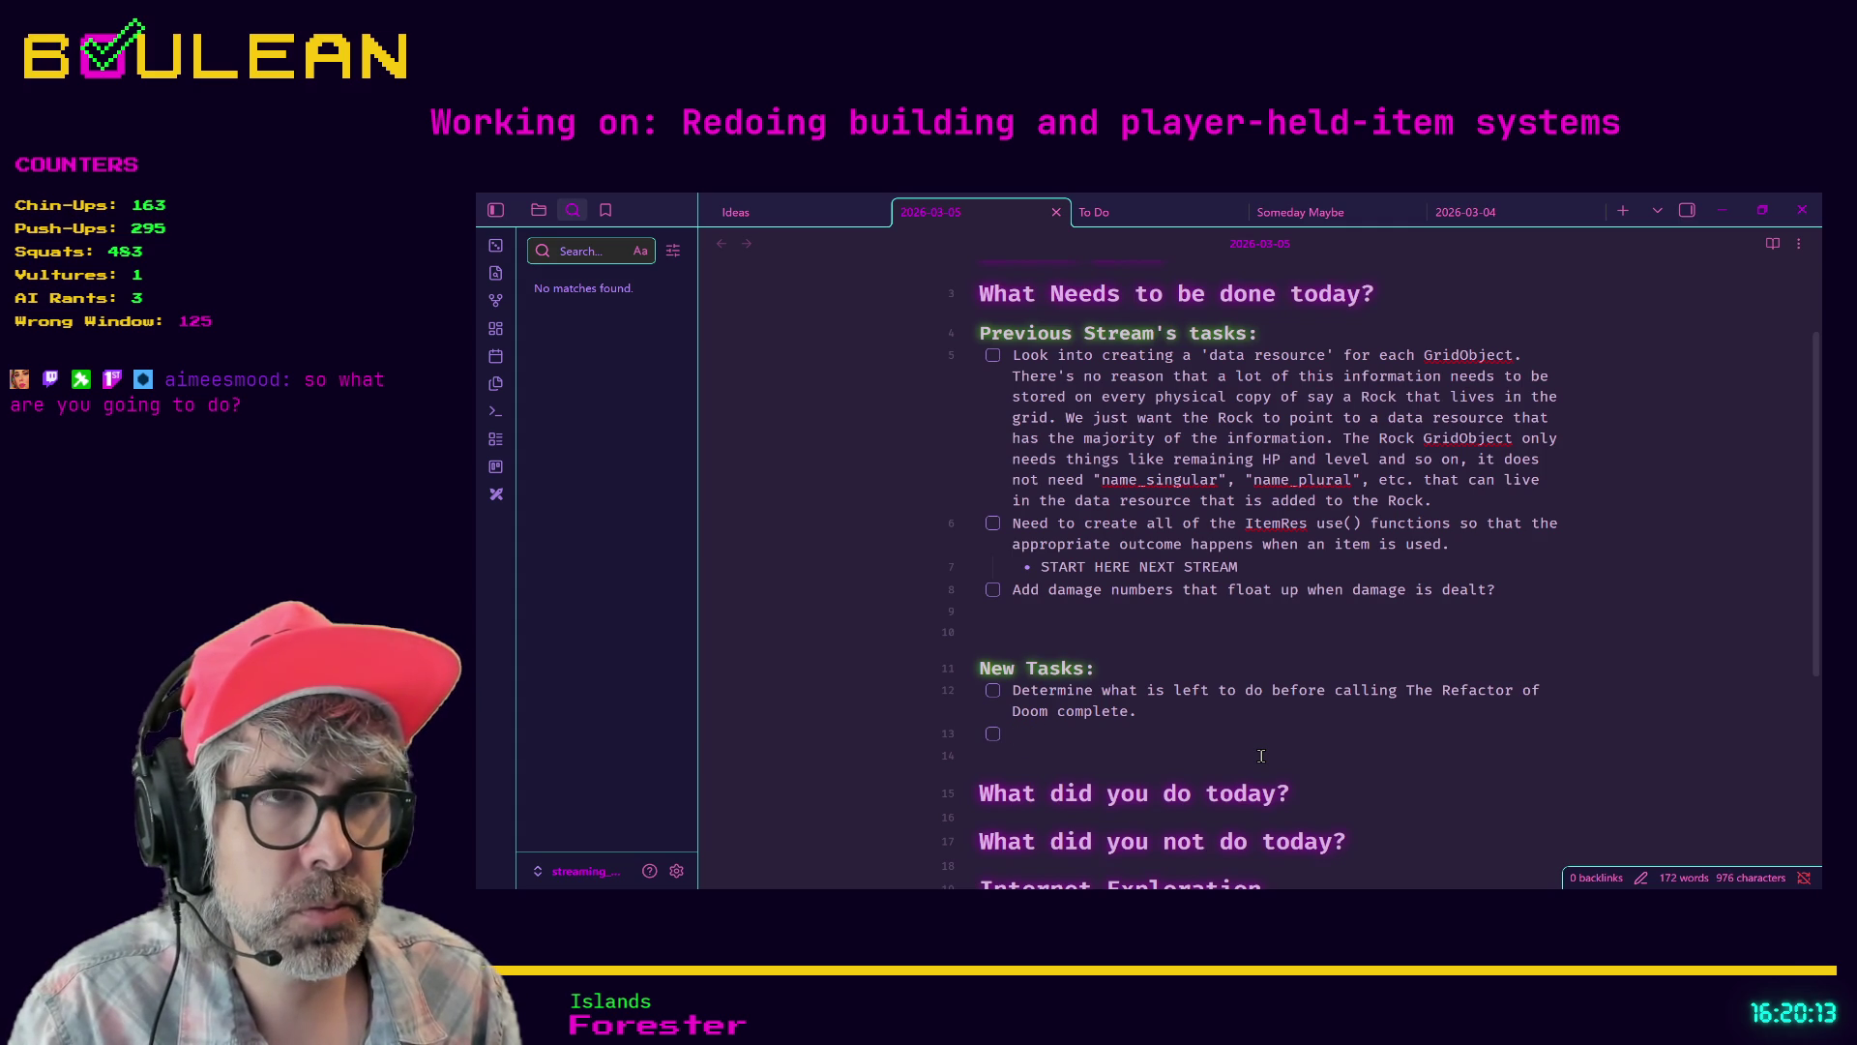
pyautogui.write('Hook ')
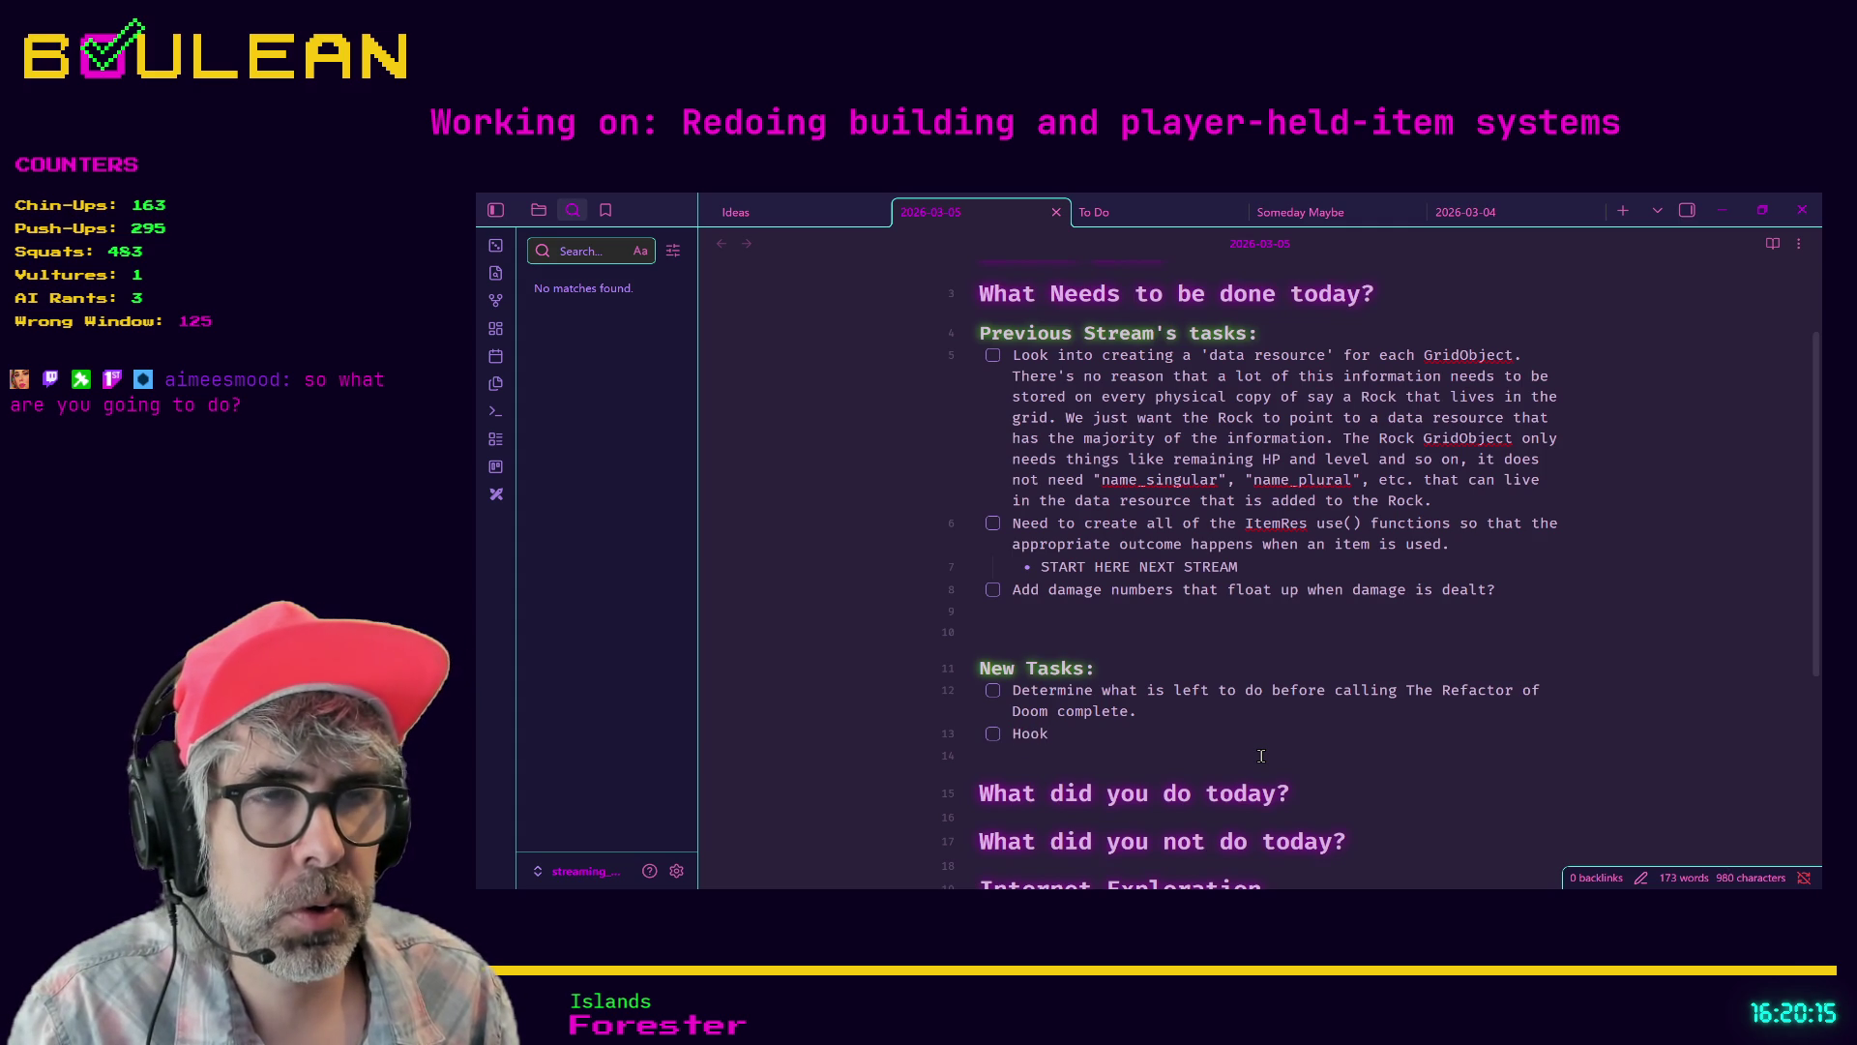
pyautogui.write('ene')
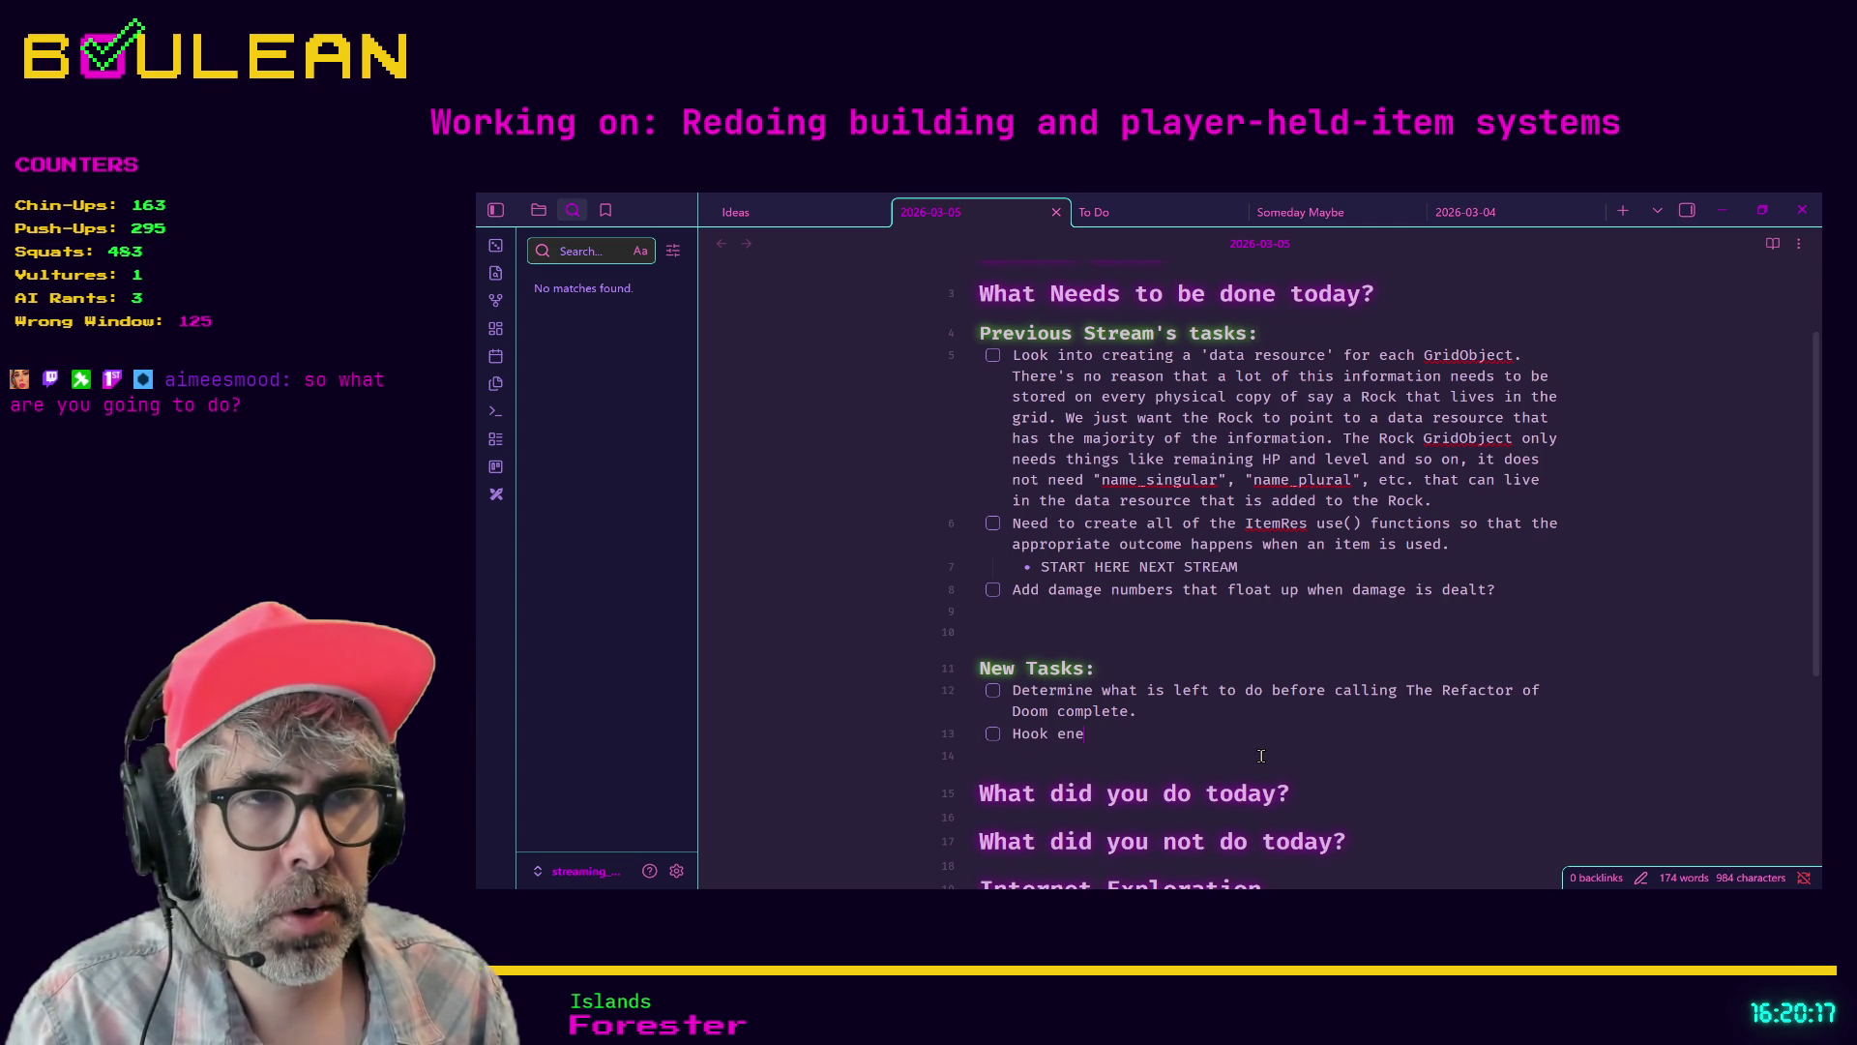
pyautogui.write('my AI back')
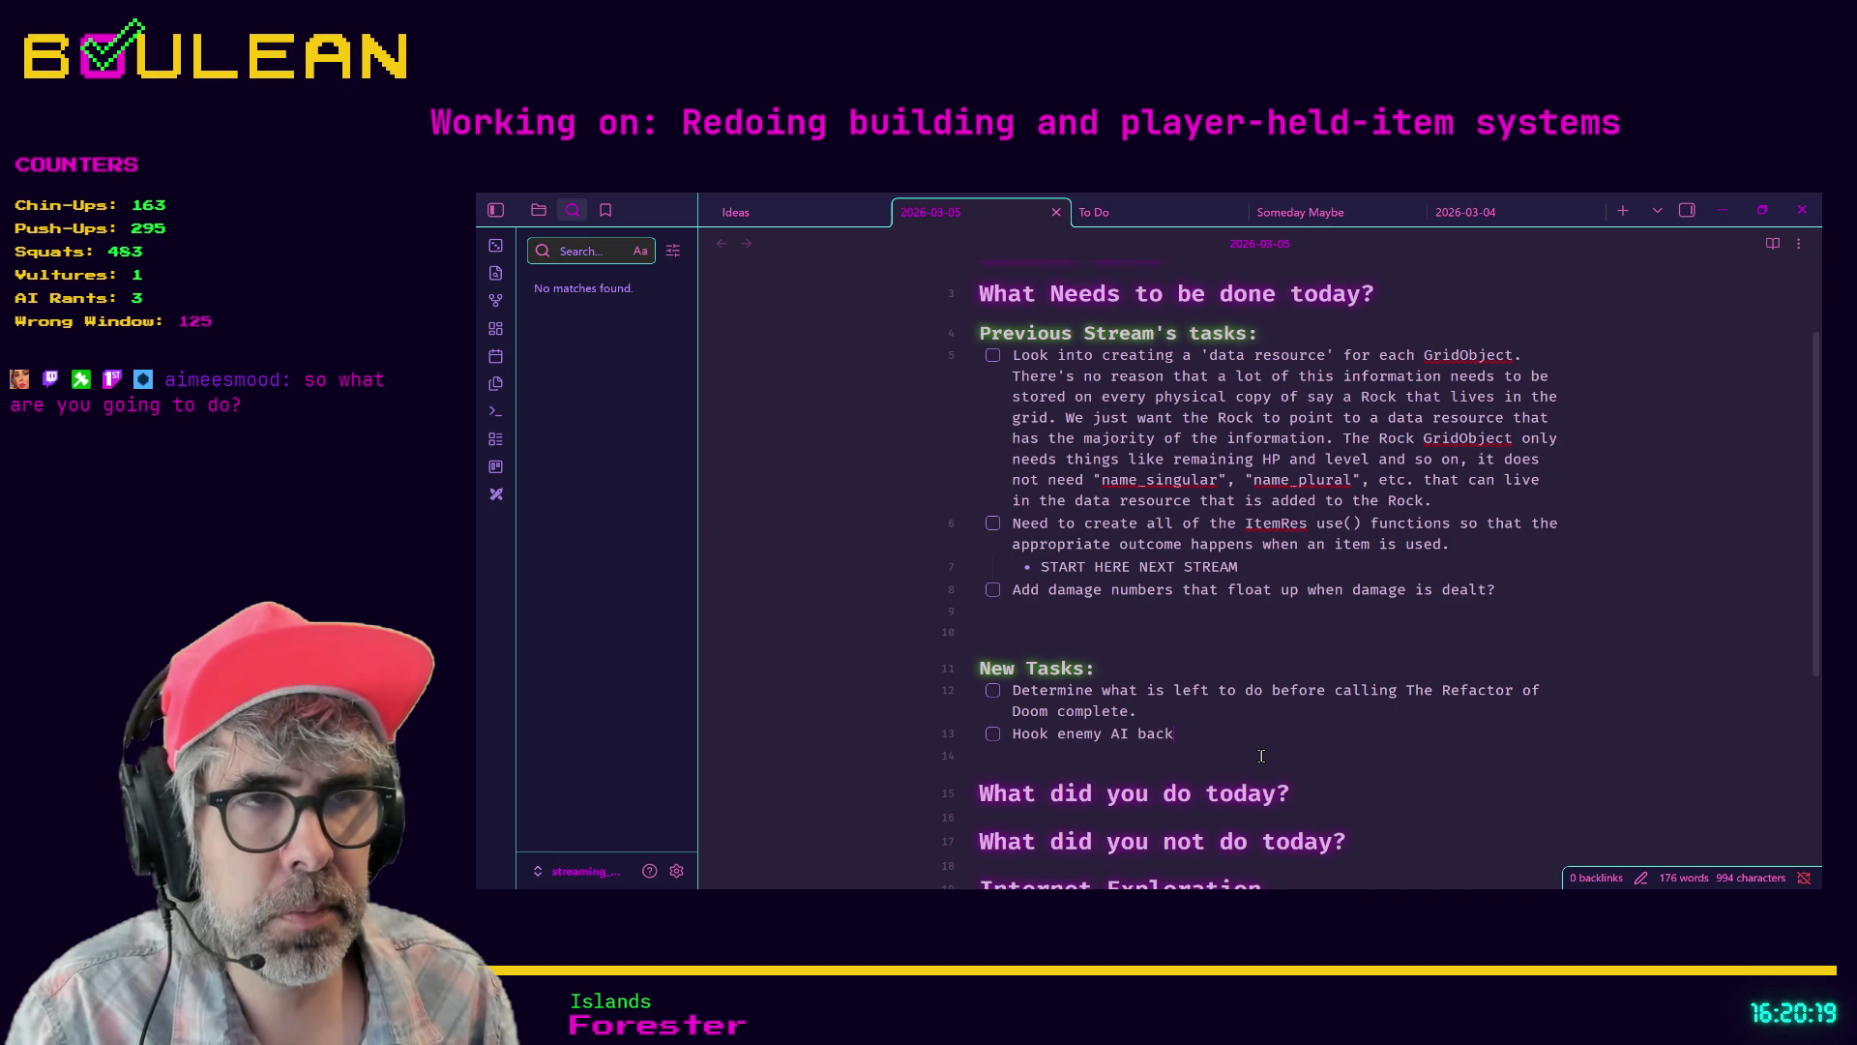
pyautogui.press('BackSpace')
pyautogui.press('BackSpace')
pyautogui.press('BackSpace')
pyautogui.press('BackSpace')
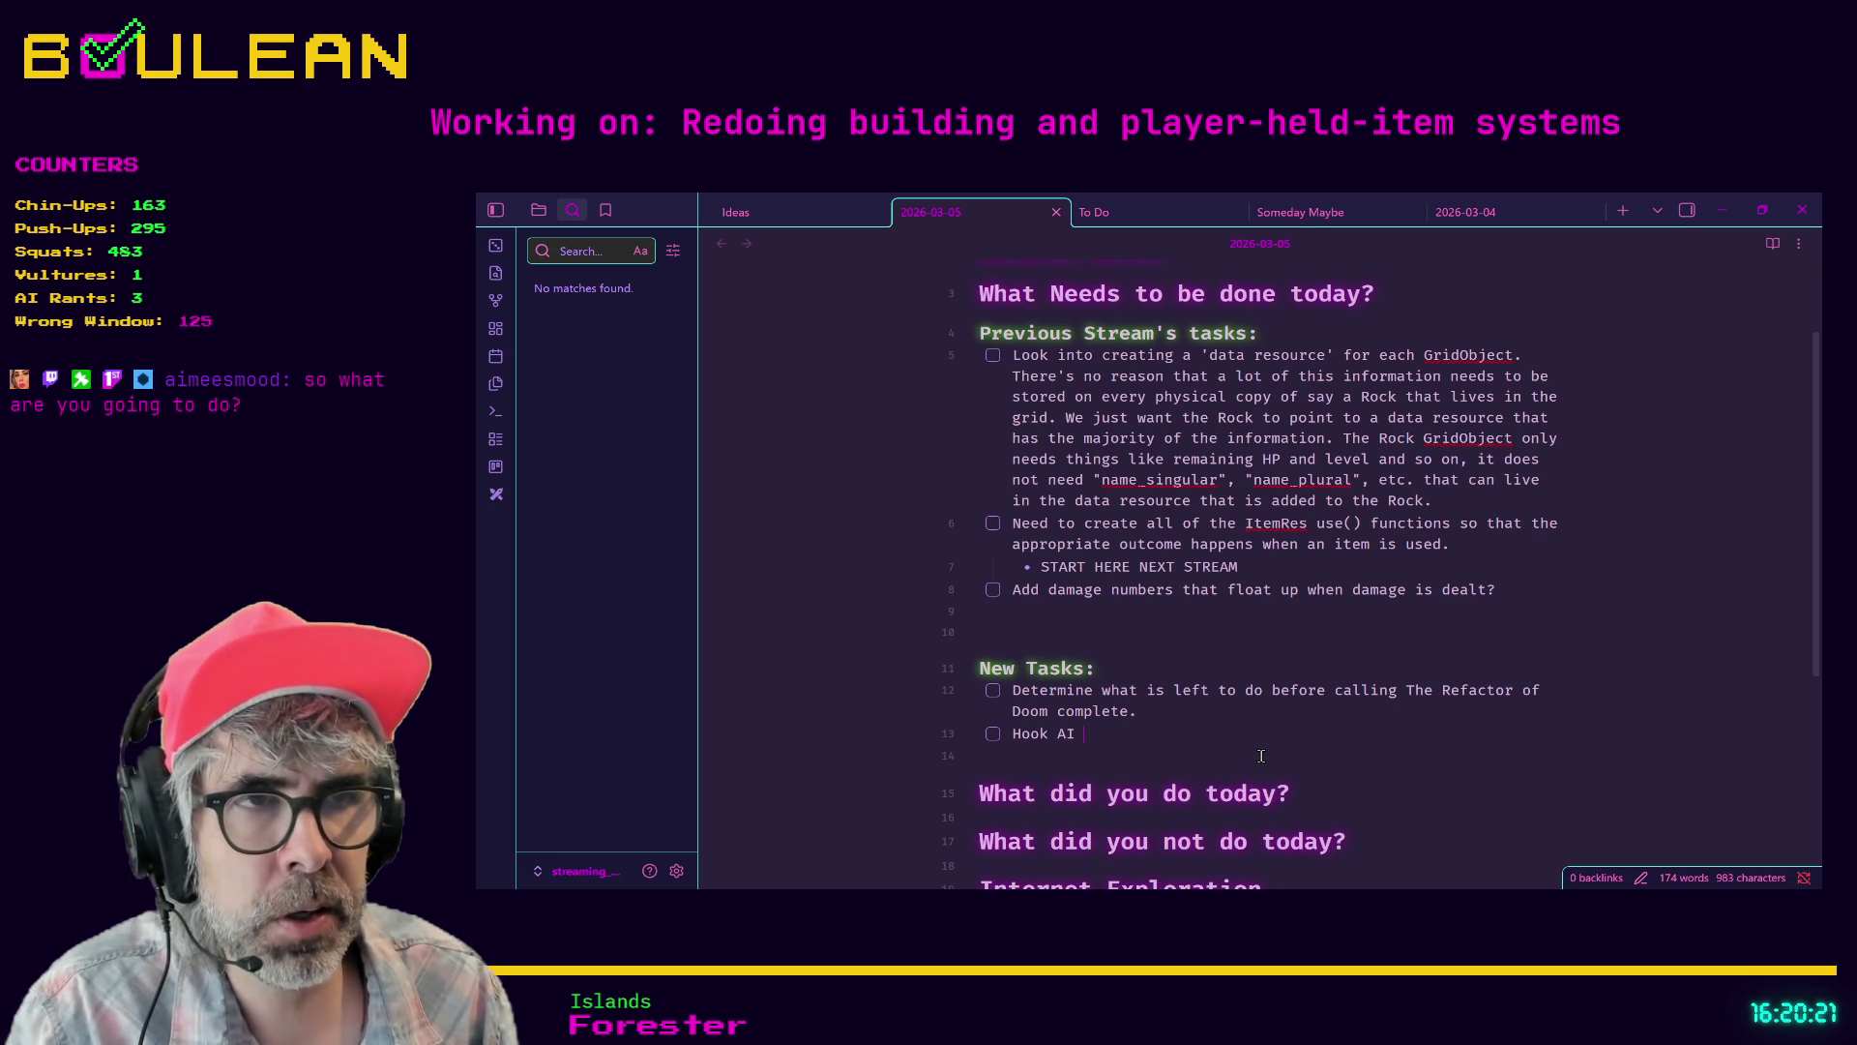
pyautogui.write('back up')
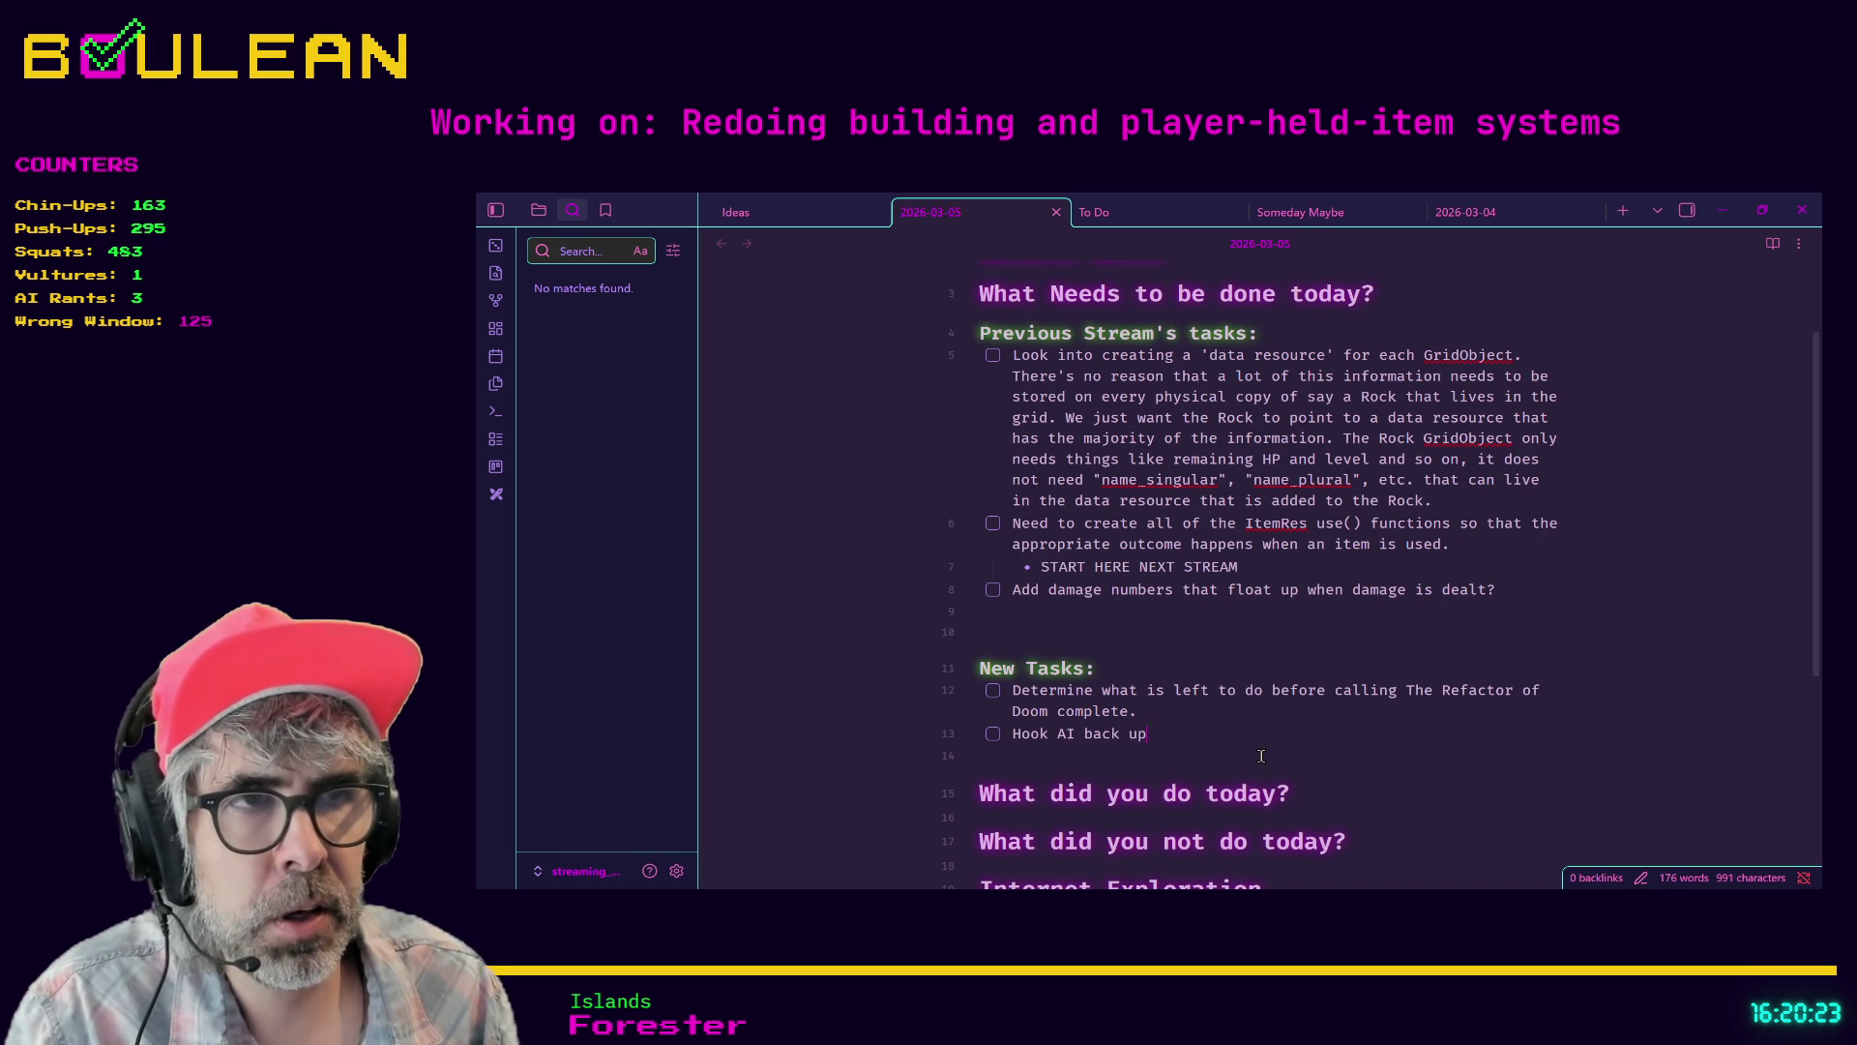
pyautogui.write(' to A*')
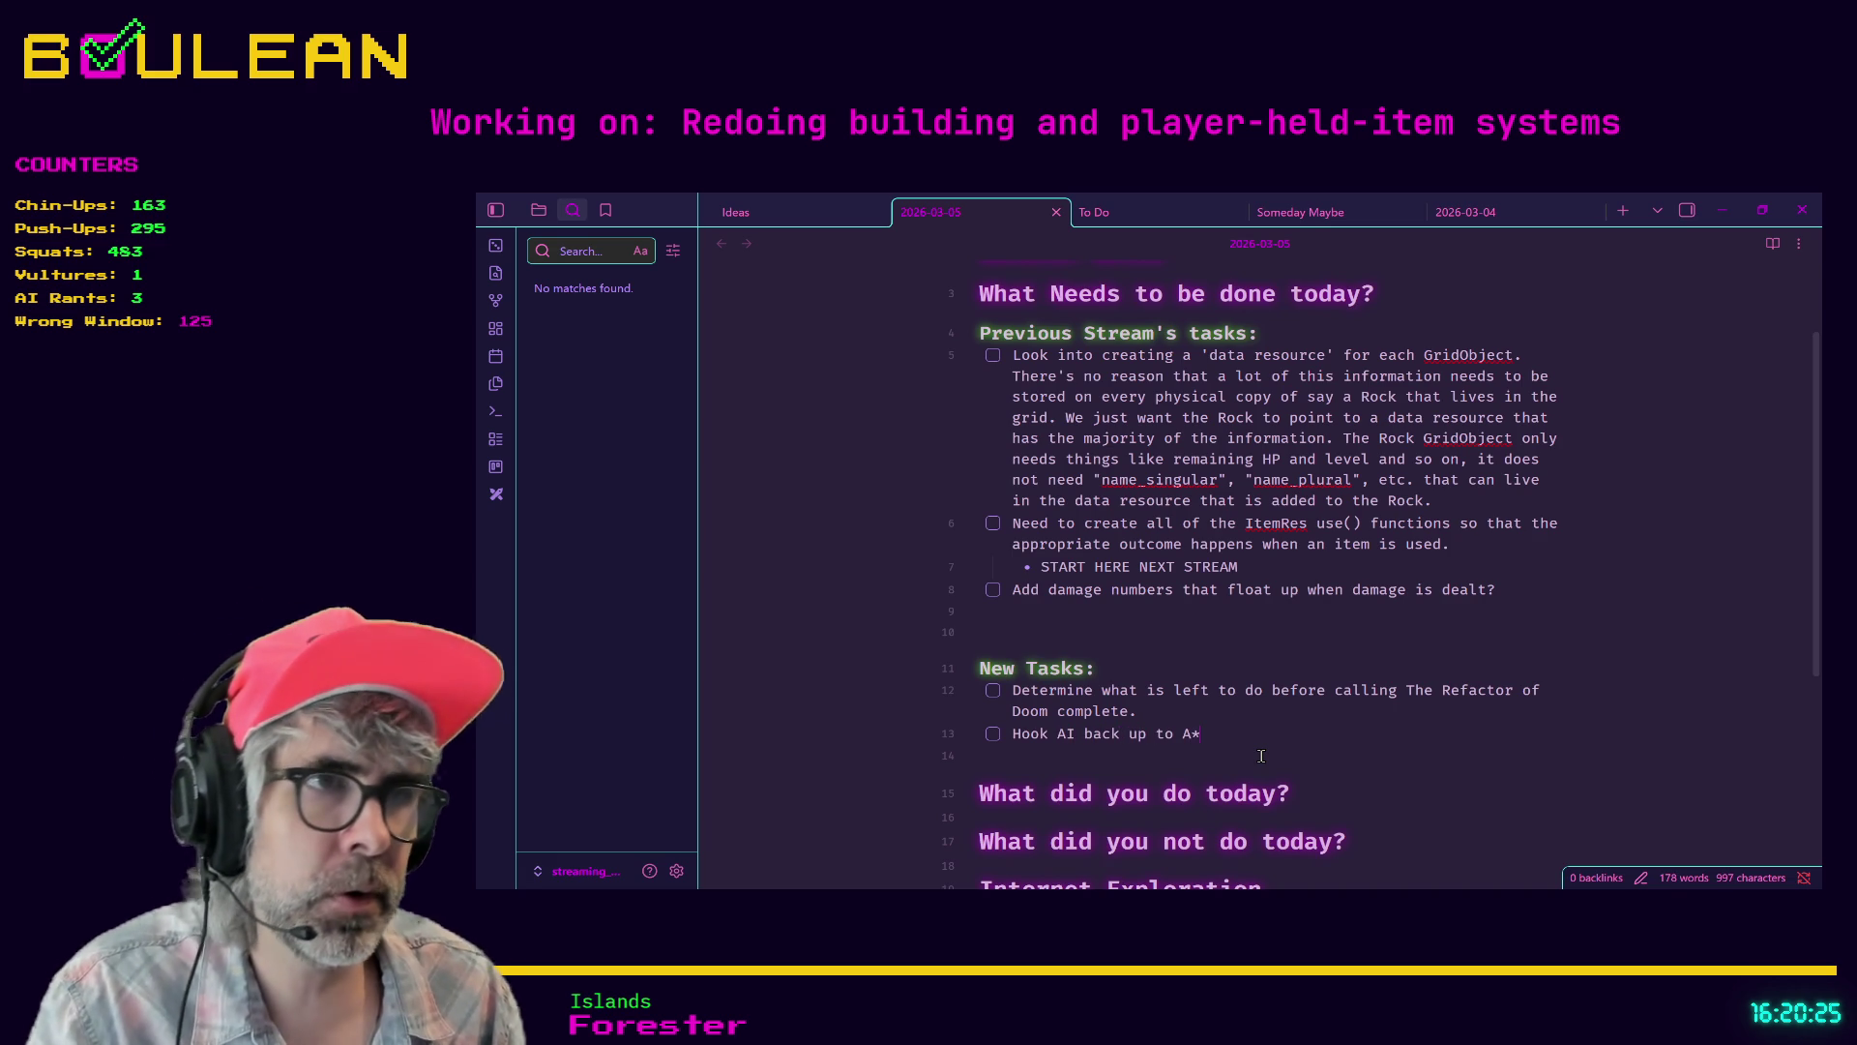
pyautogui.press('Return')
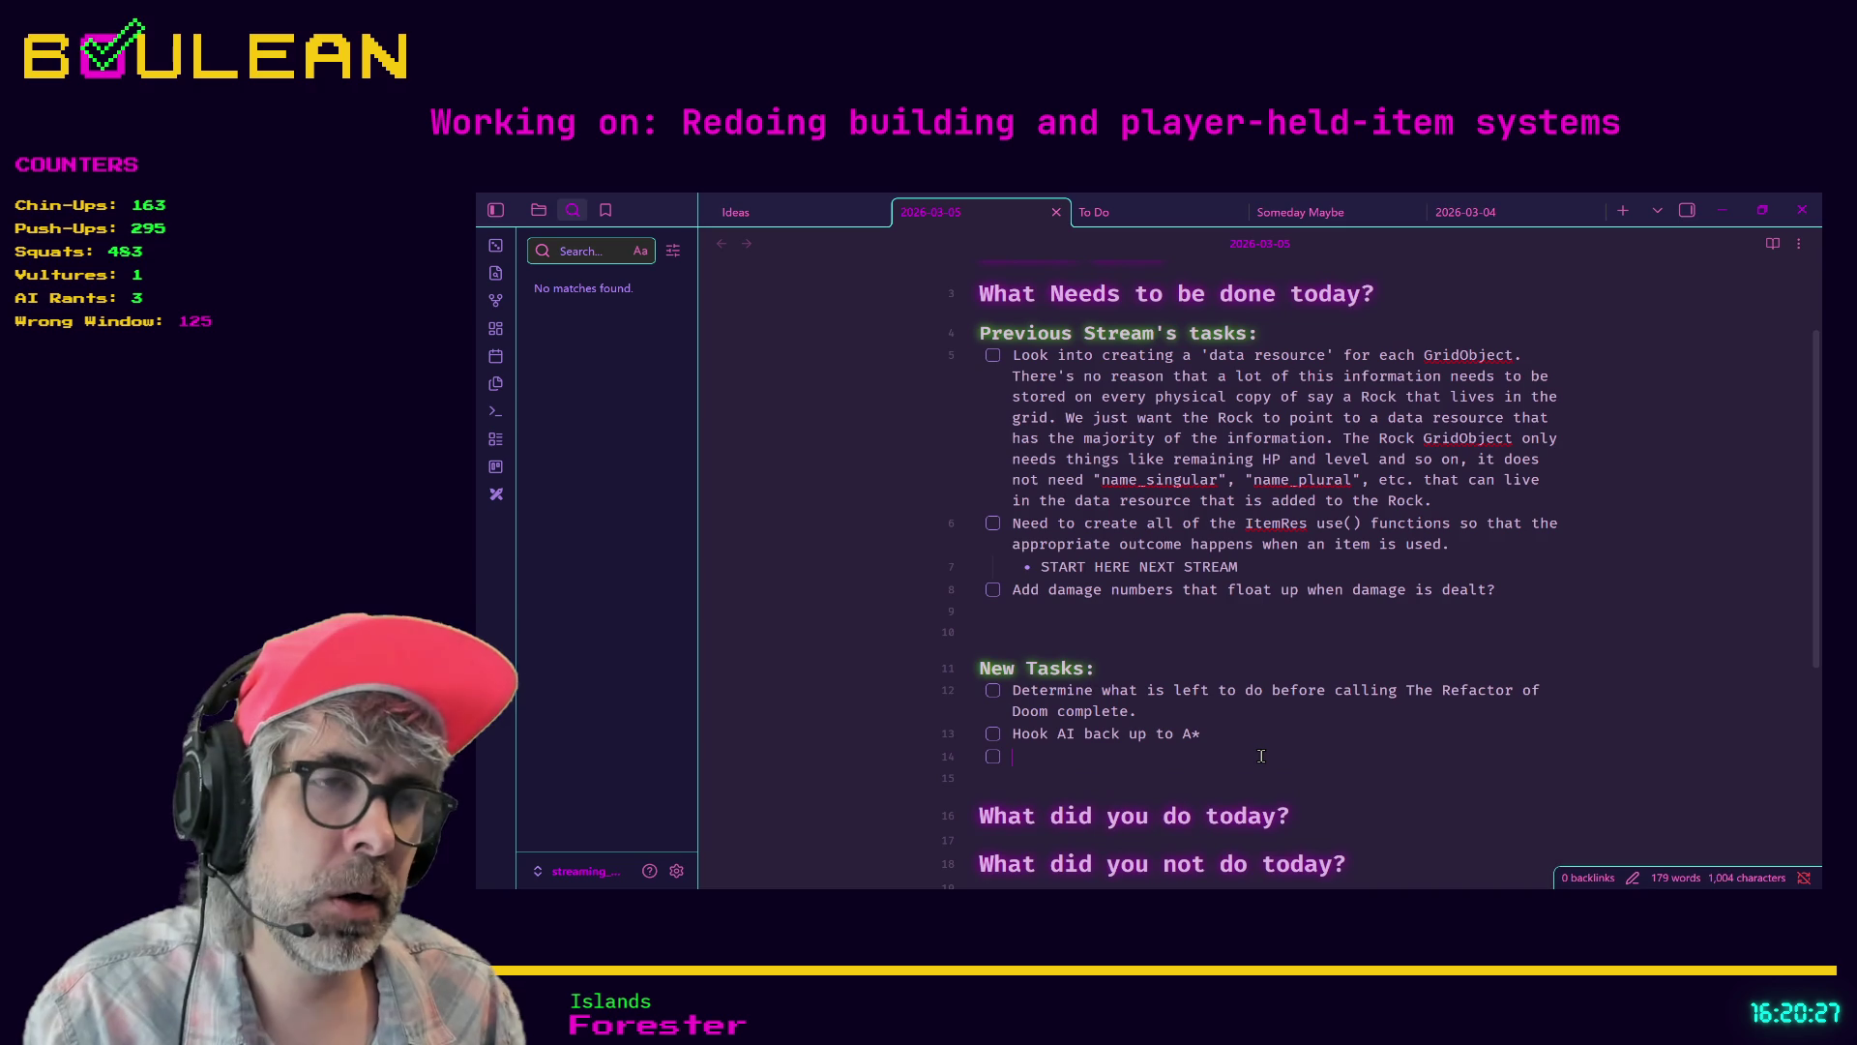
pyautogui.write('Make sure that ')
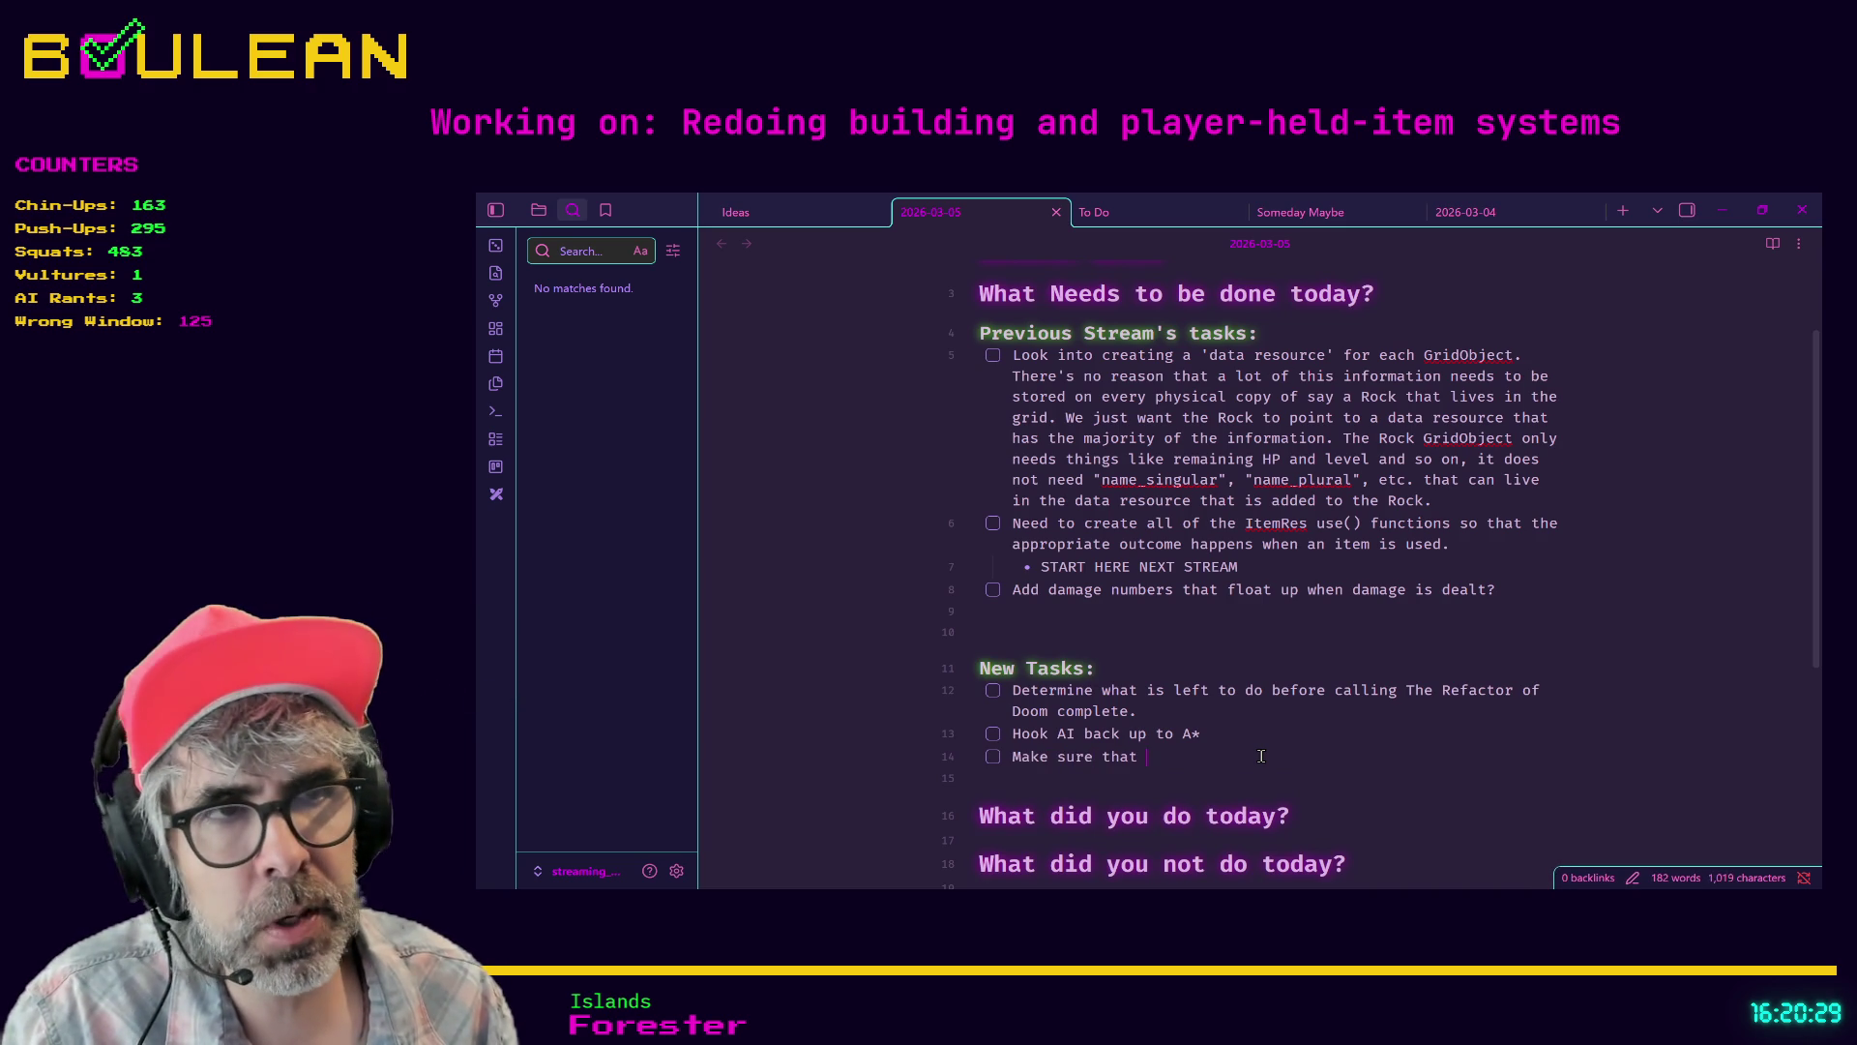
pyautogui.write('intera')
pyautogui.write('ct functions')
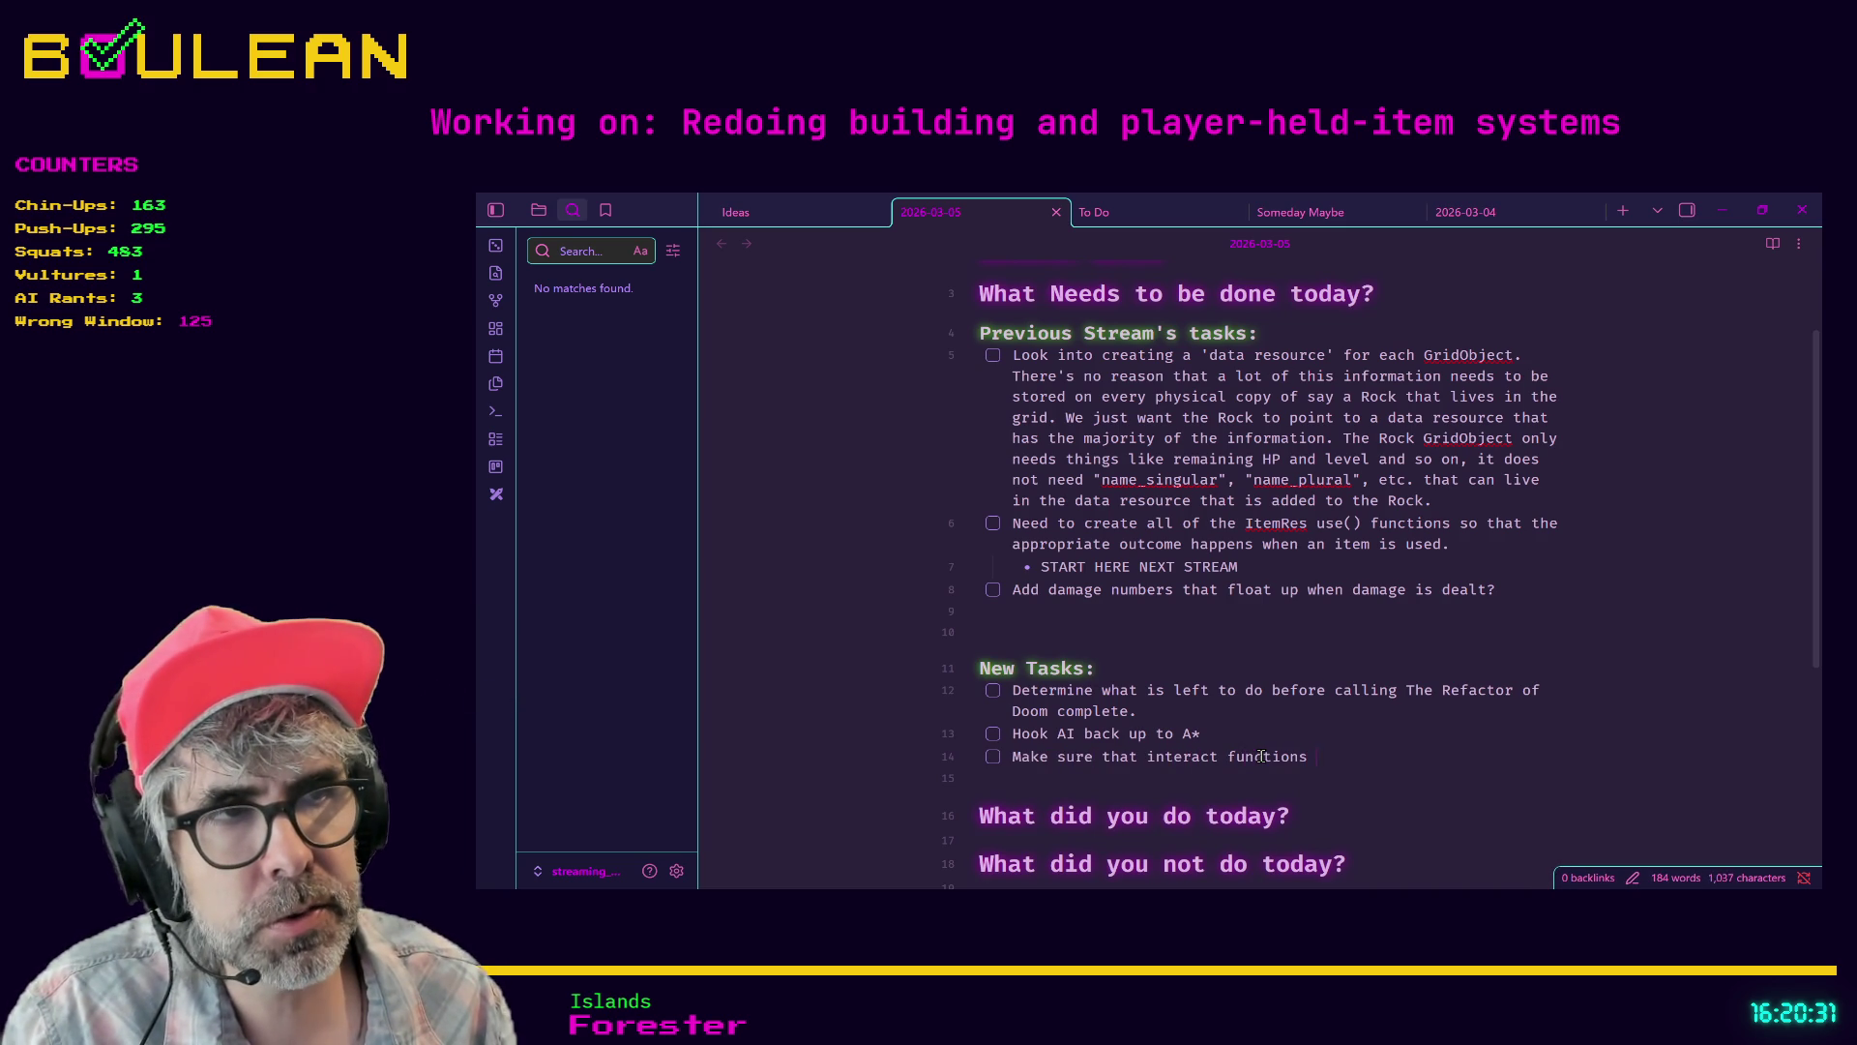
pyautogui.write('are working correcl')
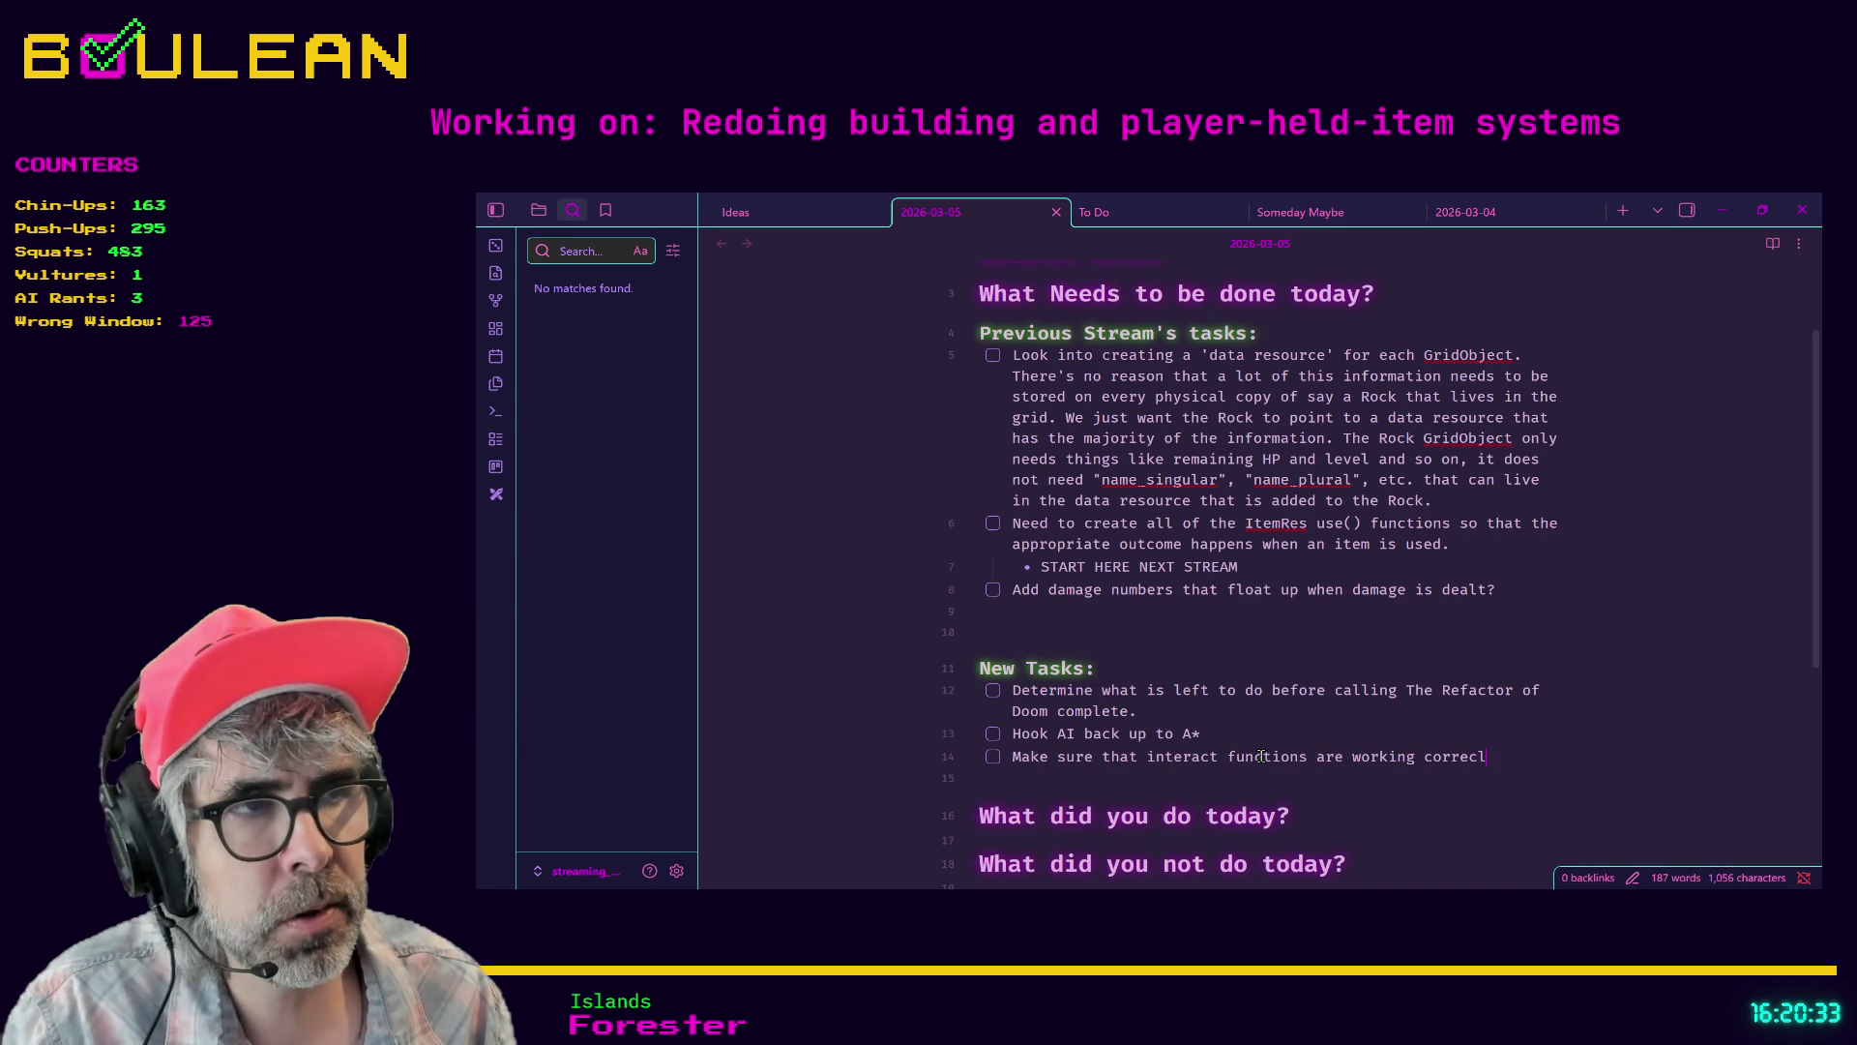
pyautogui.write('t')
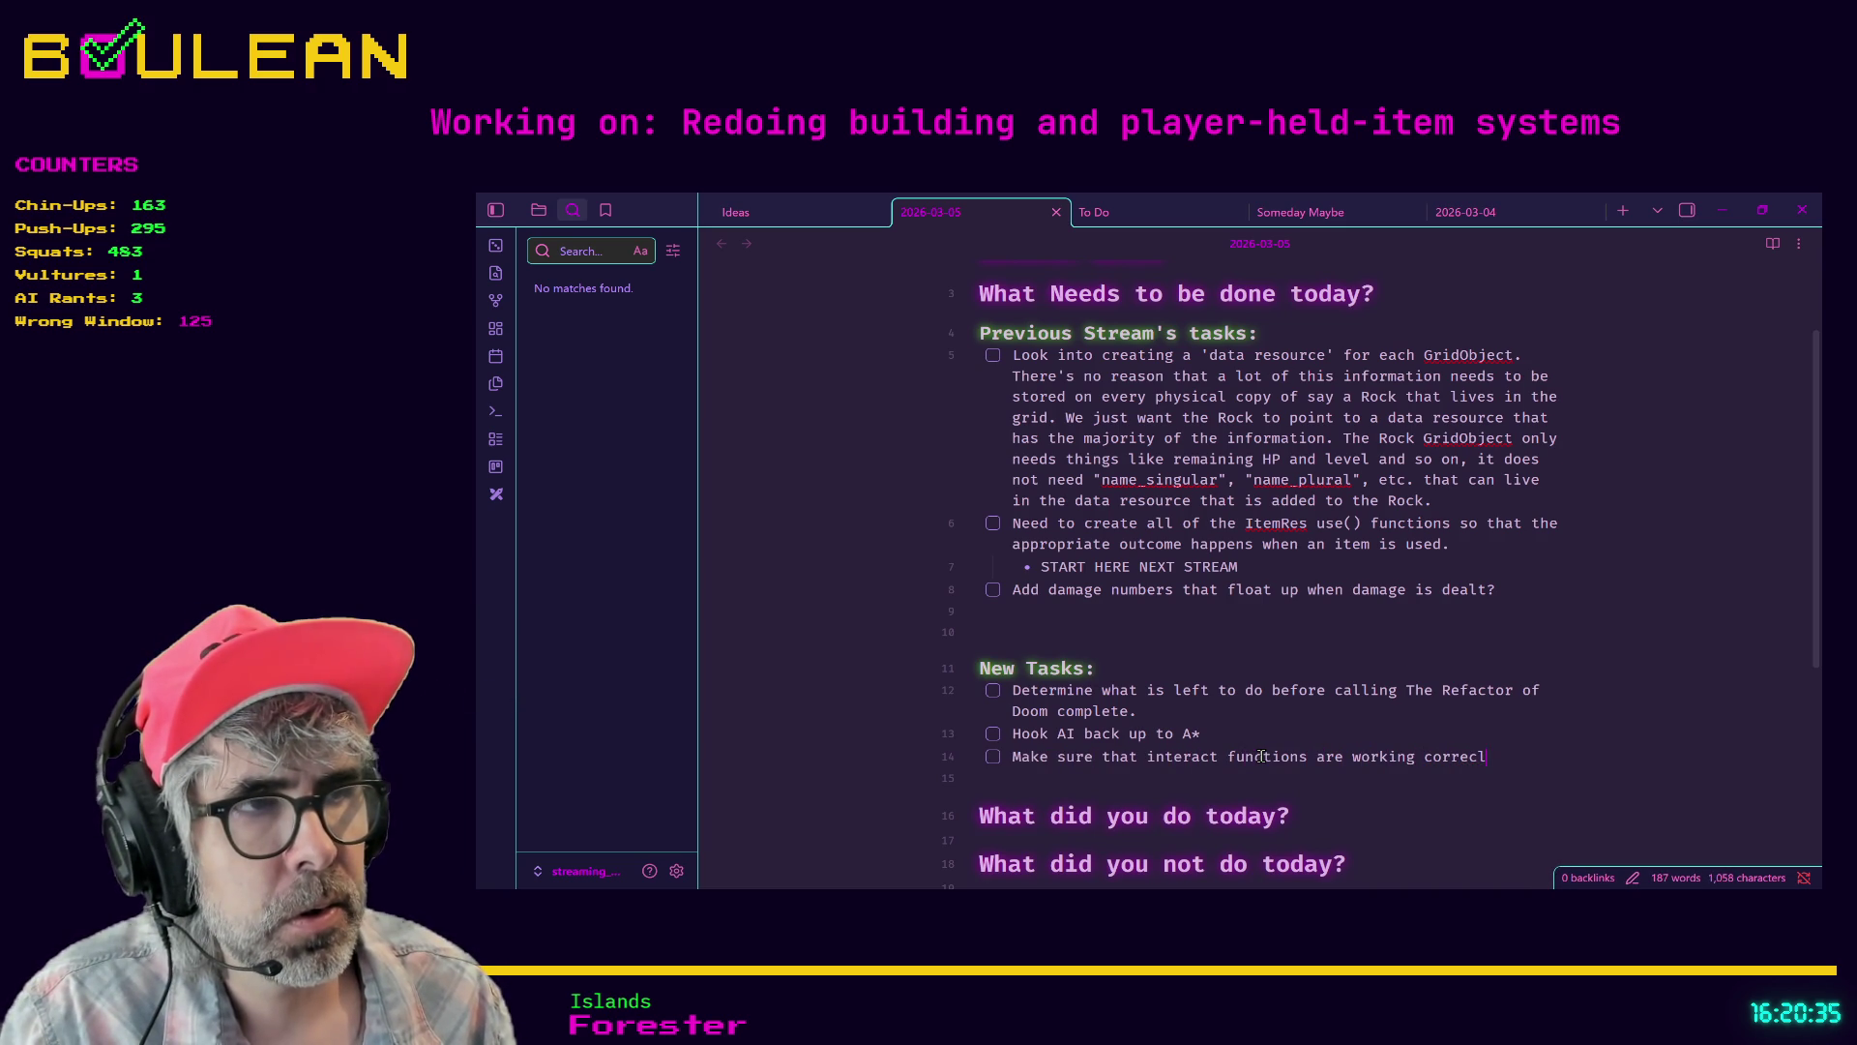
pyautogui.write('tly')
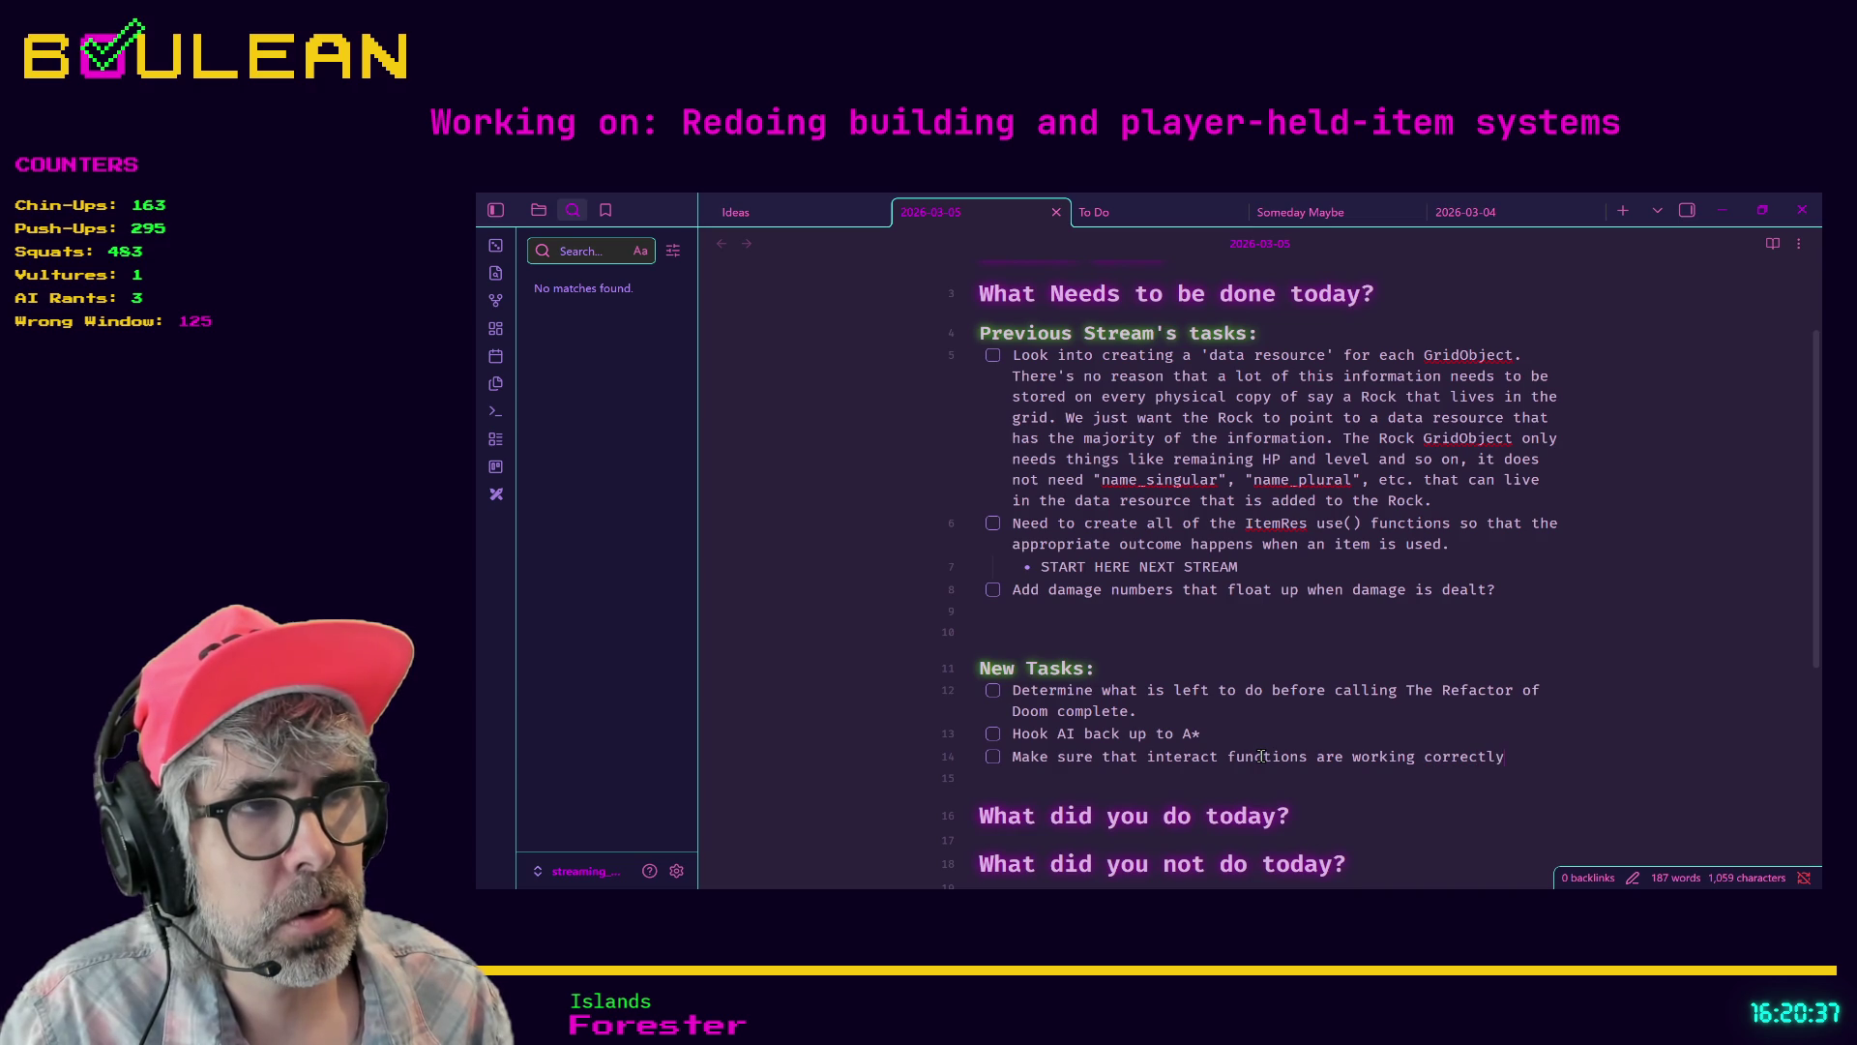
pyautogui.write(' AND')
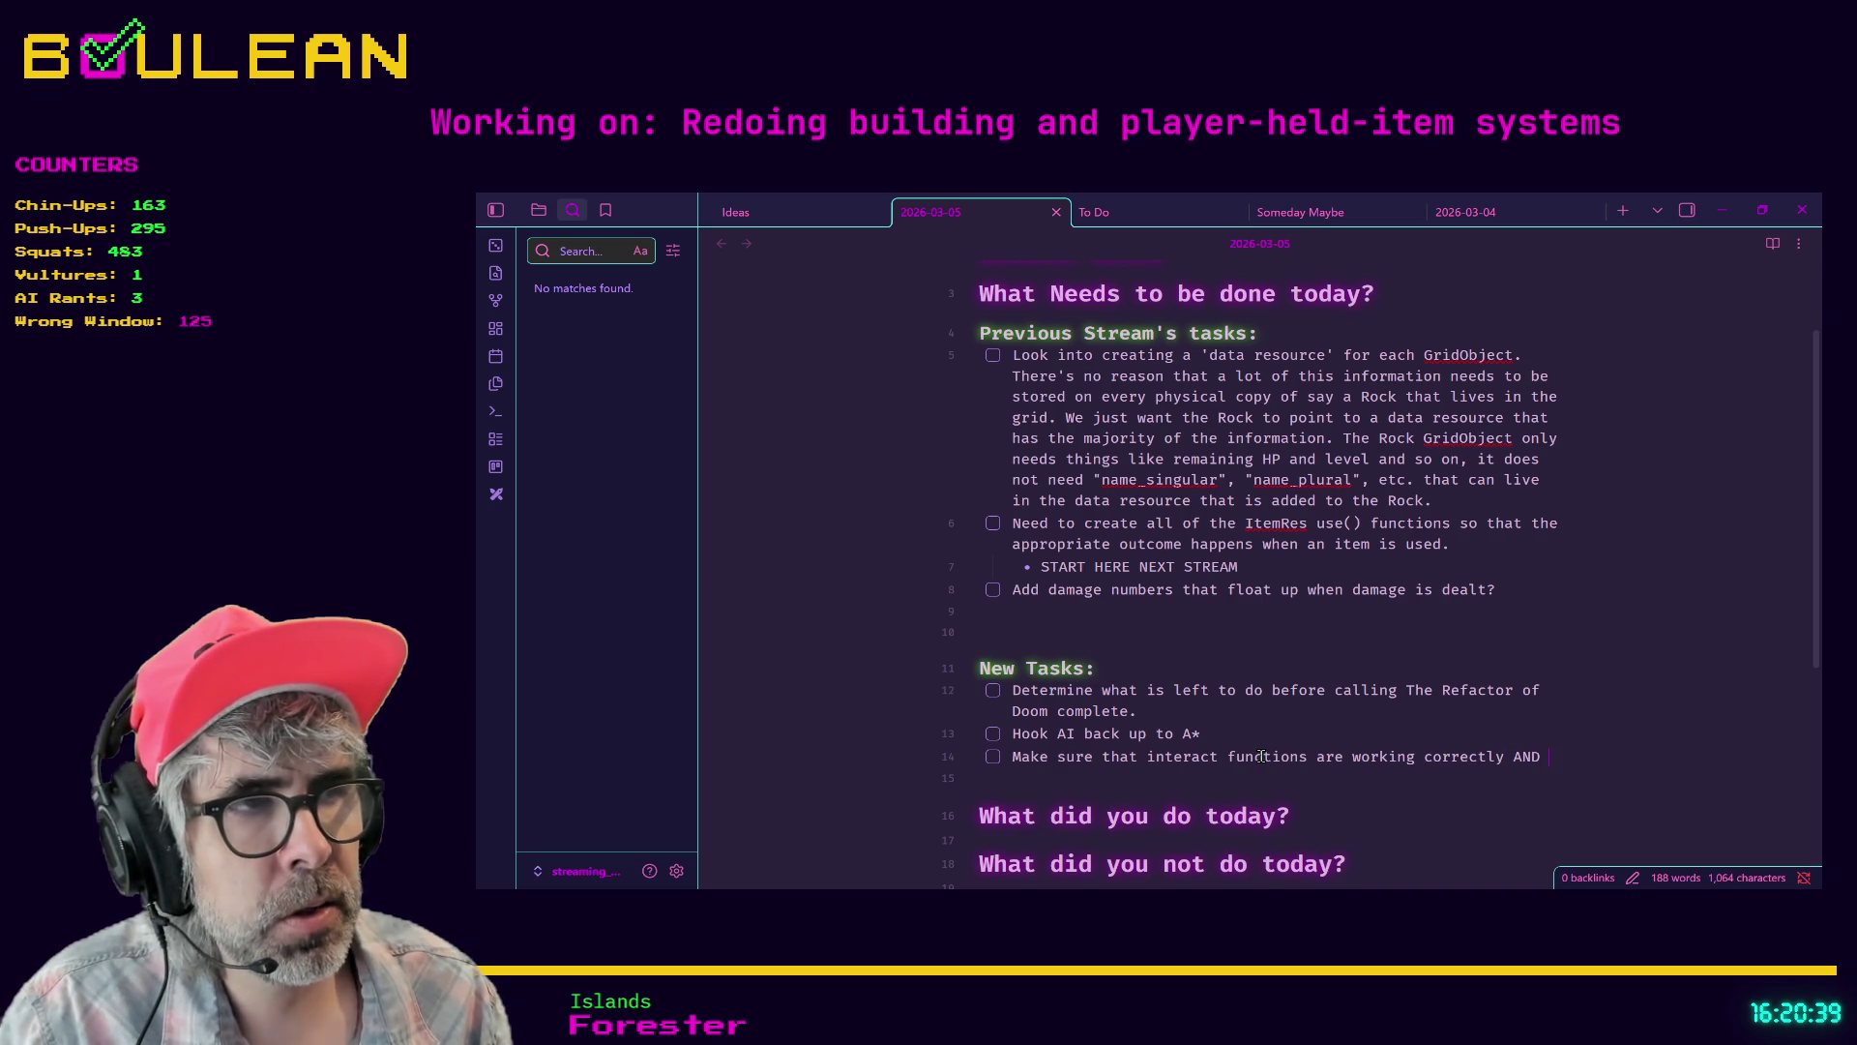
pyautogui.write('time is passing on')
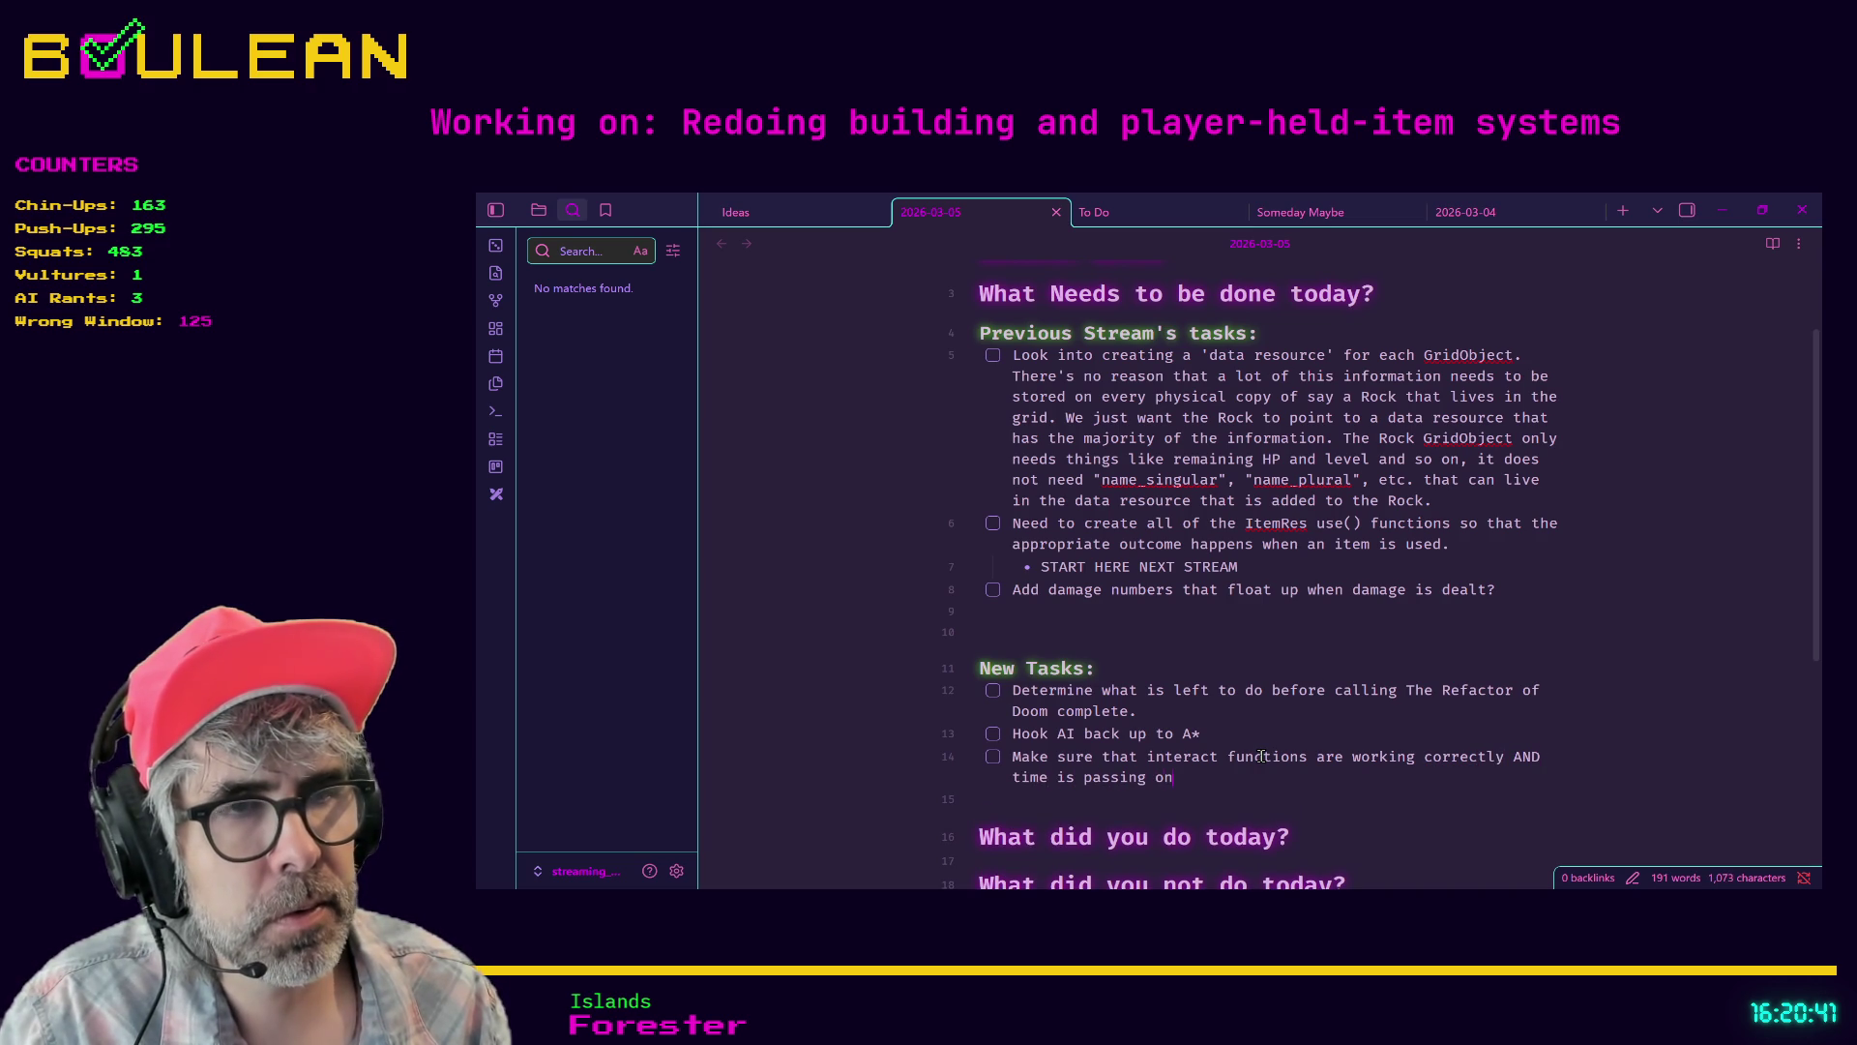
pyautogui.write(' interact.')
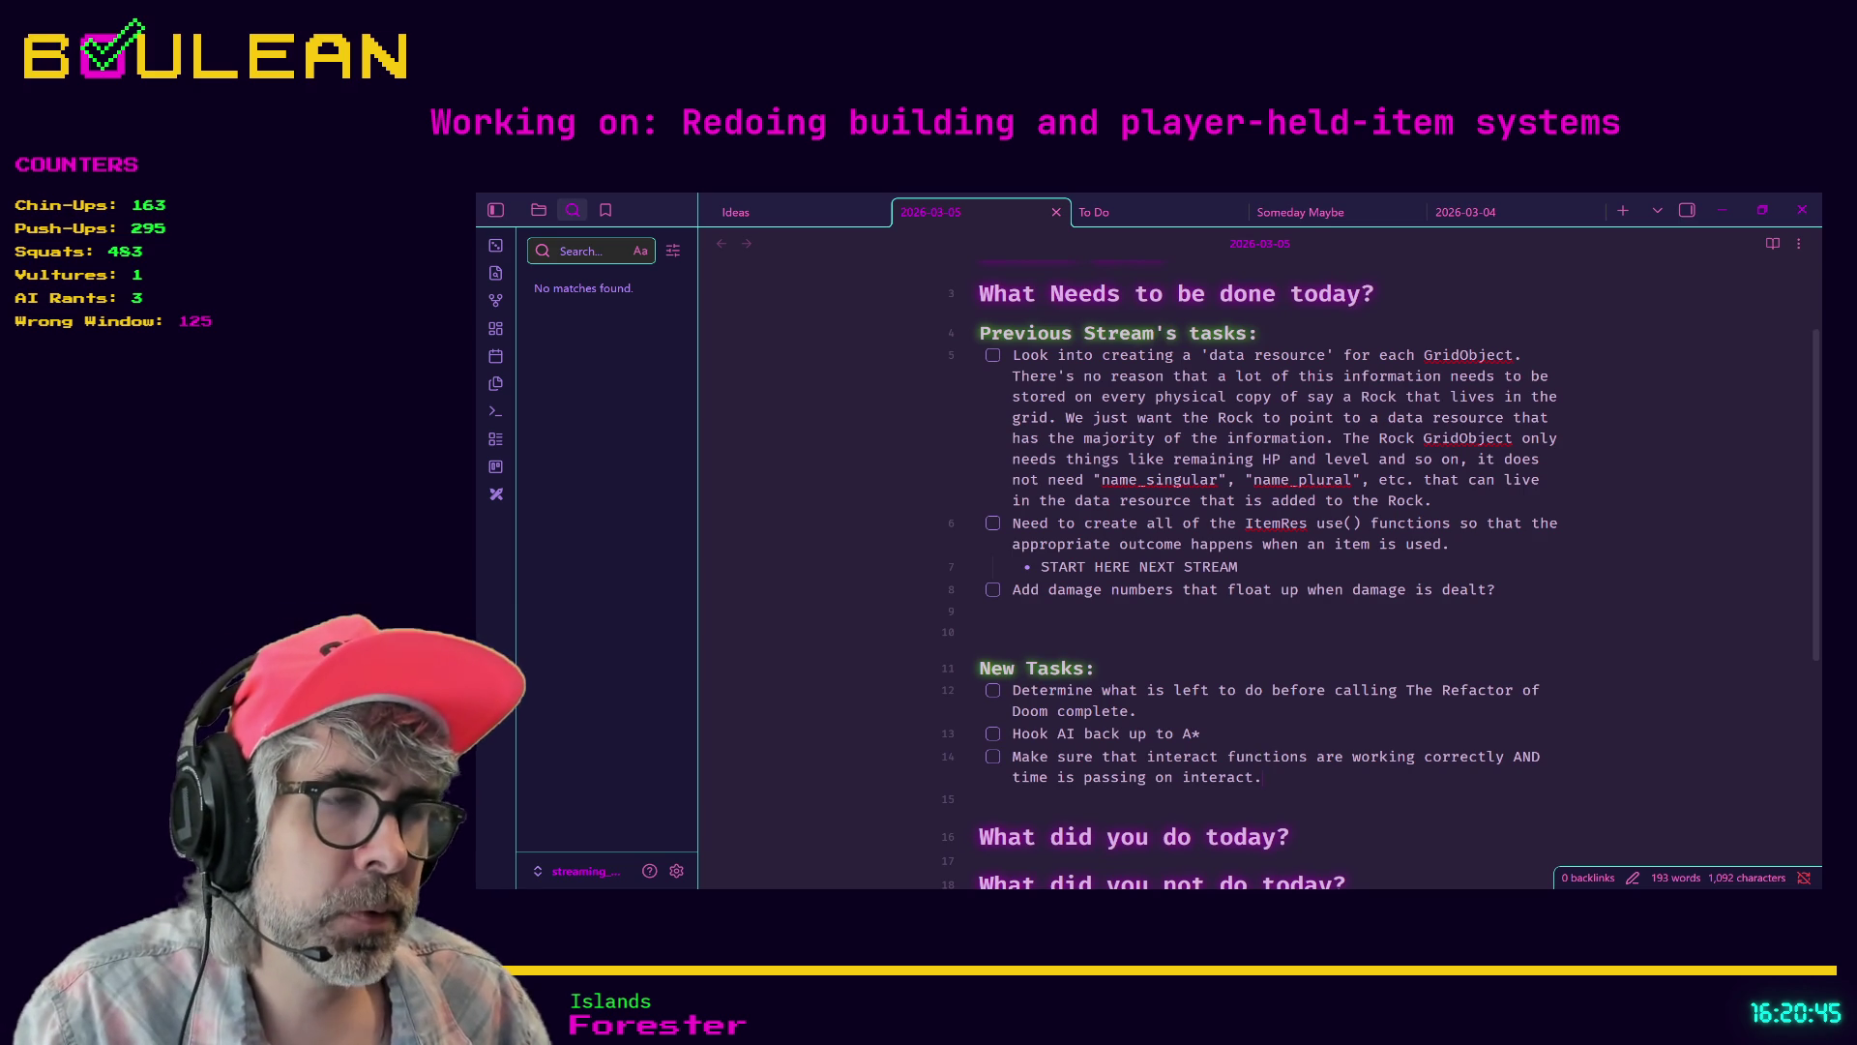
# - Add the task 'Block player input while round/turn is in progress (while queue is processing'
pyautogui.press('Return')
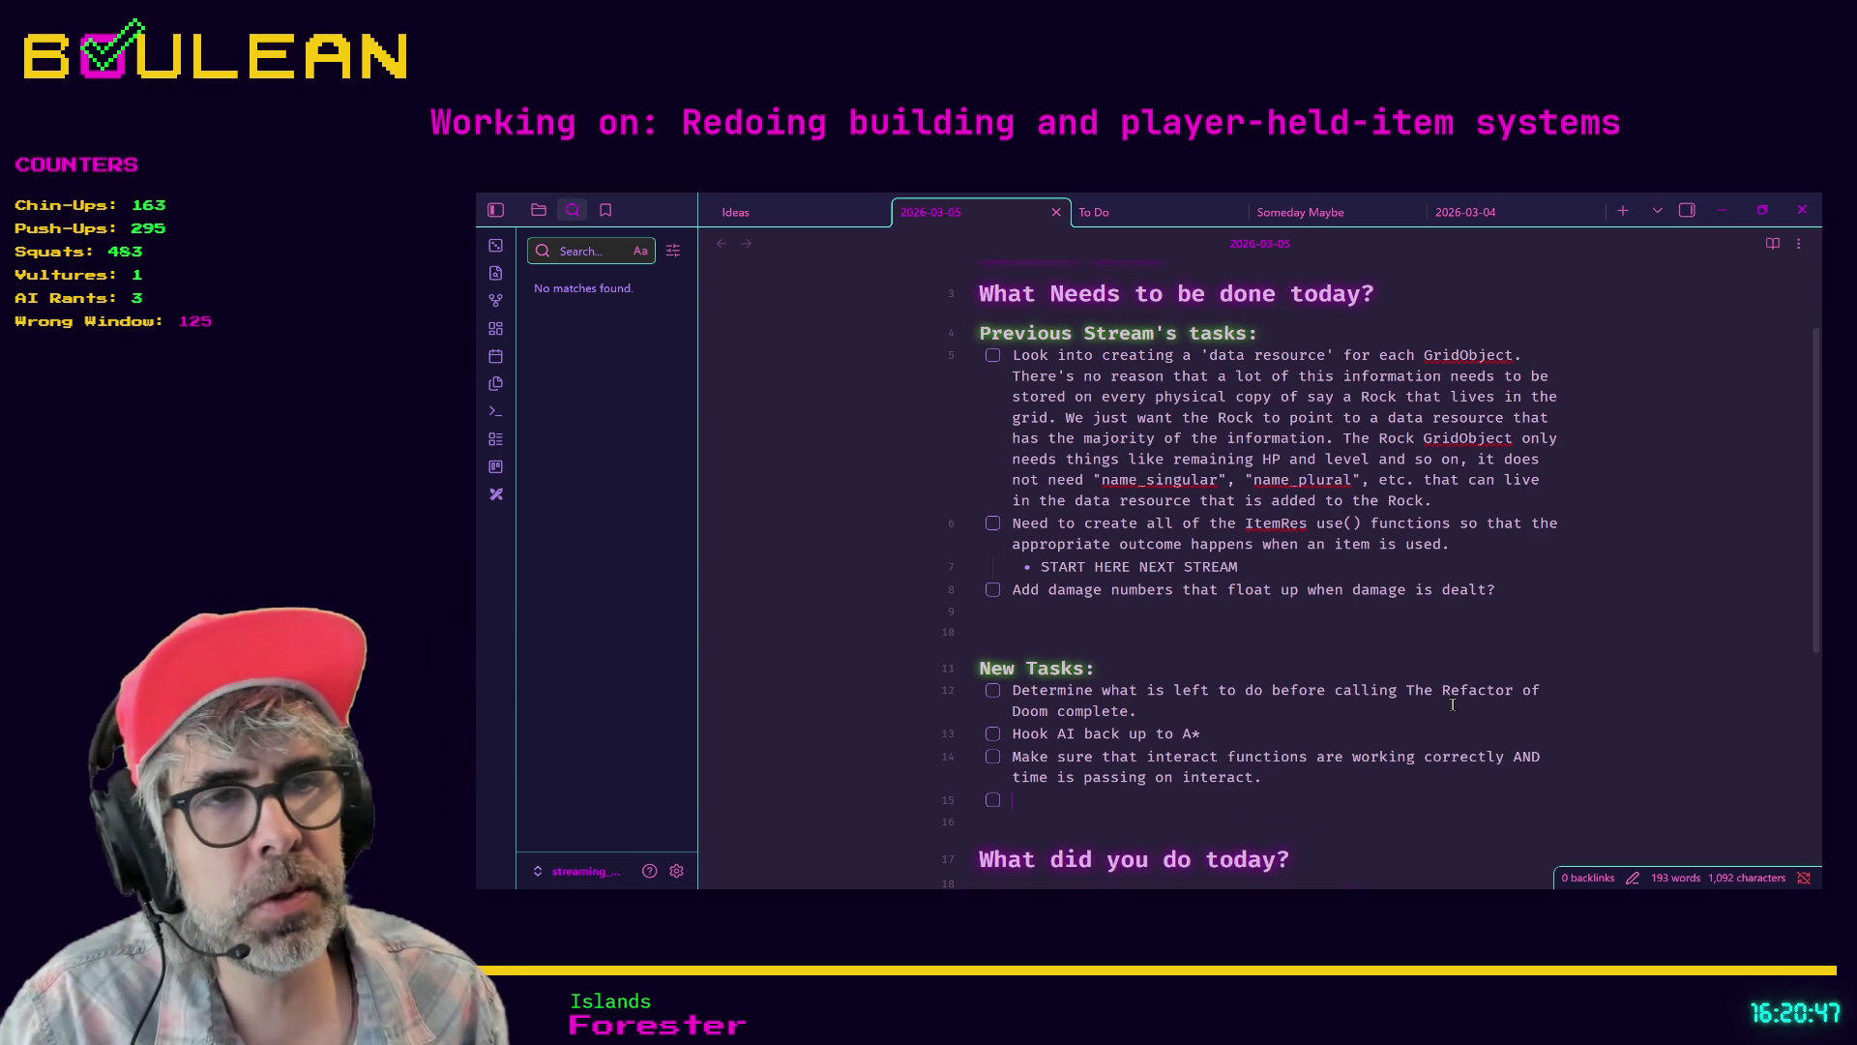
pyautogui.write('Block')
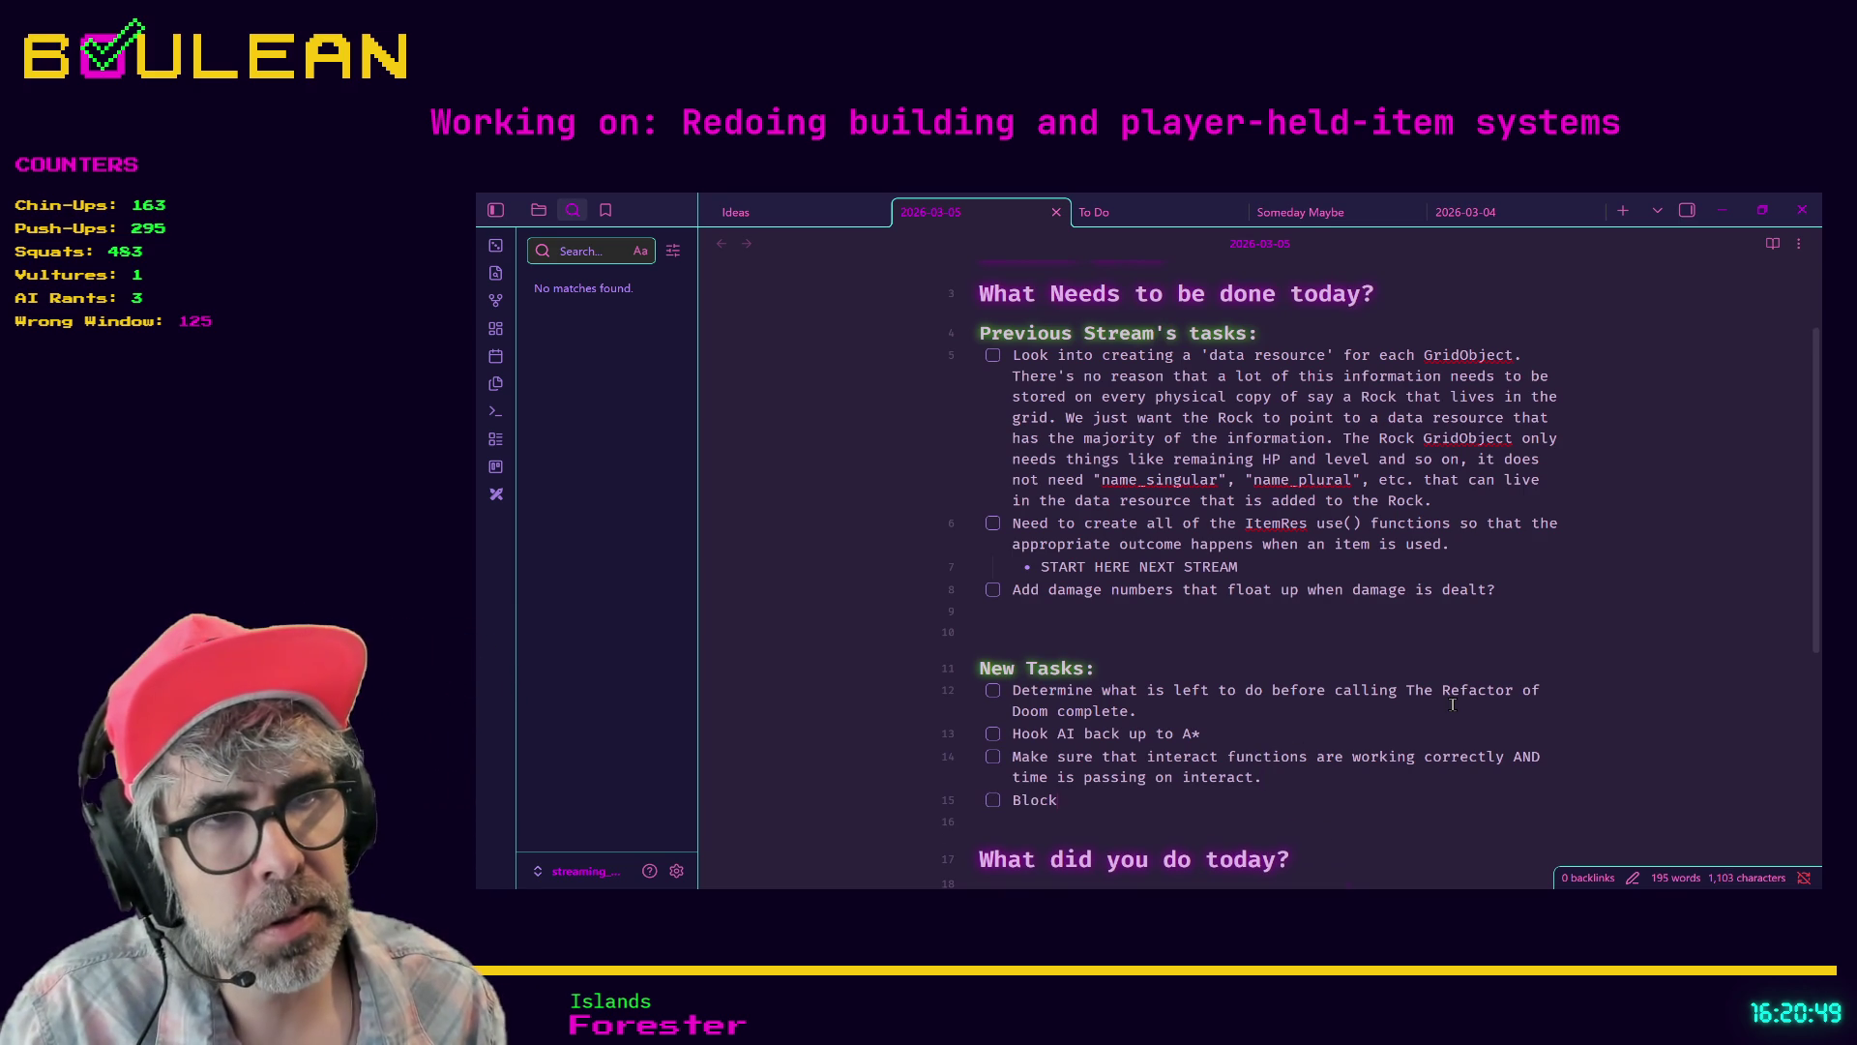
pyautogui.write(' input during player')
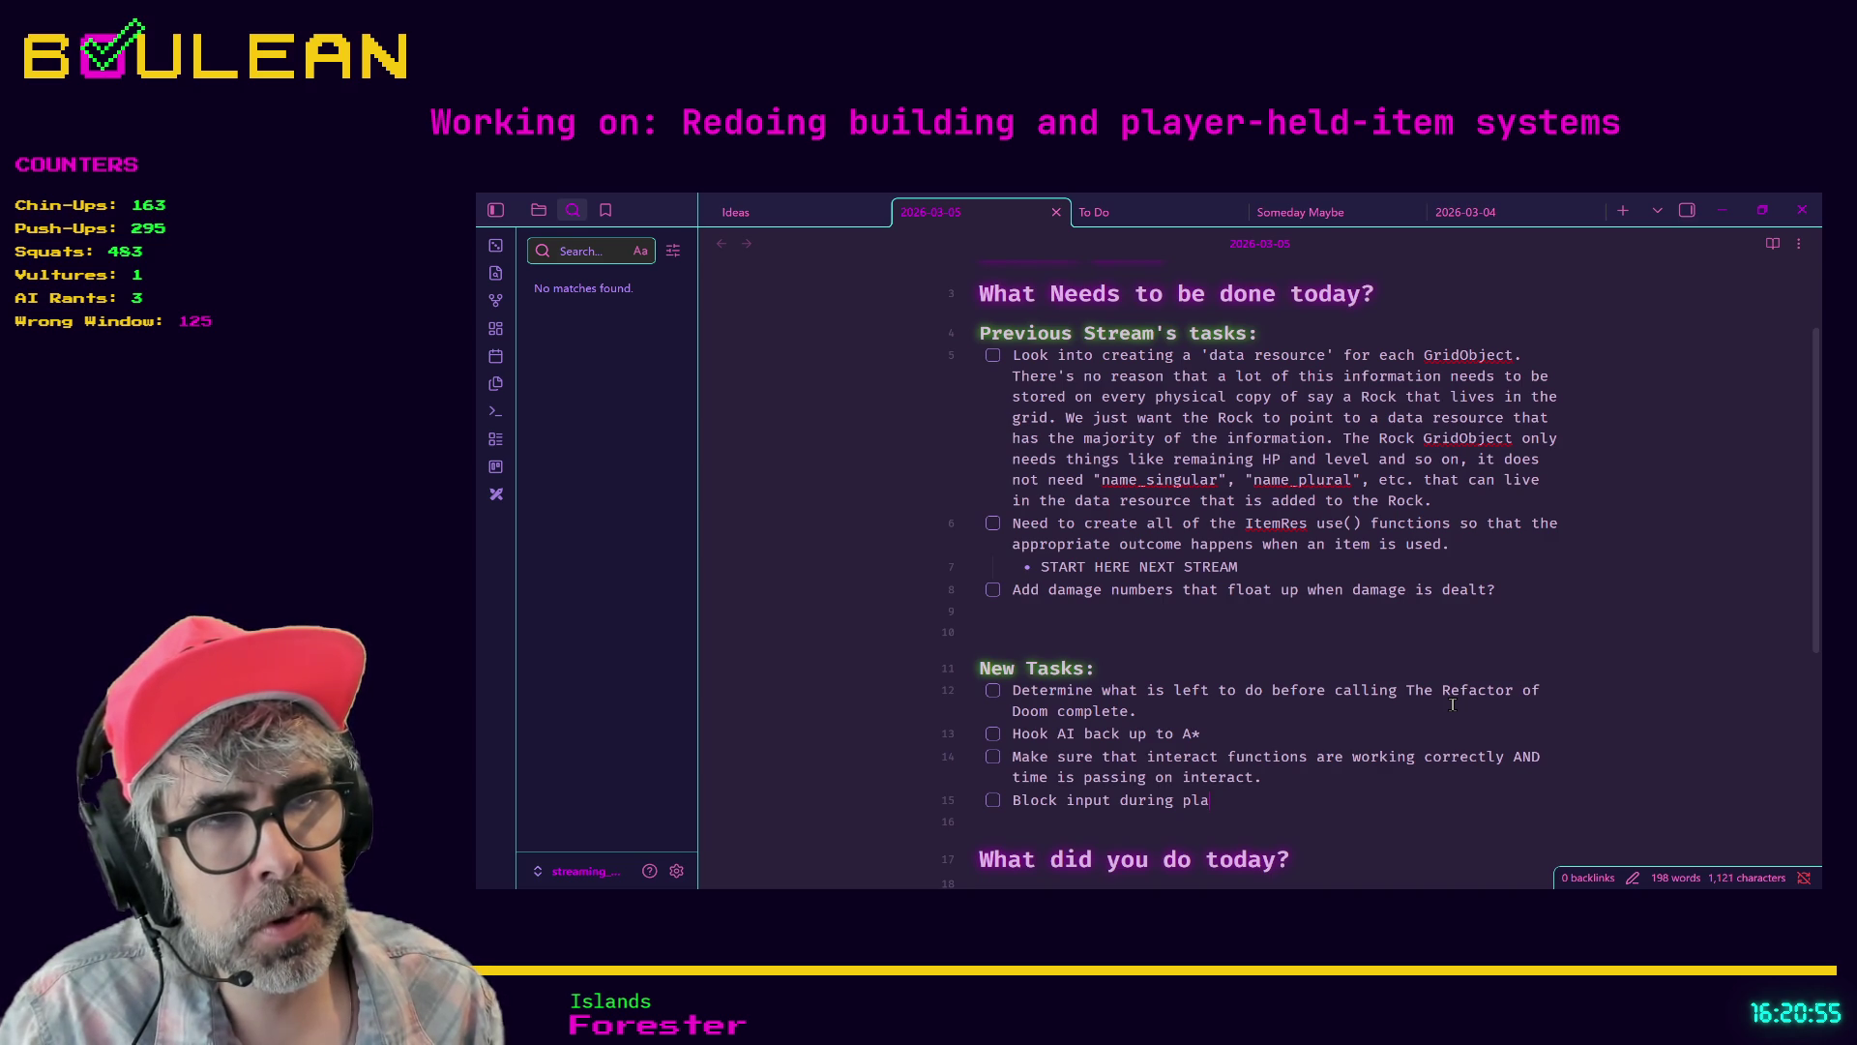
pyautogui.press('BackSpace')
pyautogui.press('BackSpace')
pyautogui.press('BackSpace')
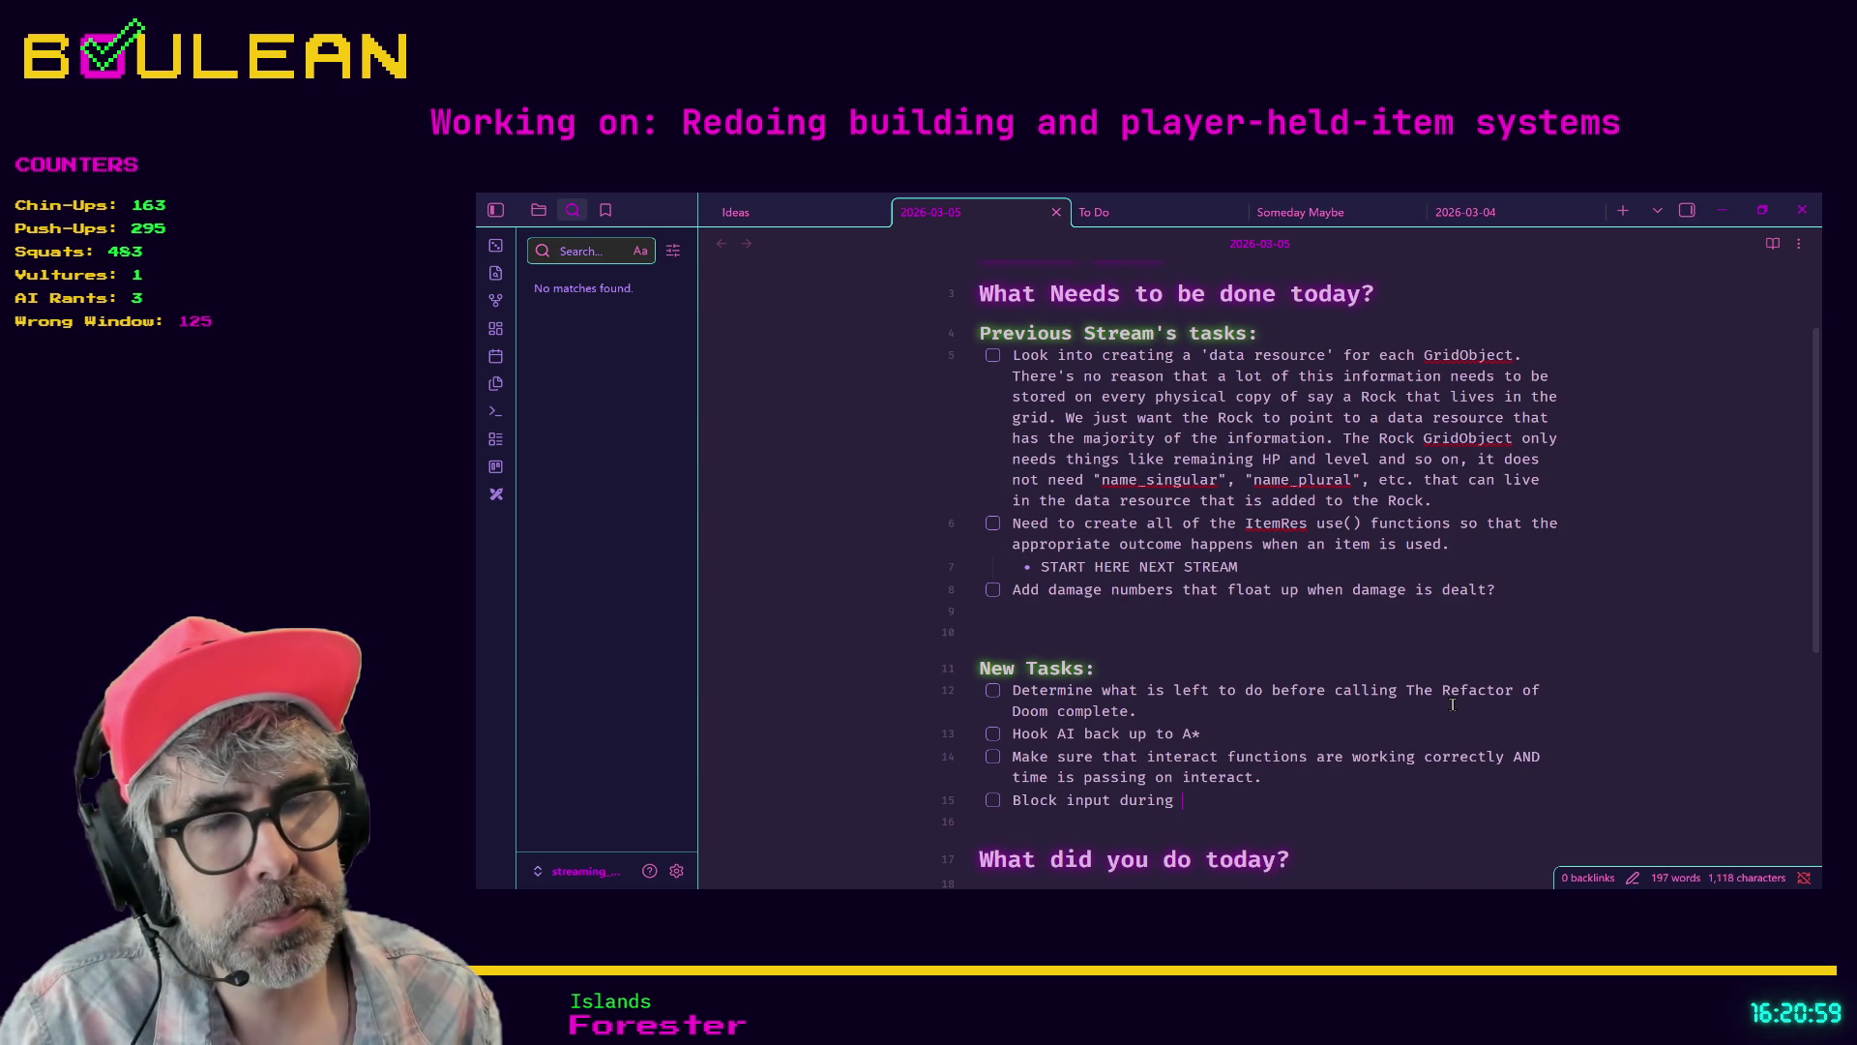
pyautogui.hotkey('ctrl', 'BackSpace')
pyautogui.hotkey('ctrl', 'BackSpace')
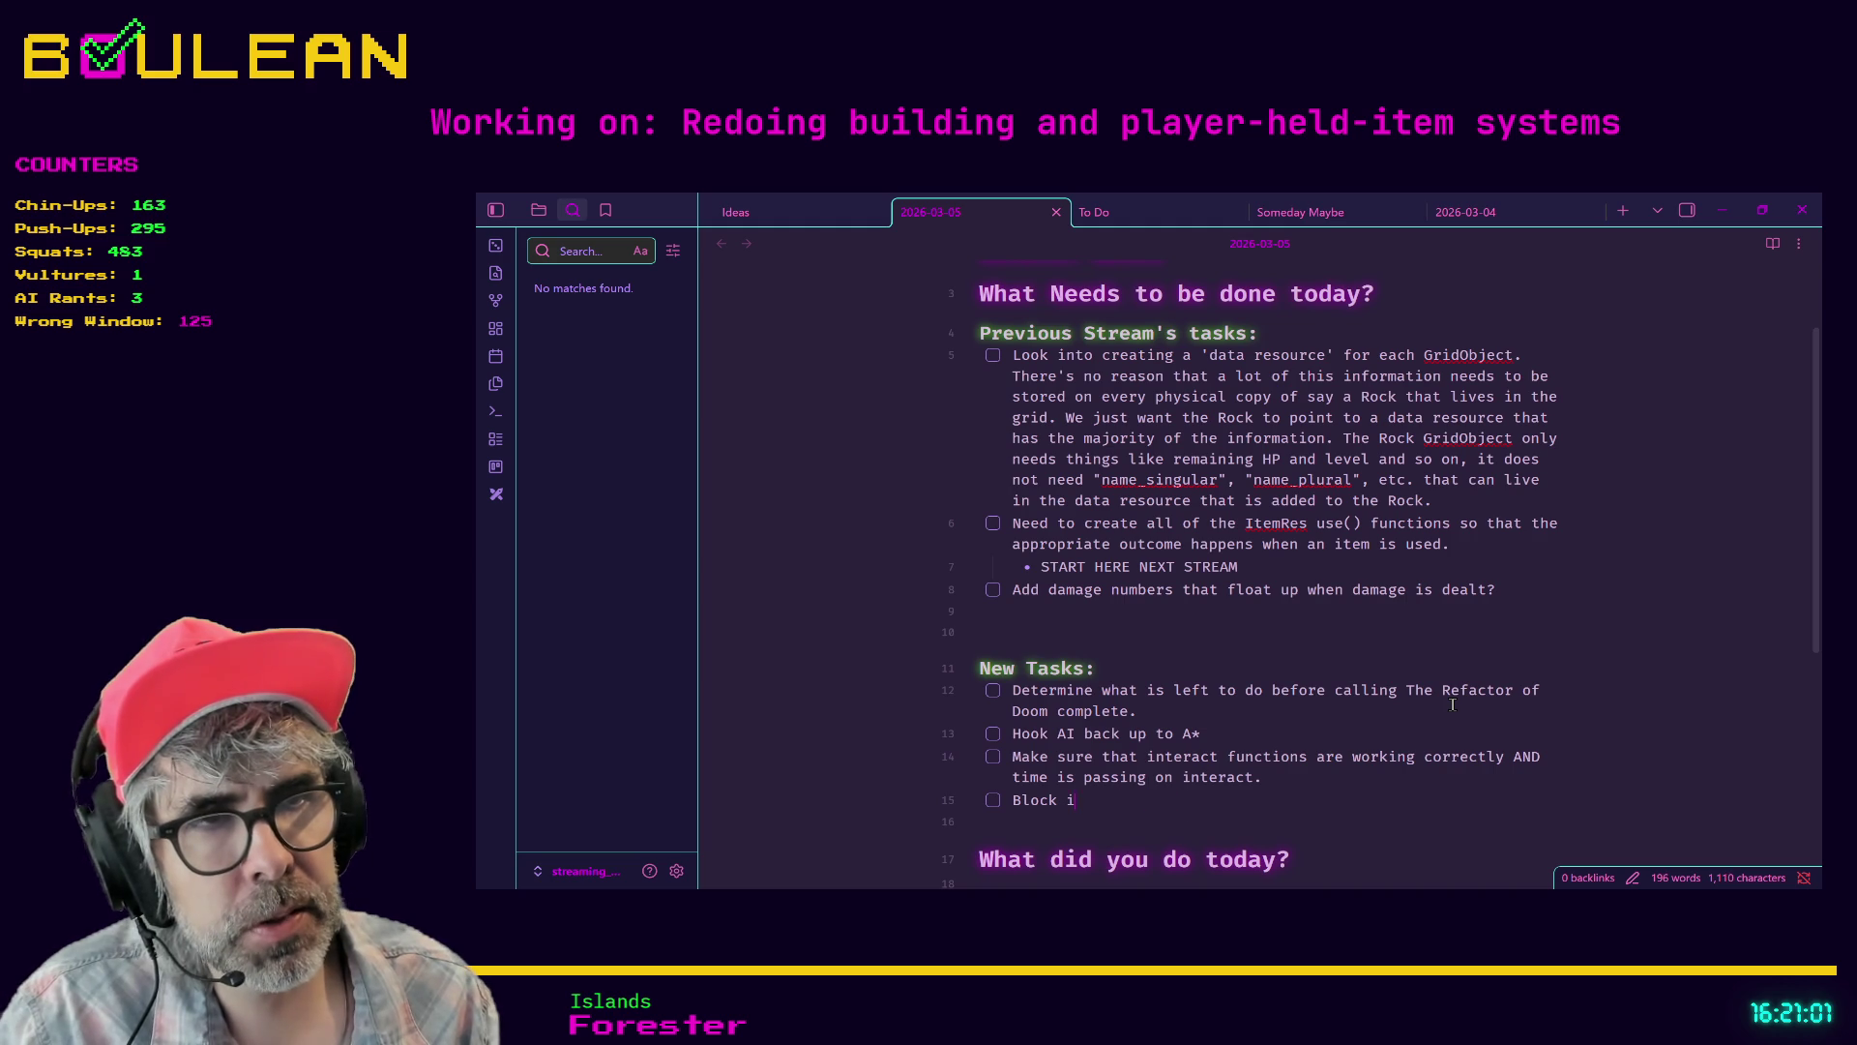
pyautogui.write('player inpu')
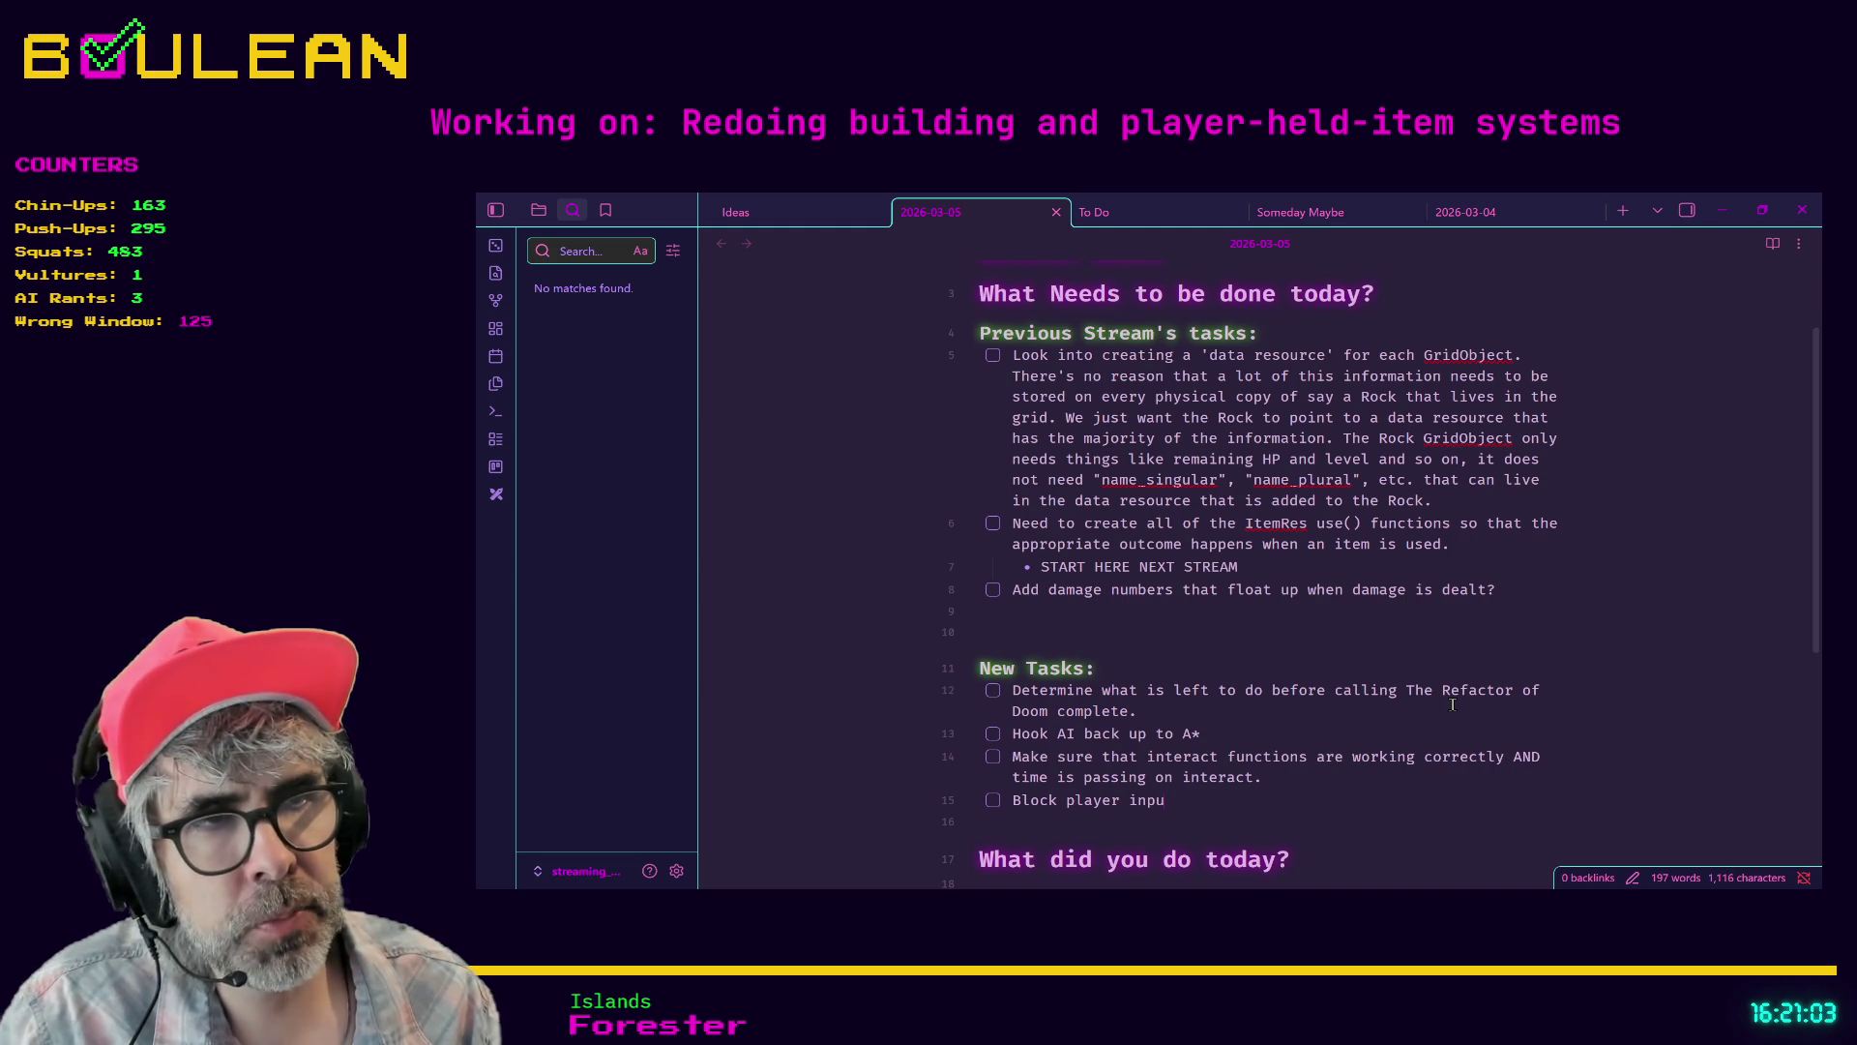
pyautogui.write('t ')
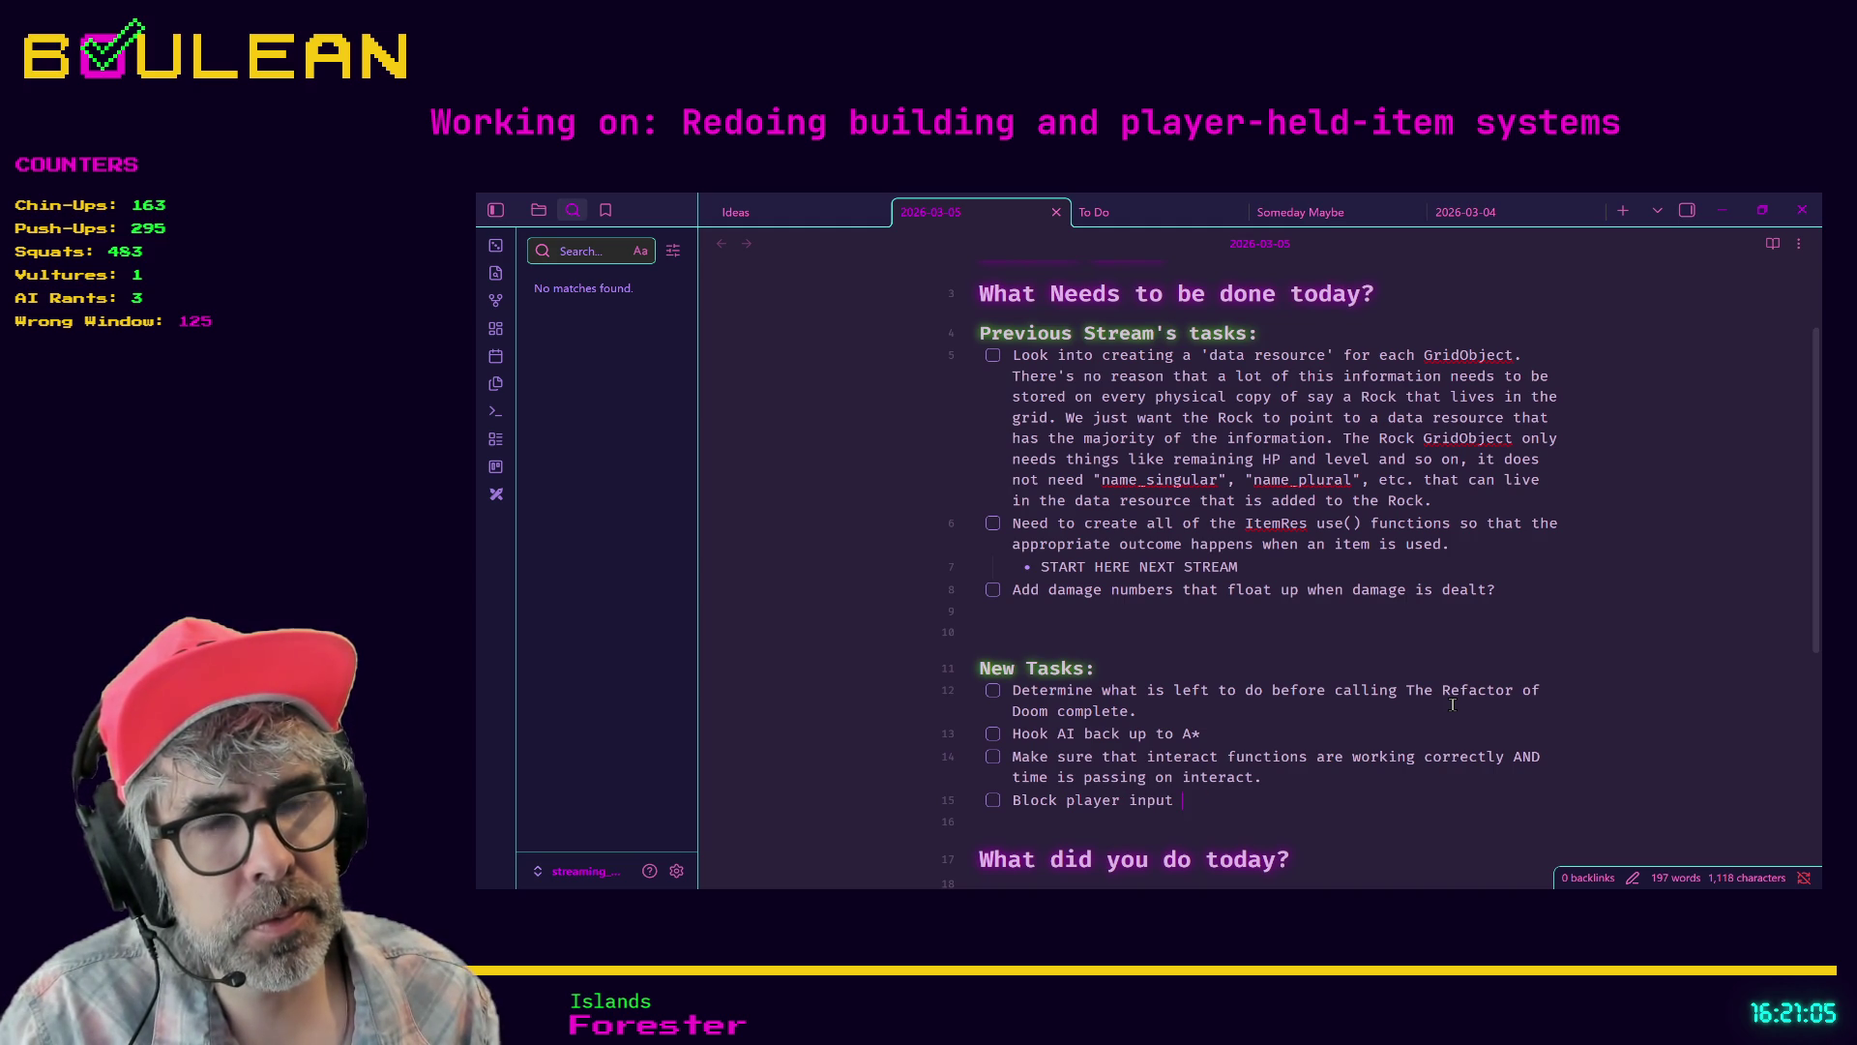
pyautogui.write('while turn')
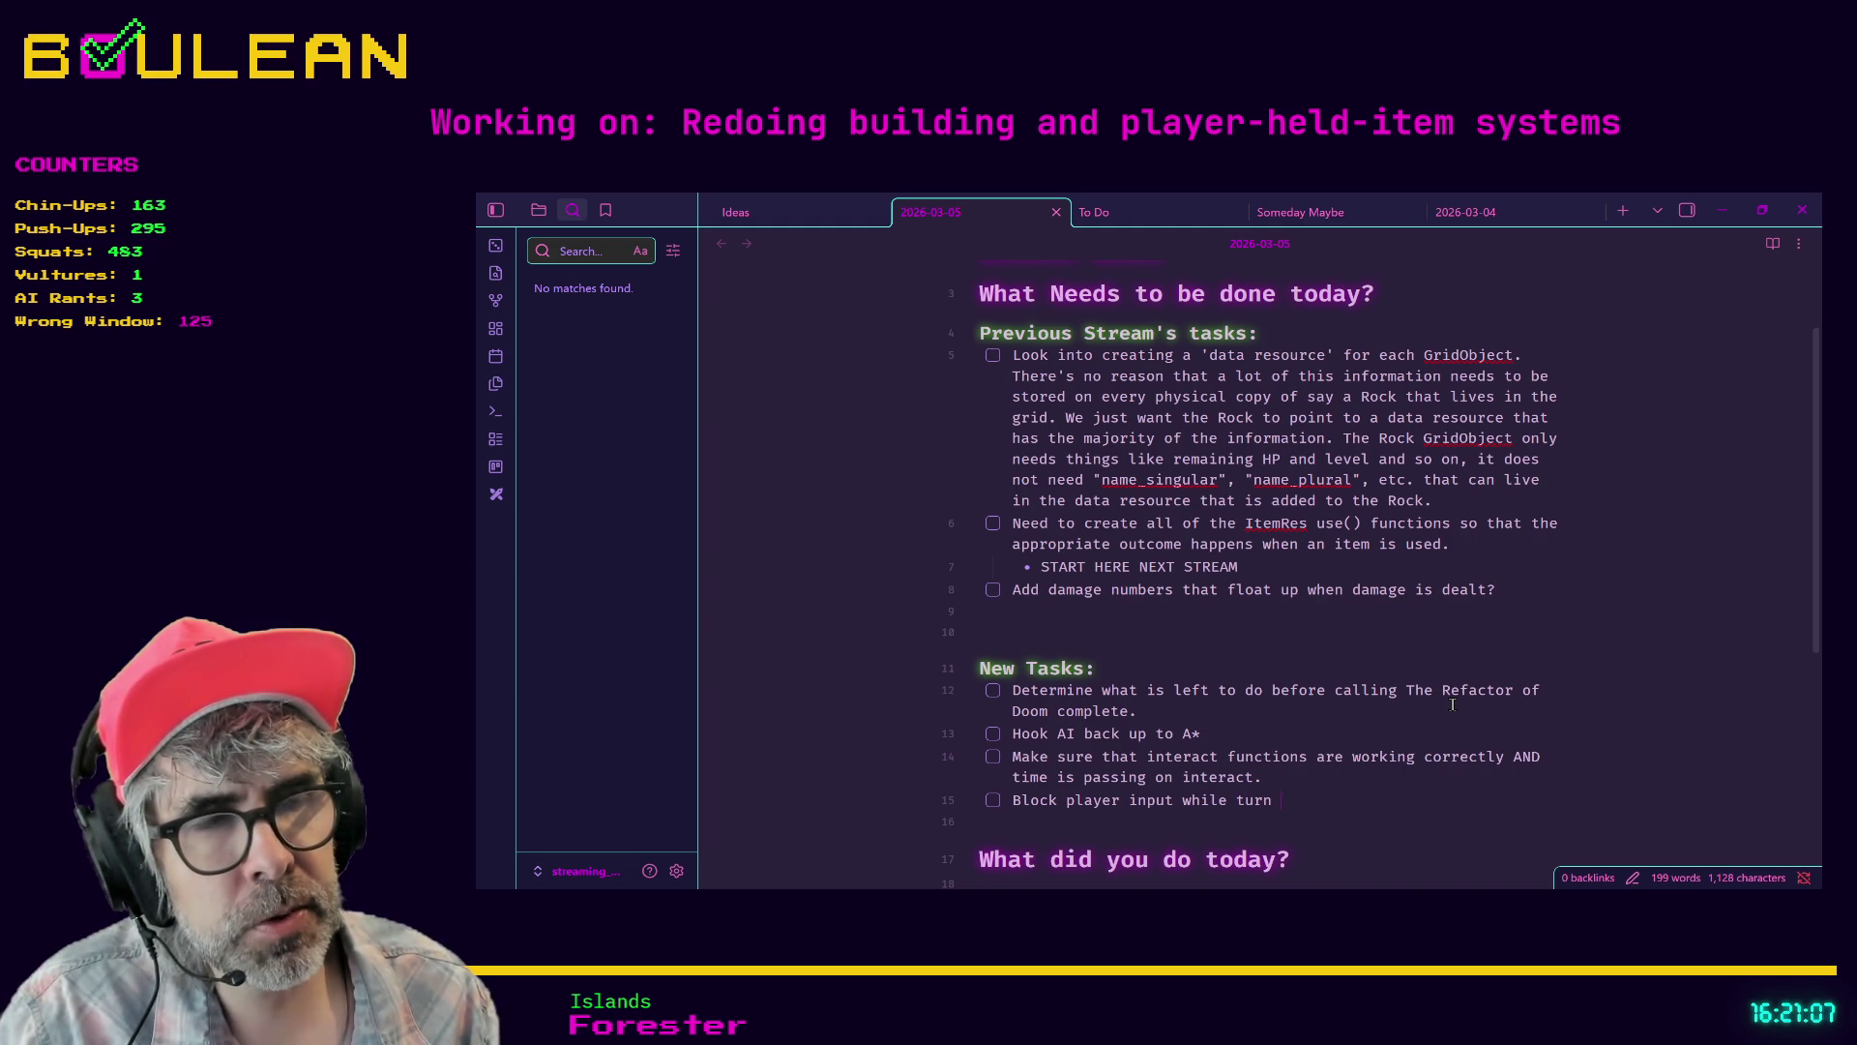
pyautogui.press('BackSpace')
pyautogui.press('BackSpace')
pyautogui.press('BackSpace')
pyautogui.write('round')
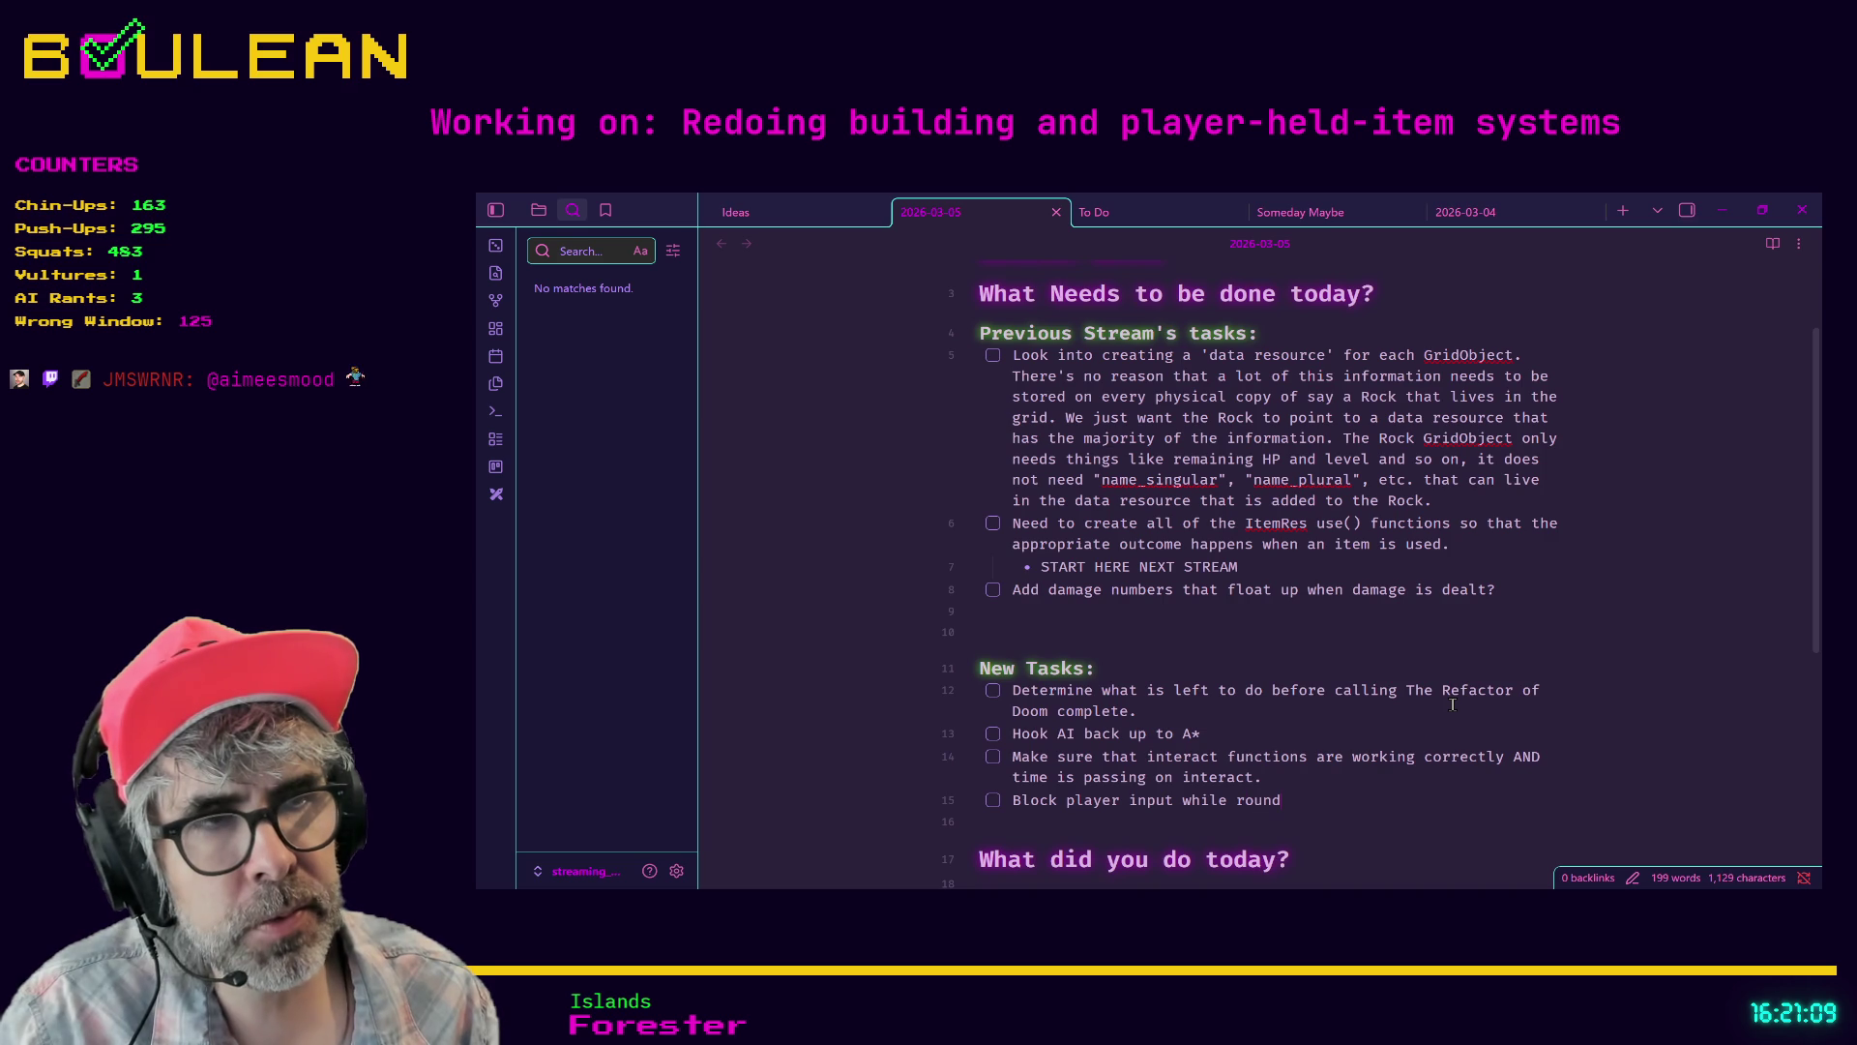
pyautogui.write('/turn')
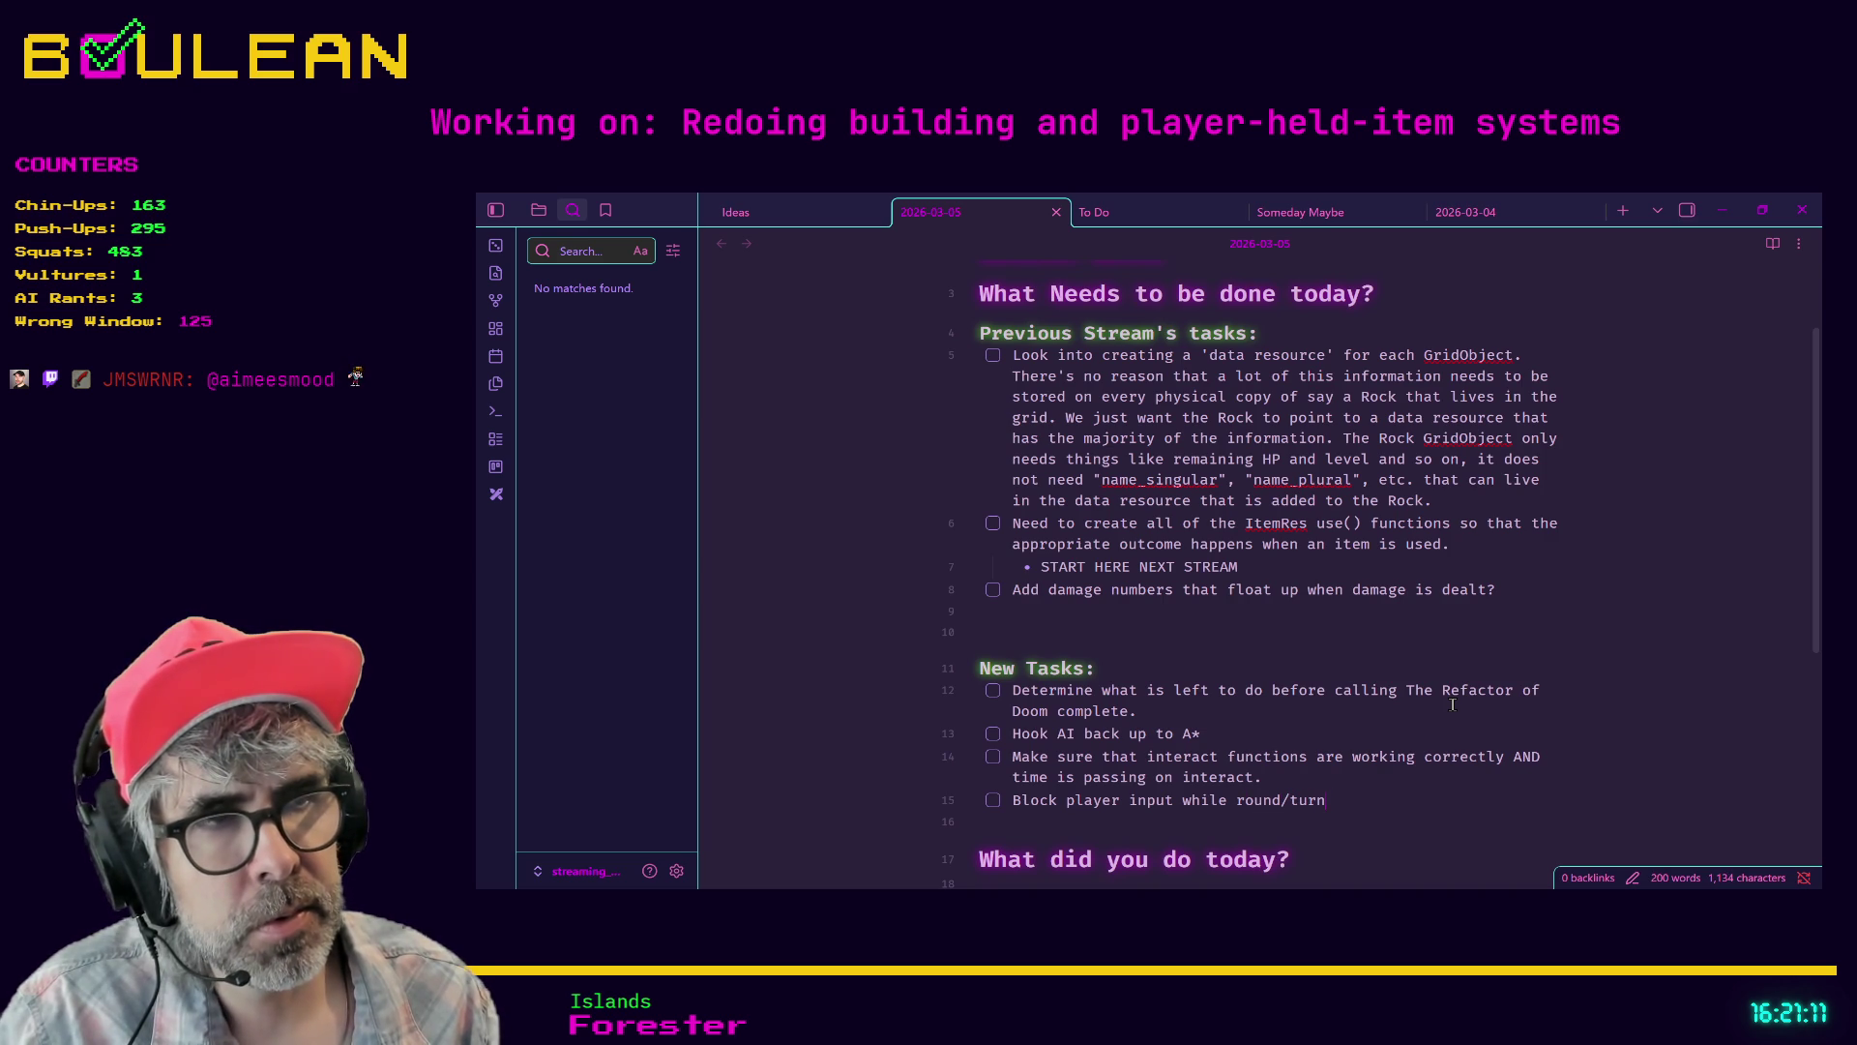
pyautogui.write(' is in progress (whil')
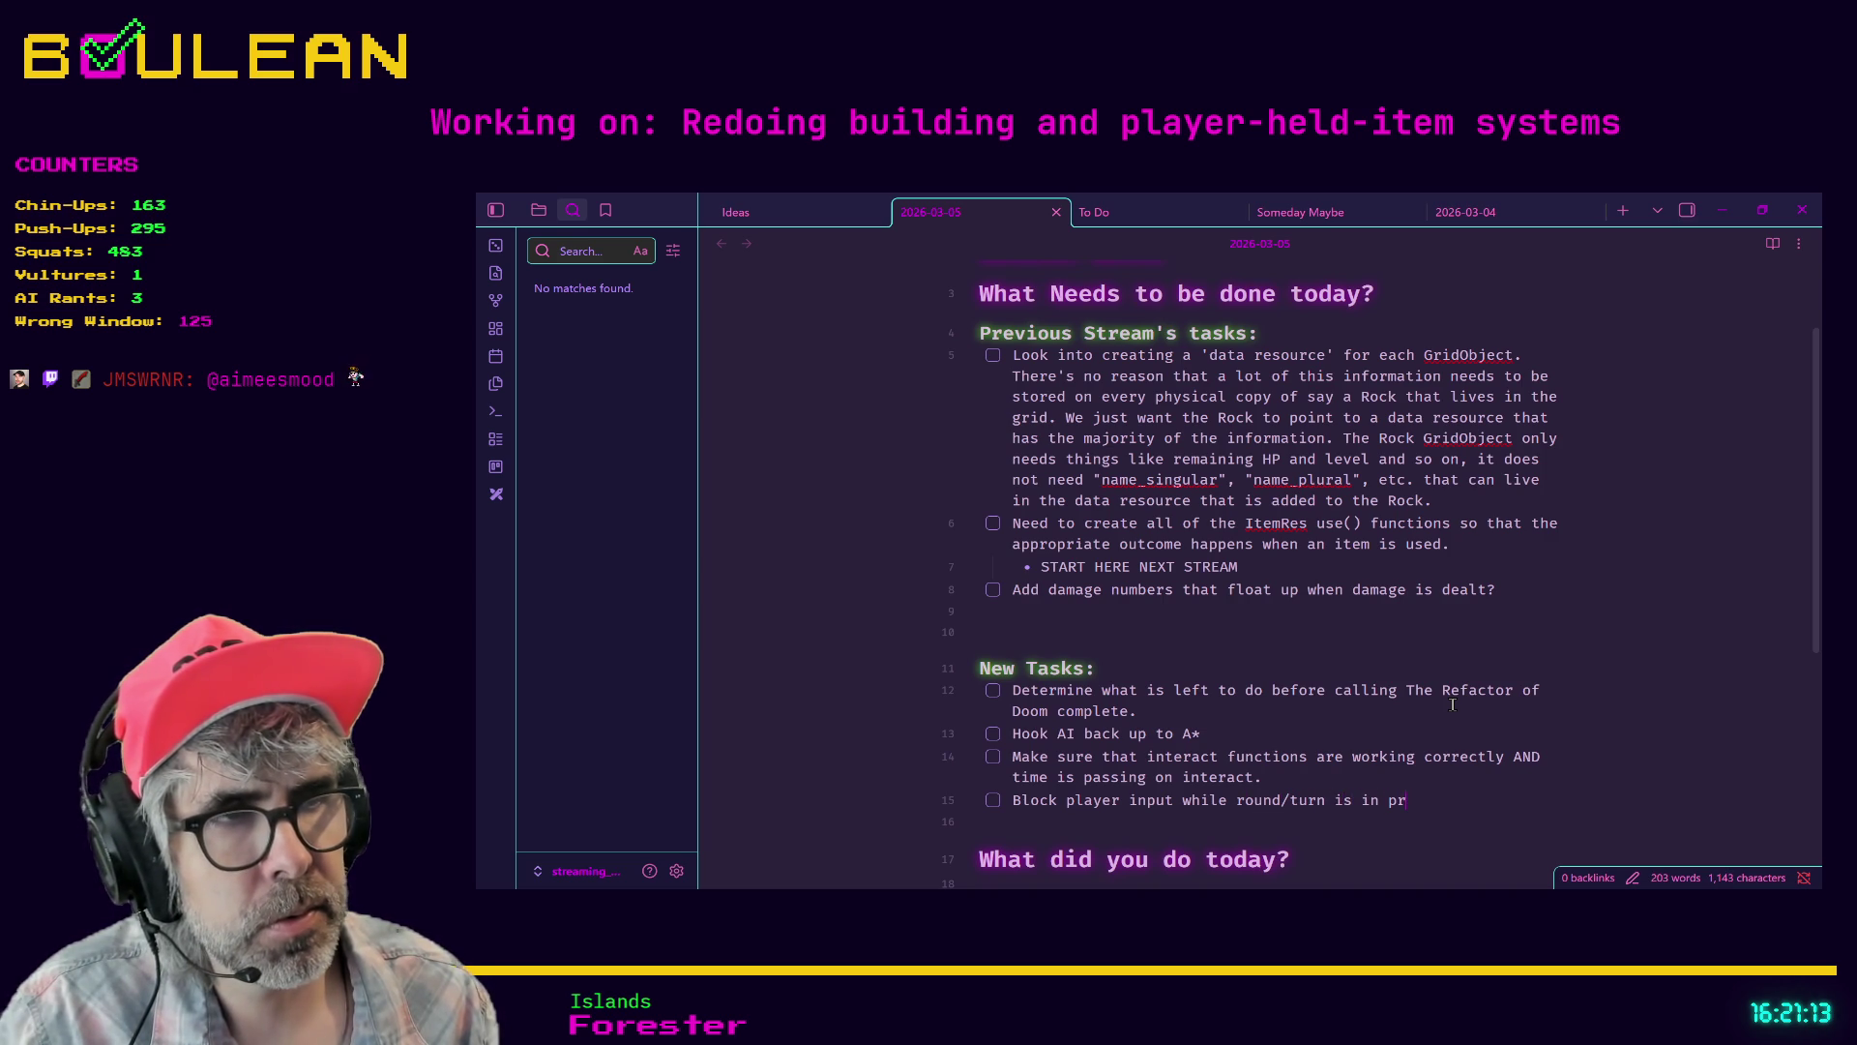
pyautogui.write('e queue is ')
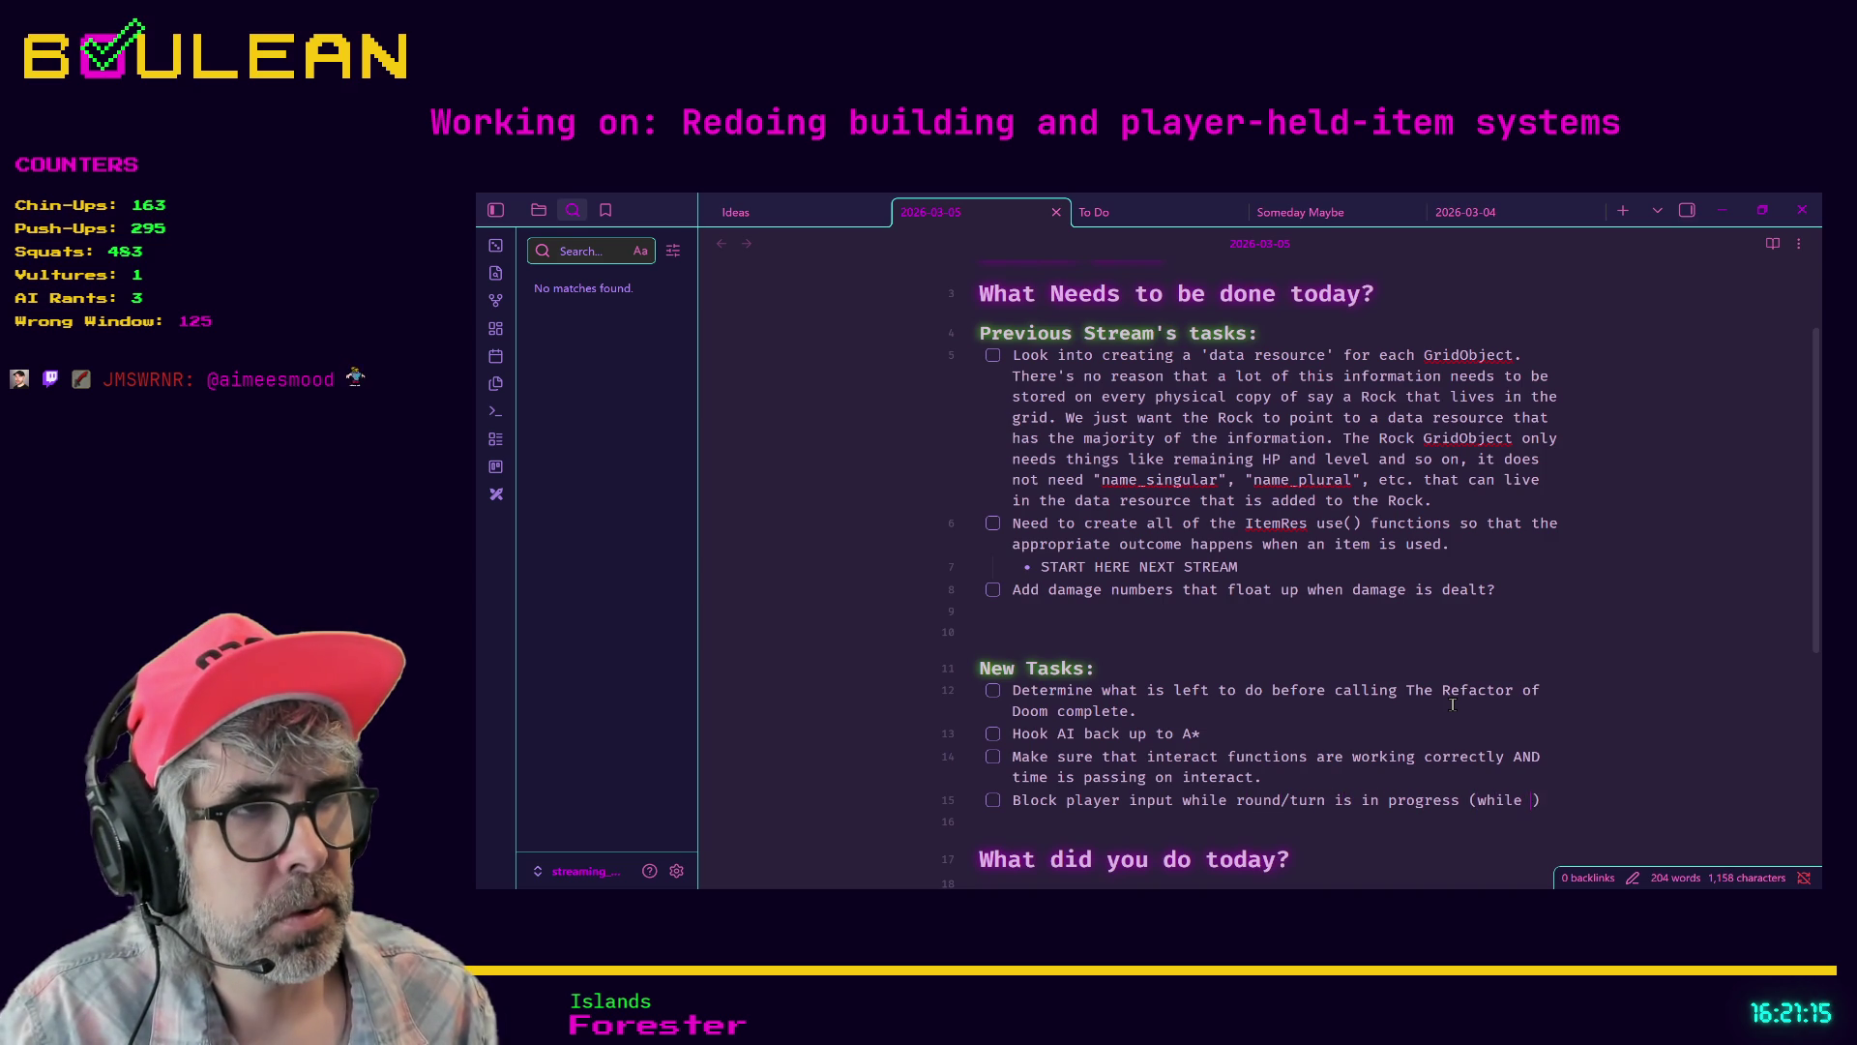
pyautogui.write('processing')
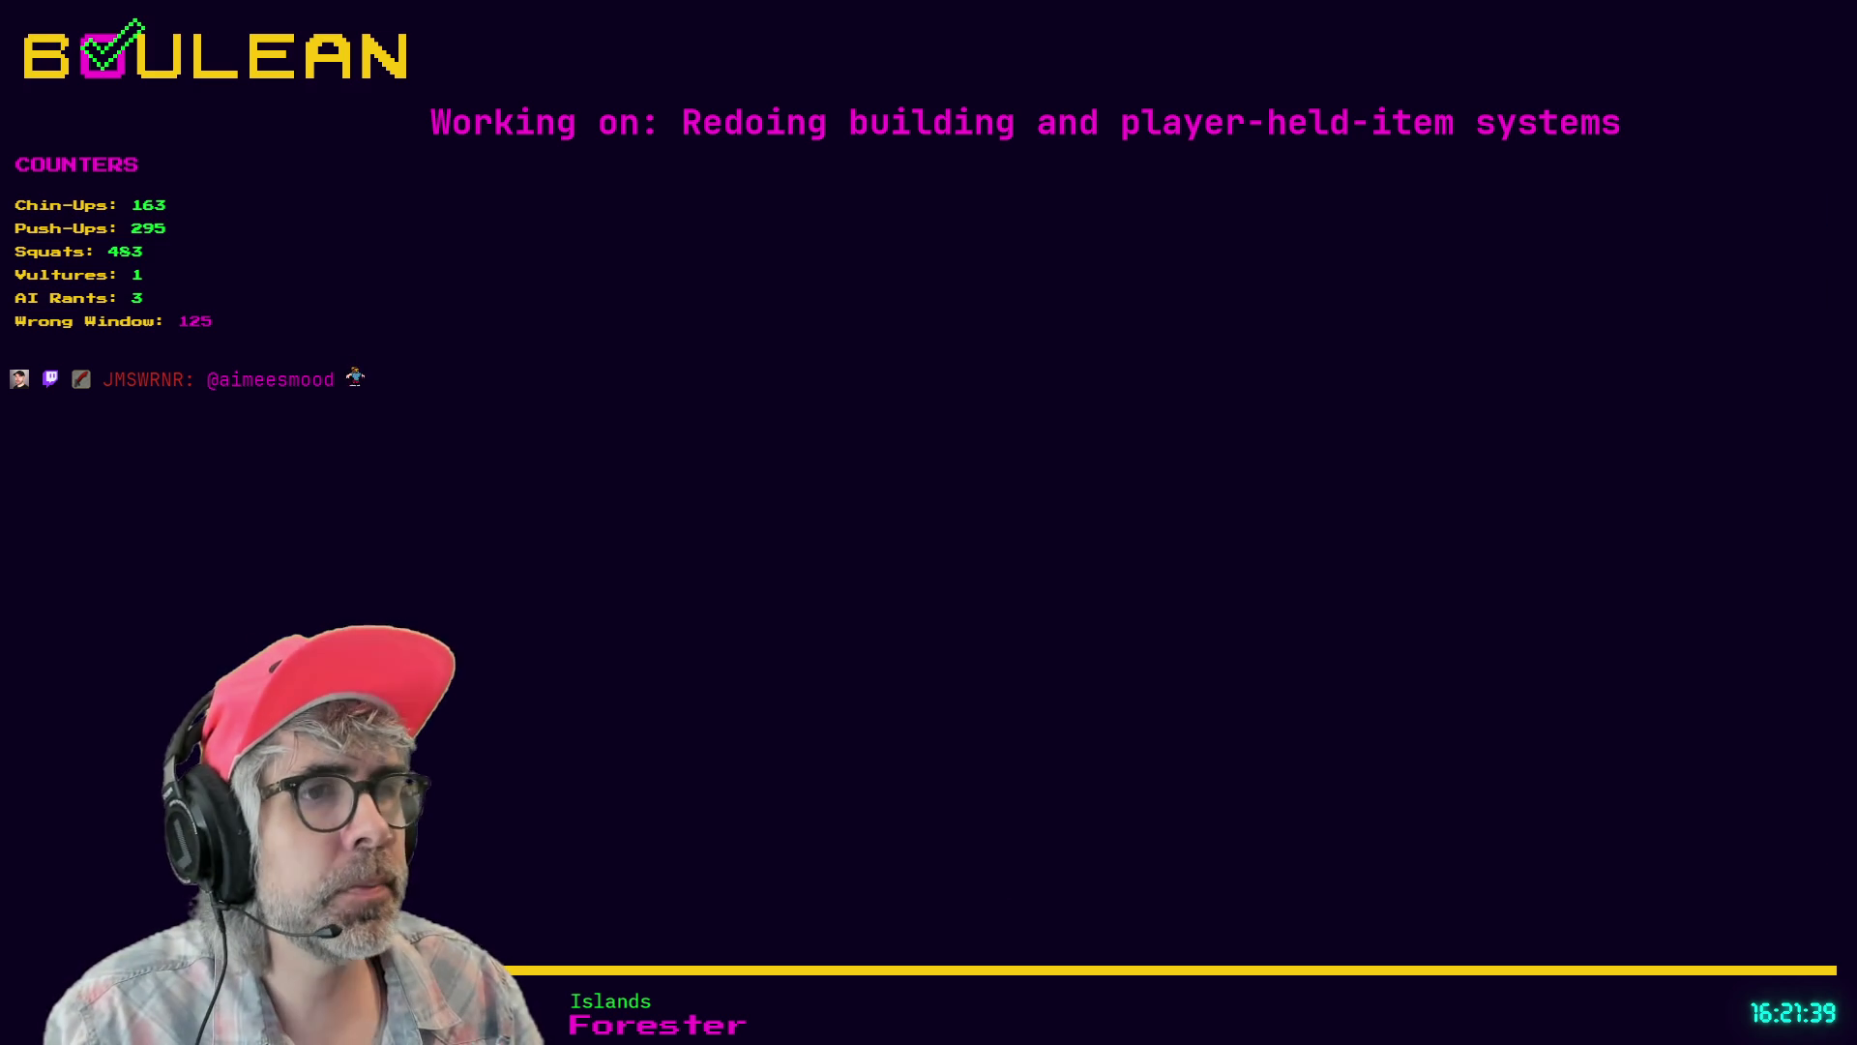
# - Run the game from Godot and move the wizard over to collect a Blue Mushroom
pyautogui.hotkey('alt', 'Tab')
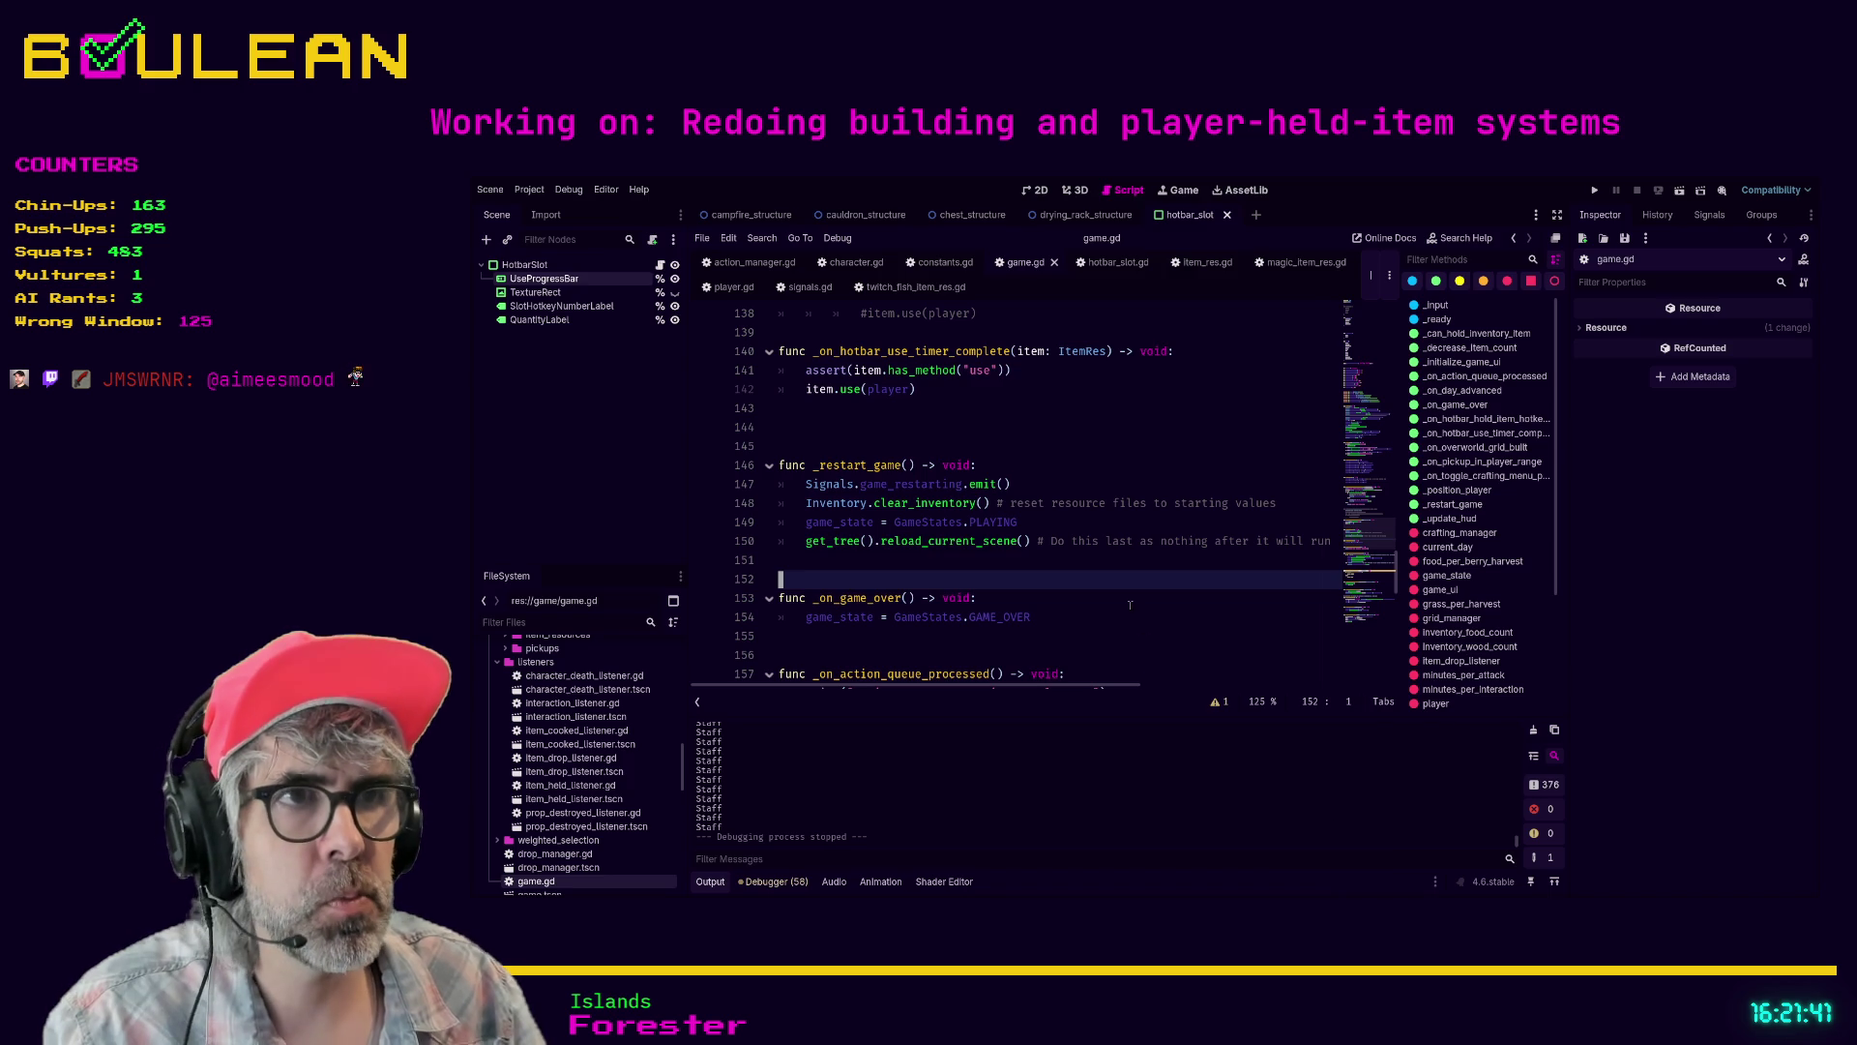
pyautogui.click(1130, 605)
pyautogui.press('F5')
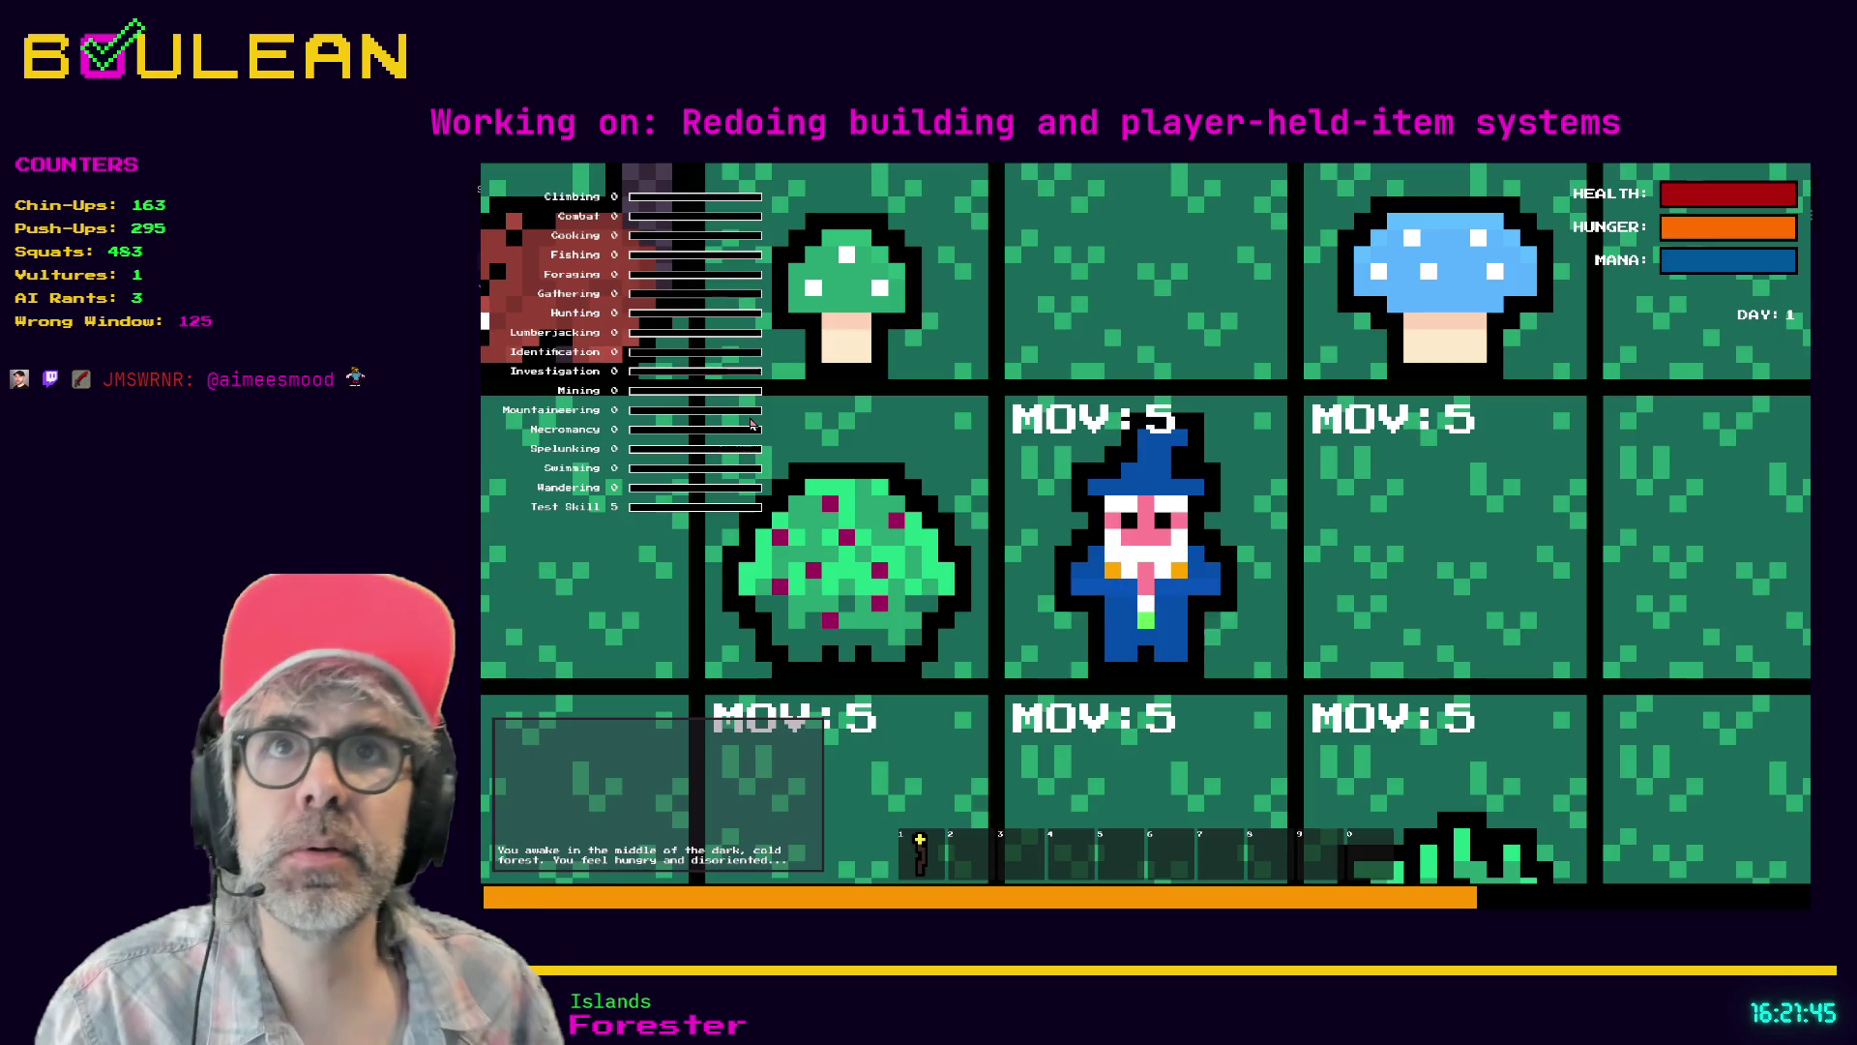
pyautogui.scroll(-3, 751, 423)
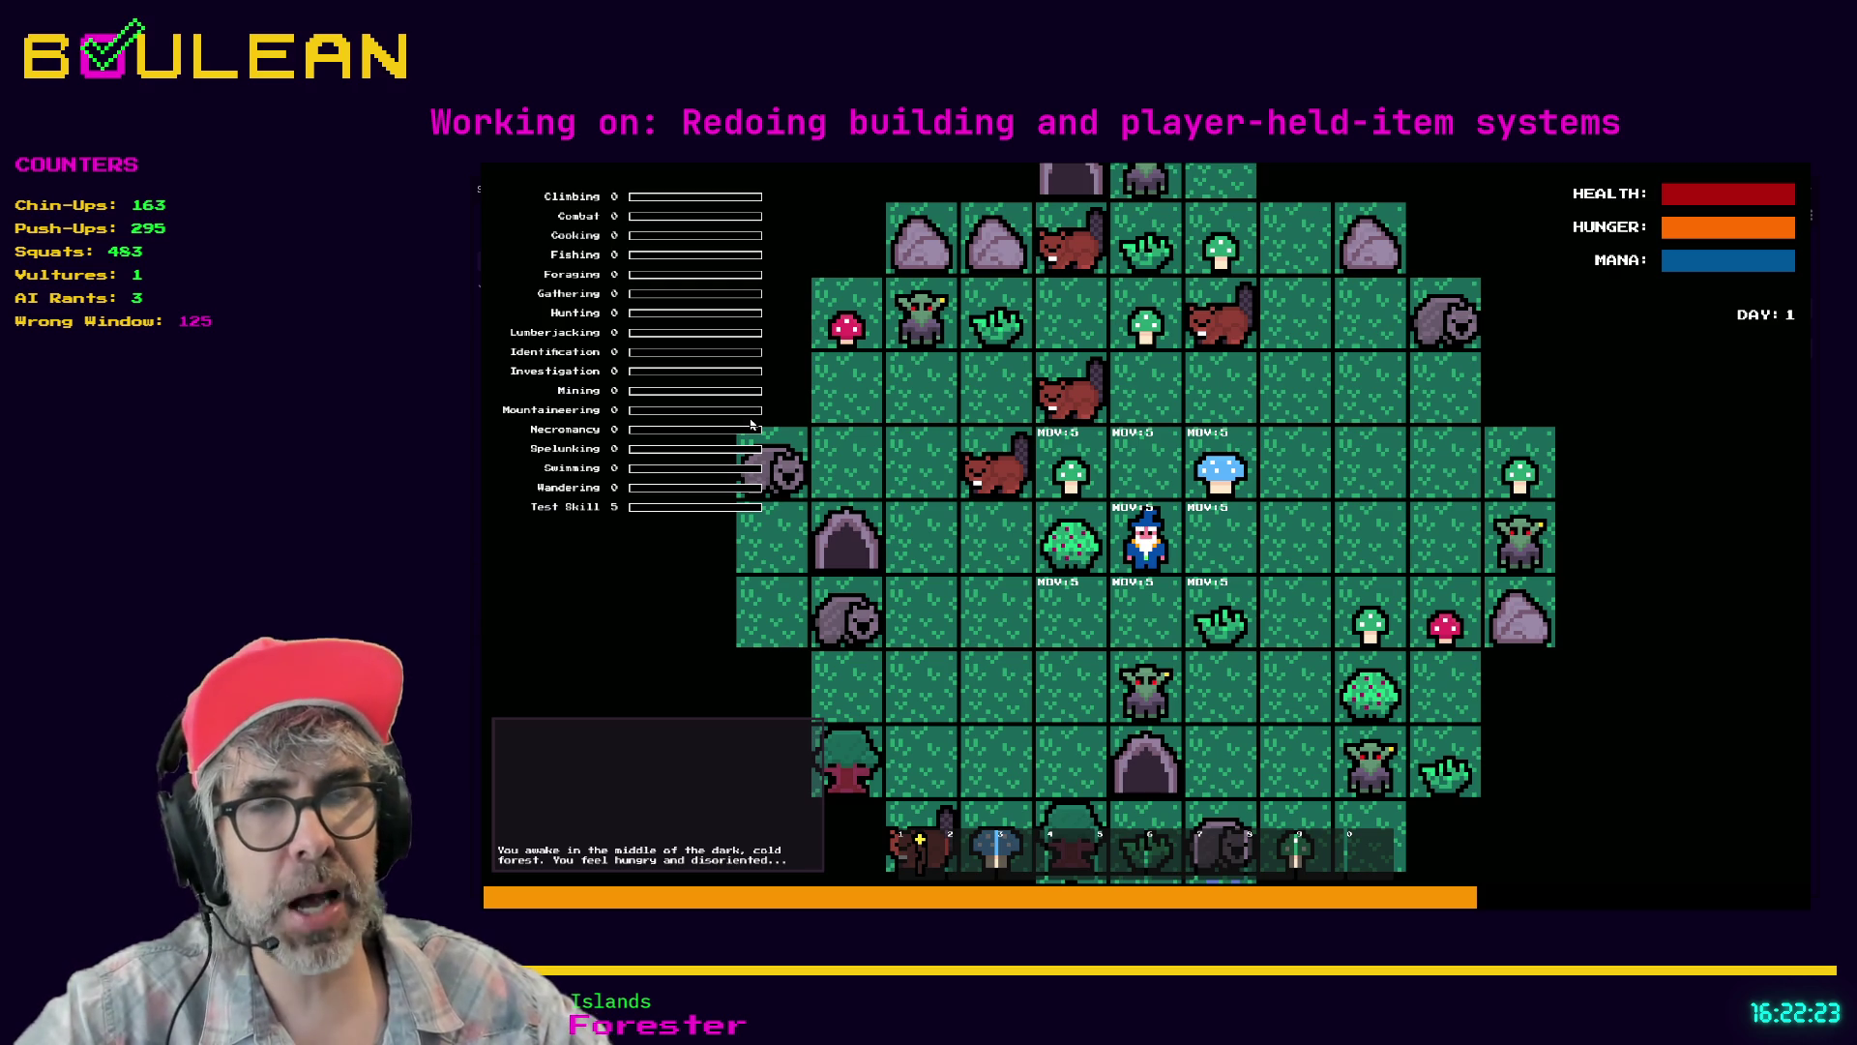
pyautogui.press('z')
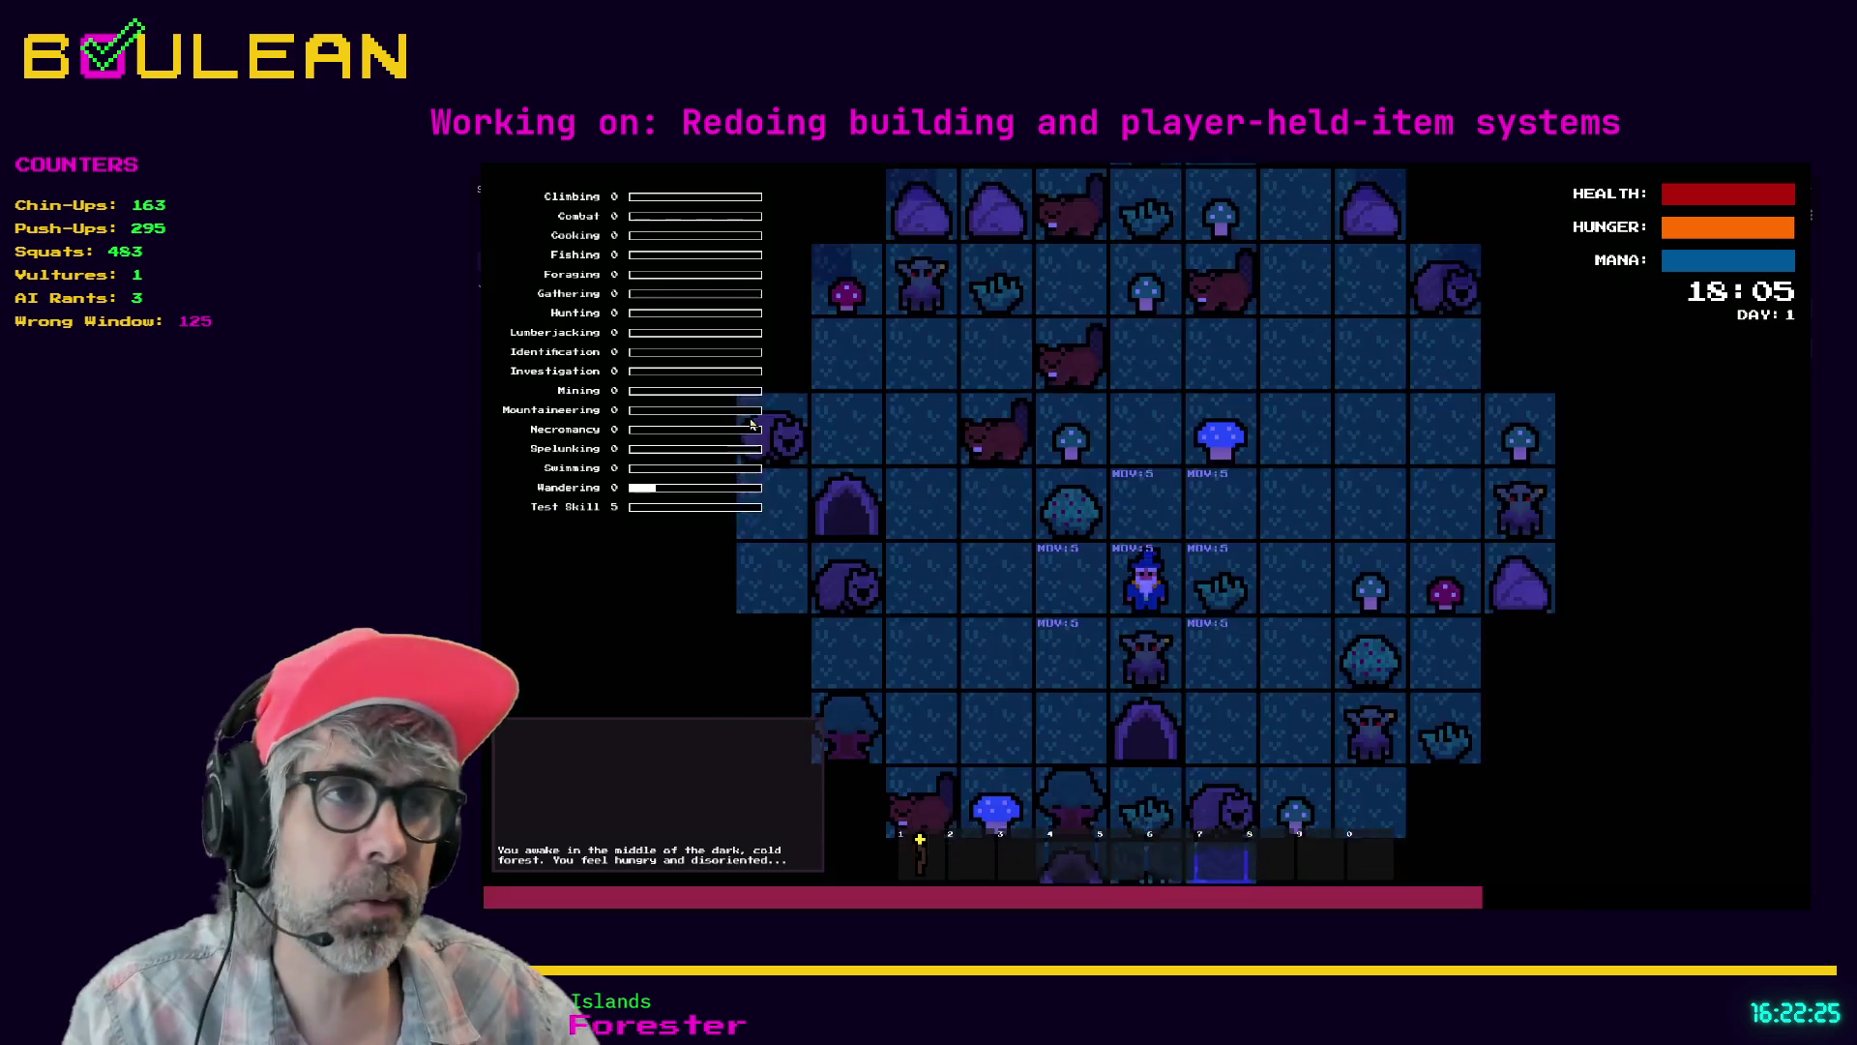
pyautogui.press('x')
pyautogui.press('x')
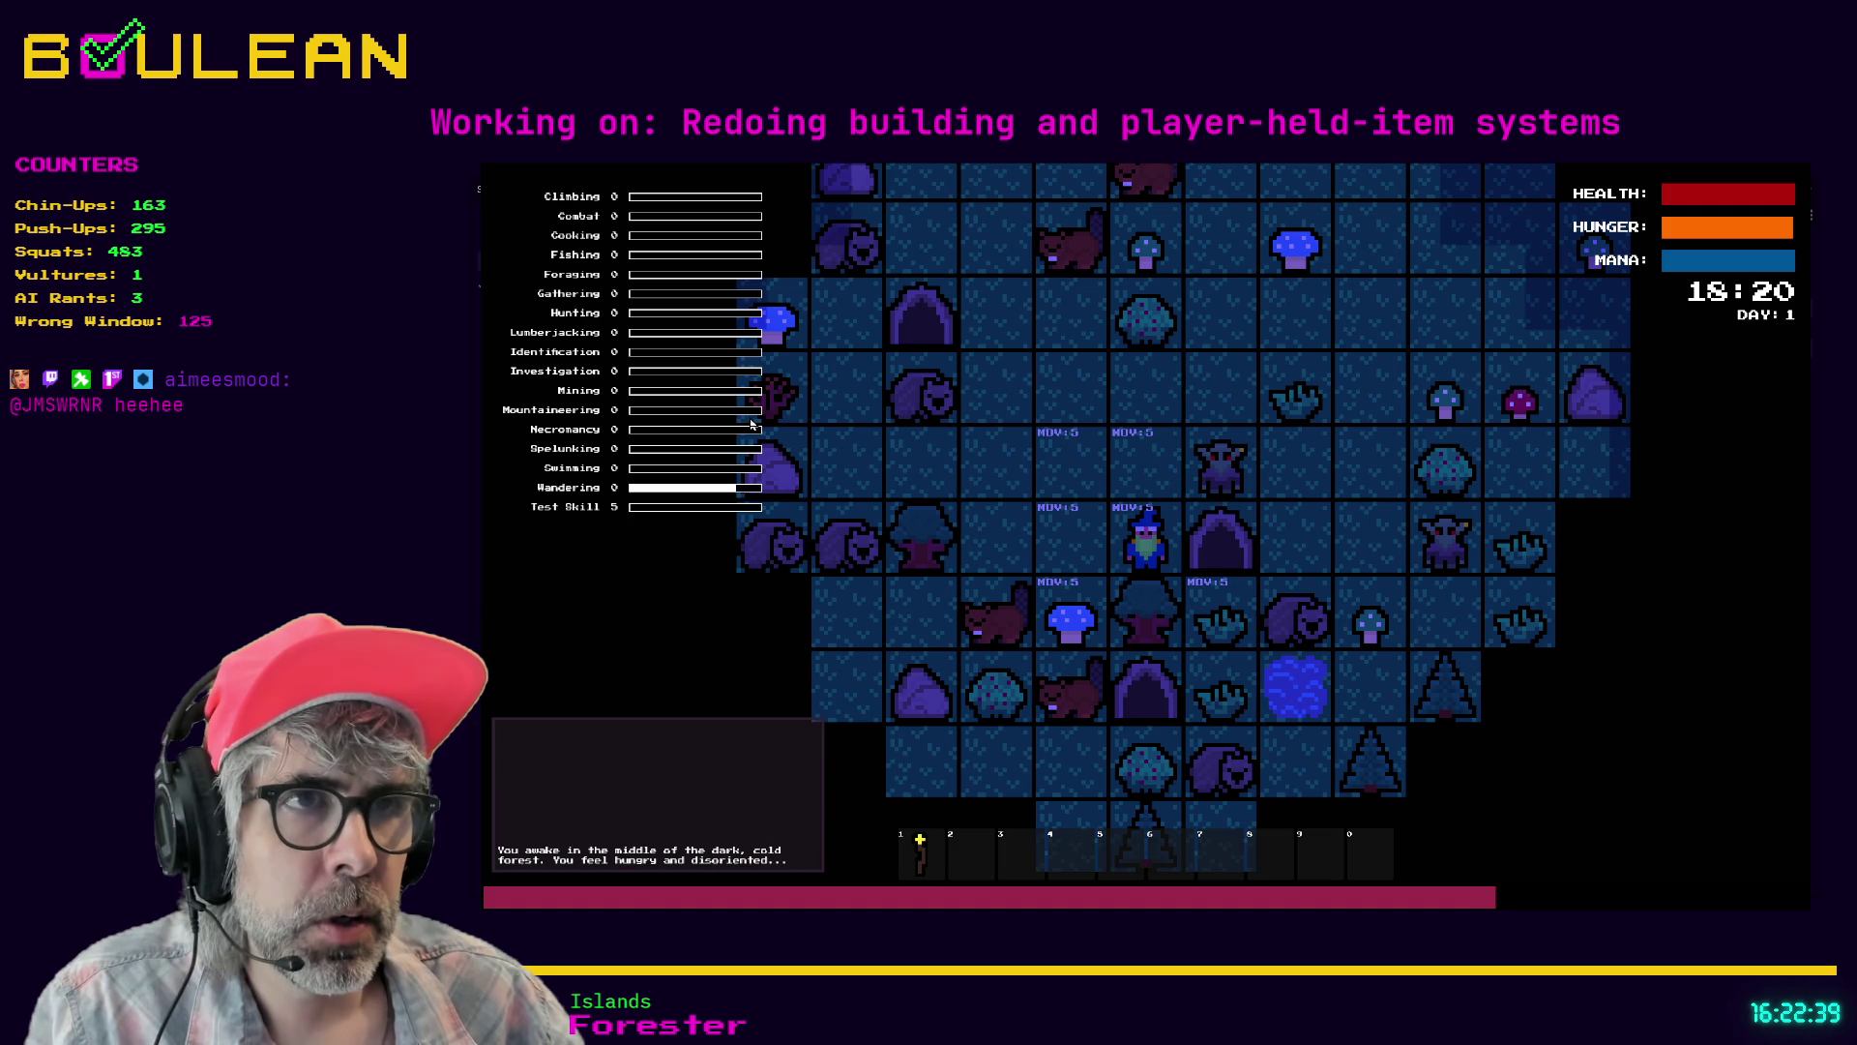
pyautogui.press('Left')
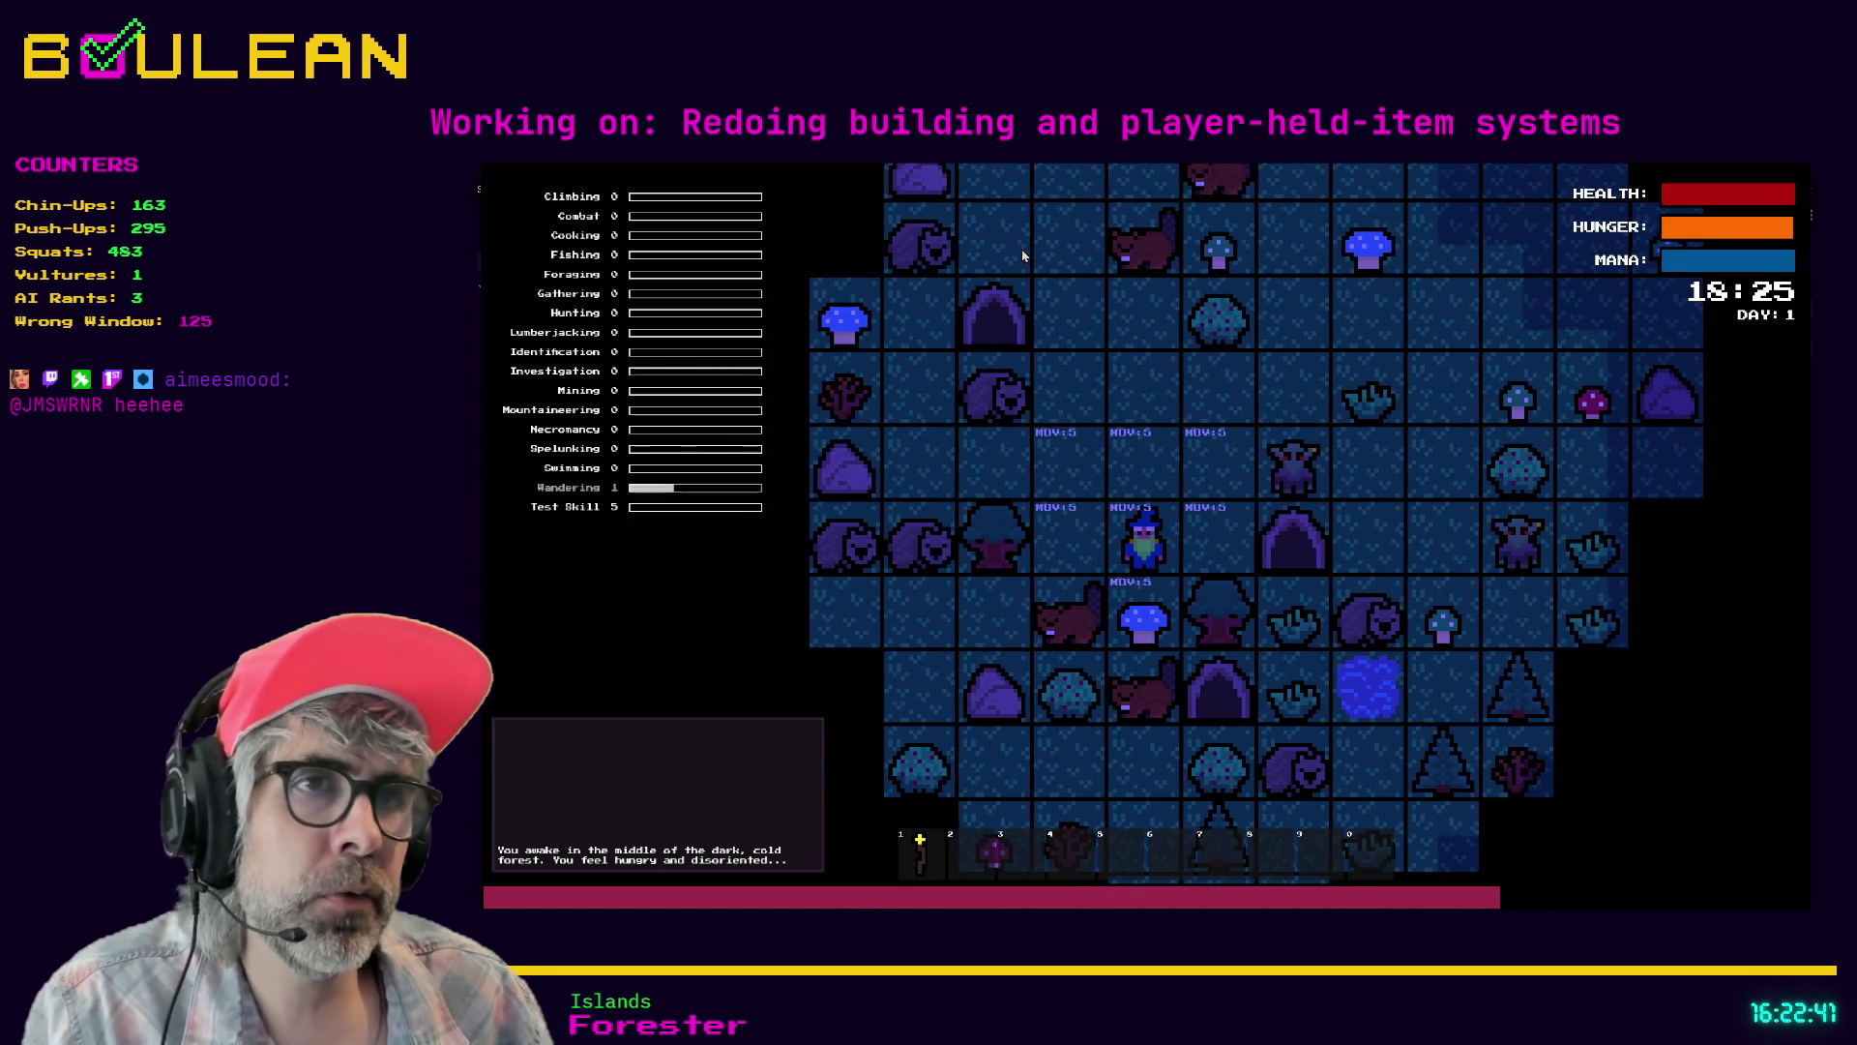
pyautogui.press('Down')
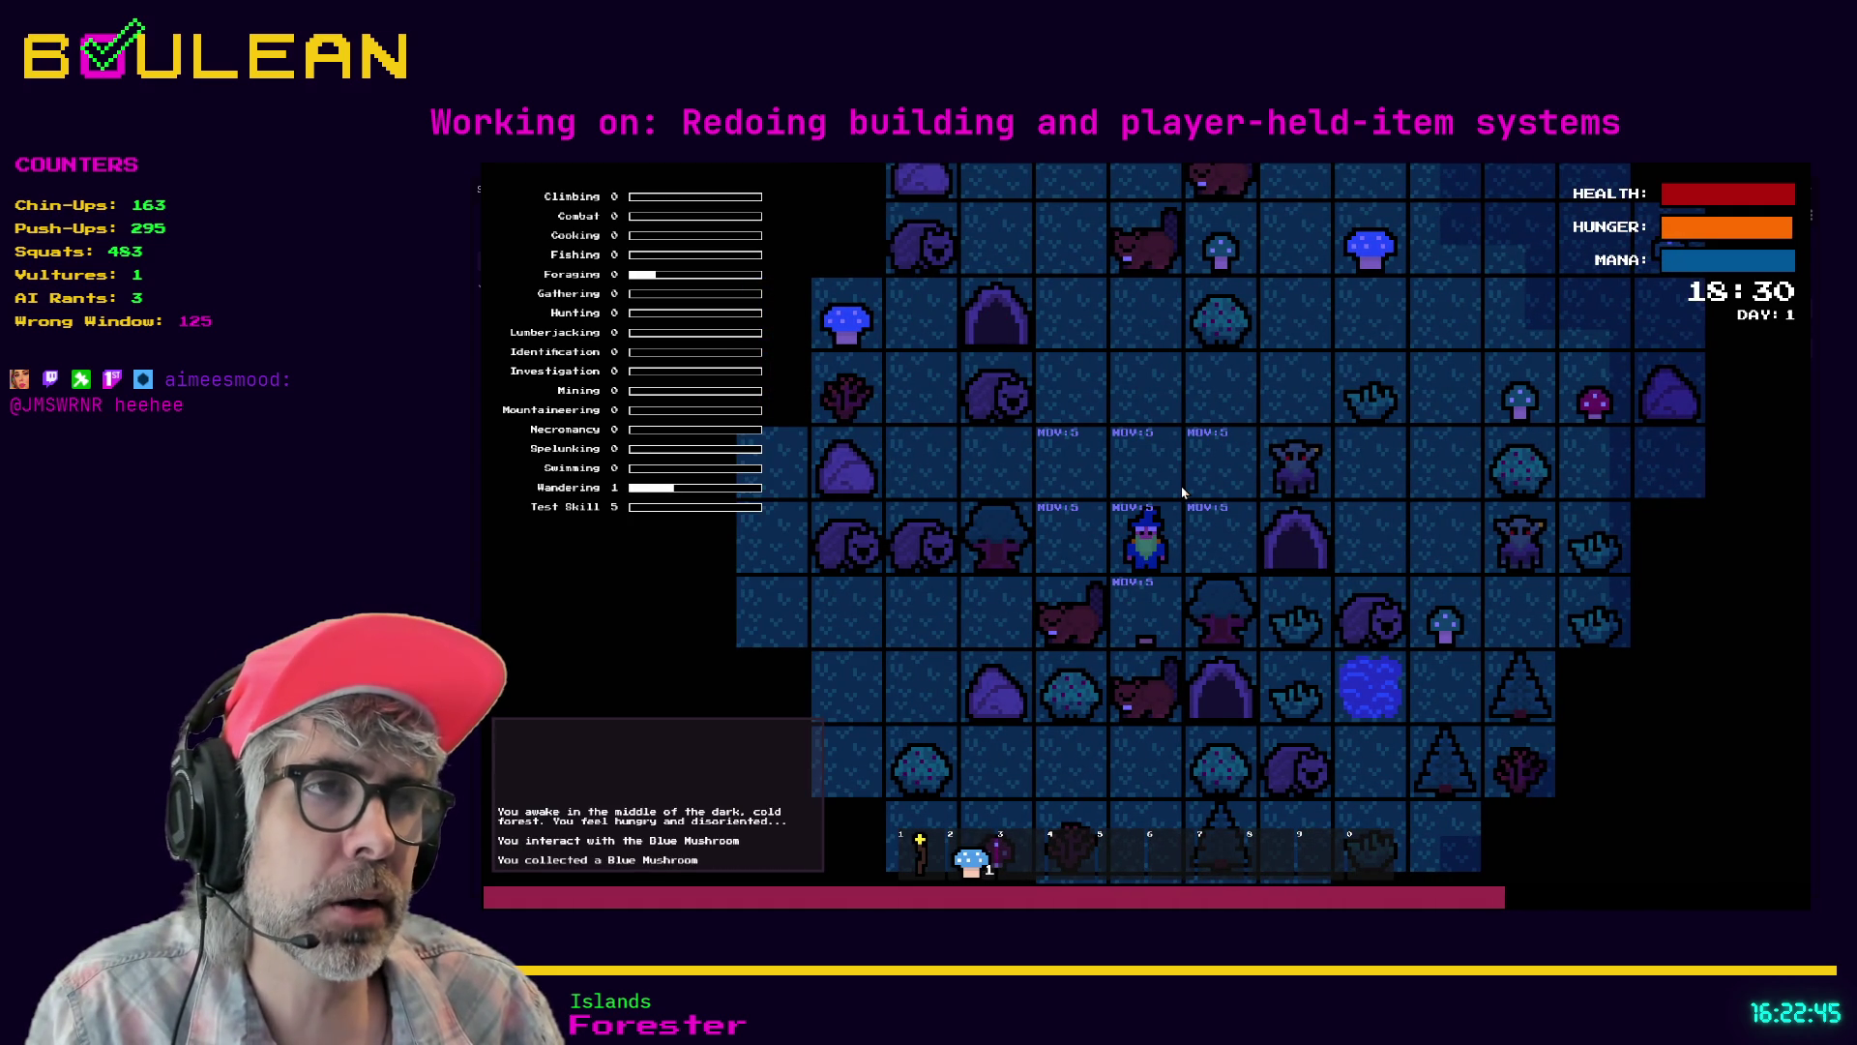
# - Attack the wombat, pick up its Raw Meat, and bring up the crafting recipes
pyautogui.press('Up')
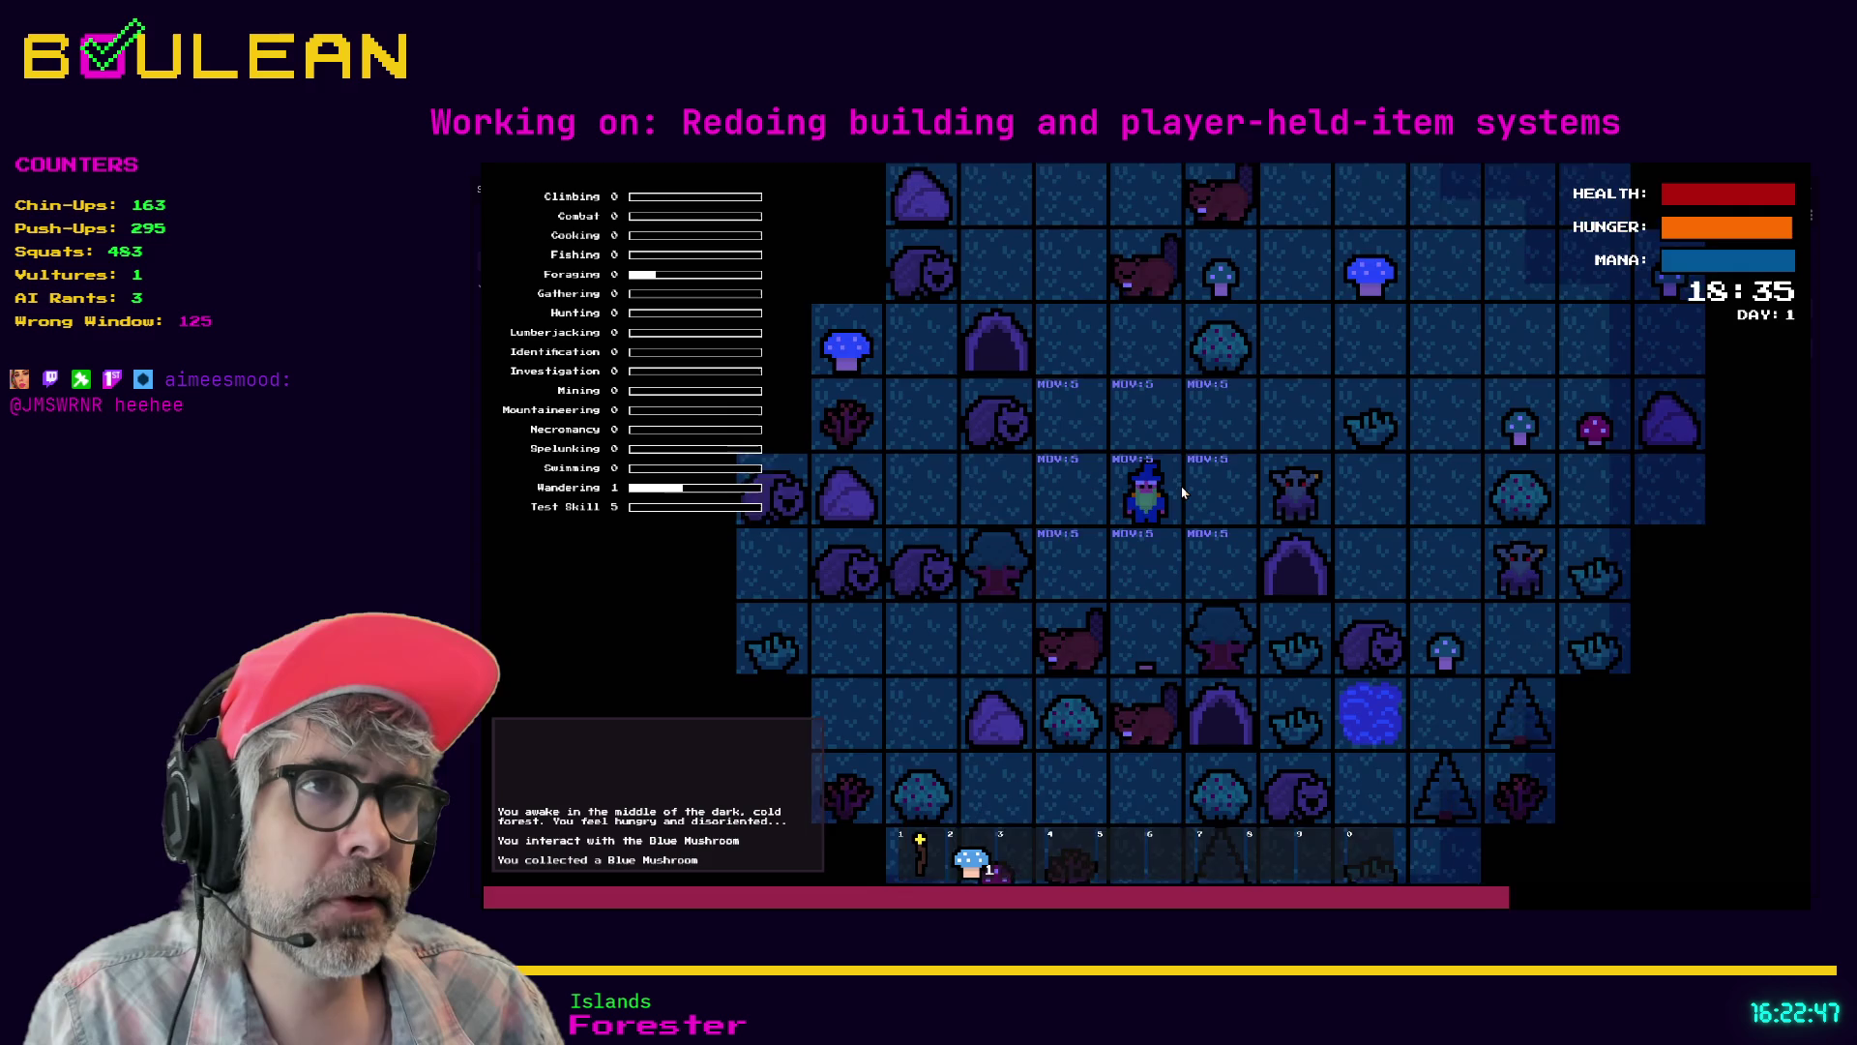
pyautogui.press('Left')
pyautogui.press('Left')
pyautogui.press('Up')
pyautogui.press('Up')
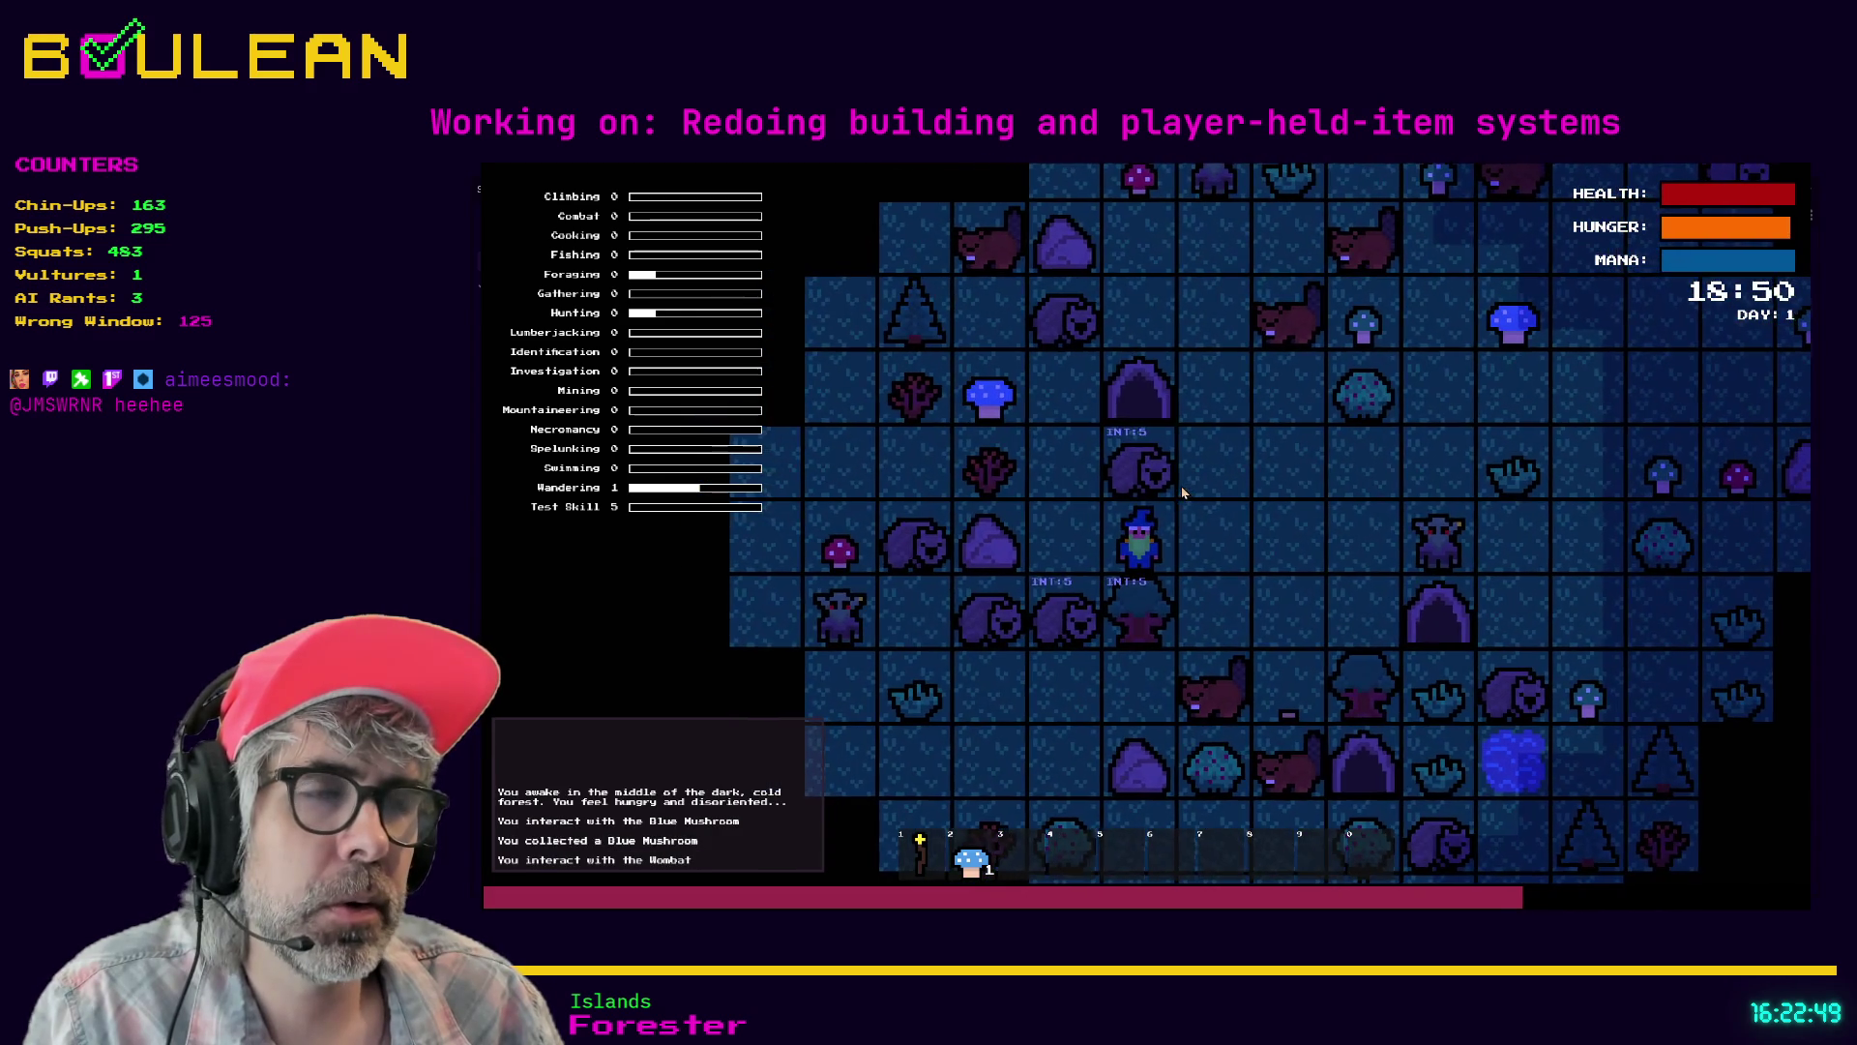
pyautogui.press('Up')
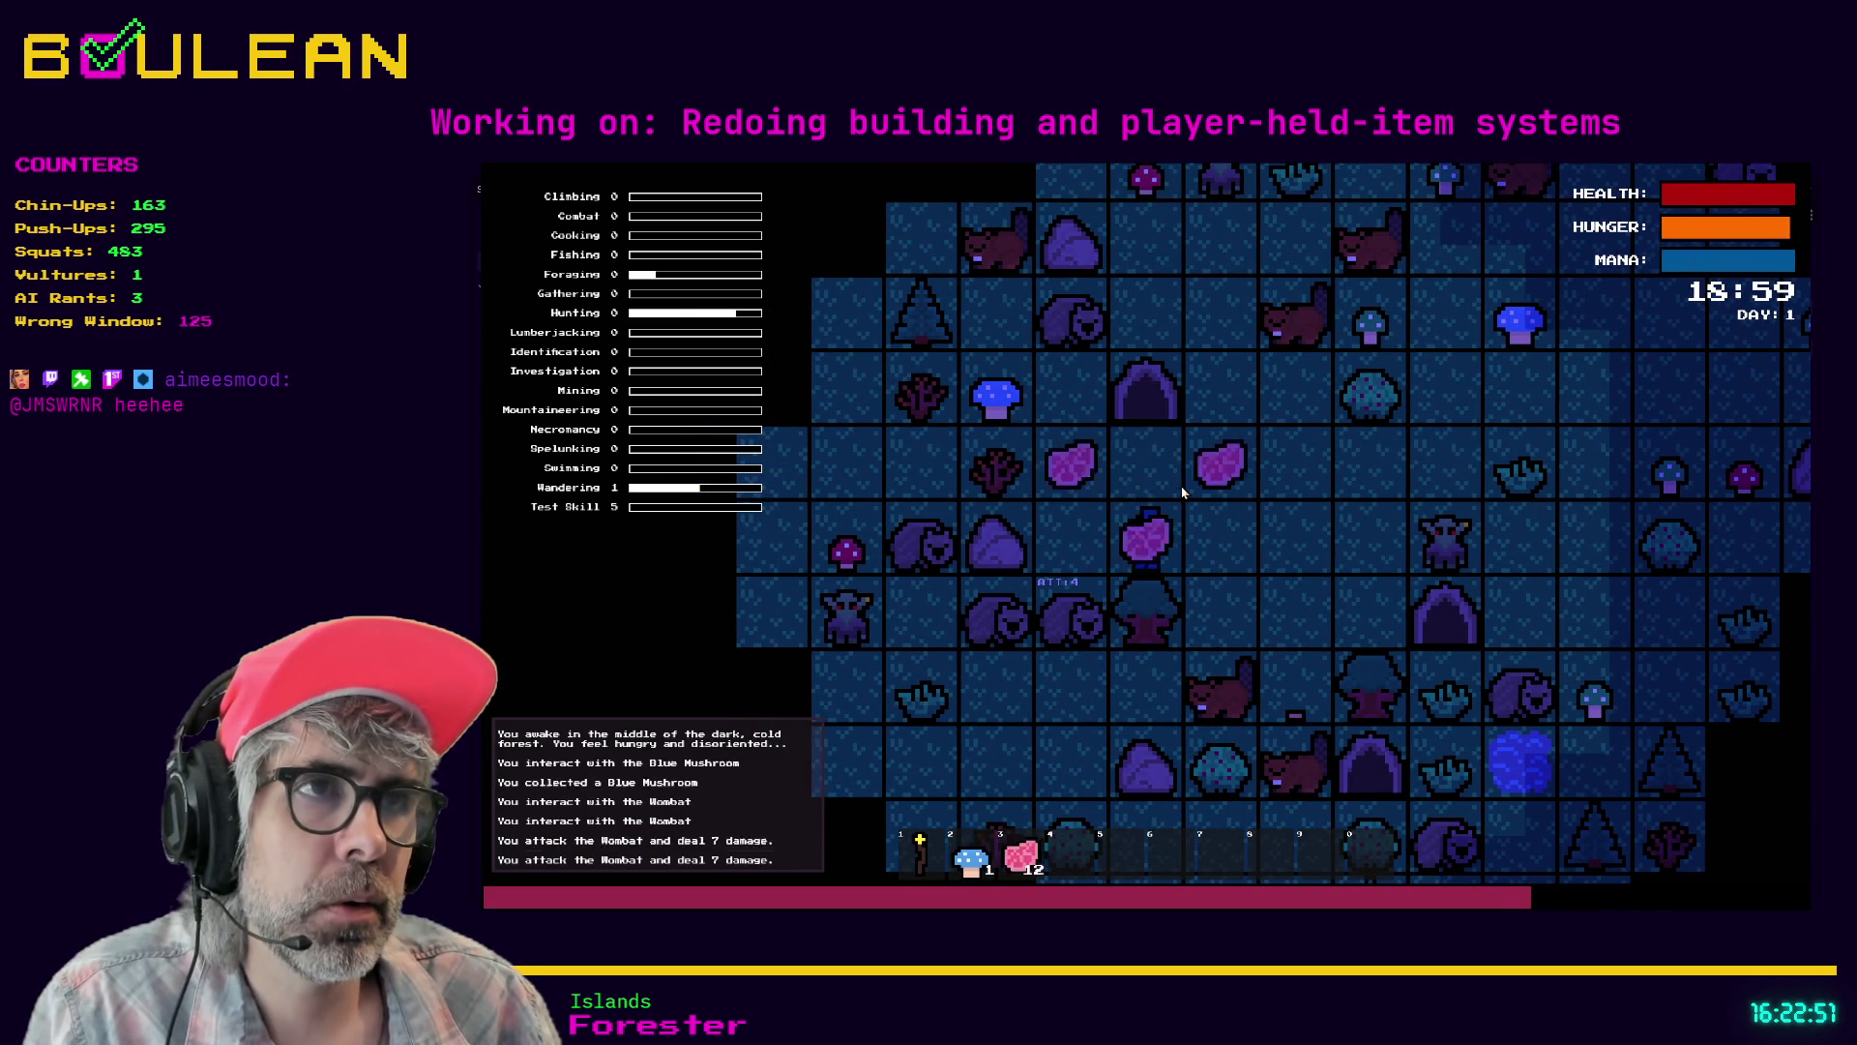
pyautogui.press('Up')
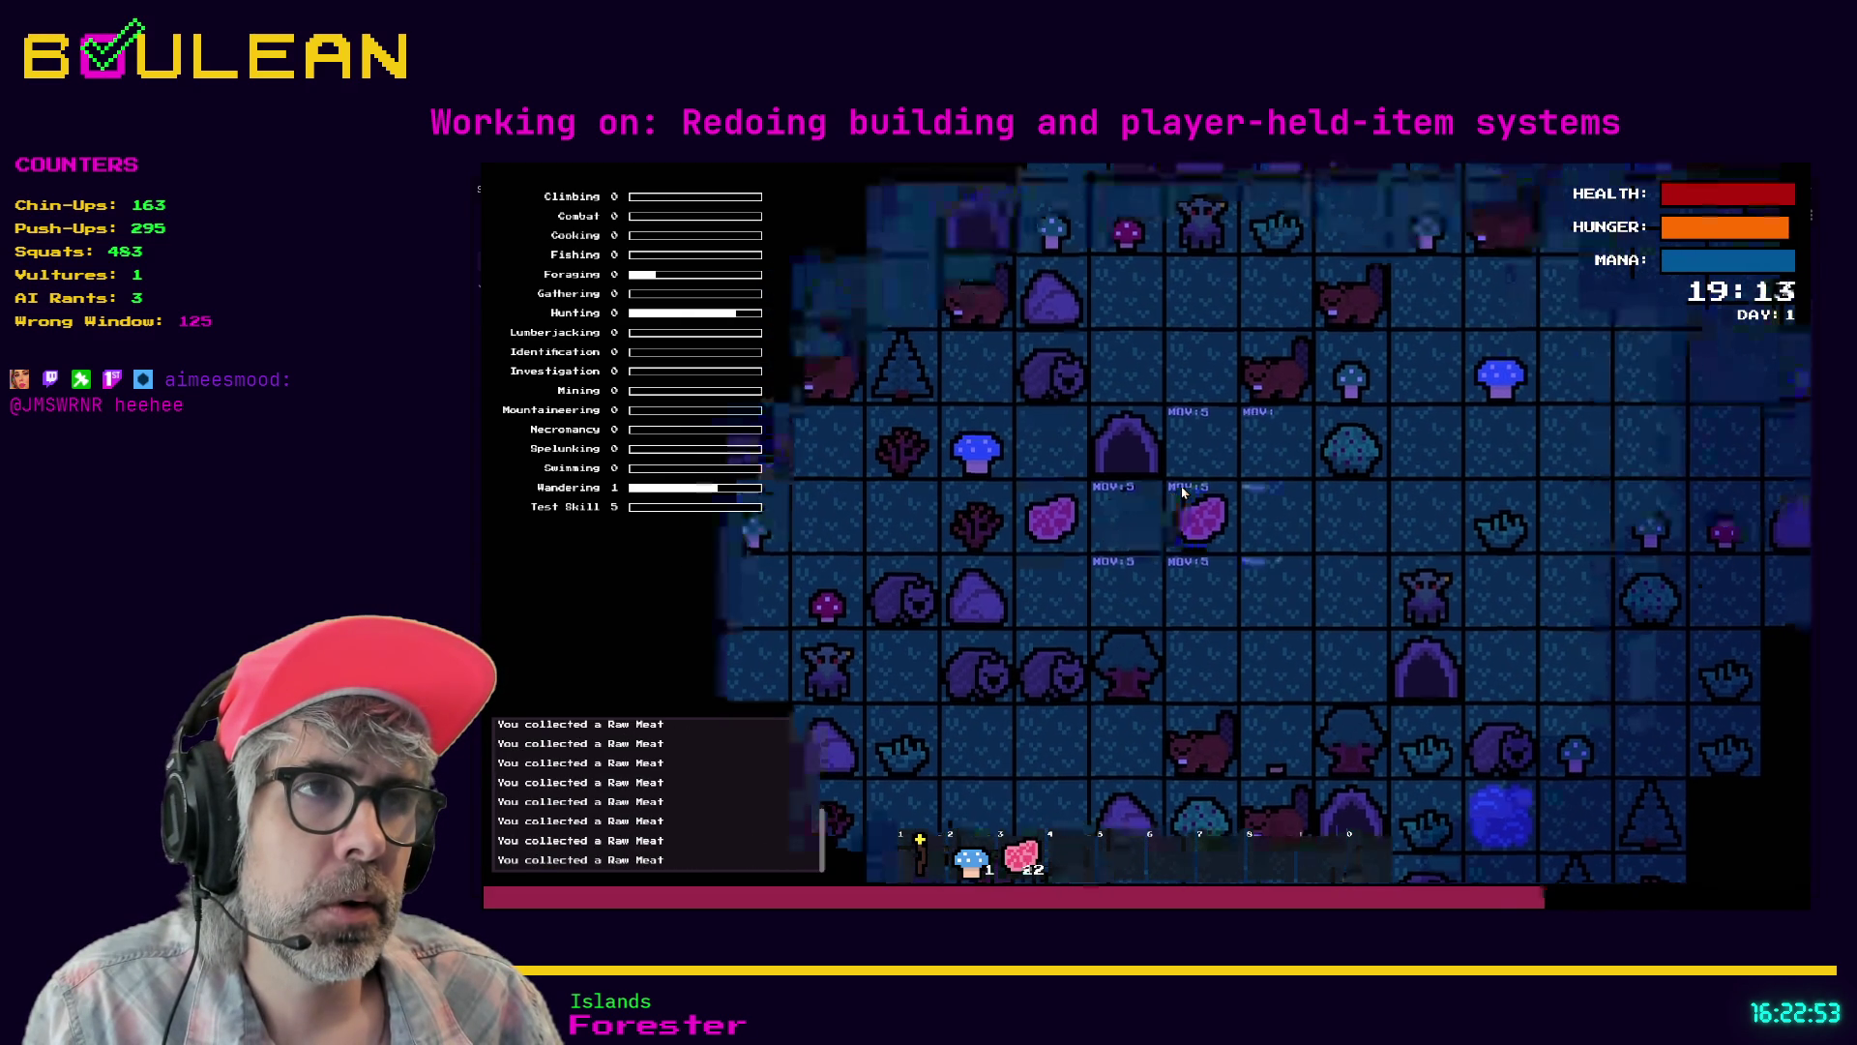
pyautogui.press('c')
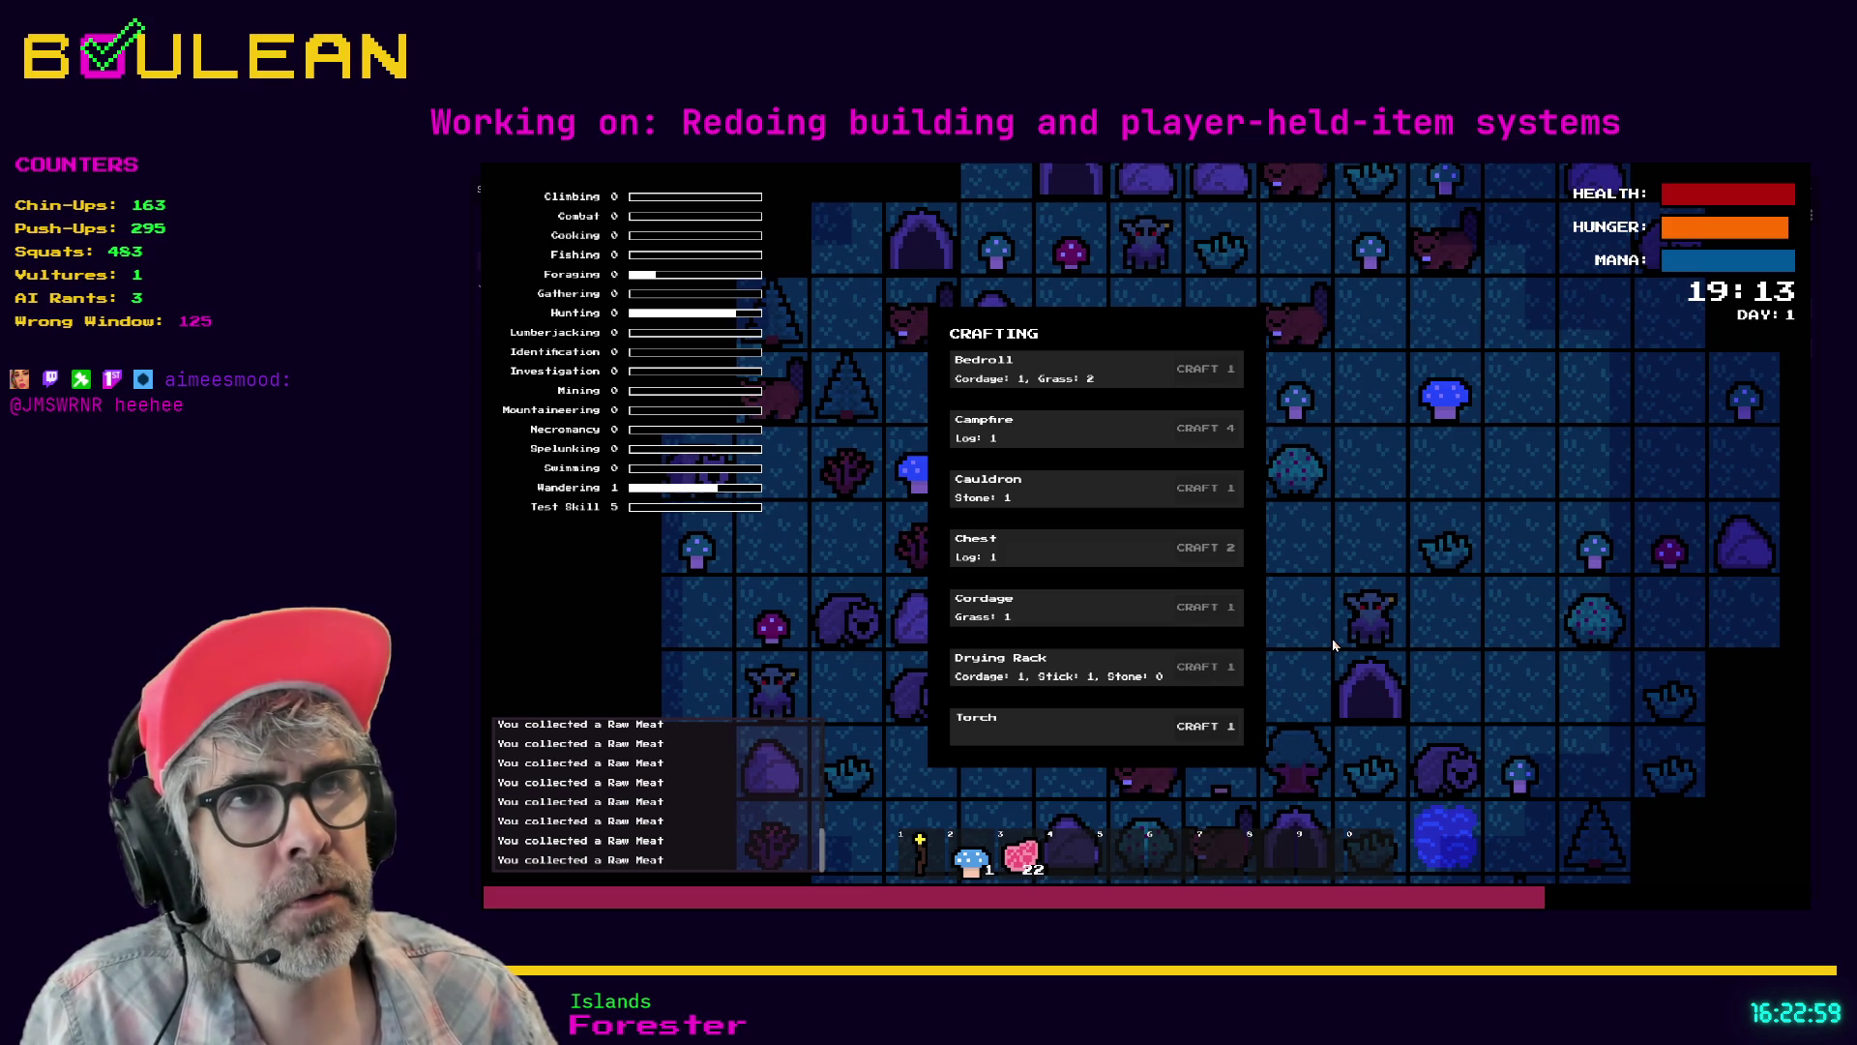
# - Gather a stick from the sapling and grass from the grass tuft
pyautogui.press('Escape')
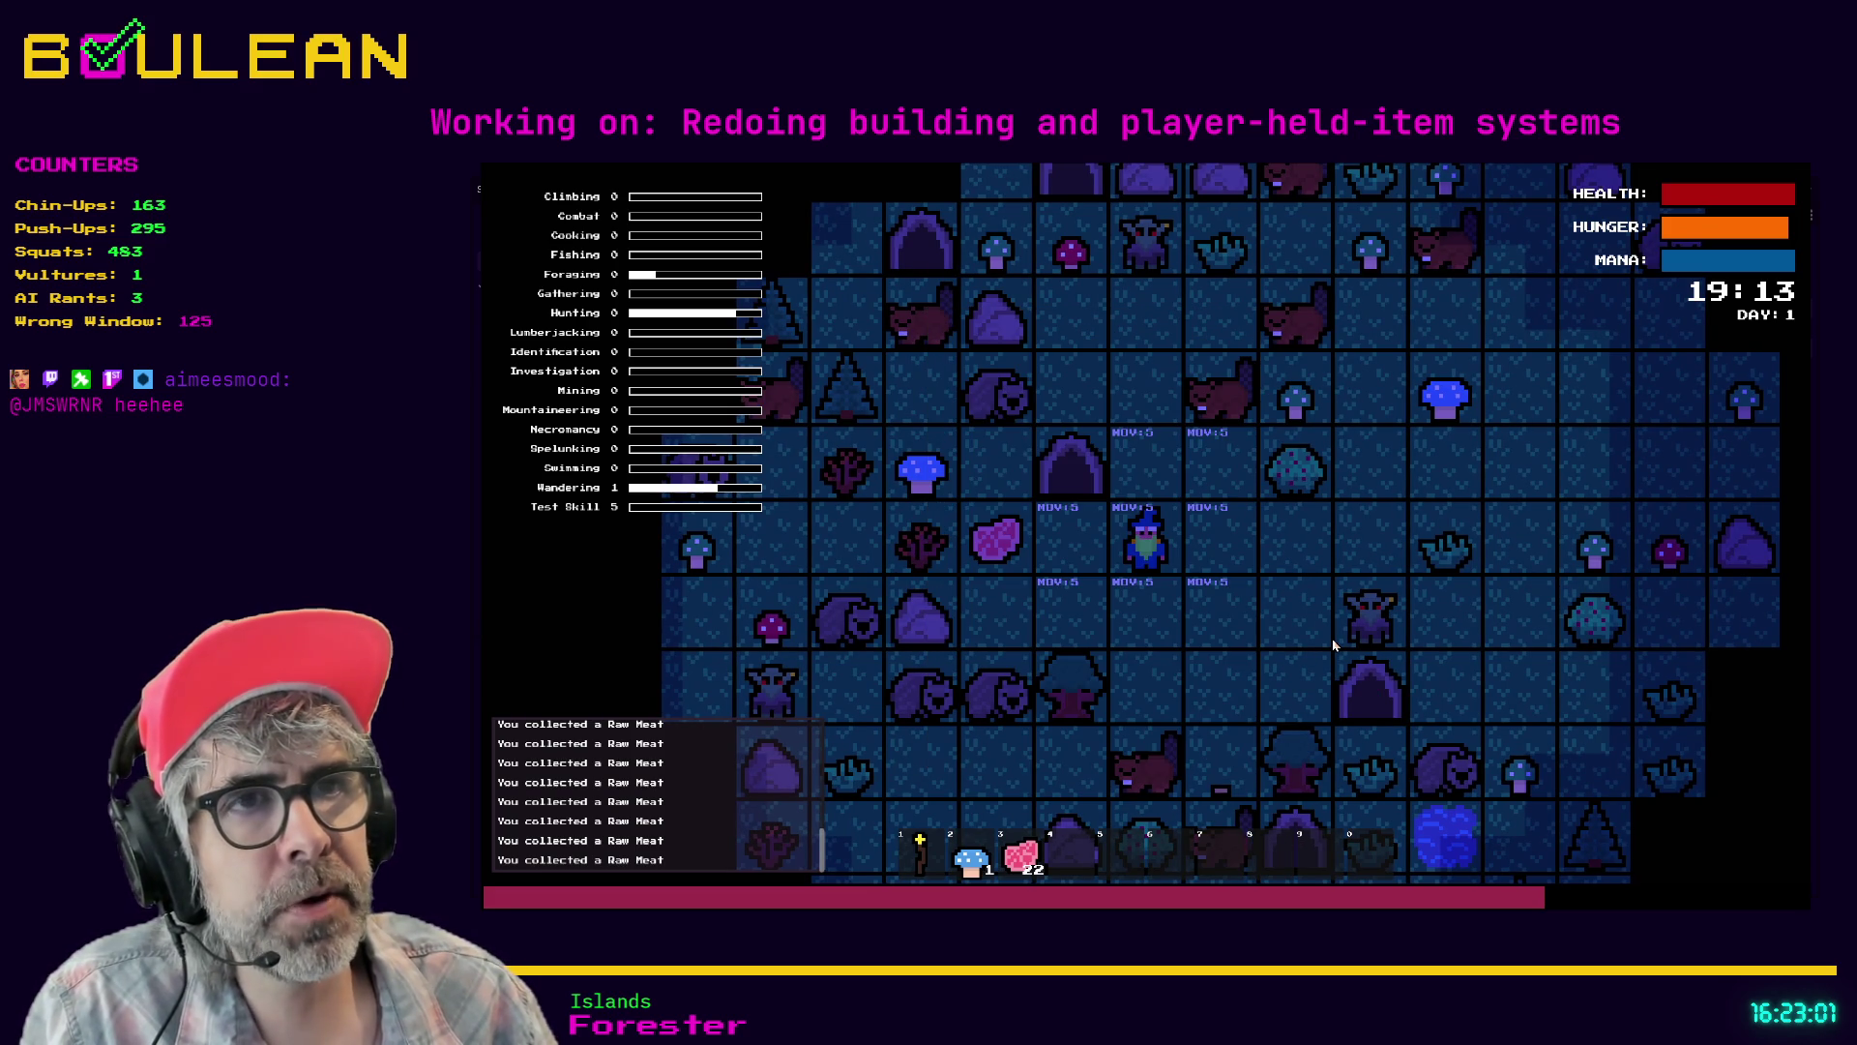
pyautogui.press('a')
pyautogui.press('a')
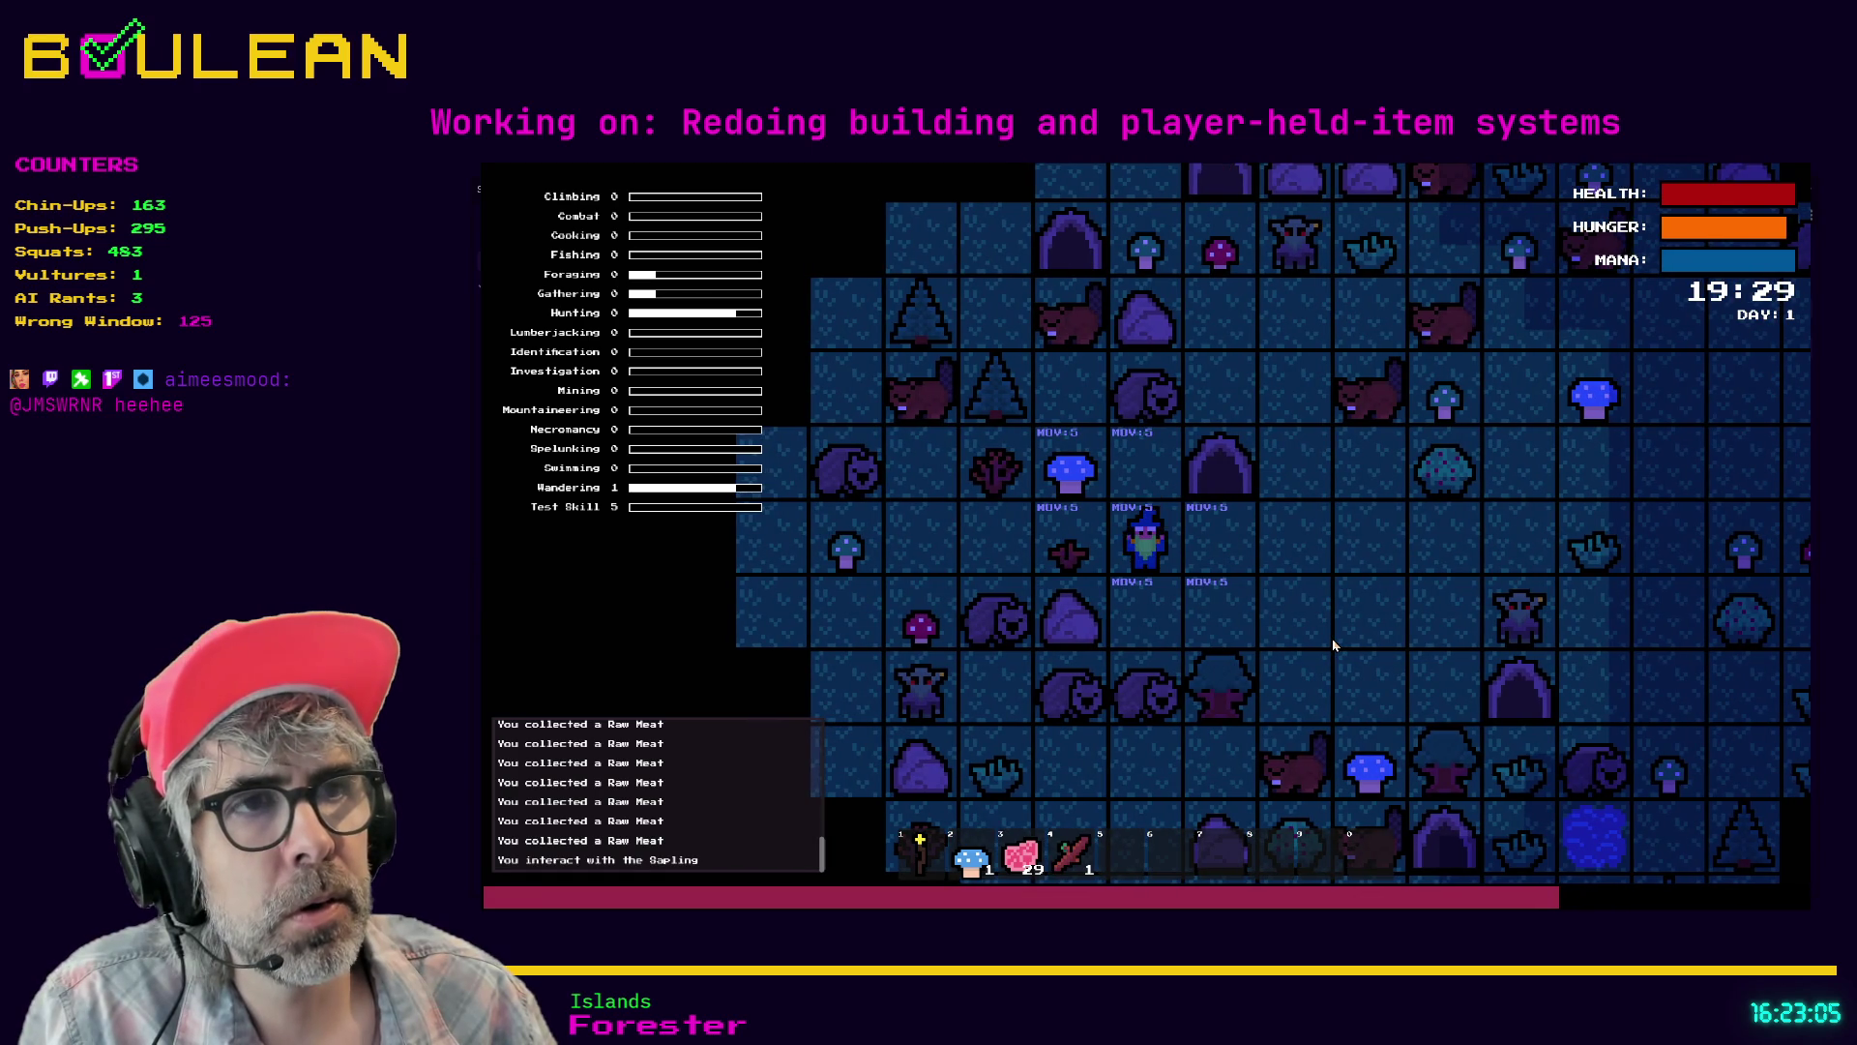
pyautogui.press('s')
pyautogui.press('s')
pyautogui.press('s')
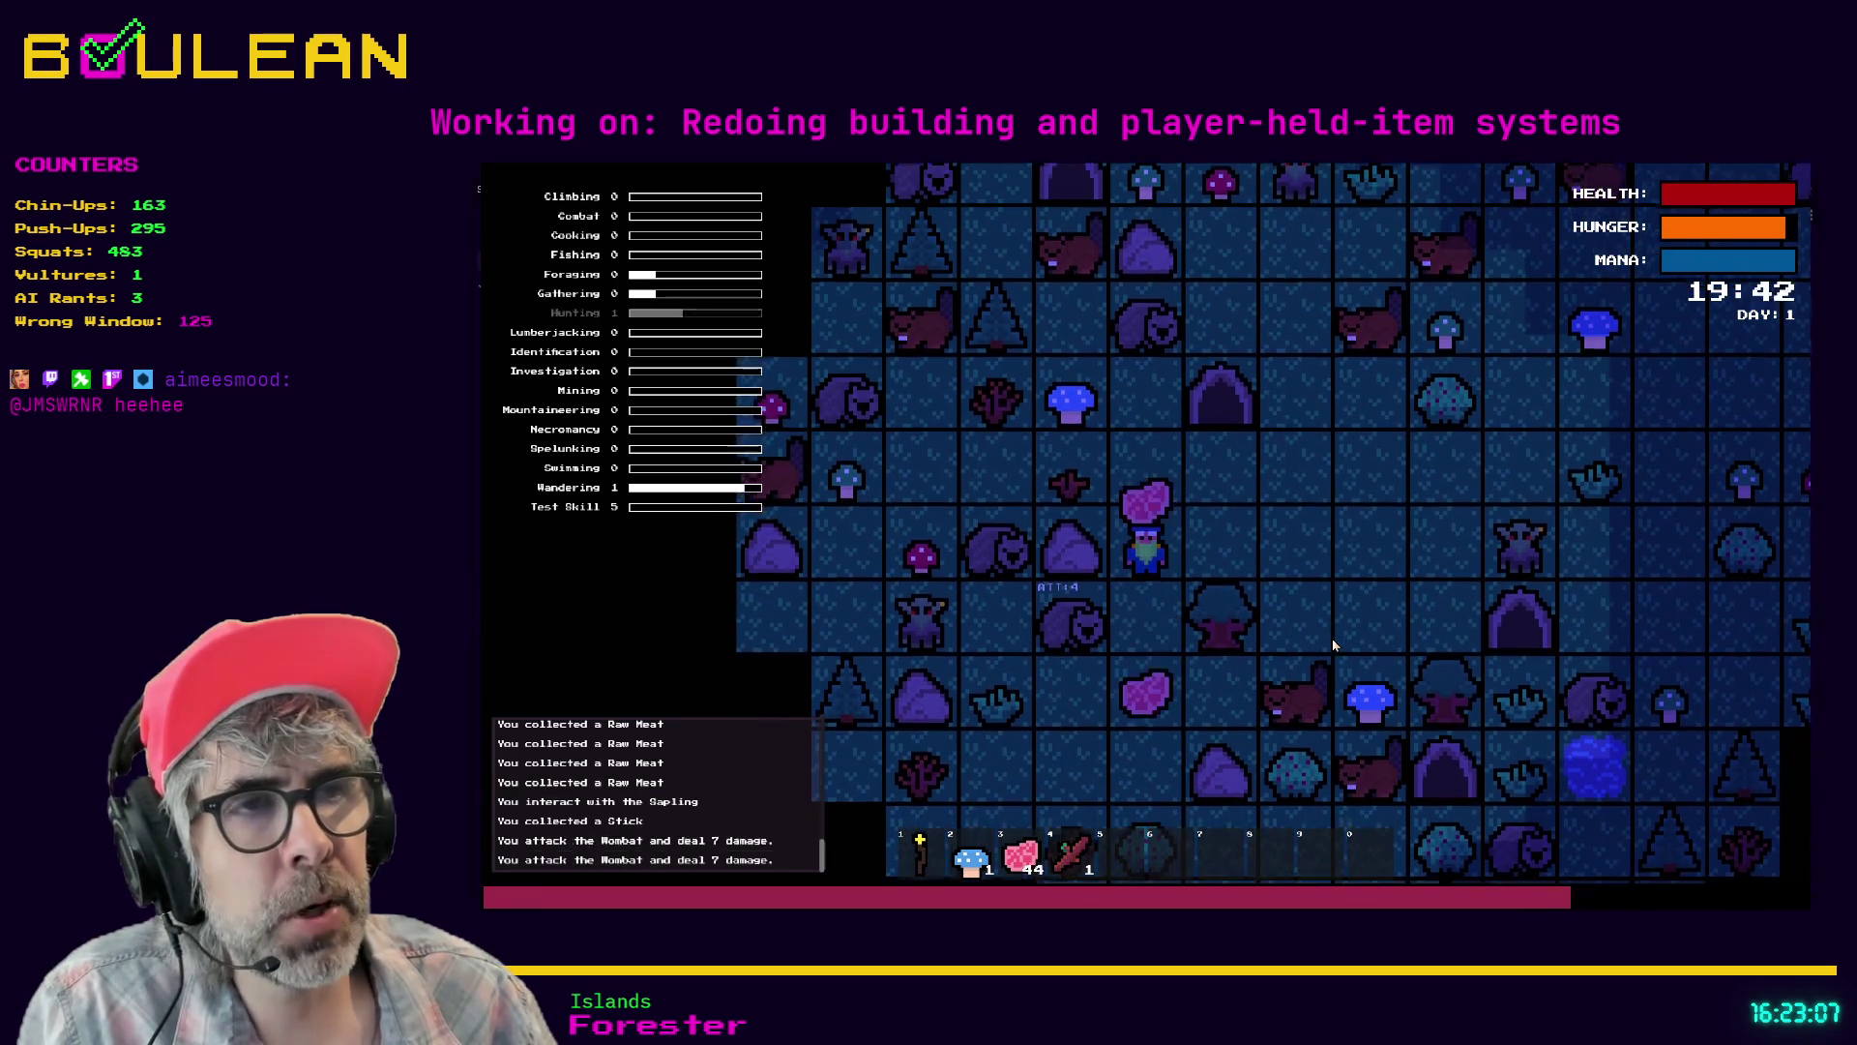
pyautogui.press('s')
pyautogui.press('s')
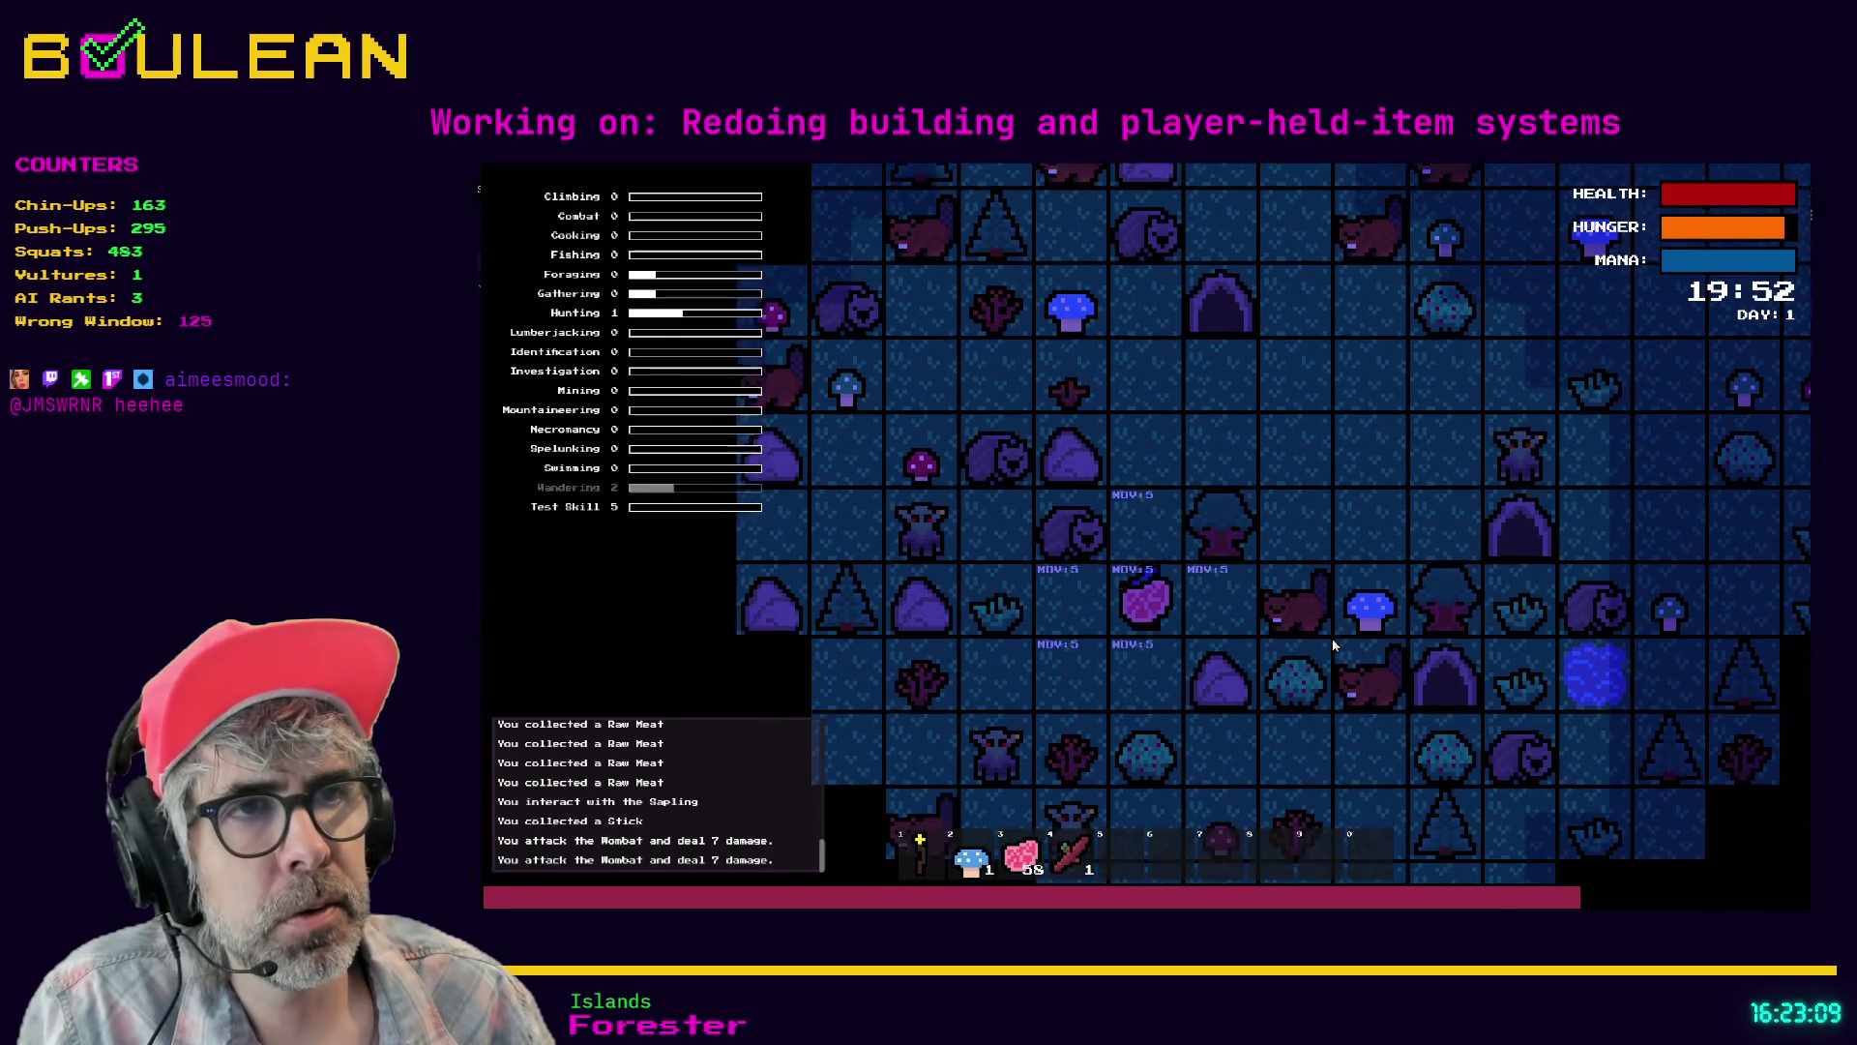
pyautogui.press('a')
pyautogui.press('a')
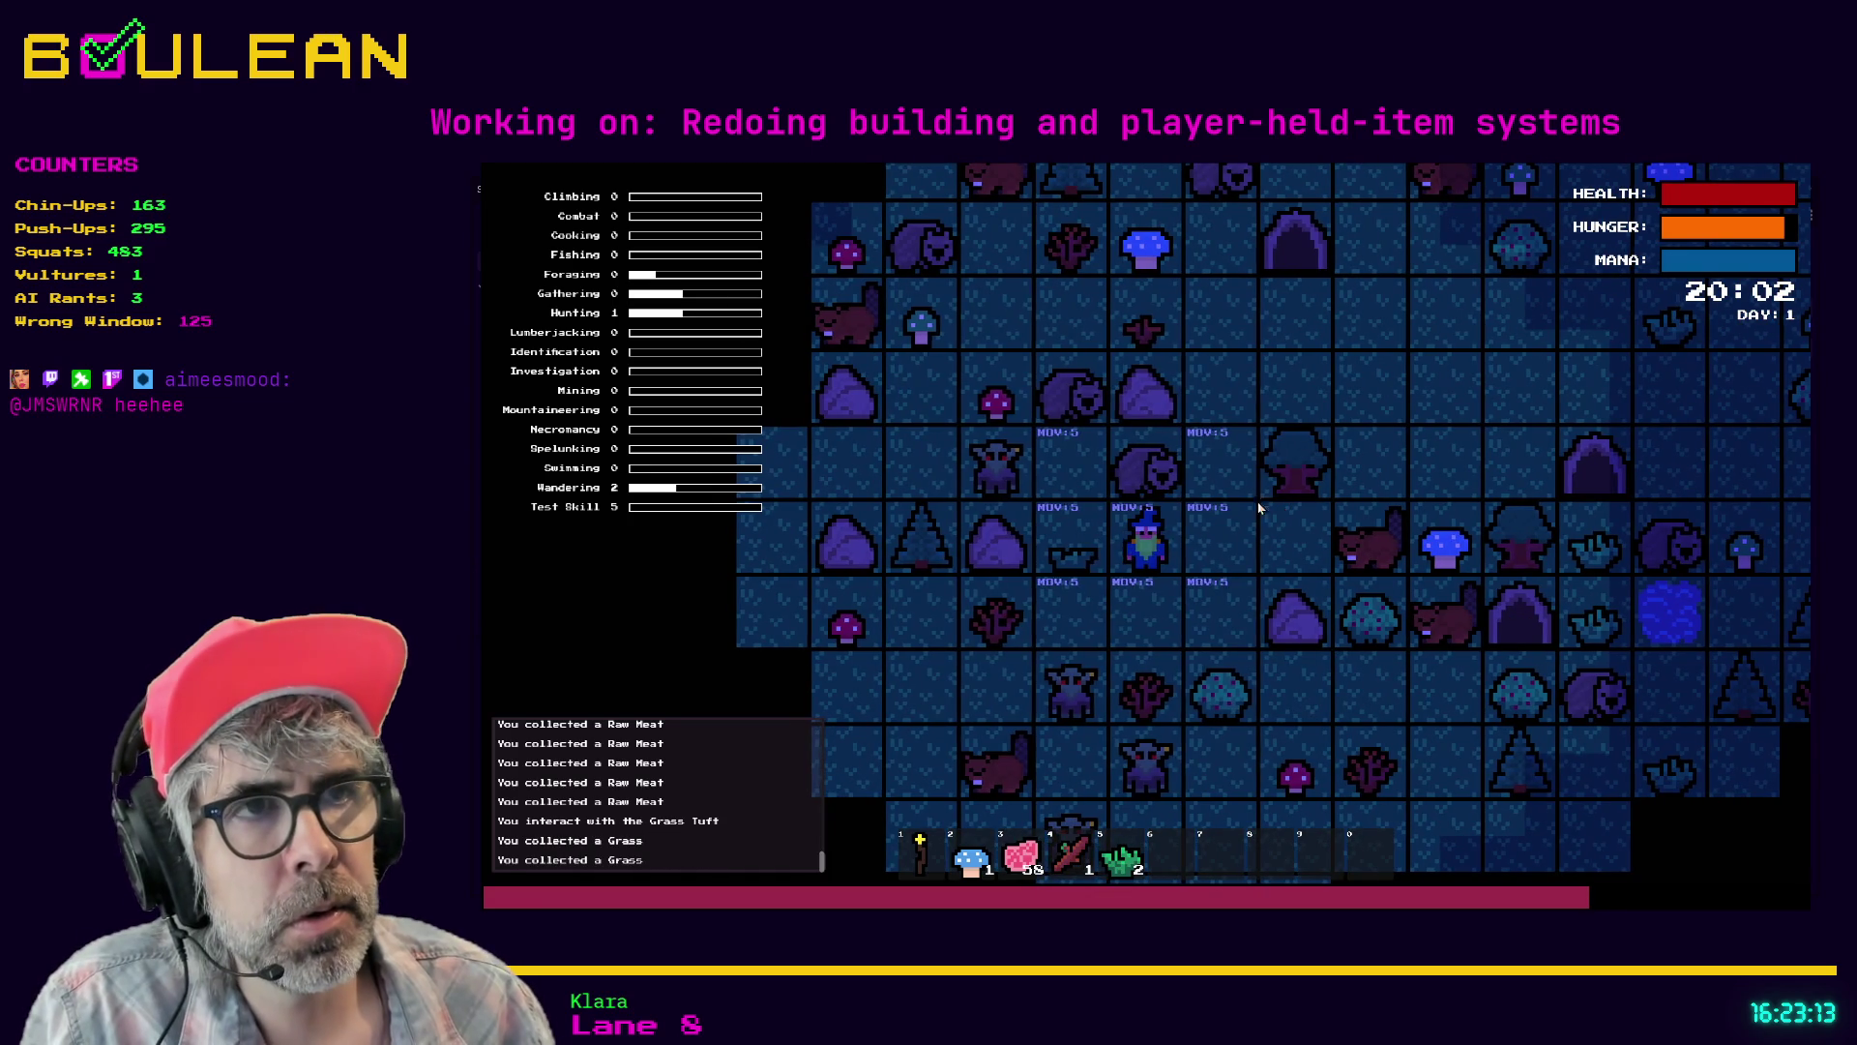
# - Craft a Cordage from the grass, then a Drying Rack
pyautogui.press('c')
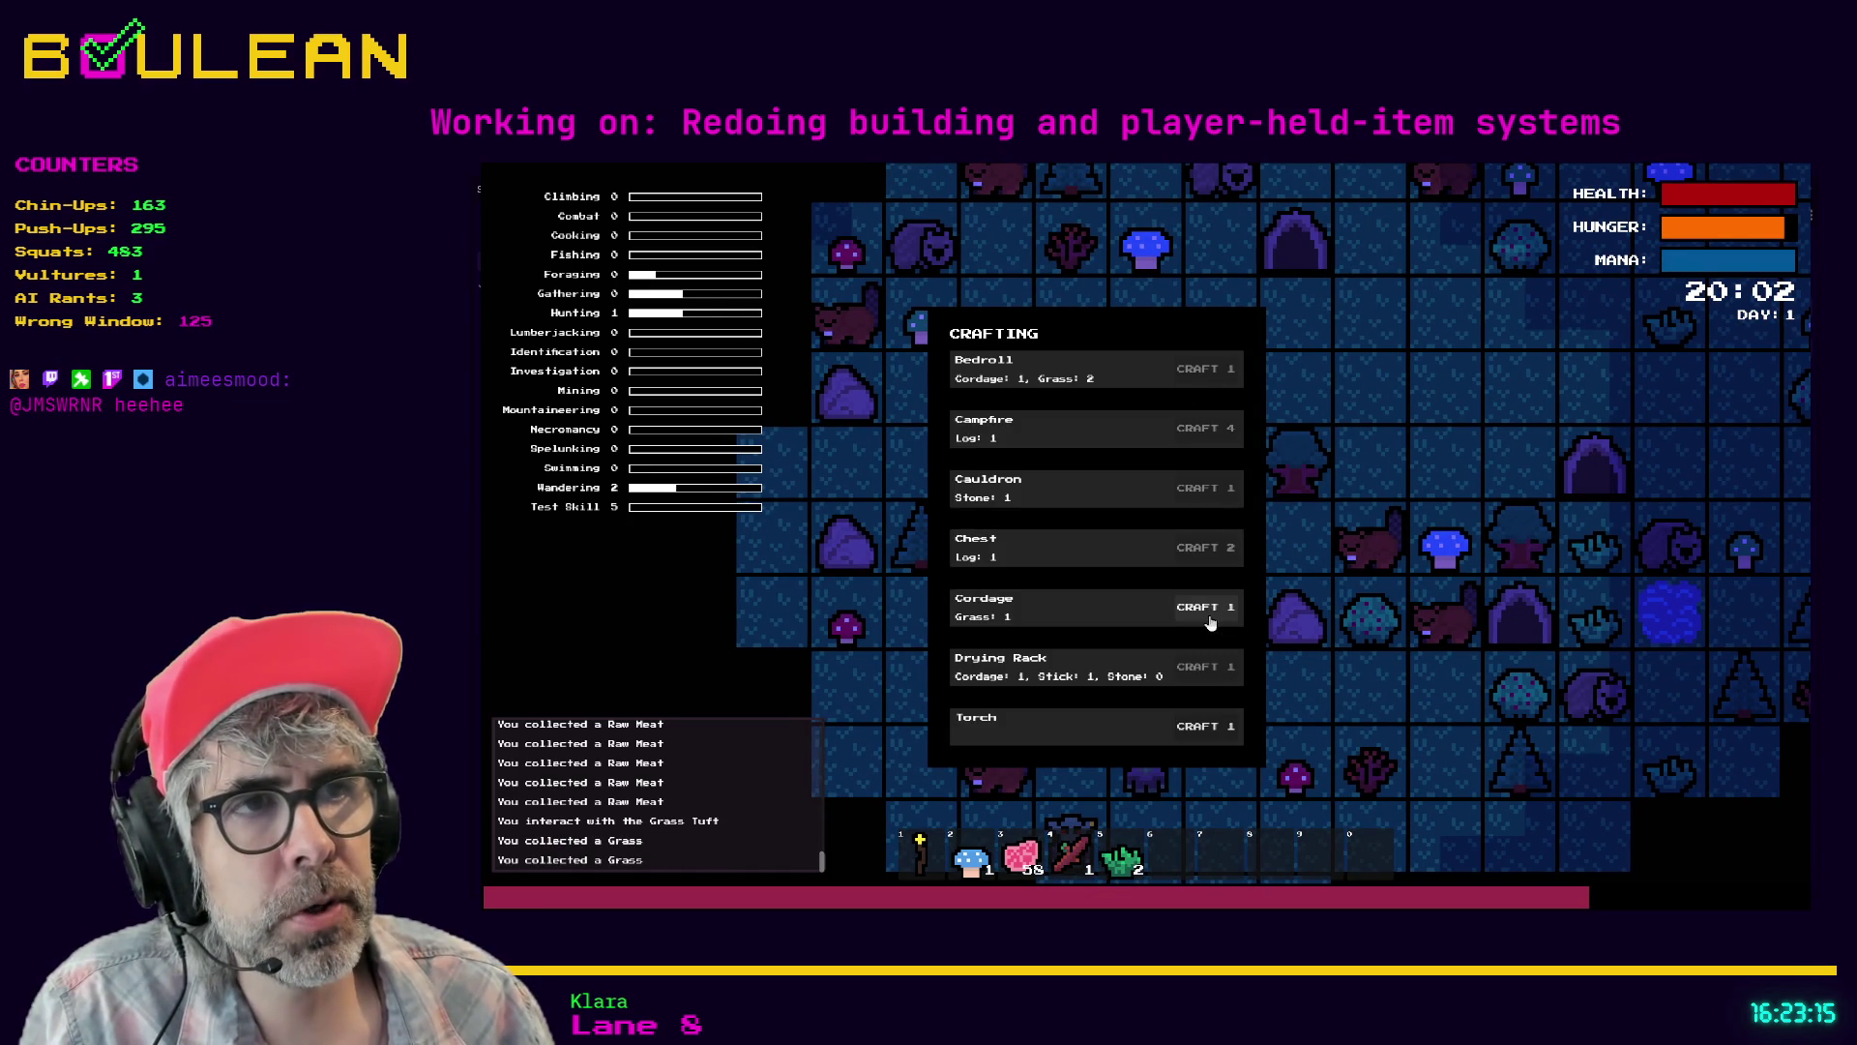
pyautogui.click(1206, 616)
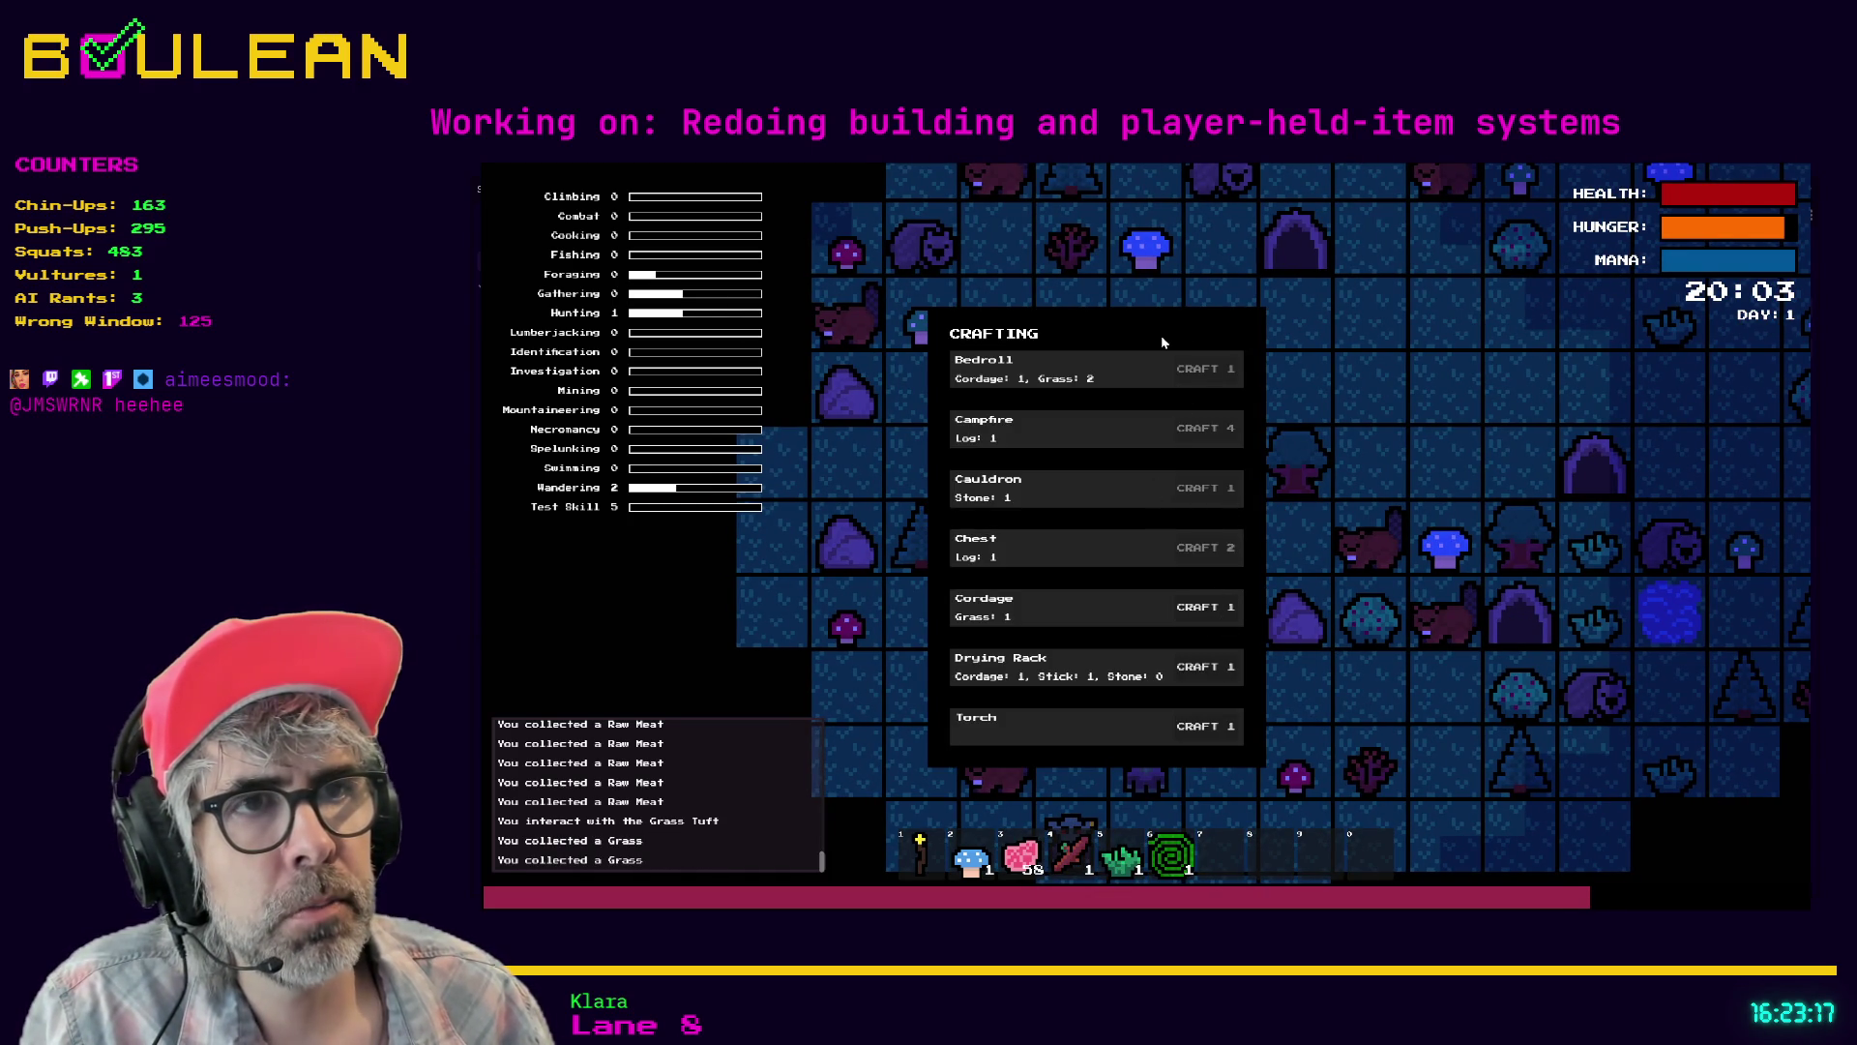
pyautogui.click(1196, 673)
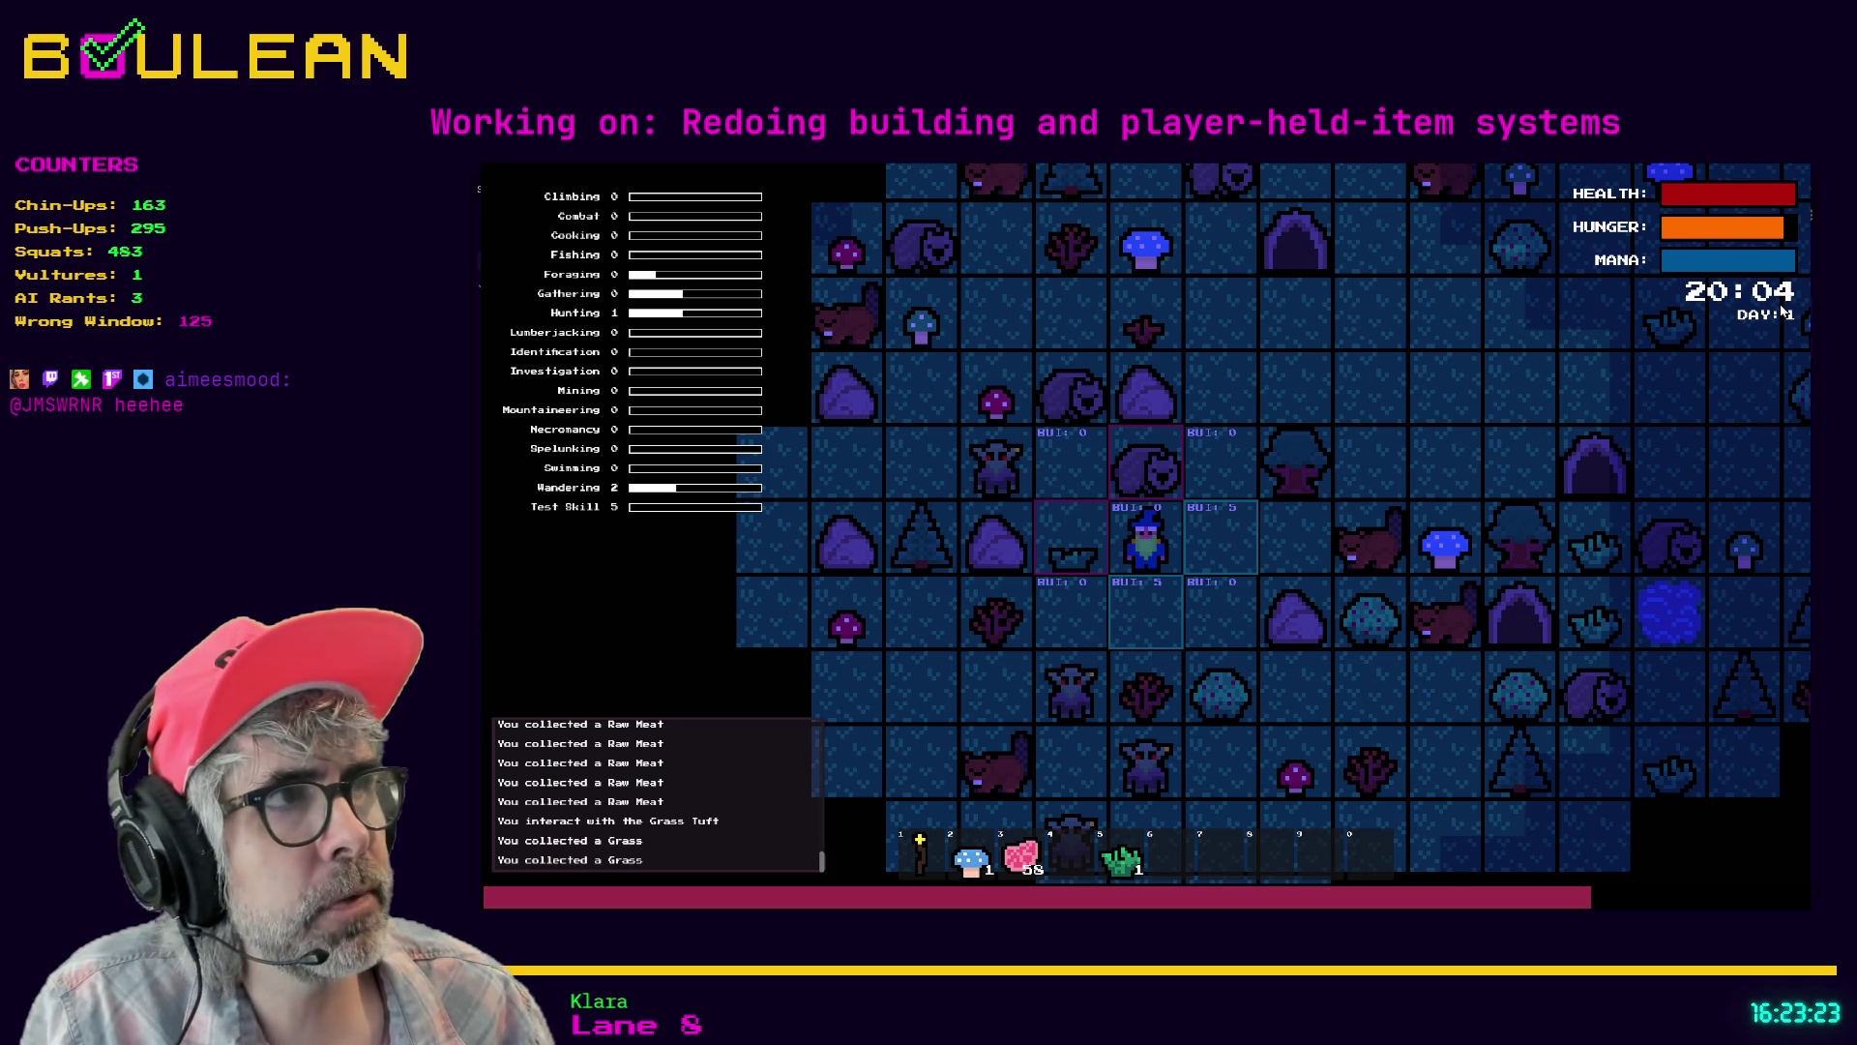
# - Place the drying rack right of the player and load Raw Meat onto it
pyautogui.press('space')
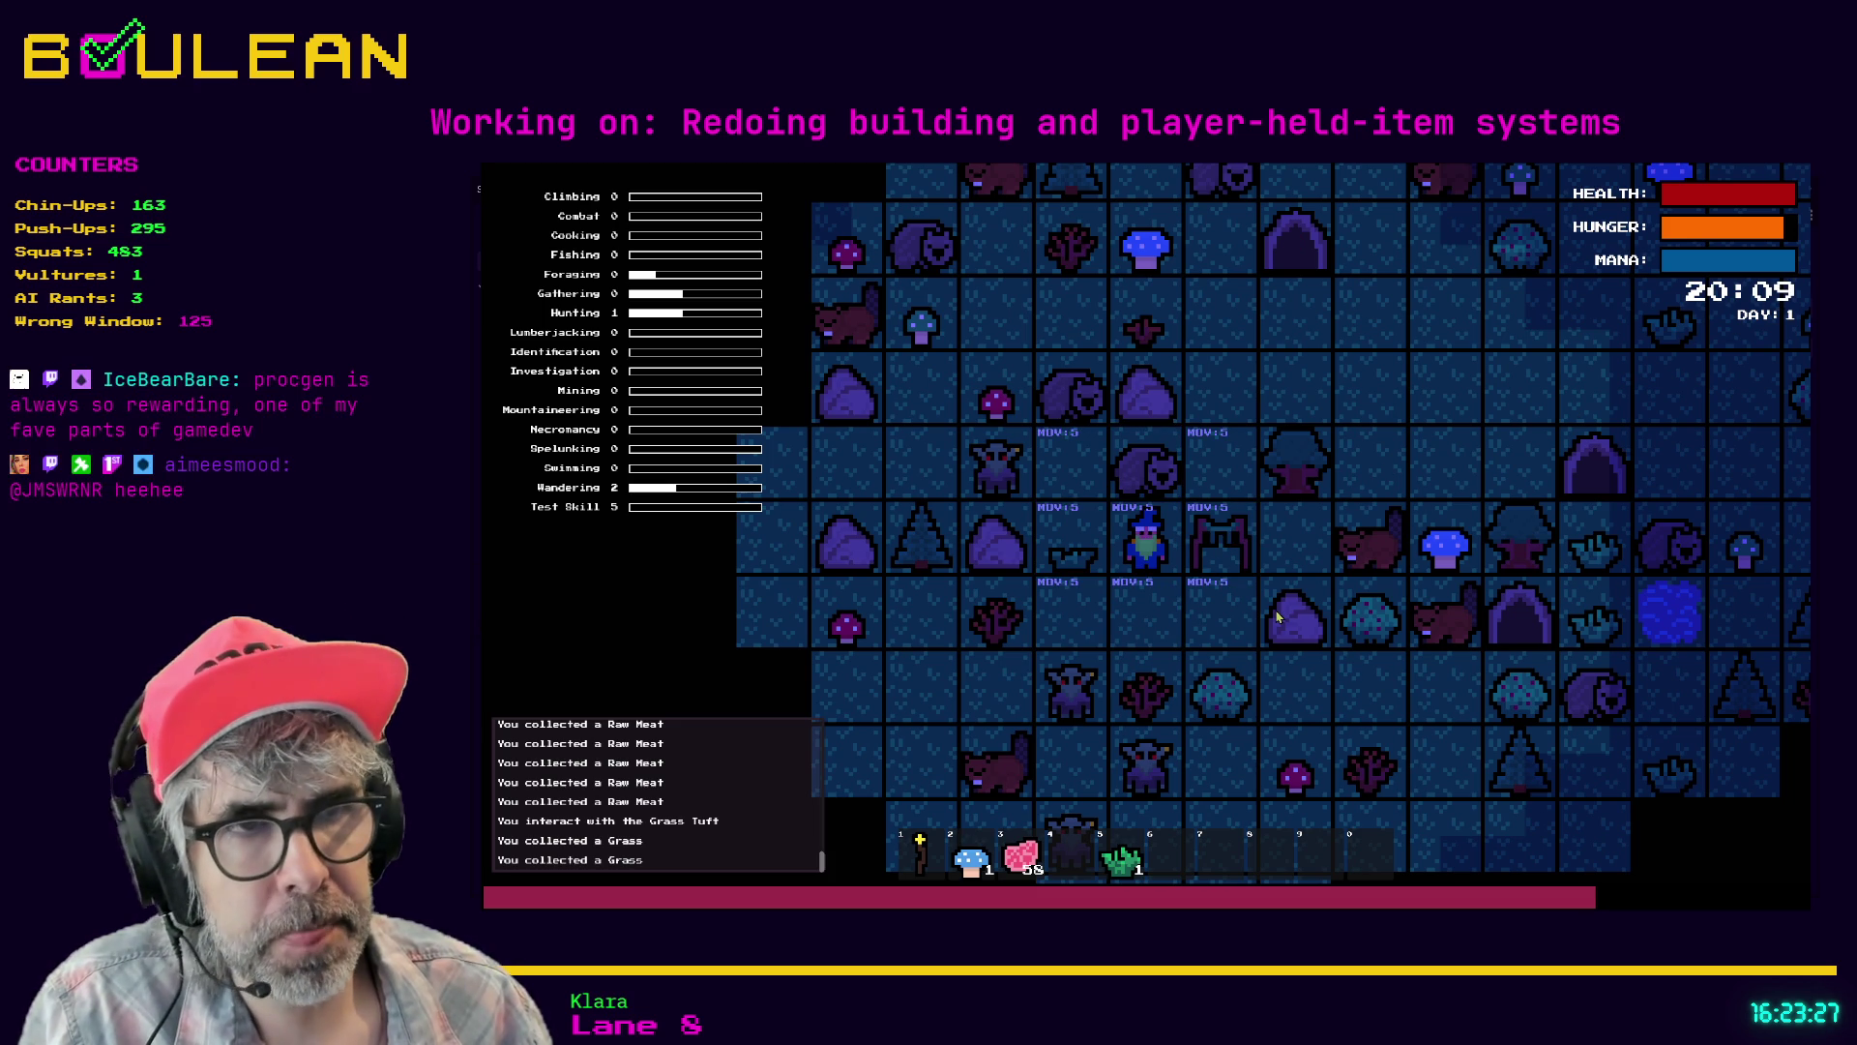
pyautogui.press('e')
pyautogui.press('q')
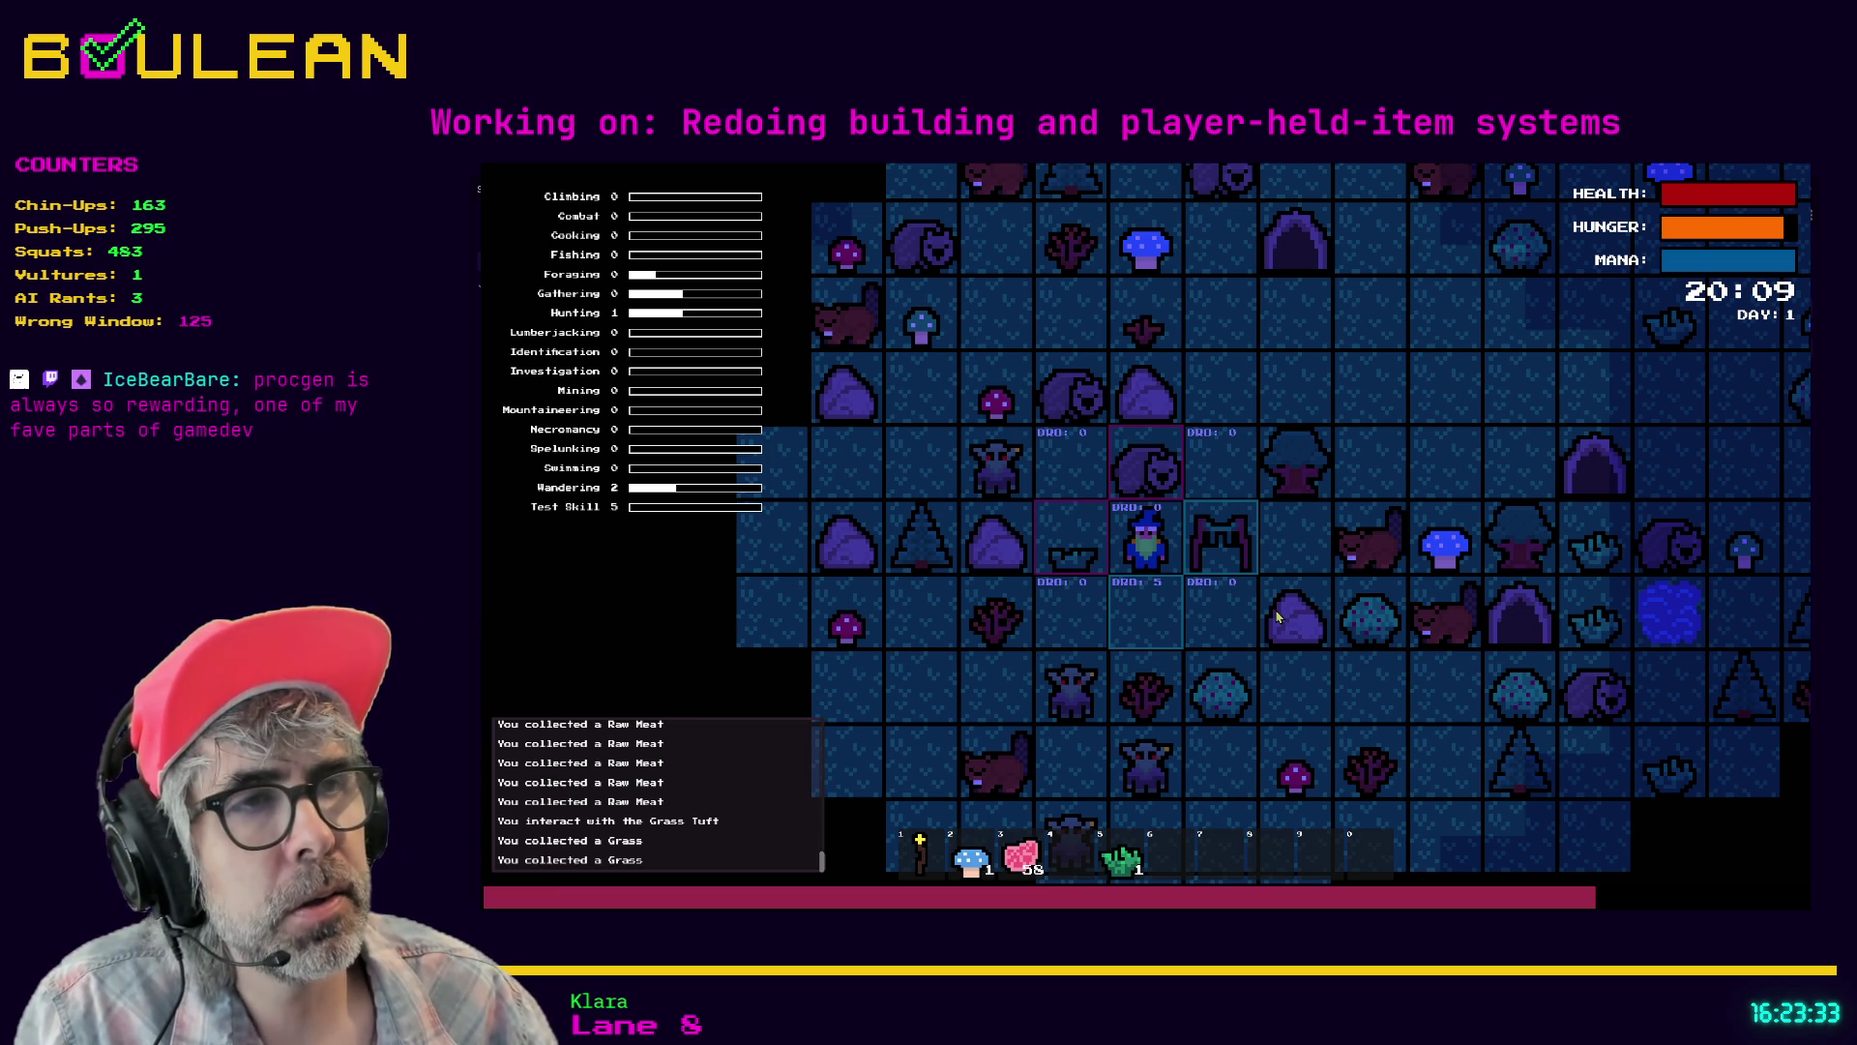
pyautogui.press('Right')
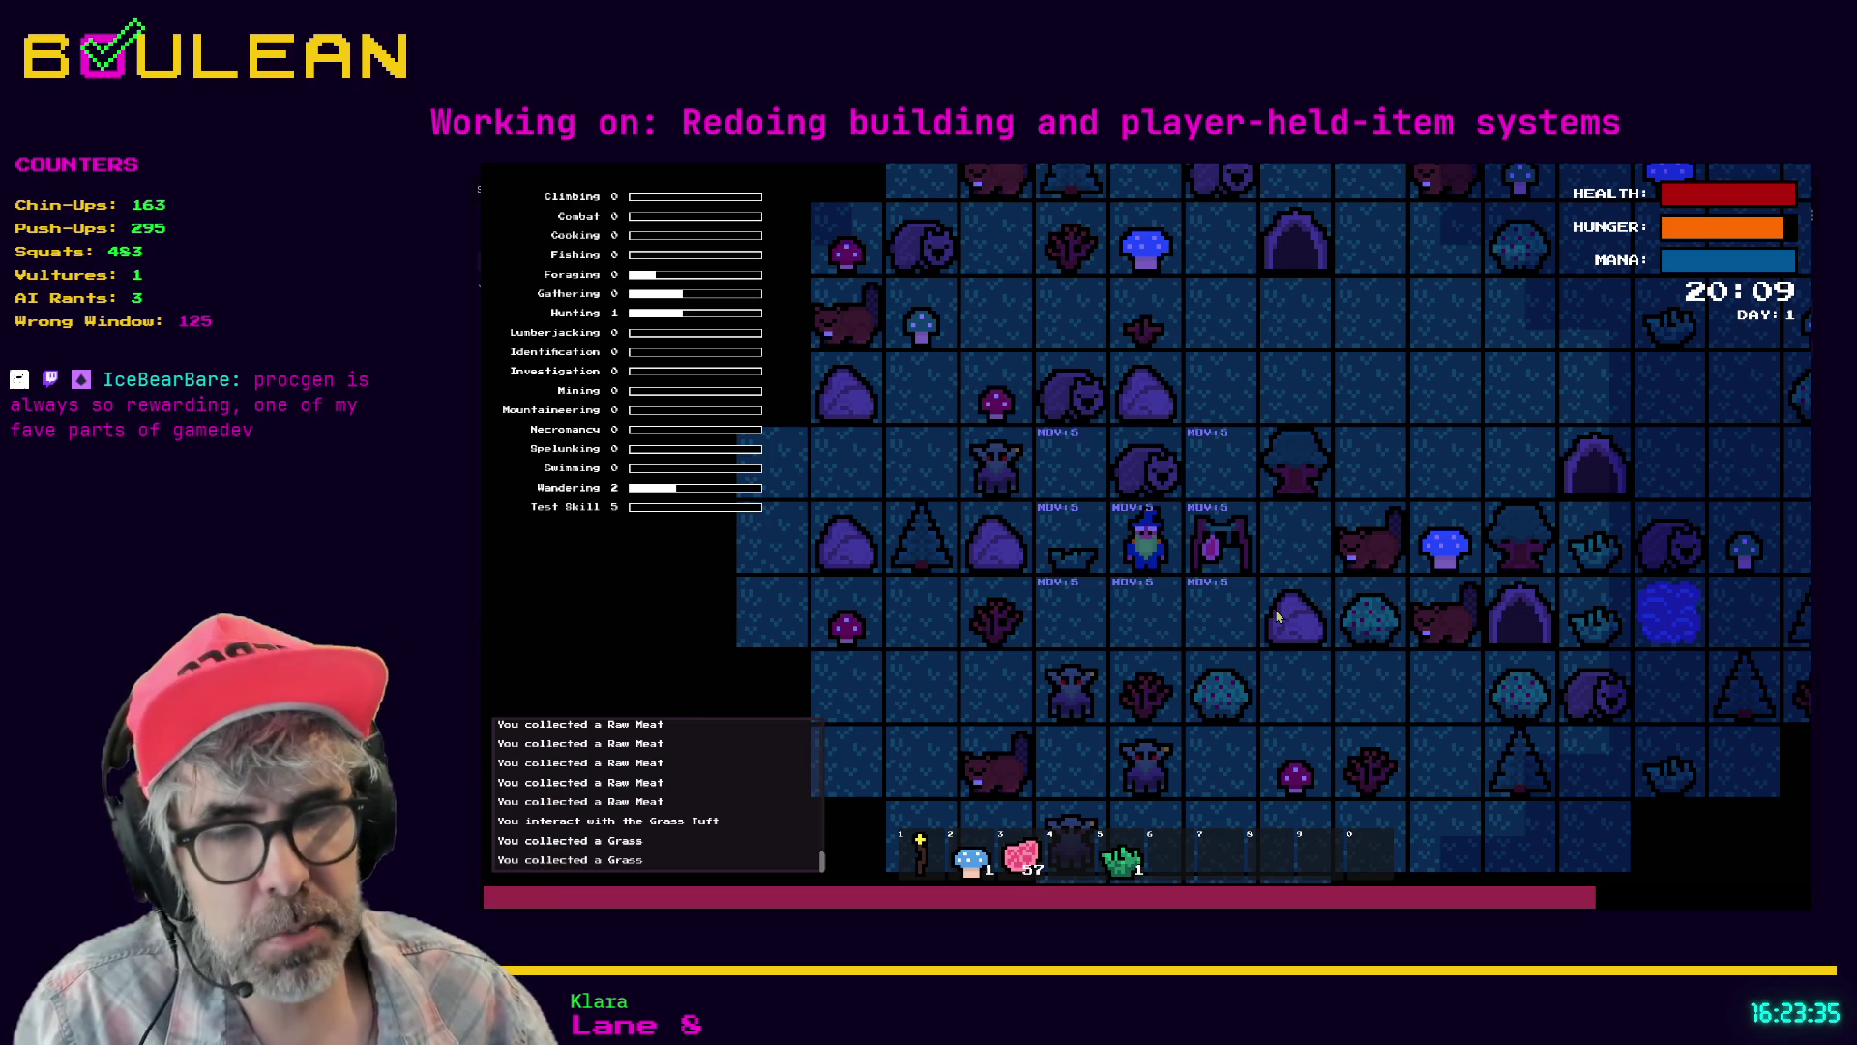
pyautogui.press('e')
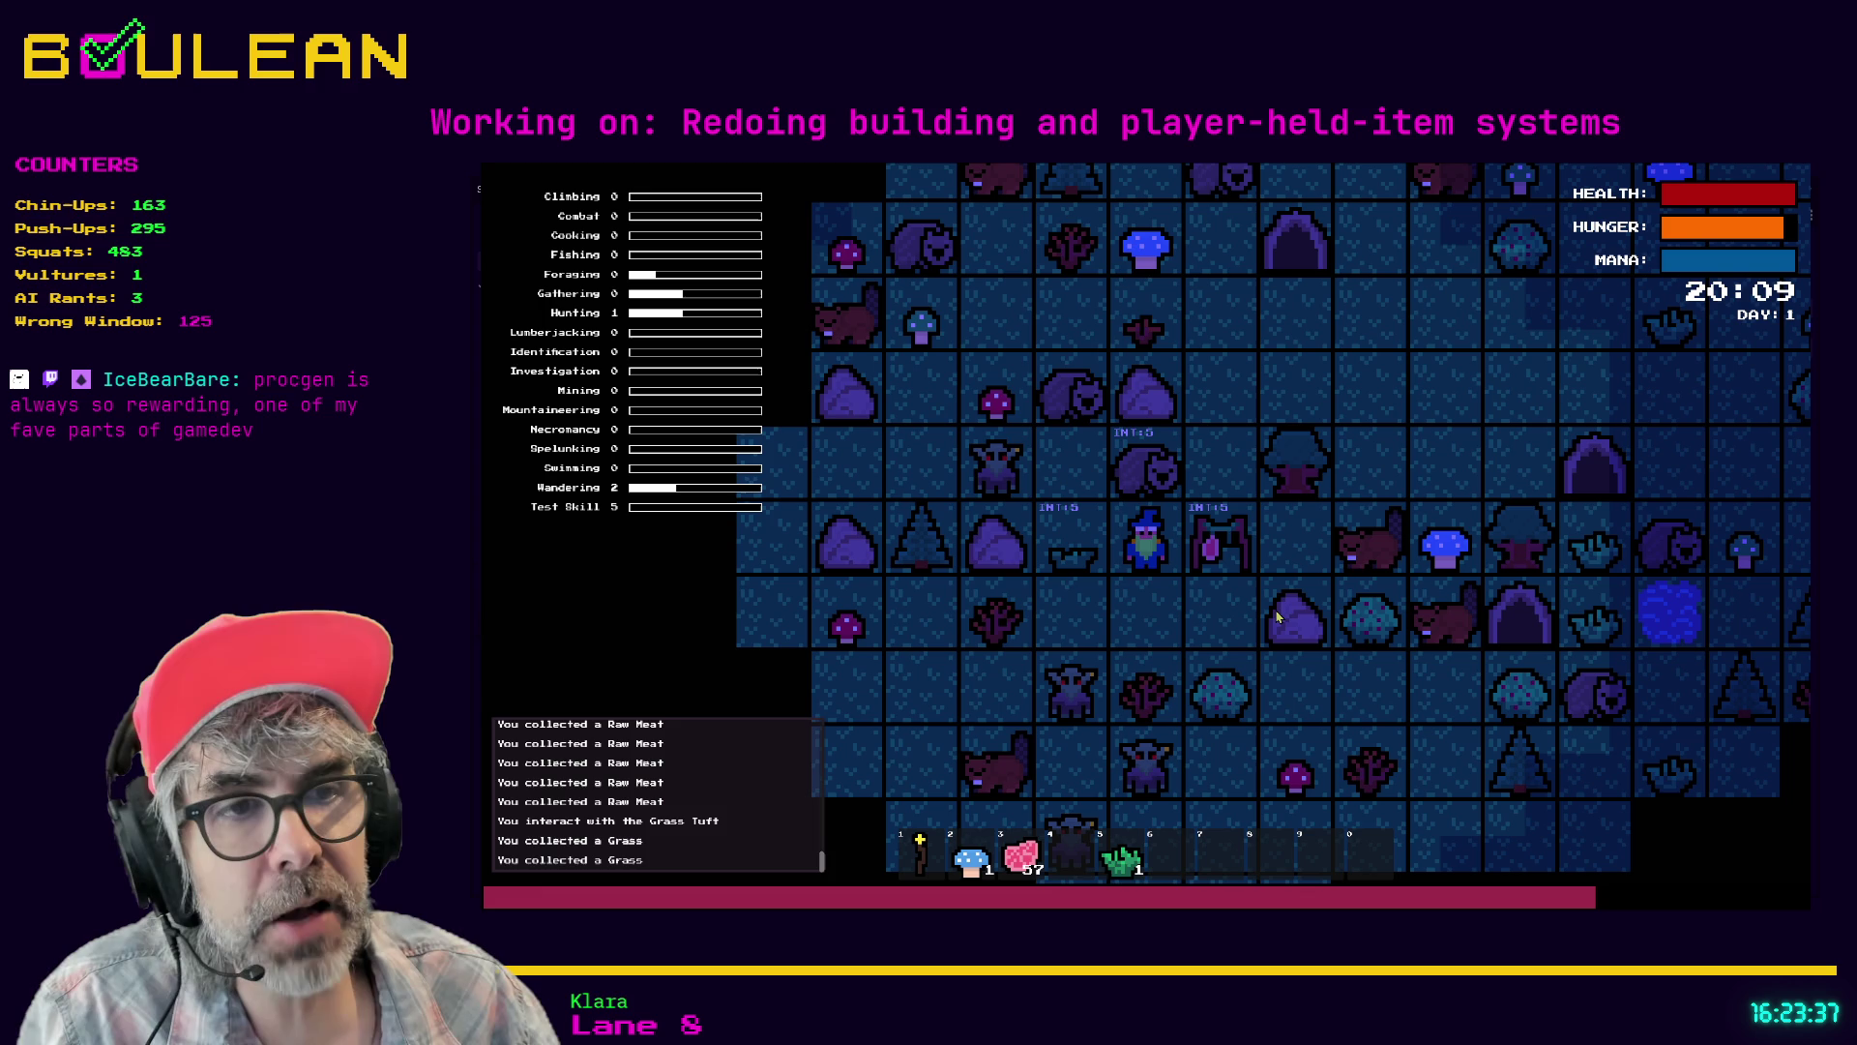
pyautogui.press('Right')
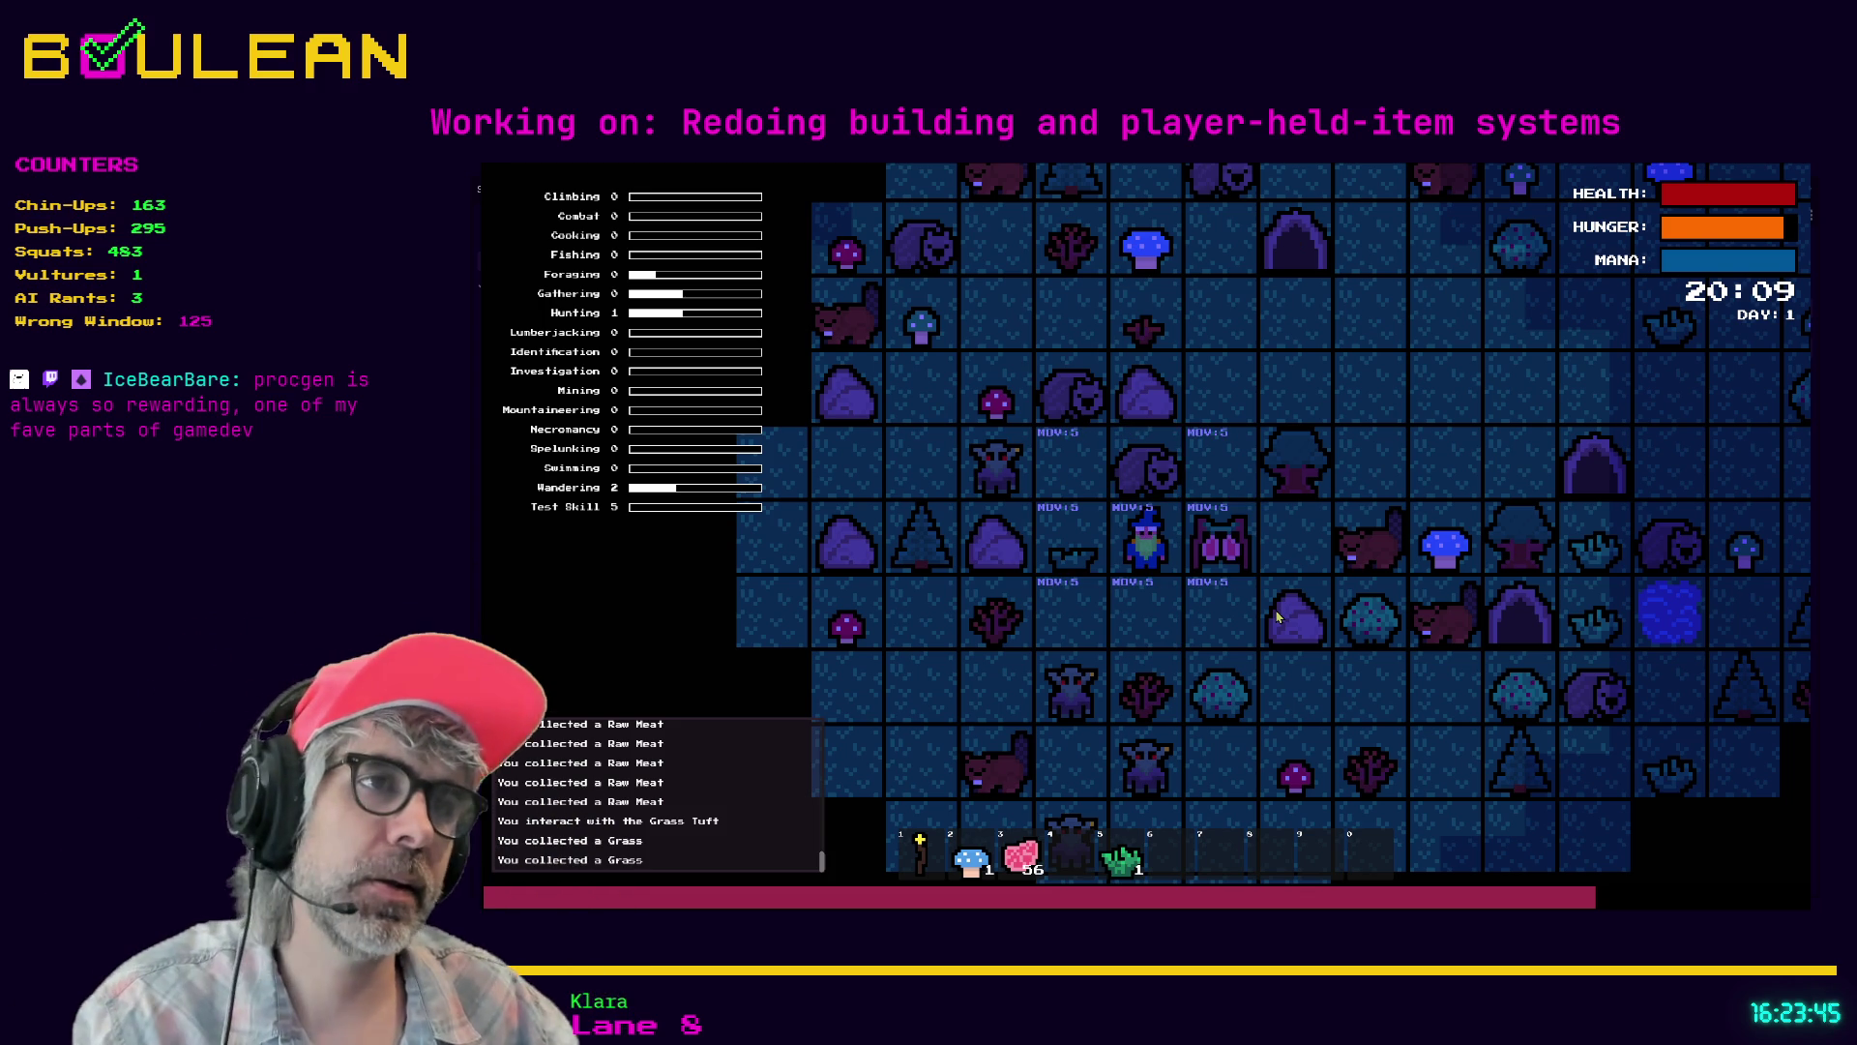
# - Reposition the player and interact, then stop the game after the get_skill_level error and return to Obsidian
pyautogui.press('Down')
pyautogui.press('Left')
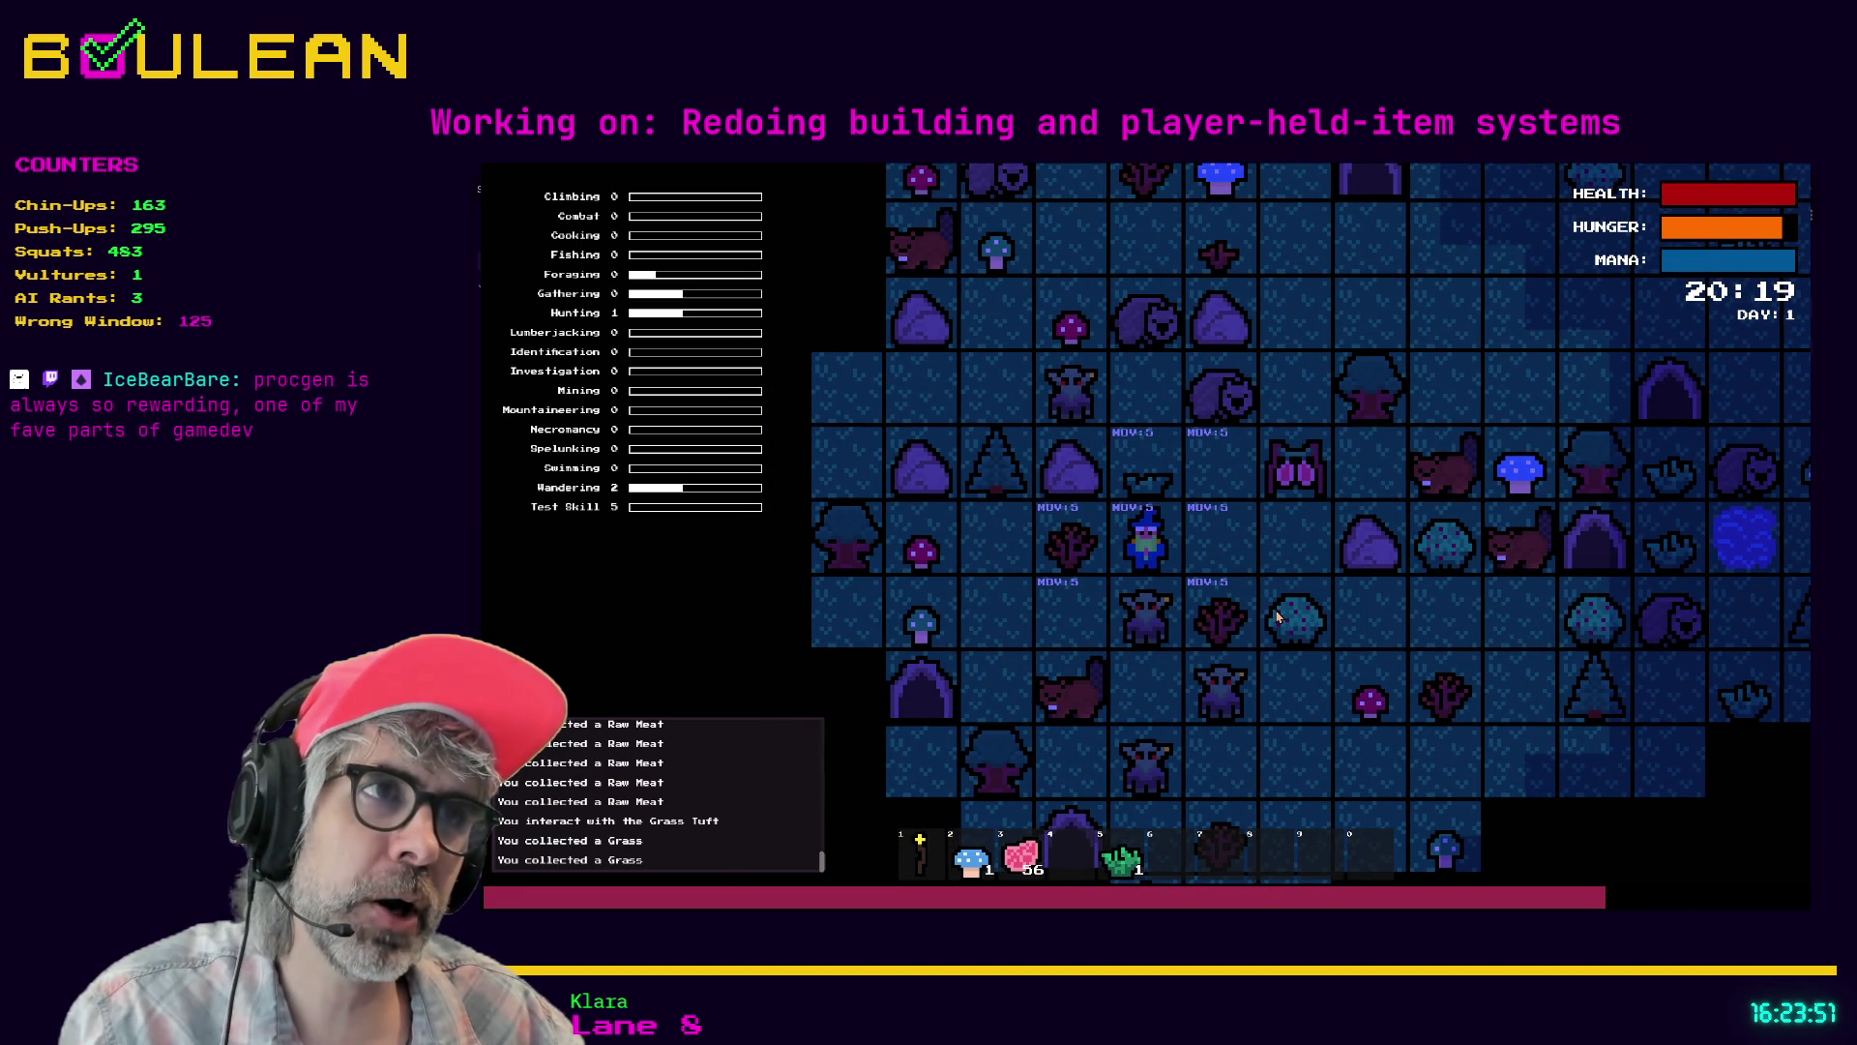
pyautogui.press('Right')
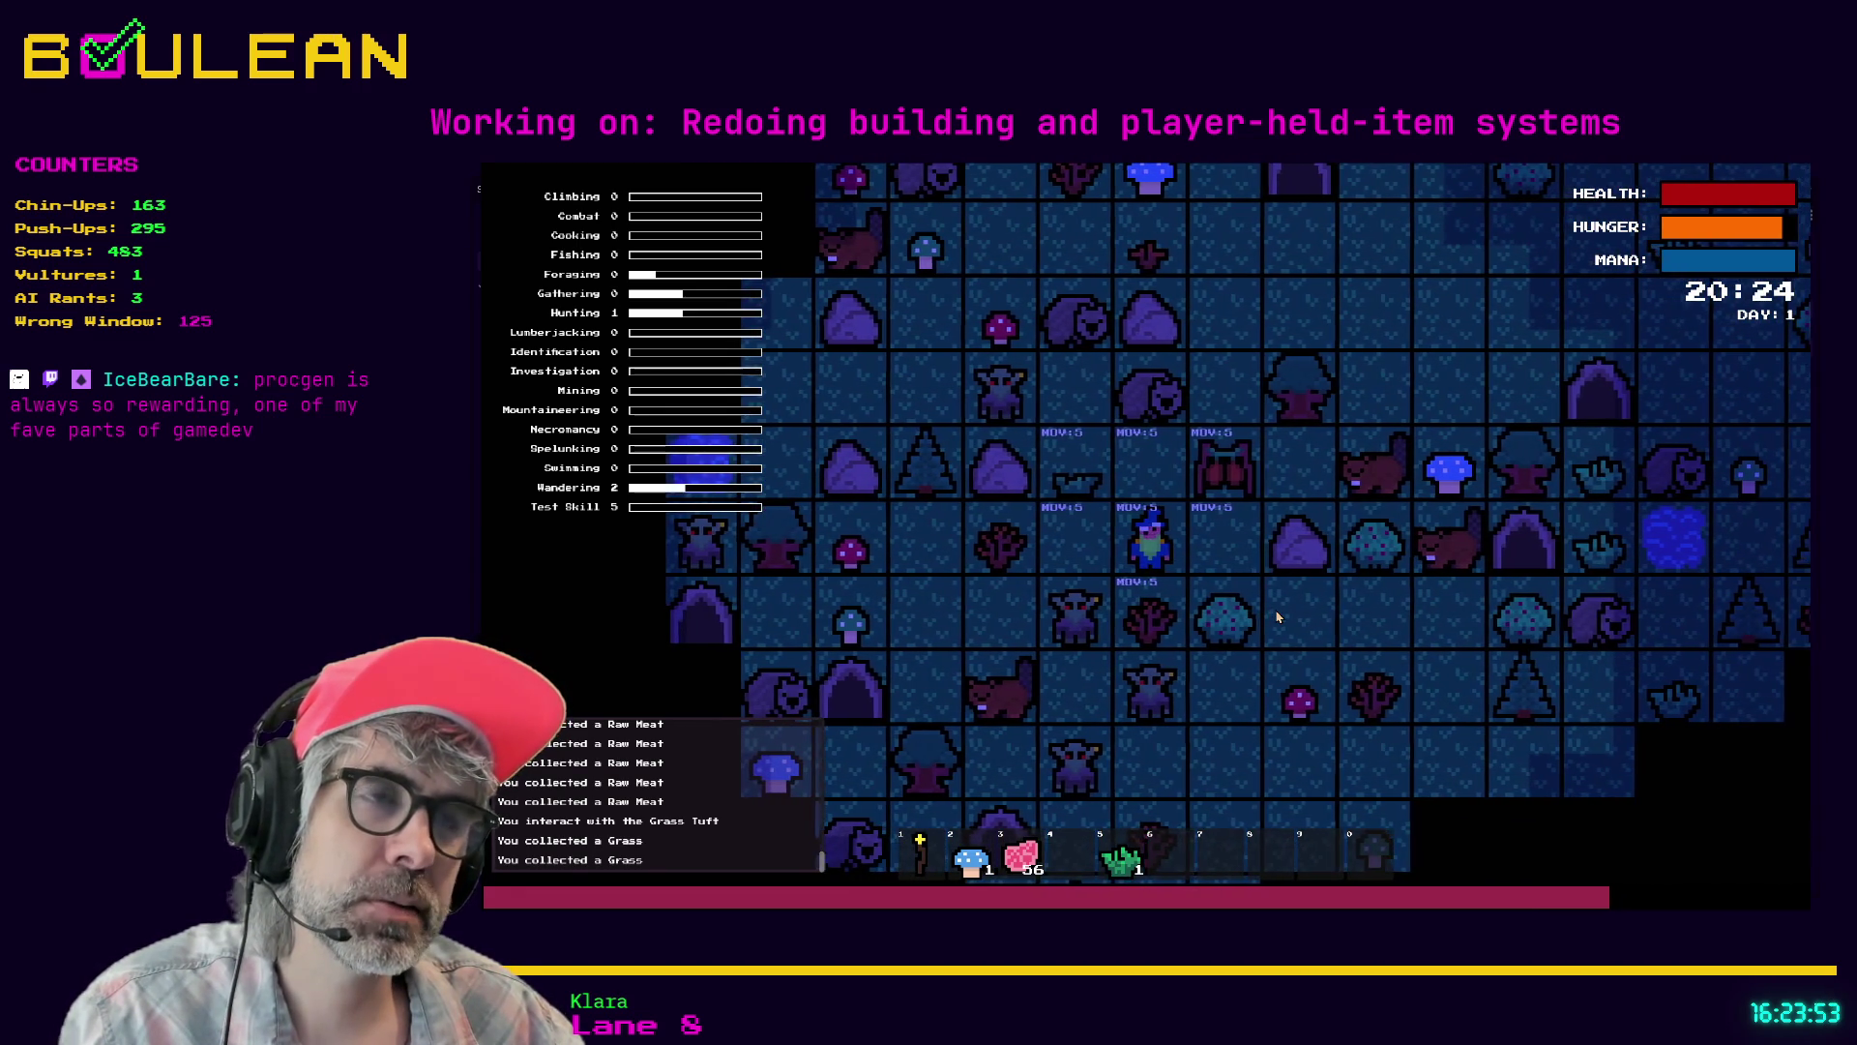
pyautogui.press('Up')
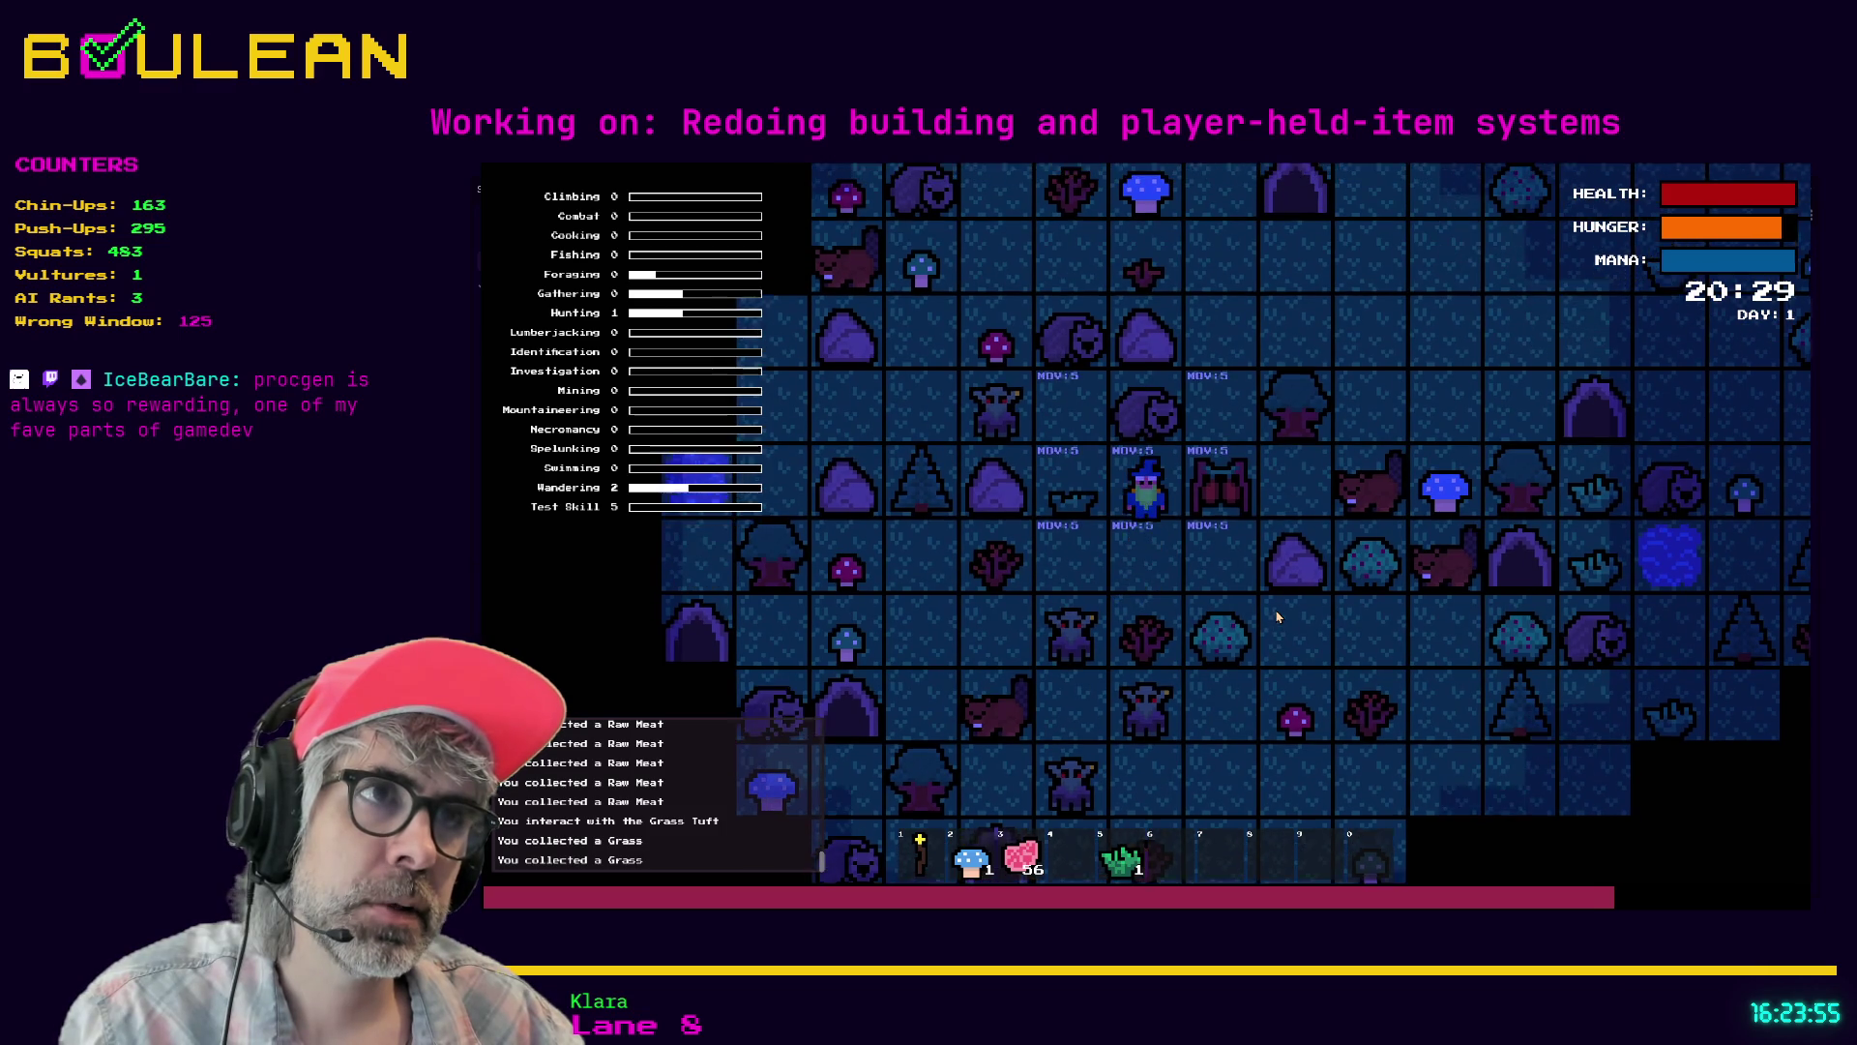
pyautogui.press('e')
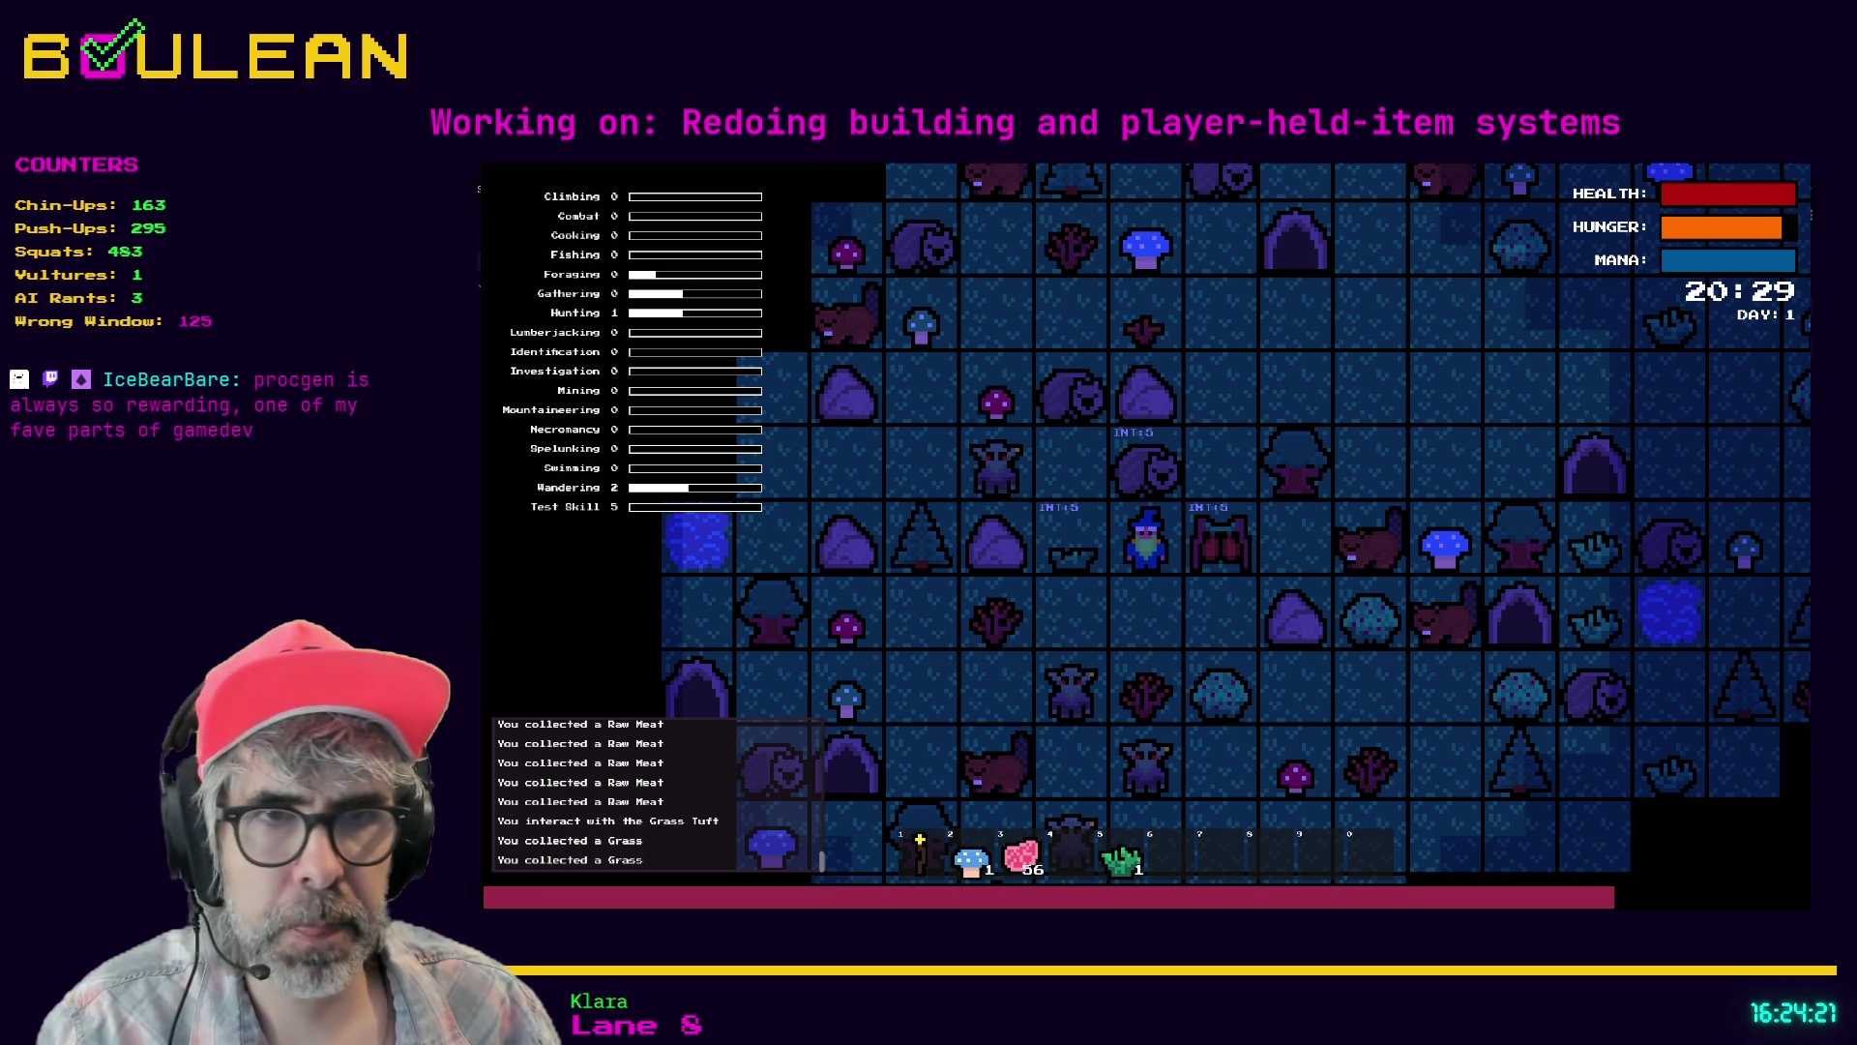
pyautogui.press('e')
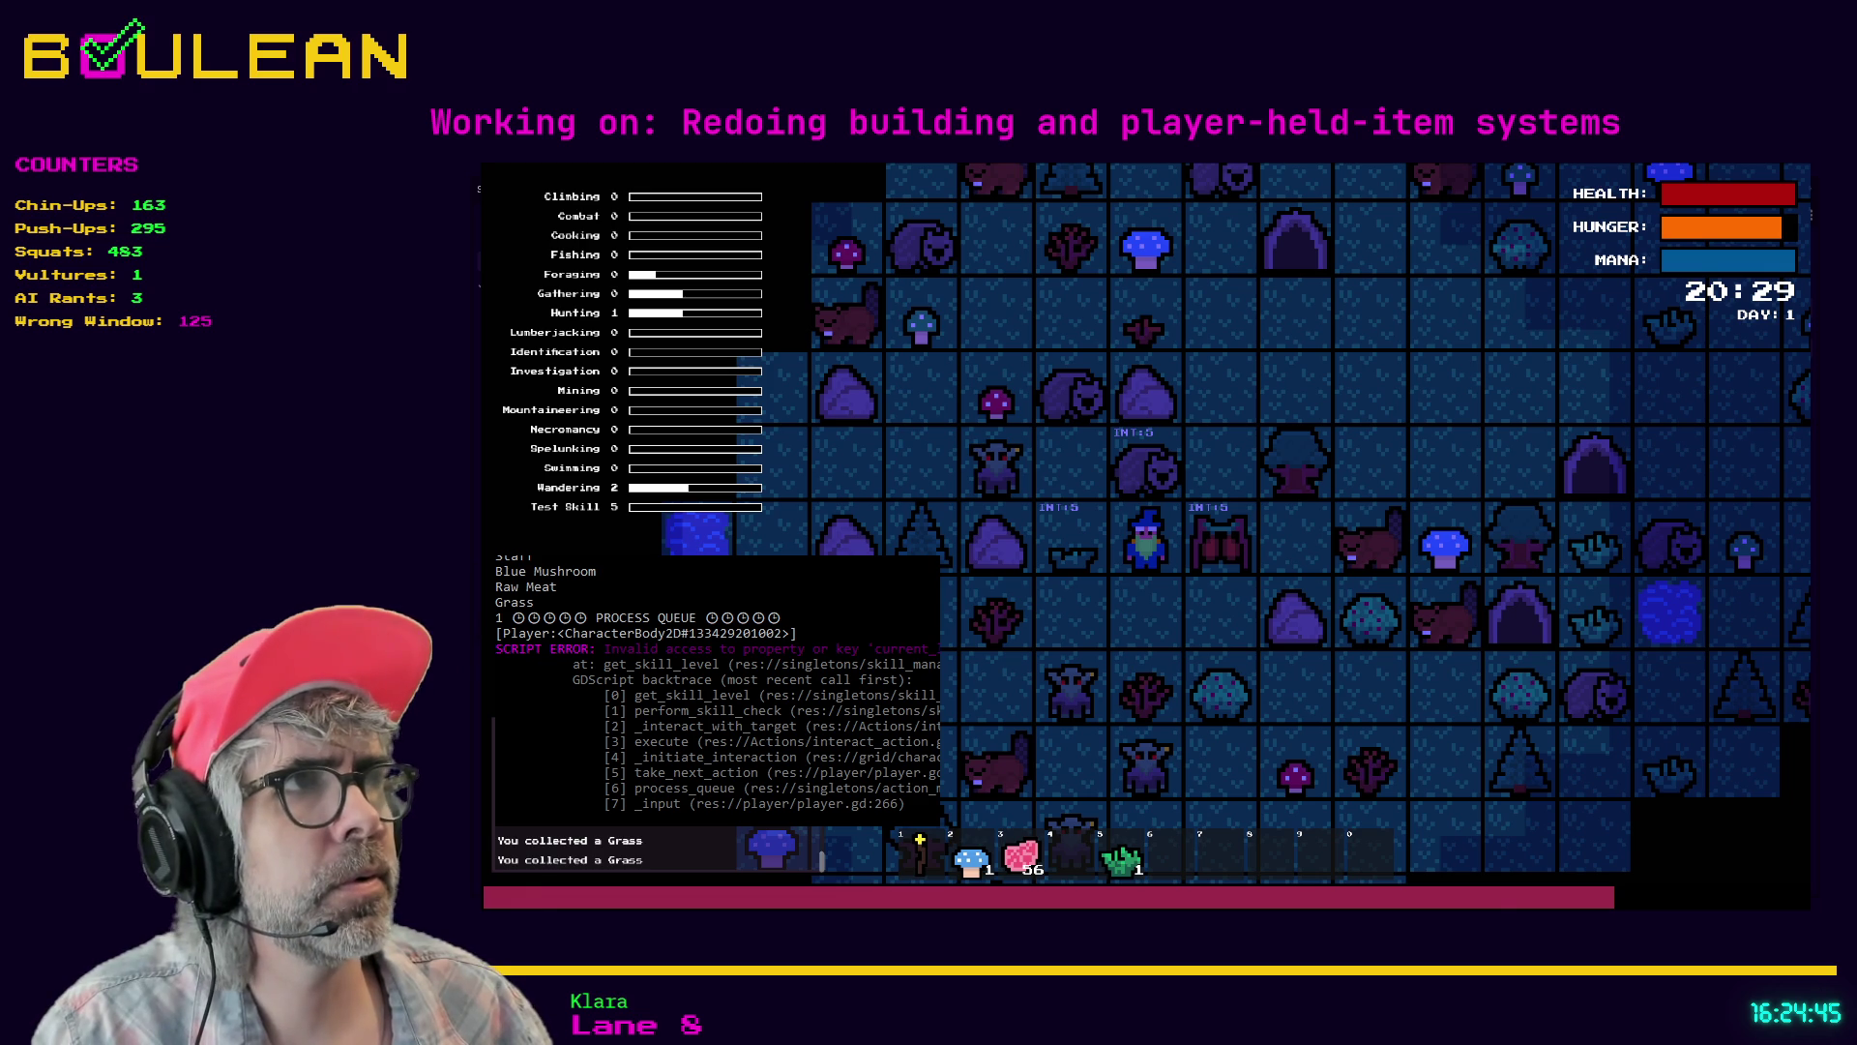
pyautogui.press('F8')
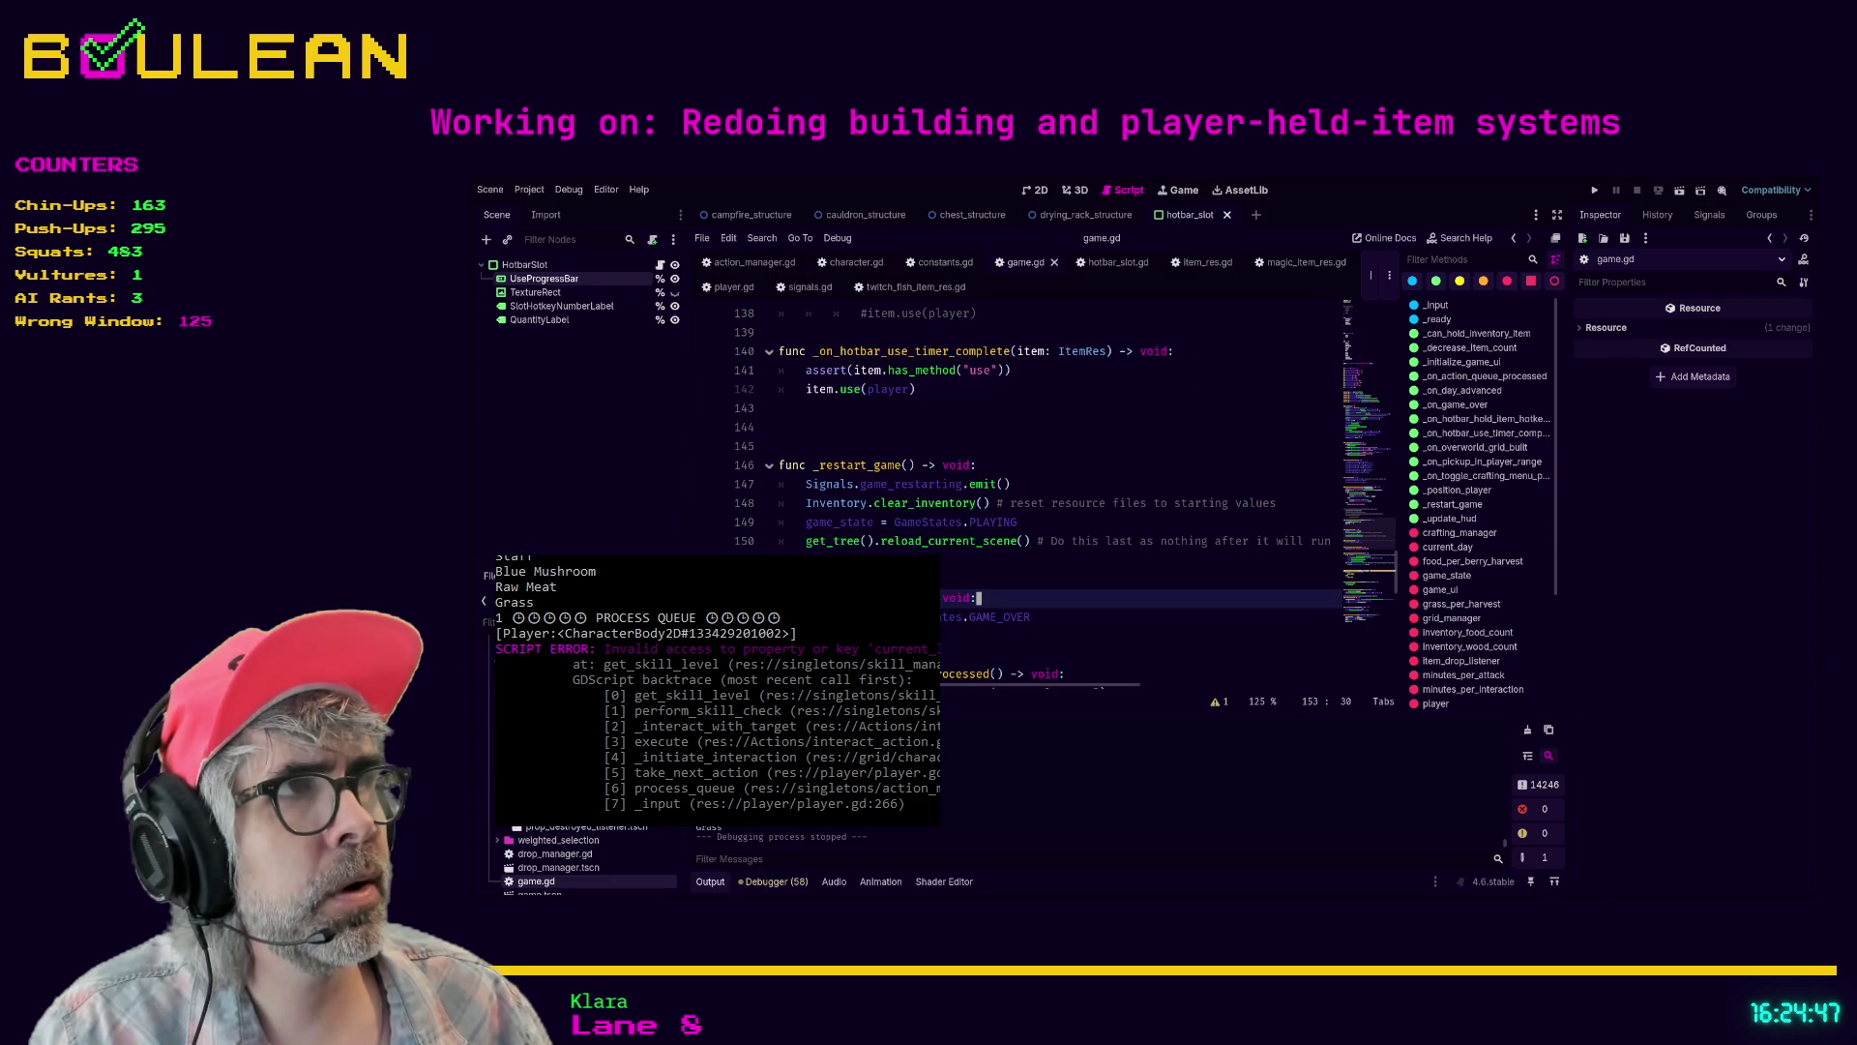
pyautogui.hotkey('alt', 'Tab')
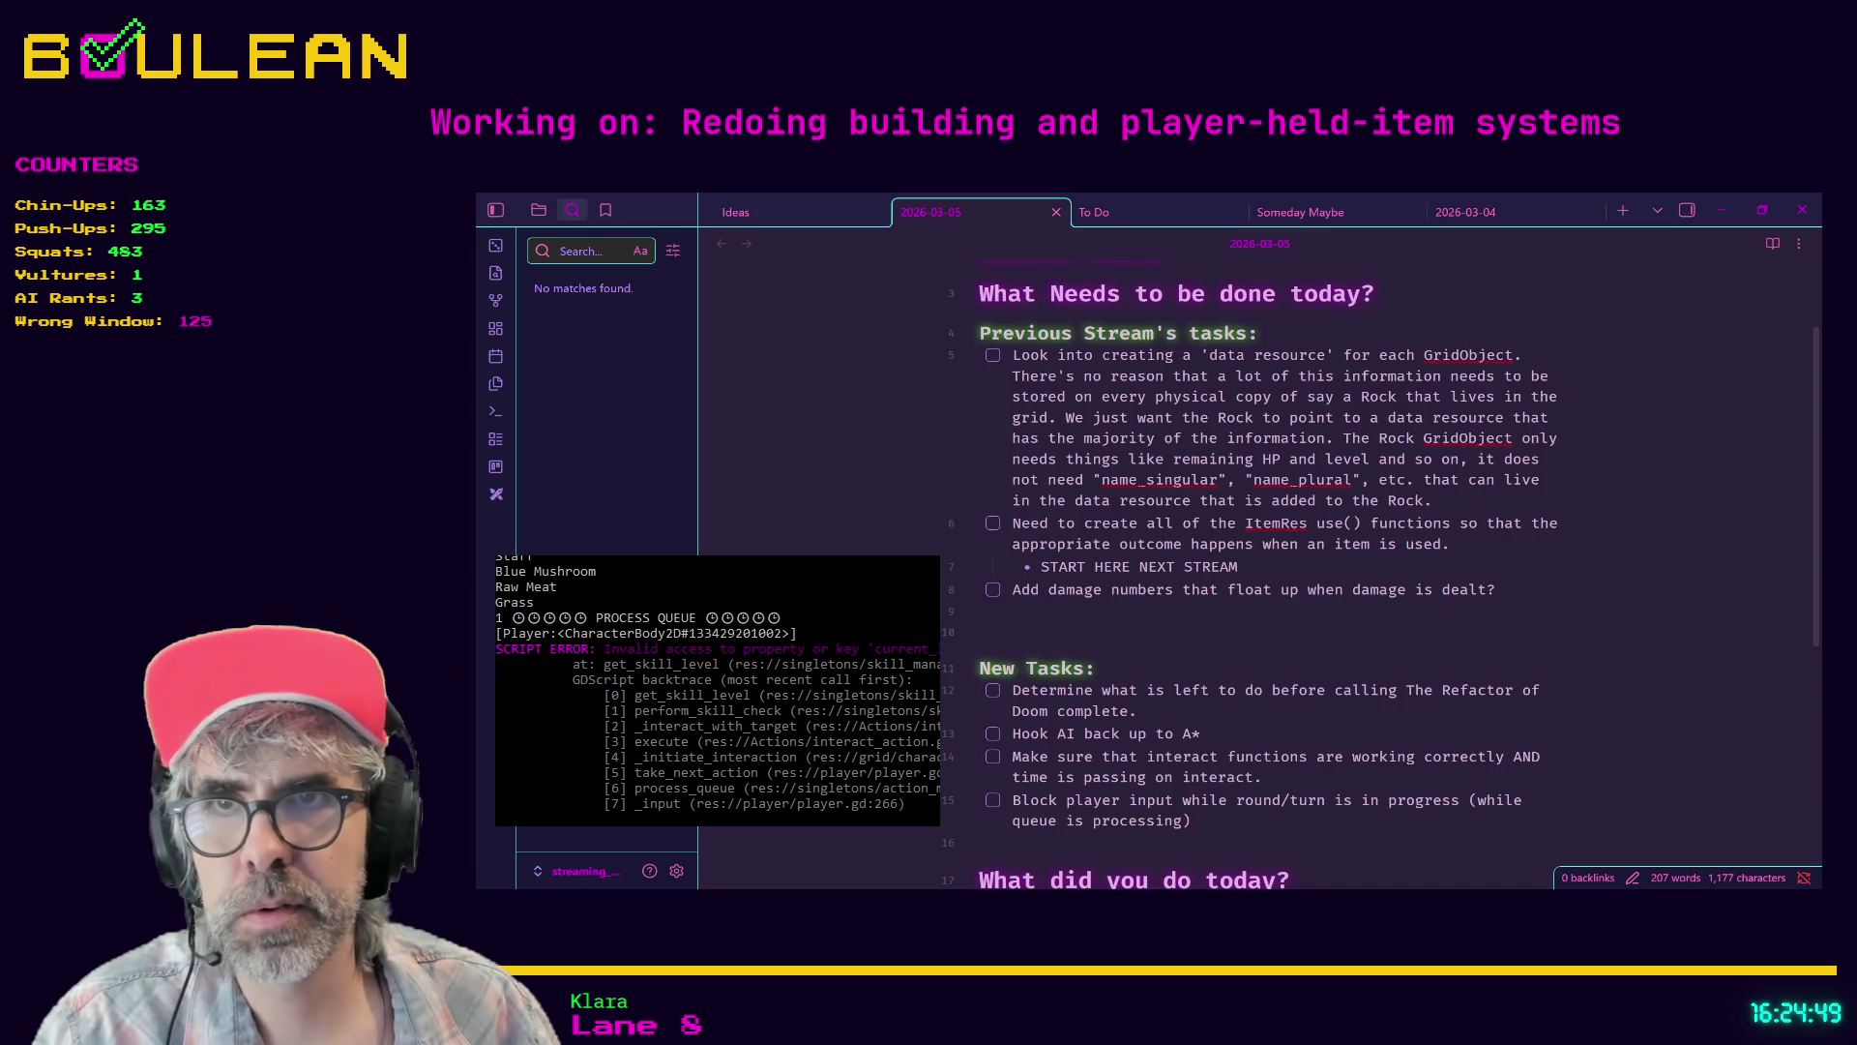
# - Dismiss the console to read the day's task list in Obsidian, then switch back to Godot's game.gd
pyautogui.click(767, 645)
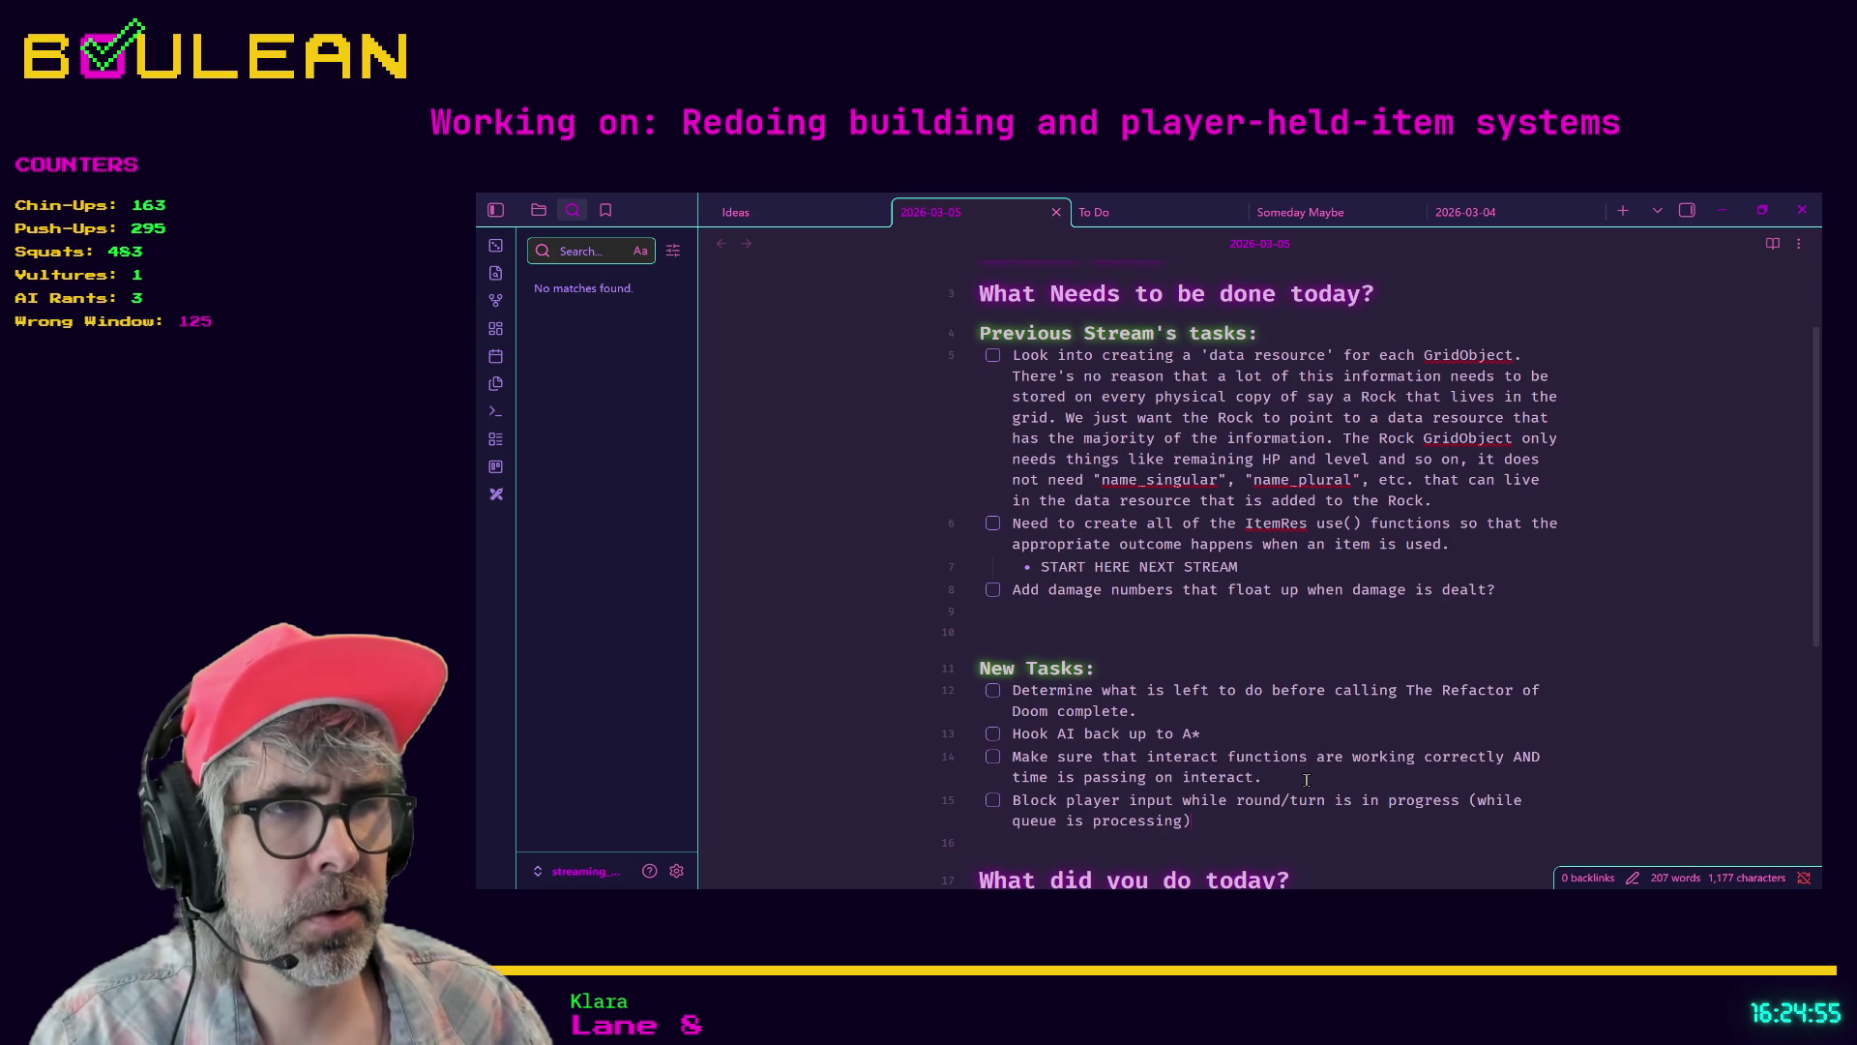
pyautogui.hotkey('alt', 'Tab')
# - Run the game with F5 and mine the nearby rock for pebbles
pyautogui.press('Up')
pyautogui.press('Up')
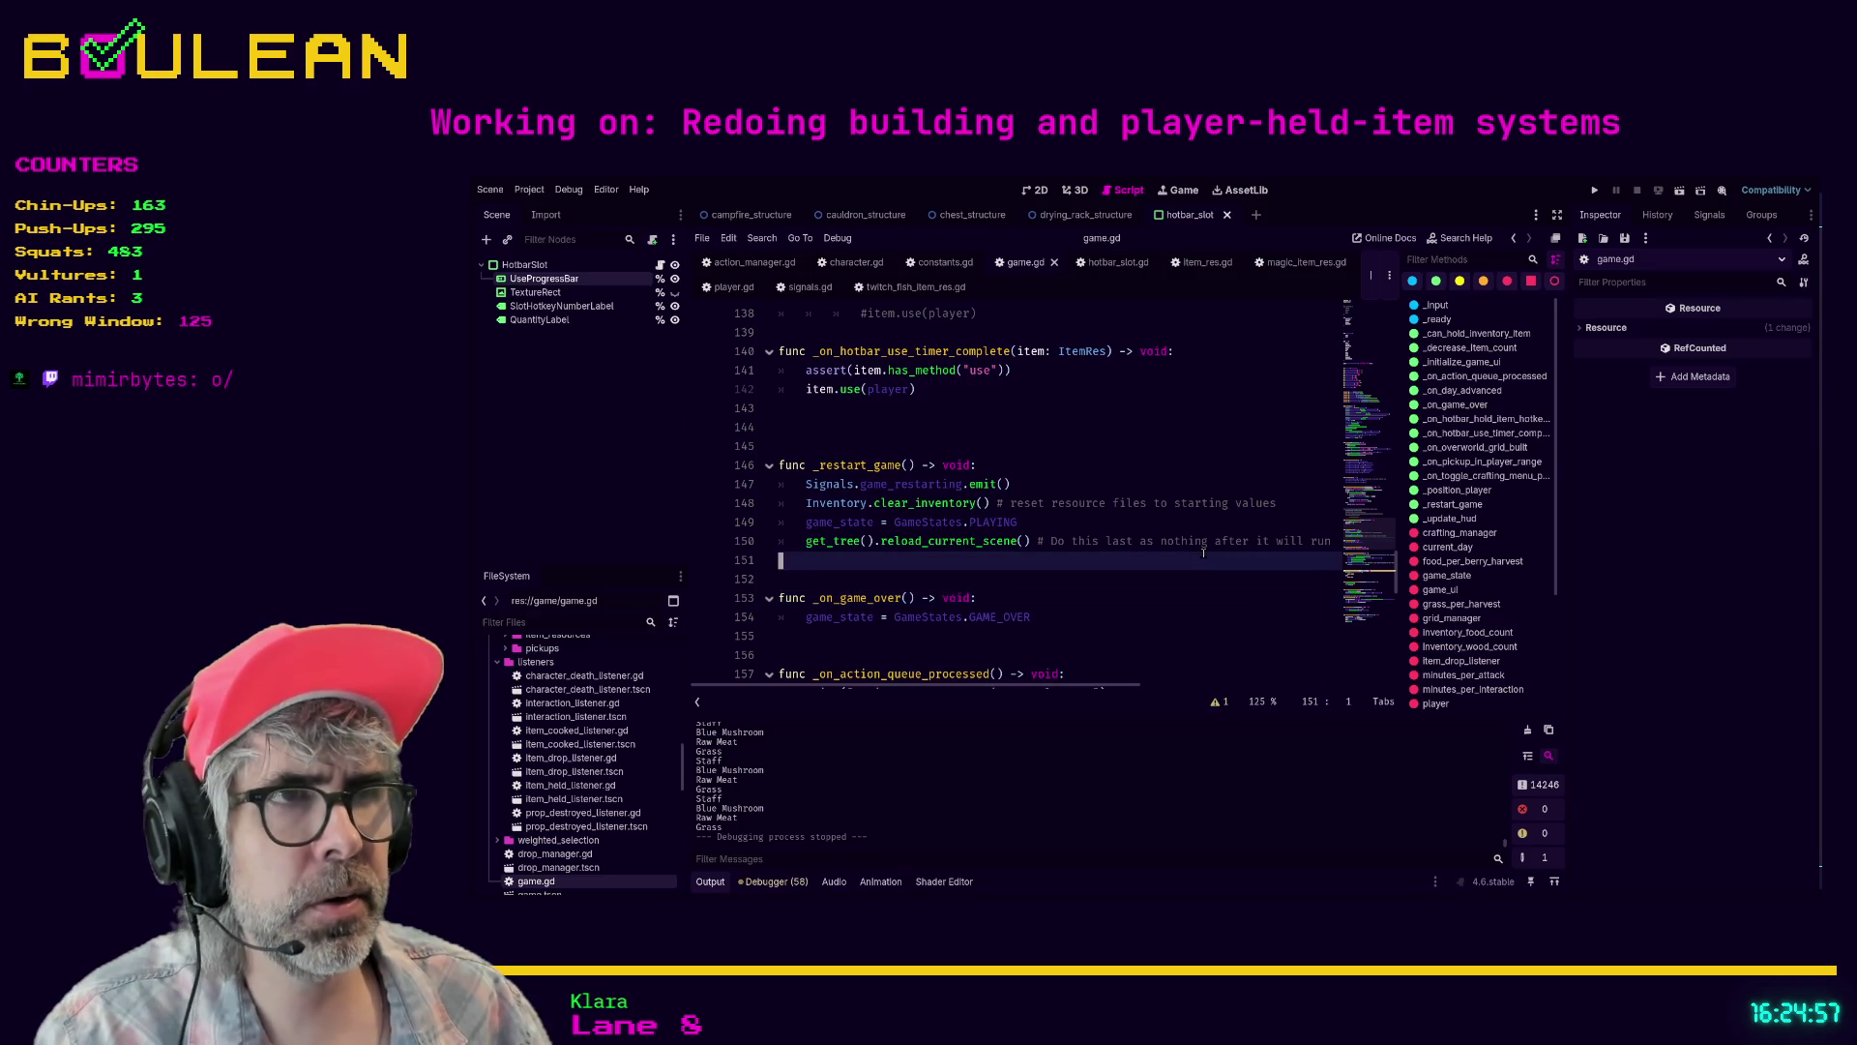
pyautogui.press('F5')
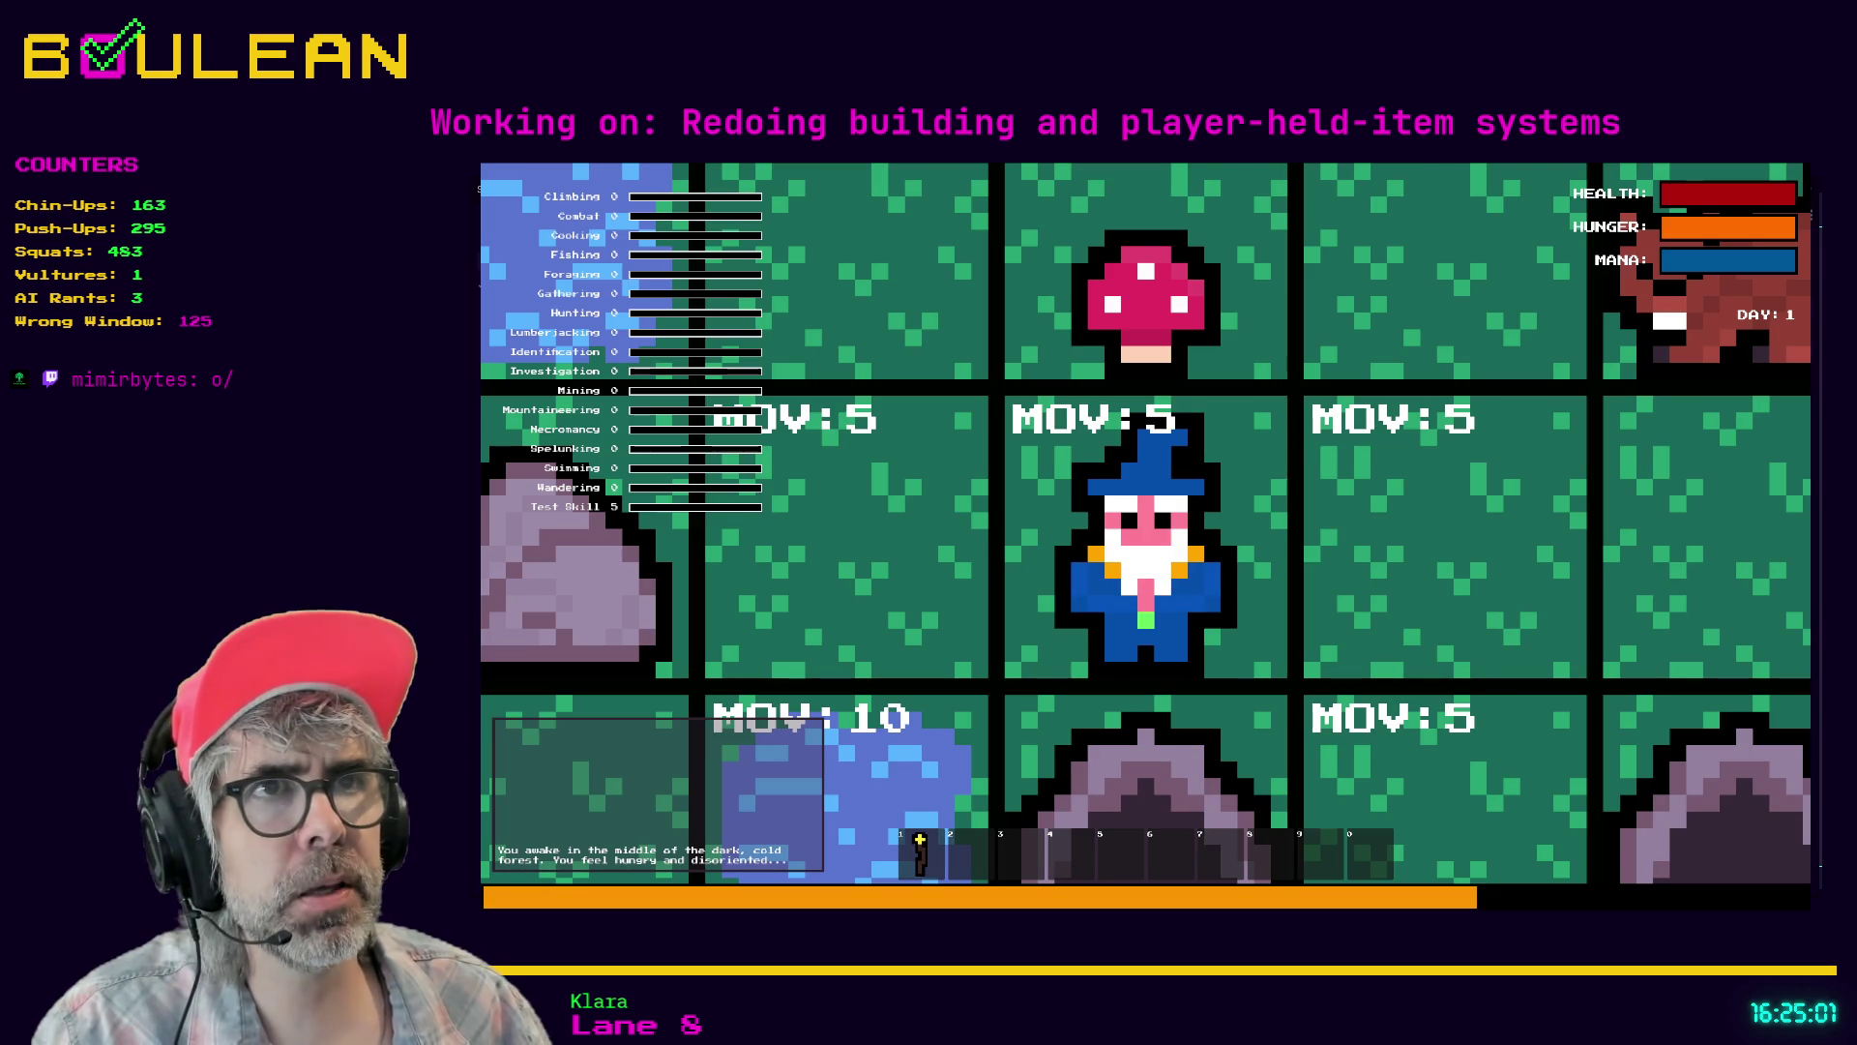
pyautogui.scroll(-2, 1168, 580)
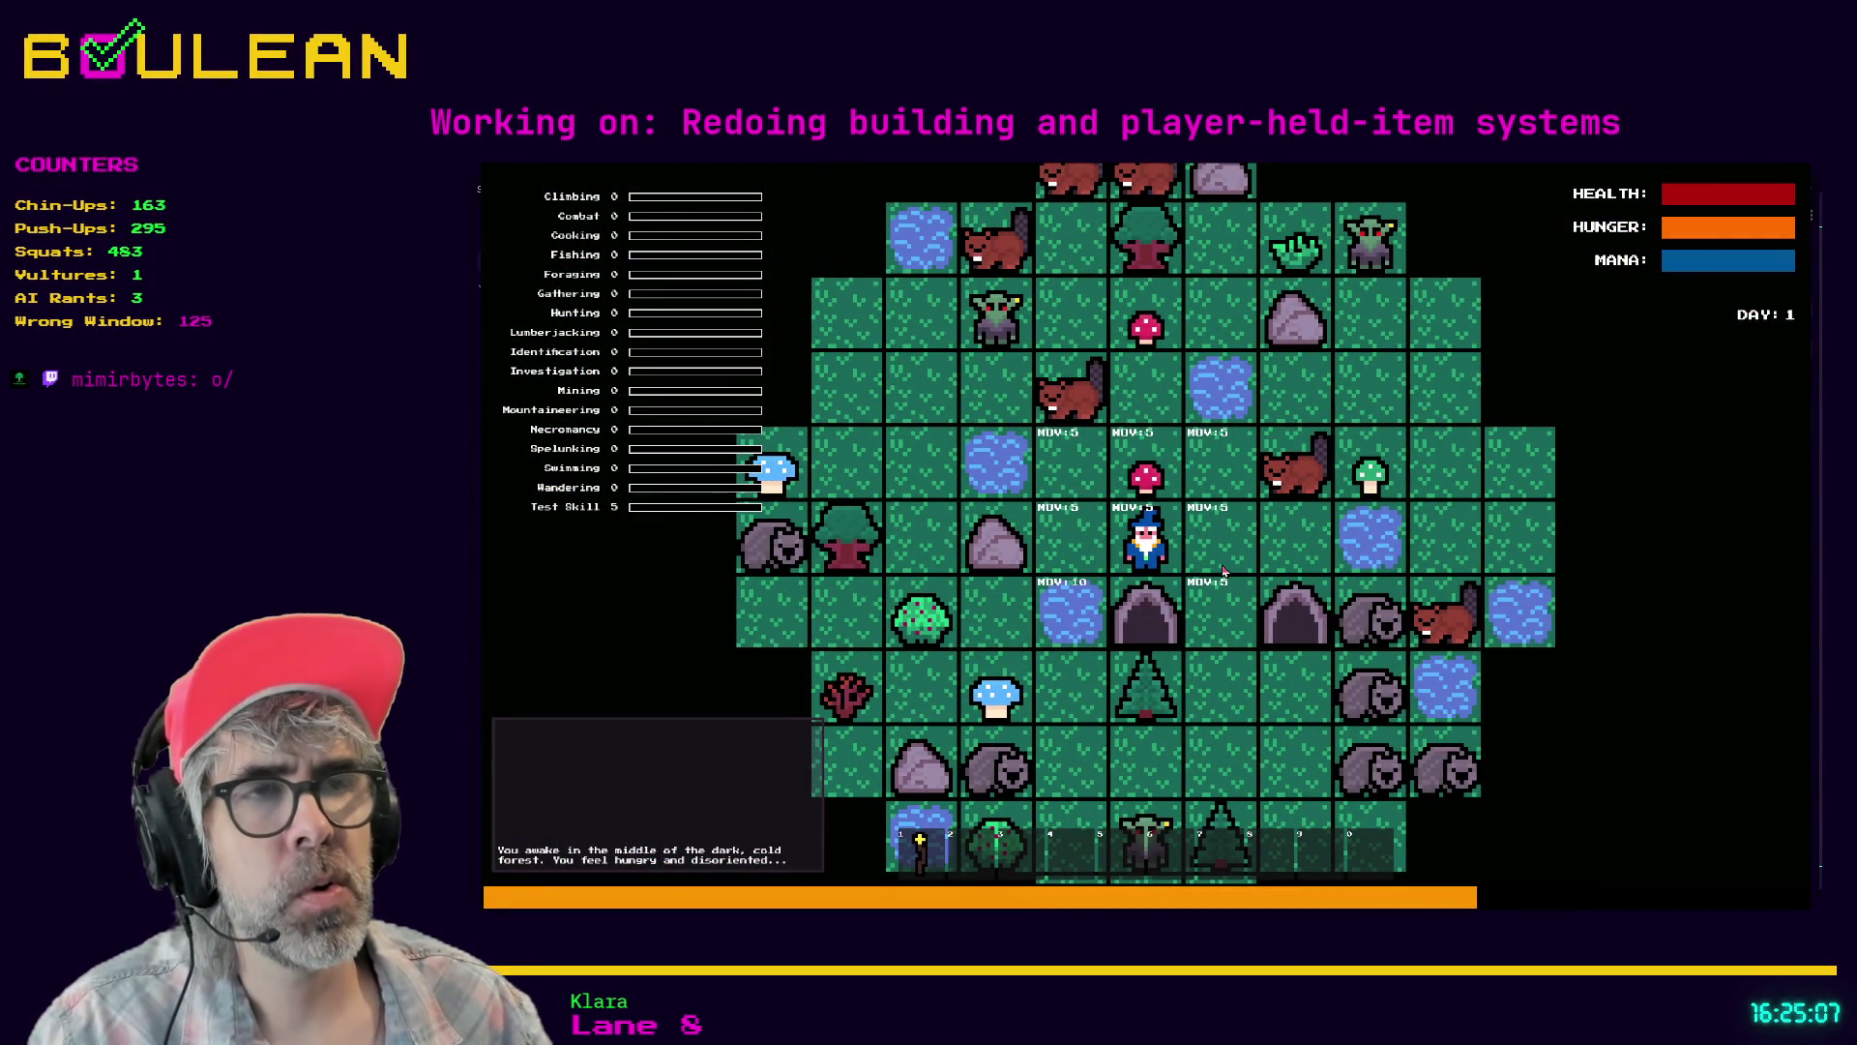
pyautogui.press('Left')
pyautogui.press('Left')
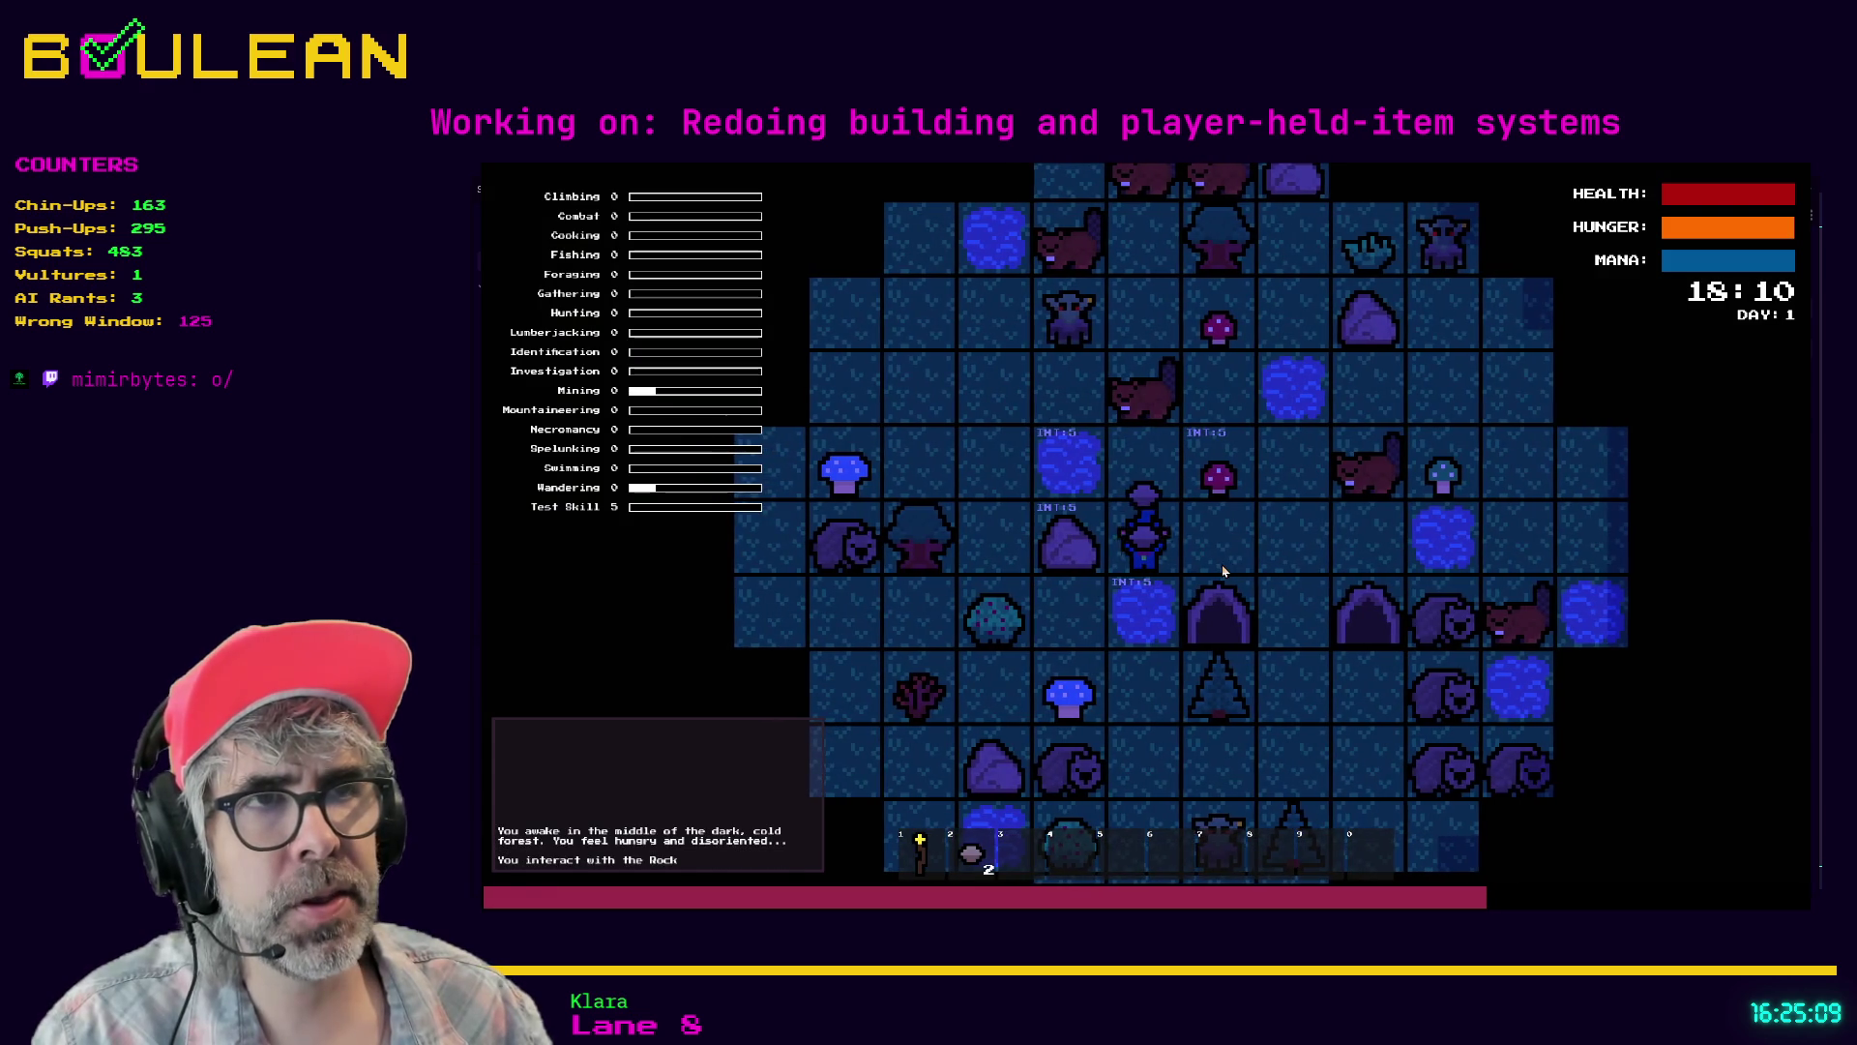
pyautogui.press('Left')
pyautogui.press('Left')
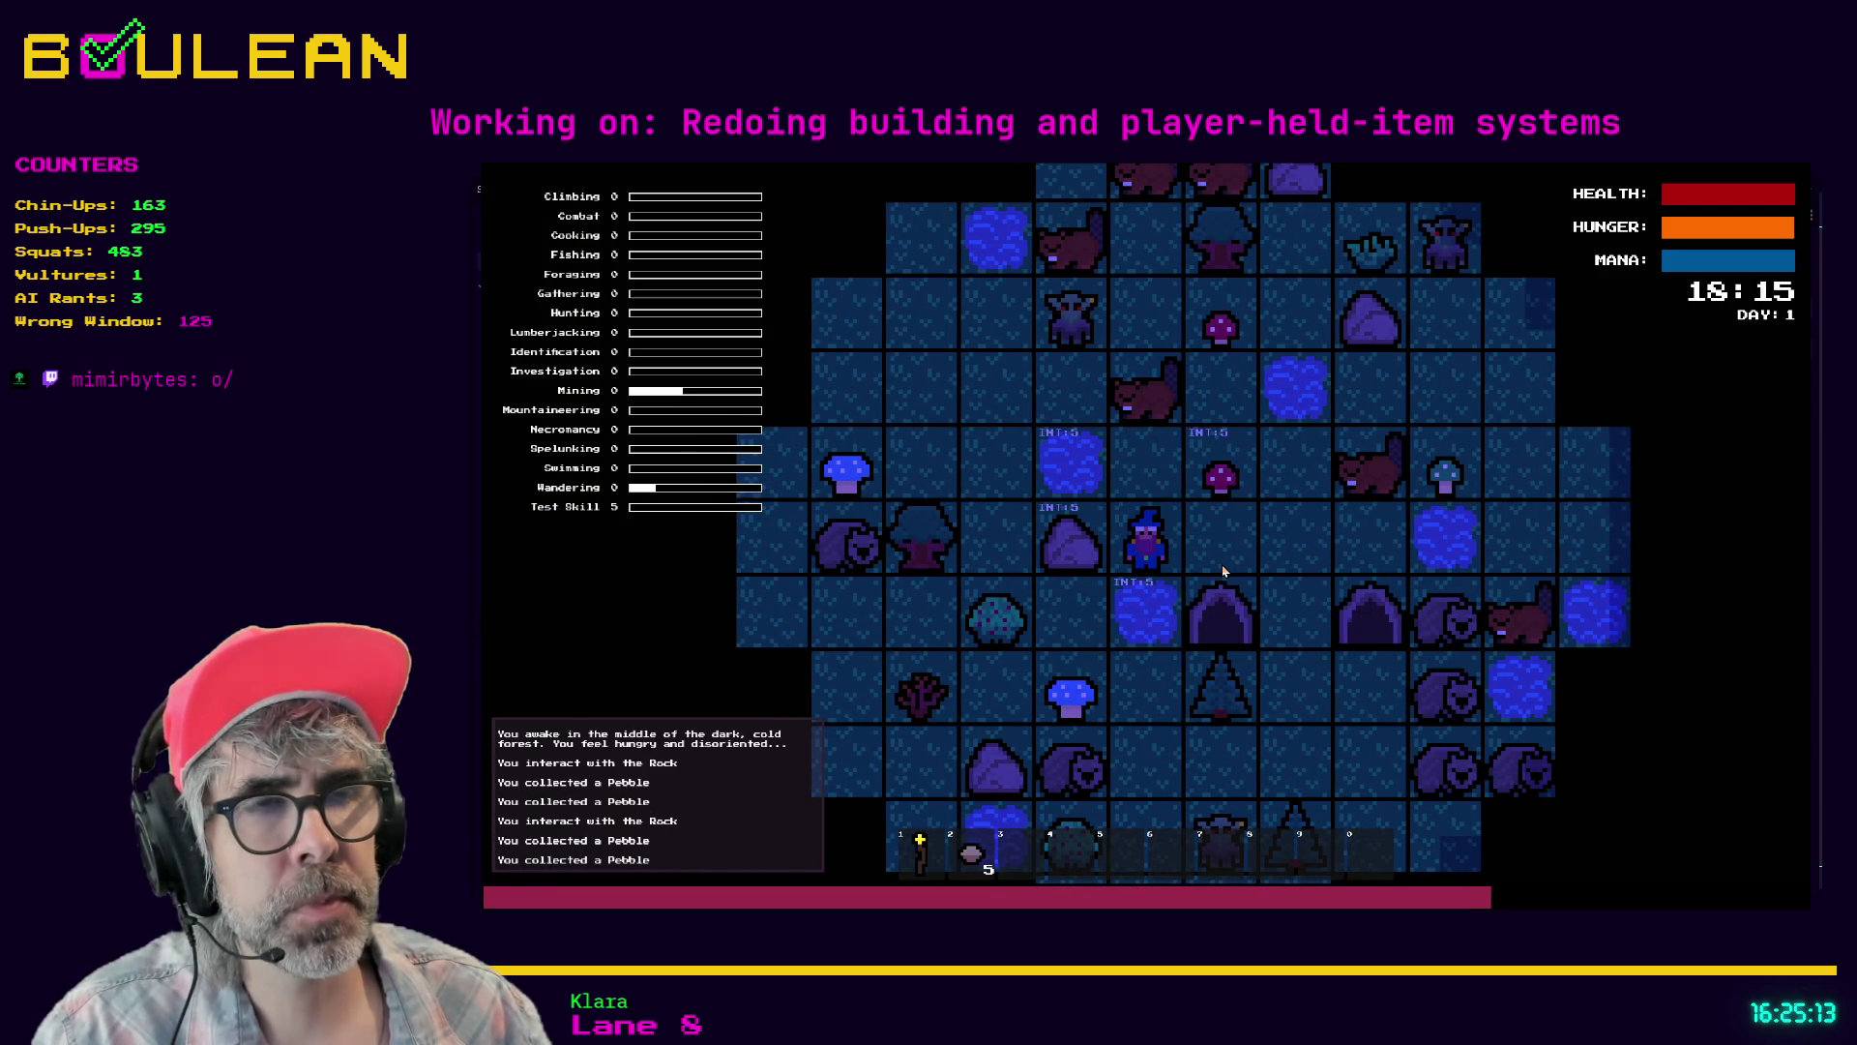
pyautogui.press('Left')
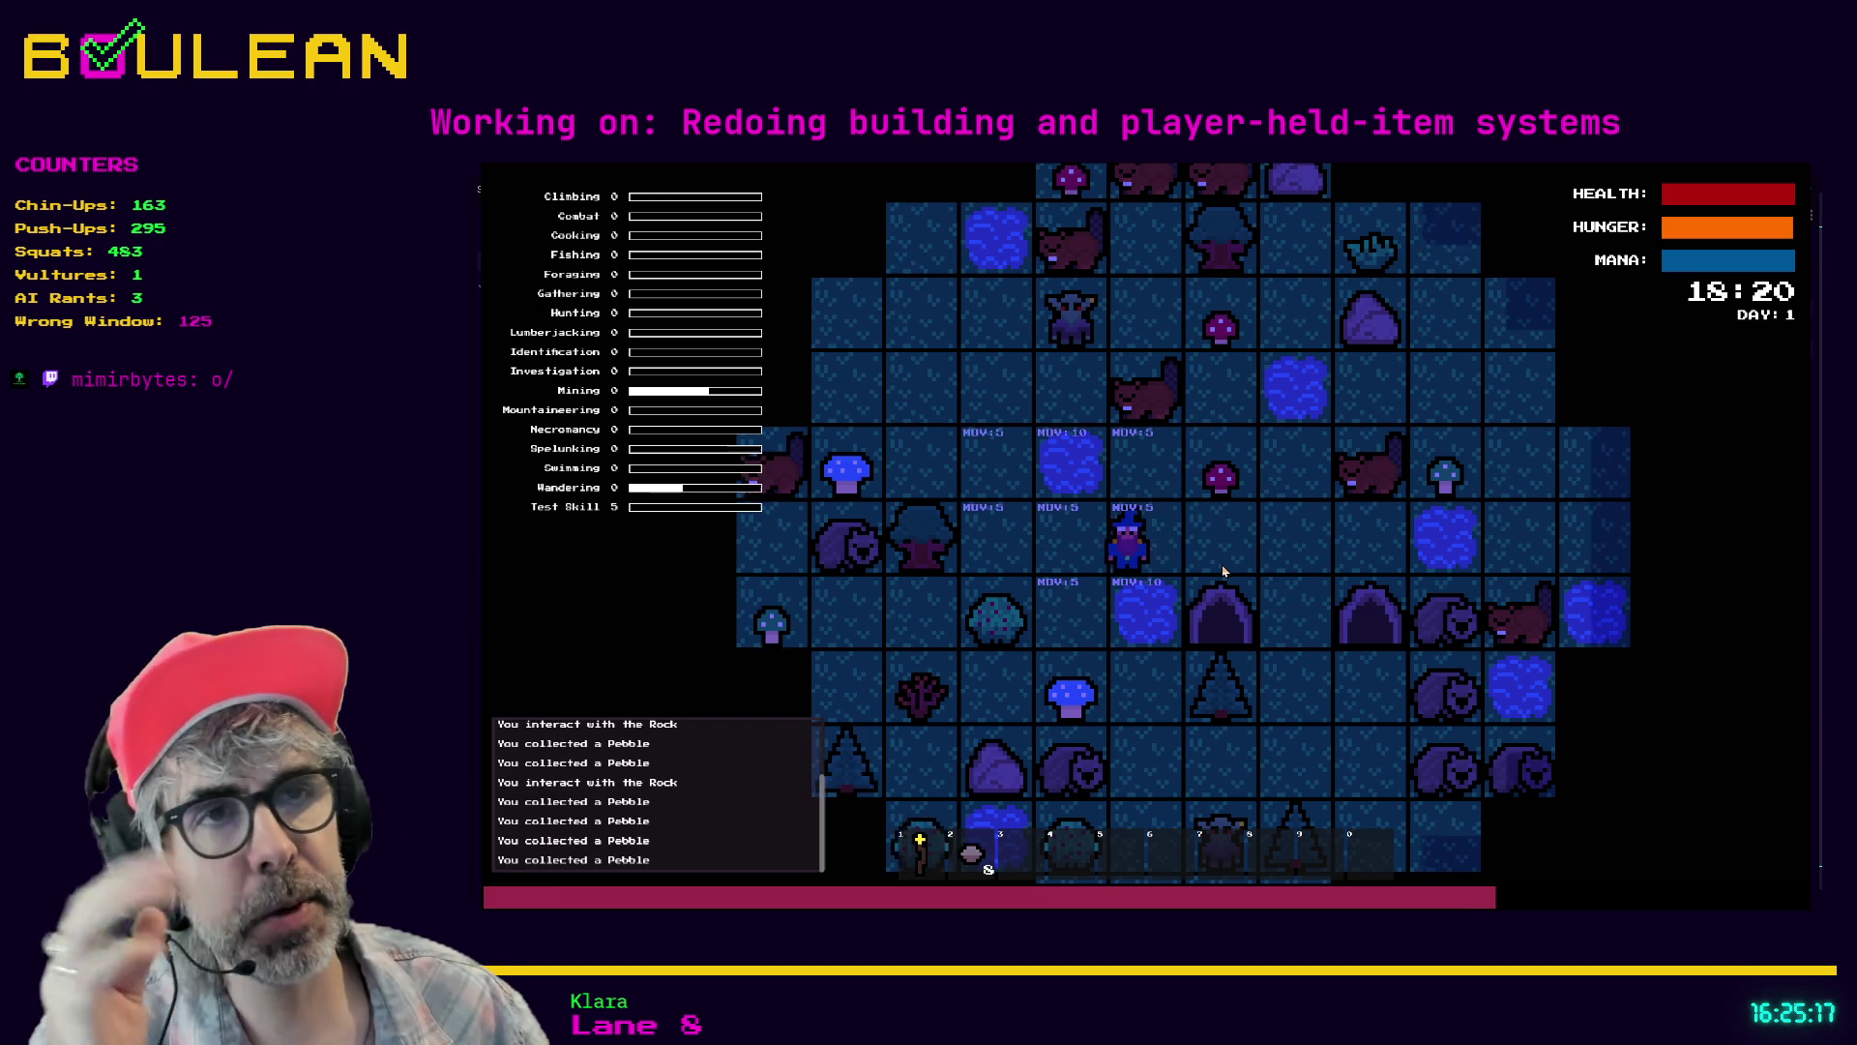
# - Walk the wizard up to the goblin, attack it, then stop the game
pyautogui.press('Left')
pyautogui.press('Left')
pyautogui.press('Up')
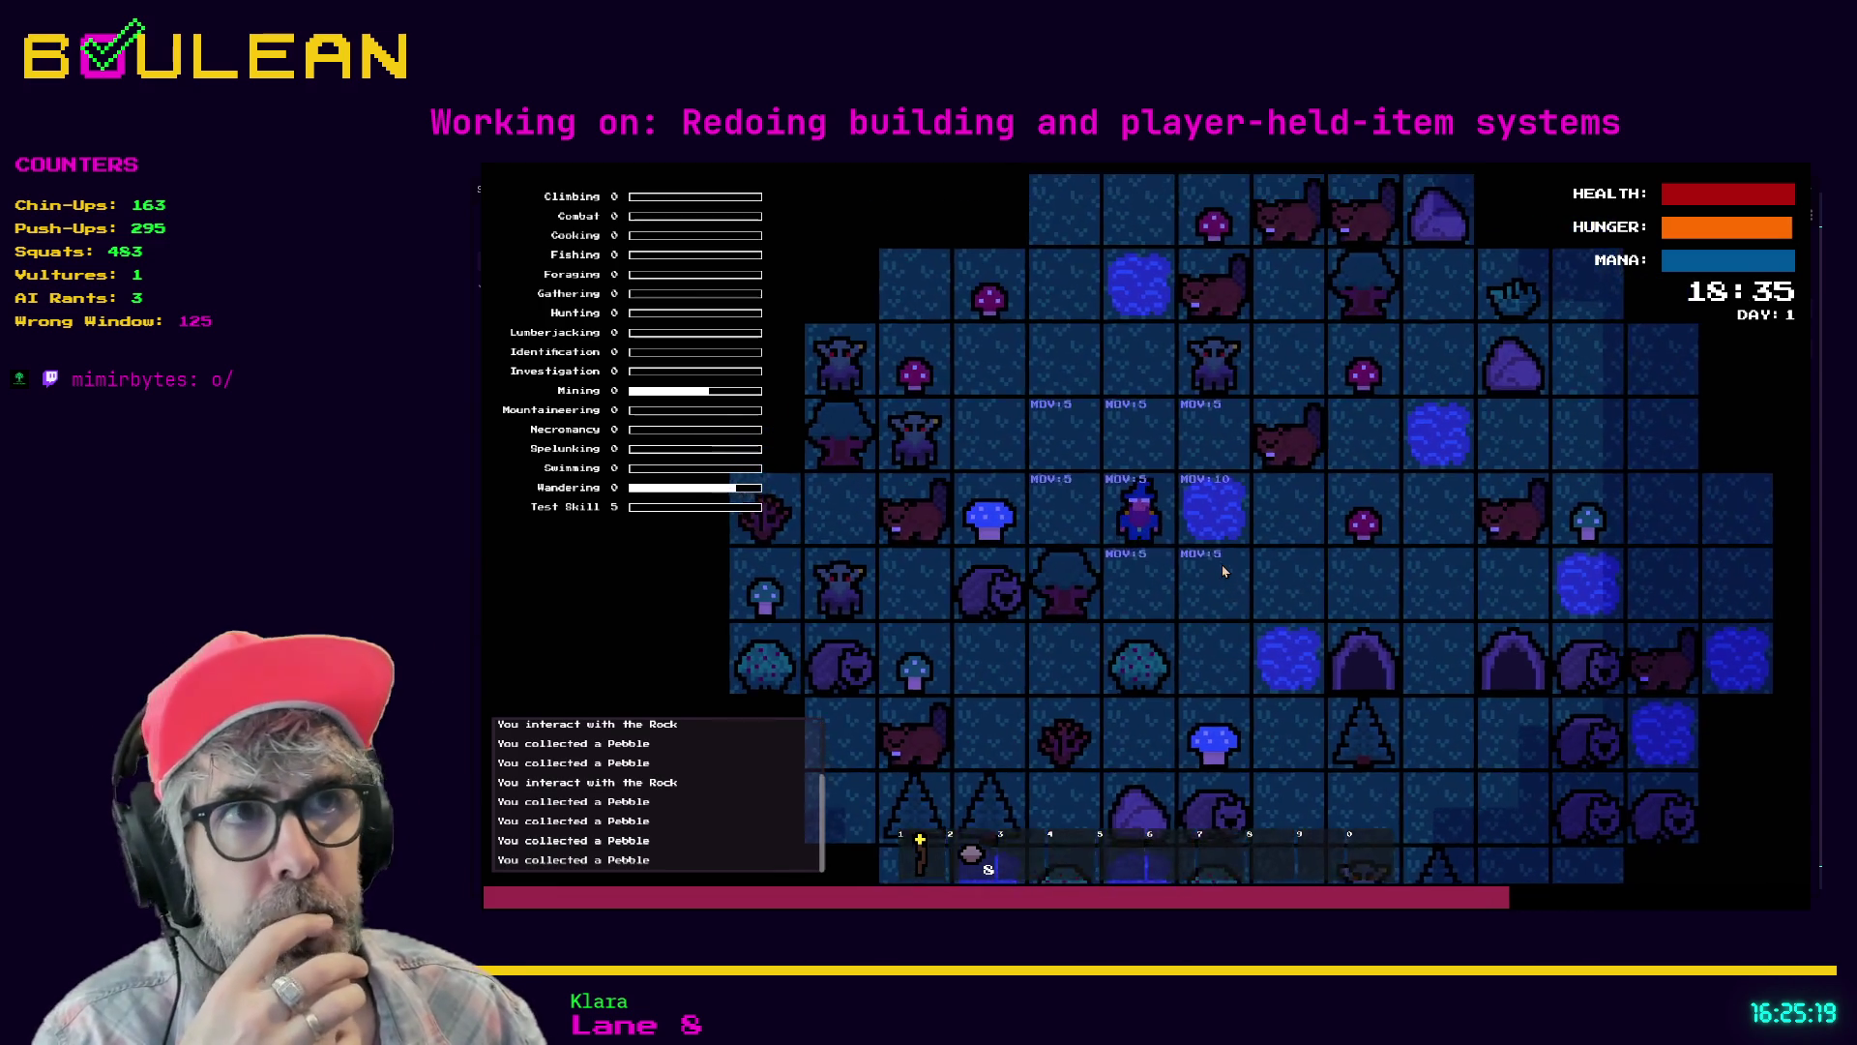
pyautogui.press('Up')
pyautogui.press('Up')
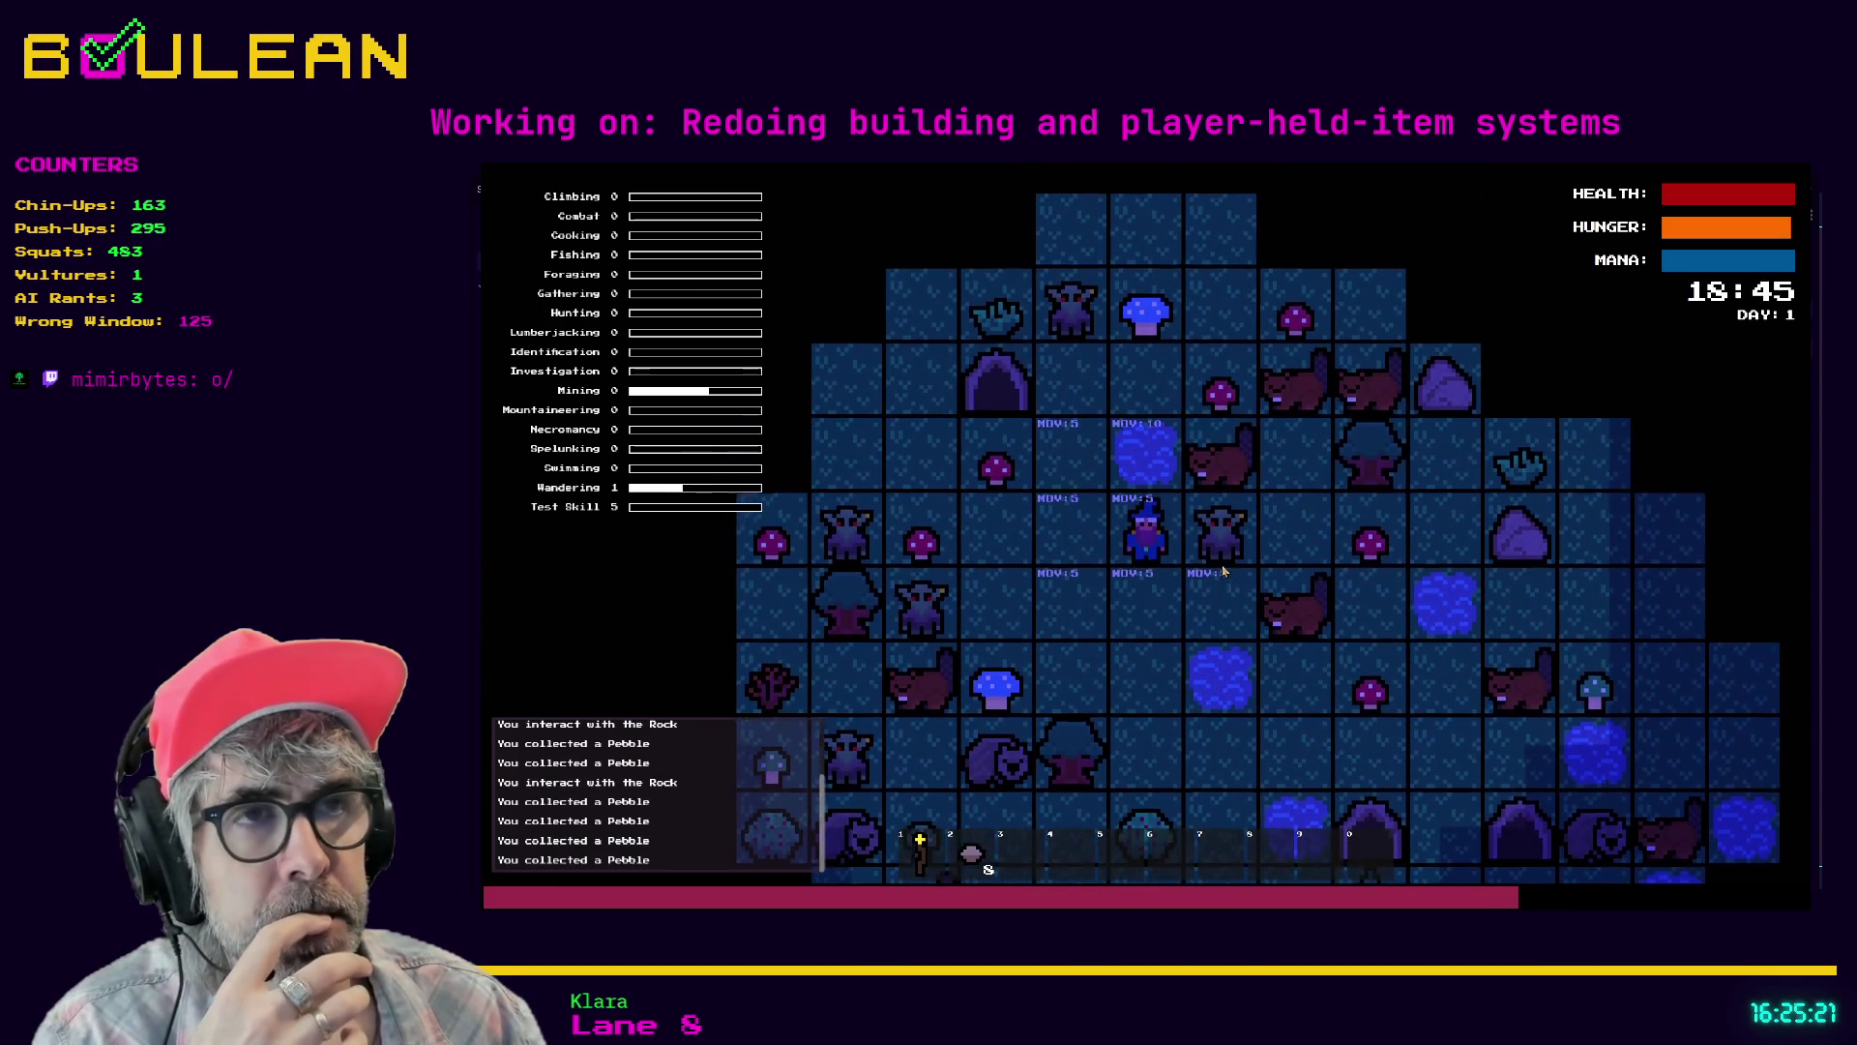
pyautogui.press('Up')
pyautogui.press('Left')
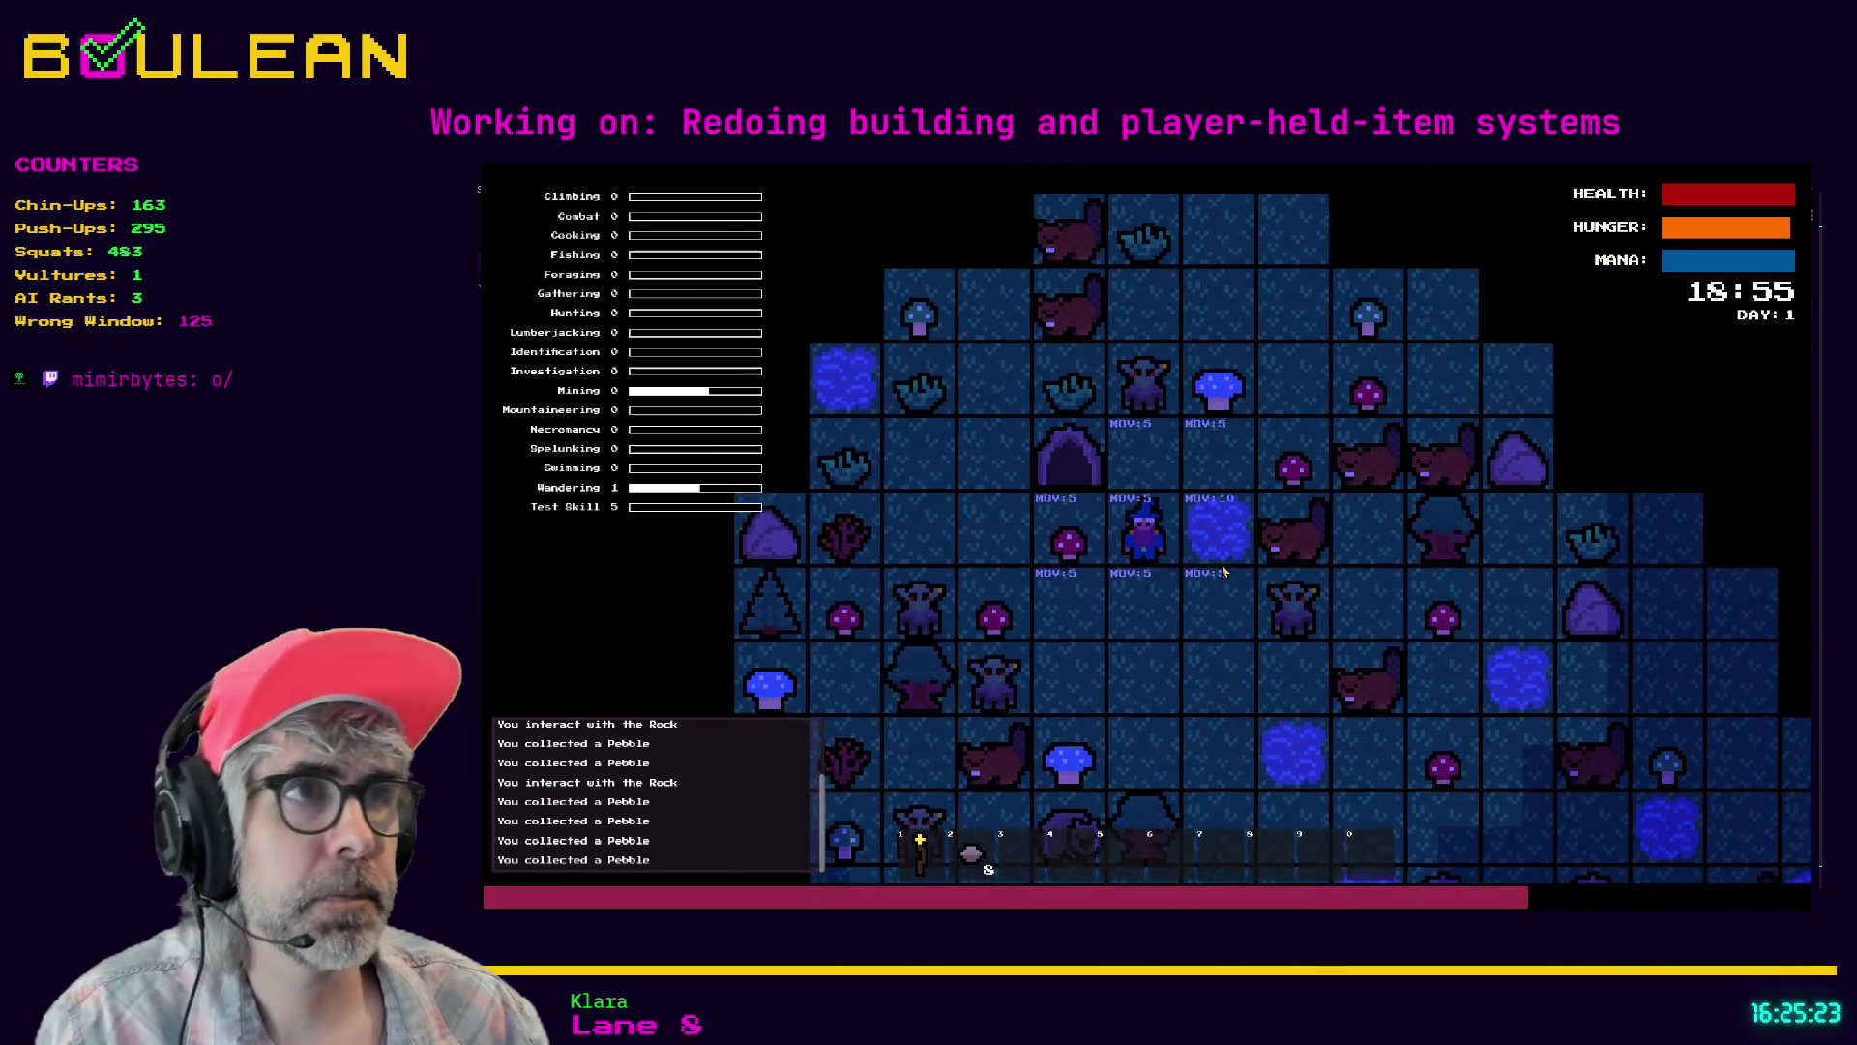
pyautogui.press('Up')
pyautogui.press('Right')
pyautogui.press('Right')
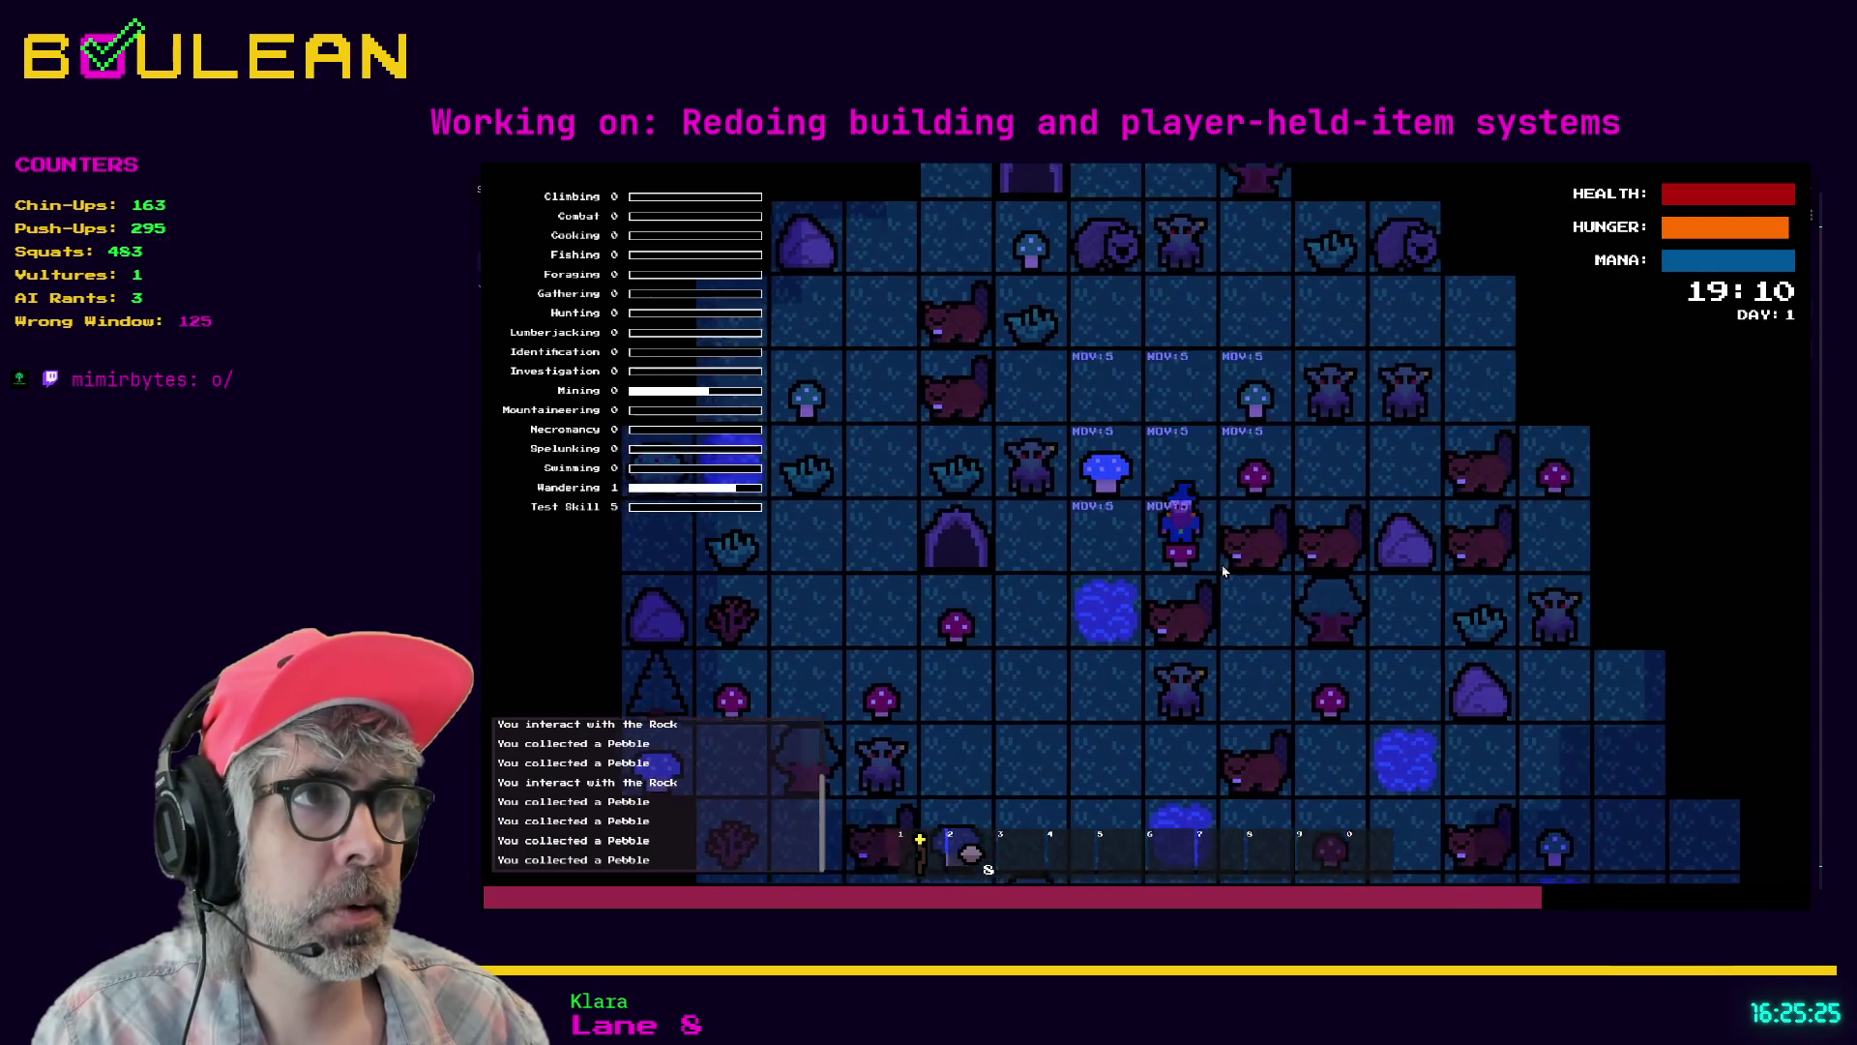
pyautogui.press('Up')
pyautogui.press('Up')
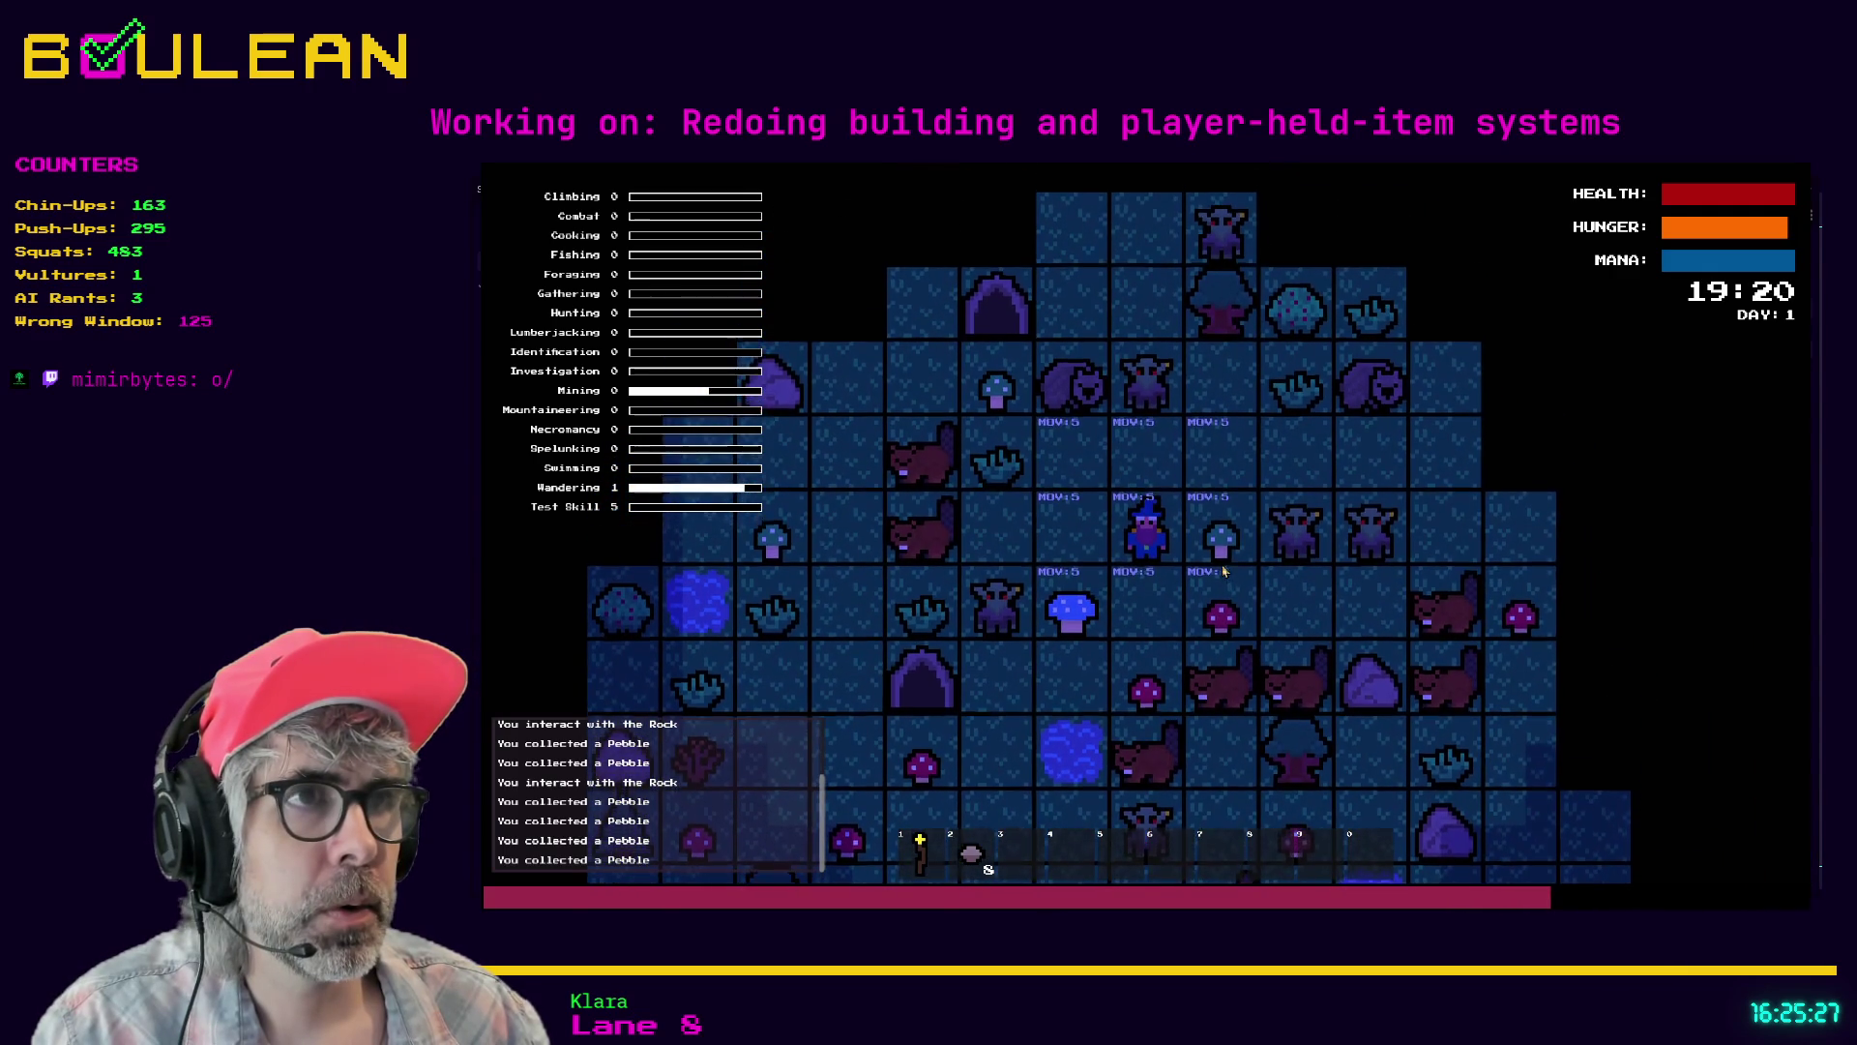
pyautogui.press('Up')
pyautogui.press('Up')
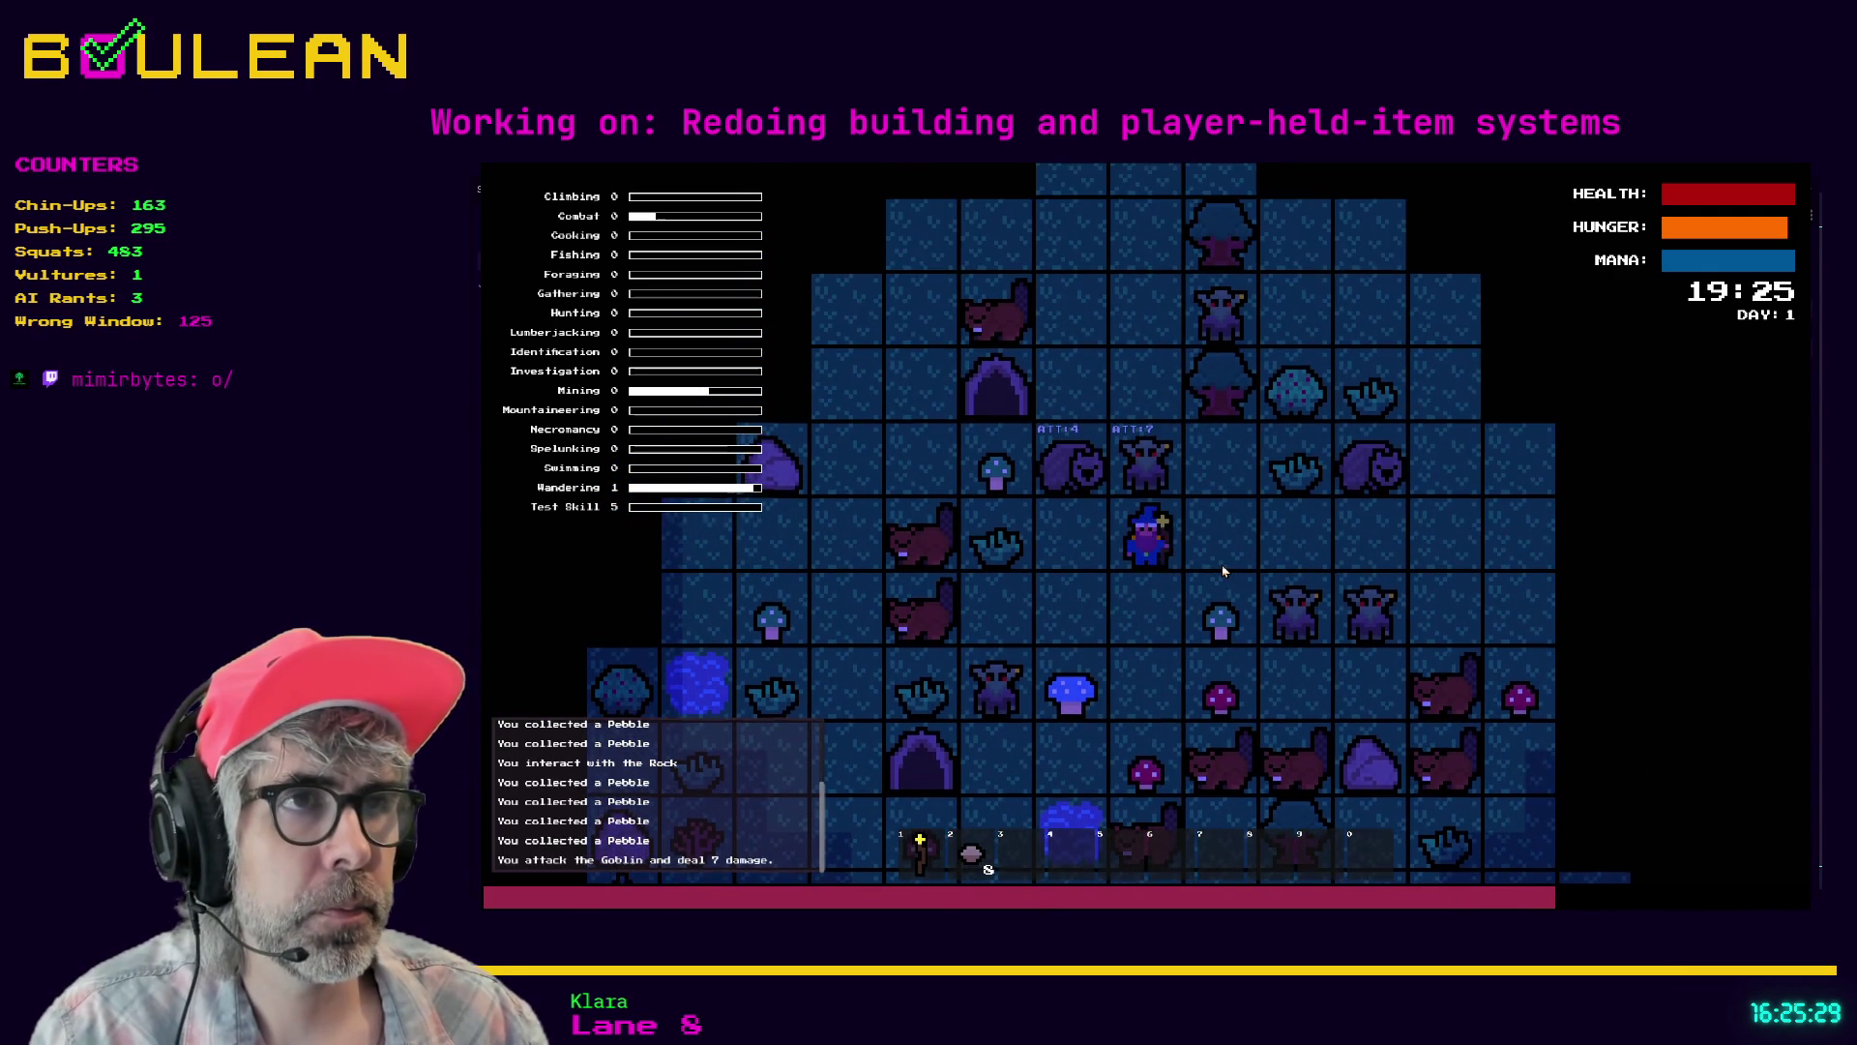
pyautogui.press('Up')
pyautogui.press('Up')
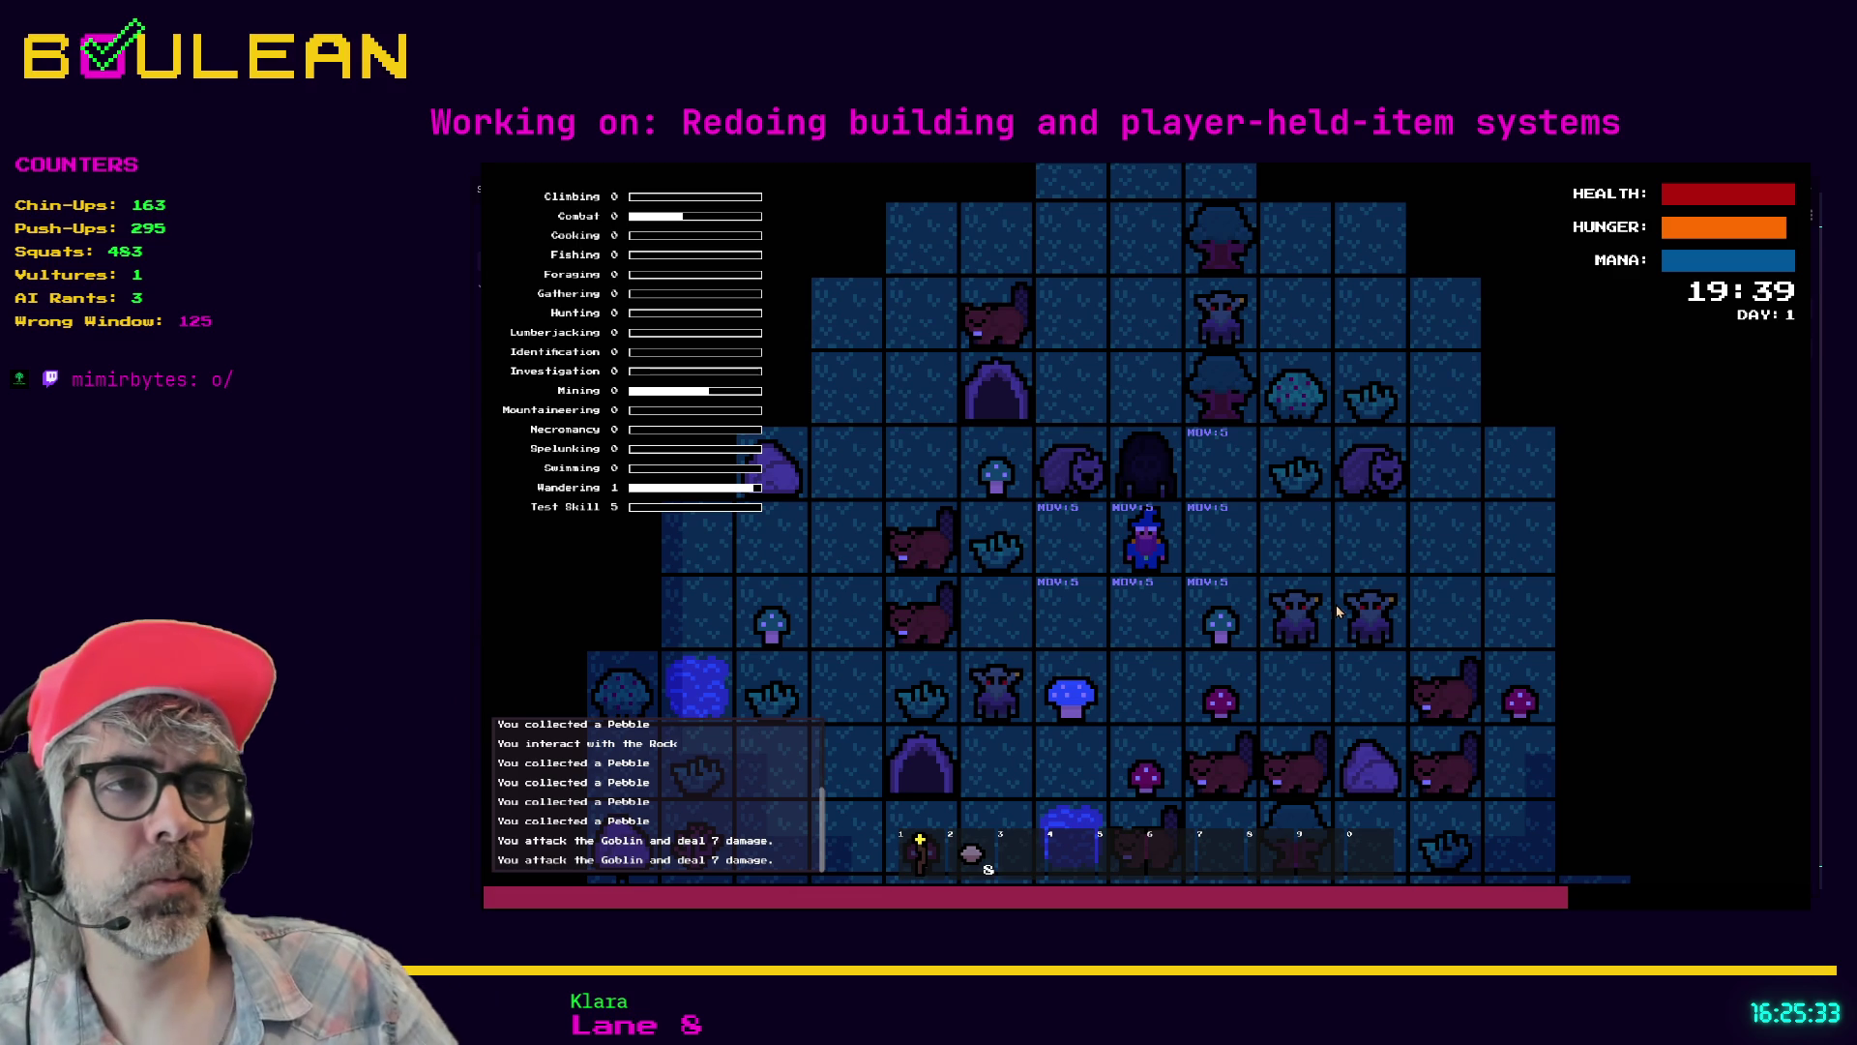
pyautogui.press('F8')
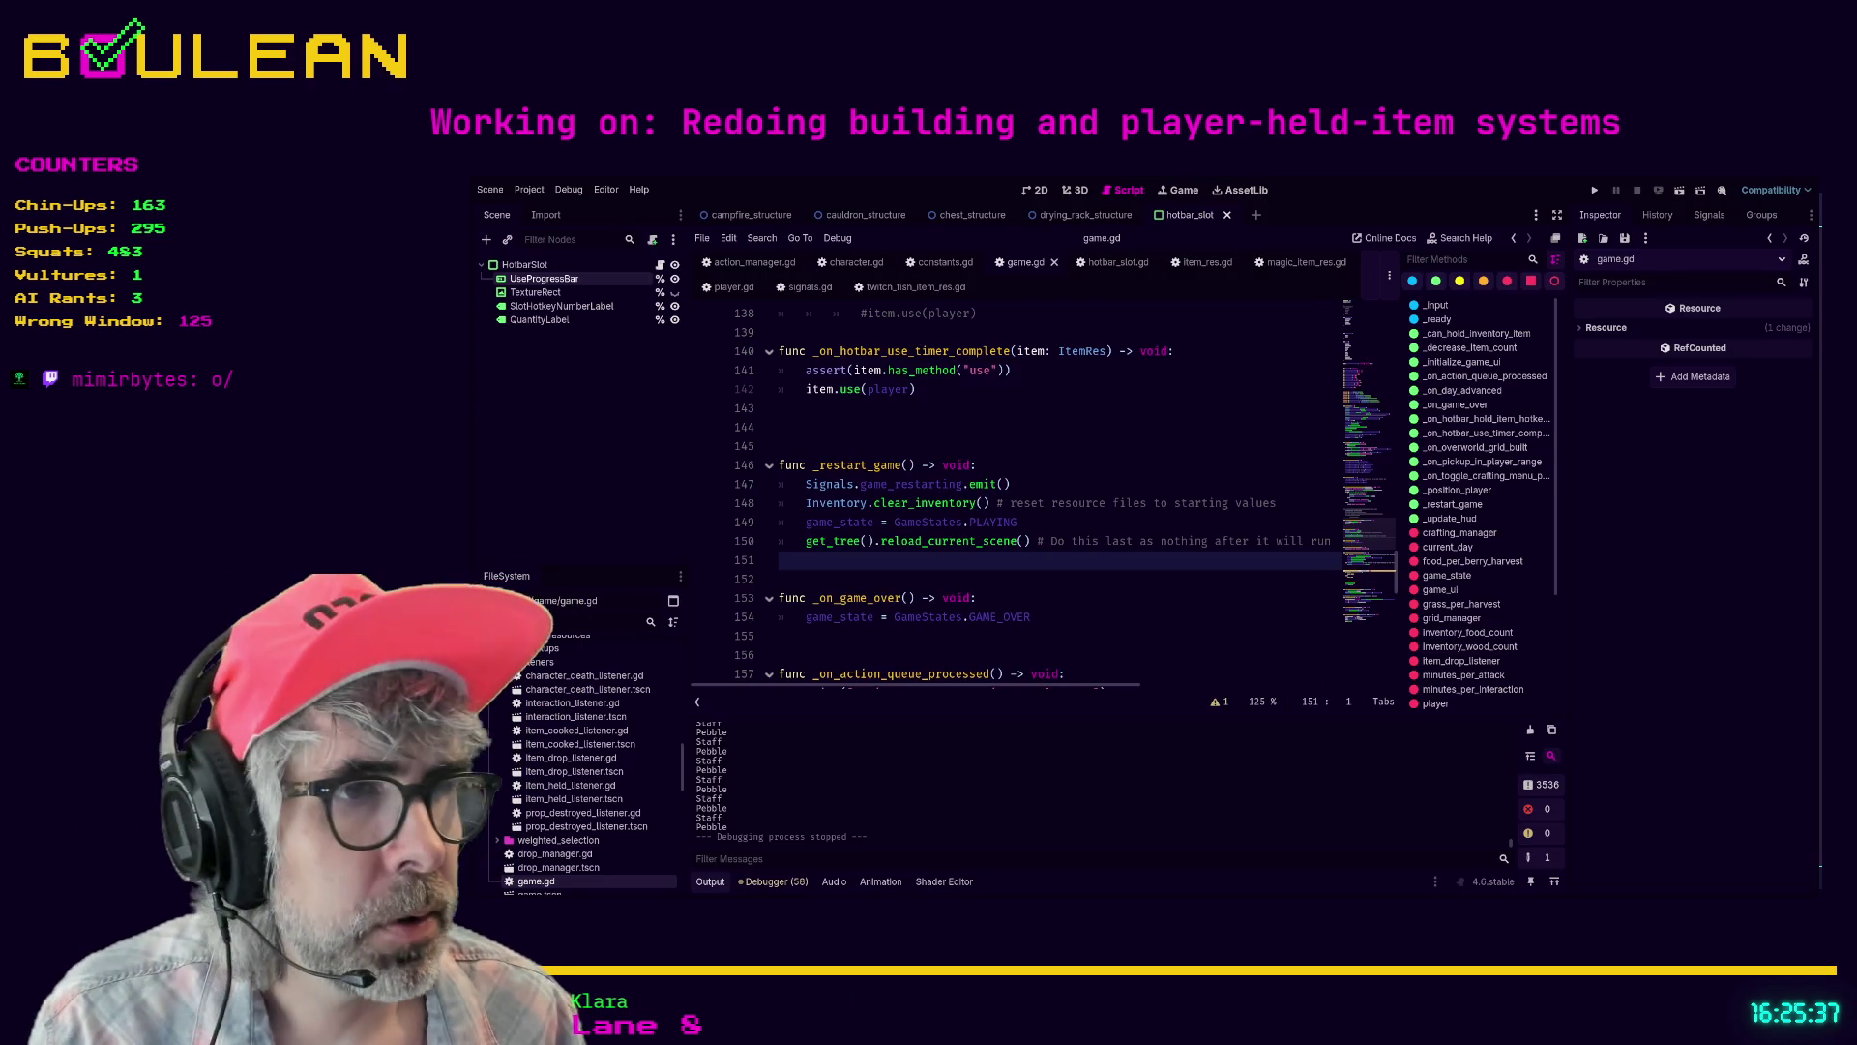
# - In the daily note, check off the Refactor of Doom planning task
pyautogui.hotkey('alt', 'Tab')
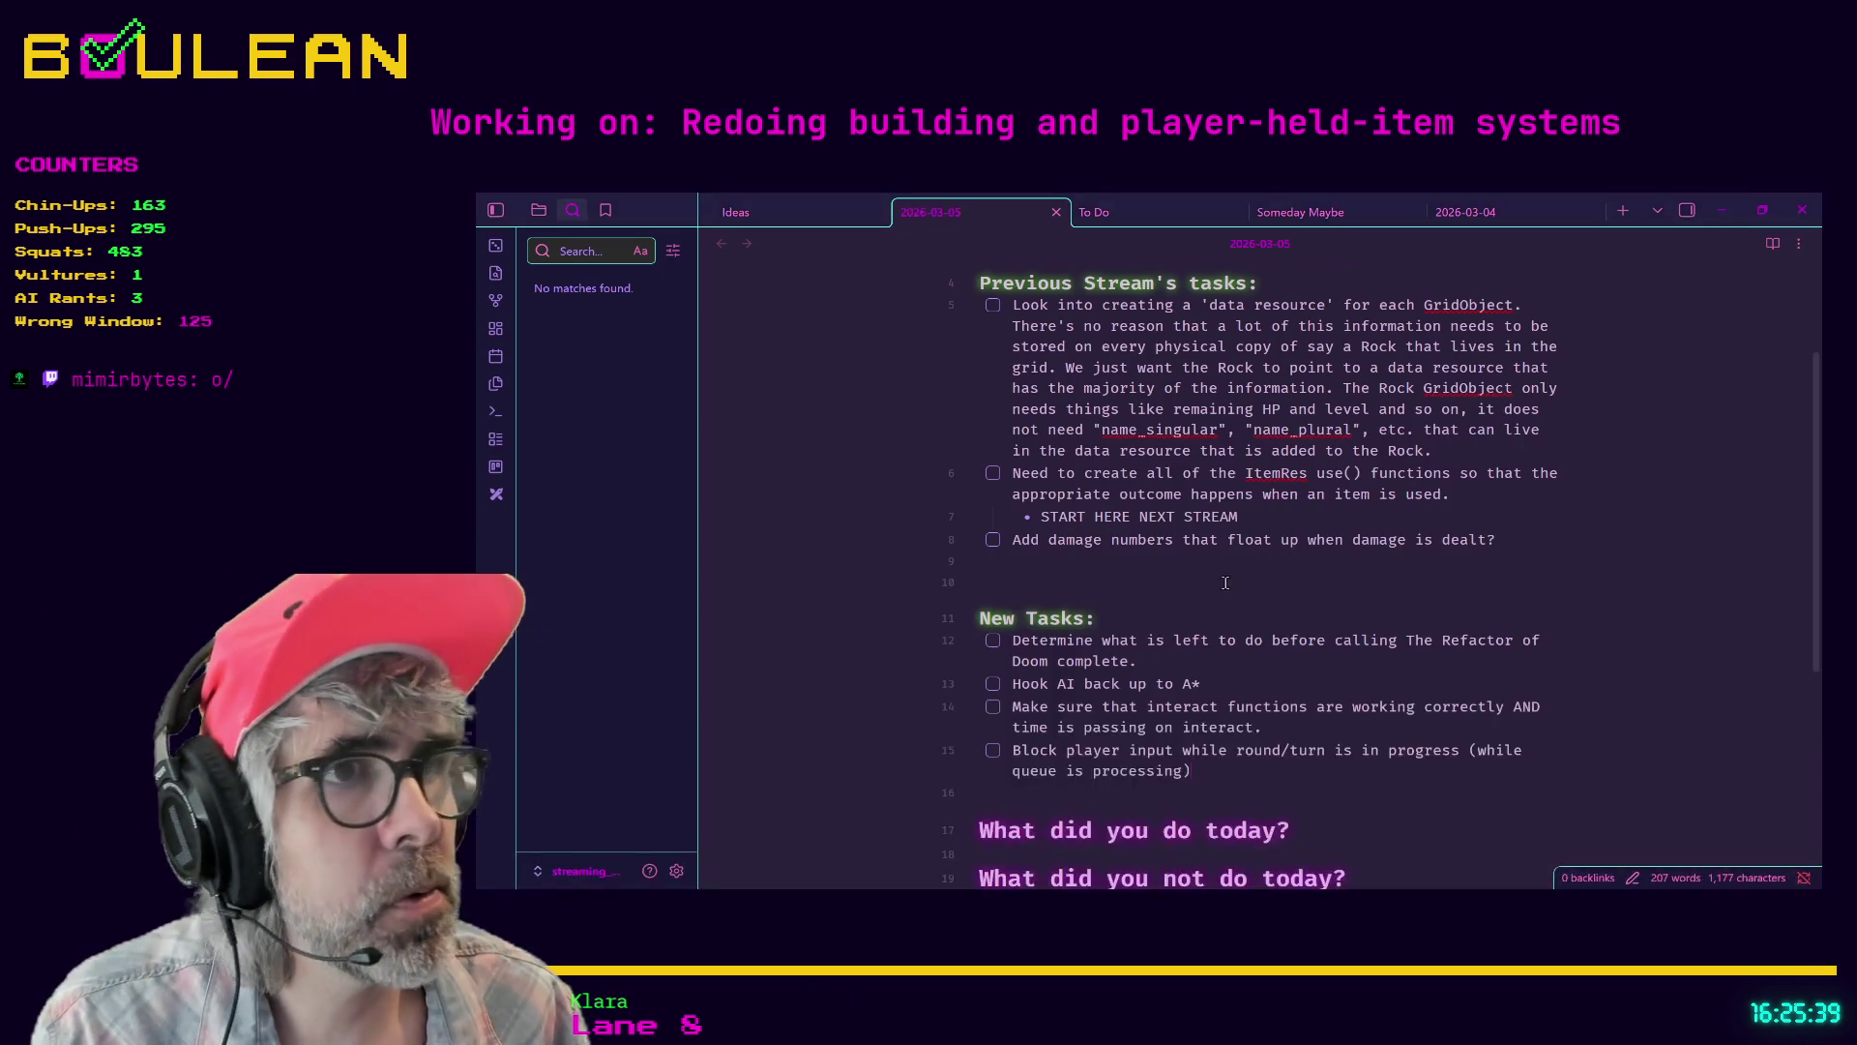
pyautogui.tripleClick(1096, 660)
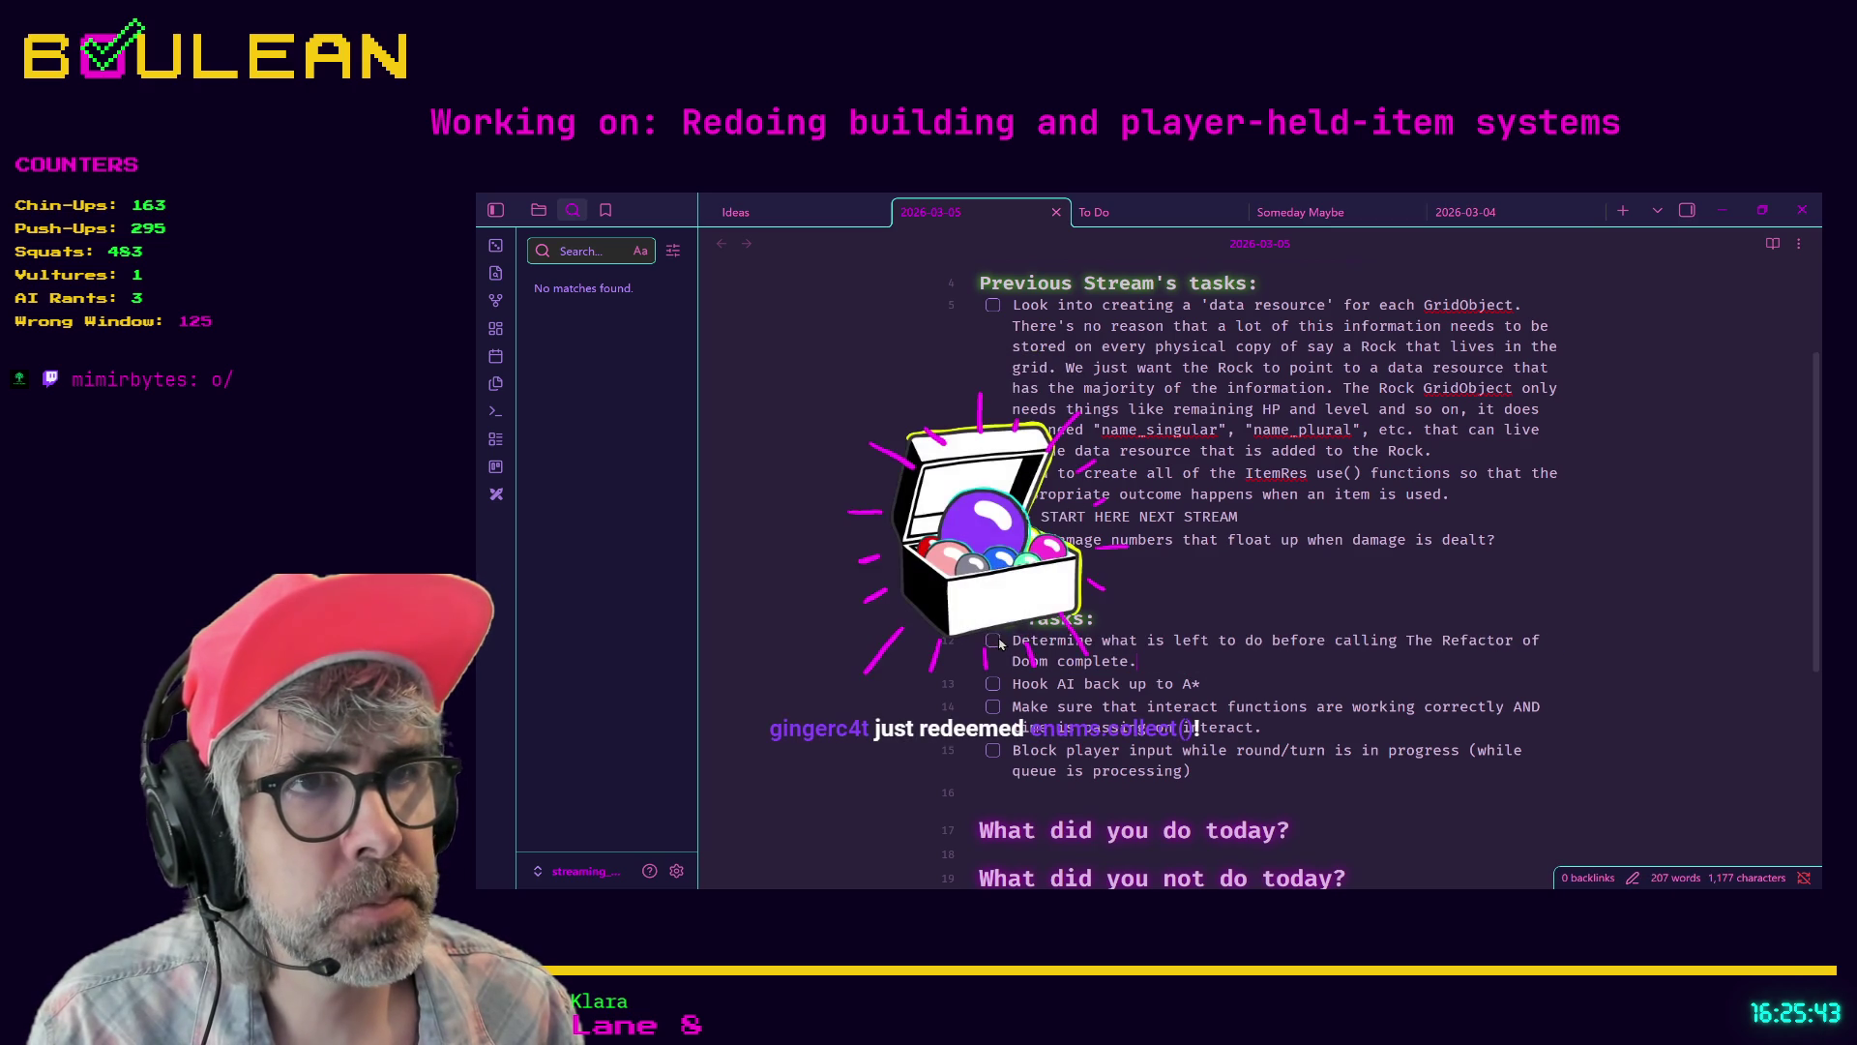
pyautogui.click(994, 640)
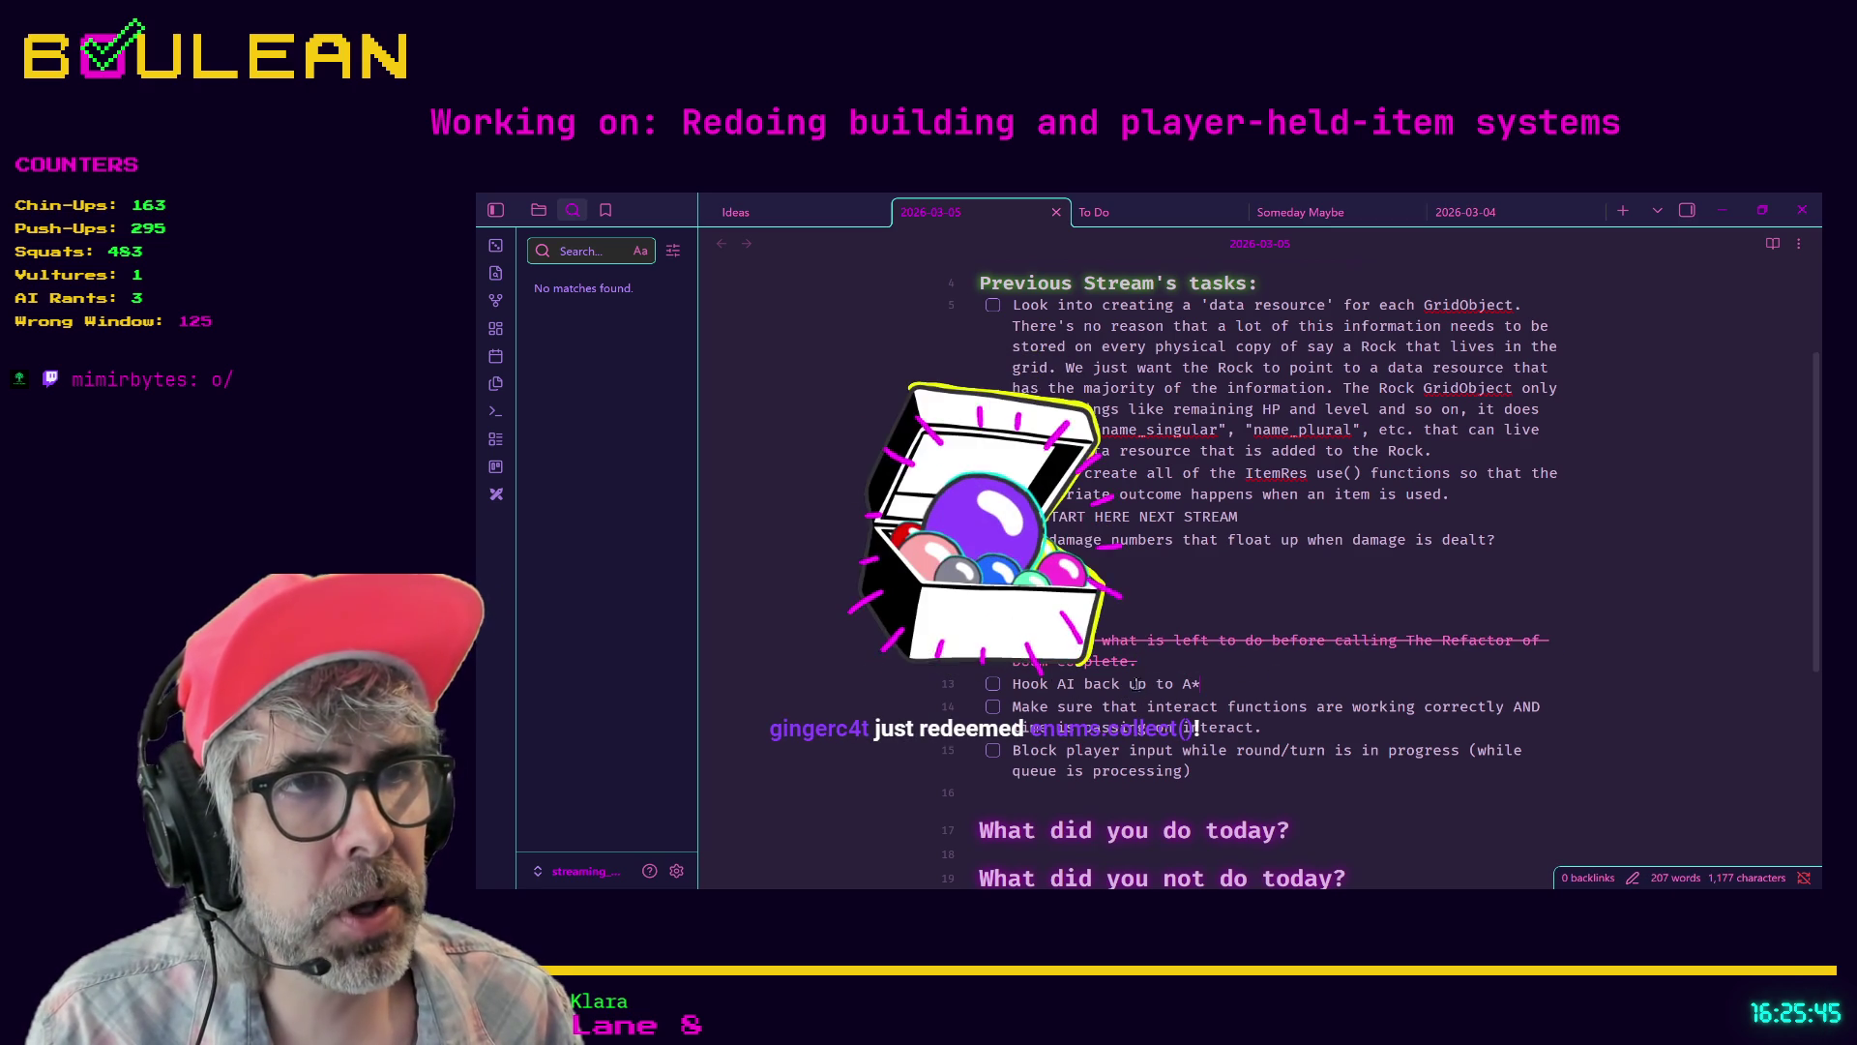
# - Replace 'Make sure that' with 'Fix' at the start of the interact-functions task
pyautogui.scroll(-1, 1199, 648)
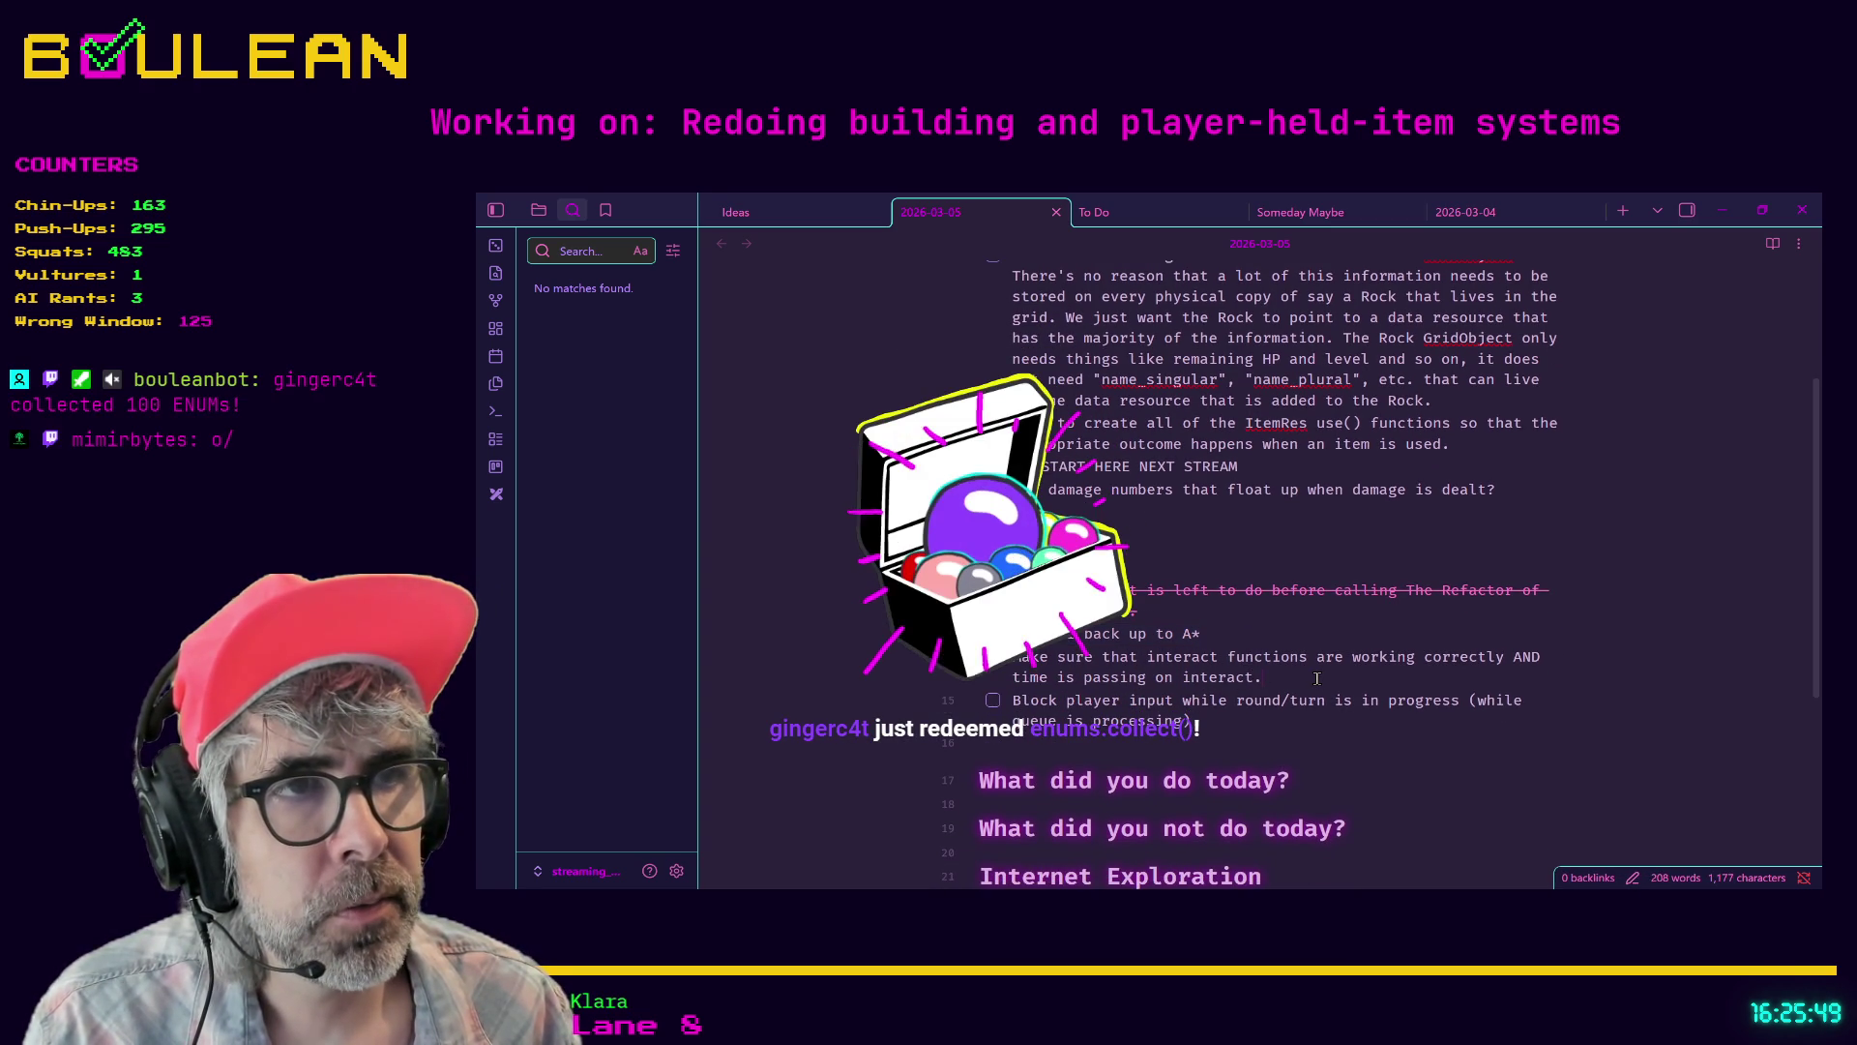
pyautogui.moveTo(1317, 678); pyautogui.dragTo(1016, 658)
pyautogui.doubleClick(1018, 658)
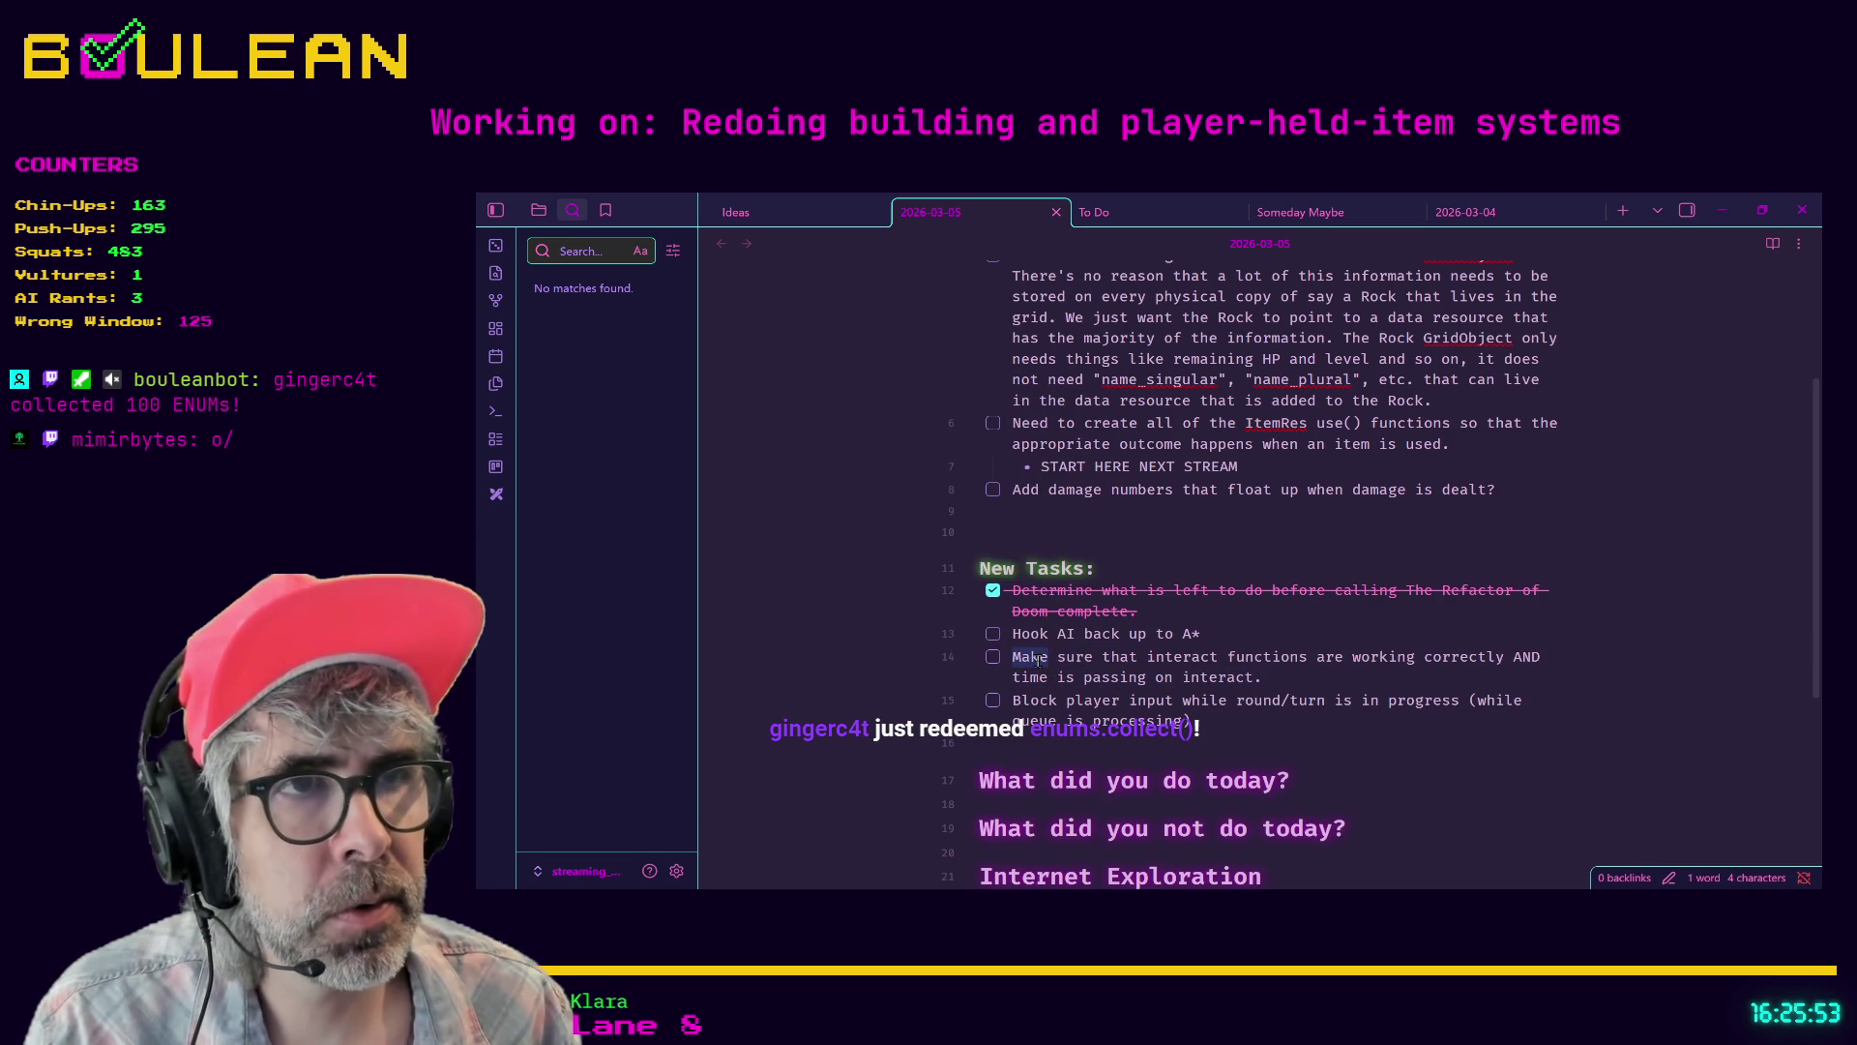
pyautogui.hotkey('ctrl', 'shift', 'Right')
pyautogui.hotkey('ctrl', 'shift', 'Right')
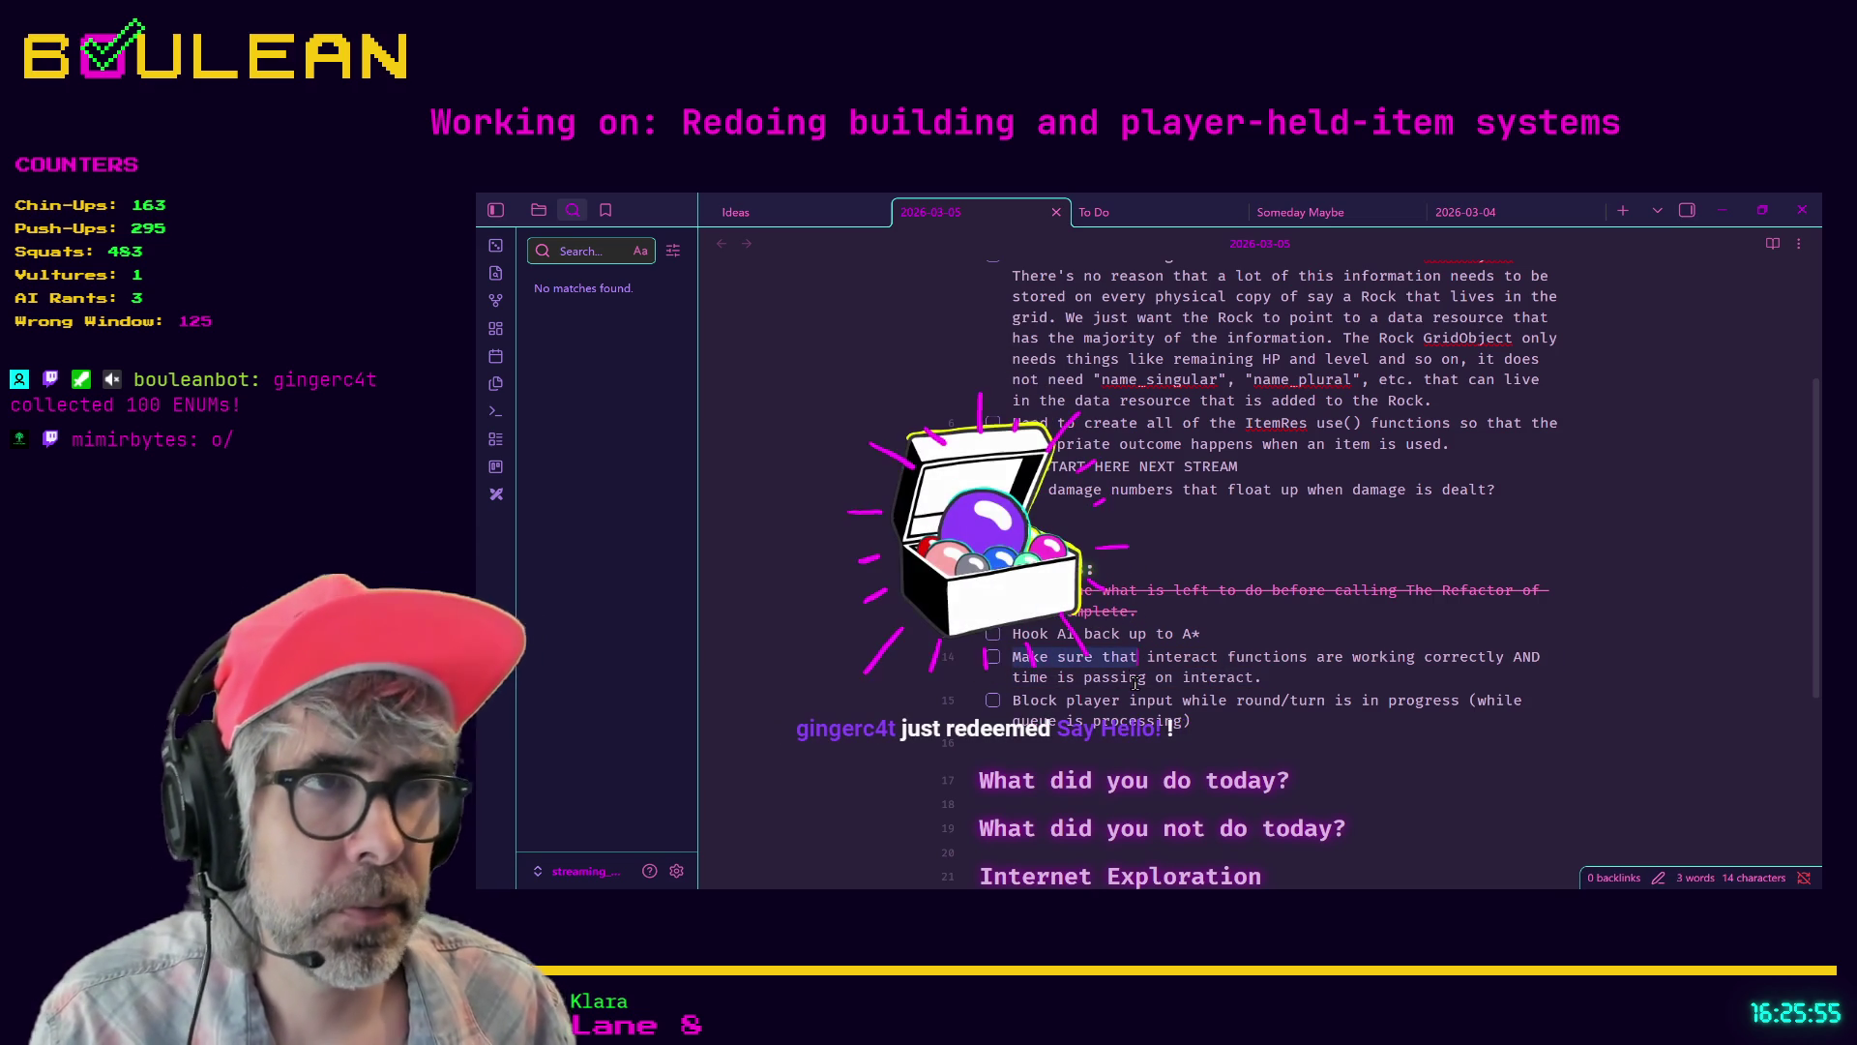
pyautogui.write('Fix')
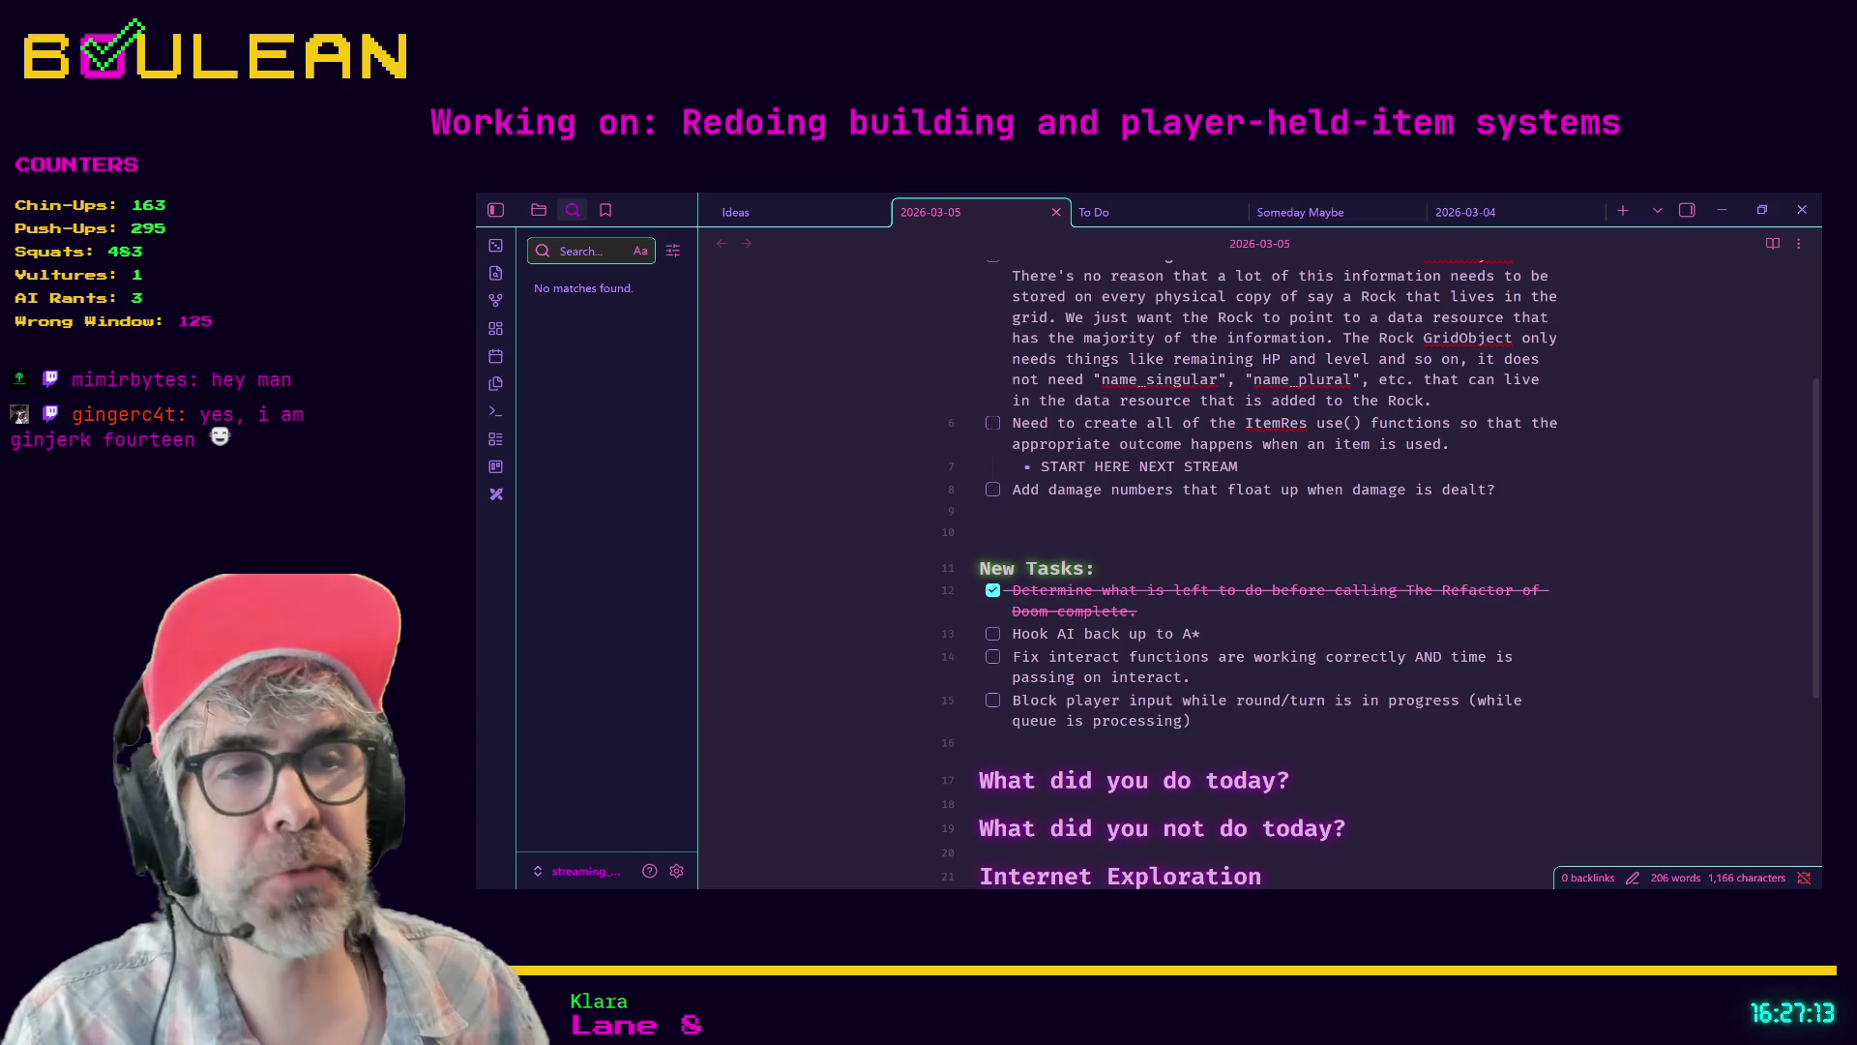
# - Review the remaining New Tasks, including the Hook AI back up to A* task
pyautogui.moveTo(1195, 721)
pyautogui.mouseDown()
pyautogui.moveTo(1006, 701)
pyautogui.moveTo(954, 643)
pyautogui.mouseUp()
pyautogui.click(1246, 634)
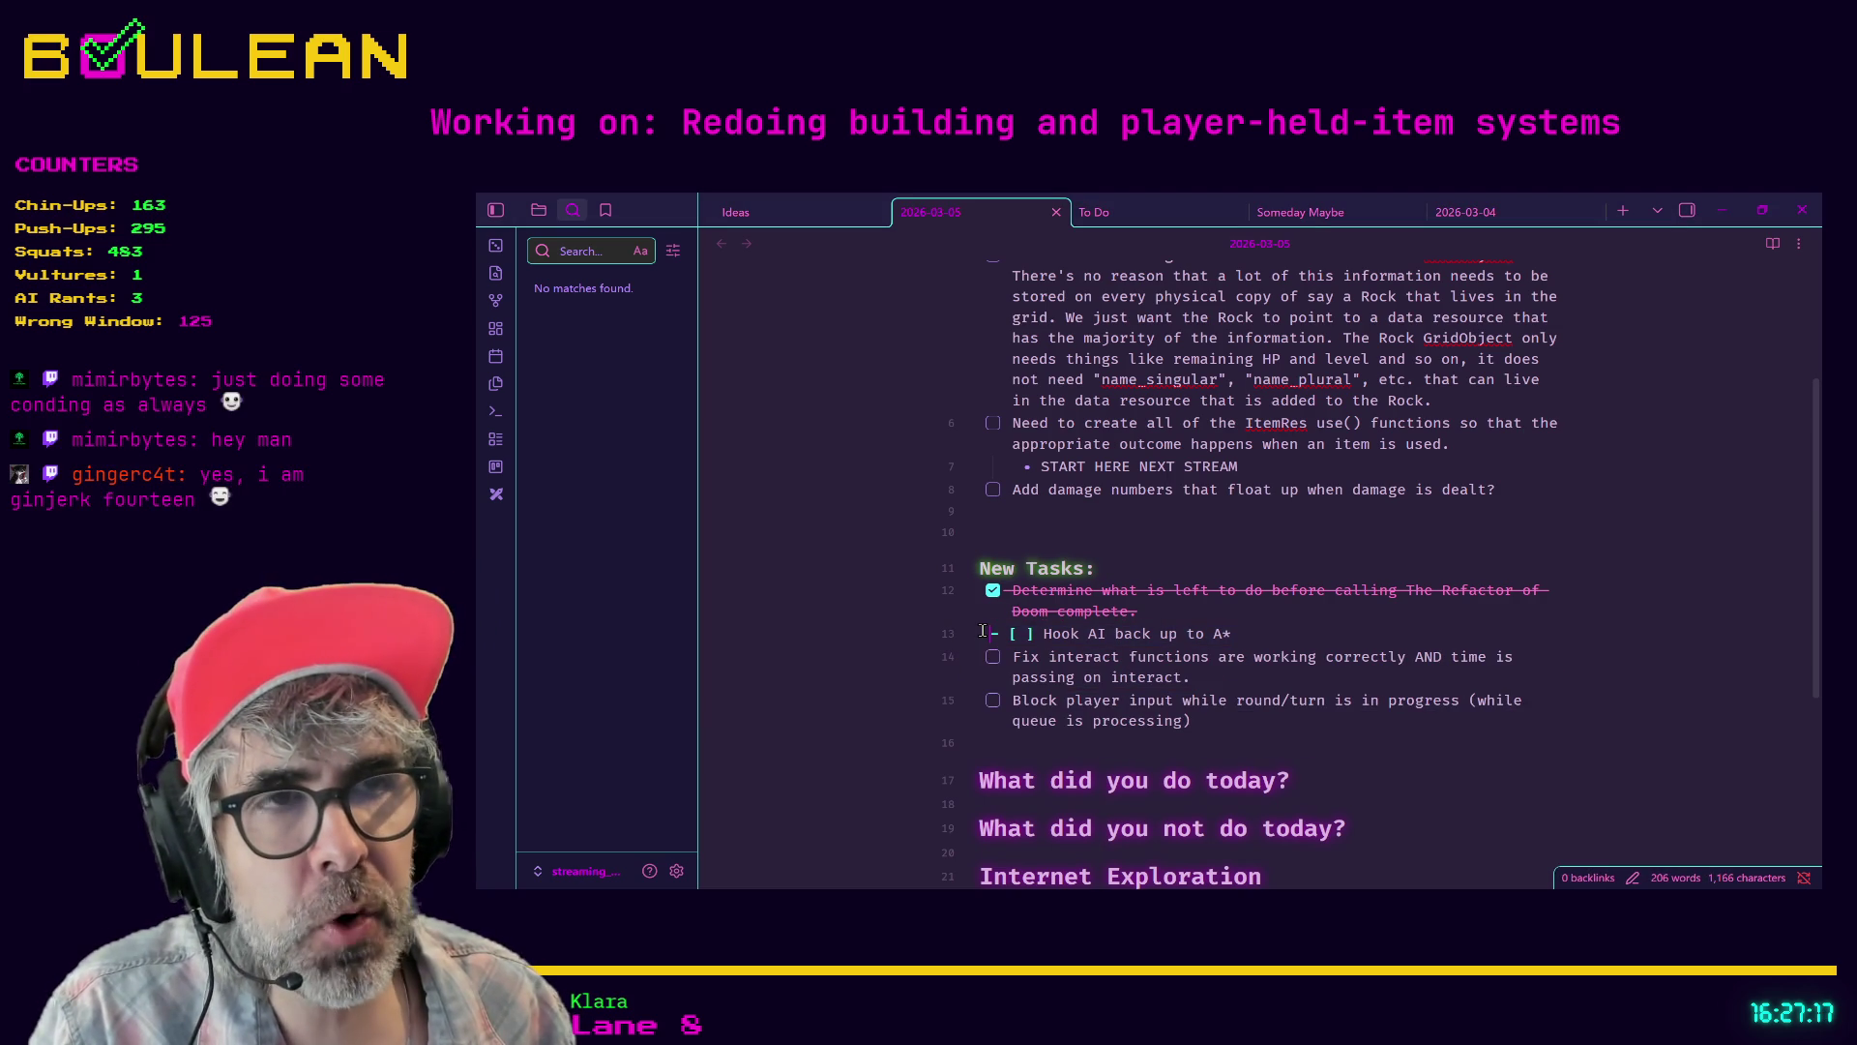
pyautogui.moveTo(1247, 634)
pyautogui.mouseDown()
pyautogui.moveTo(982, 643)
pyautogui.moveTo(1216, 697)
pyautogui.moveTo(1241, 732)
pyautogui.mouseUp()
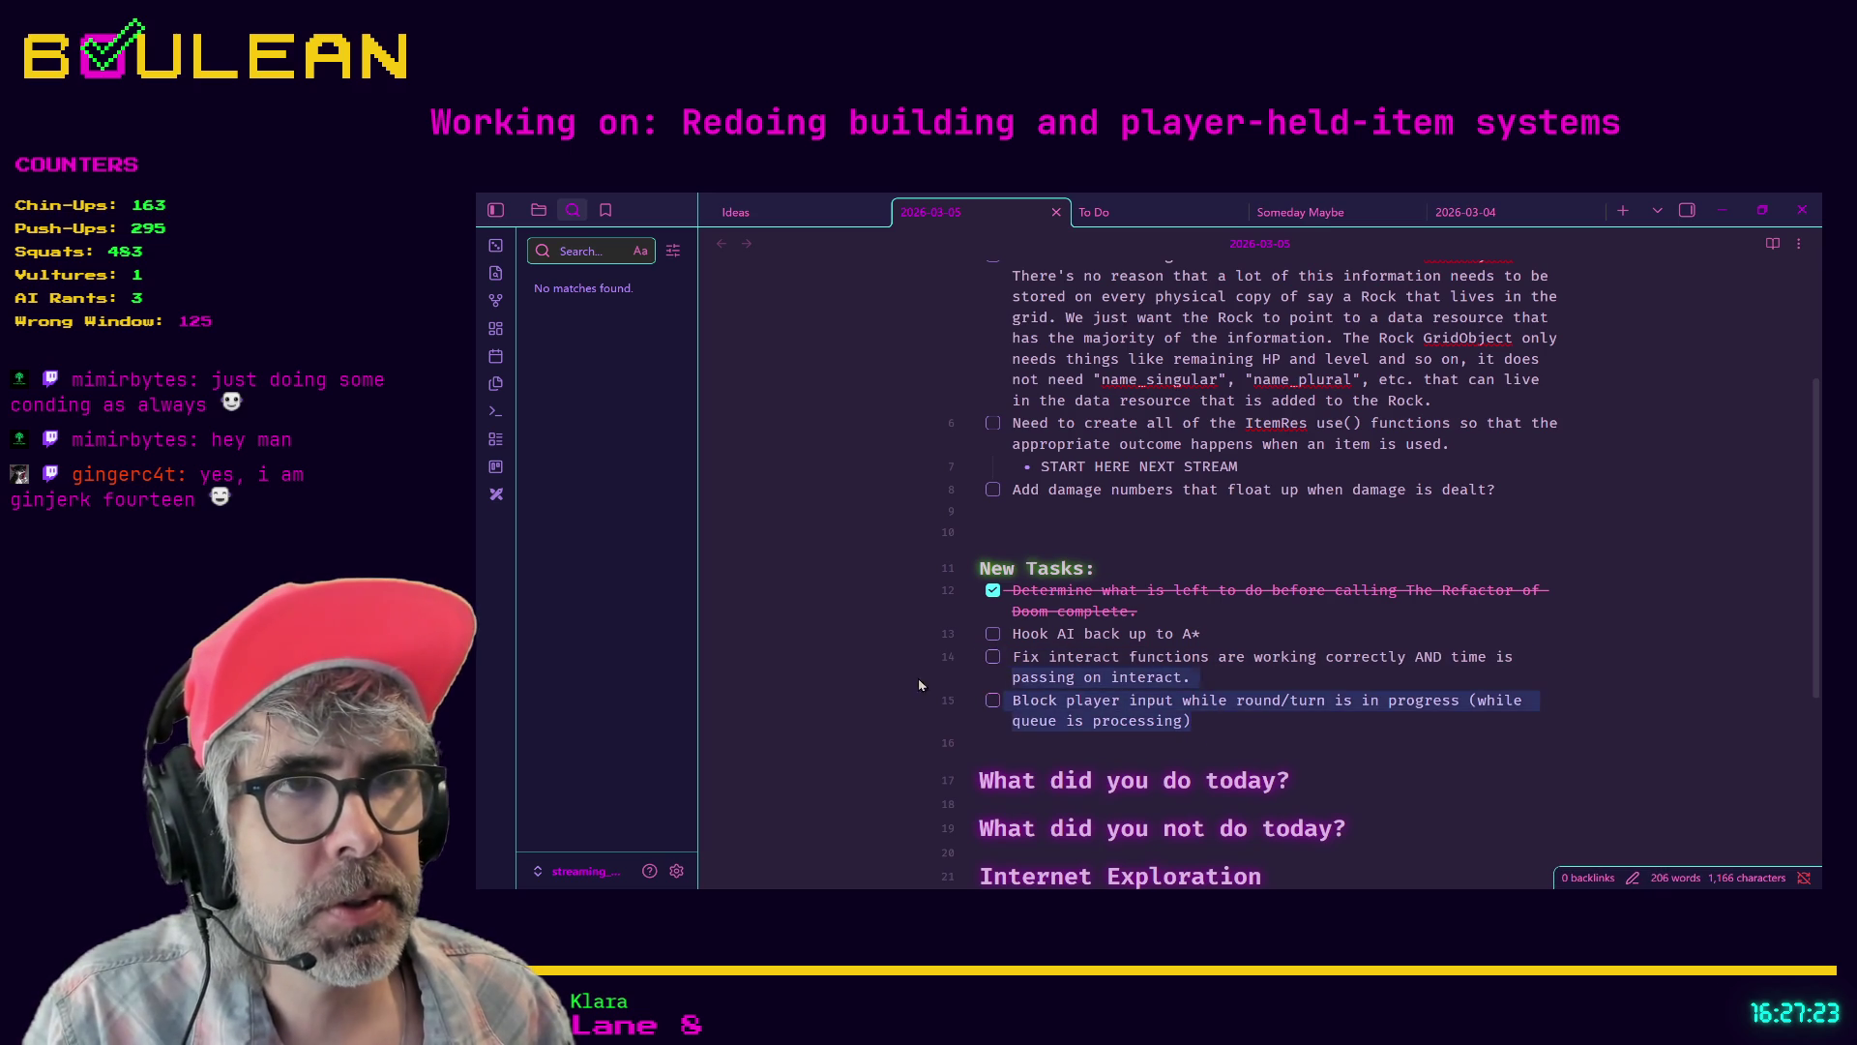
pyautogui.click(1350, 806)
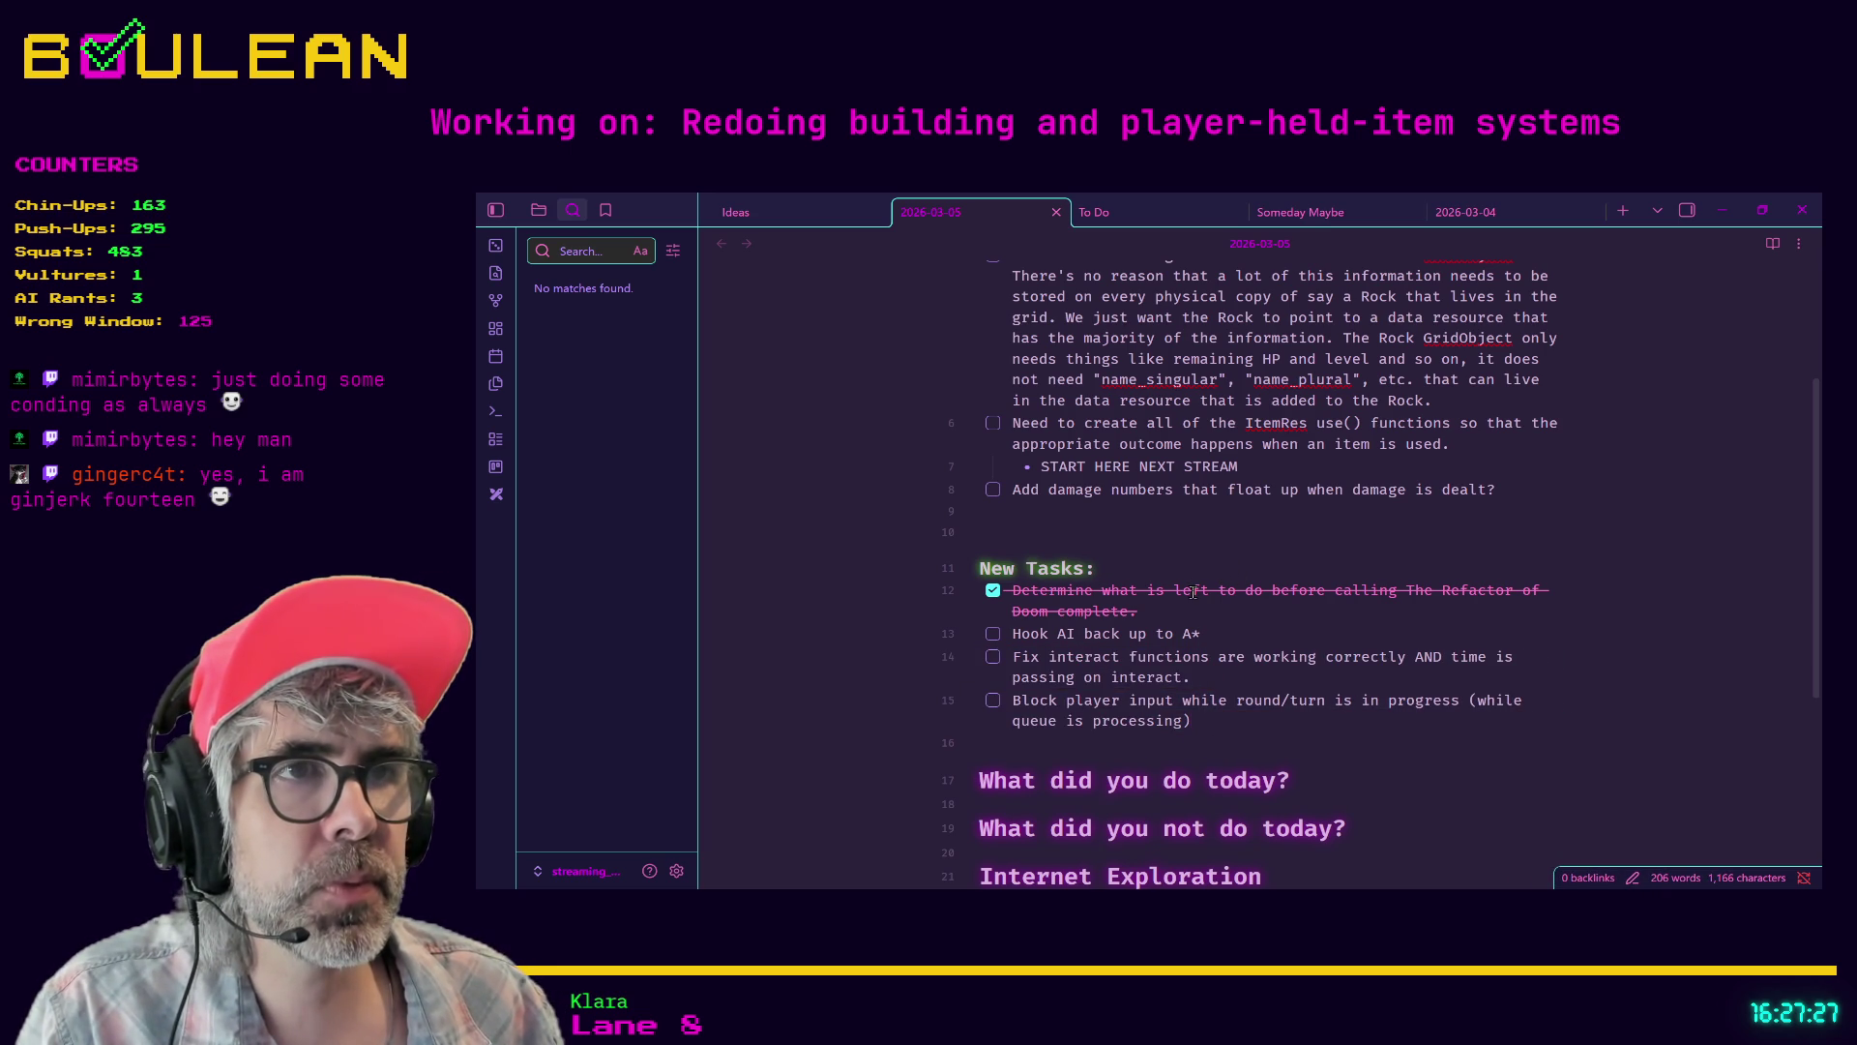
# - Review Previous Stream's ItemRes use() task and START HERE NEXT STREAM note, then minimize Obsidian
pyautogui.scroll(2, 1198, 595)
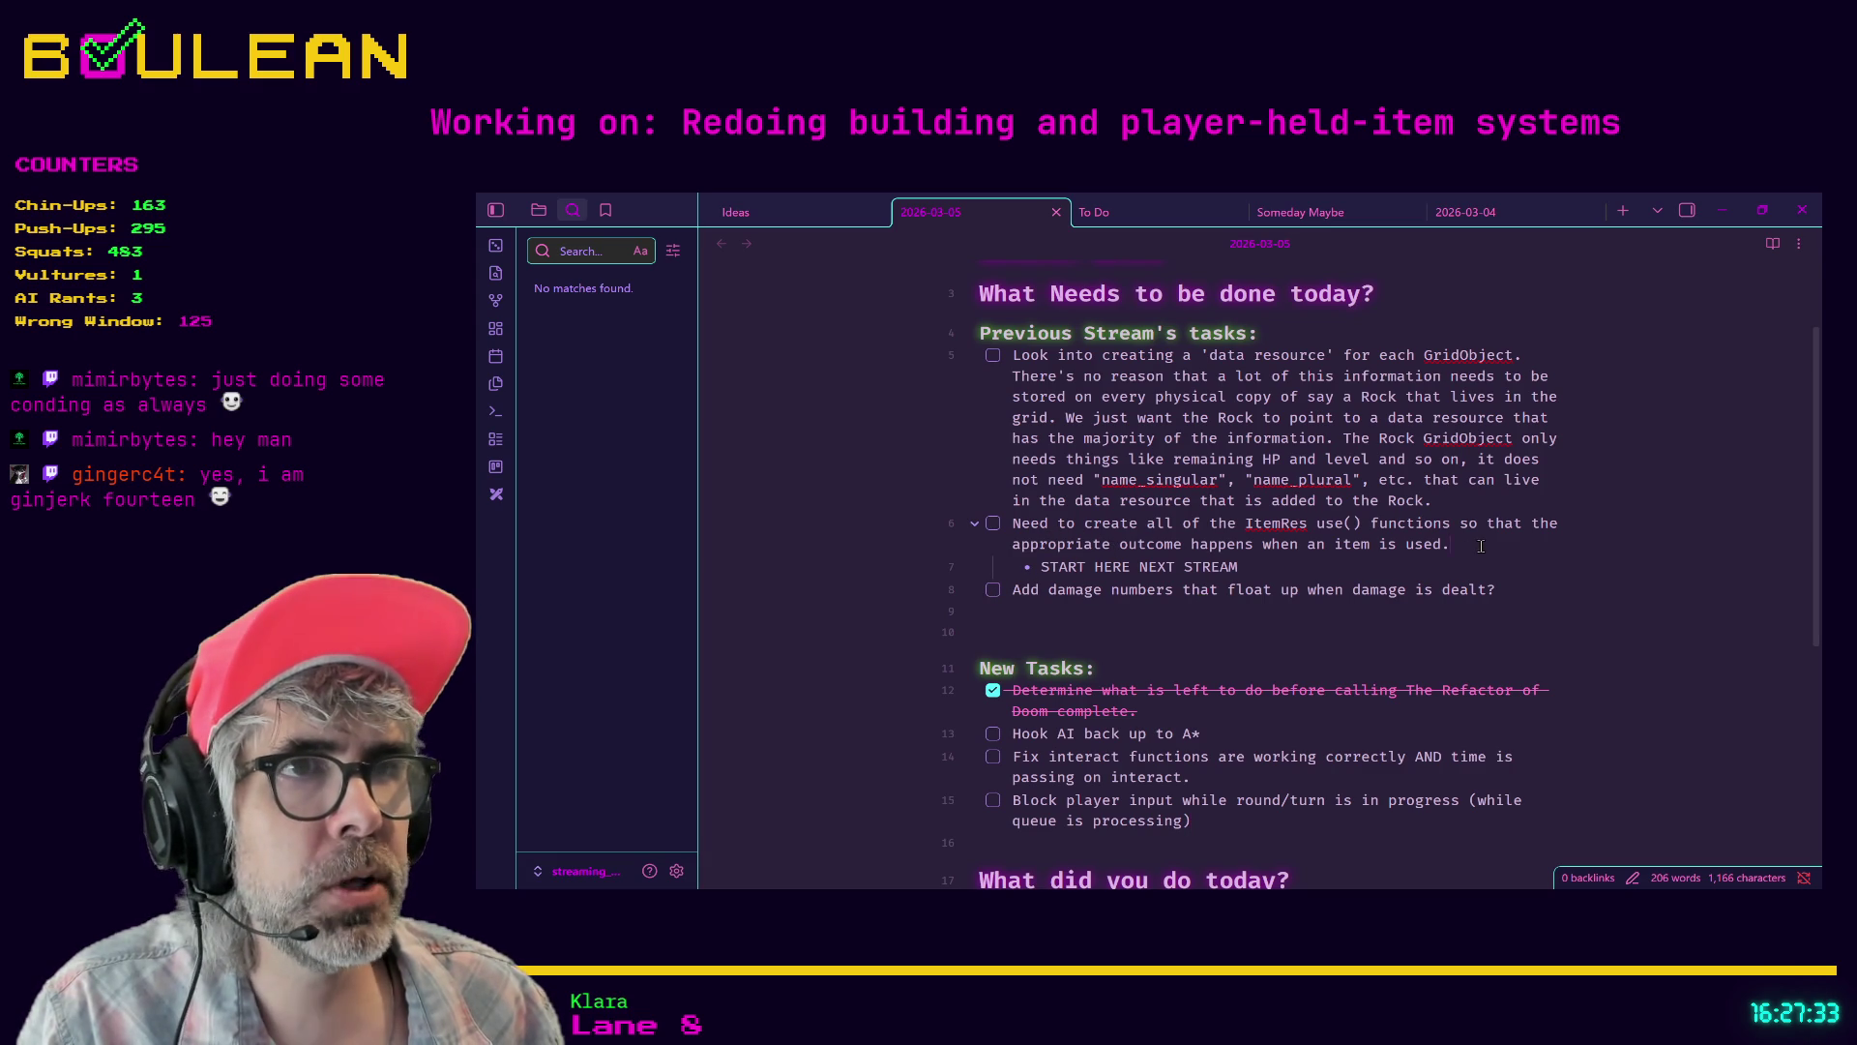
pyautogui.moveTo(1291, 567); pyautogui.dragTo(952, 541)
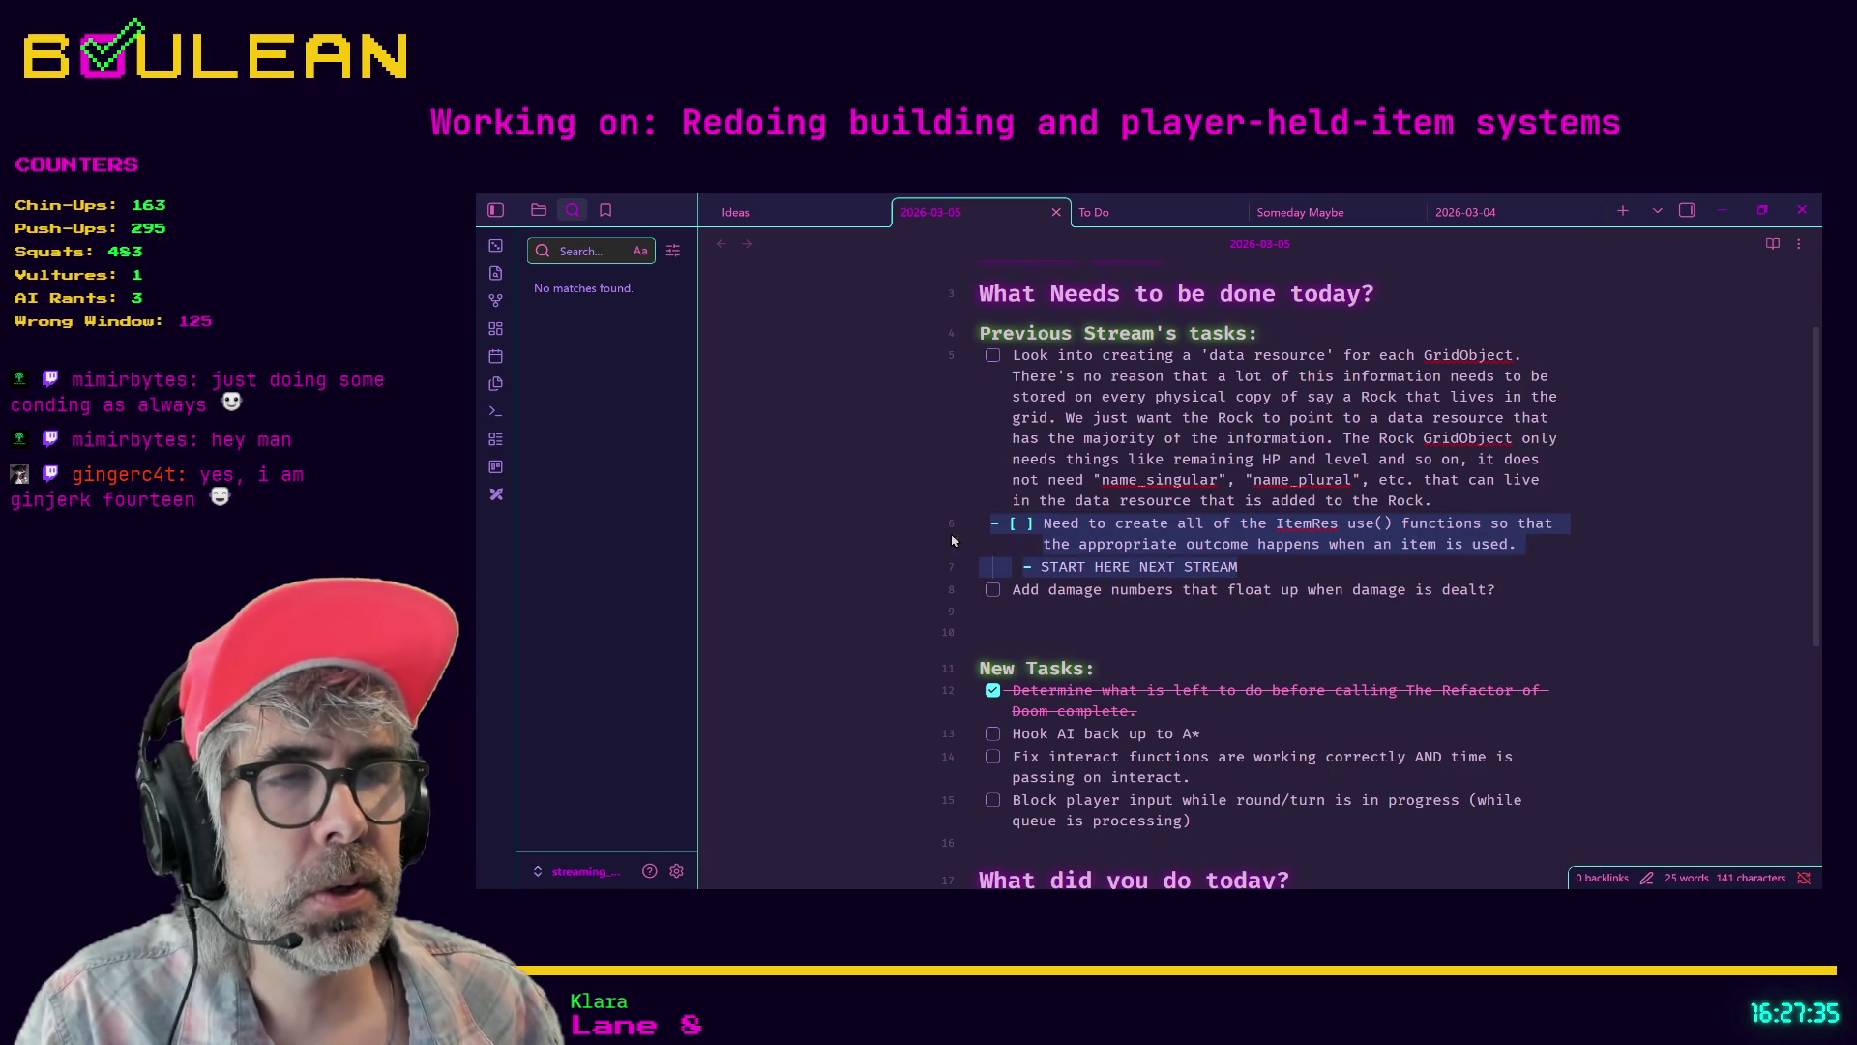
pyautogui.moveTo(1239, 566); pyautogui.dragTo(1045, 567)
pyautogui.moveTo(1239, 567); pyautogui.dragTo(1111, 567)
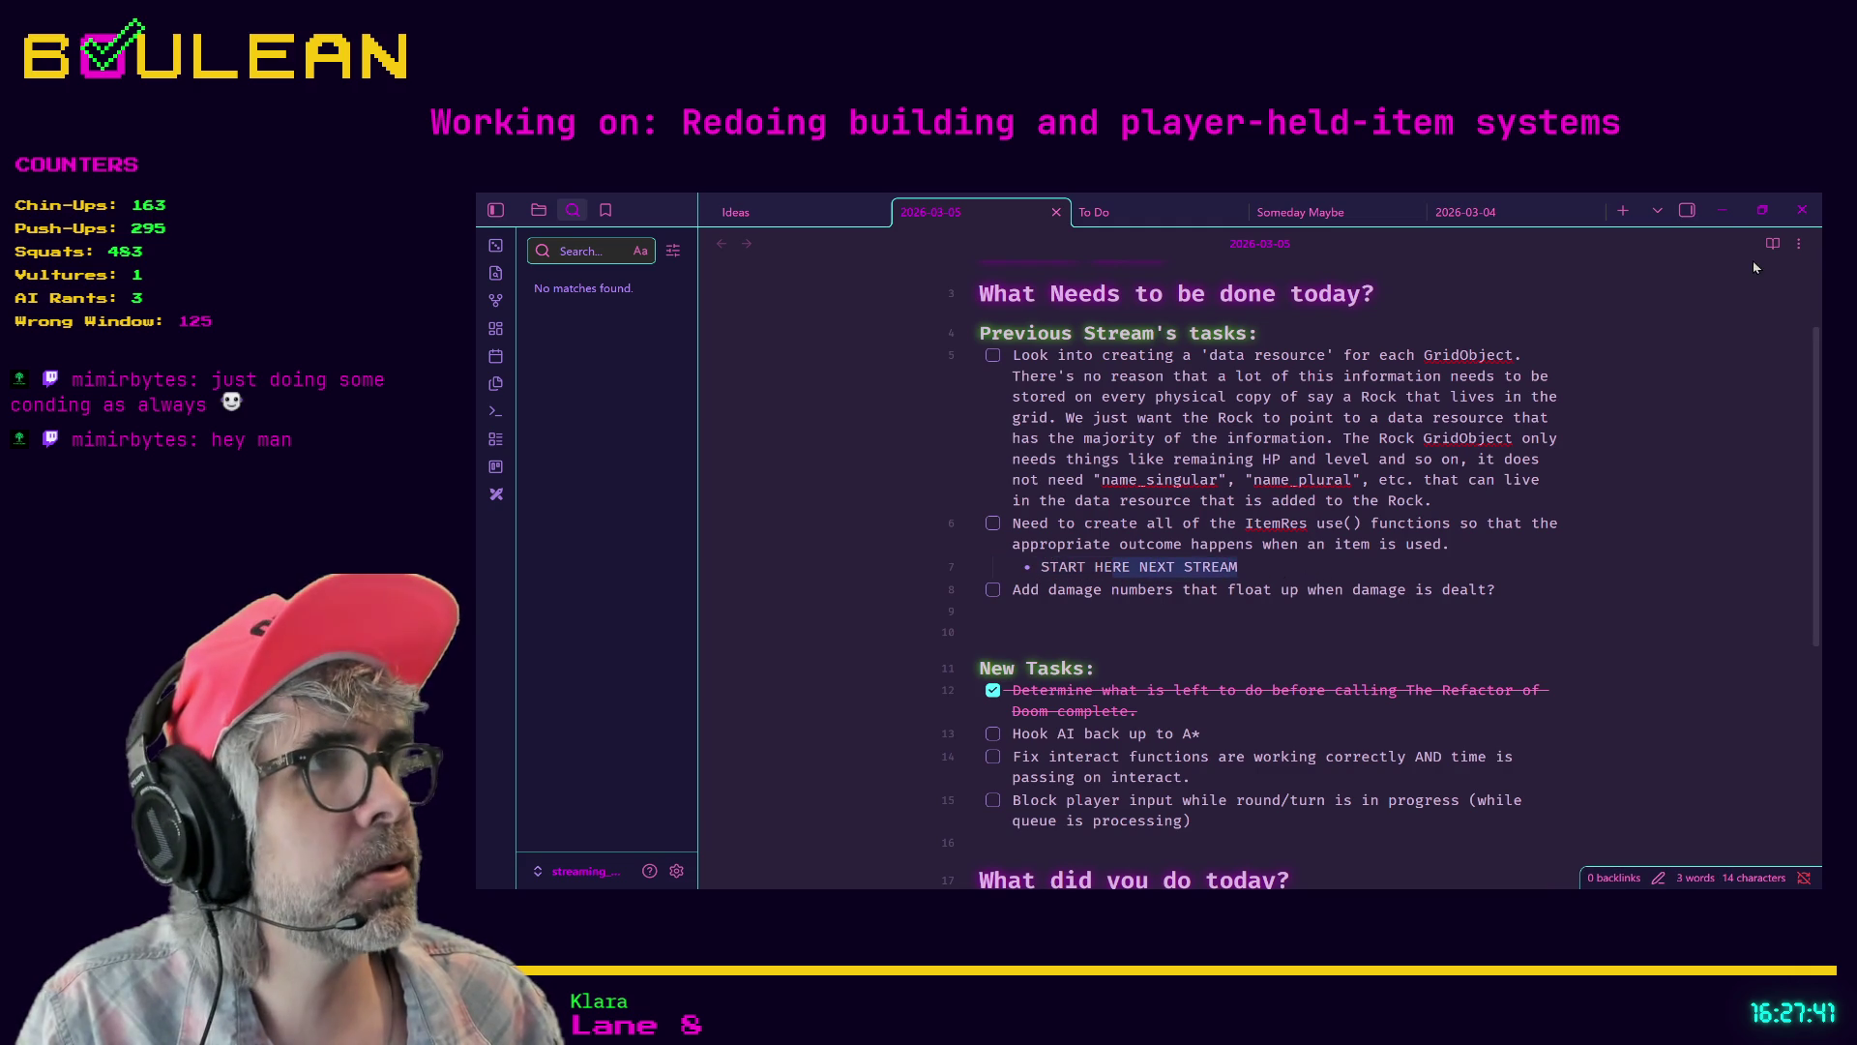
pyautogui.click(1722, 210)
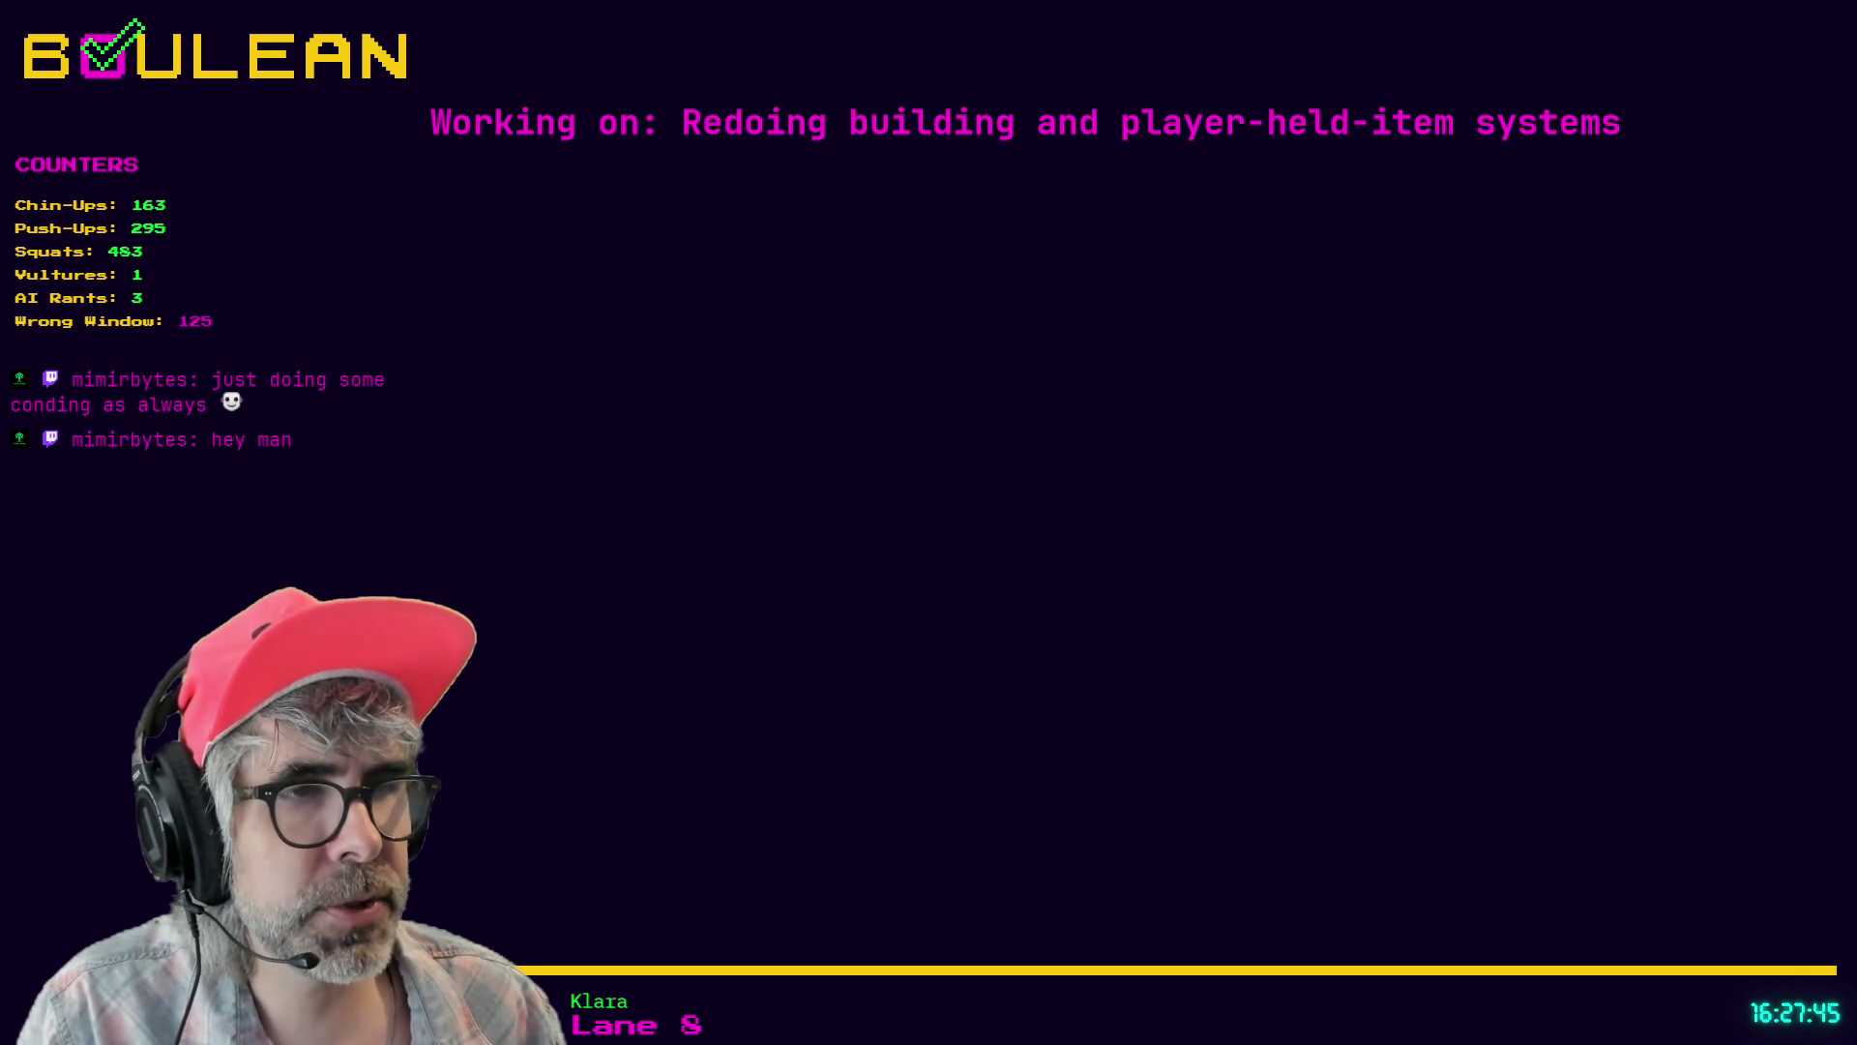
# - Refocus Godot's game.gd at the _on_game_over function and close the script
pyautogui.click(1069, 628)
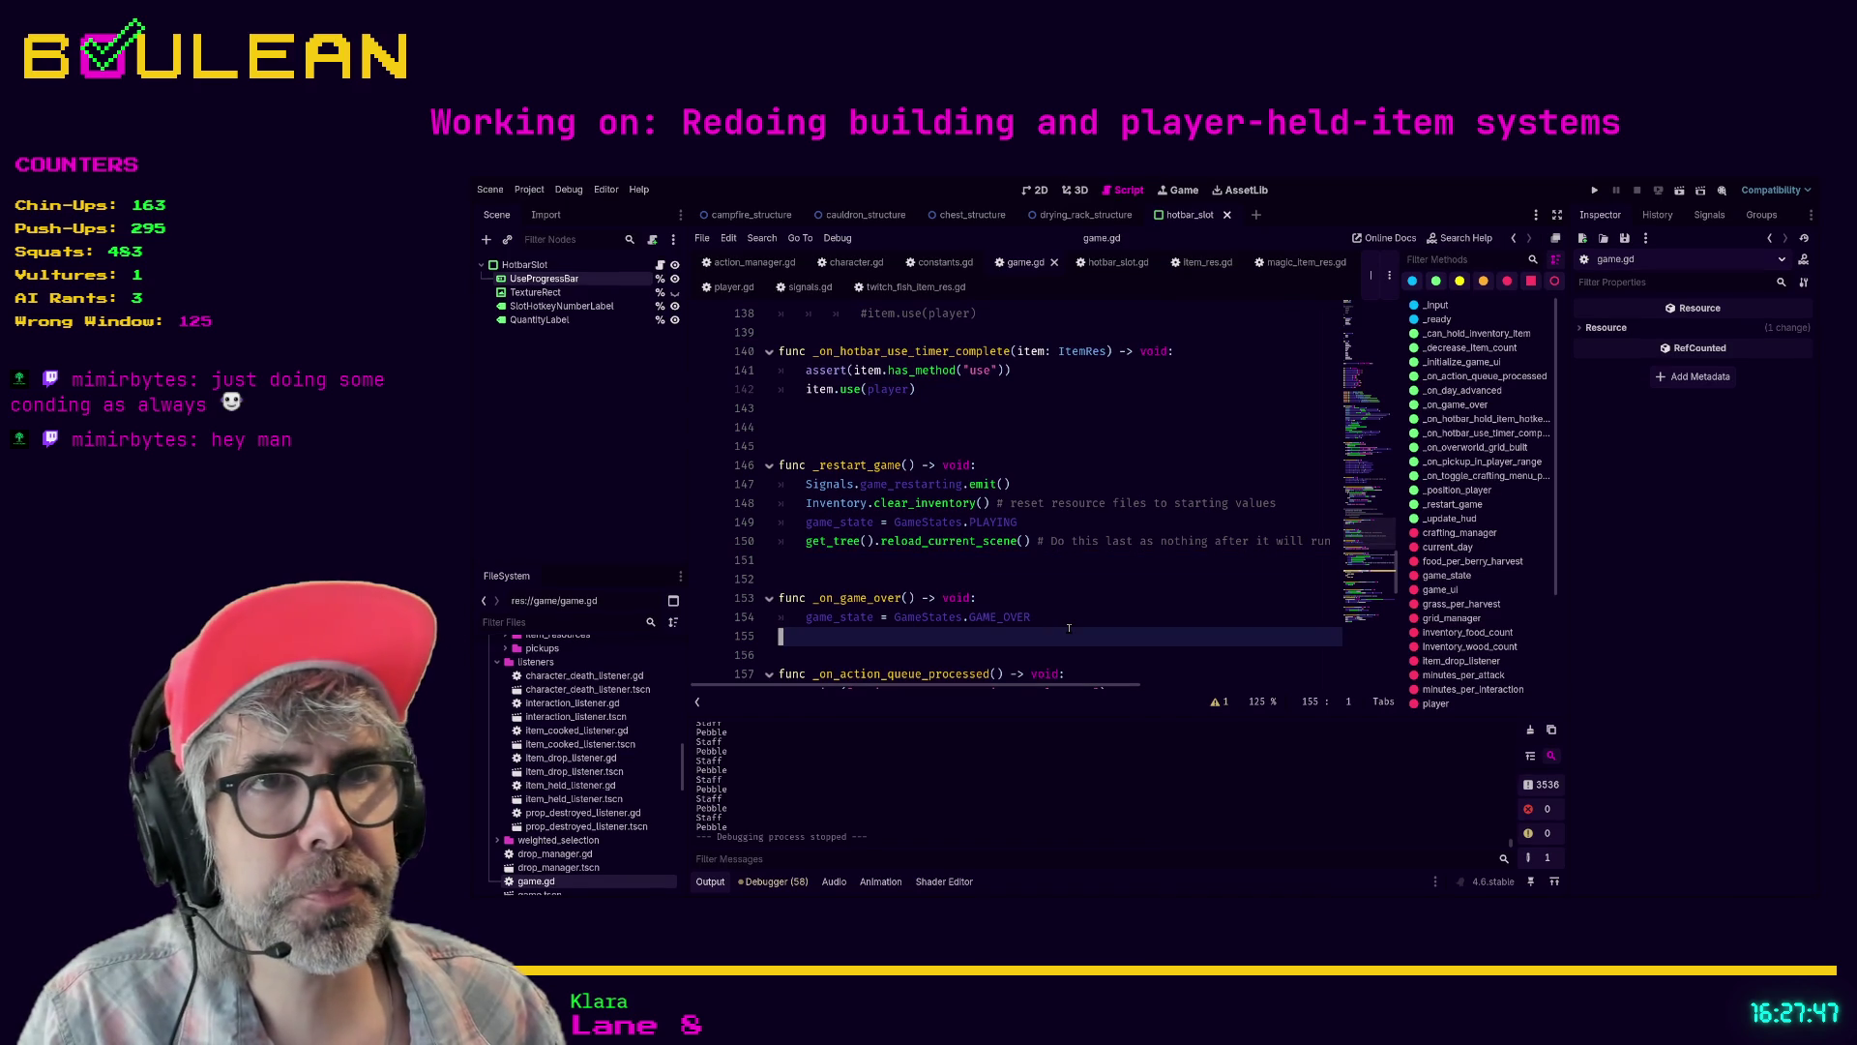
pyautogui.click(1074, 599)
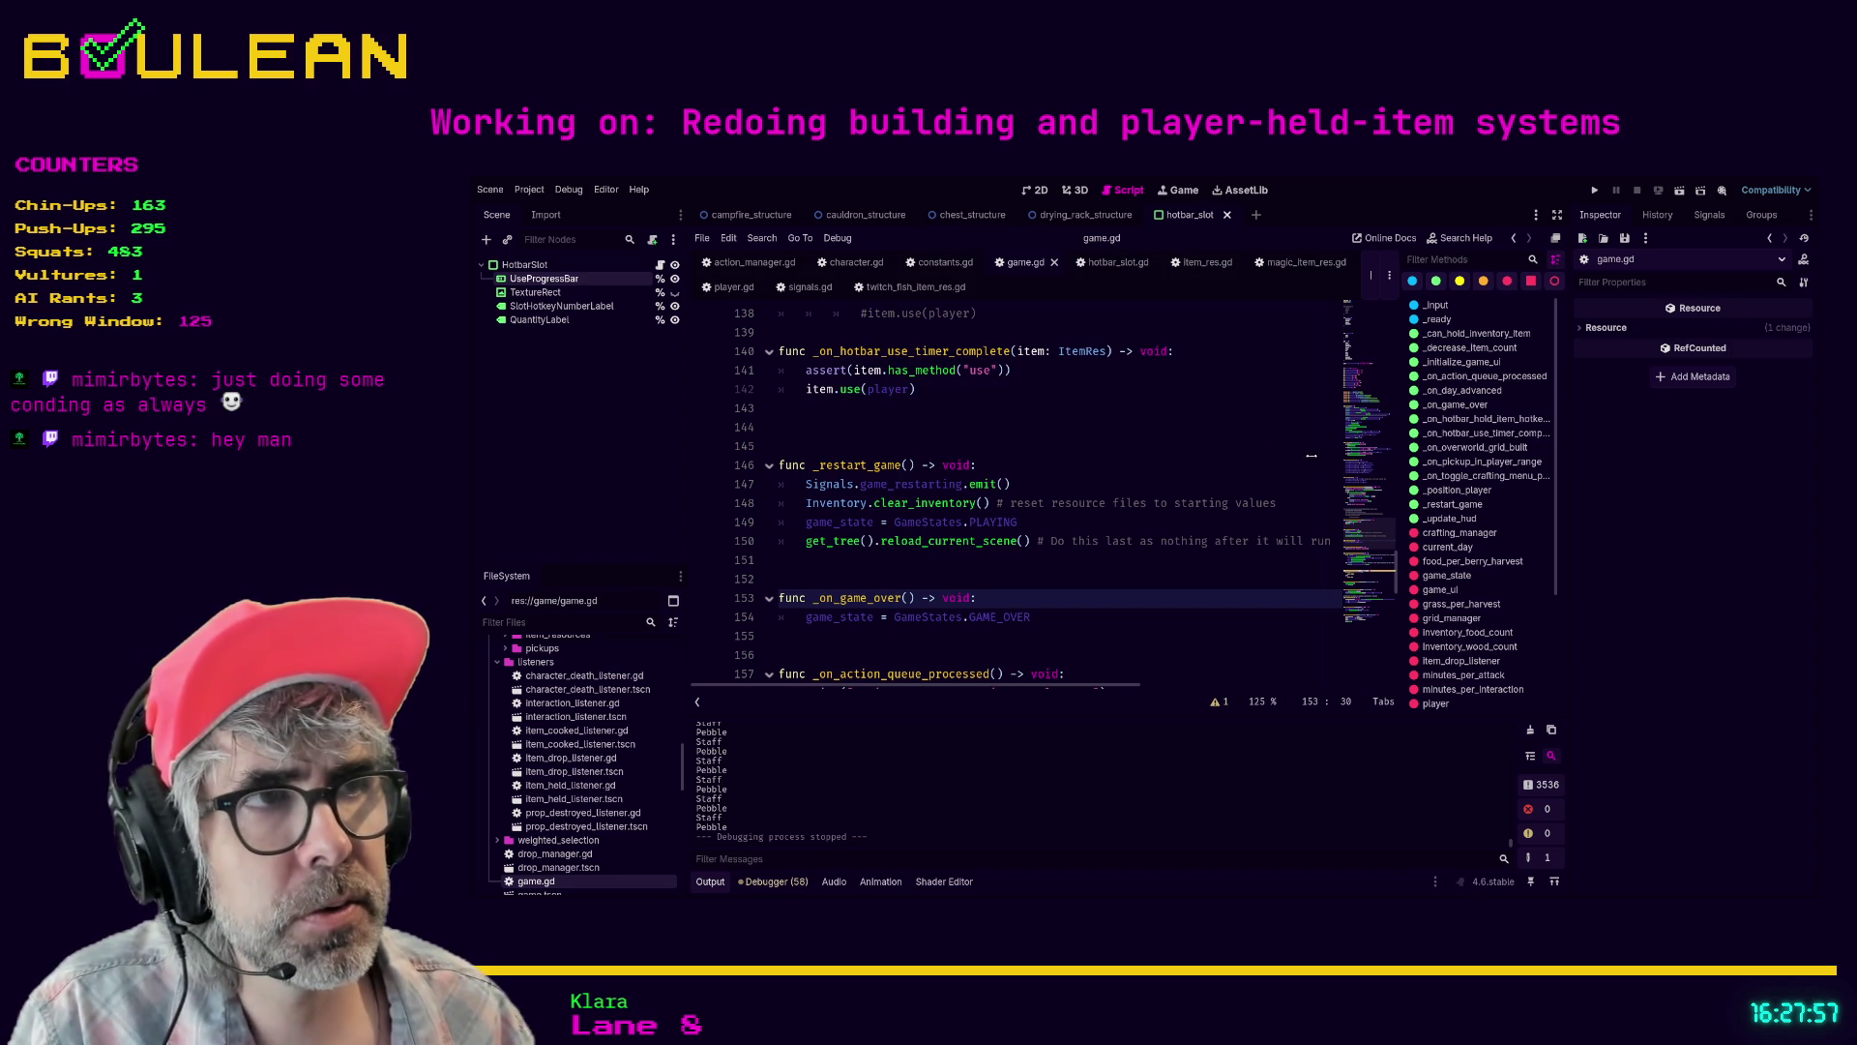
pyautogui.hotkey('alt', 'Left')
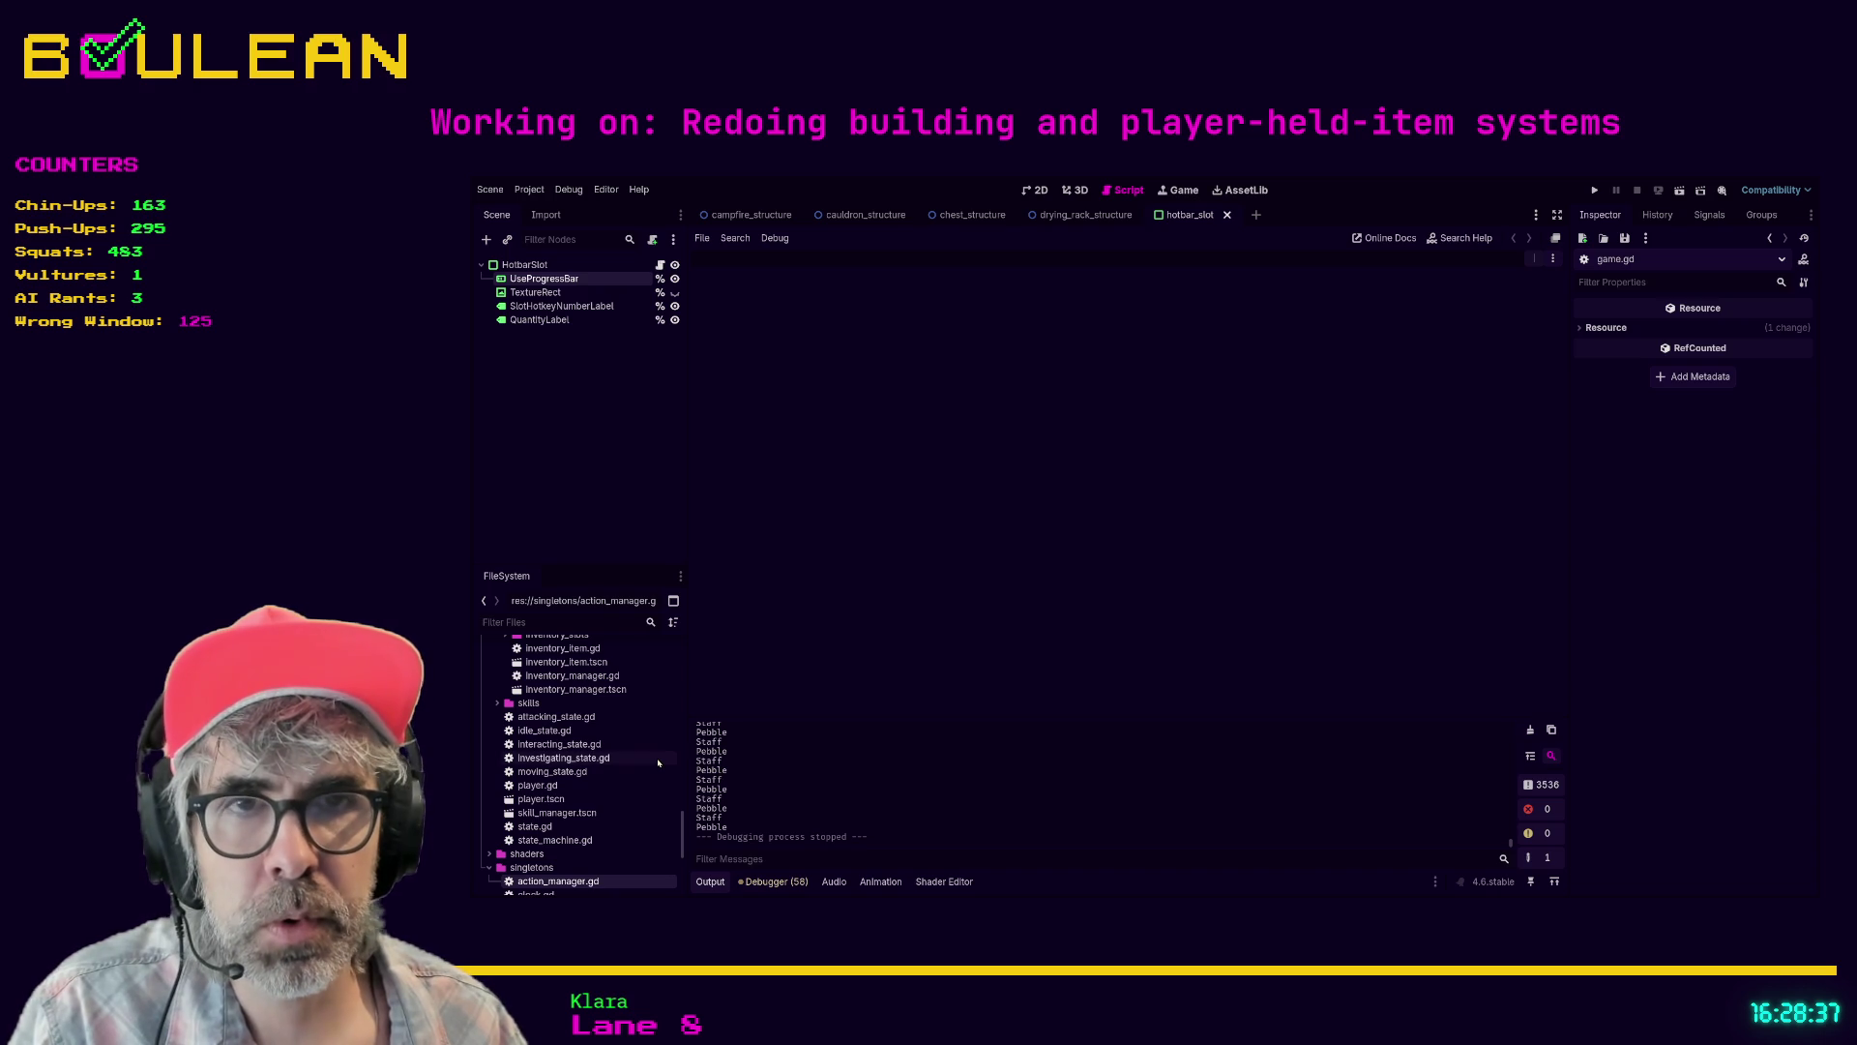
# - Filter the FileSystem dock by 'signa' and open signals.gd in the script editor
pyautogui.click(575, 622)
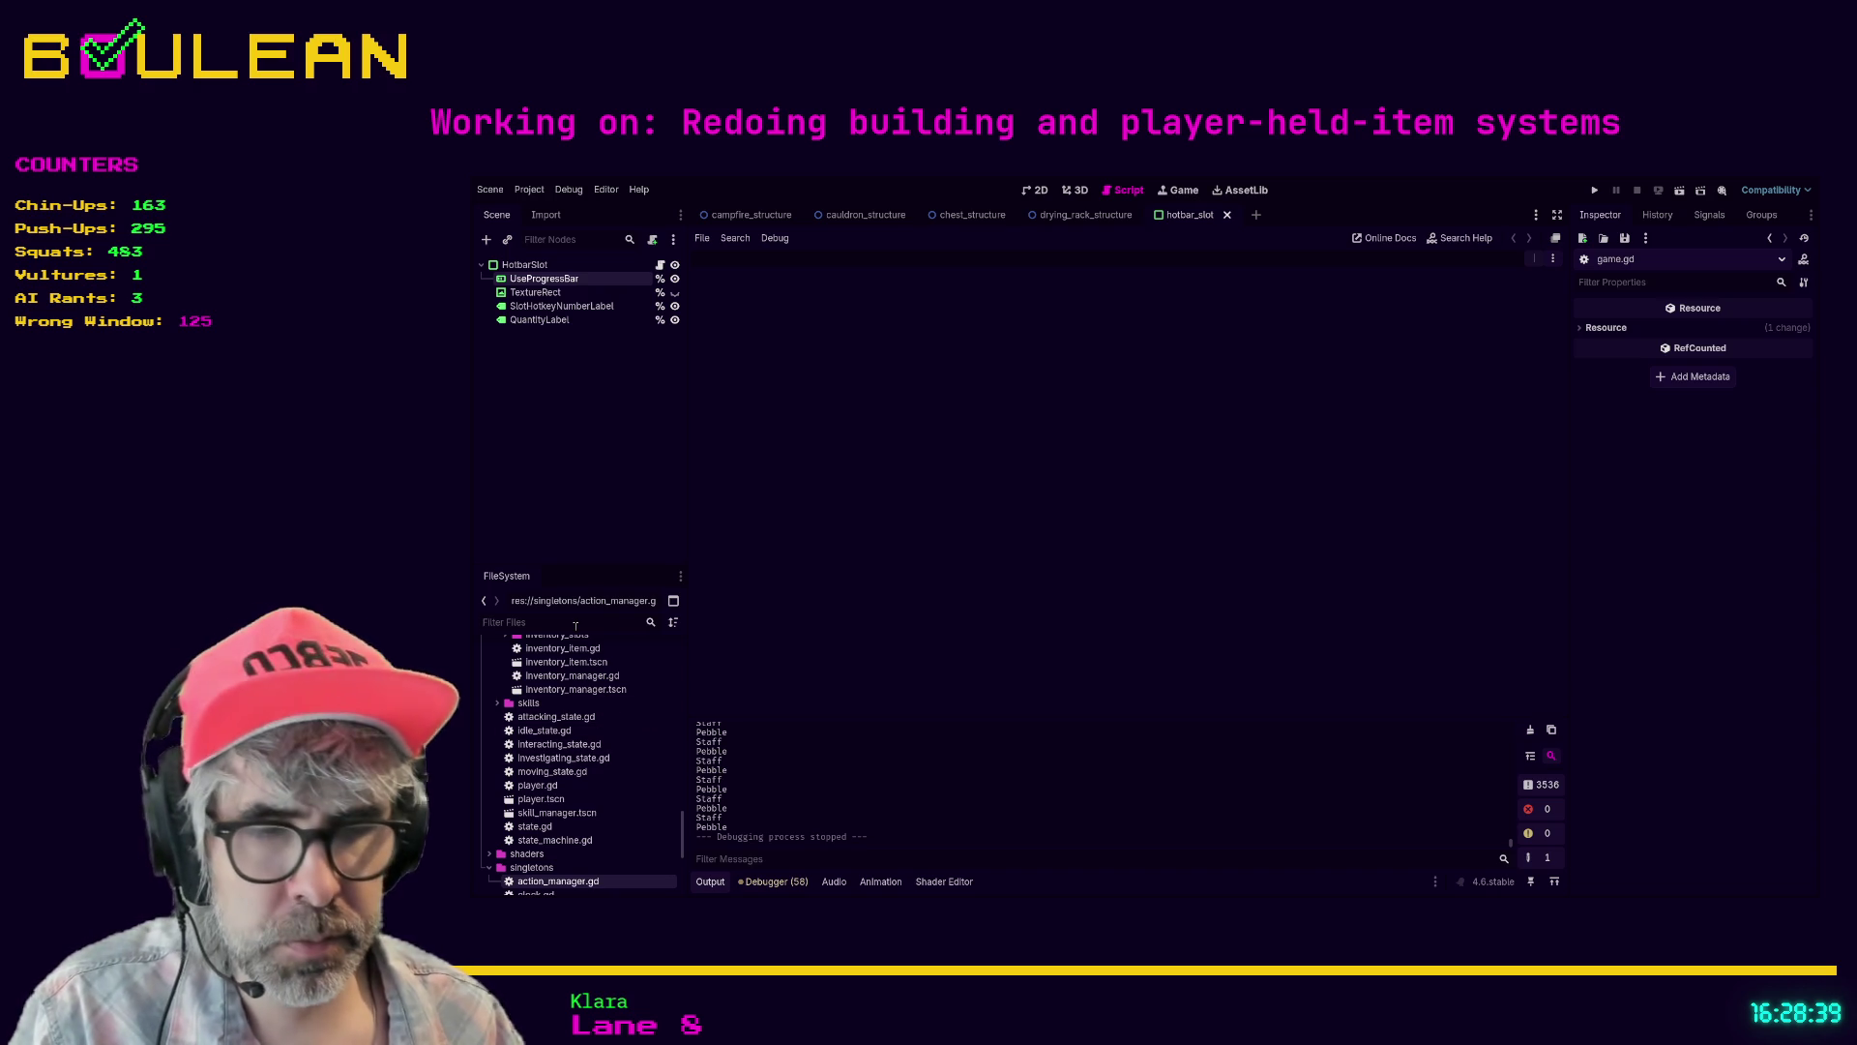
pyautogui.write('signa')
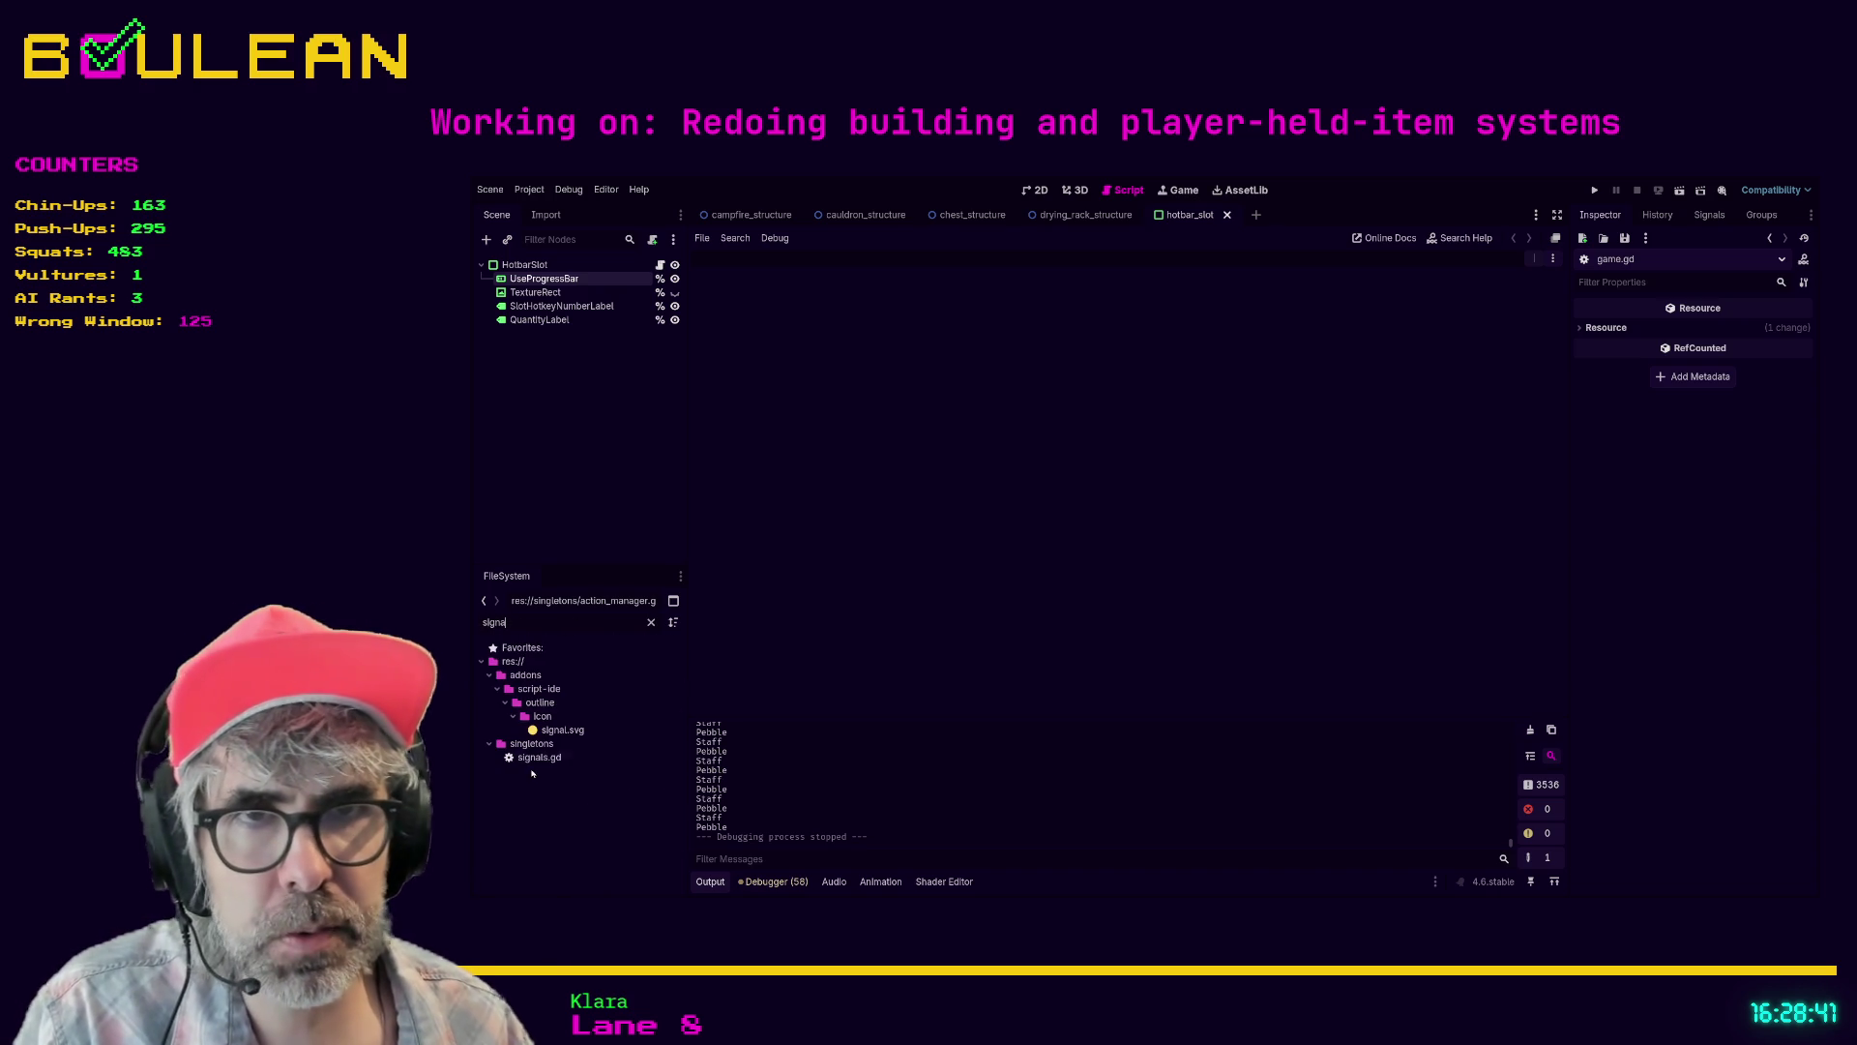
pyautogui.doubleClick(538, 757)
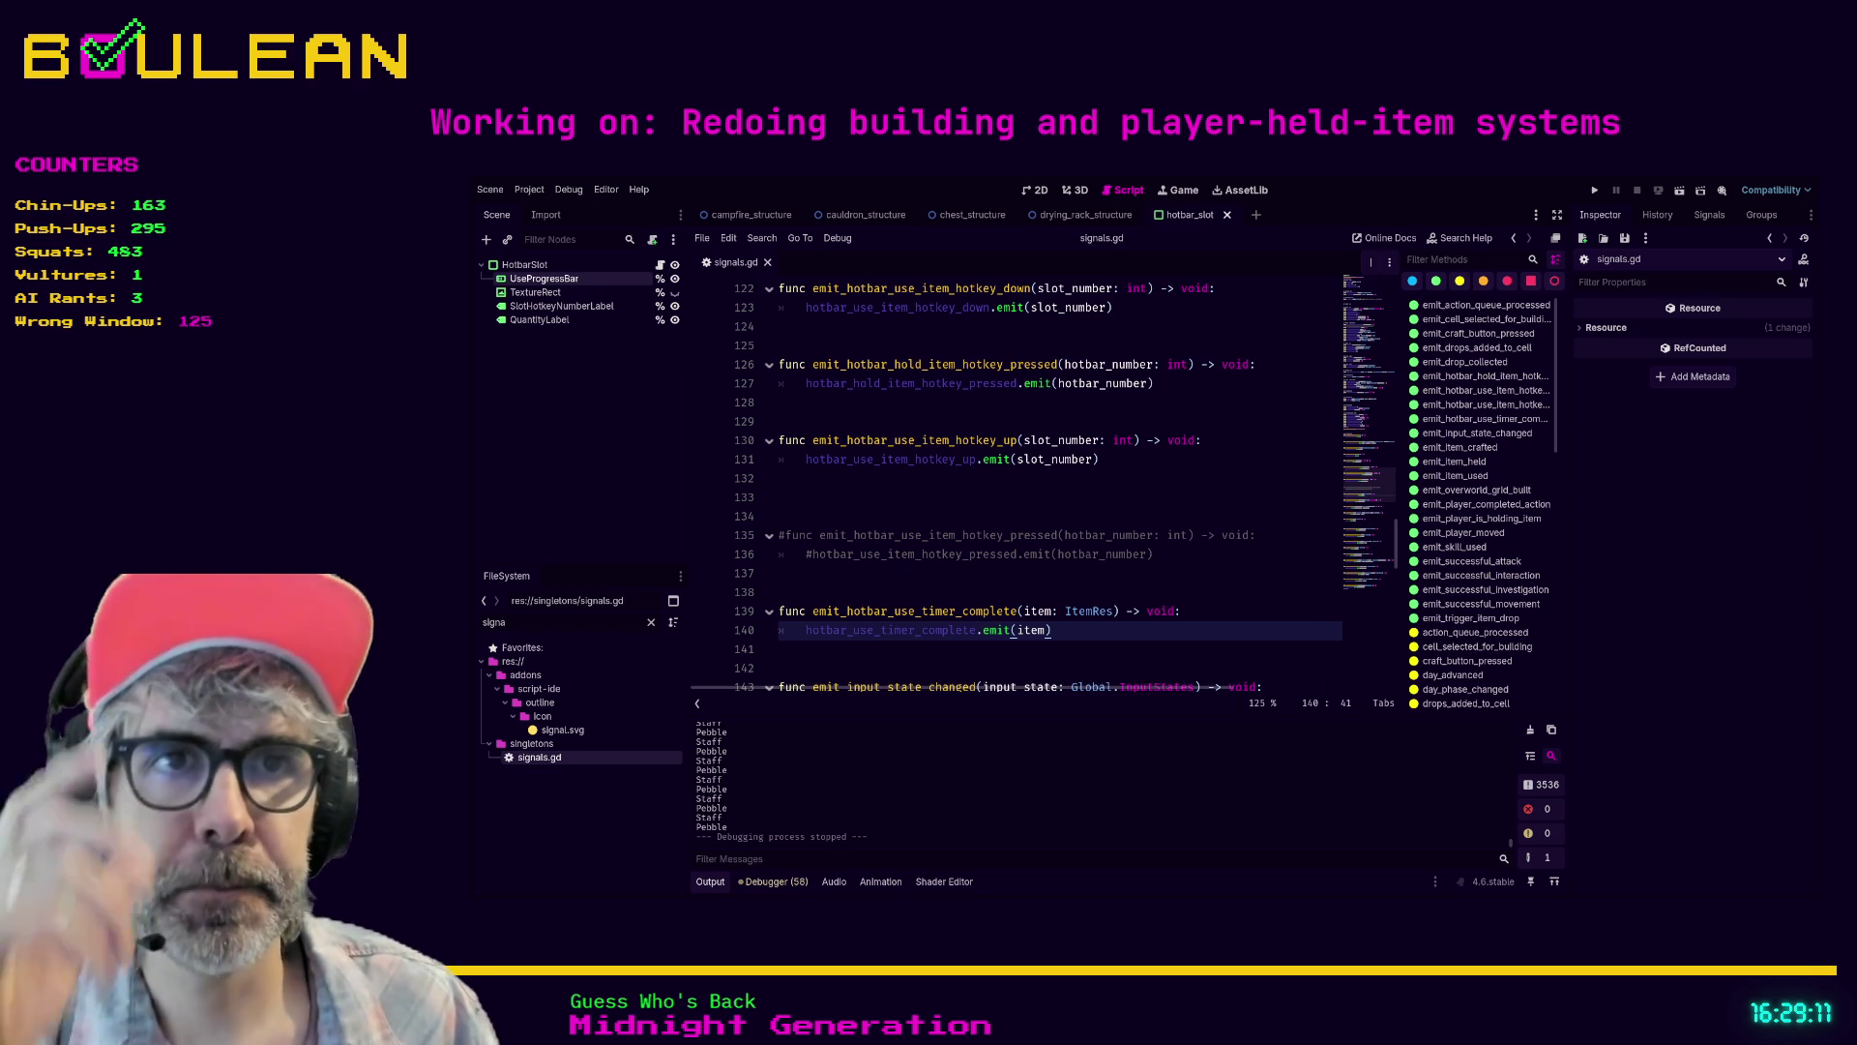
pyautogui.click(1123, 648)
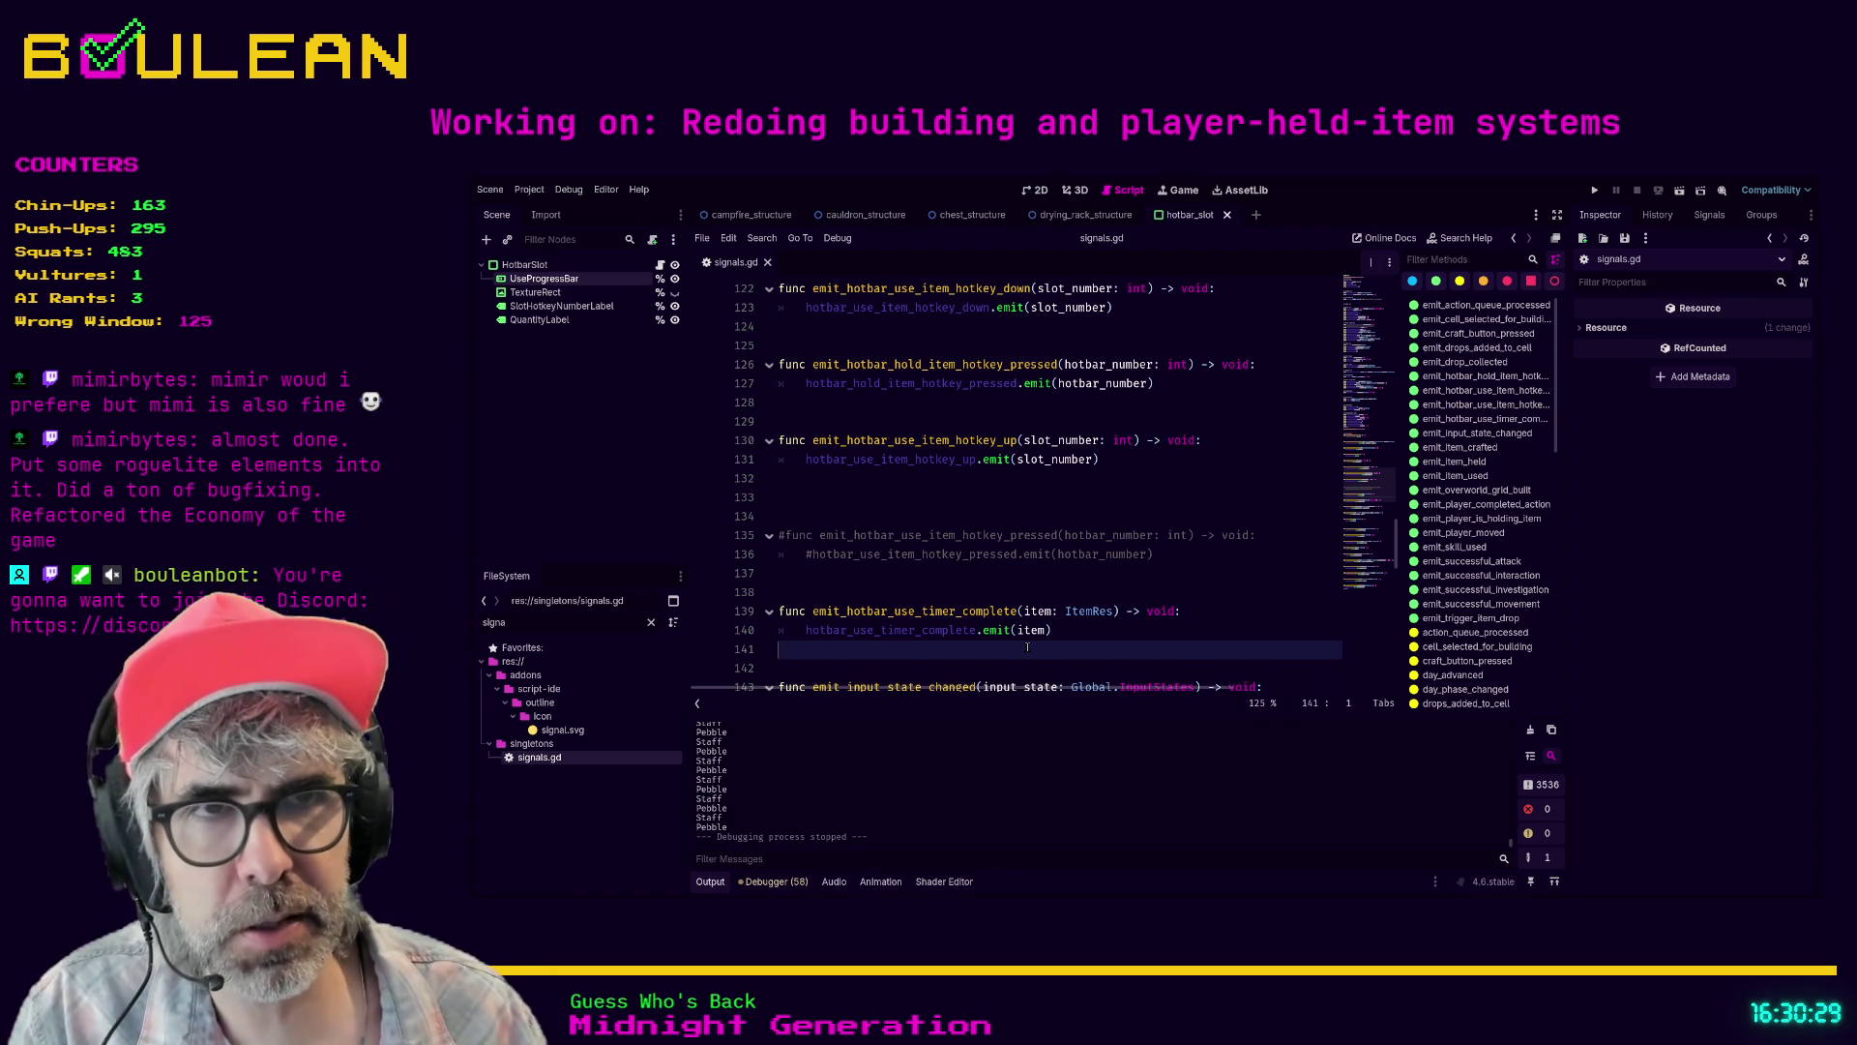
# - Delete the commented-out hotkey-pressed emitter function from signals.gd
pyautogui.press('Down')
pyautogui.press('Down')
pyautogui.press('Down')
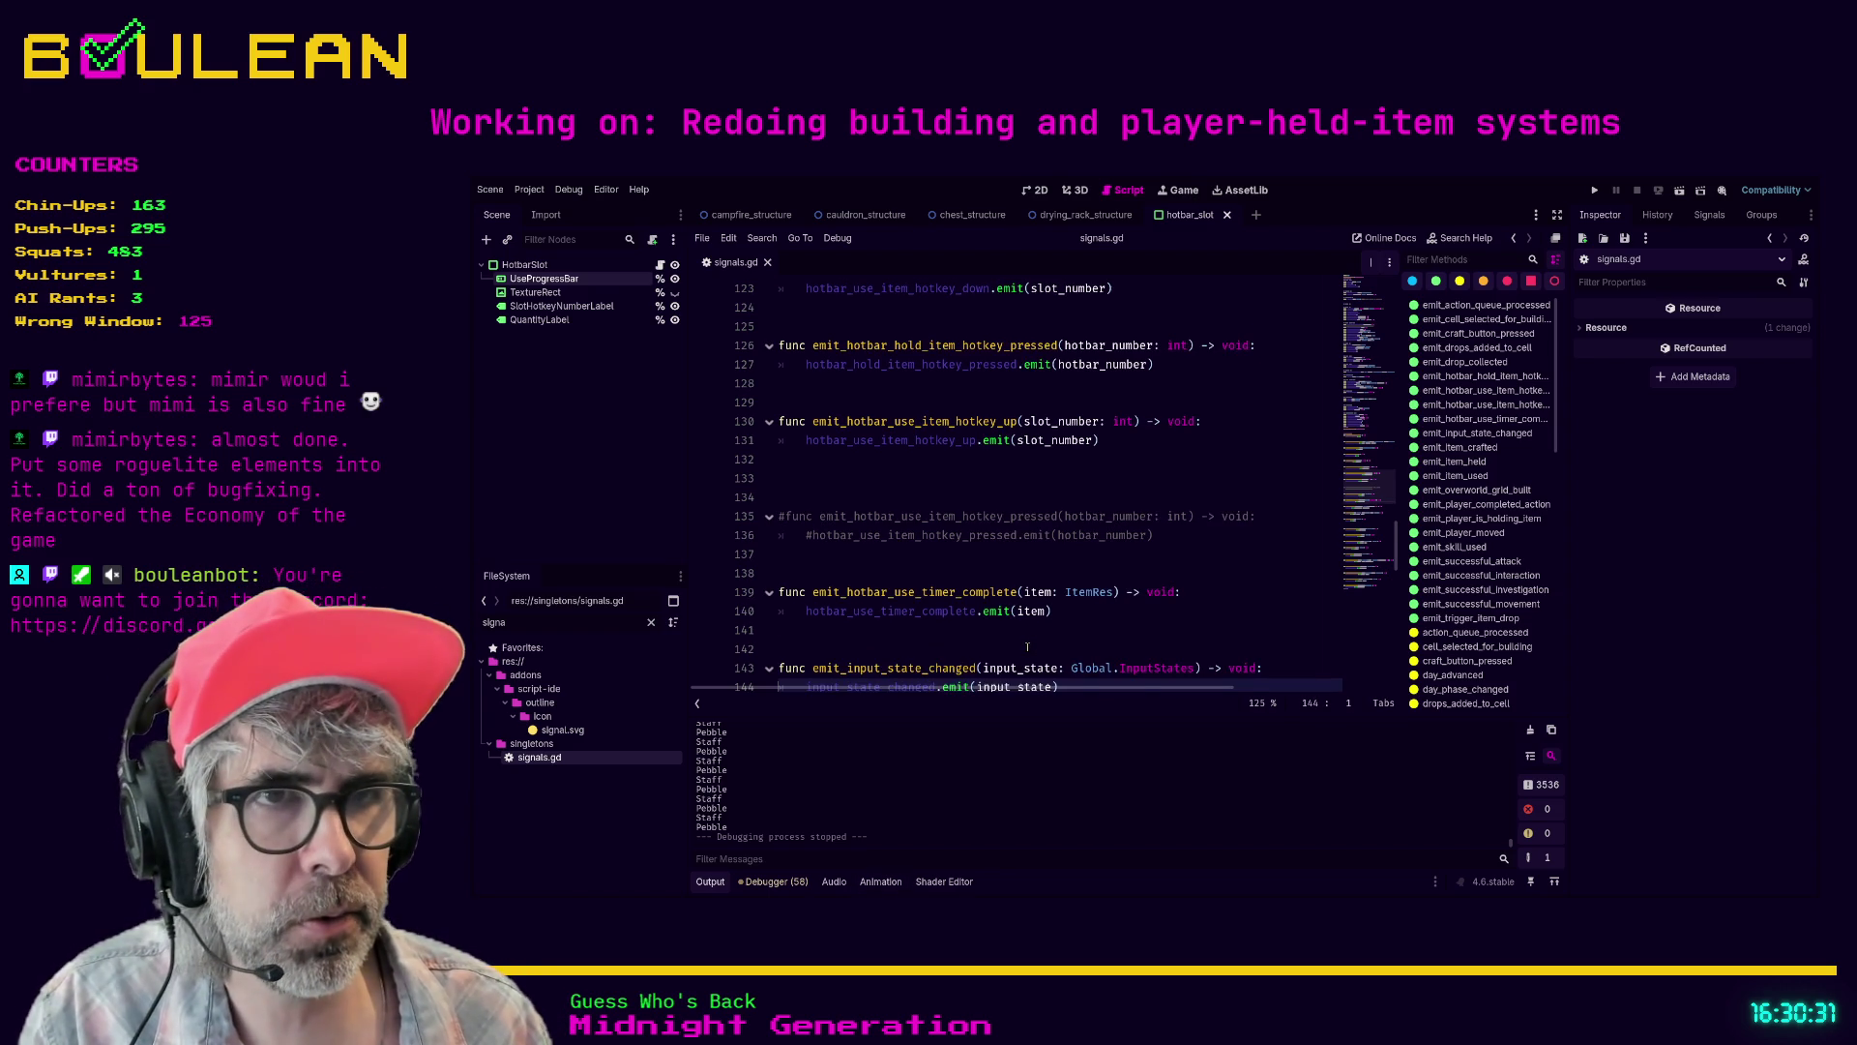
pyautogui.scroll(-1, 1027, 646)
pyautogui.click(1028, 646)
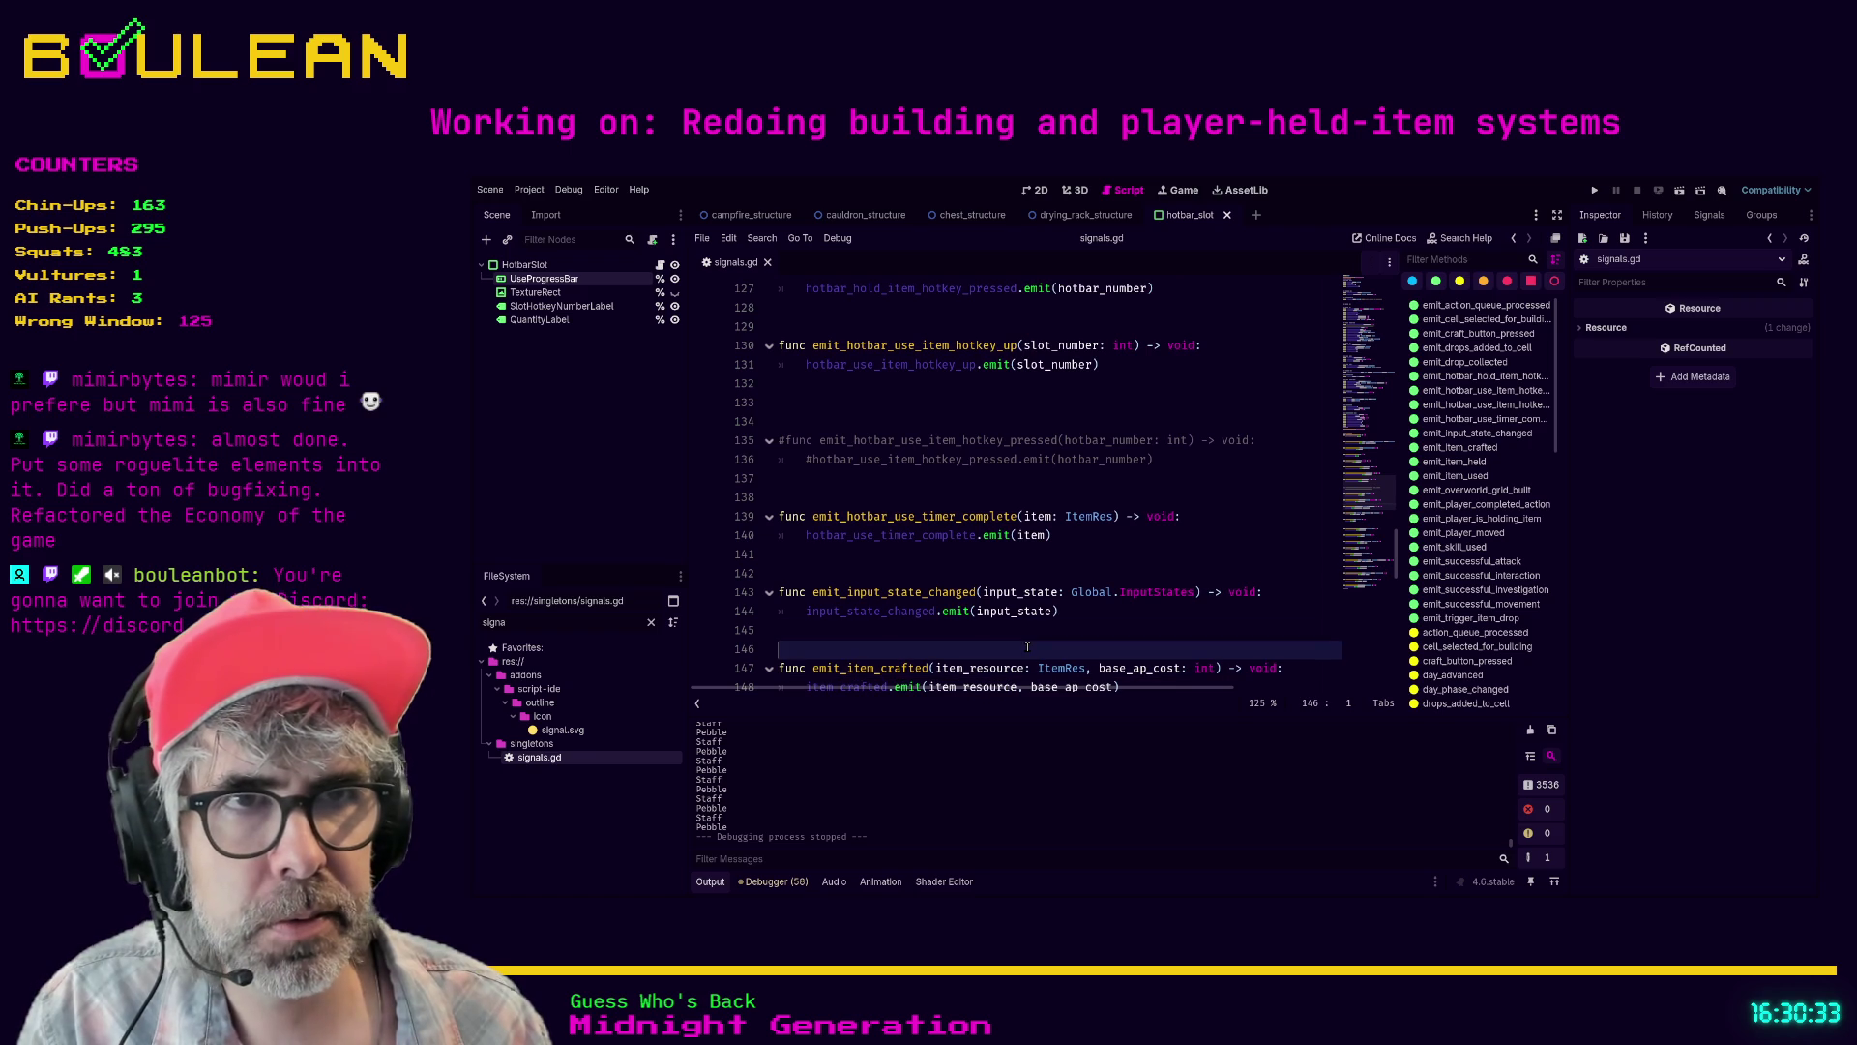
pyautogui.press('Up')
pyautogui.press('Up')
pyautogui.press('Up')
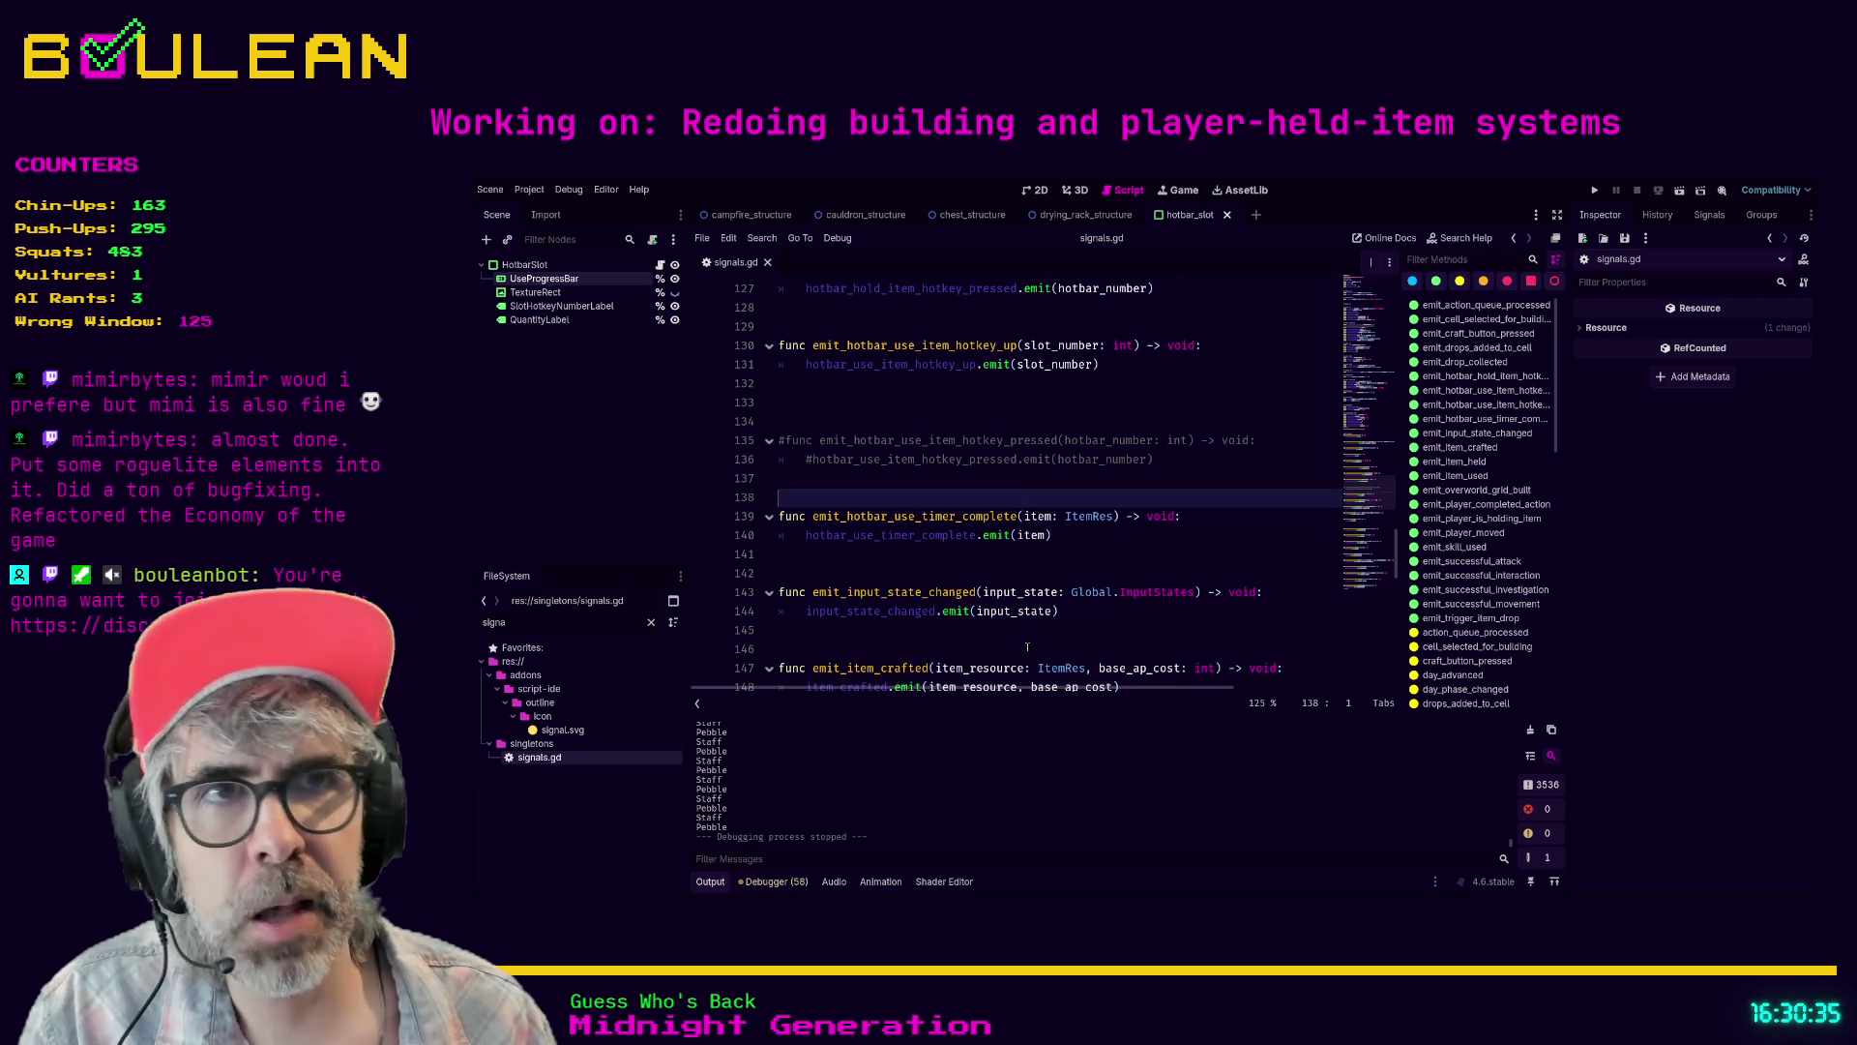
pyautogui.hotkey('shift', 'Up')
pyautogui.hotkey('shift', 'Up')
pyautogui.hotkey('shift', 'Up')
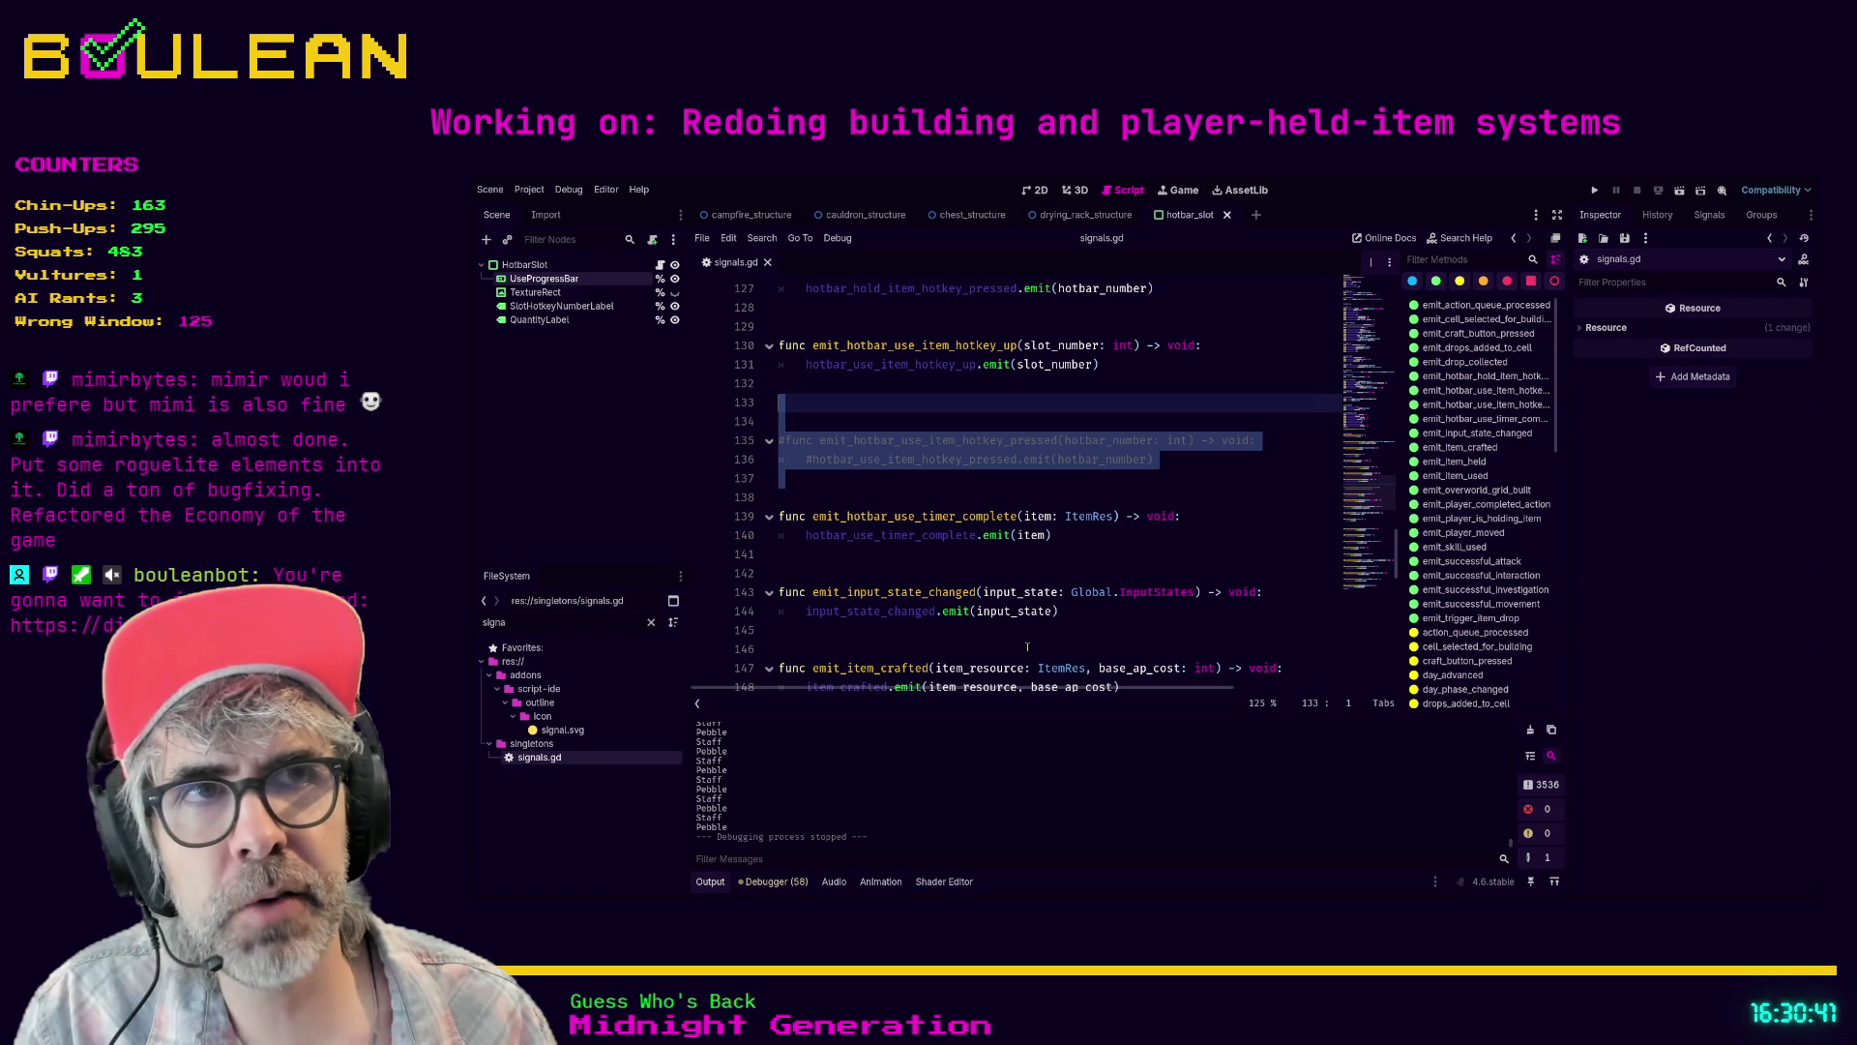
pyautogui.press('BackSpace')
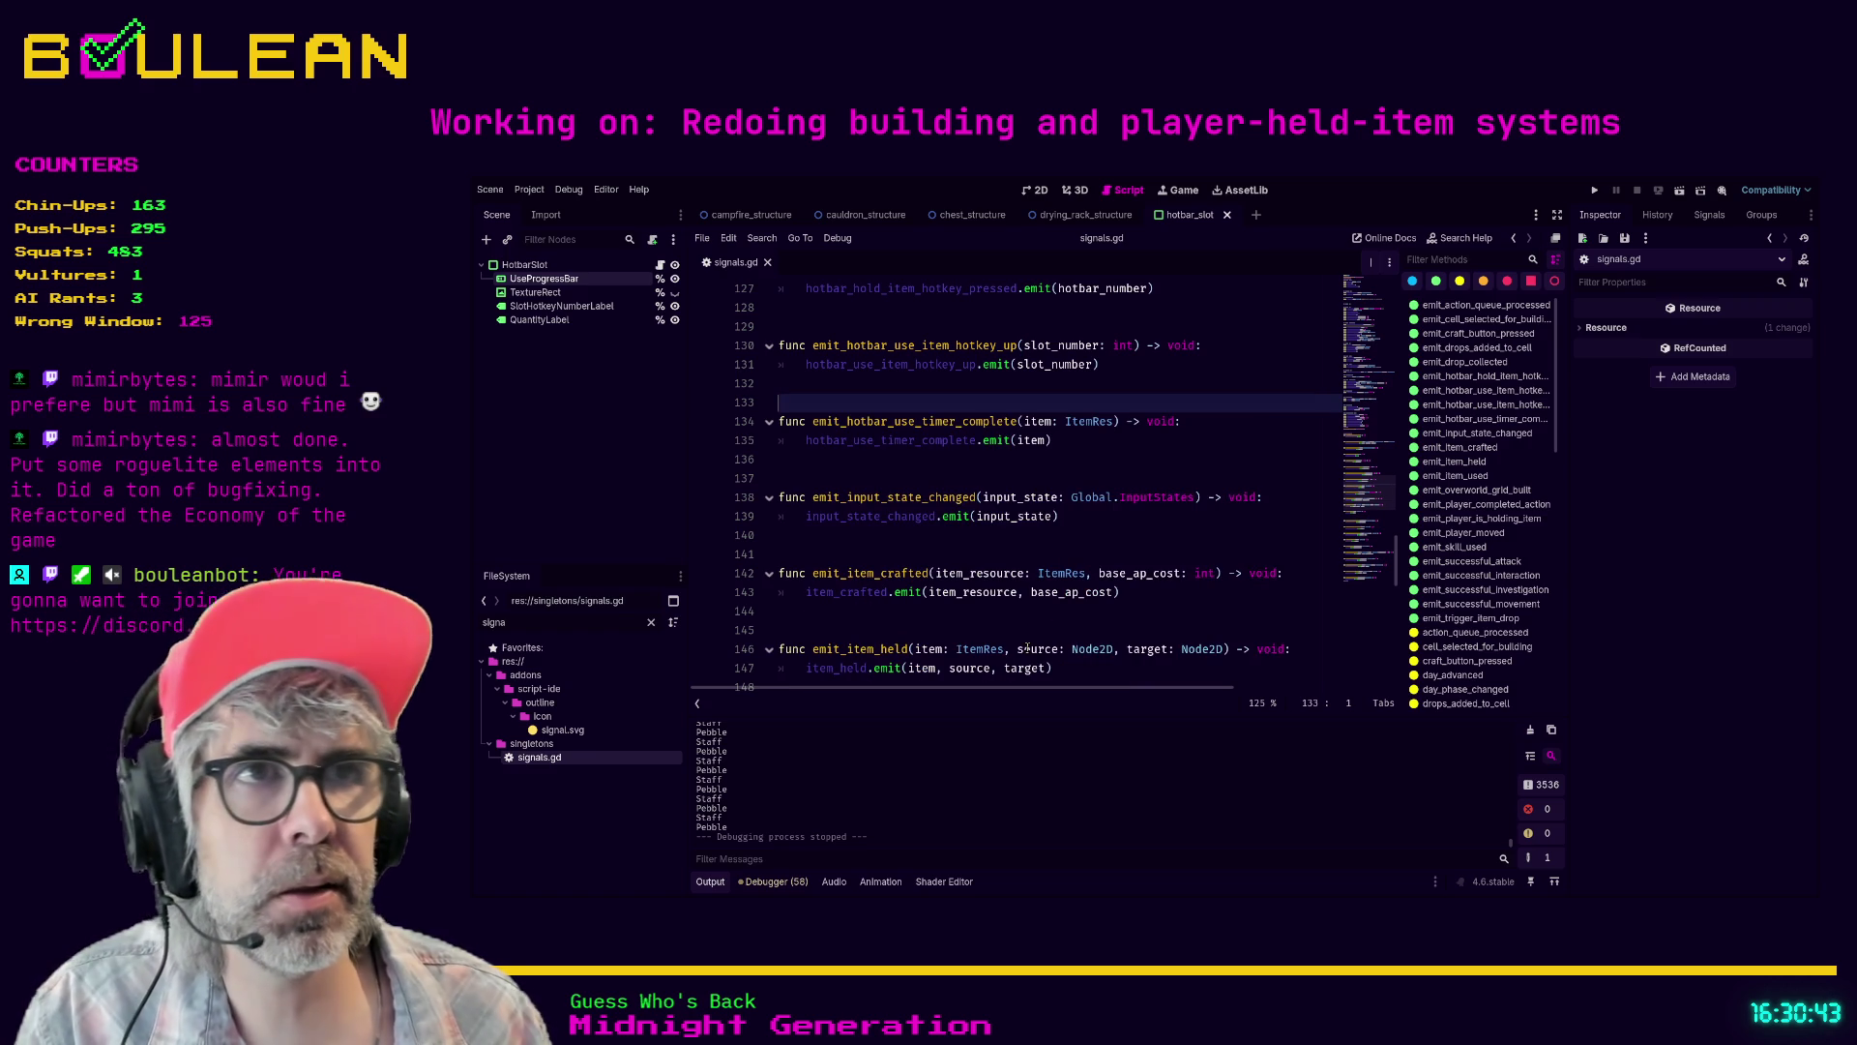
# - Remove the extra blank lines before emit_overworld_grid_built
pyautogui.press('Up')
pyautogui.scroll(-2, 946, 610)
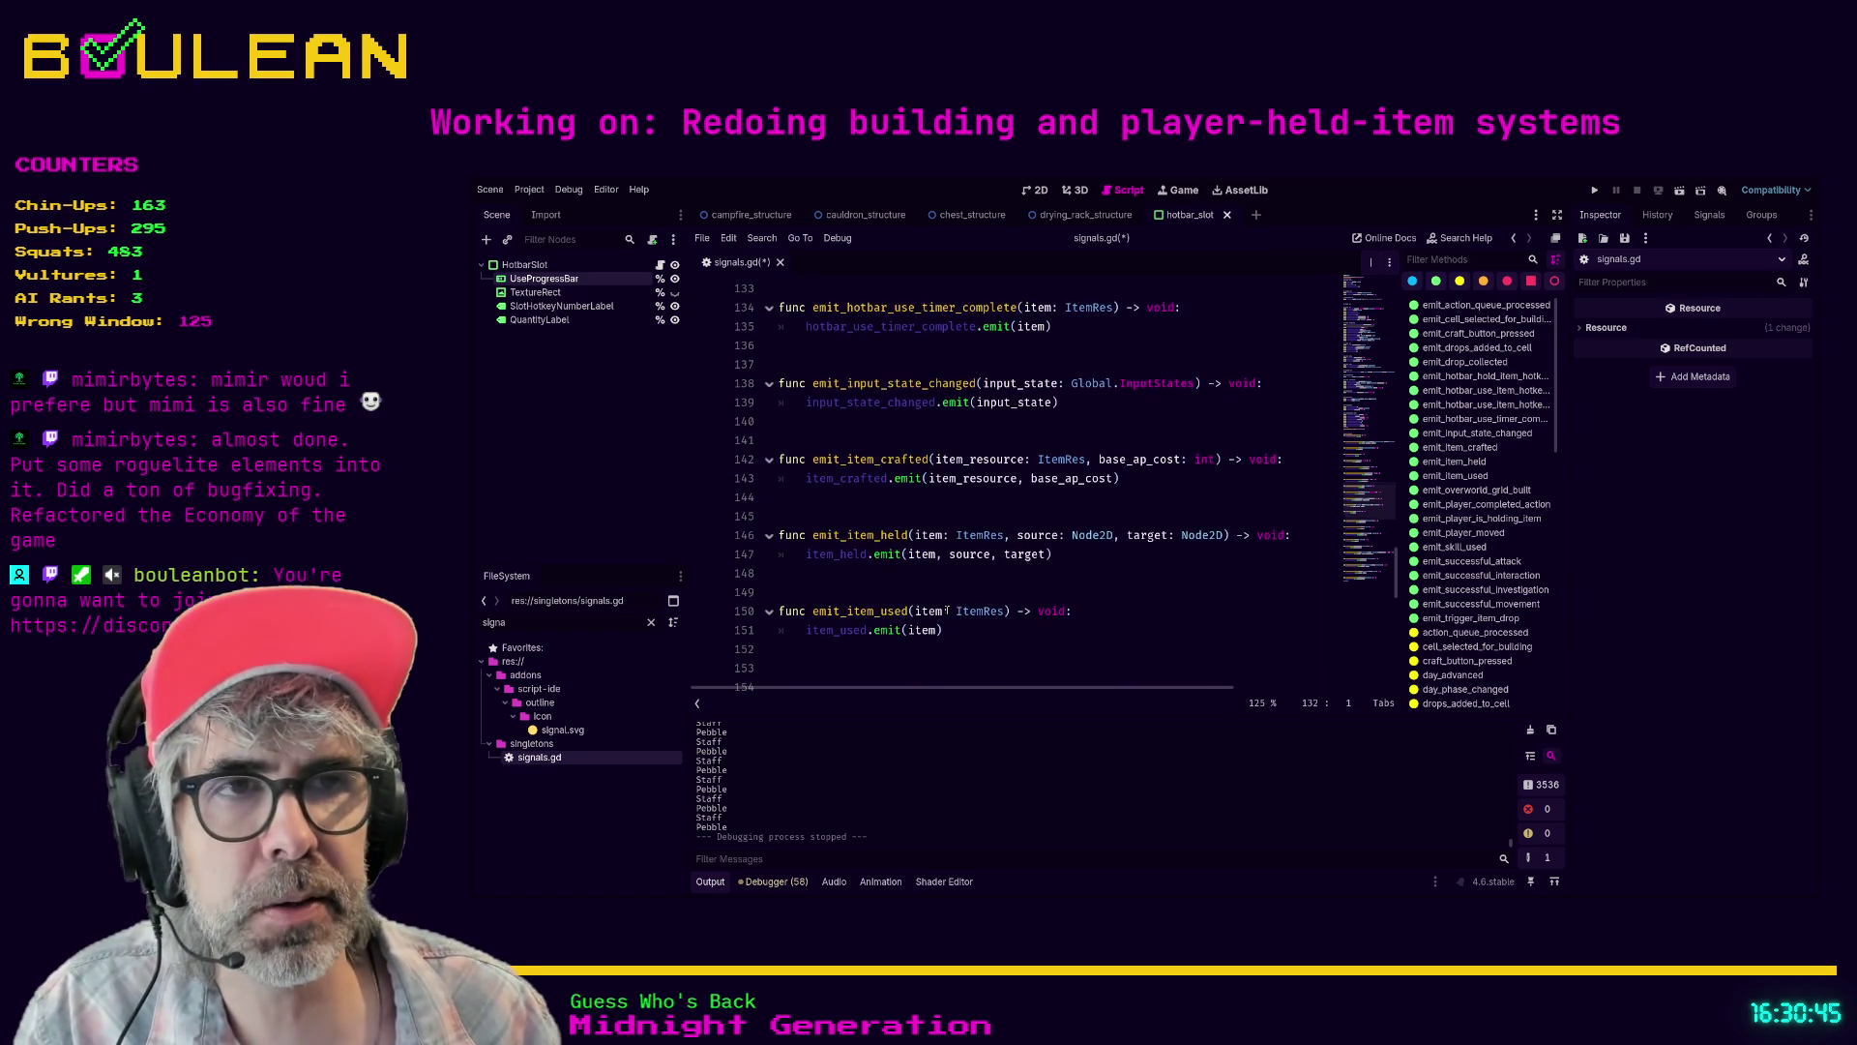
pyautogui.scroll(-1, 896, 606)
pyautogui.click(1018, 646)
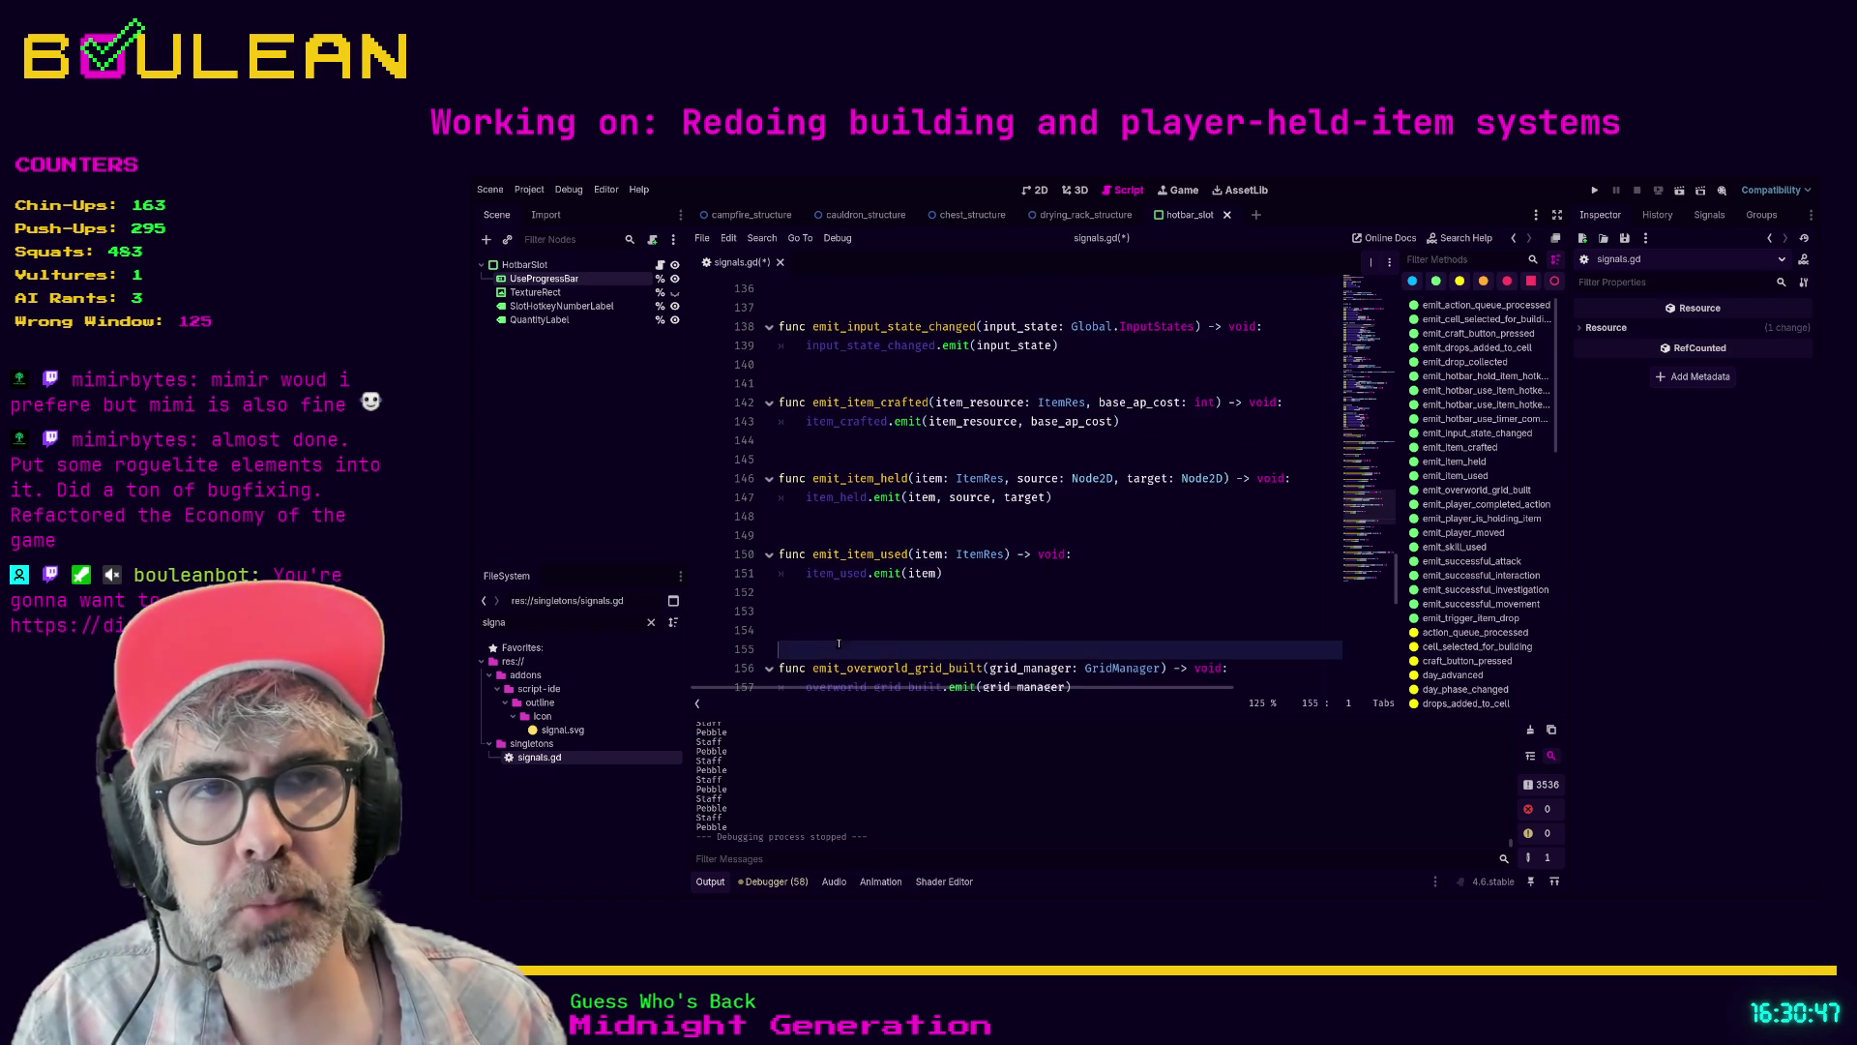
pyautogui.press('BackSpace')
pyautogui.press('BackSpace')
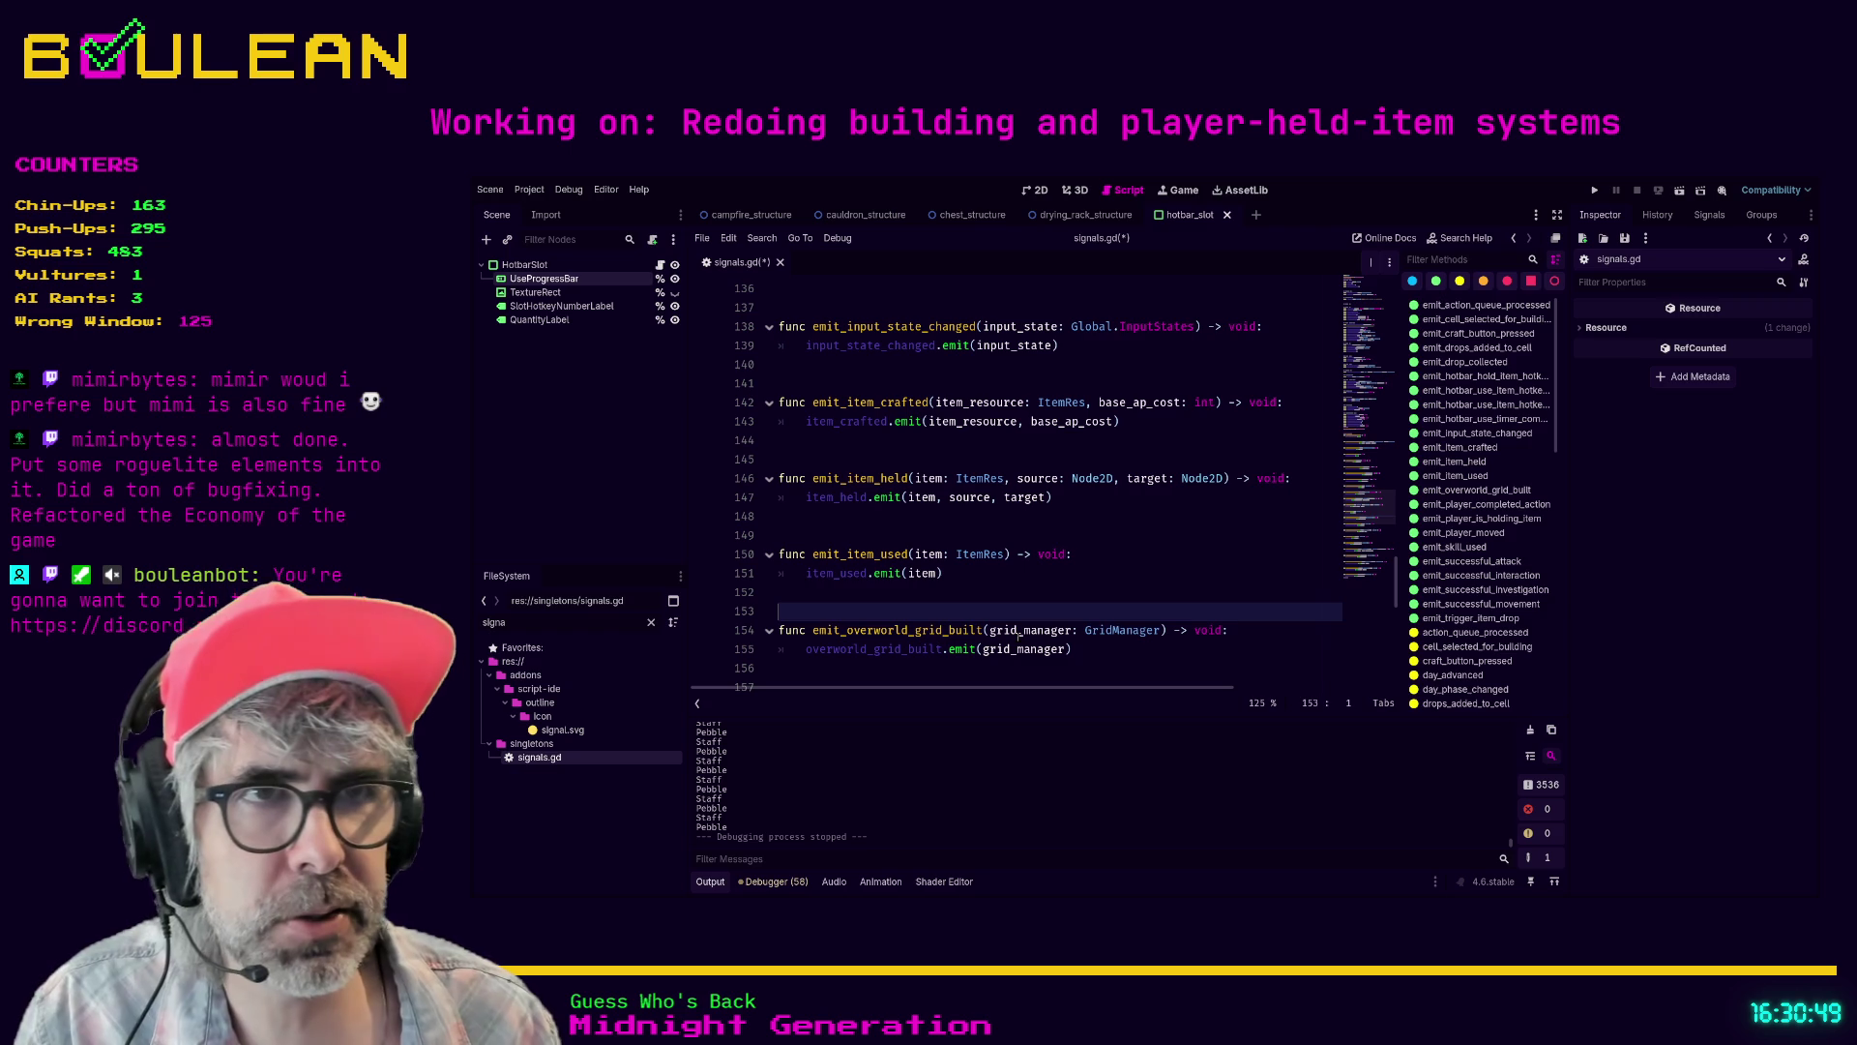
pyautogui.press('Up')
pyautogui.press('Down')
pyautogui.press('Down')
pyautogui.press('Down')
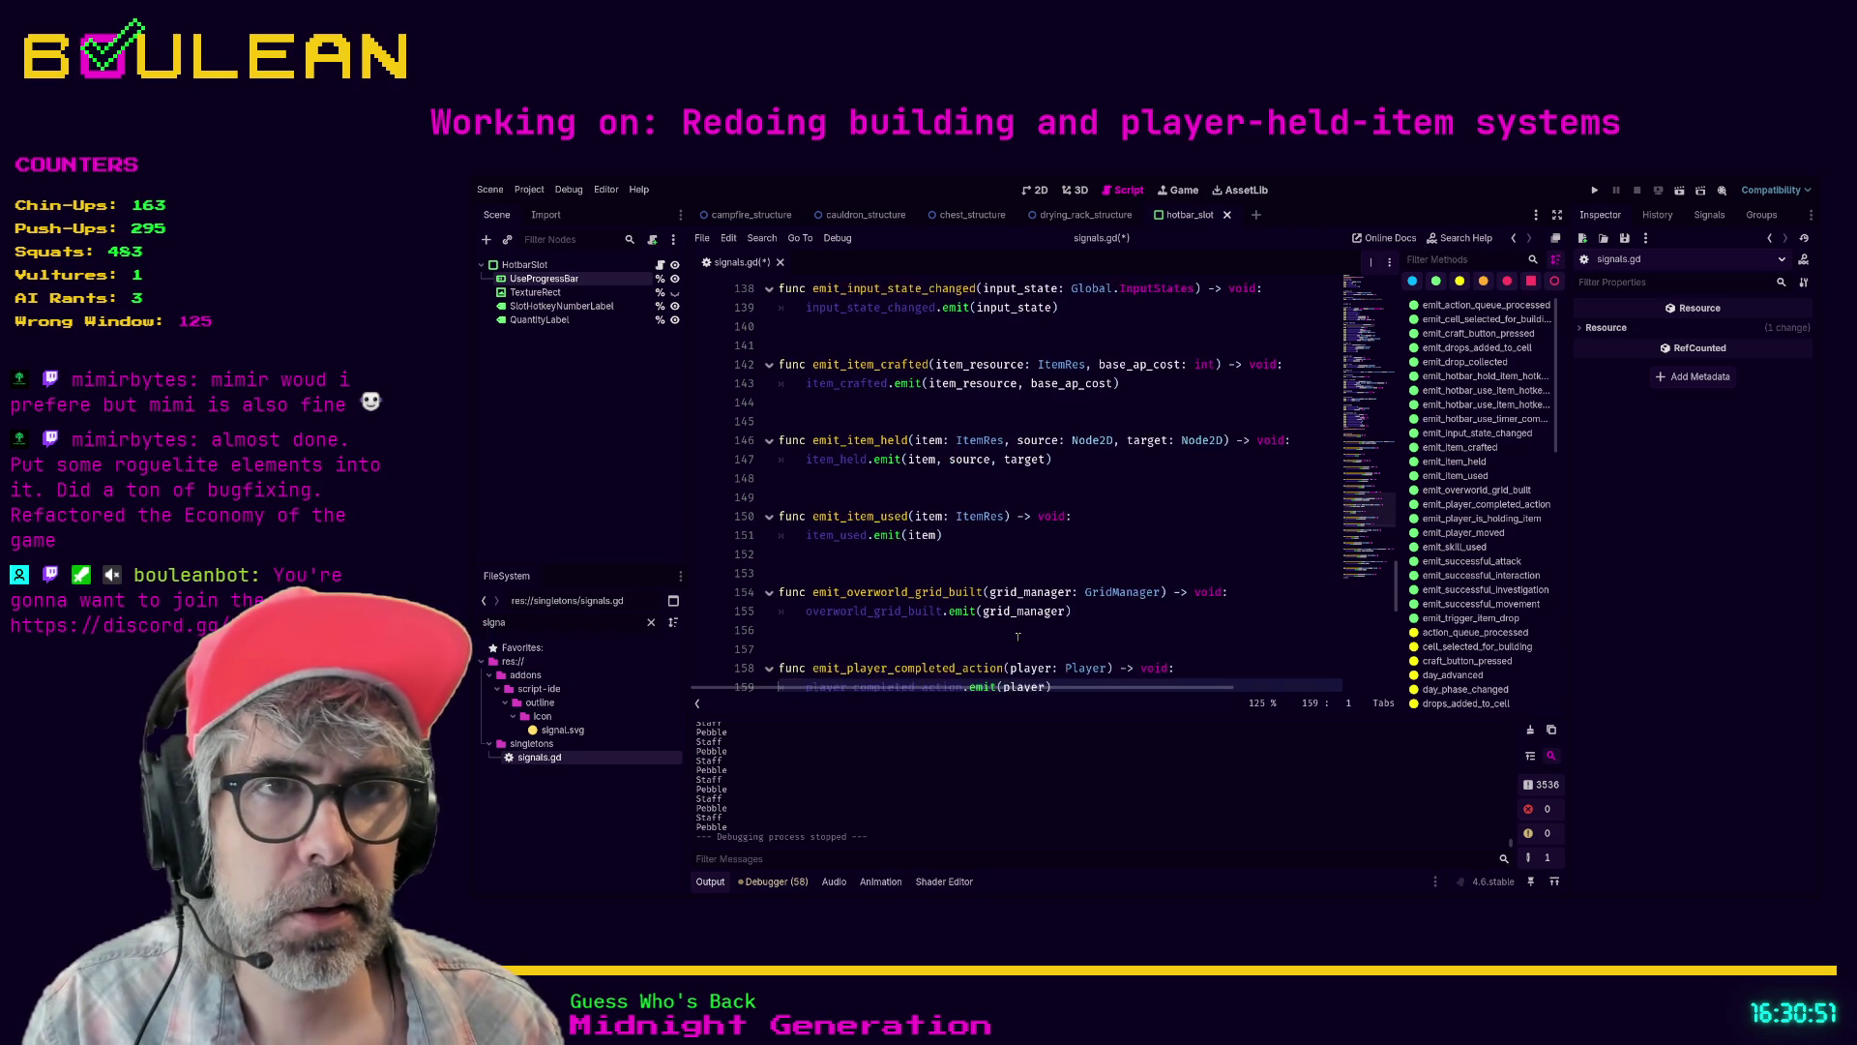
# - Save signals.gd and switch to distraction-free mode with Ctrl+Shift+F11
pyautogui.click(1010, 619)
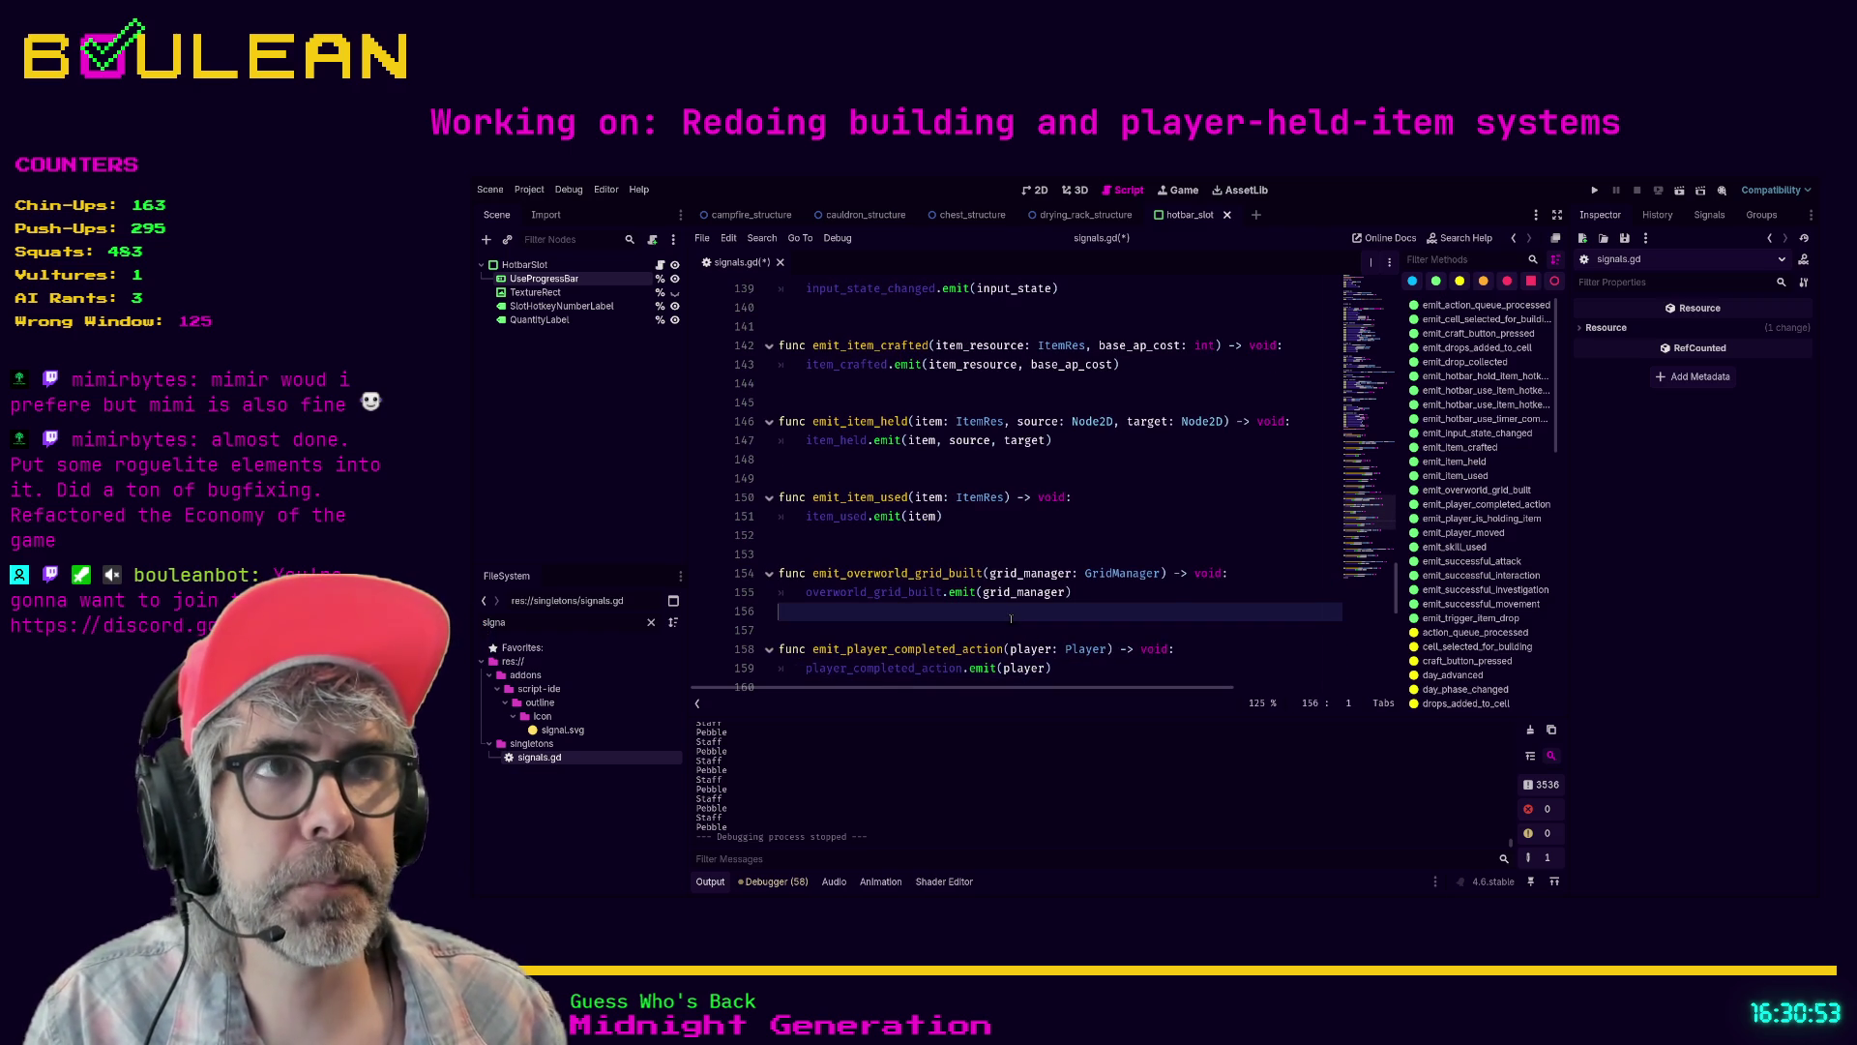
pyautogui.hotkey('ctrl', 's')
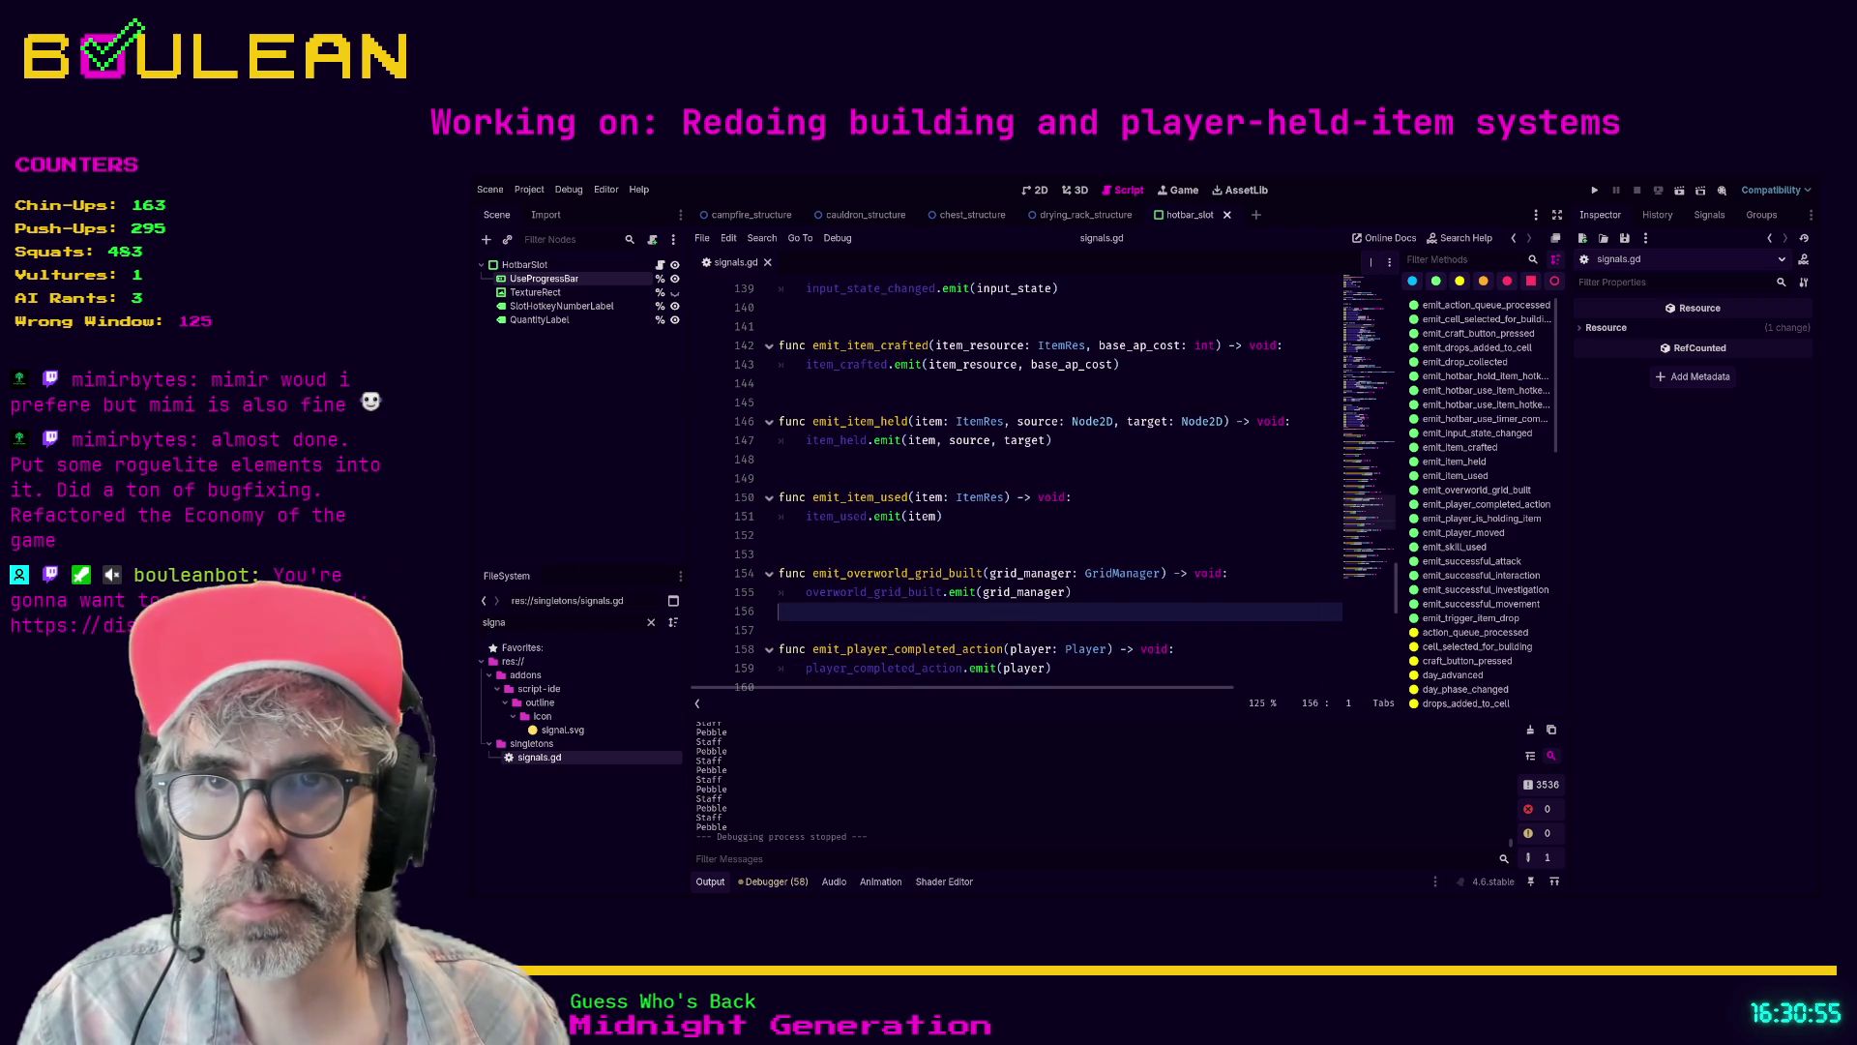
pyautogui.scroll(-3, 967, 523)
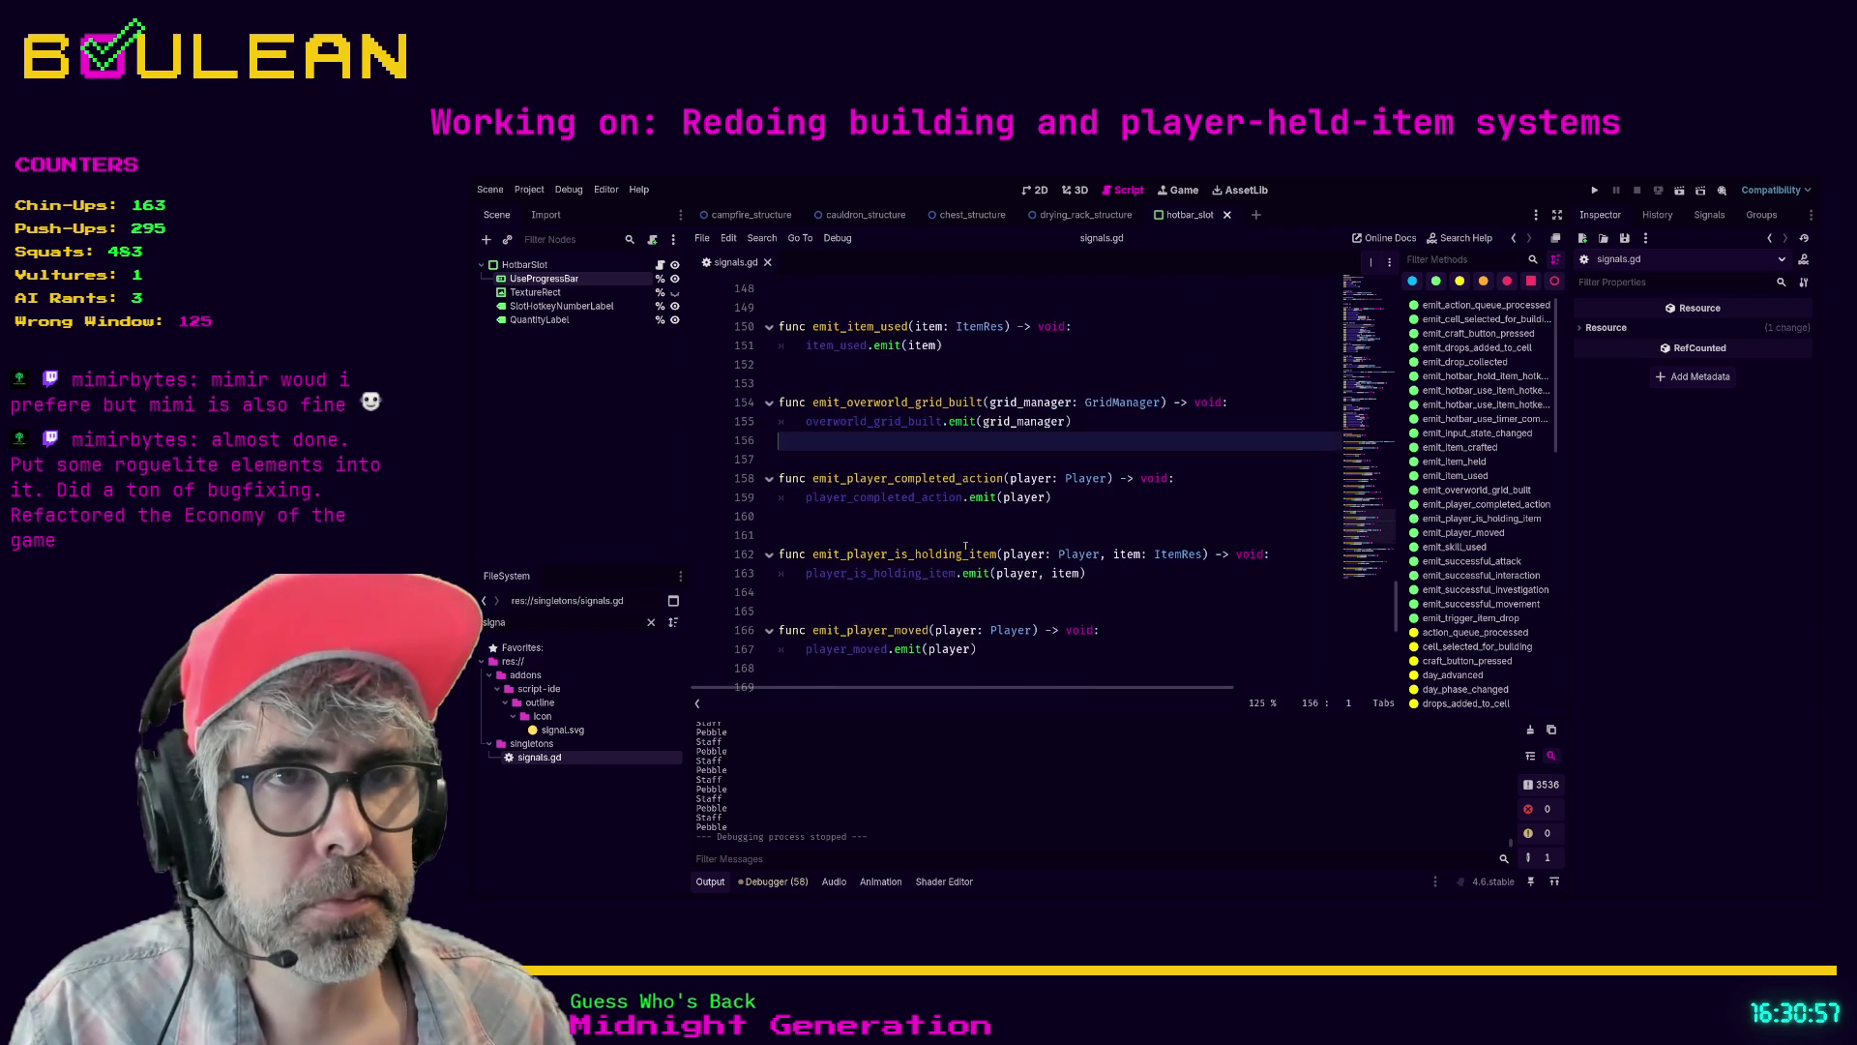
pyautogui.click(983, 520)
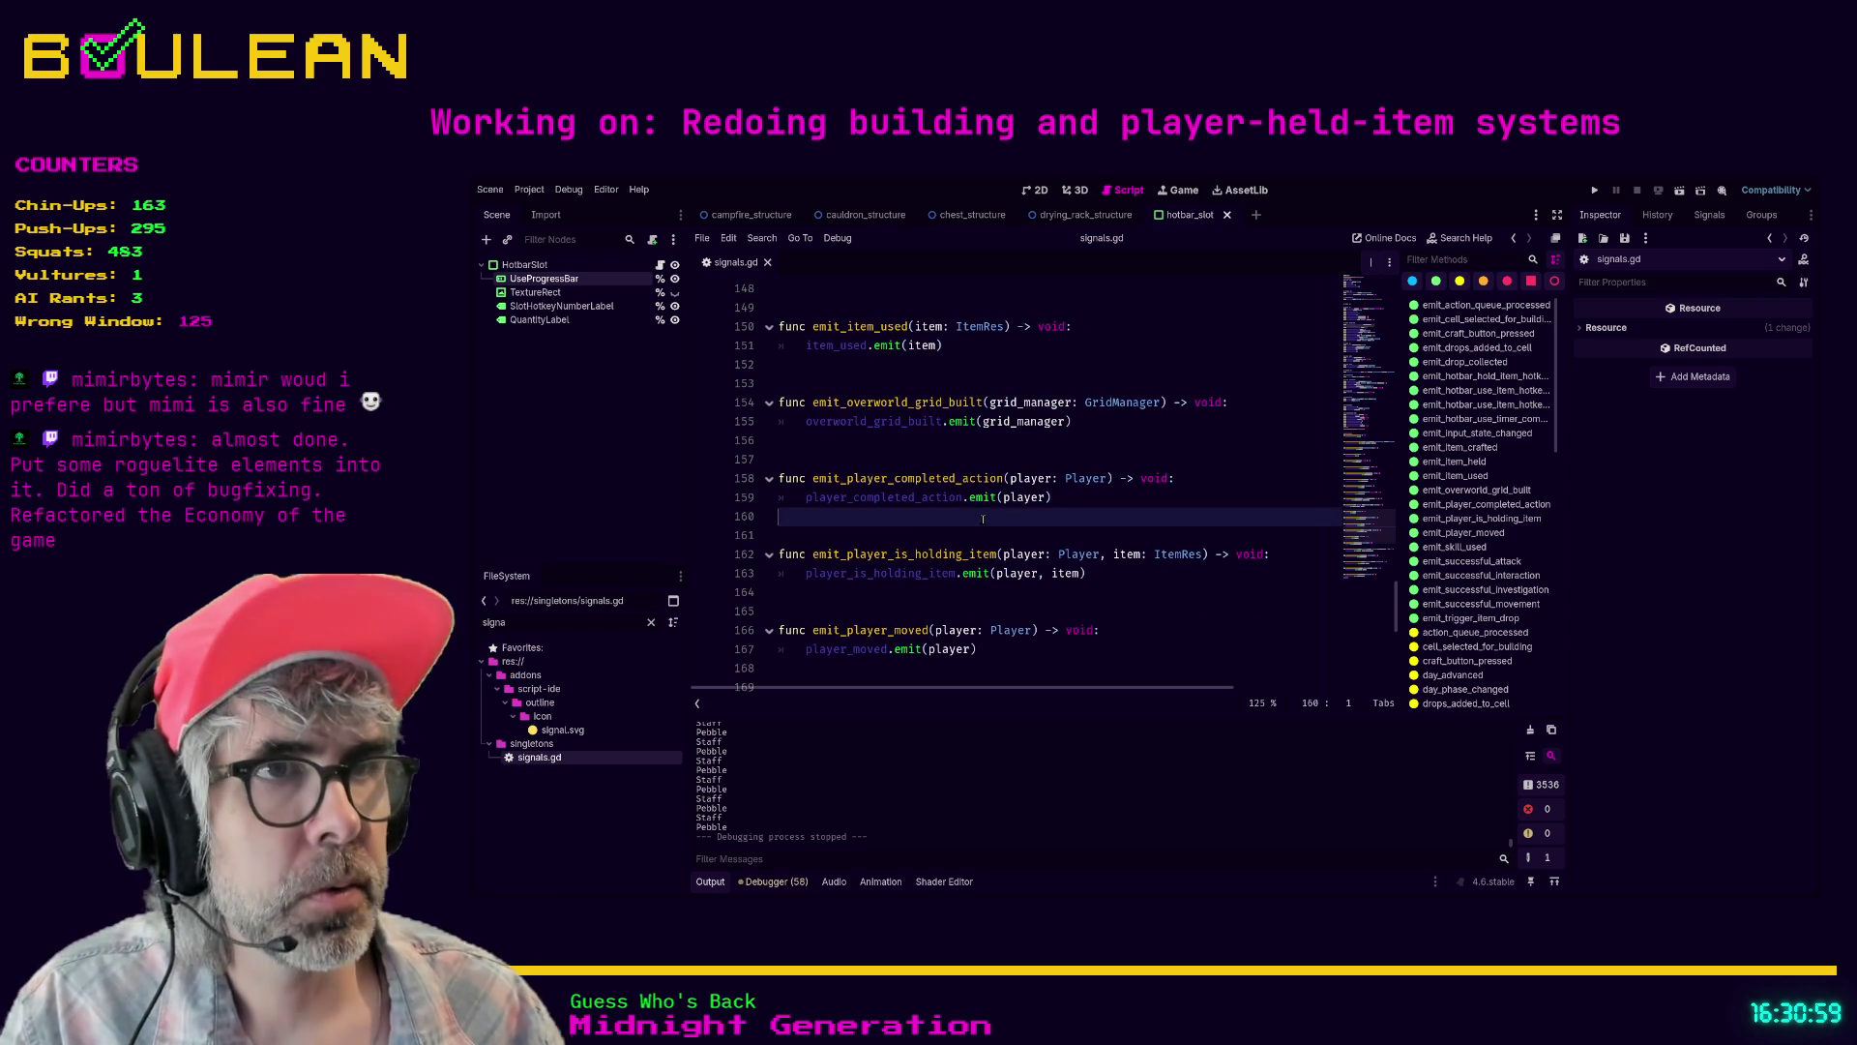
pyautogui.hotkey('ctrl', 'shift', 'F11')
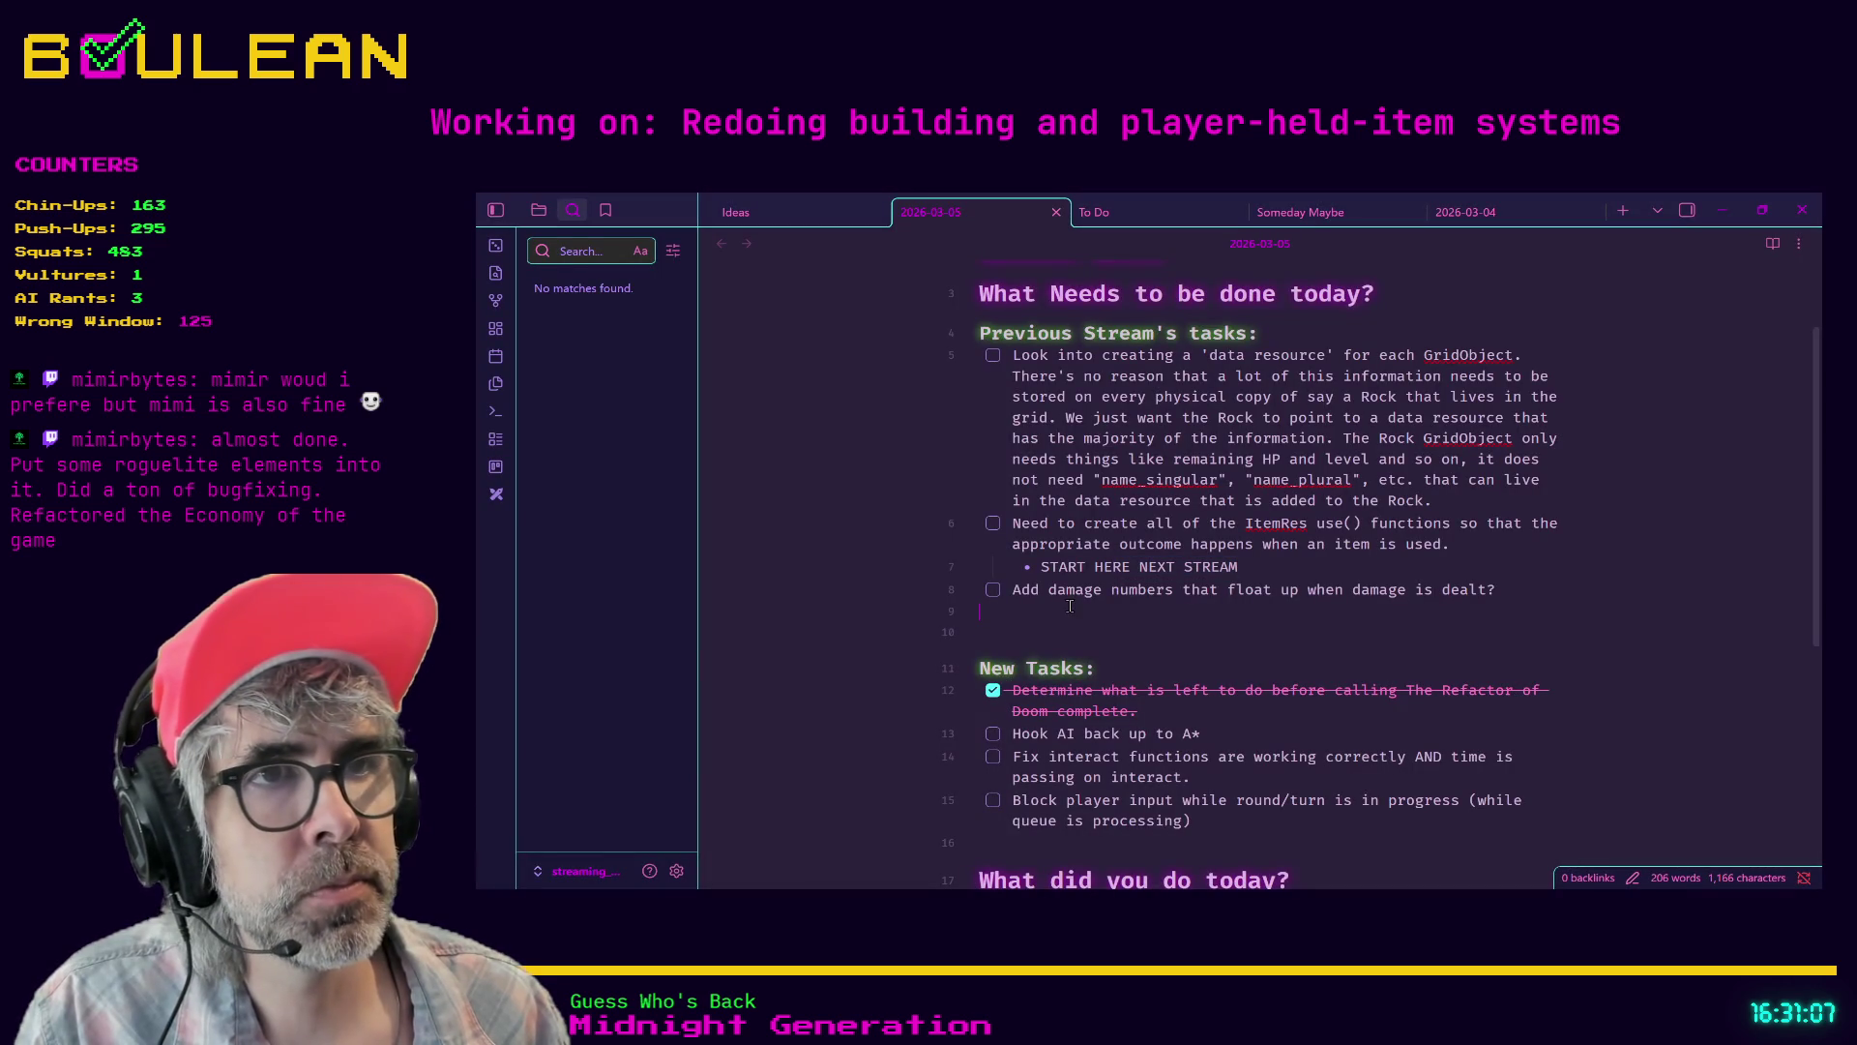
# - Remove the stray '[ ]' checkbox from line 9 of the daily note
pyautogui.write('[ ]')
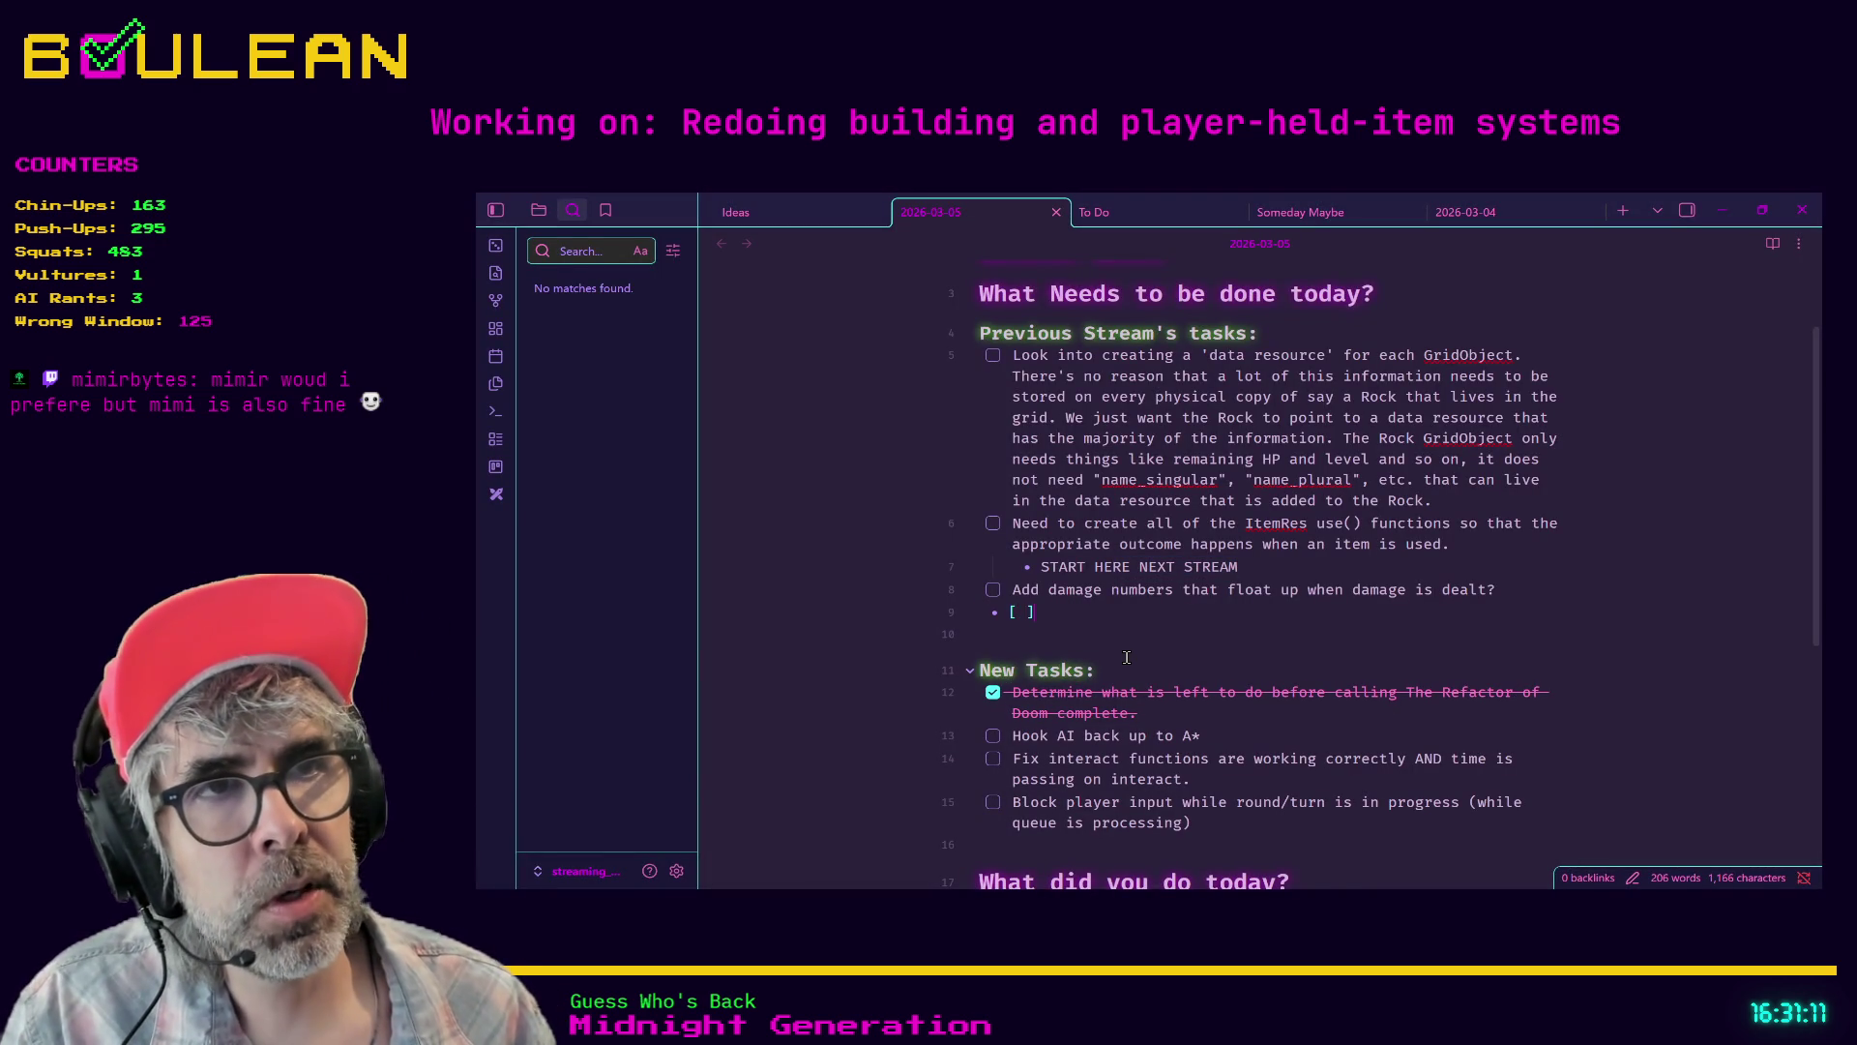
pyautogui.hotkey('shift', 'Home')
pyautogui.press('BackSpace')
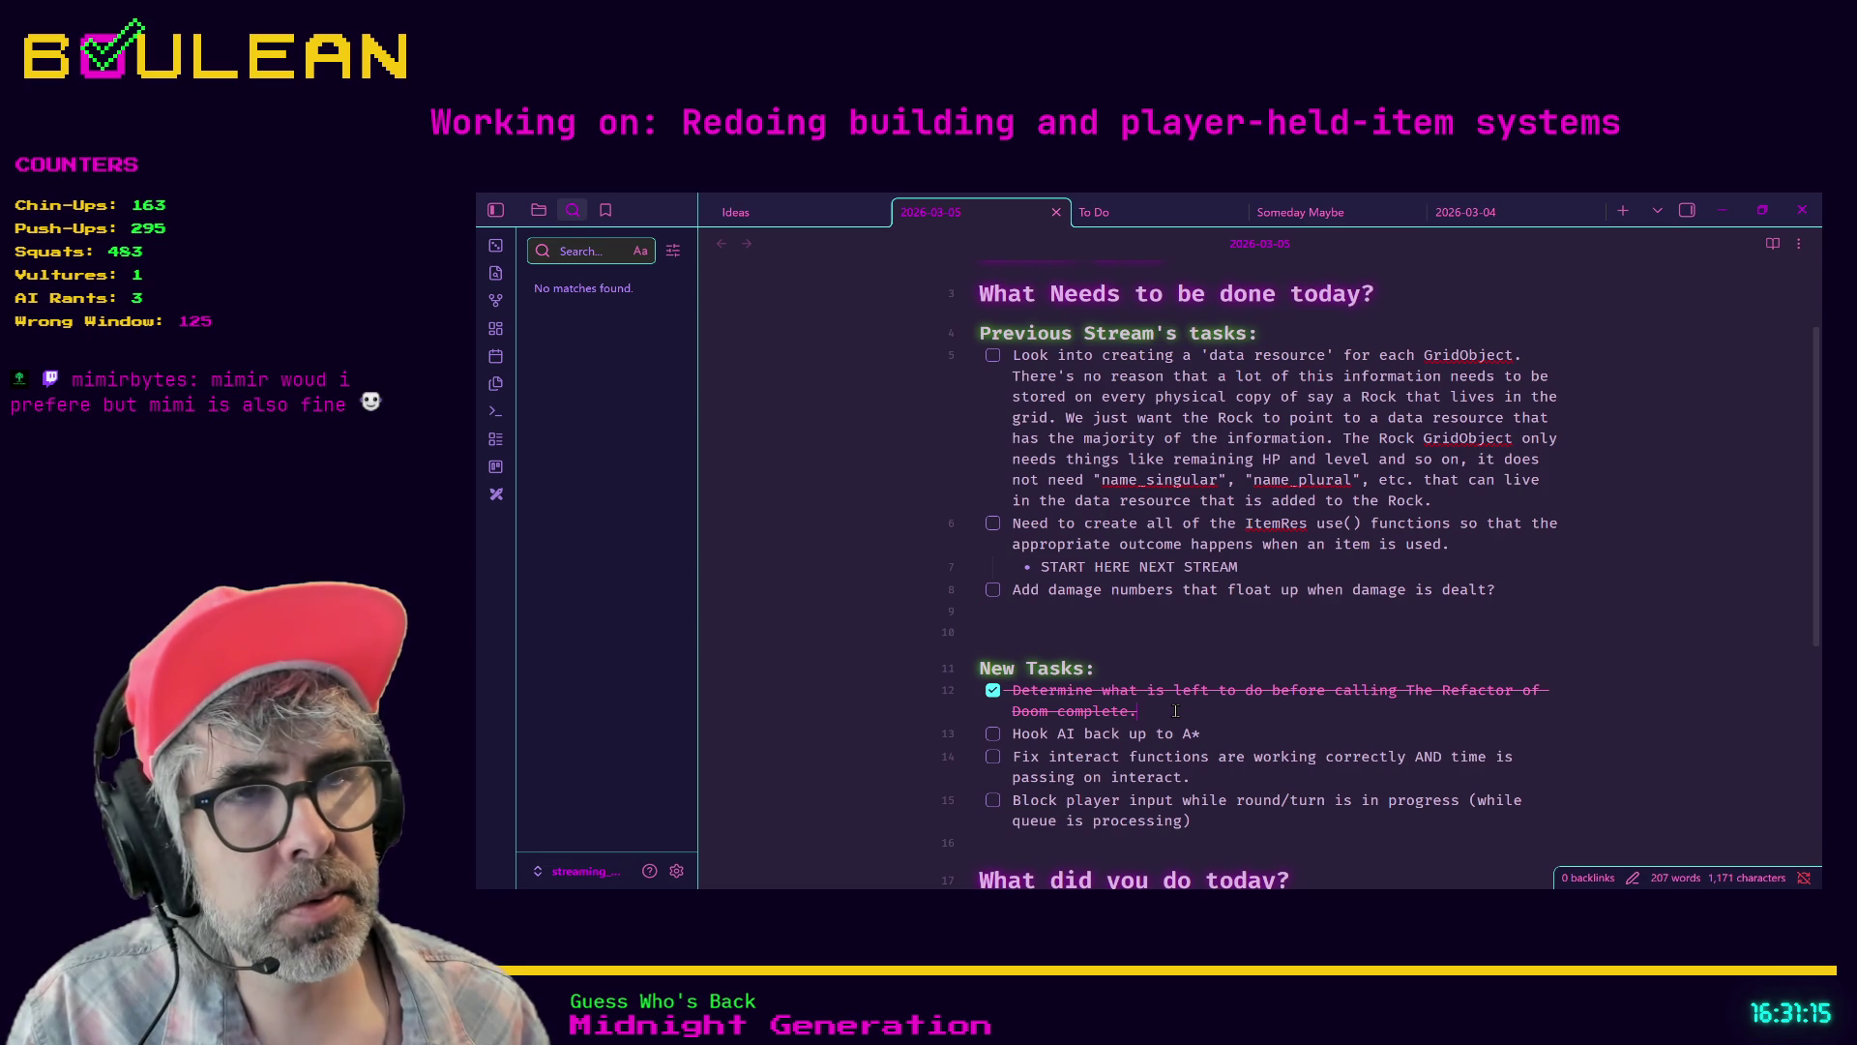
# - Add a 'Tasks to finish refactor' task and nest the three following tasks under it
pyautogui.press('Return')
pyautogui.write('Tasks')
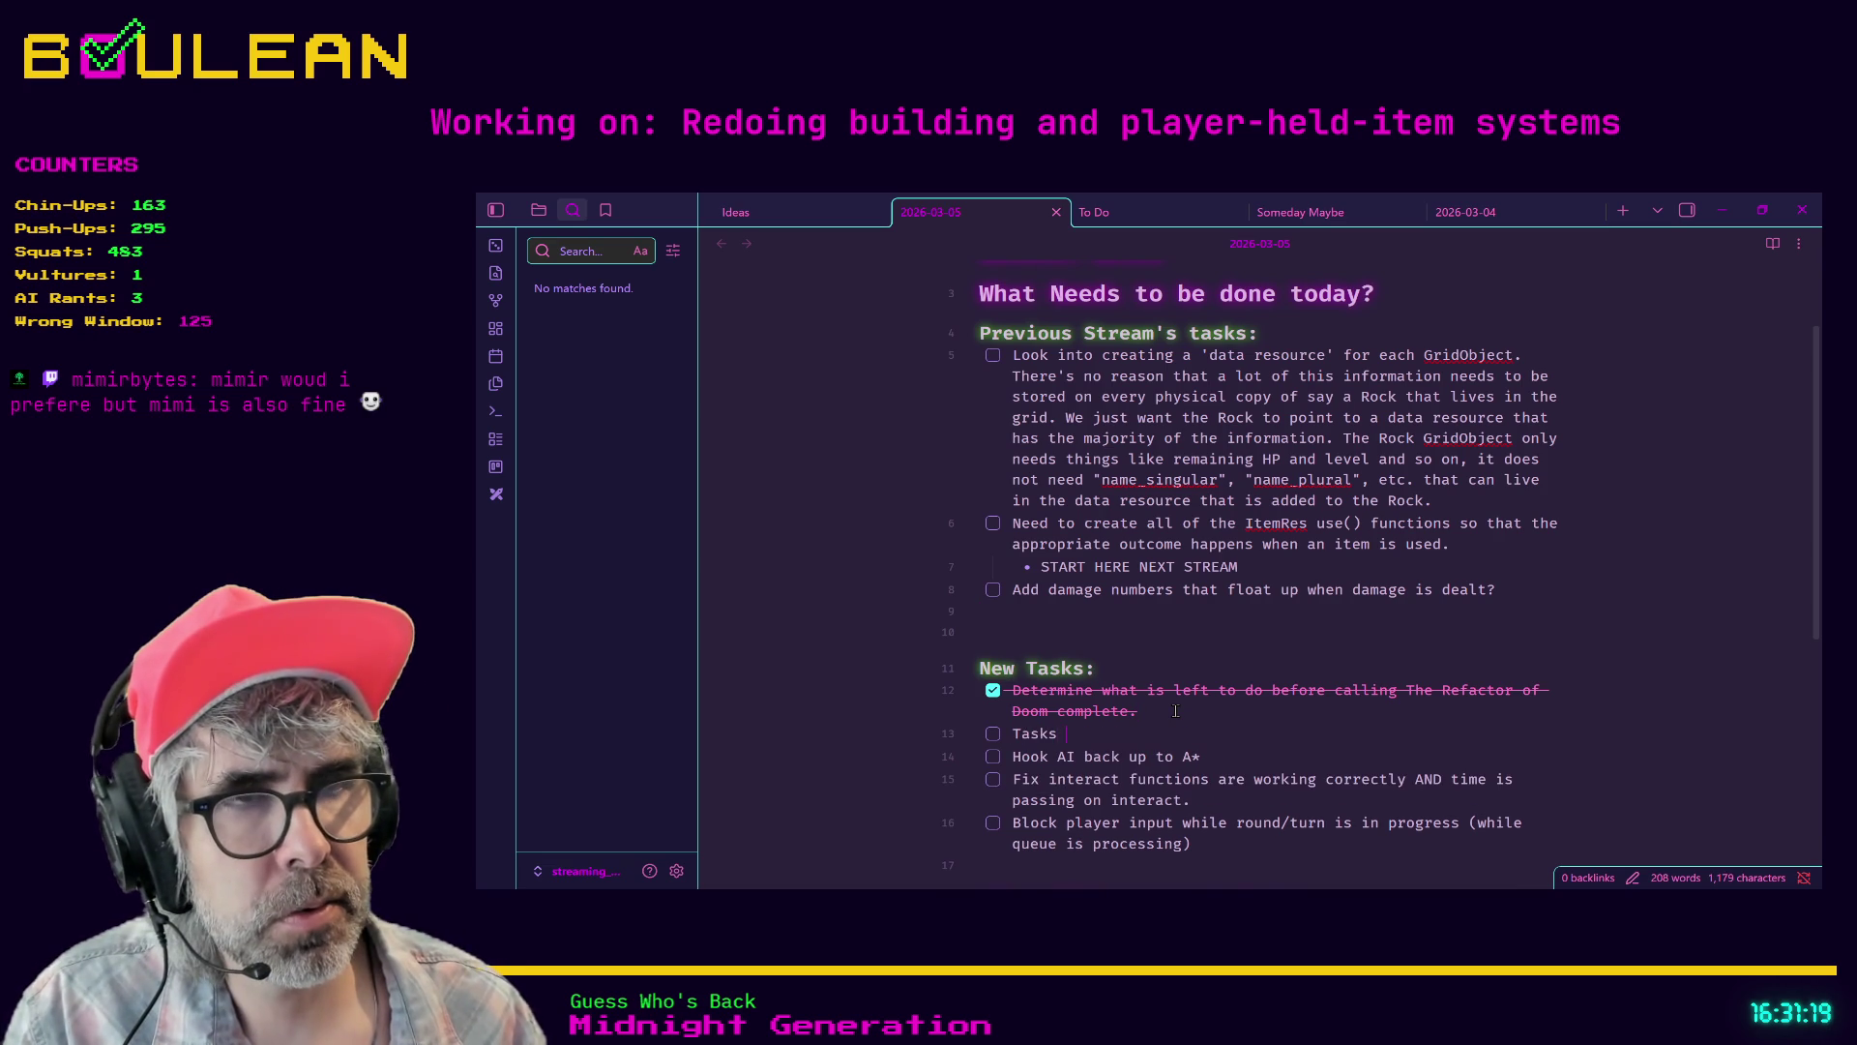
pyautogui.write('to finish refac')
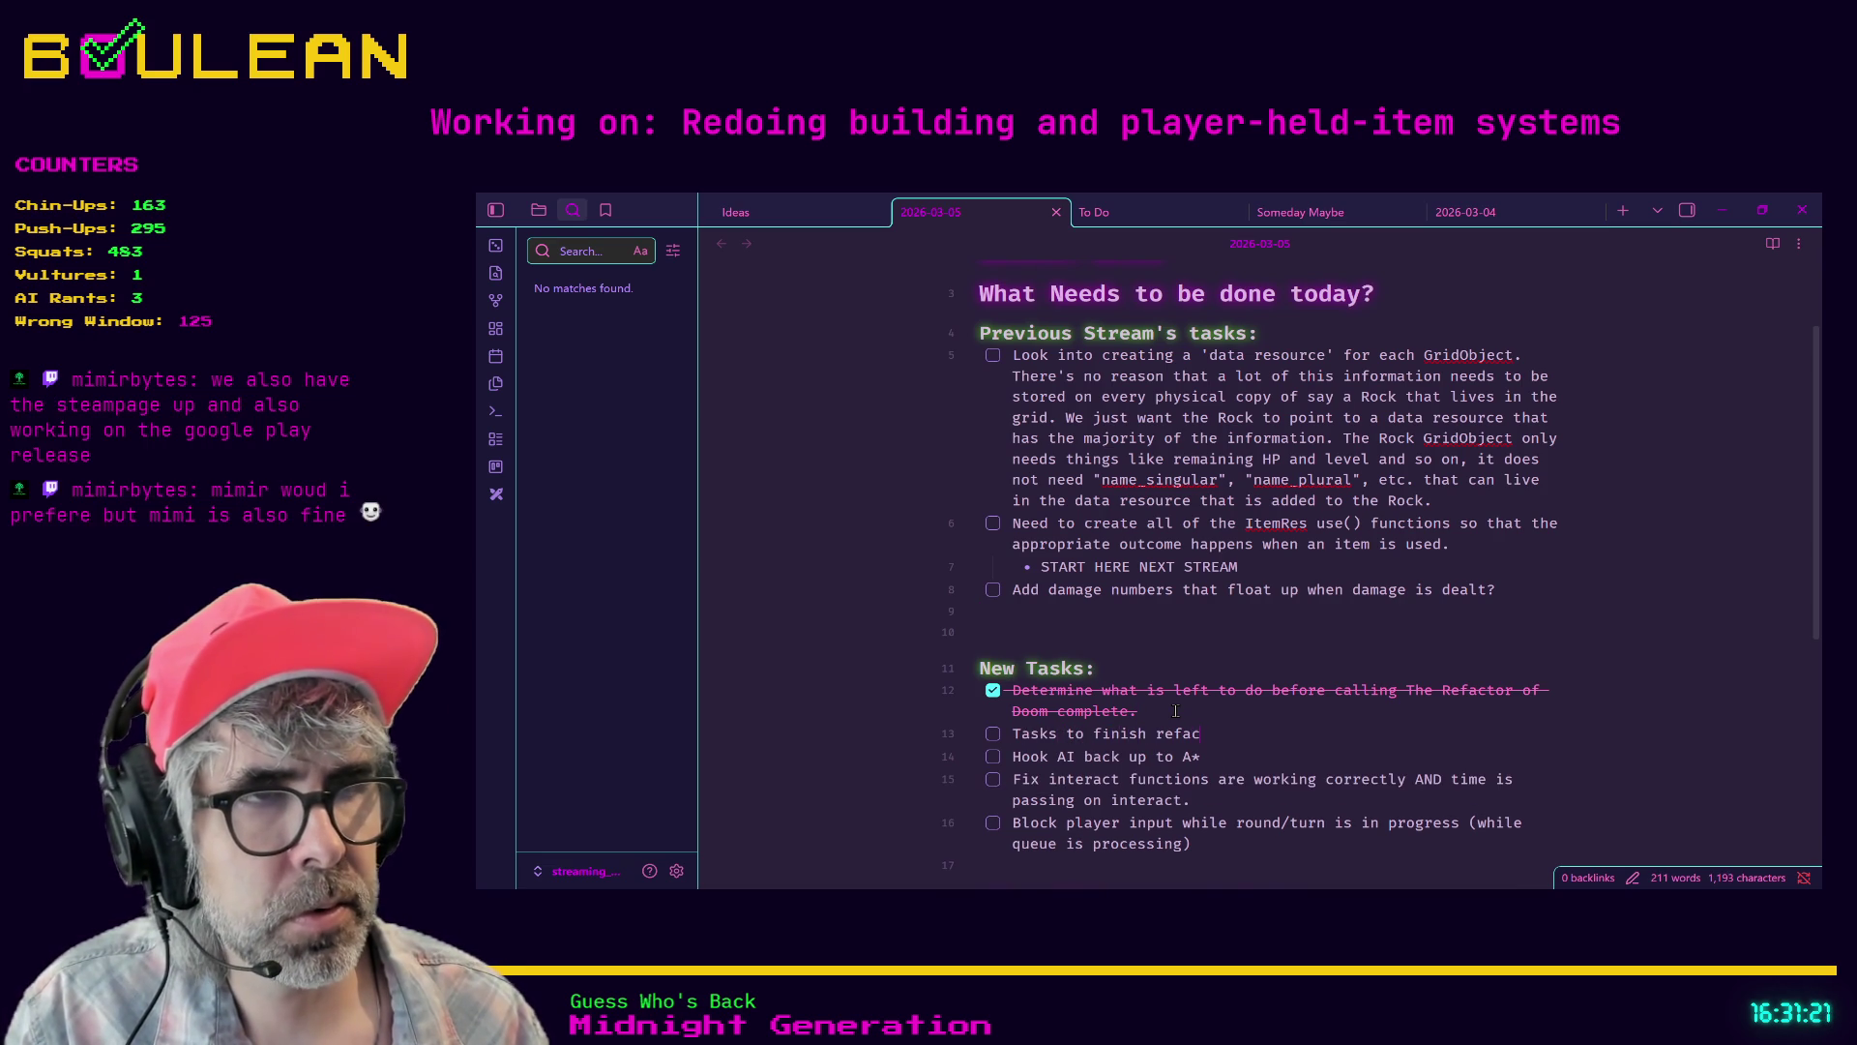
pyautogui.write('tor:')
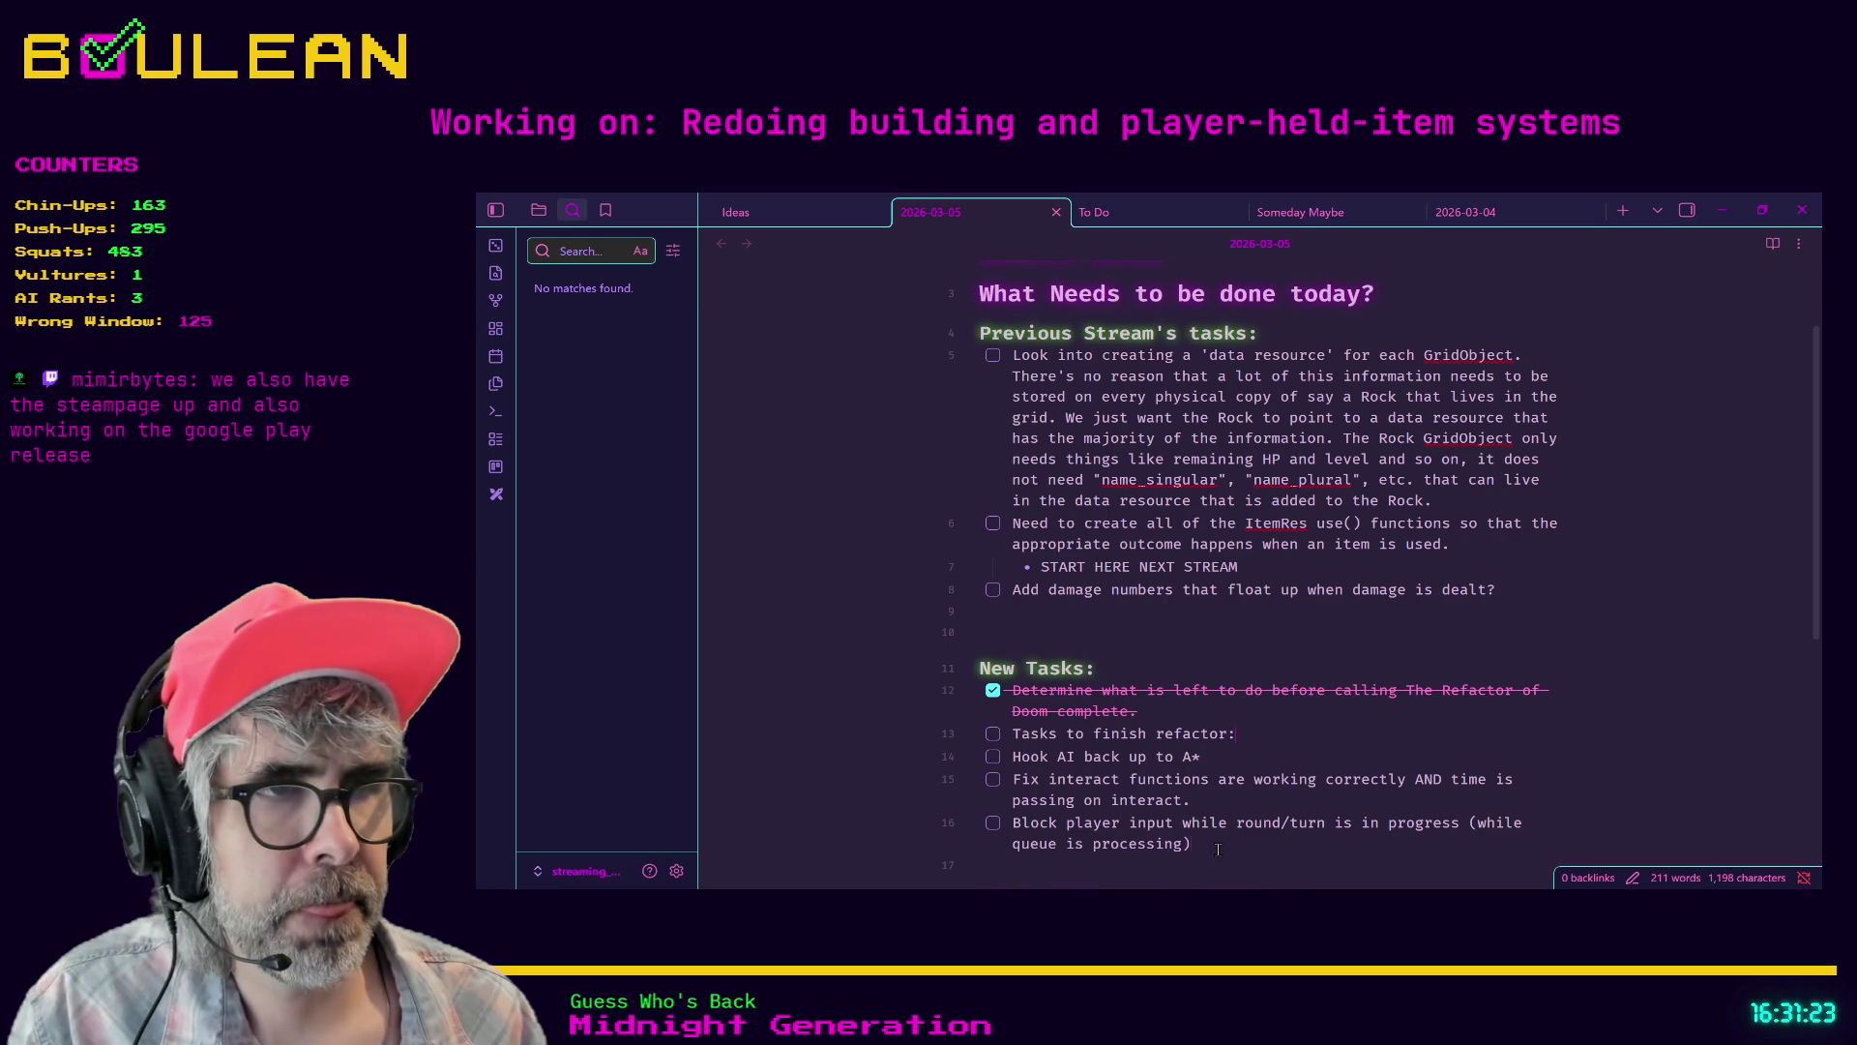
pyautogui.moveTo(1218, 849); pyautogui.dragTo(1006, 756)
pyautogui.press('Tab')
pyautogui.click(1348, 857)
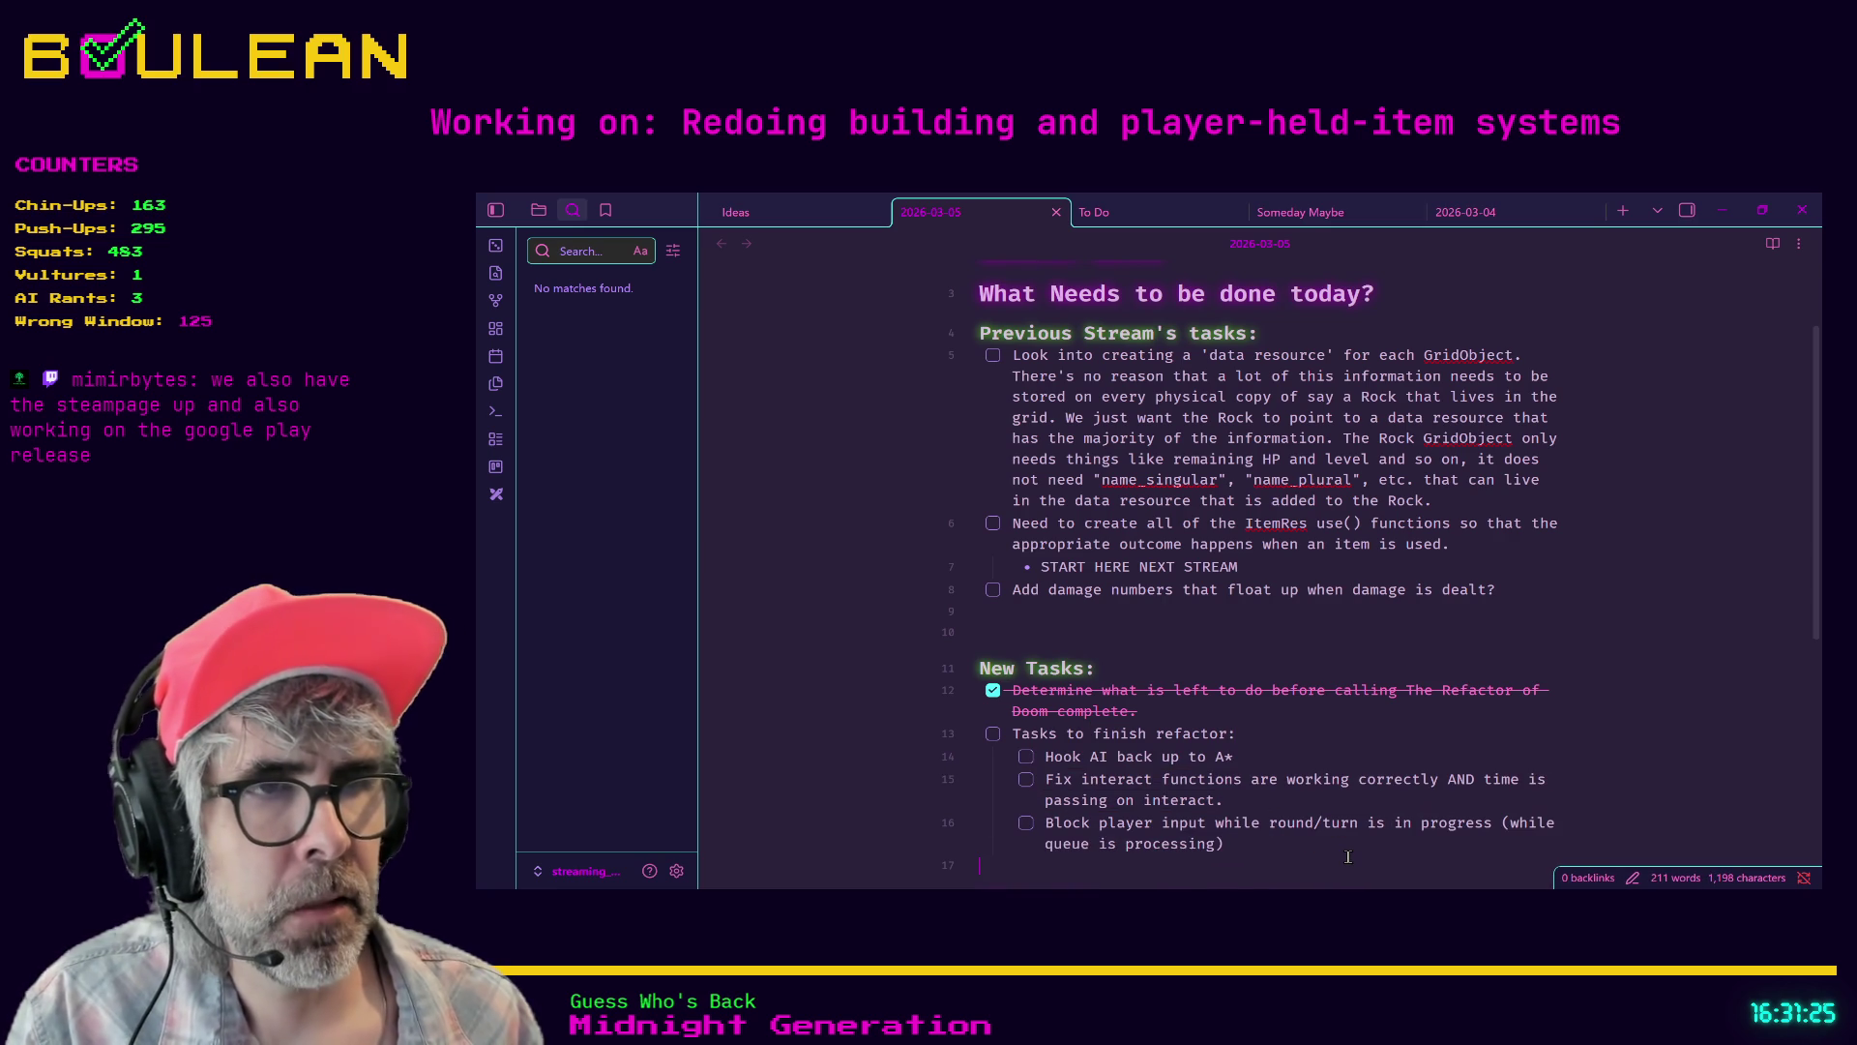
pyautogui.write('- [')
pyautogui.scroll(-2, 1307, 848)
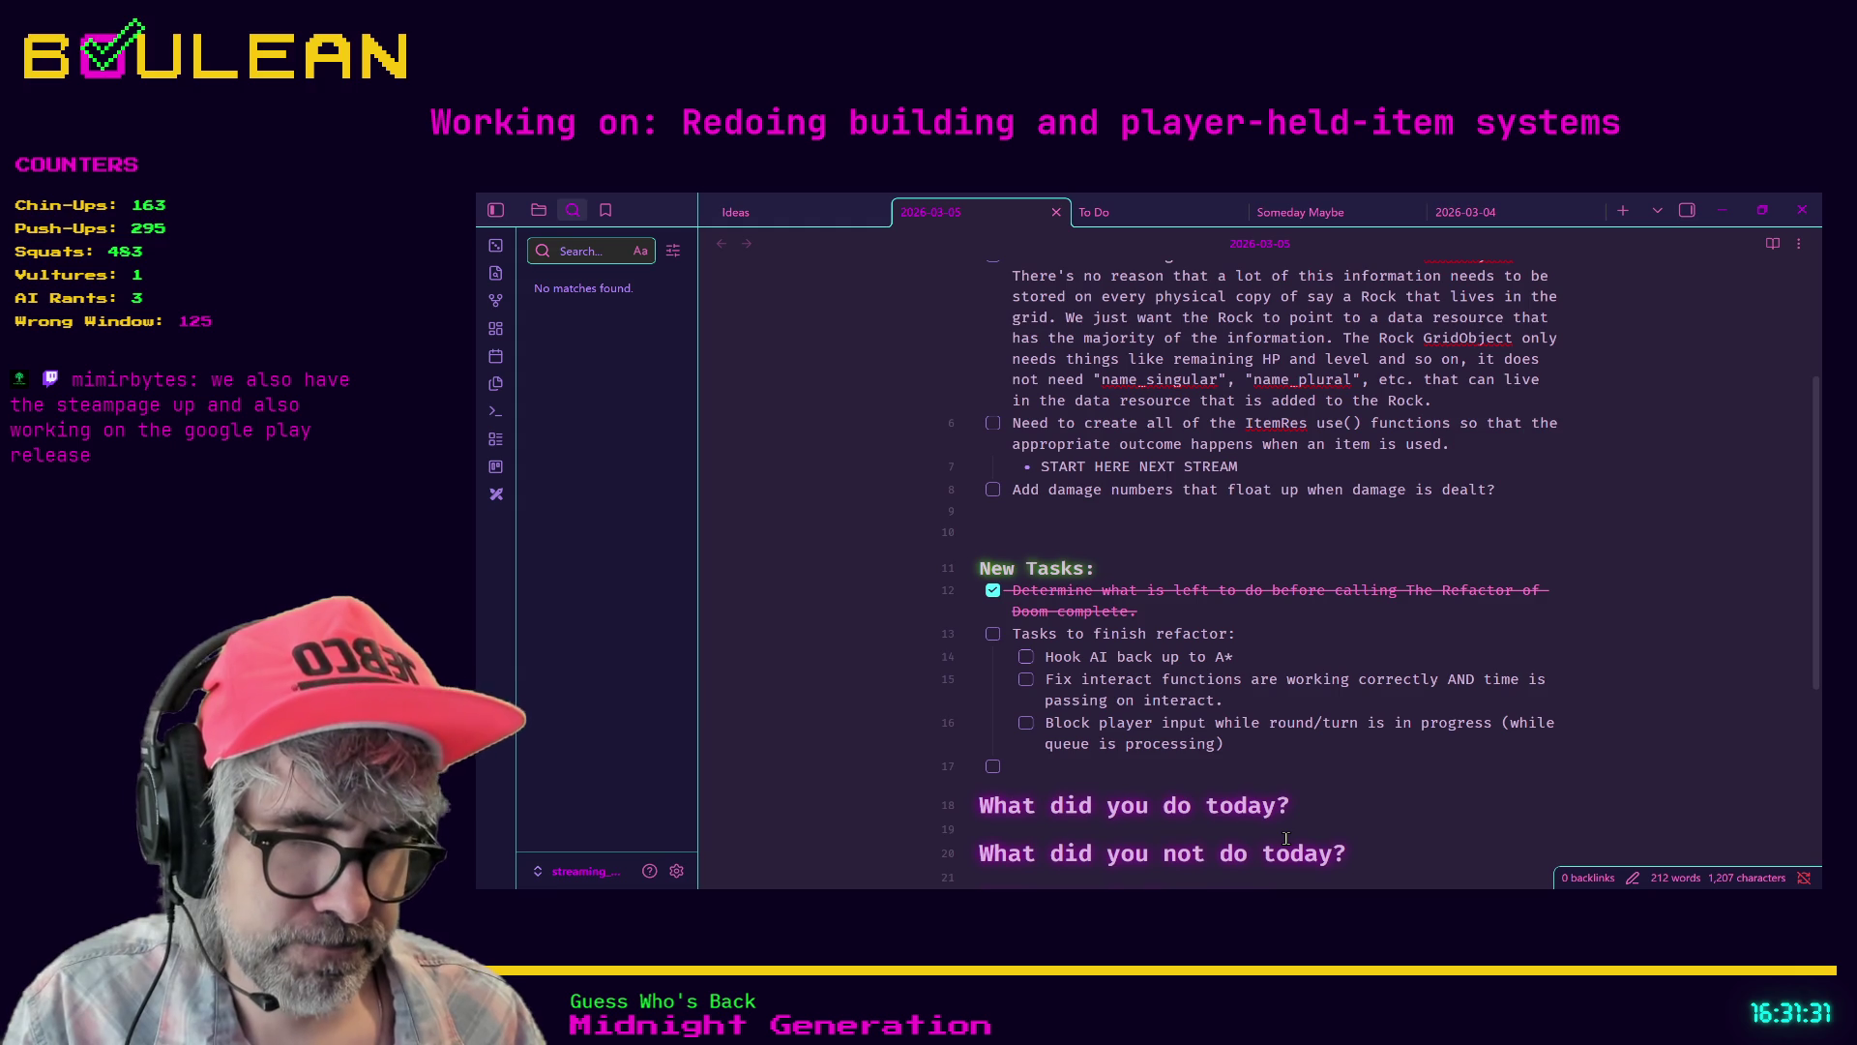
# - Type the task 'Signals.gd: All signals should be wrapped and use the emit_x function'
pyautogui.write('Signals.gd should be')
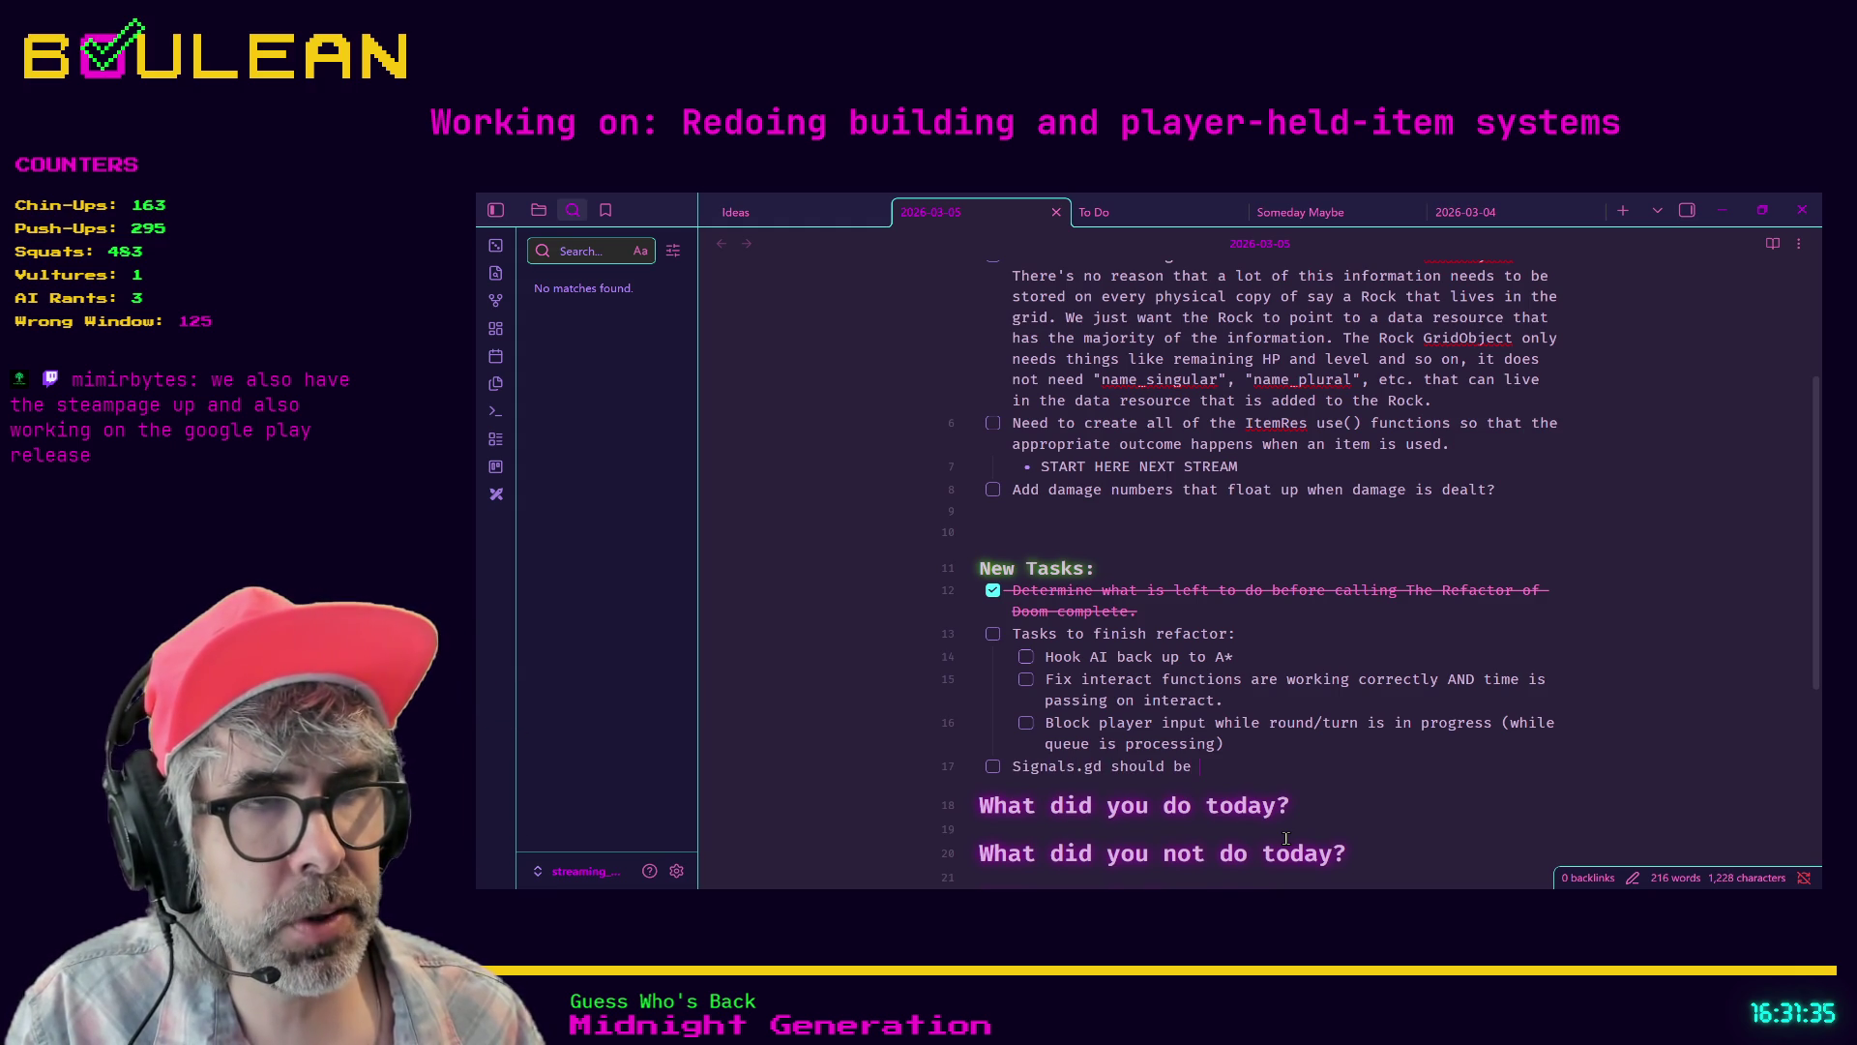
pyautogui.press('BackSpace')
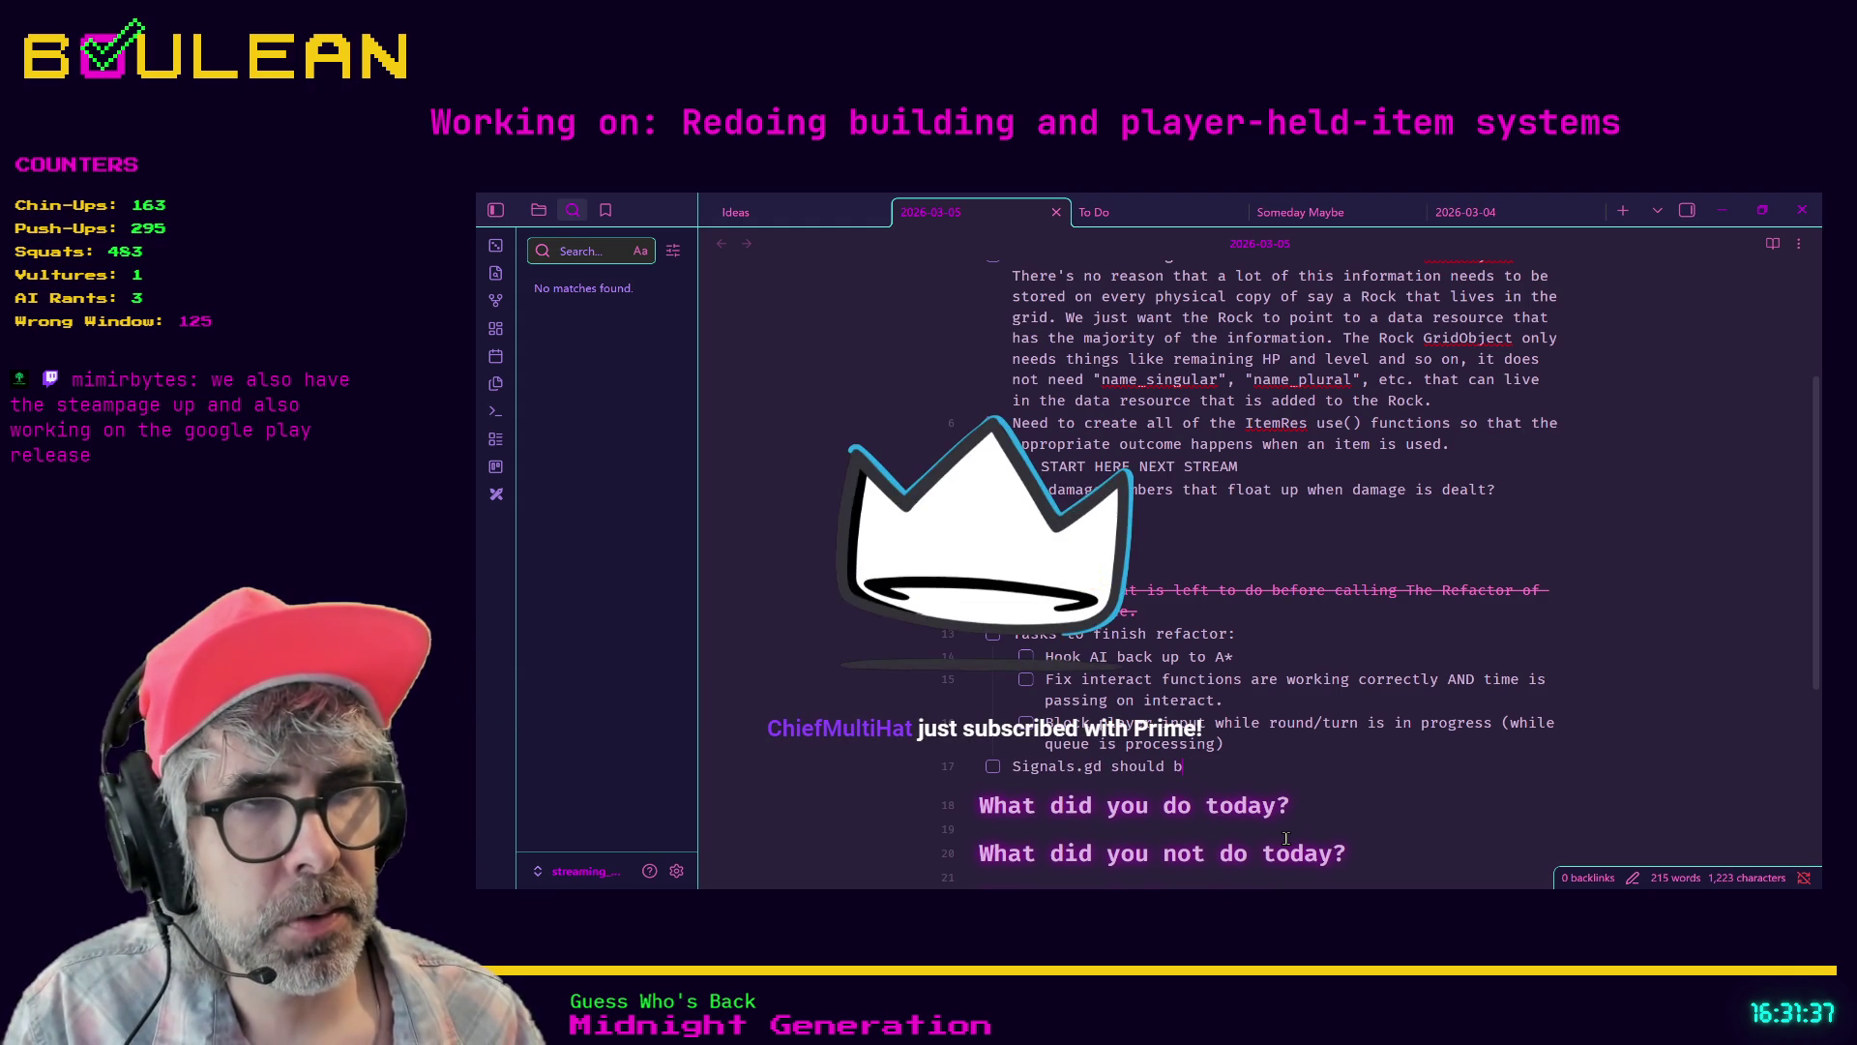
pyautogui.press('BackSpace')
pyautogui.press('BackSpace')
pyautogui.press('BackSpace')
pyautogui.write(':')
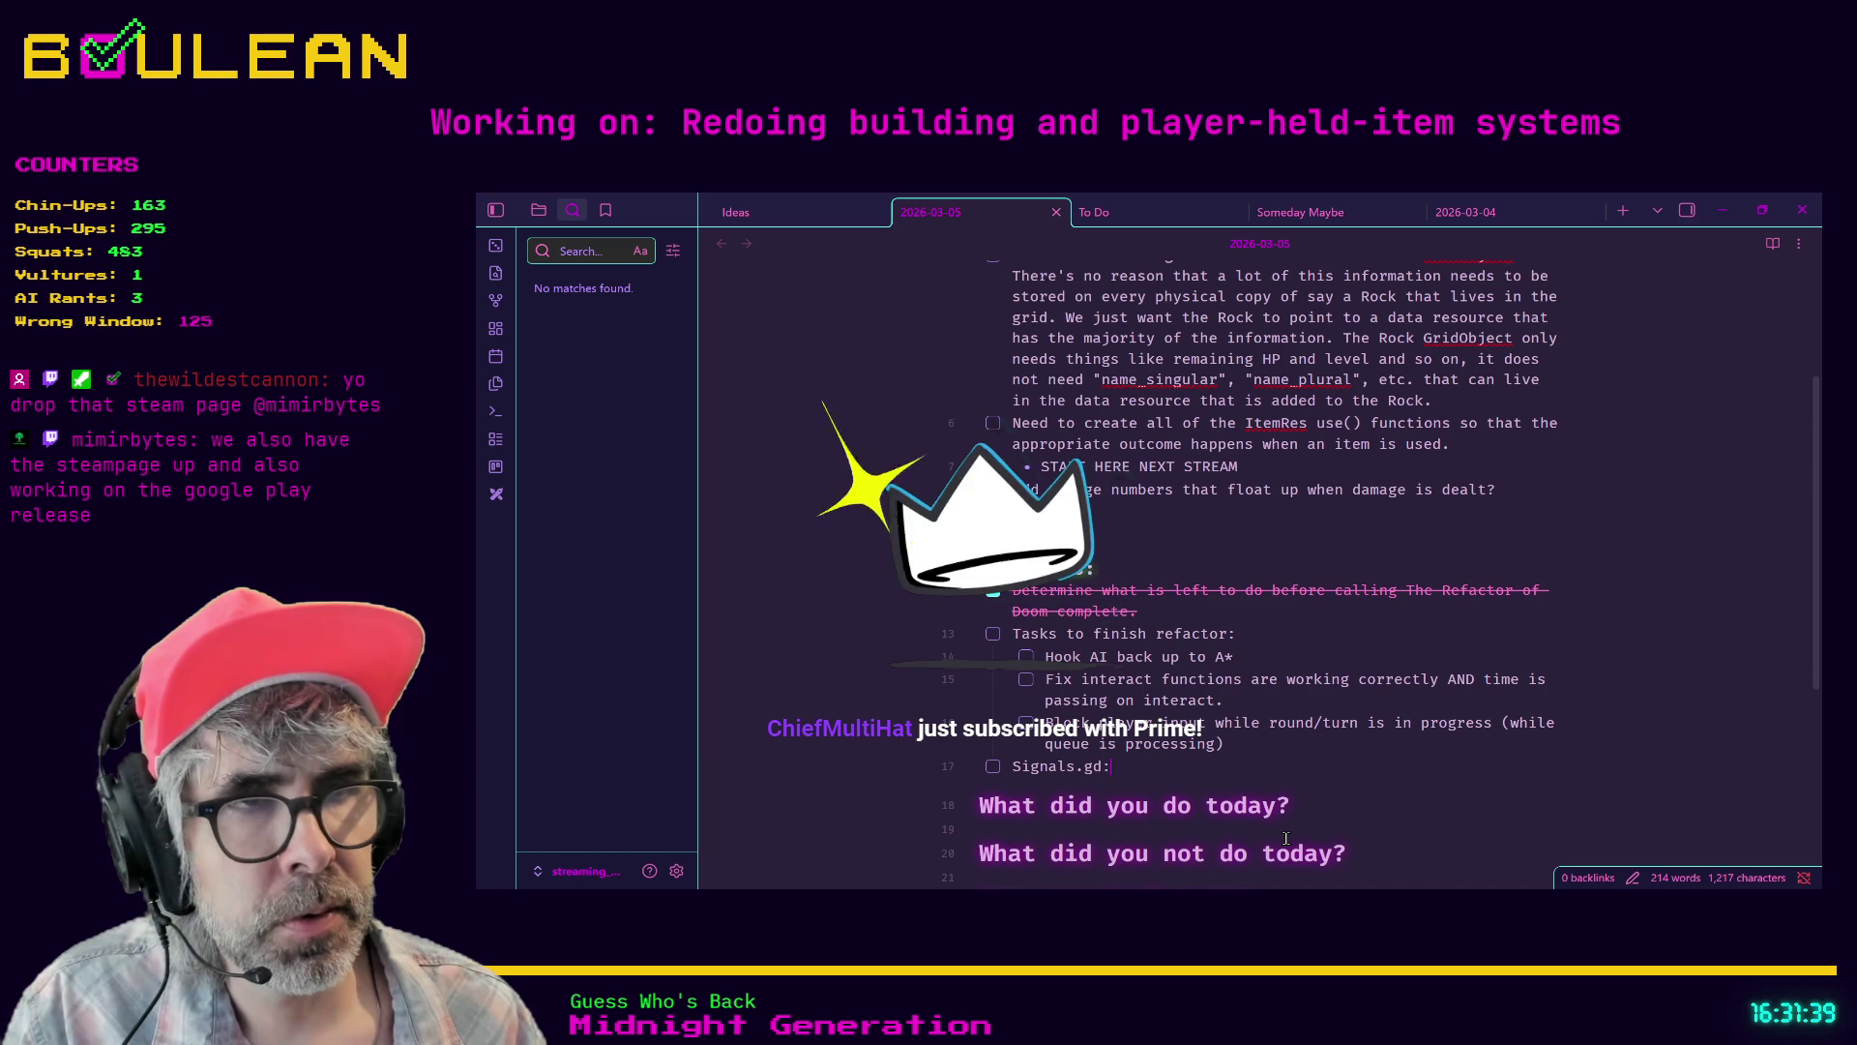
pyautogui.write(' All signals s')
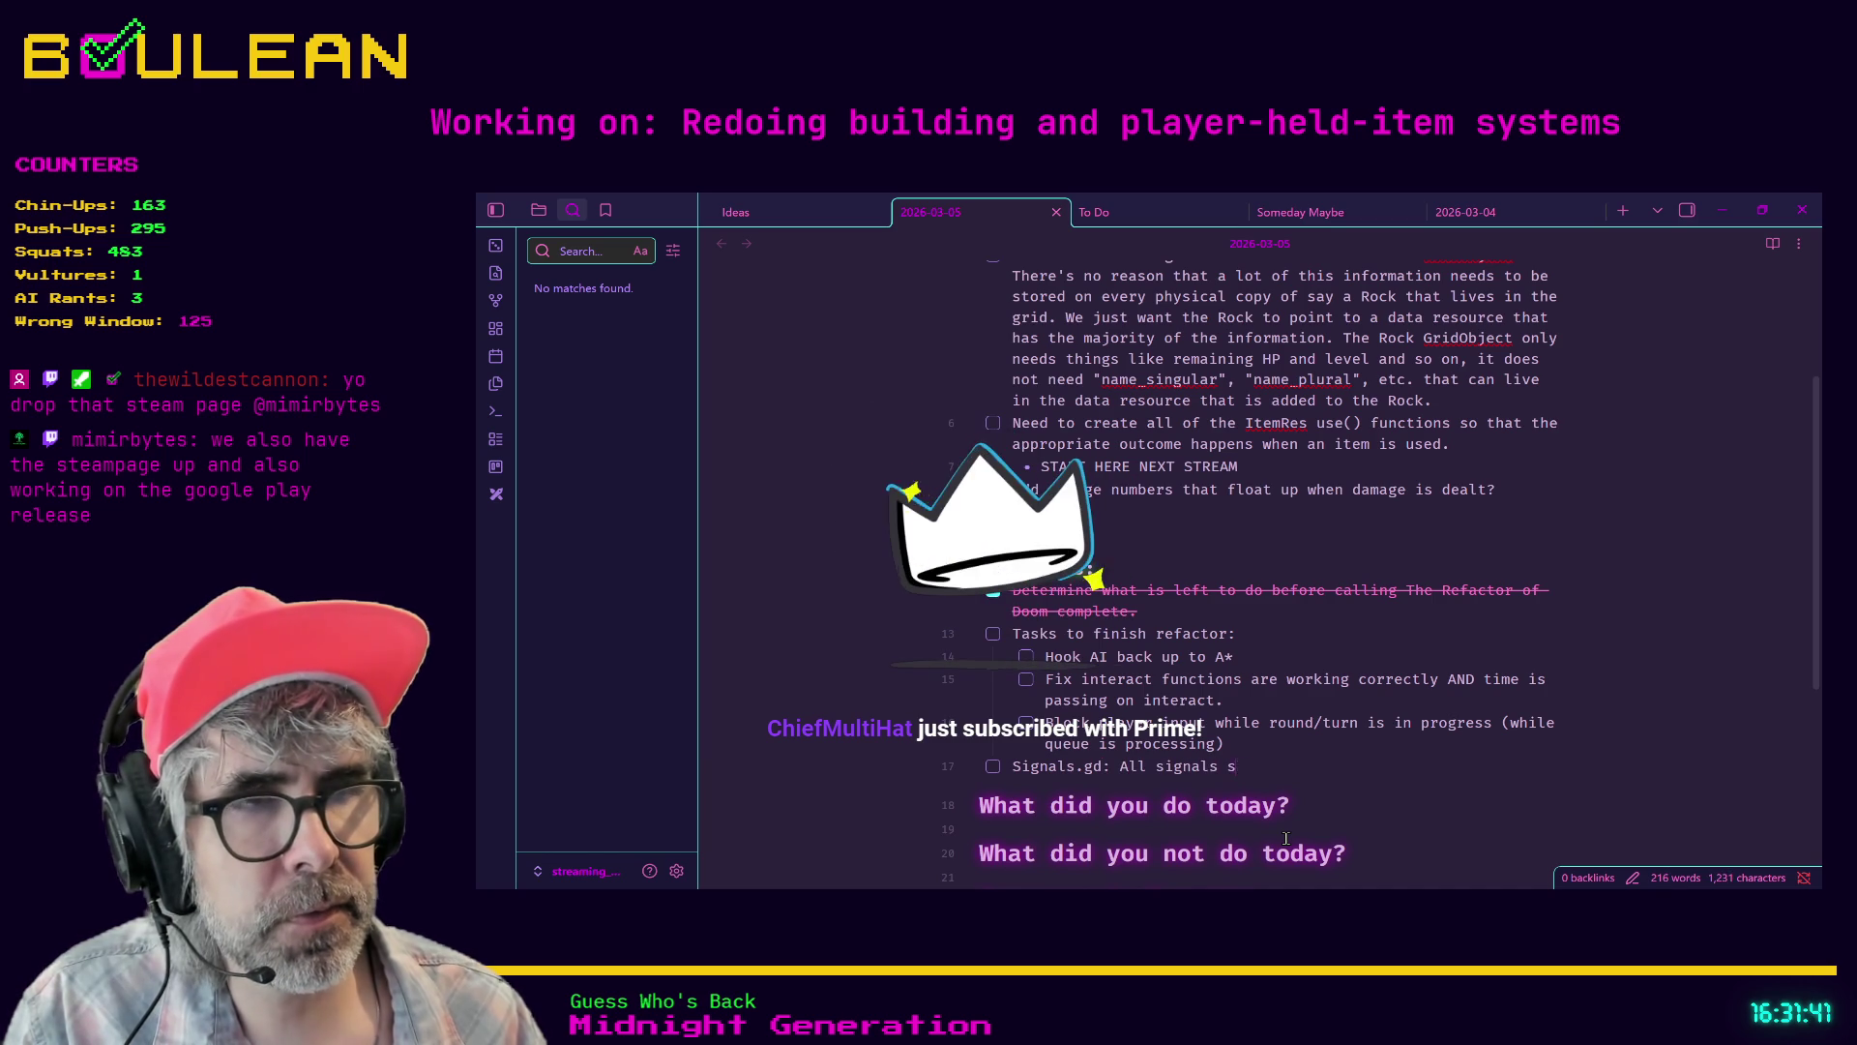
pyautogui.write('hould be wrapped and')
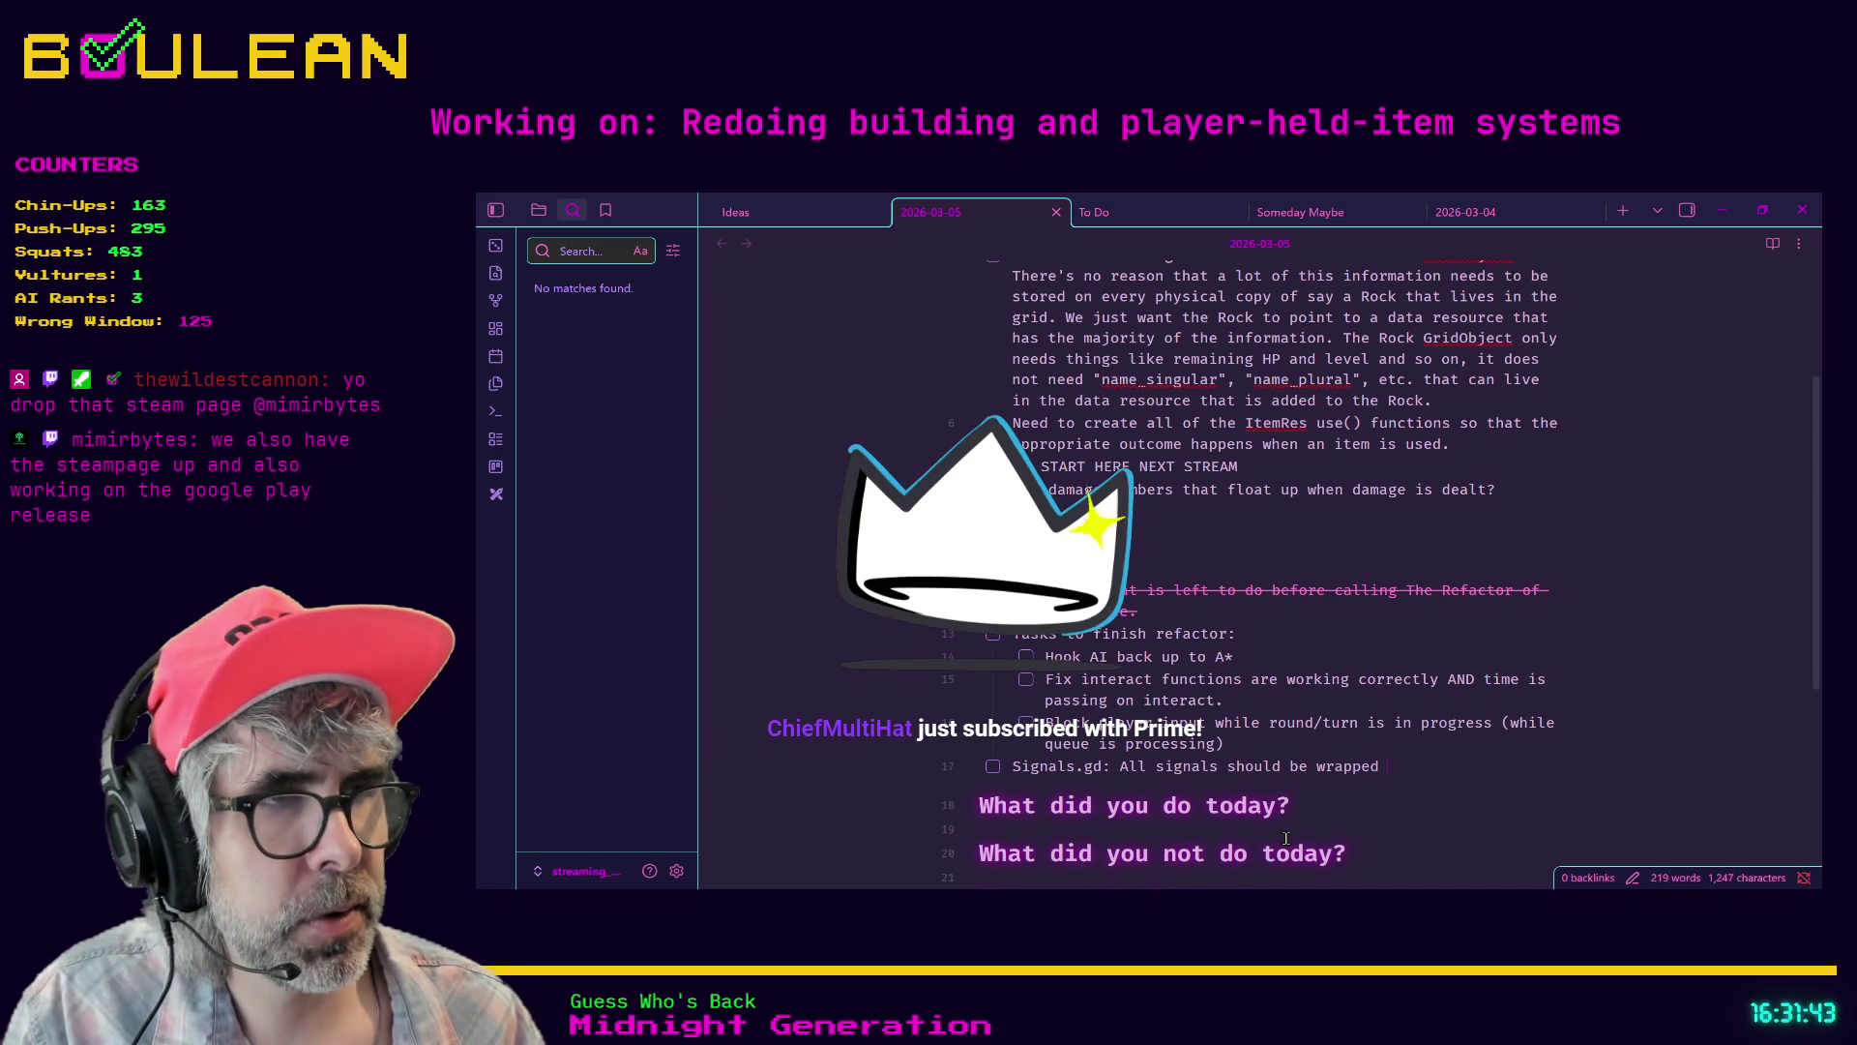
pyautogui.write(' use the emit_x')
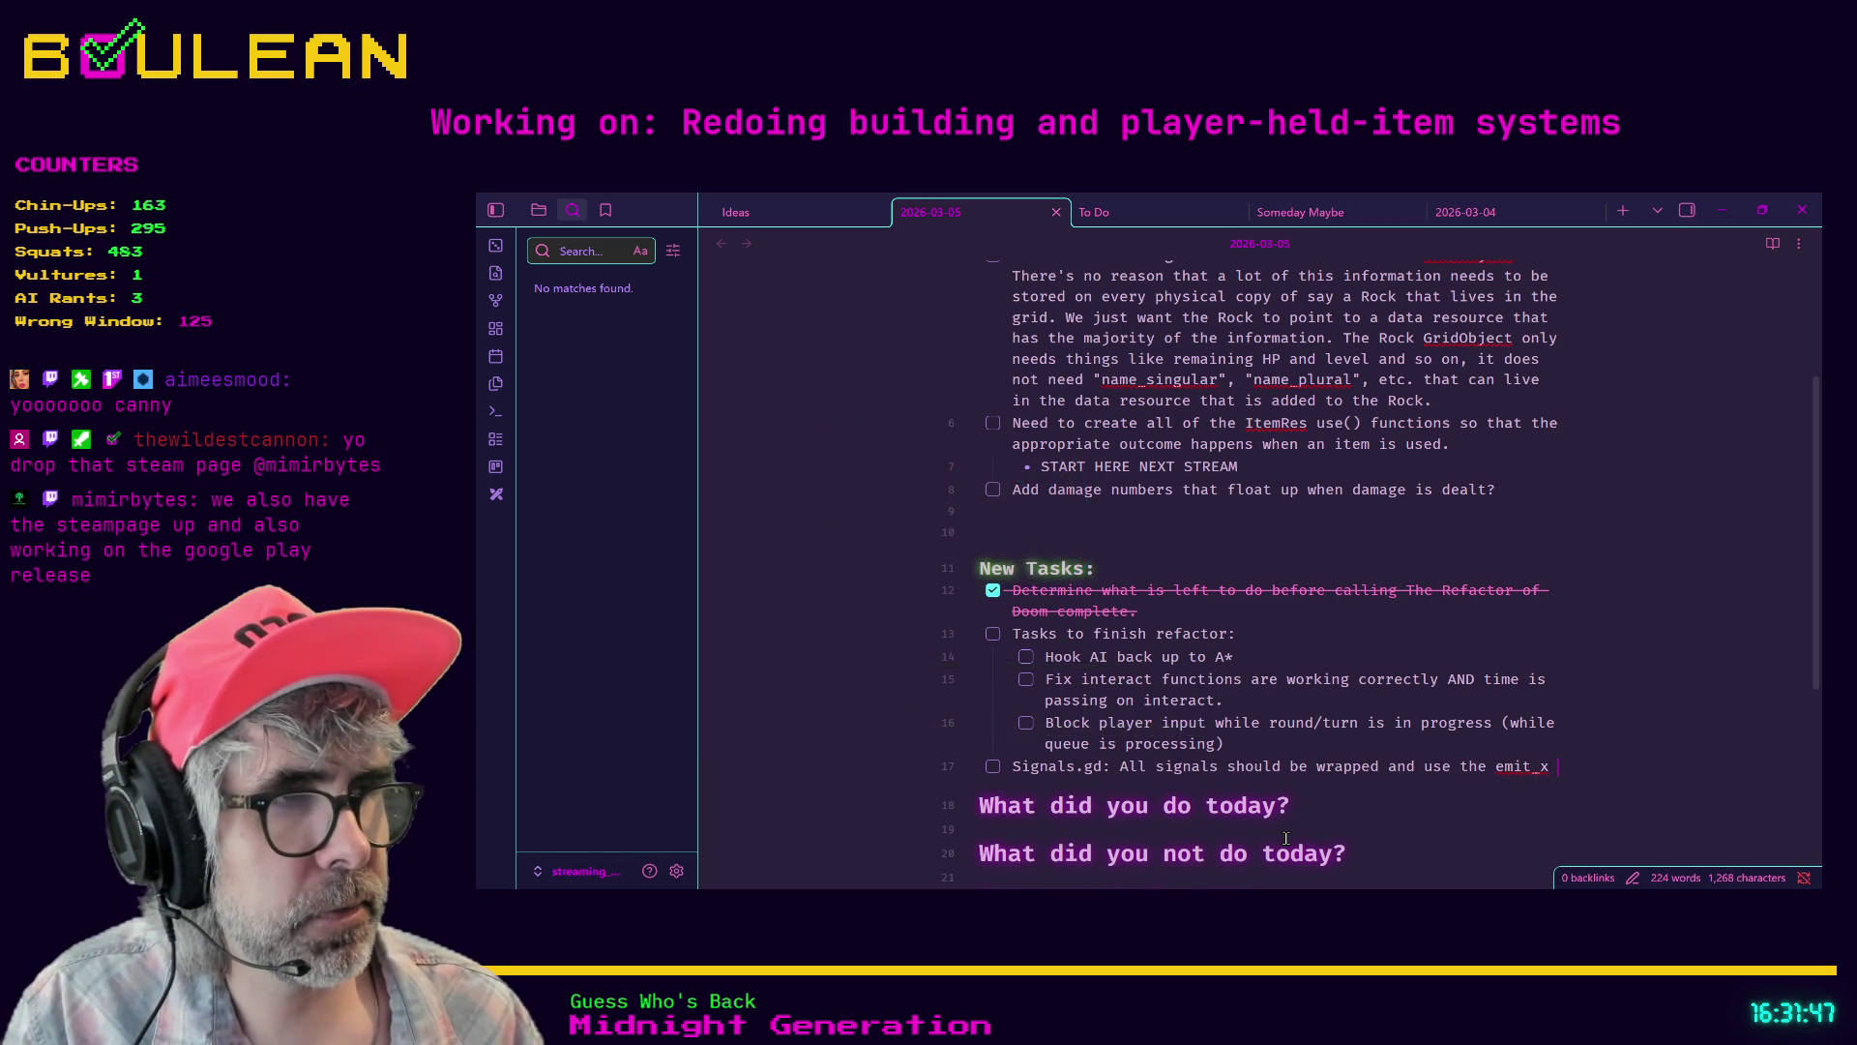
pyautogui.write(' function.')
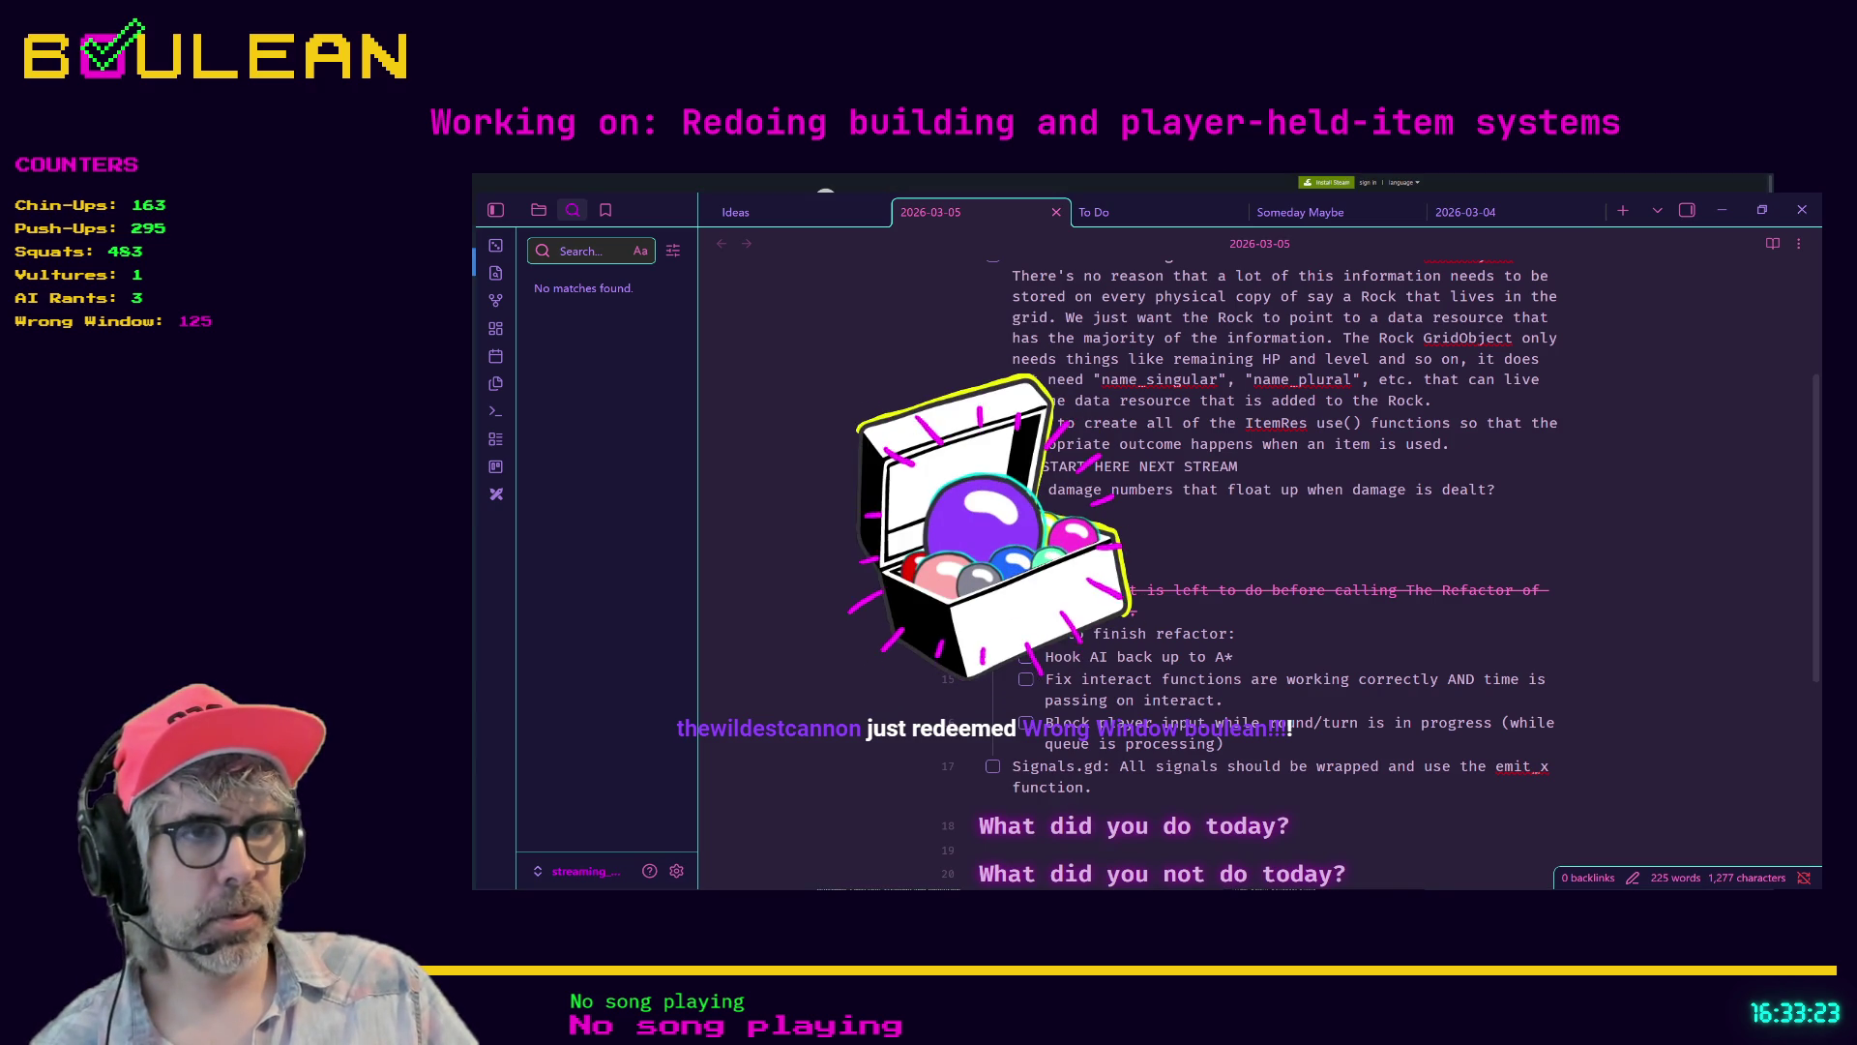
# - Minimize Obsidian, play the Galaxy Conquest Online trailer from the start, then exit fullscreen
pyautogui.click(1718, 211)
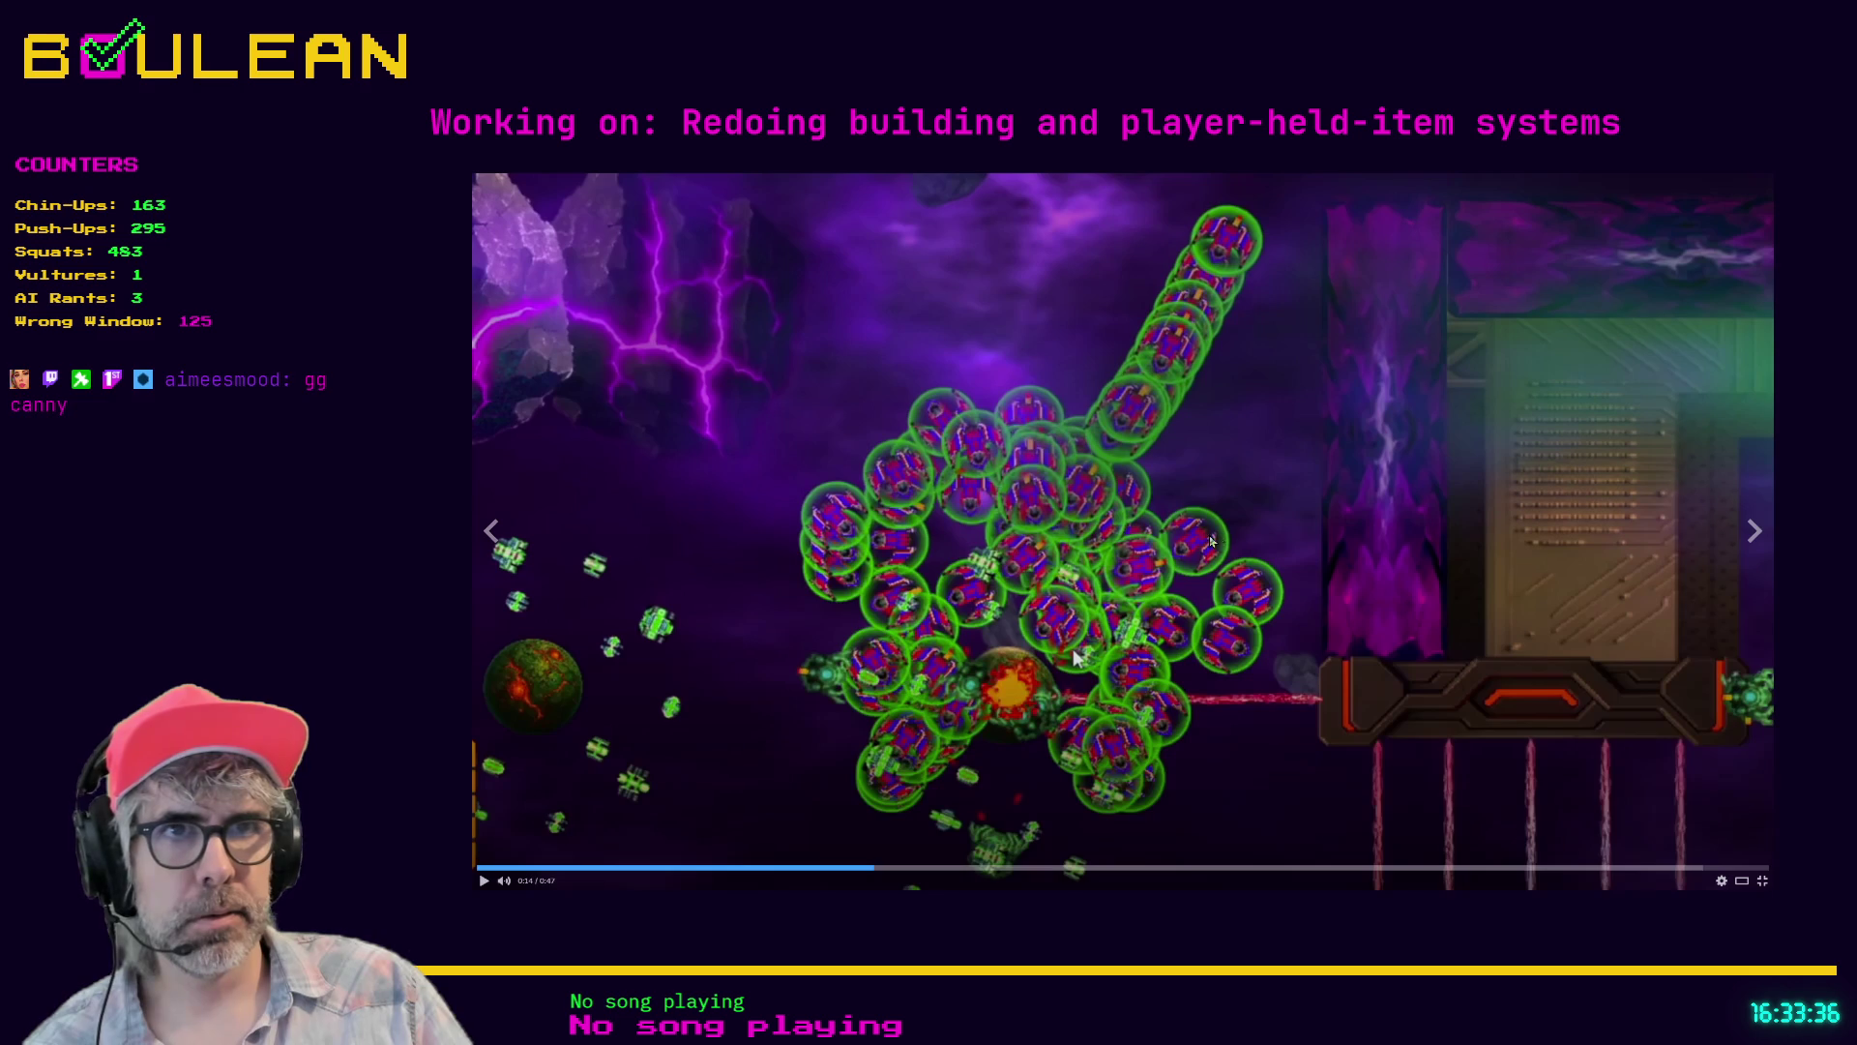
pyautogui.click(1214, 534)
pyautogui.click(481, 868)
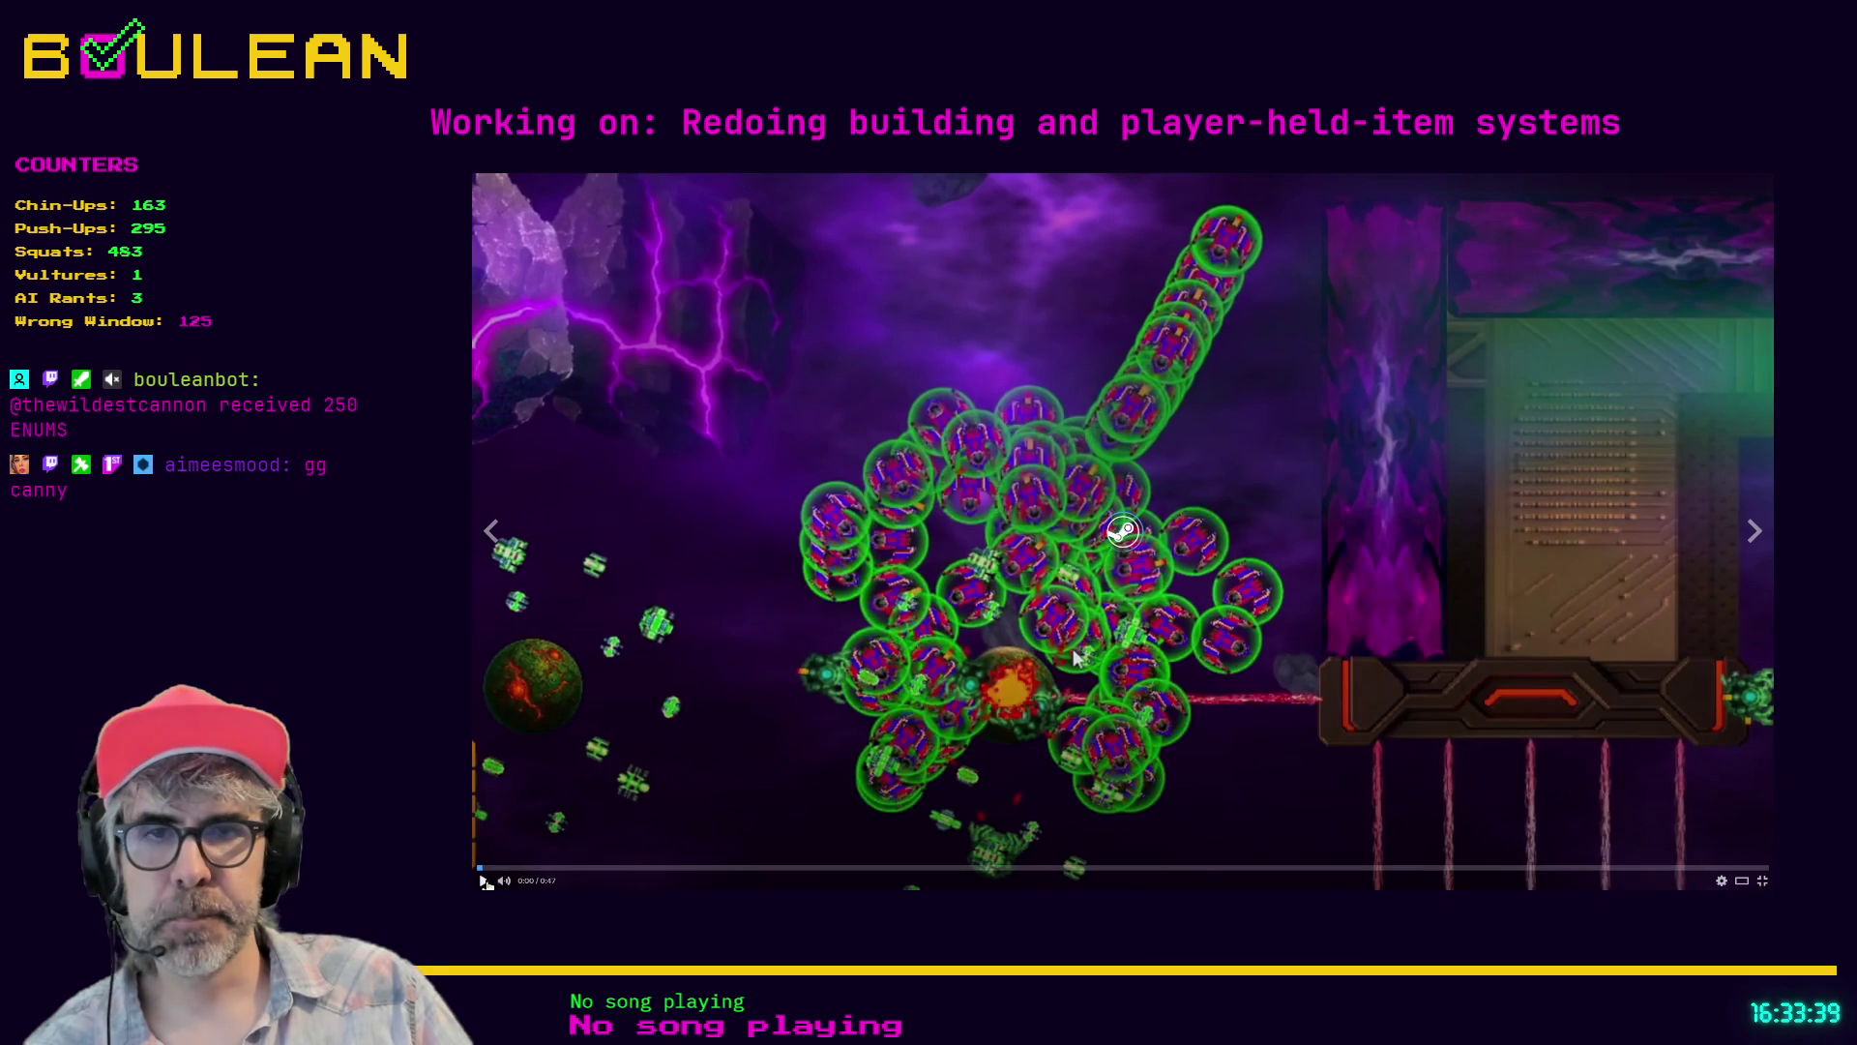
pyautogui.click(485, 881)
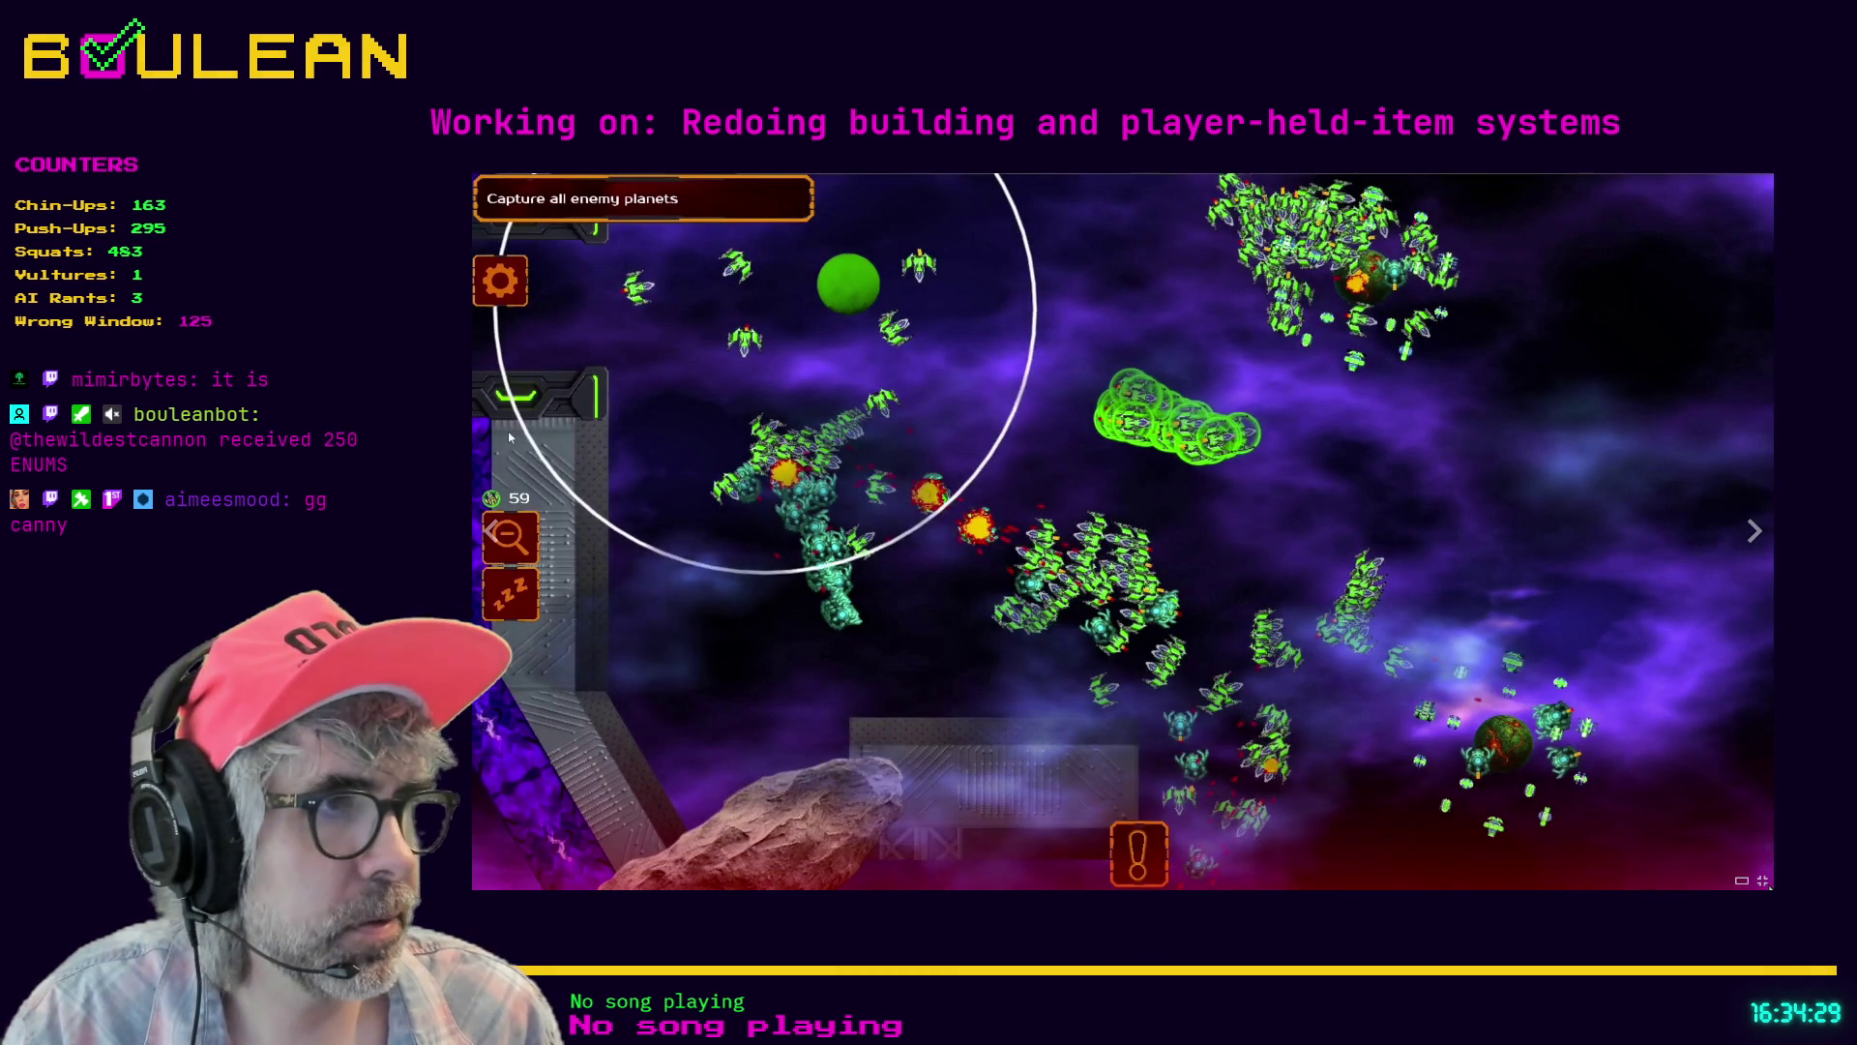
pyautogui.click(1741, 874)
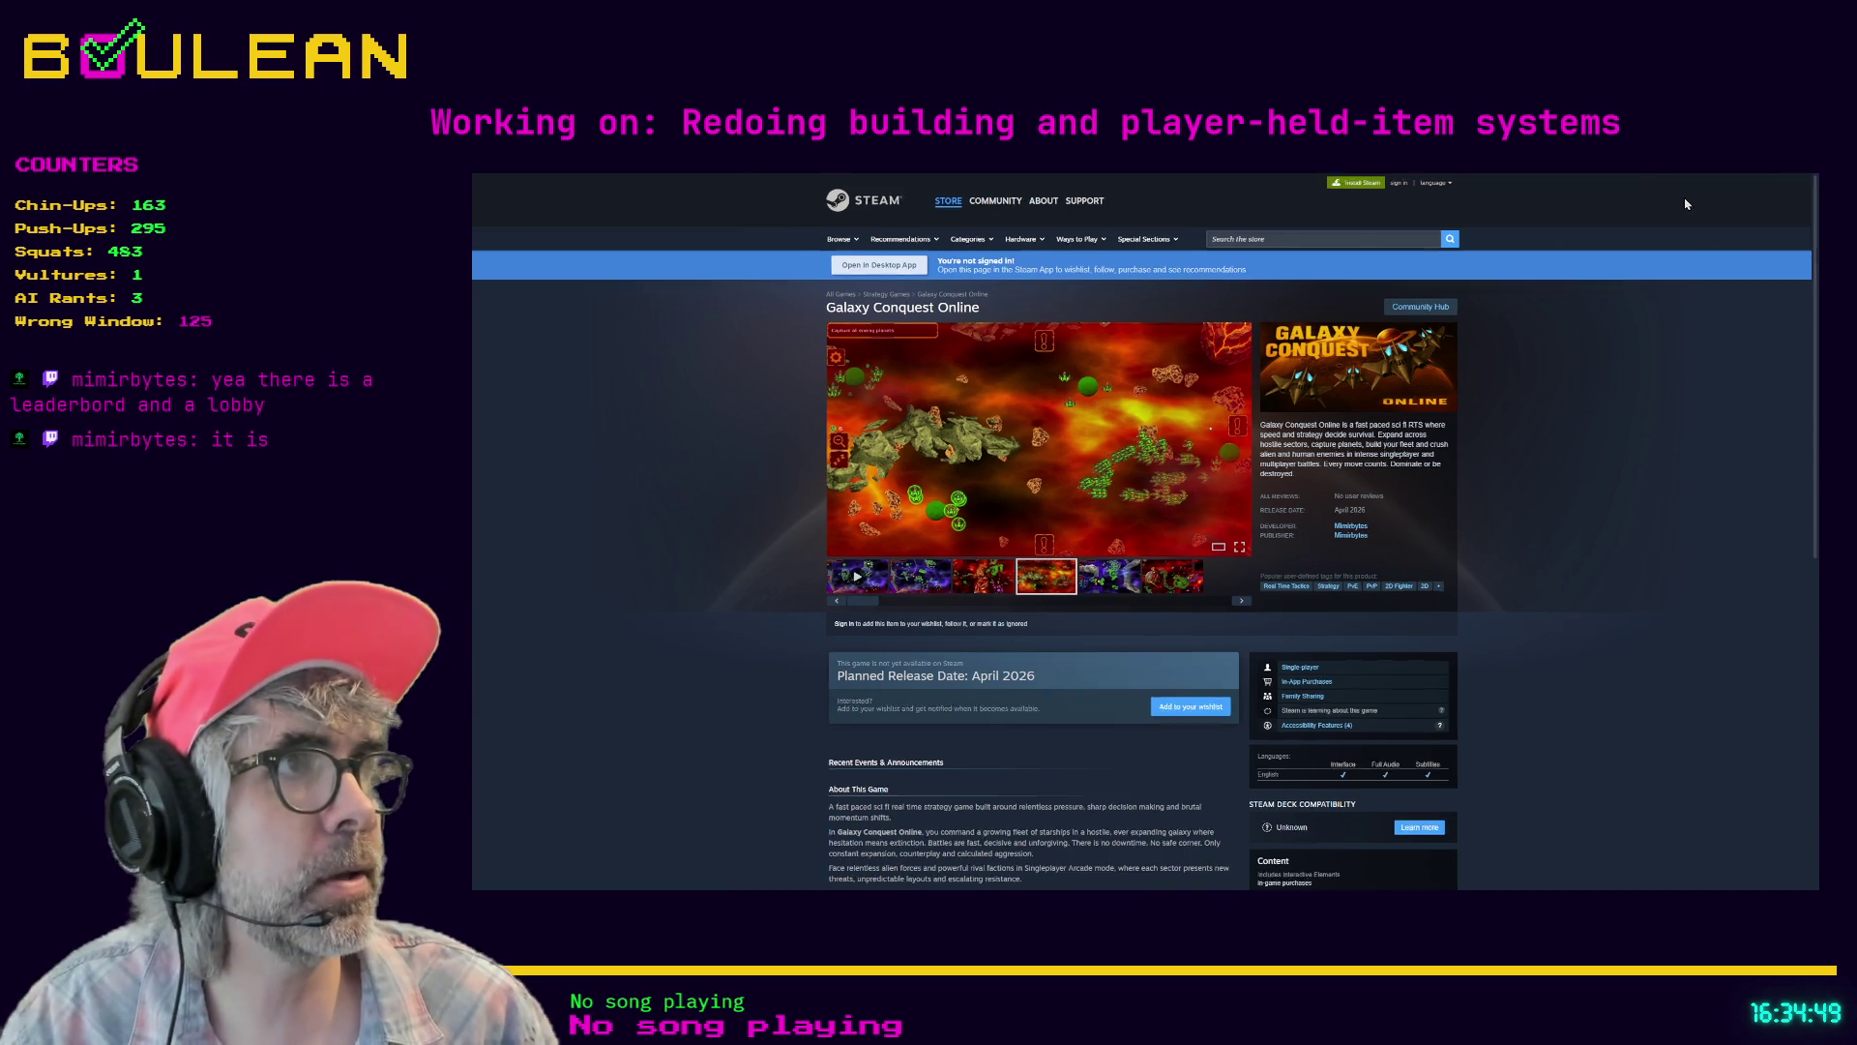
pyautogui.press('F11')
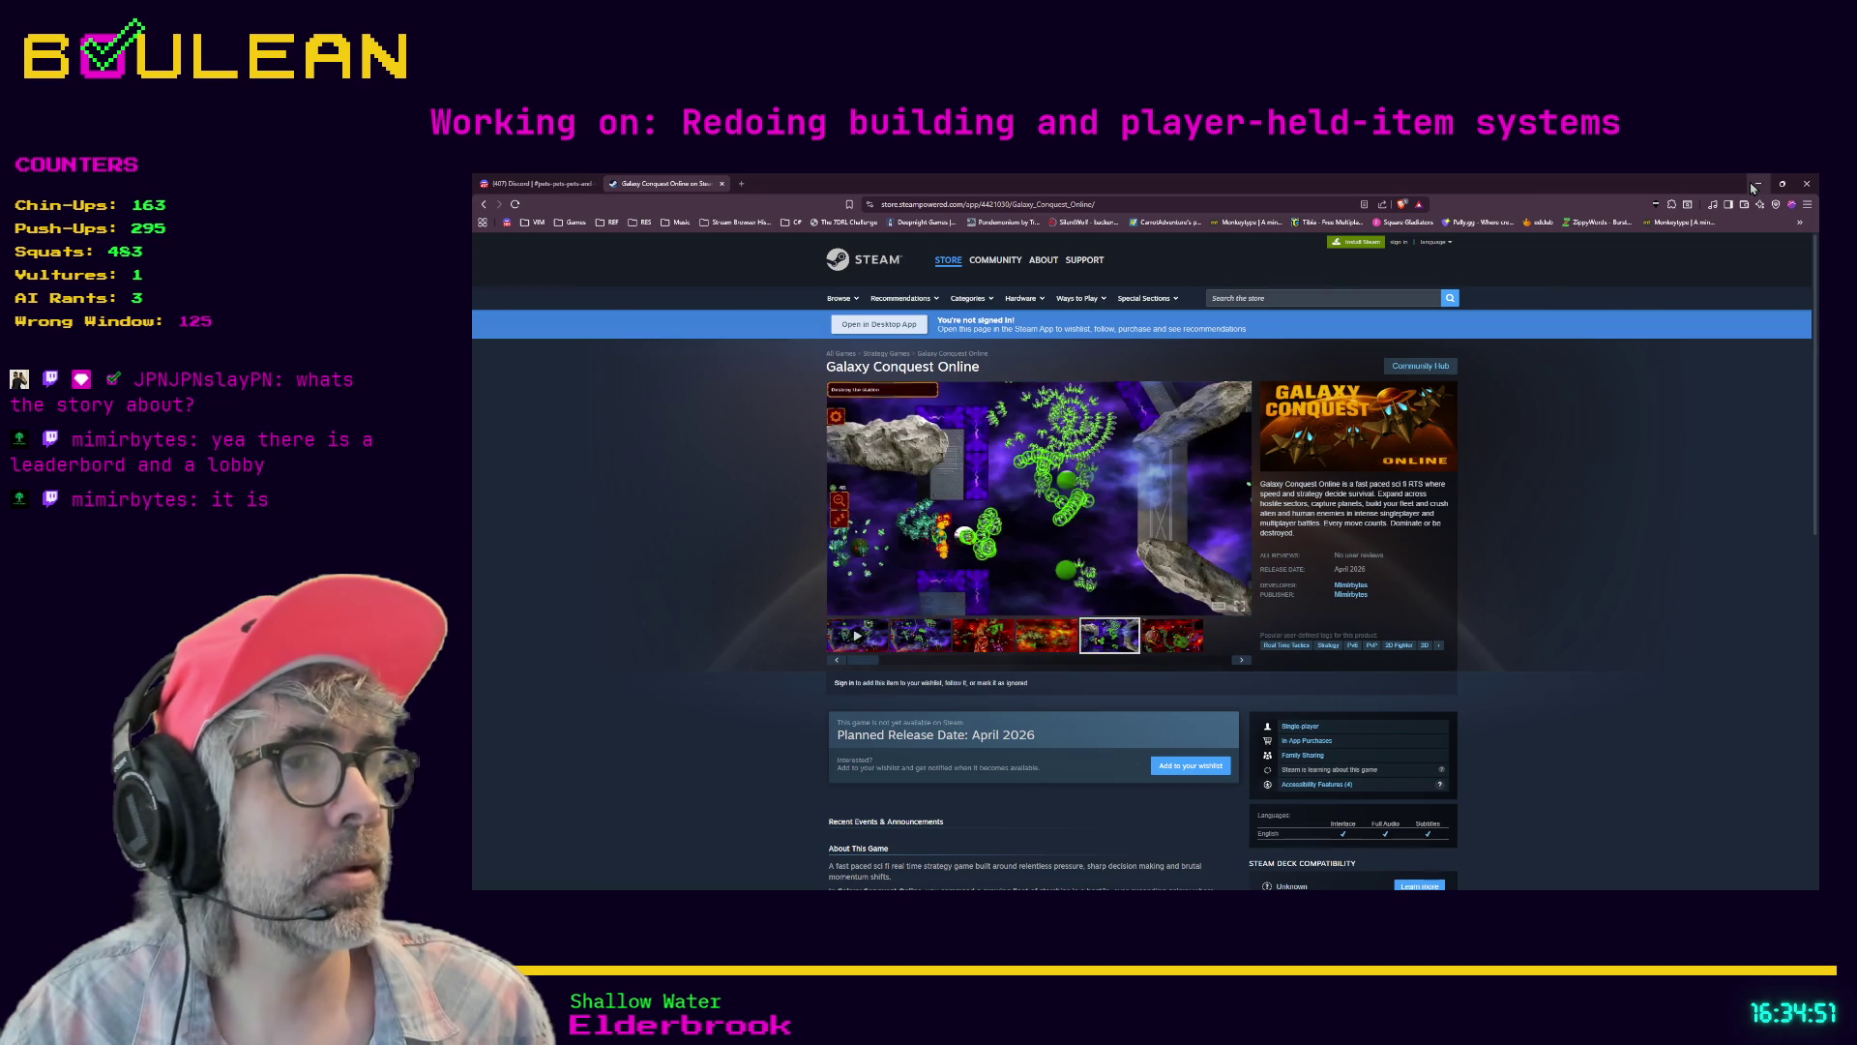
# - Minimize Firefox and return to Godot with the cursor on empty line 165 of signals.gd
pyautogui.click(1751, 184)
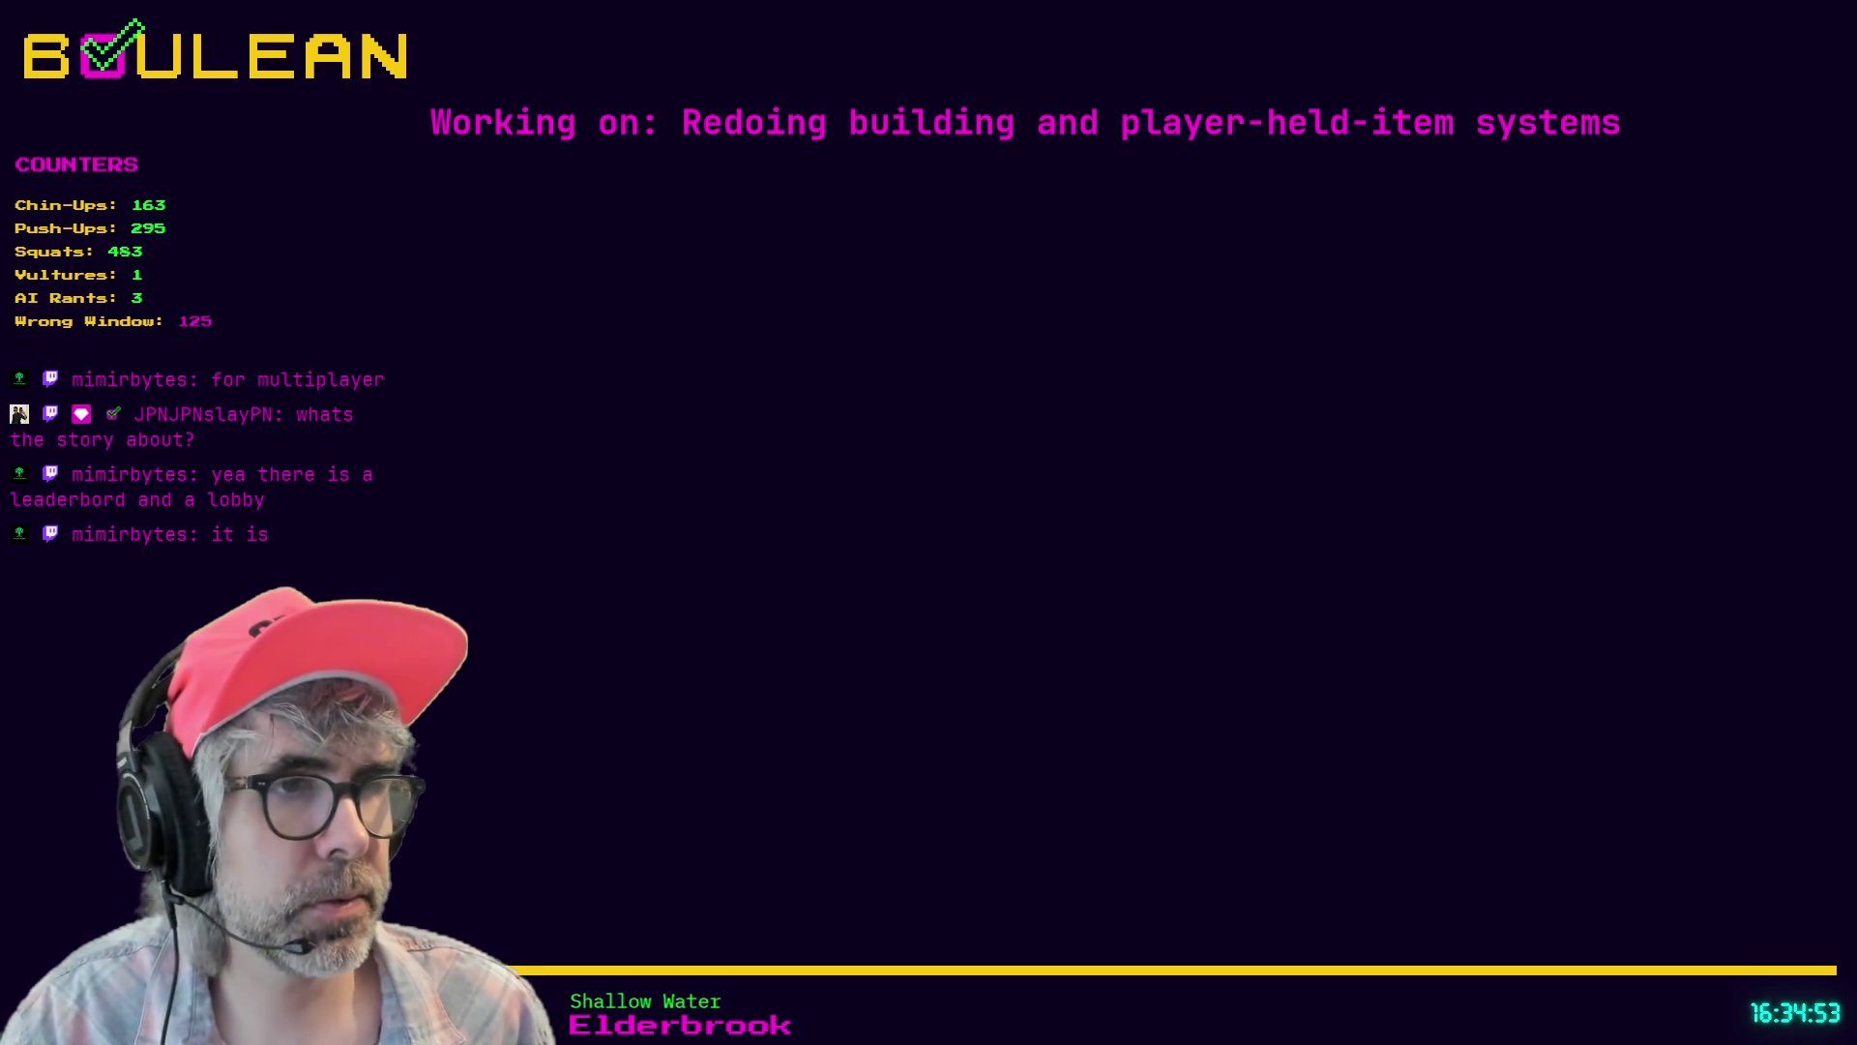
pyautogui.hotkey('alt', 'Tab')
pyautogui.click(1151, 610)
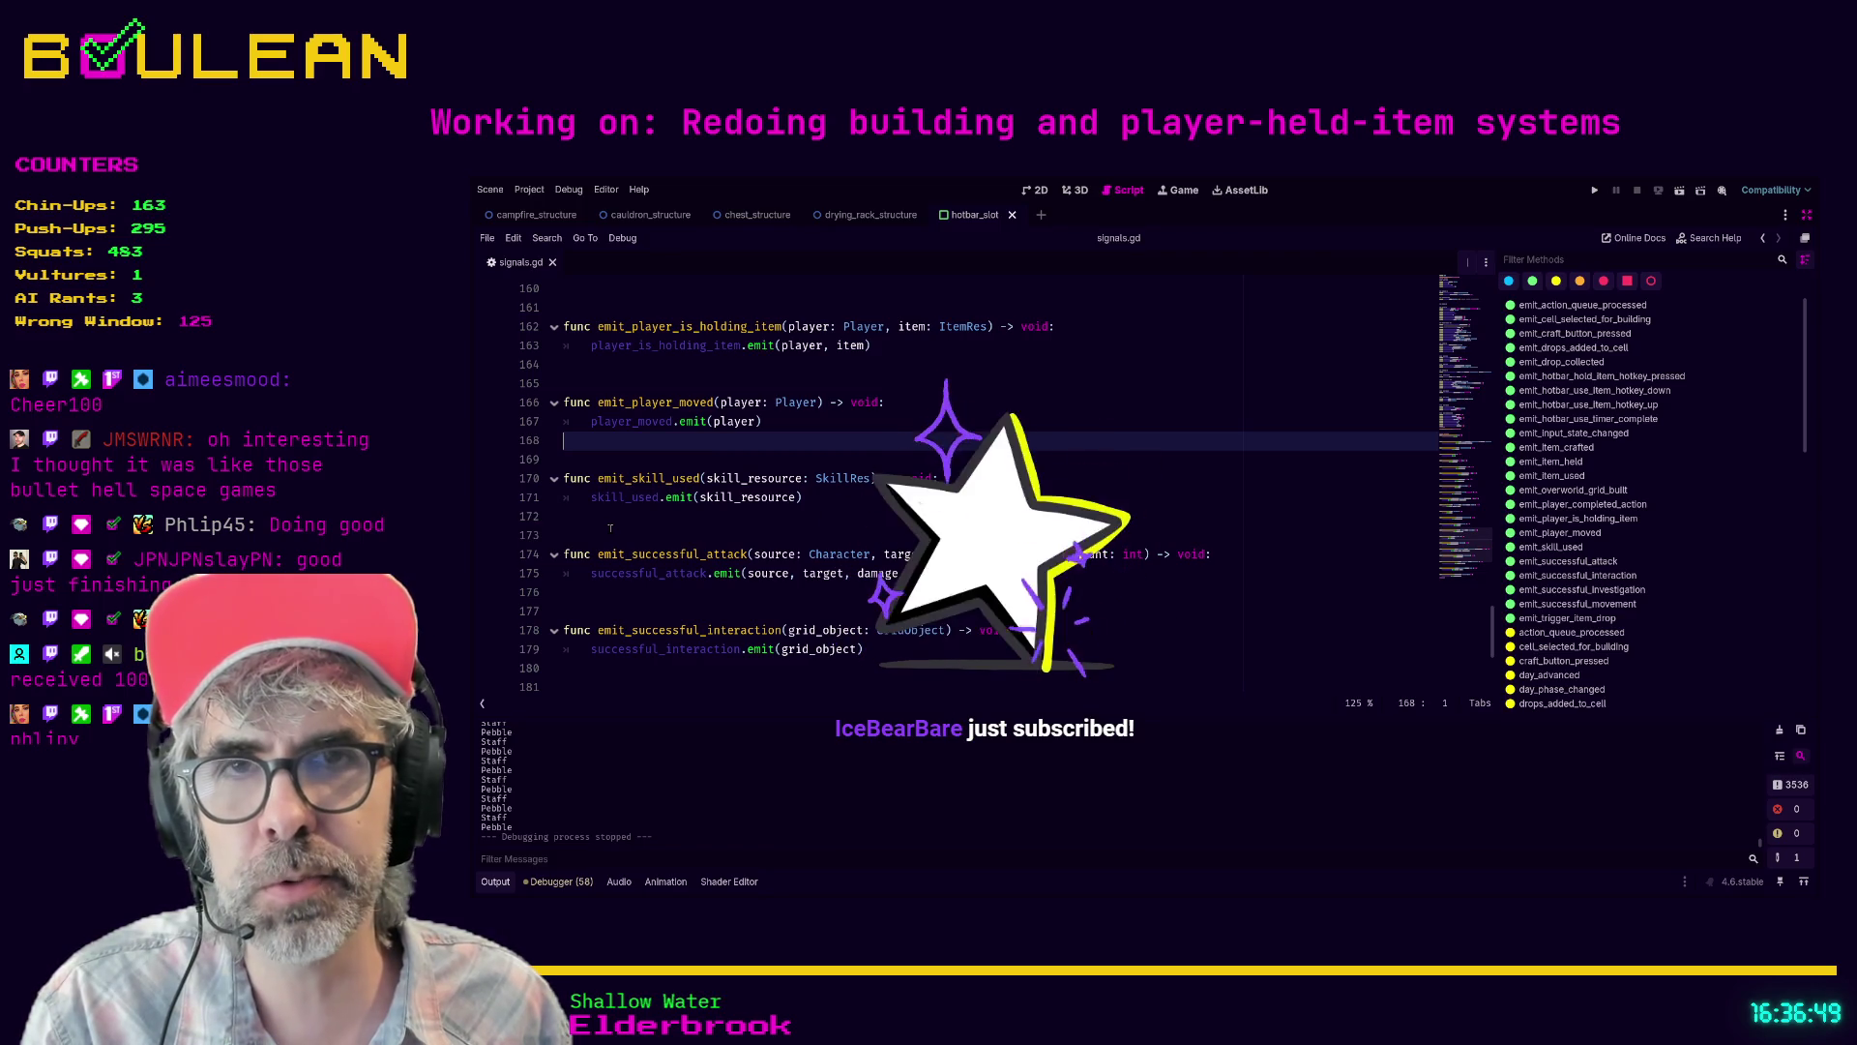
# - Read through emit_successful_attack and emit_successful_interaction around lines 172–179 of signals.gd
pyautogui.click(610, 530)
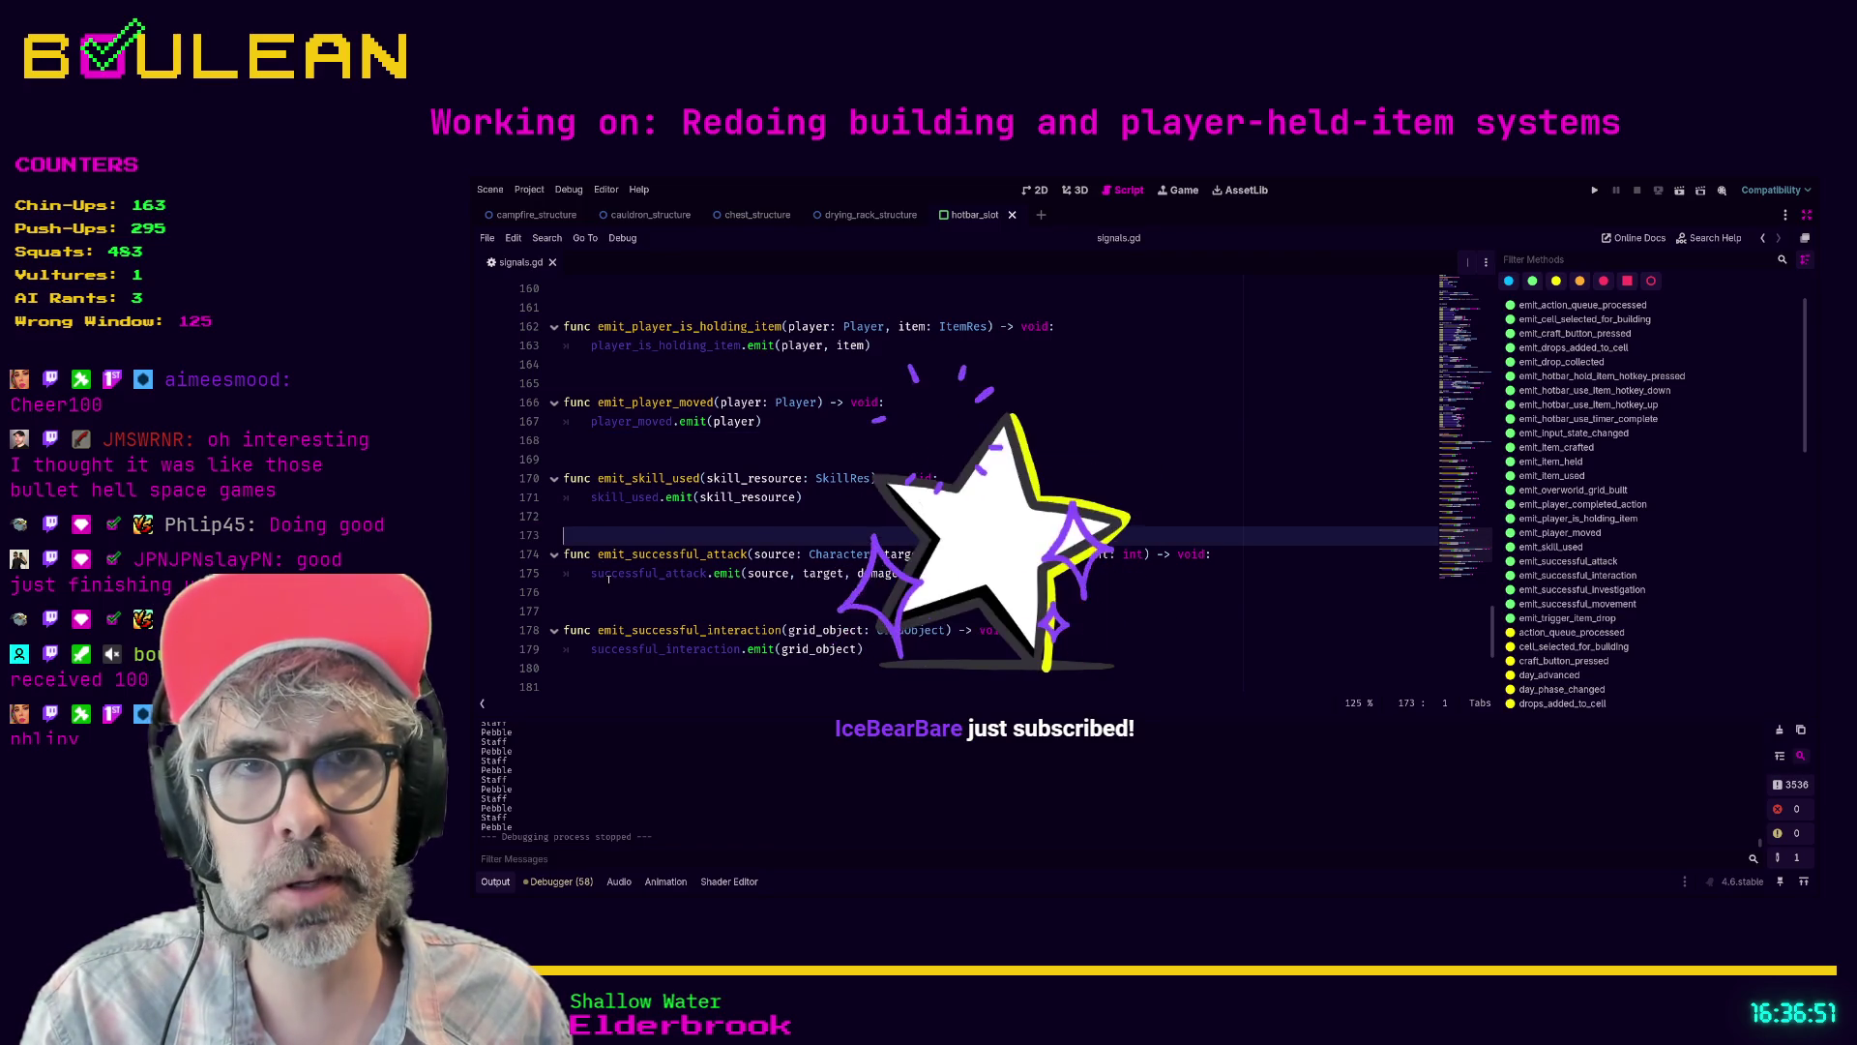
pyautogui.click(605, 592)
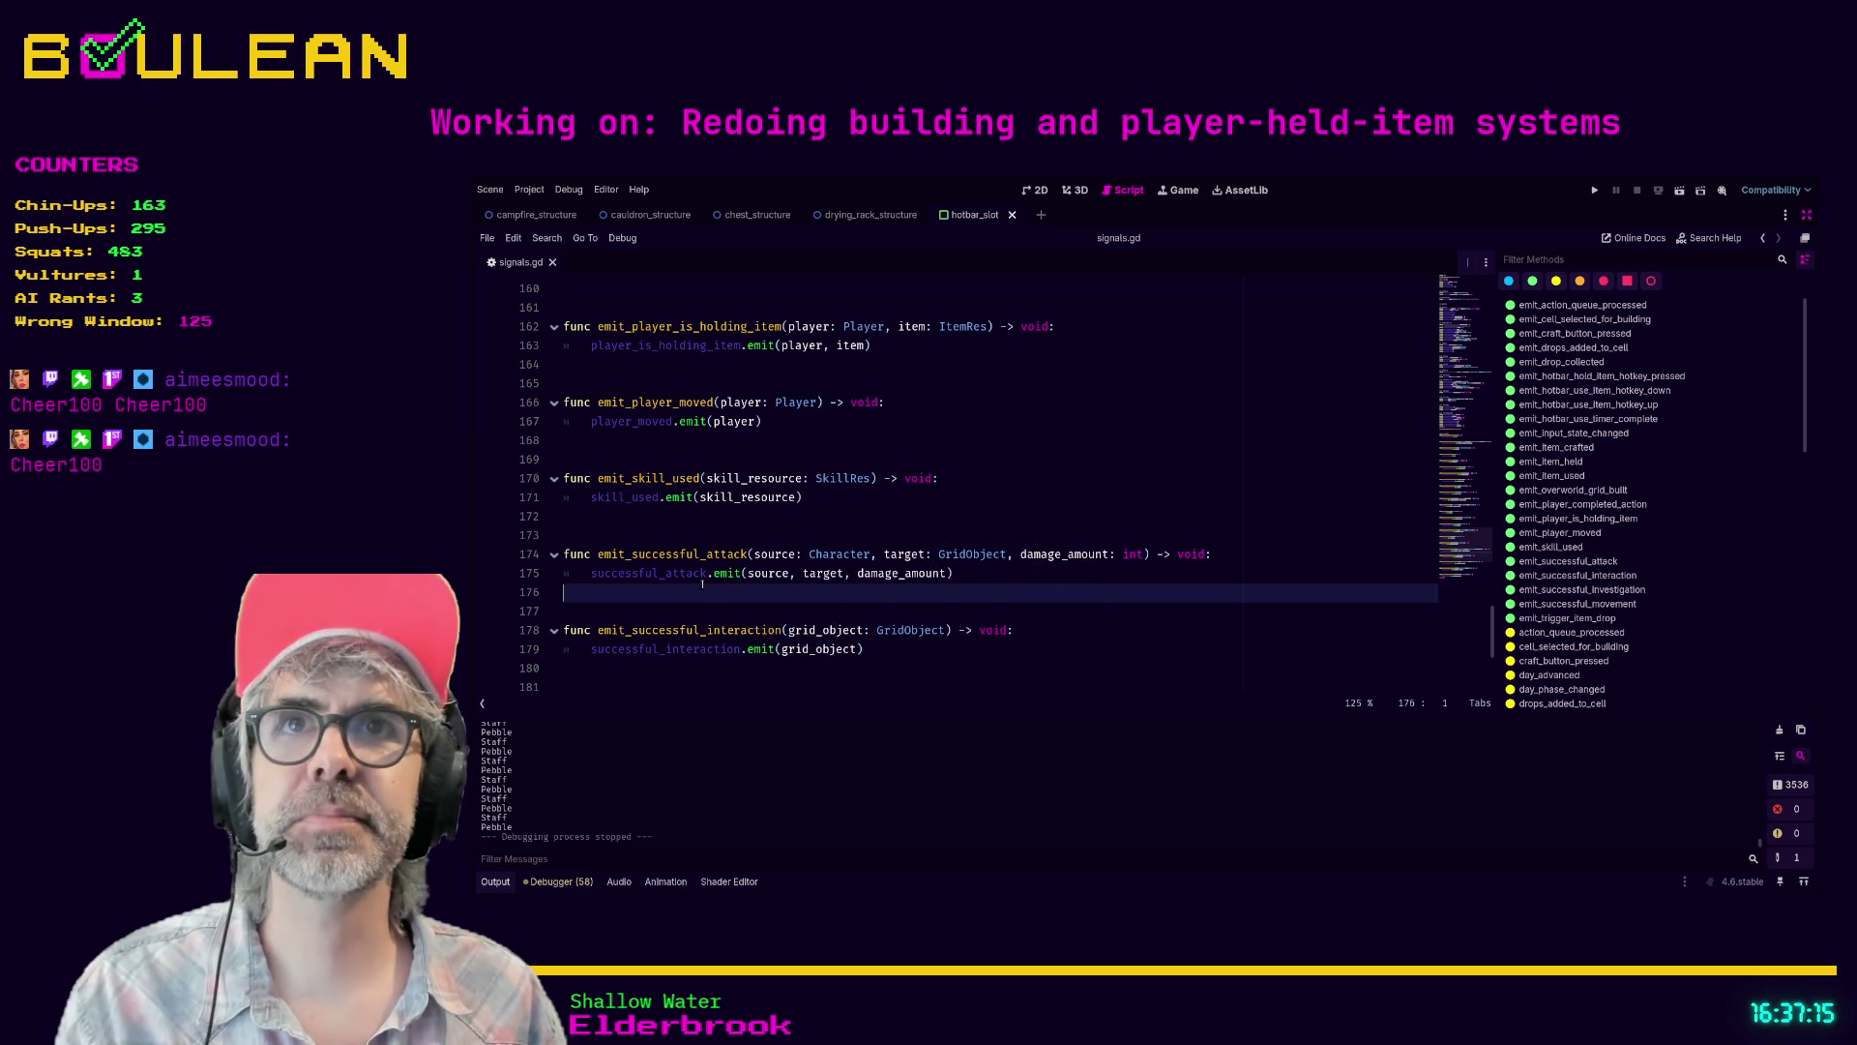
pyautogui.click(802, 614)
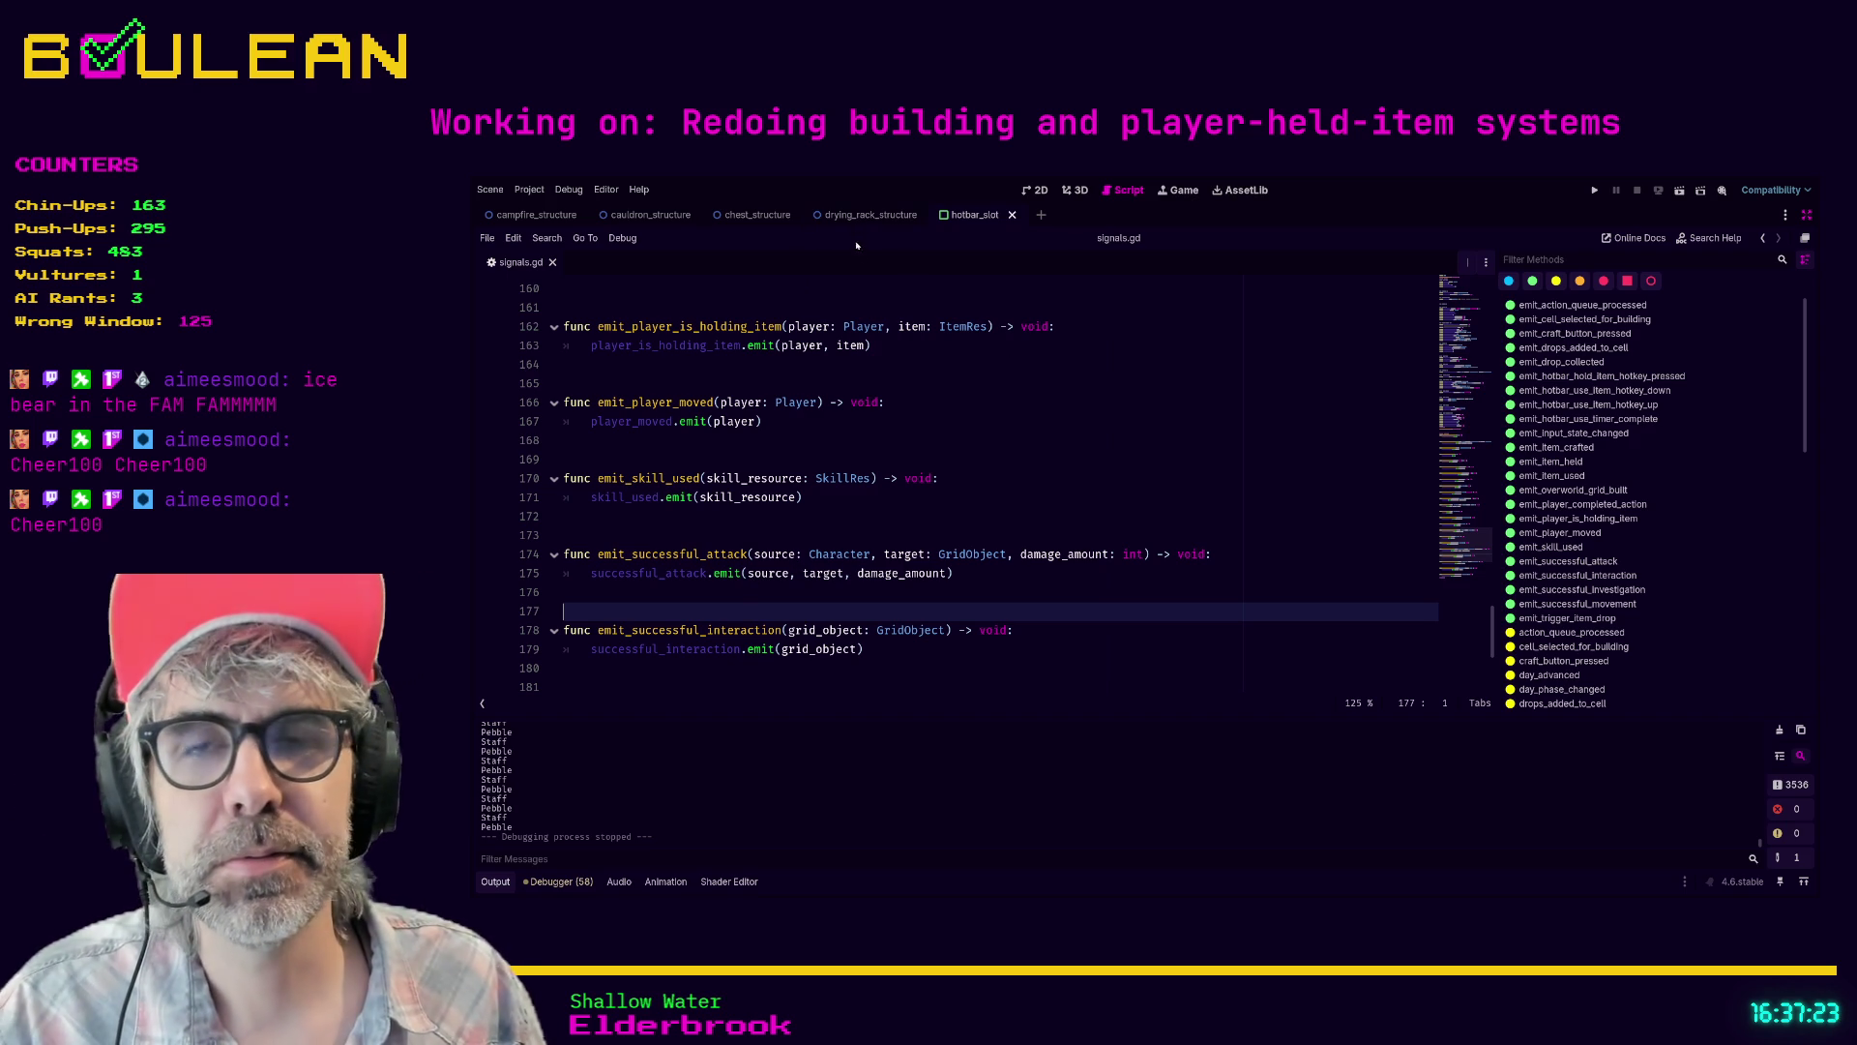
pyautogui.click(839, 529)
pyautogui.press('Up')
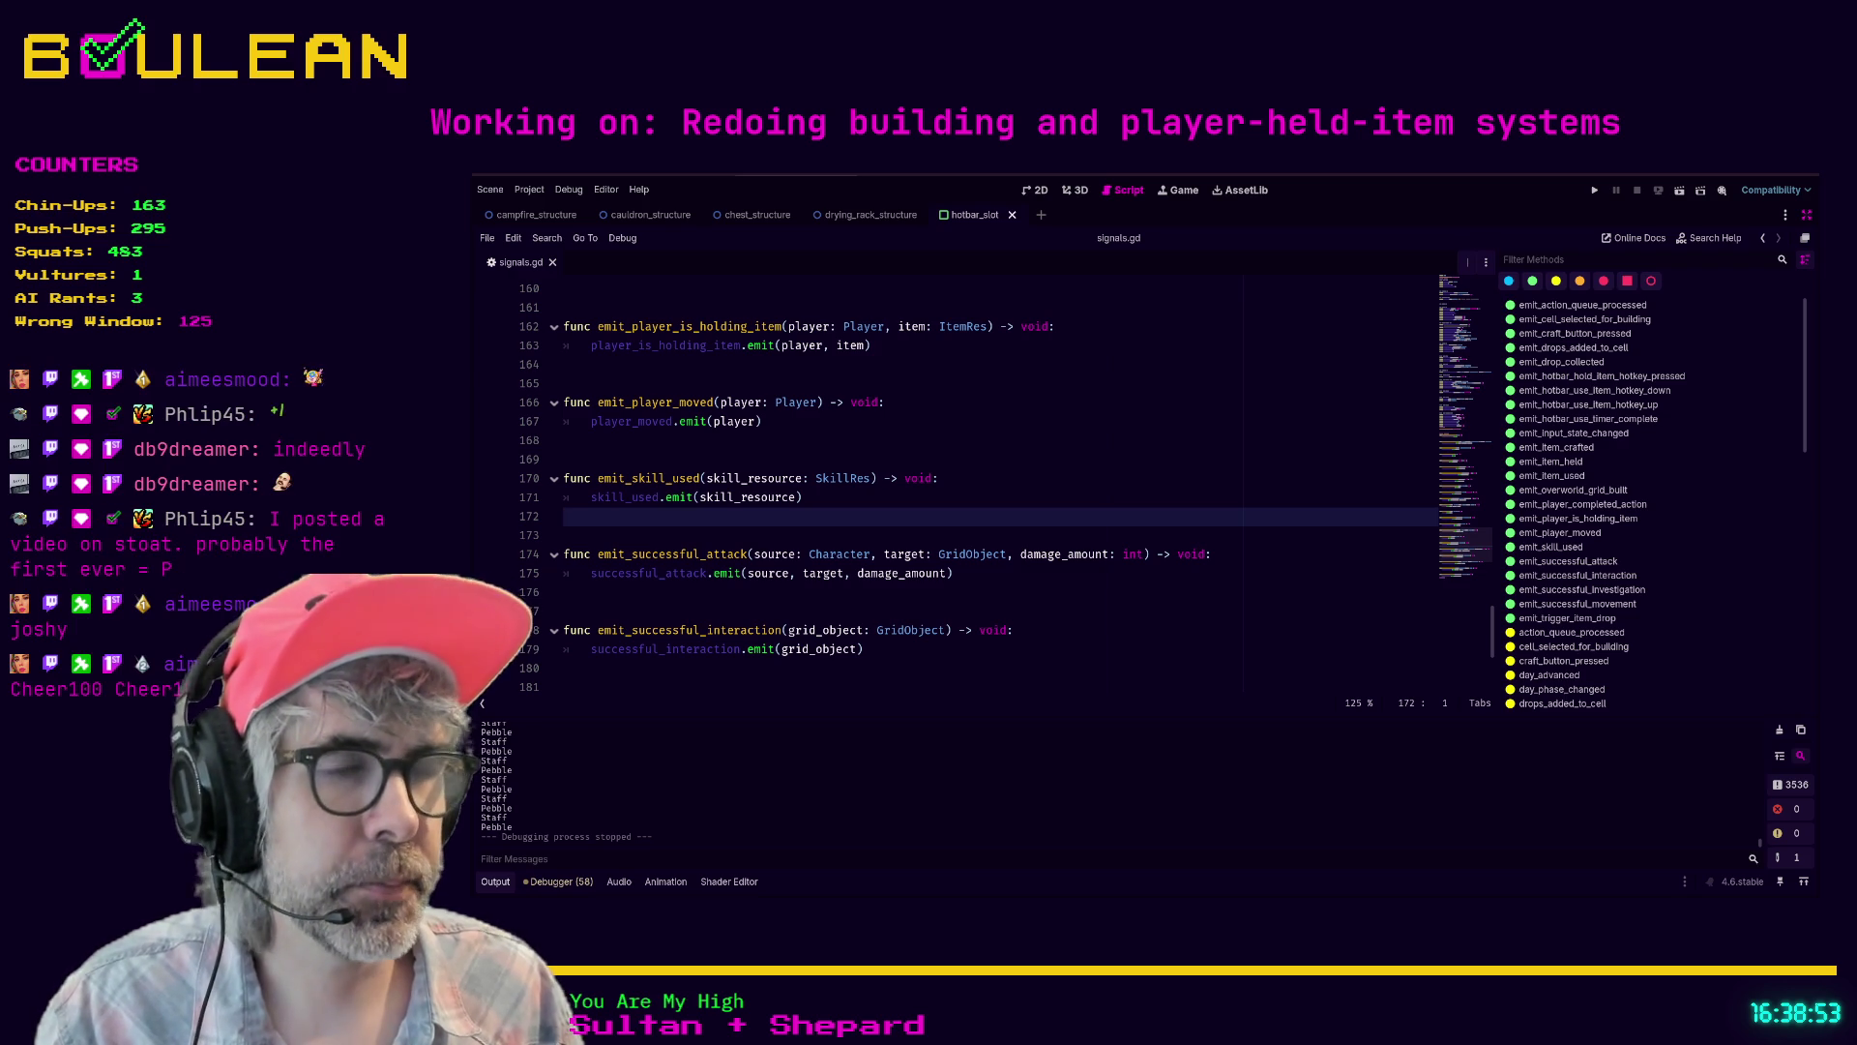
# - Switch to Stoat, open the Share Your Work channel, and show the posted gameplay video full screen
pyautogui.hotkey('alt', 'Tab')
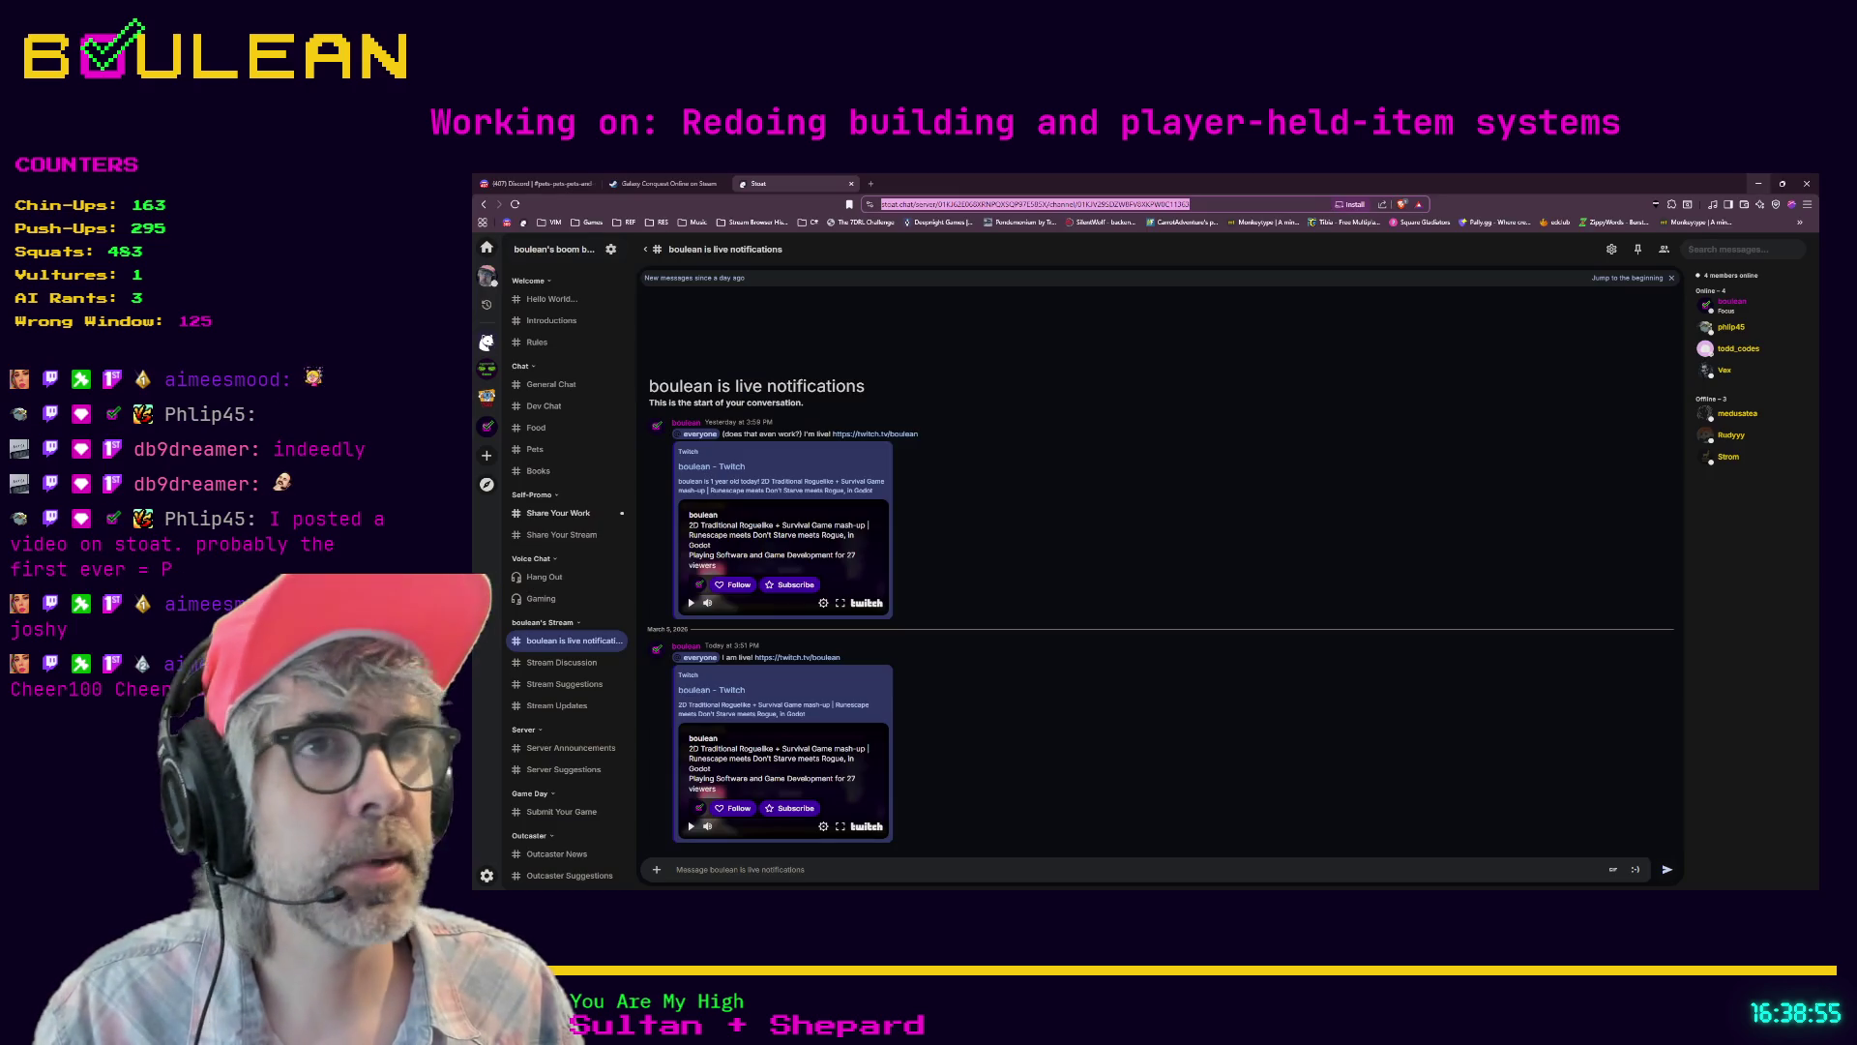
pyautogui.click(550, 515)
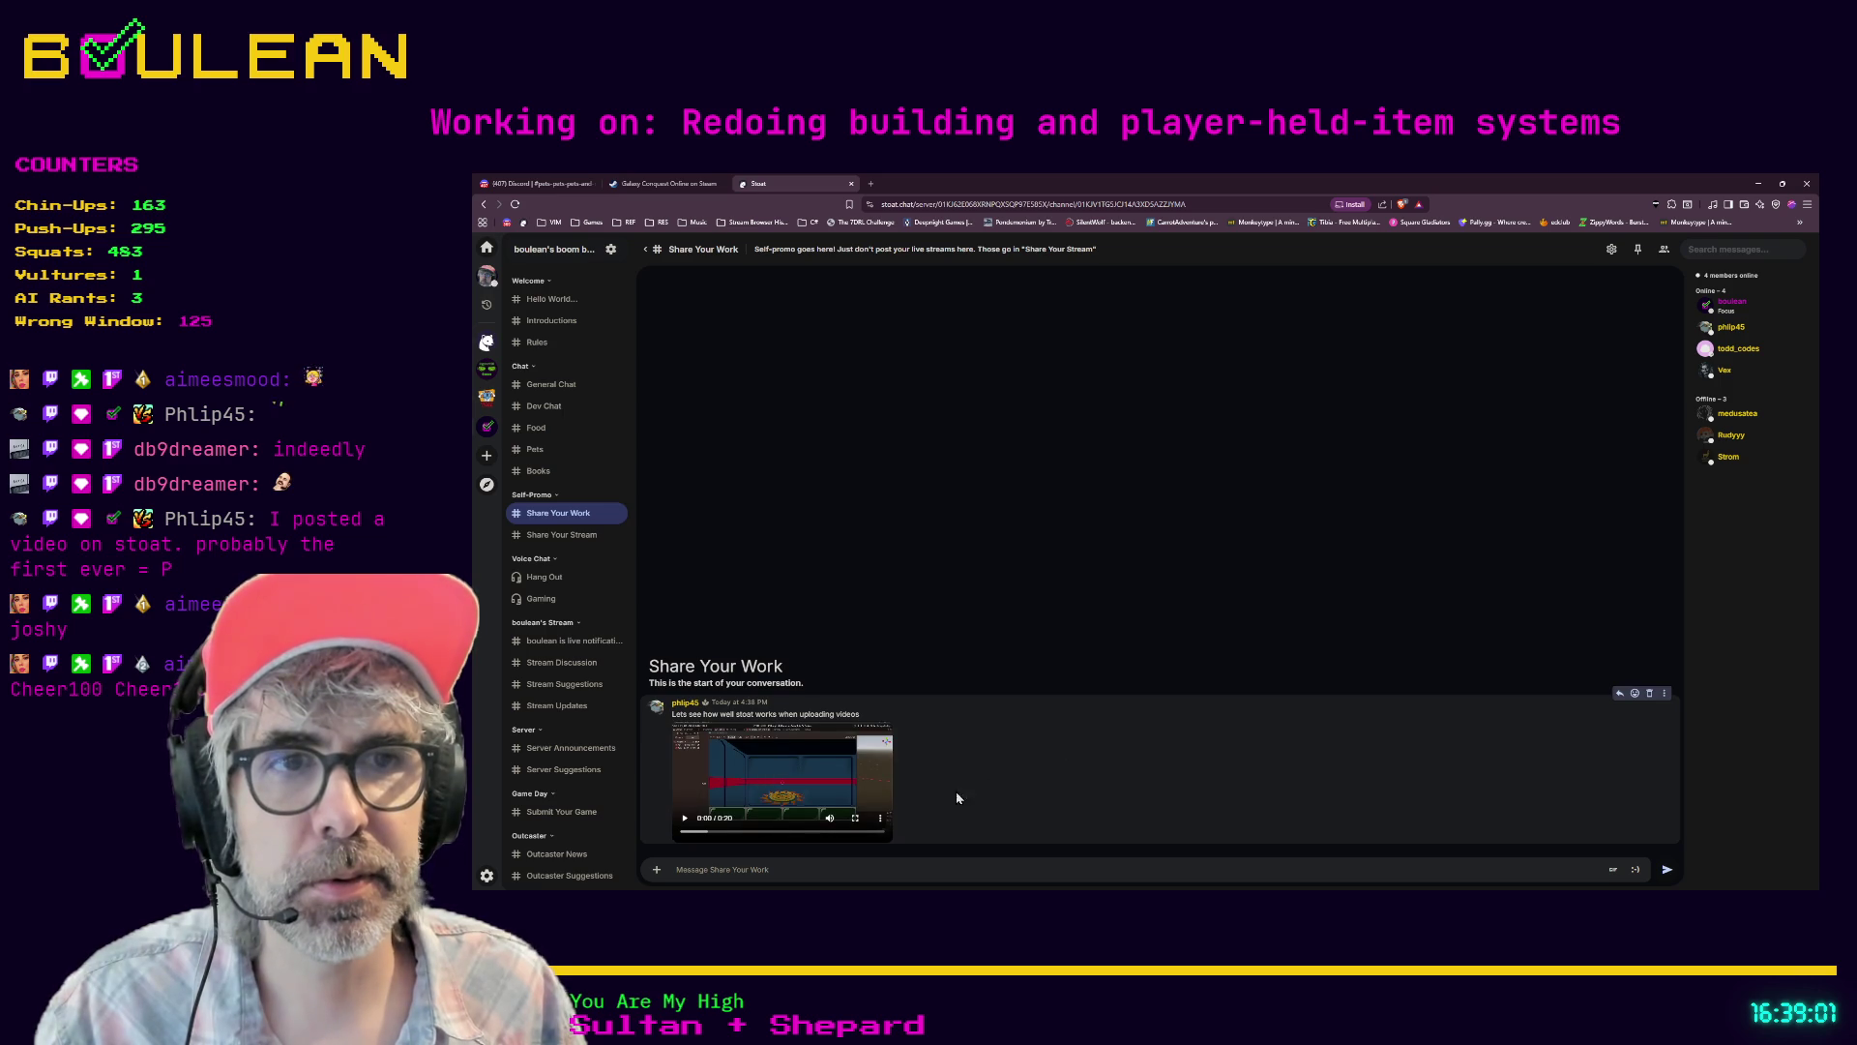
pyautogui.click(858, 819)
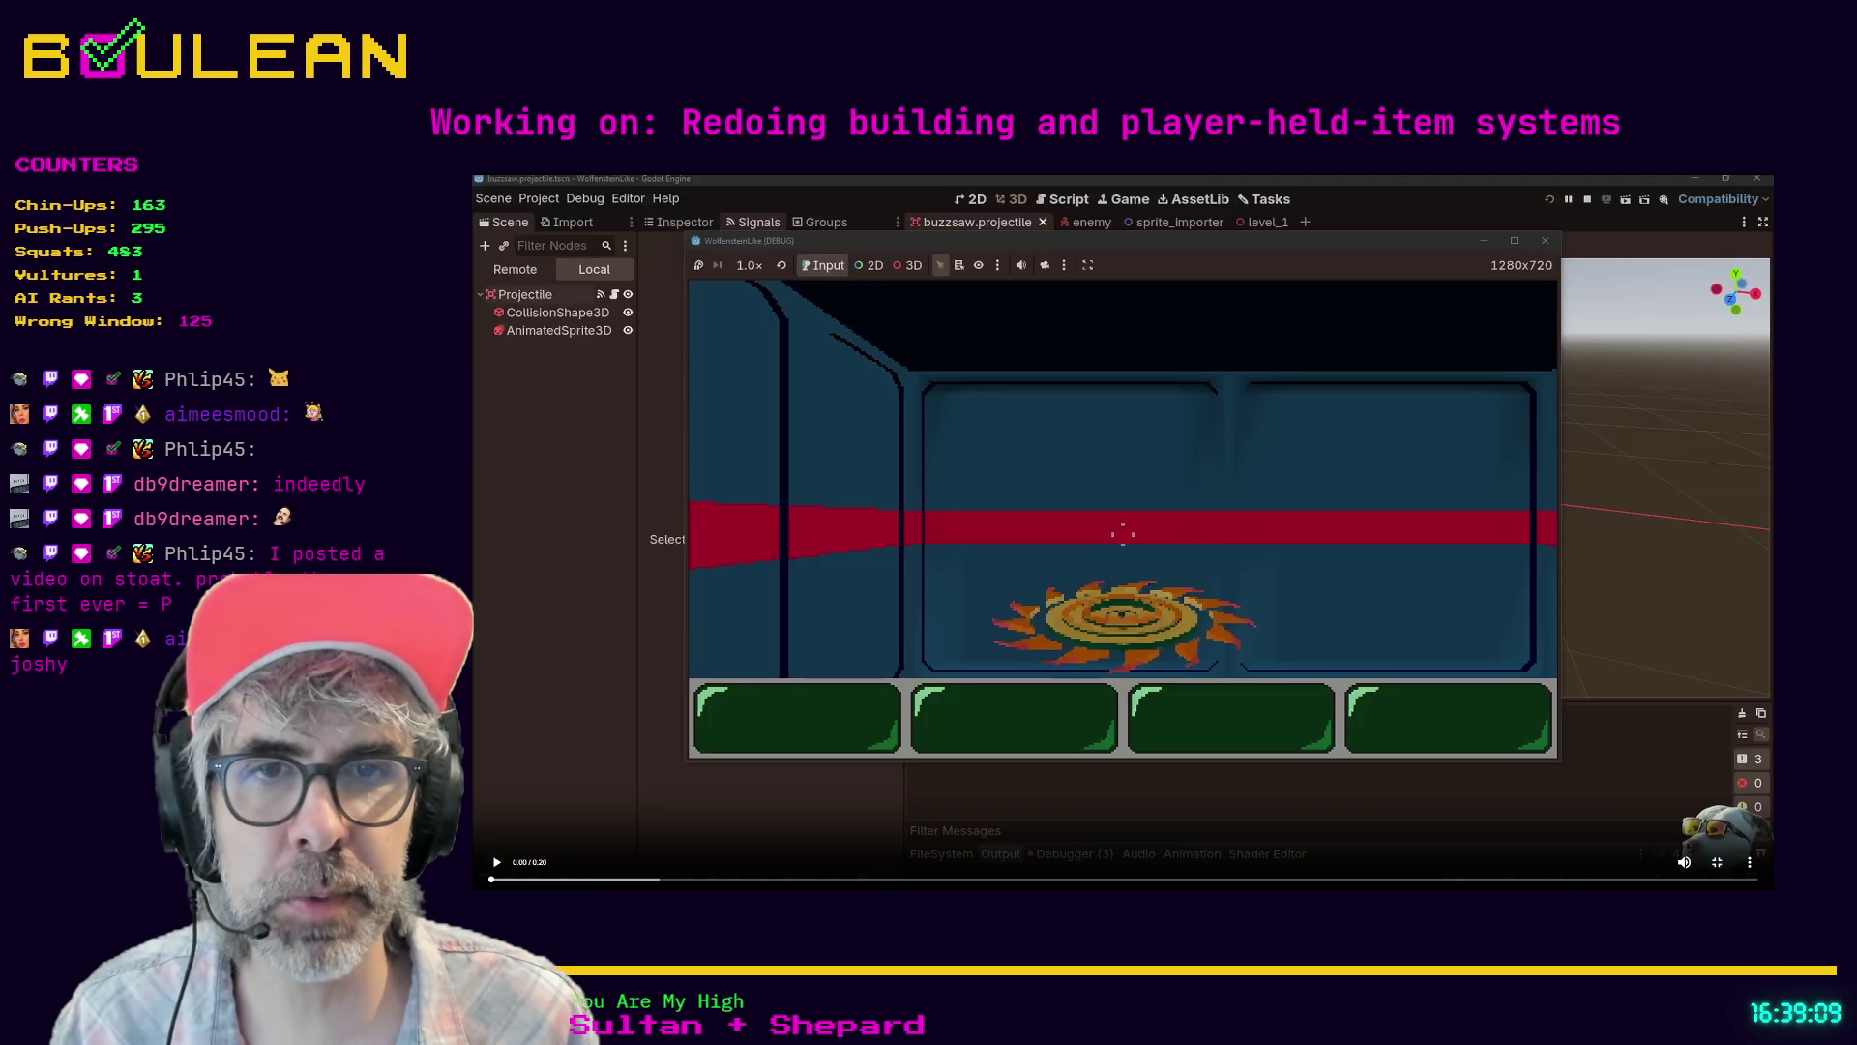
# - Play the buzzsaw-projectile play-test clip full screen, then exit back to the channel view
pyautogui.click(496, 866)
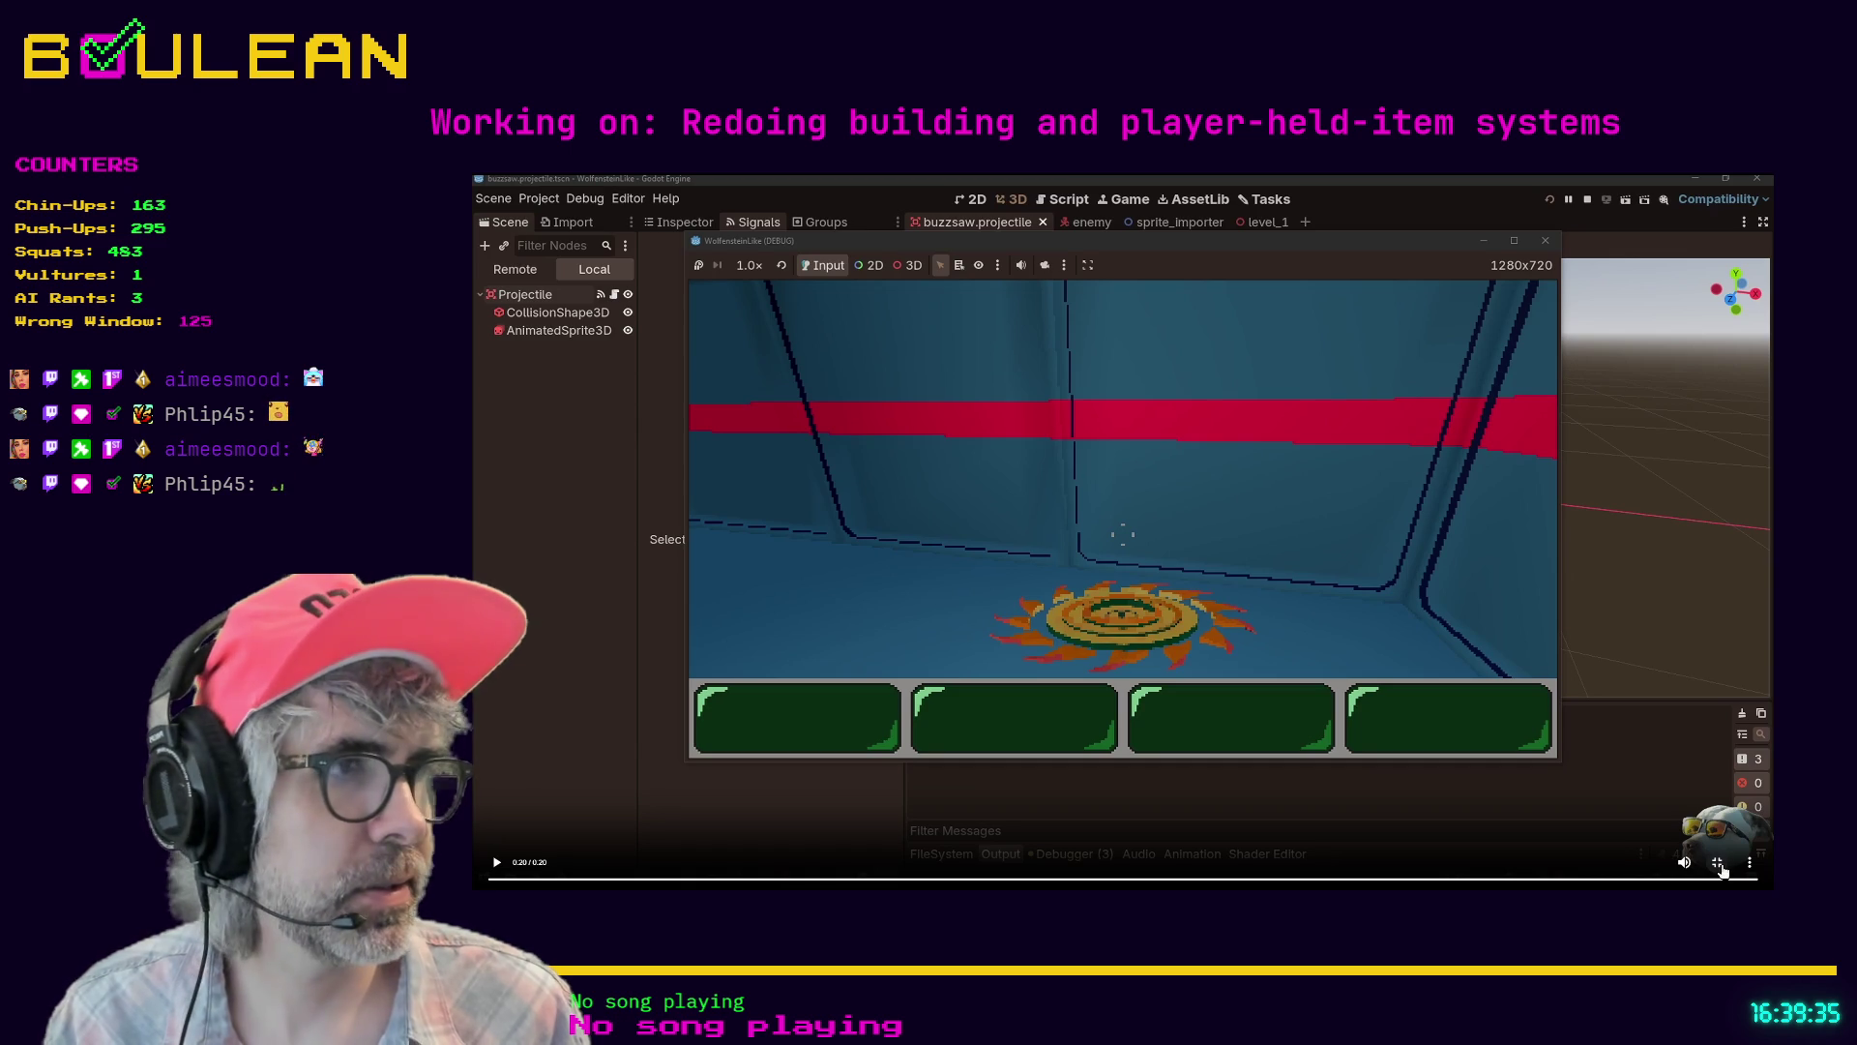
pyautogui.click(1719, 864)
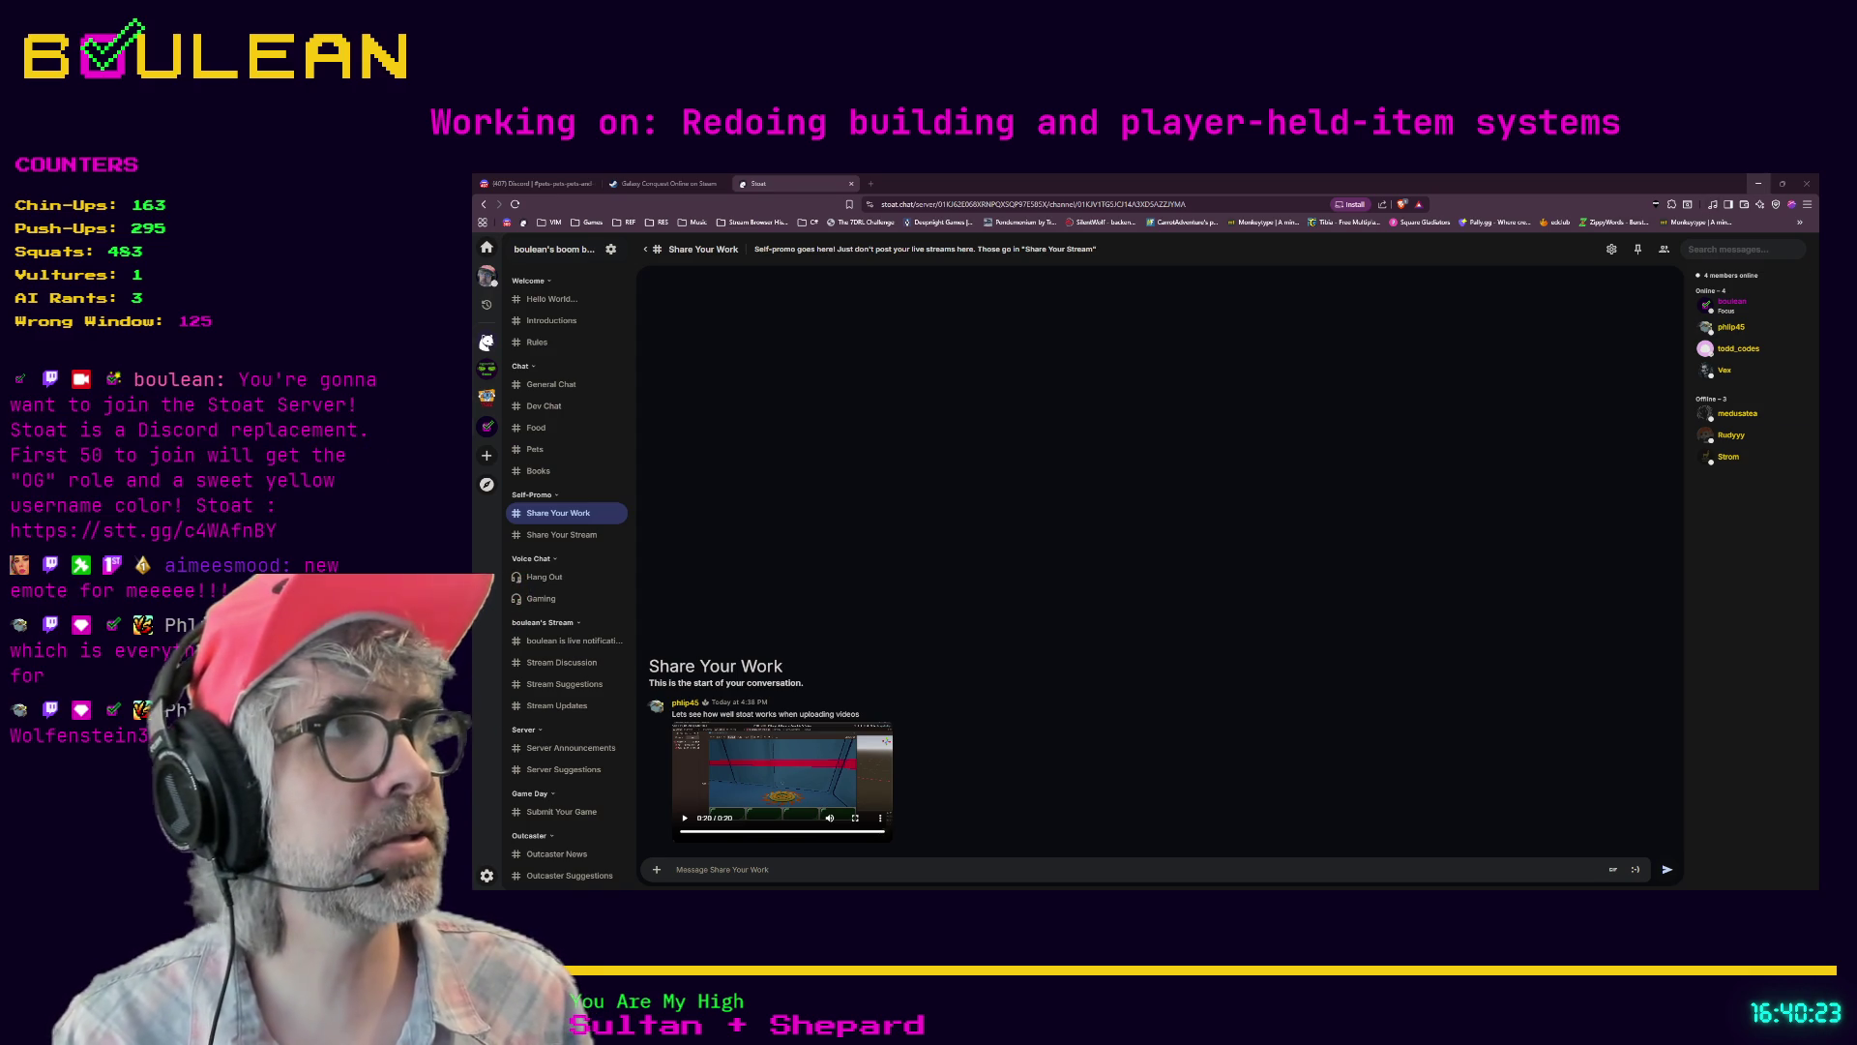
# - Minimize the browser and return to Godot, with the cursor at the end of signals.gd line 179
pyautogui.click(1758, 183)
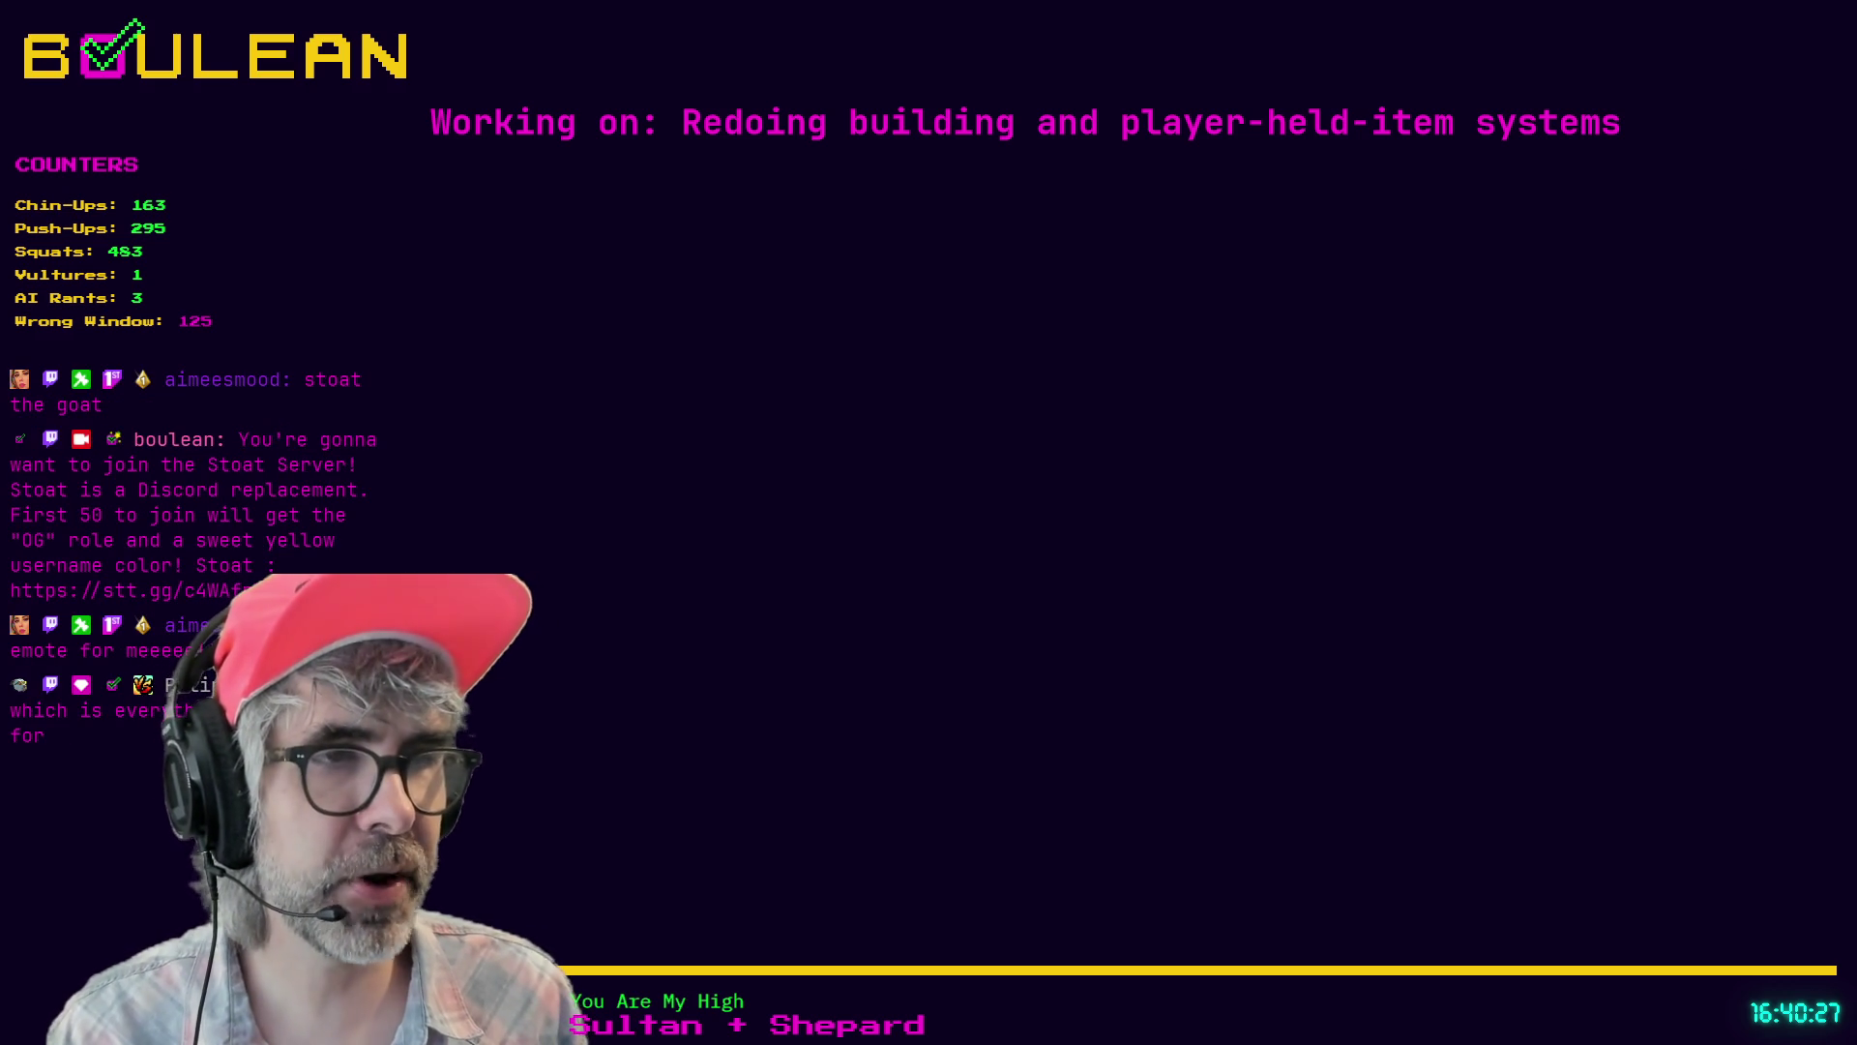
pyautogui.hotkey('alt', 'Tab')
pyautogui.click(1184, 651)
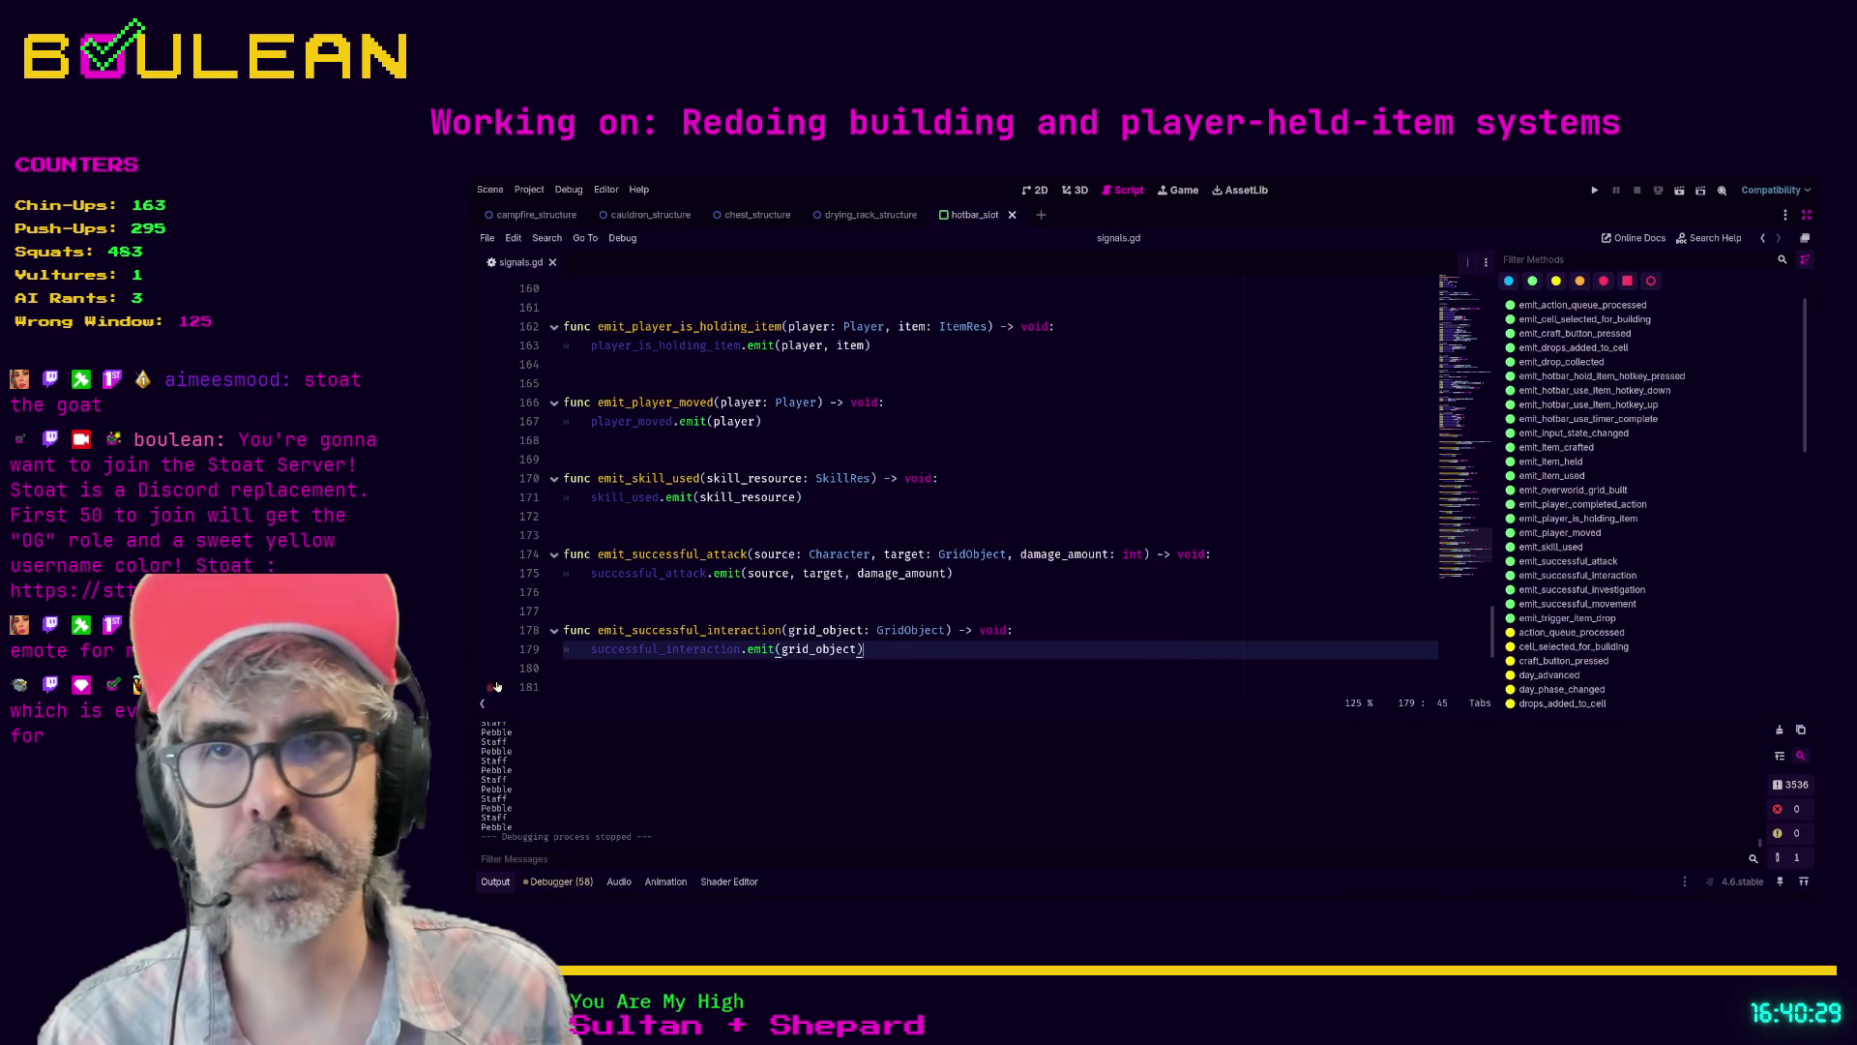
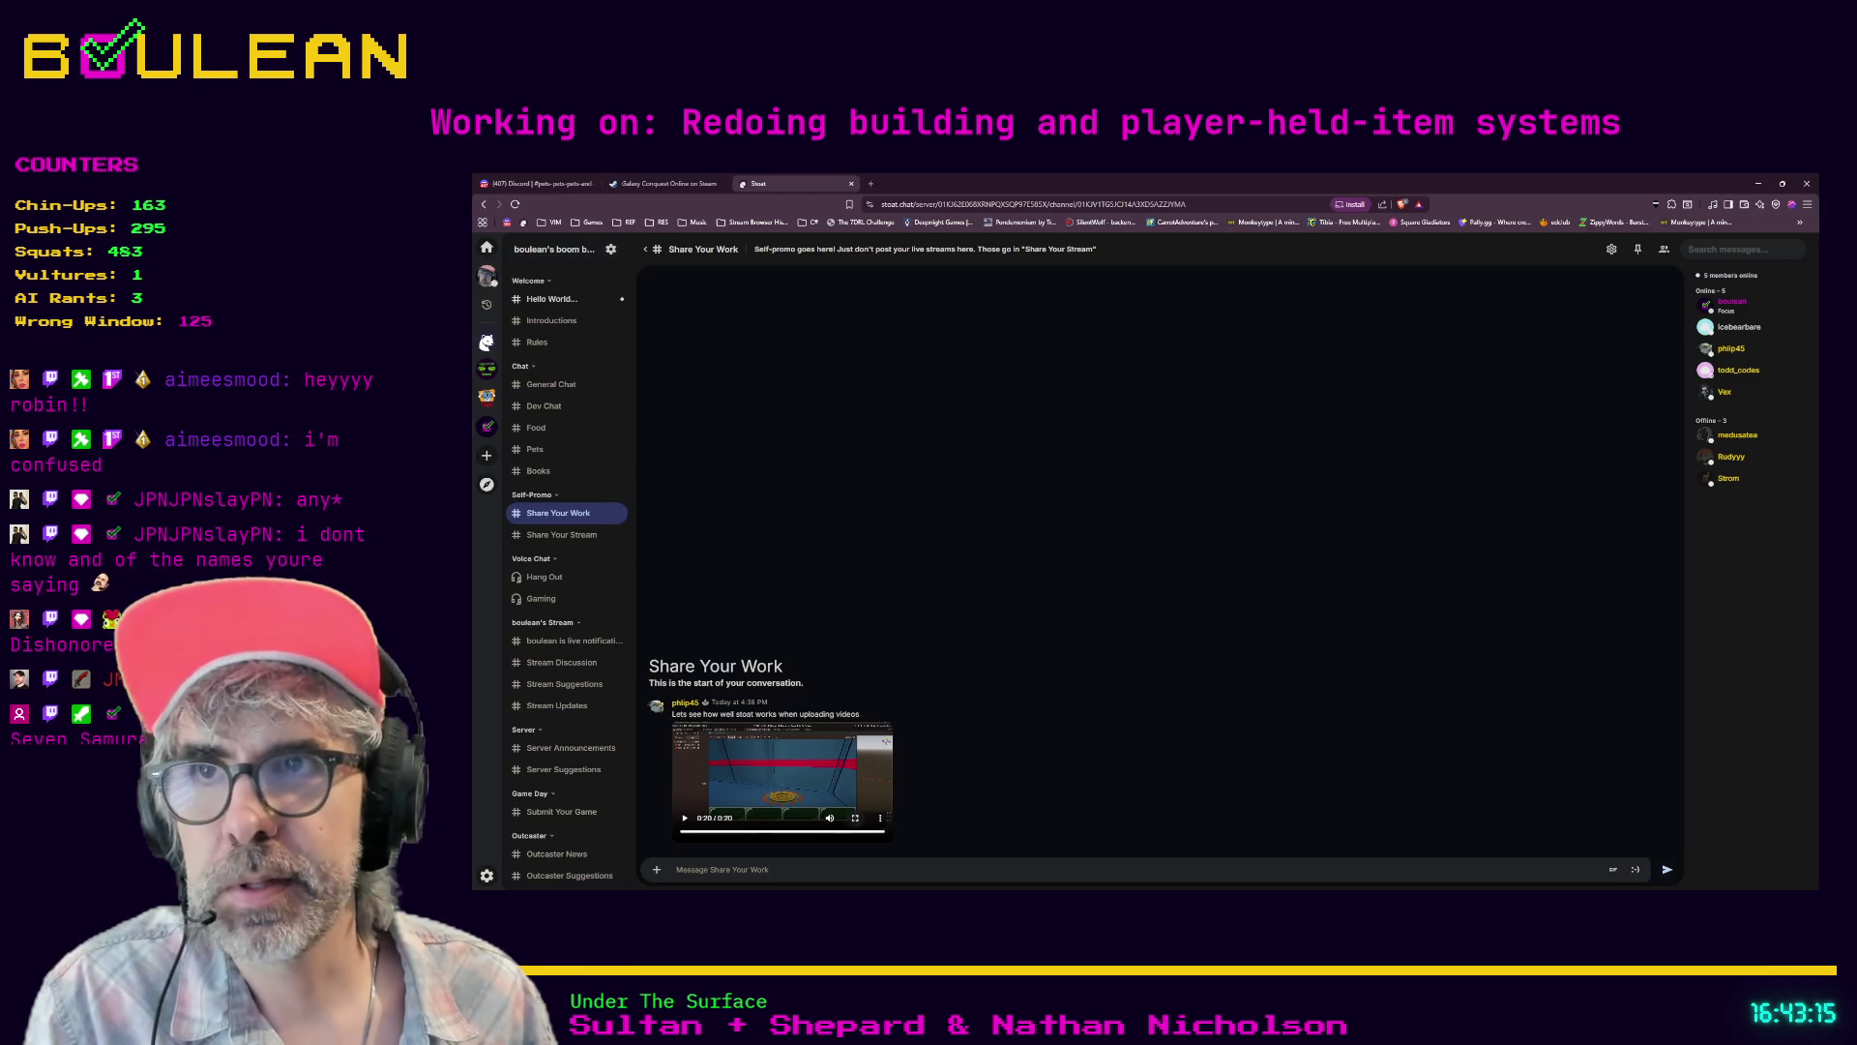
# - Open a new empty browser tab next to the Stoat Share Your Work tab
pyautogui.click(871, 184)
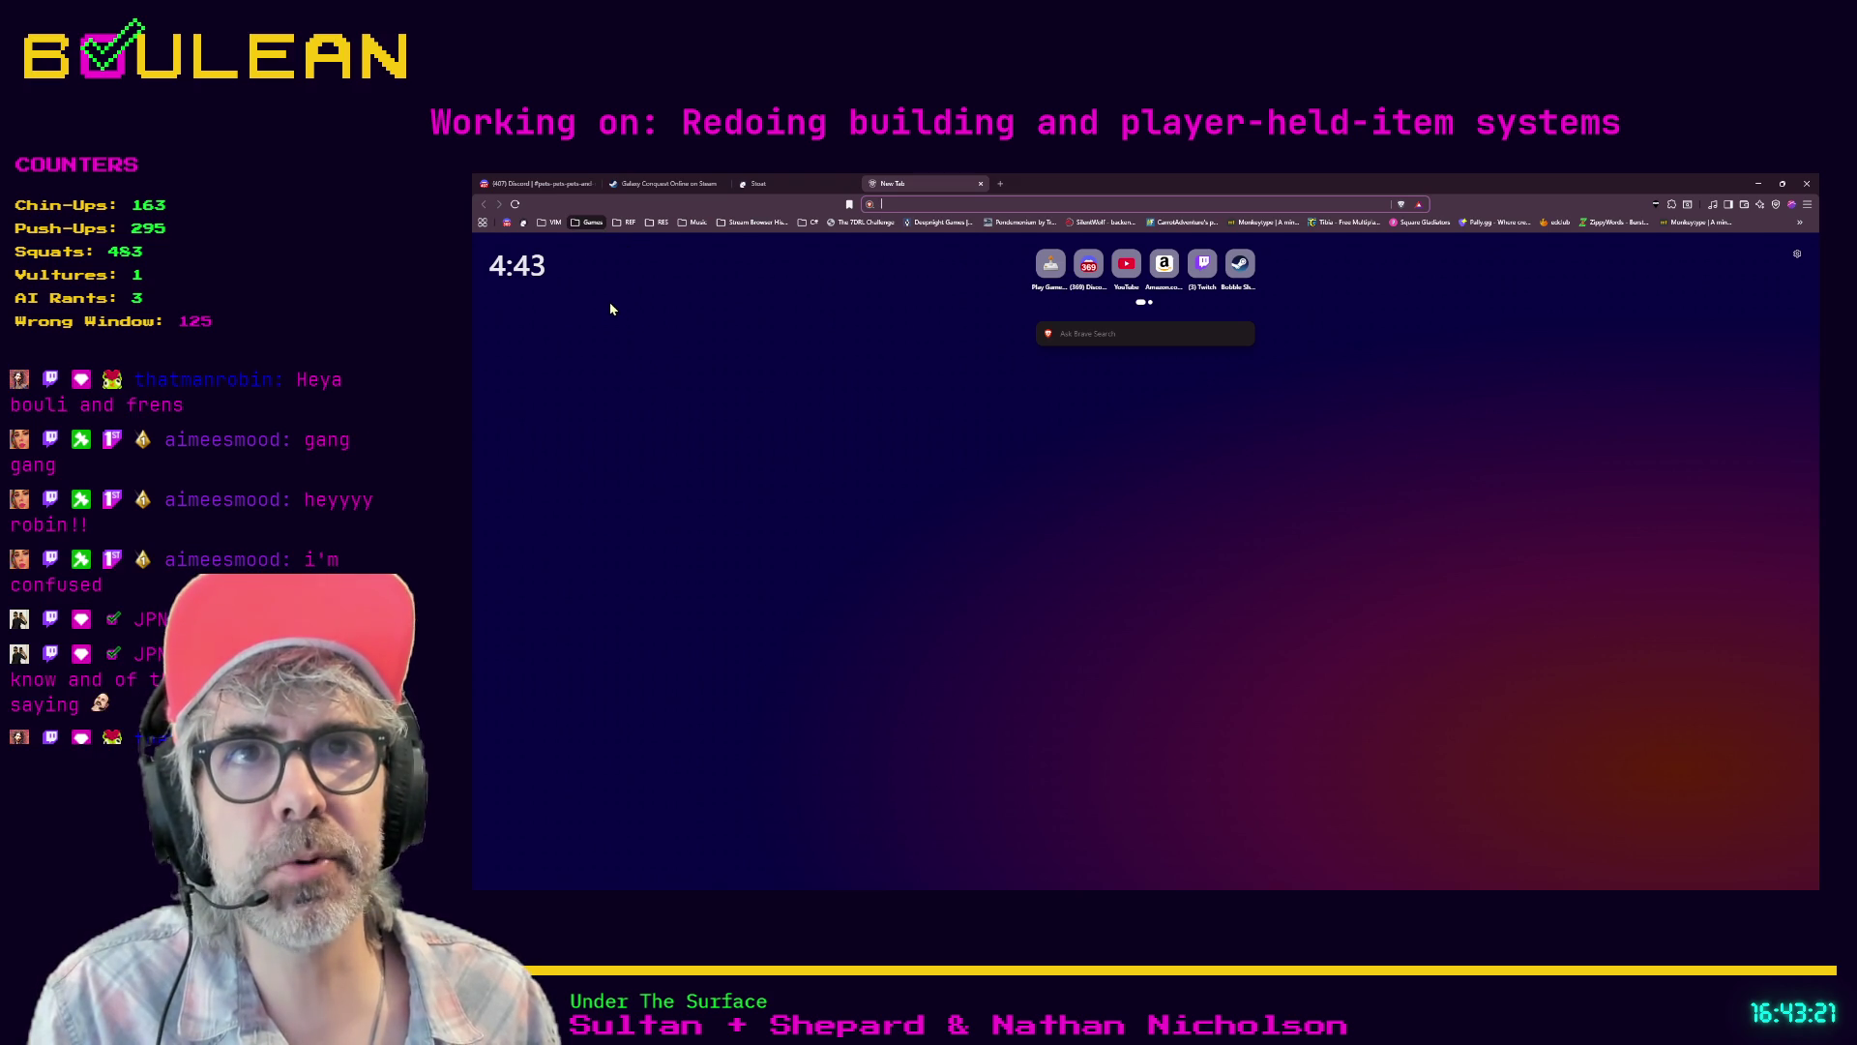
# - Load gamedle.wtf and start a new round of Guess Unlimited
pyautogui.write('gamedle.wtf')
pyautogui.press('Return')
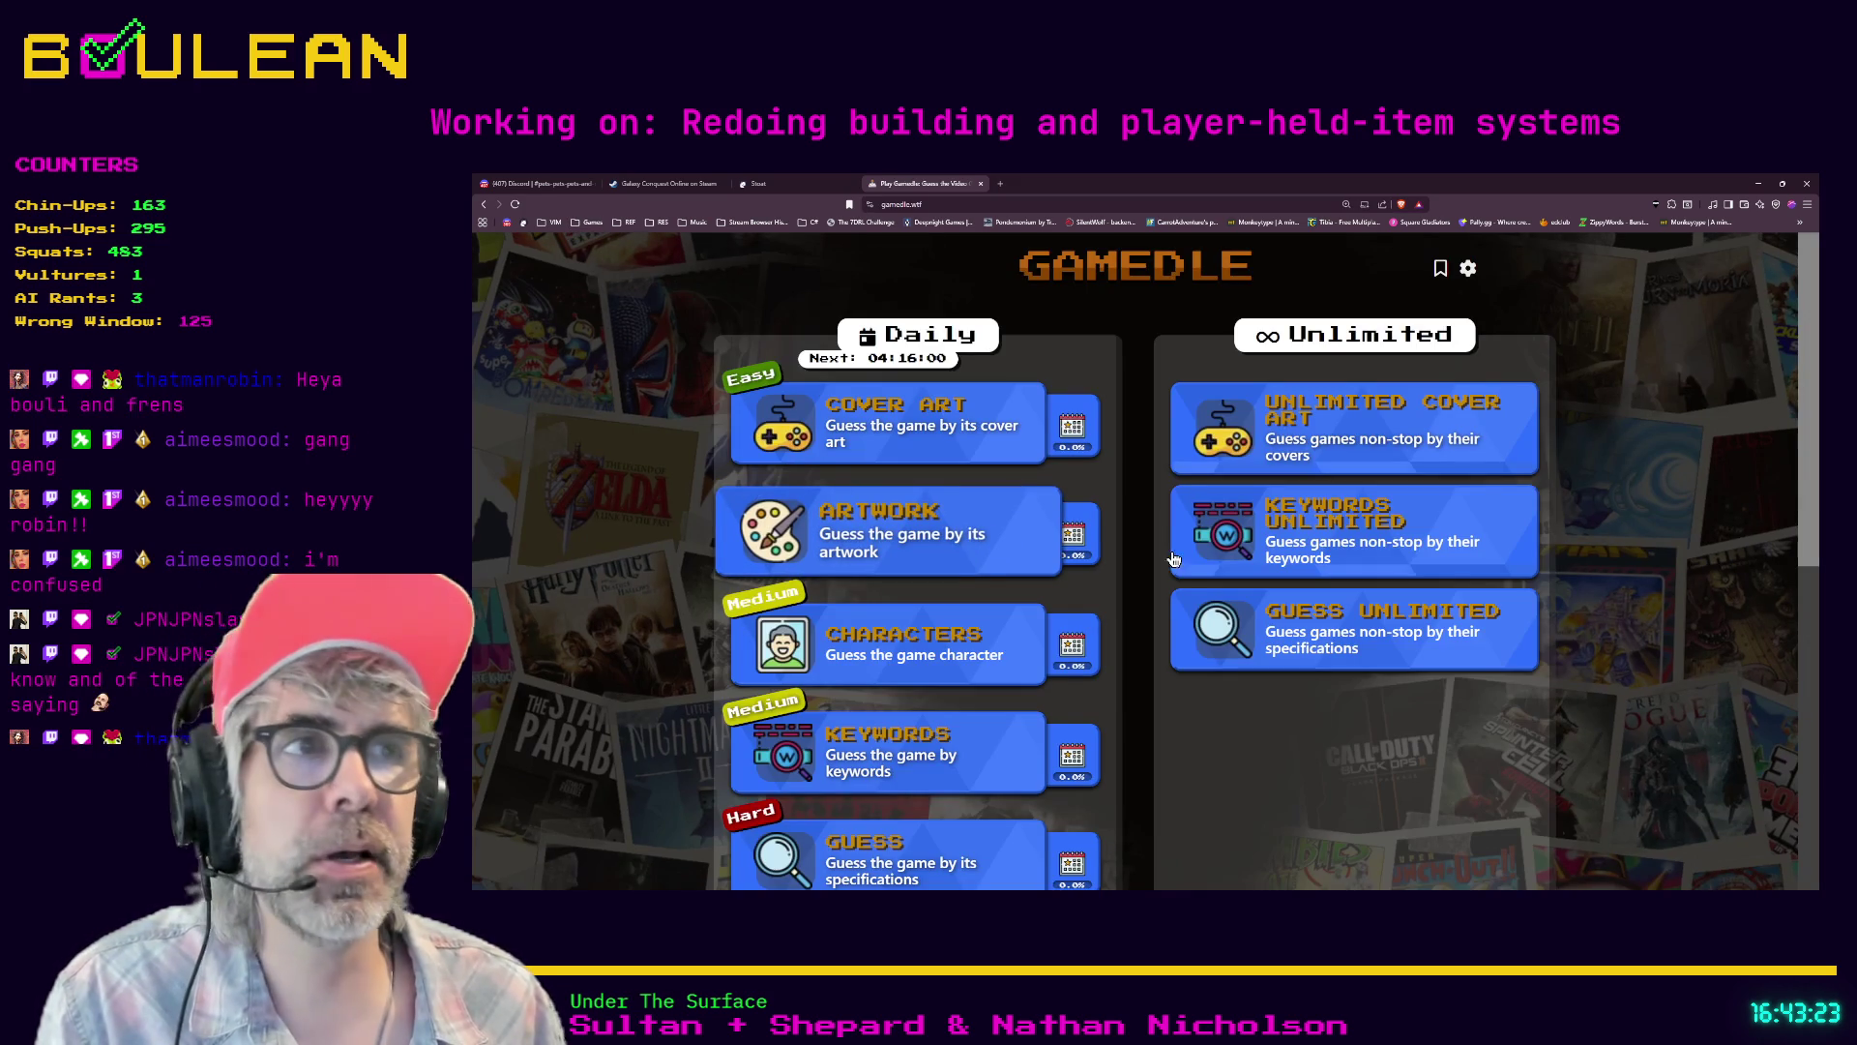
pyautogui.click(1335, 630)
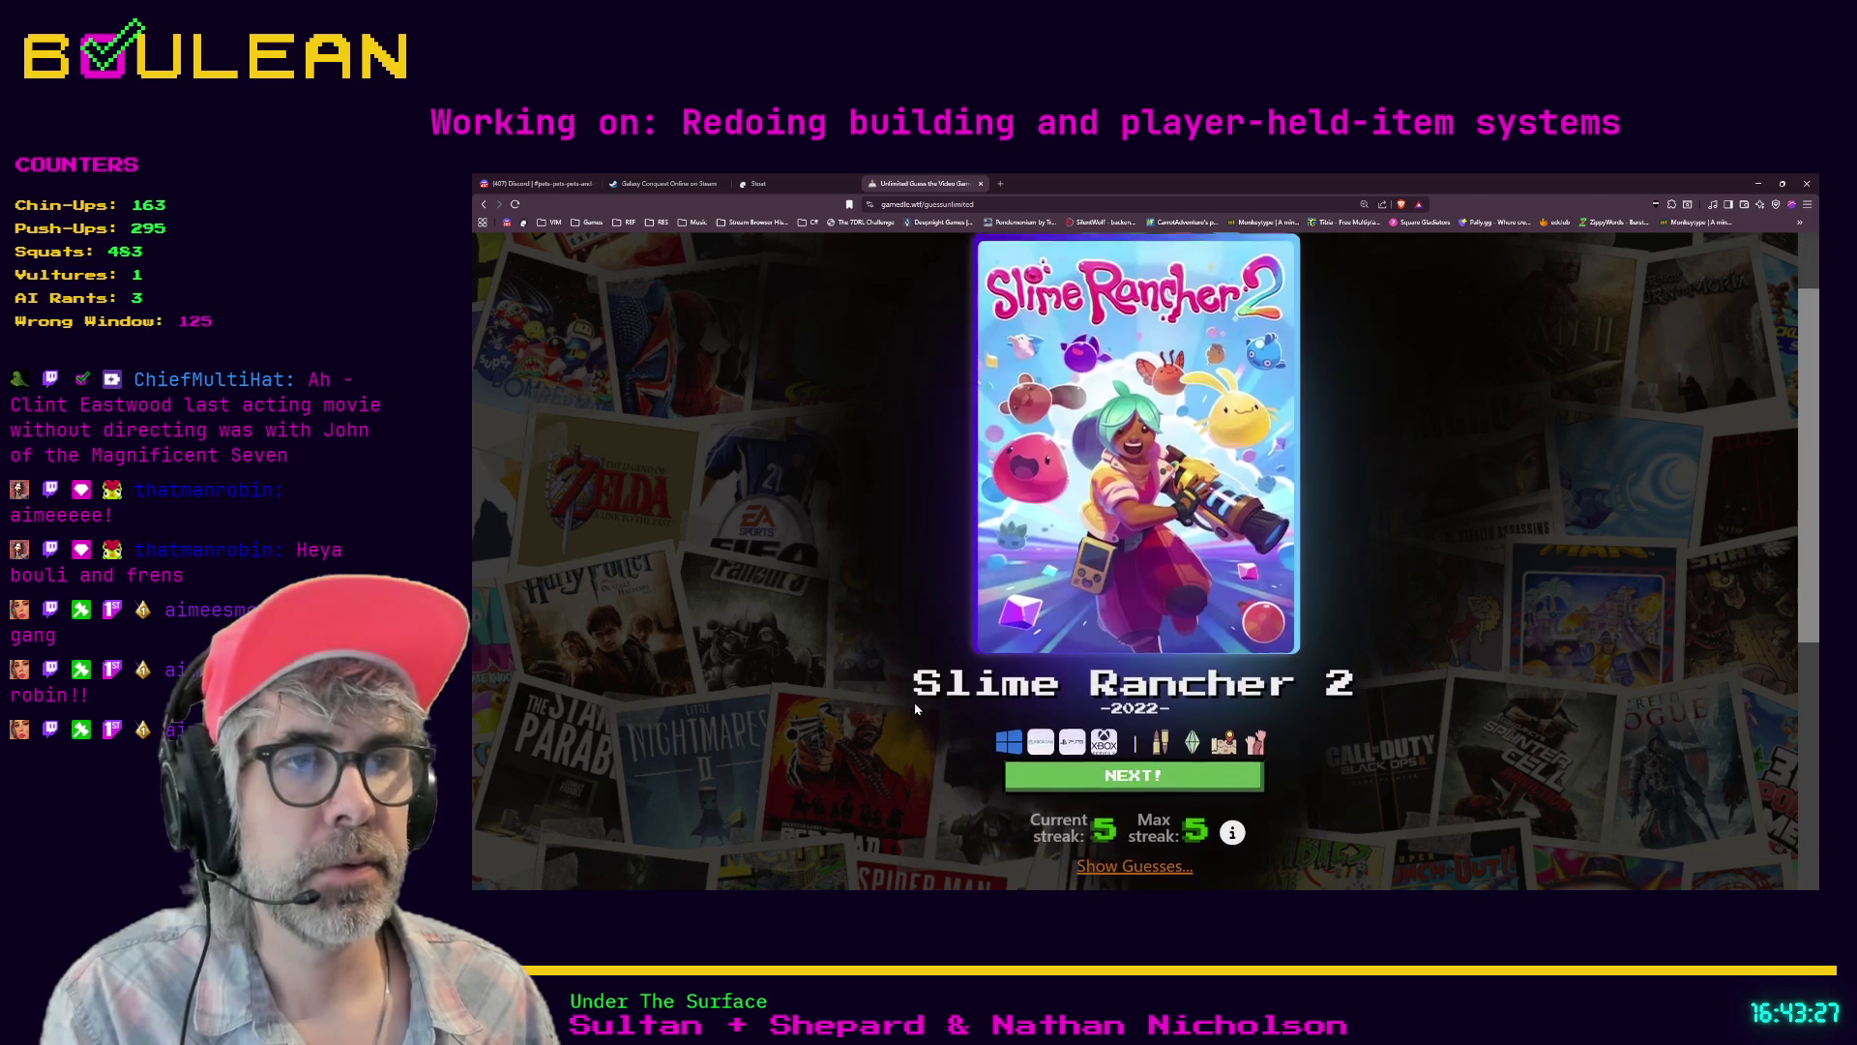
pyautogui.click(1079, 782)
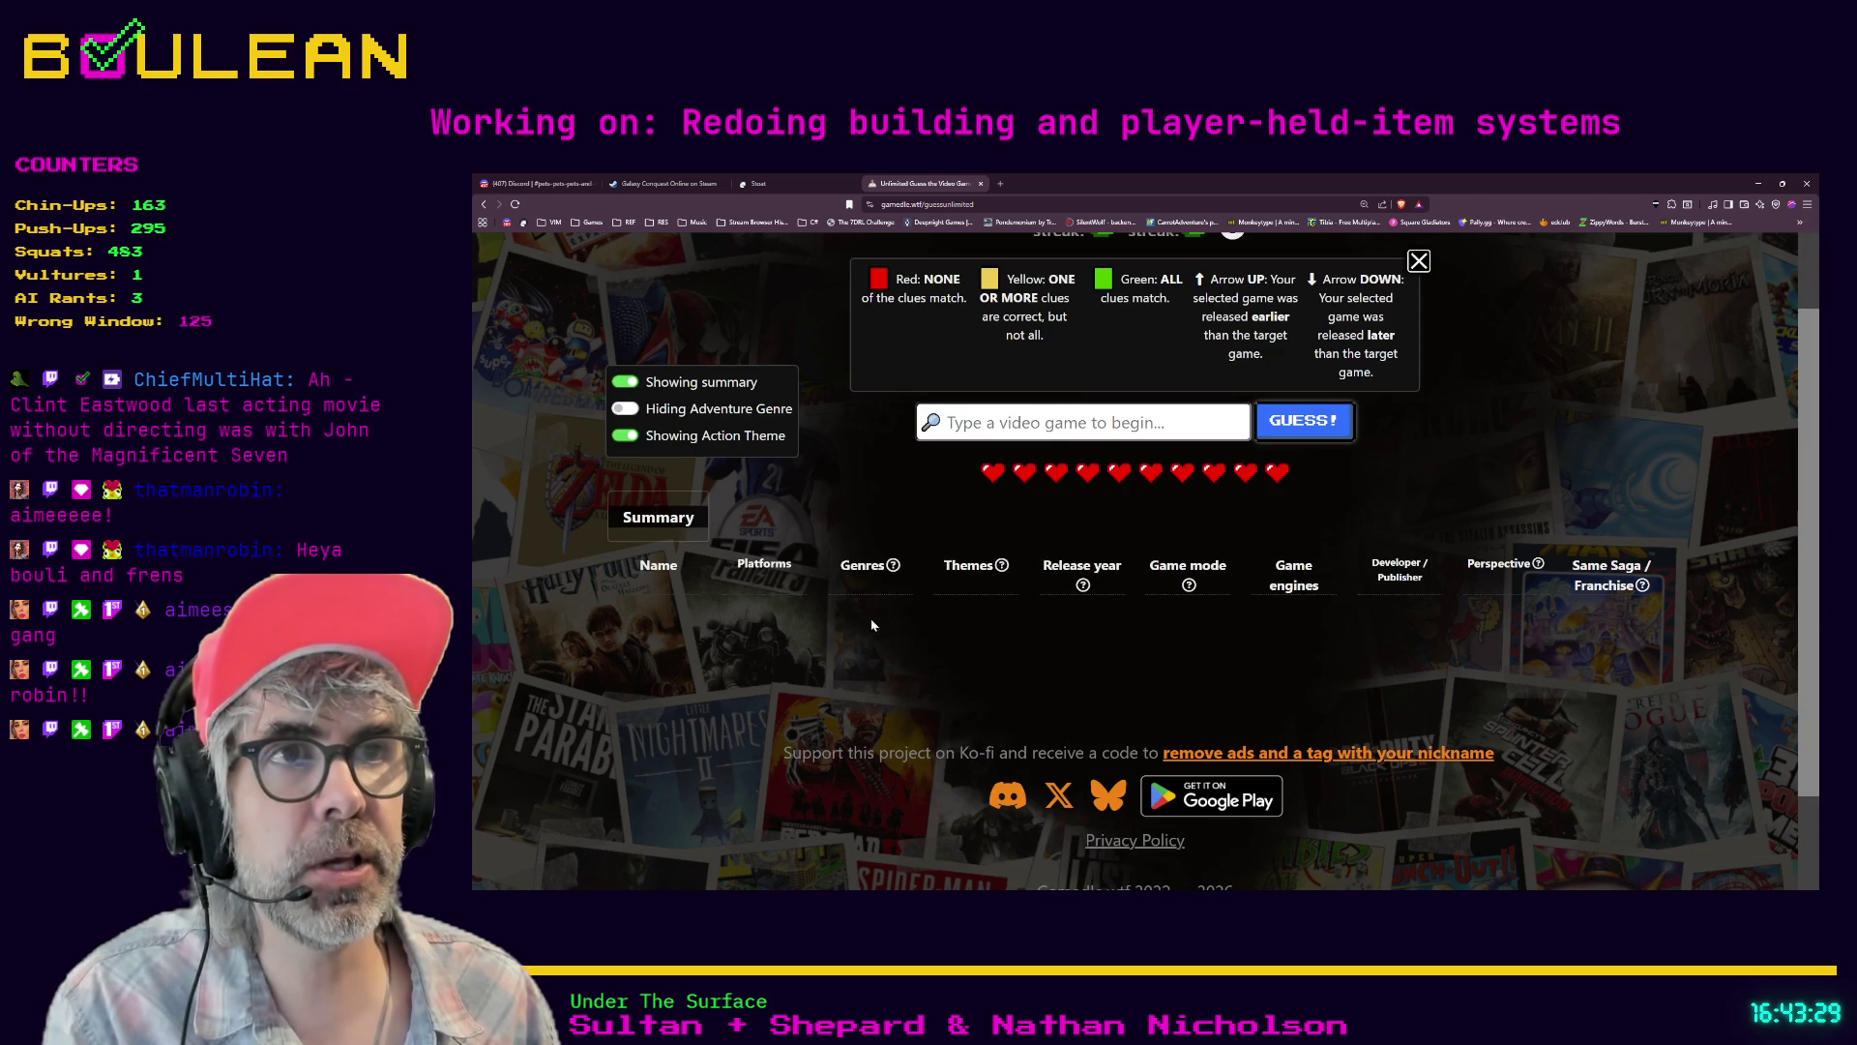
# - Switch to fullscreen and submit Dishonored as the first guess
pyautogui.press('F11')
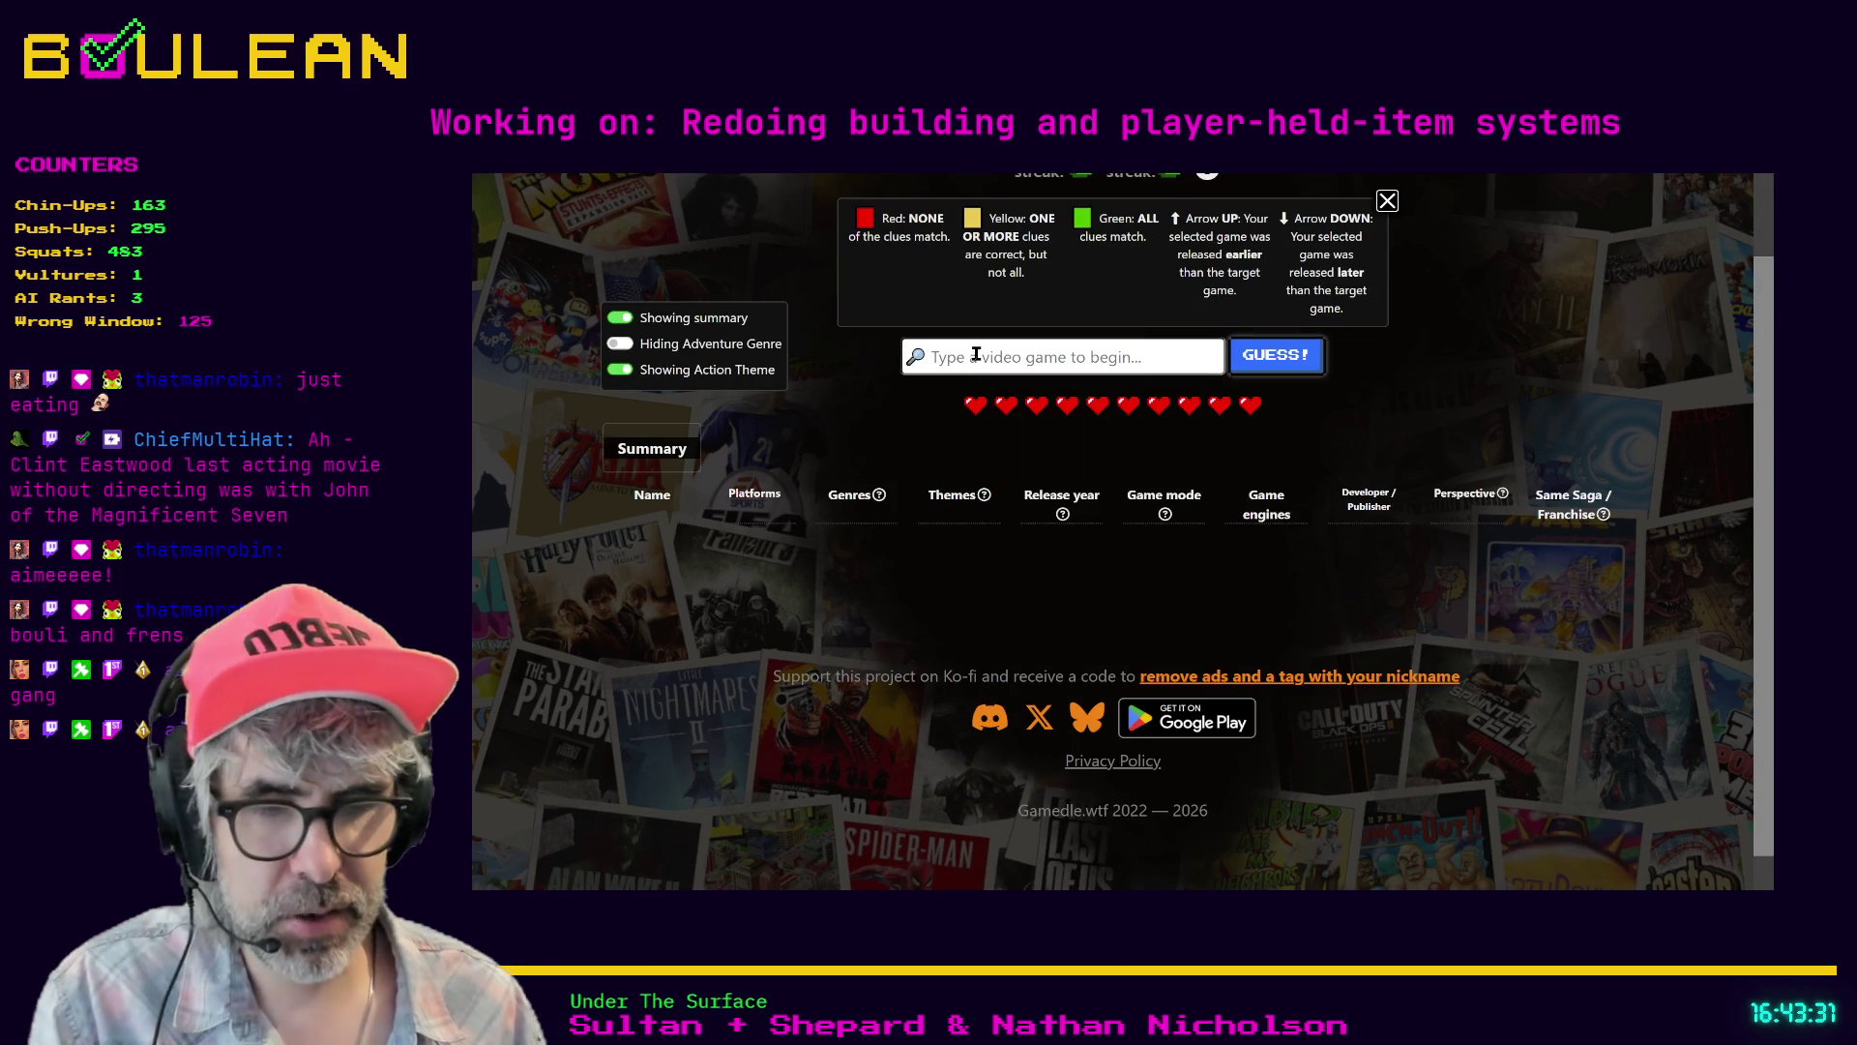
pyautogui.write('Dishonored')
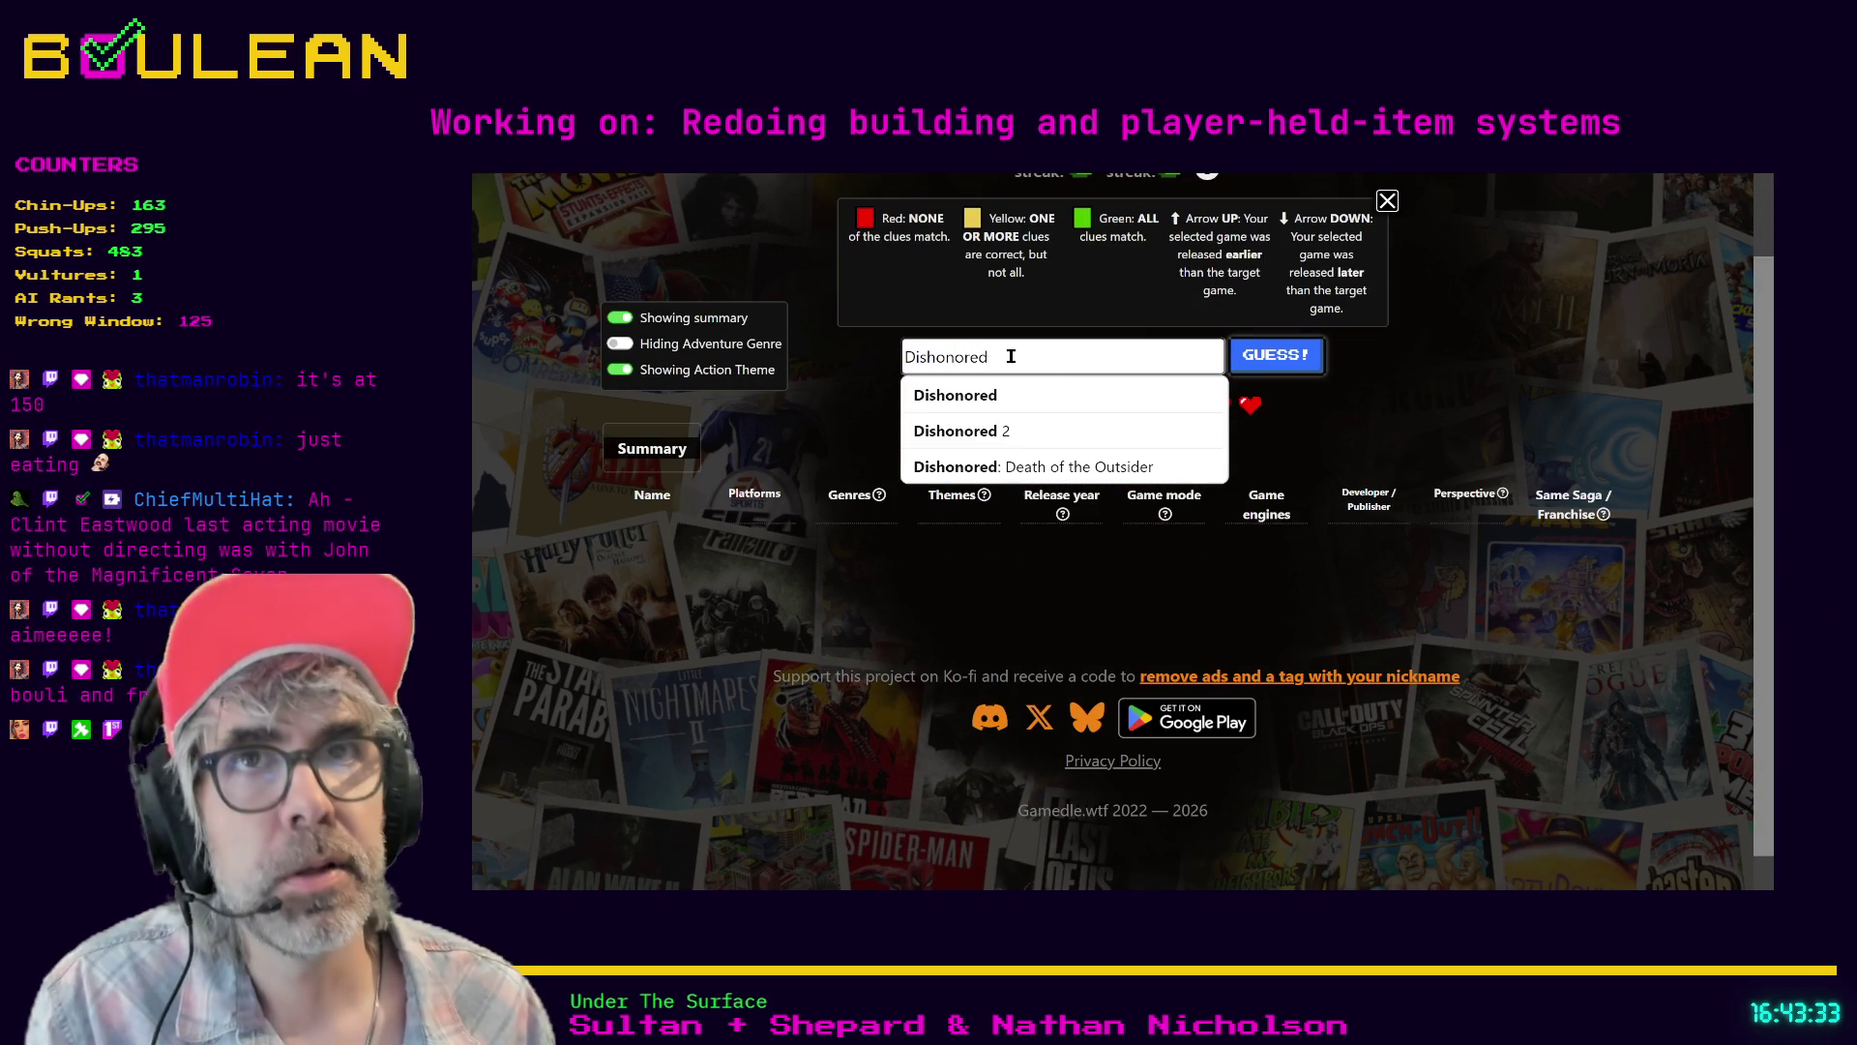
pyautogui.press('Return')
pyautogui.click(1269, 358)
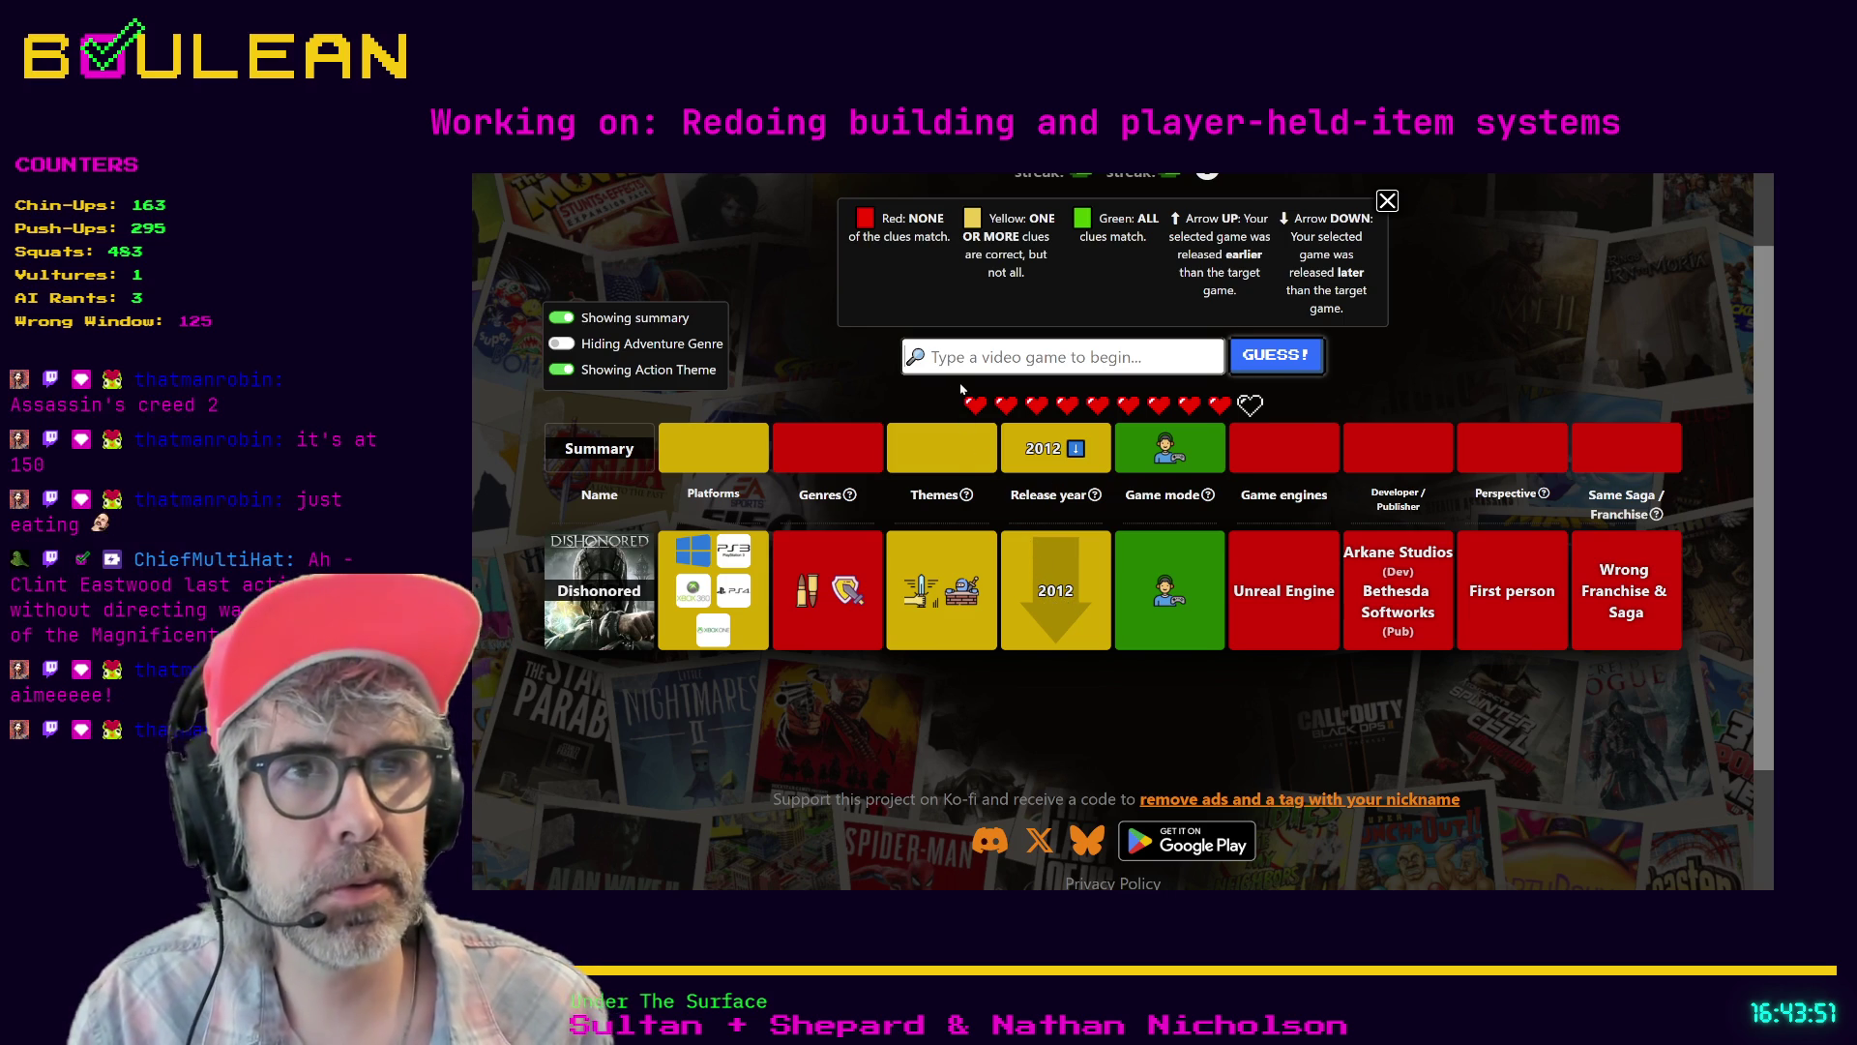
# - Submit Don't Starve as the second guess
pyautogui.write("Don't St")
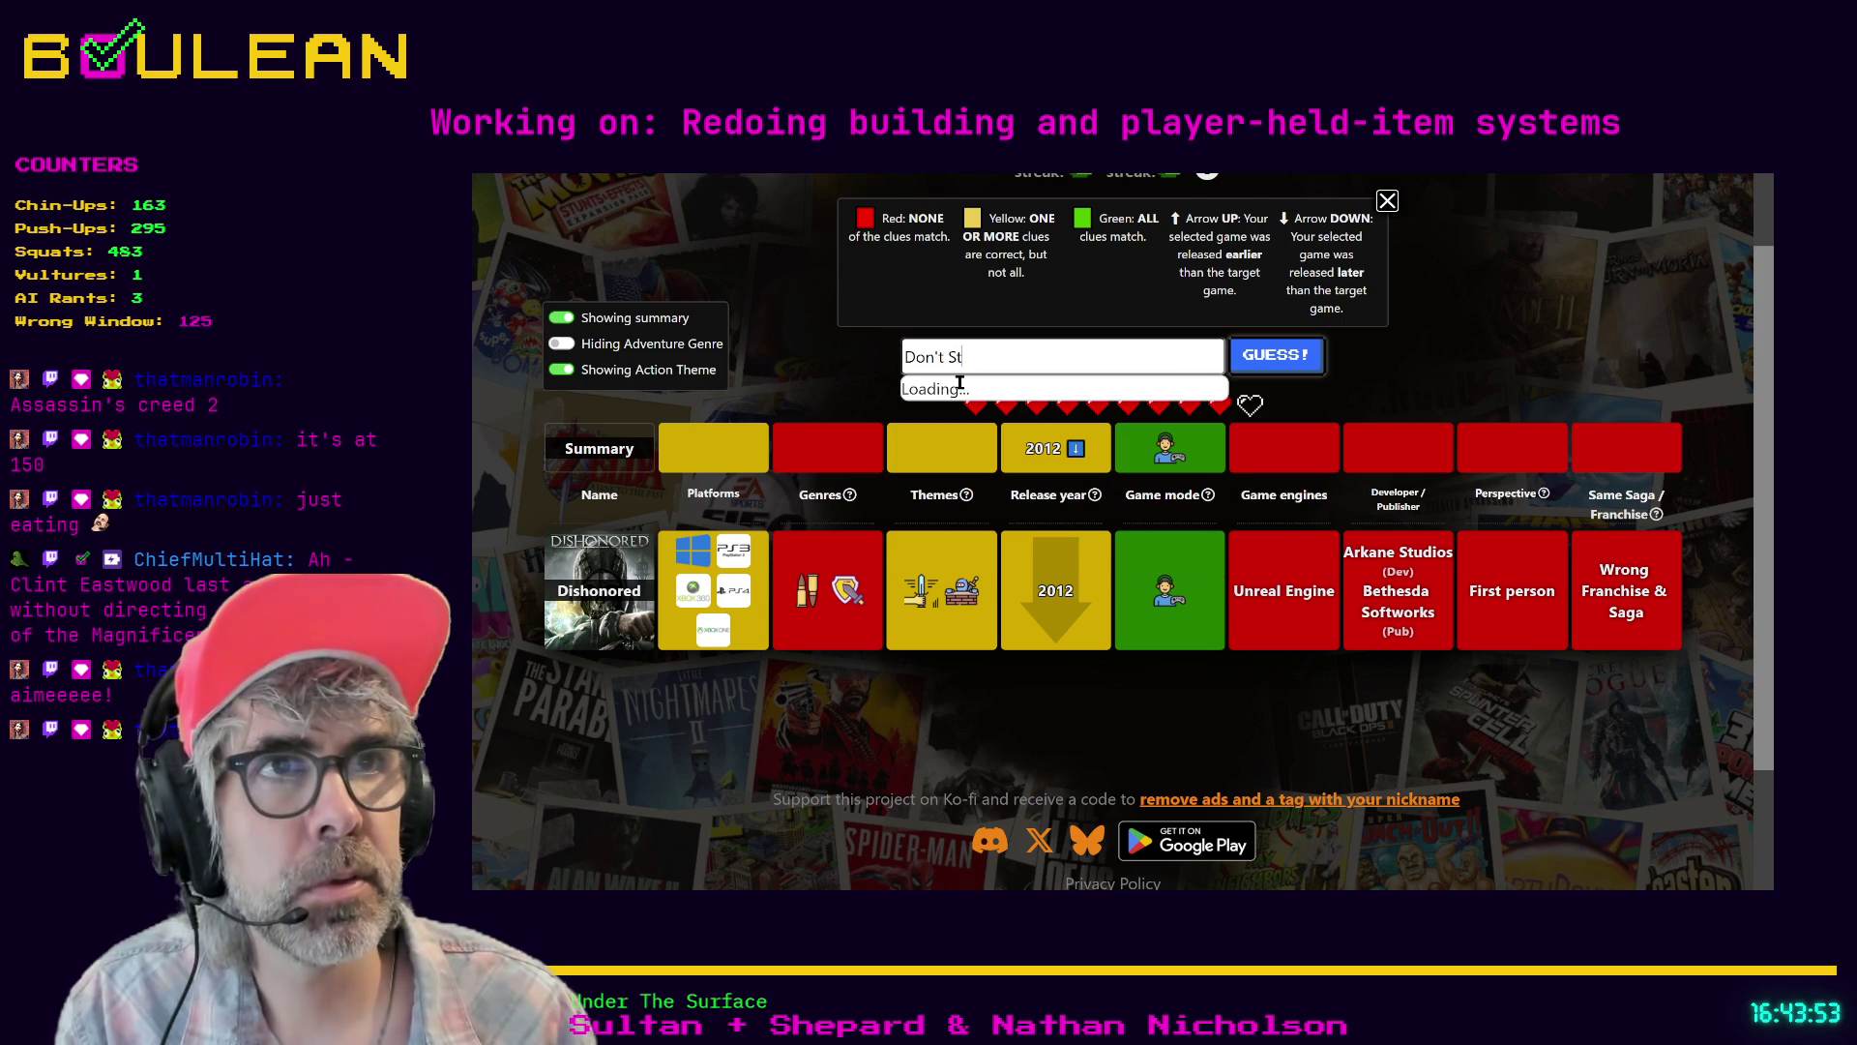
pyautogui.click(985, 392)
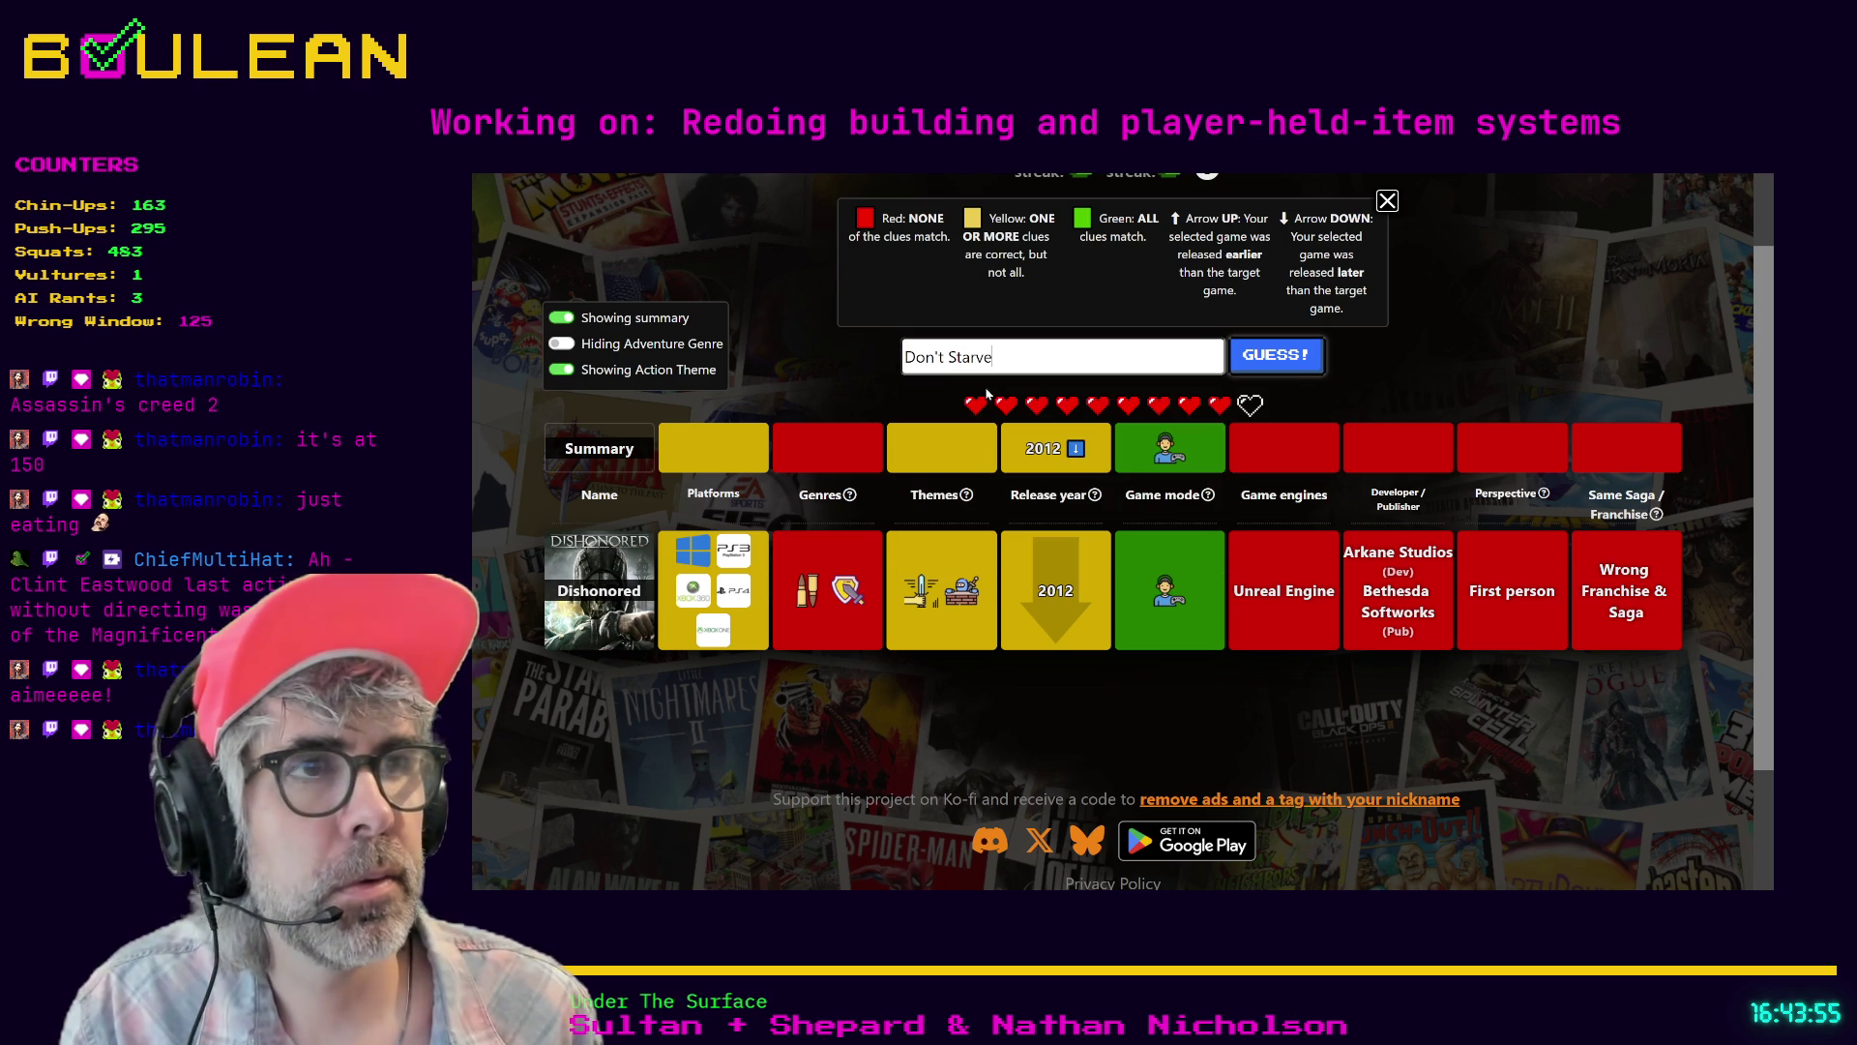
pyautogui.click(1242, 371)
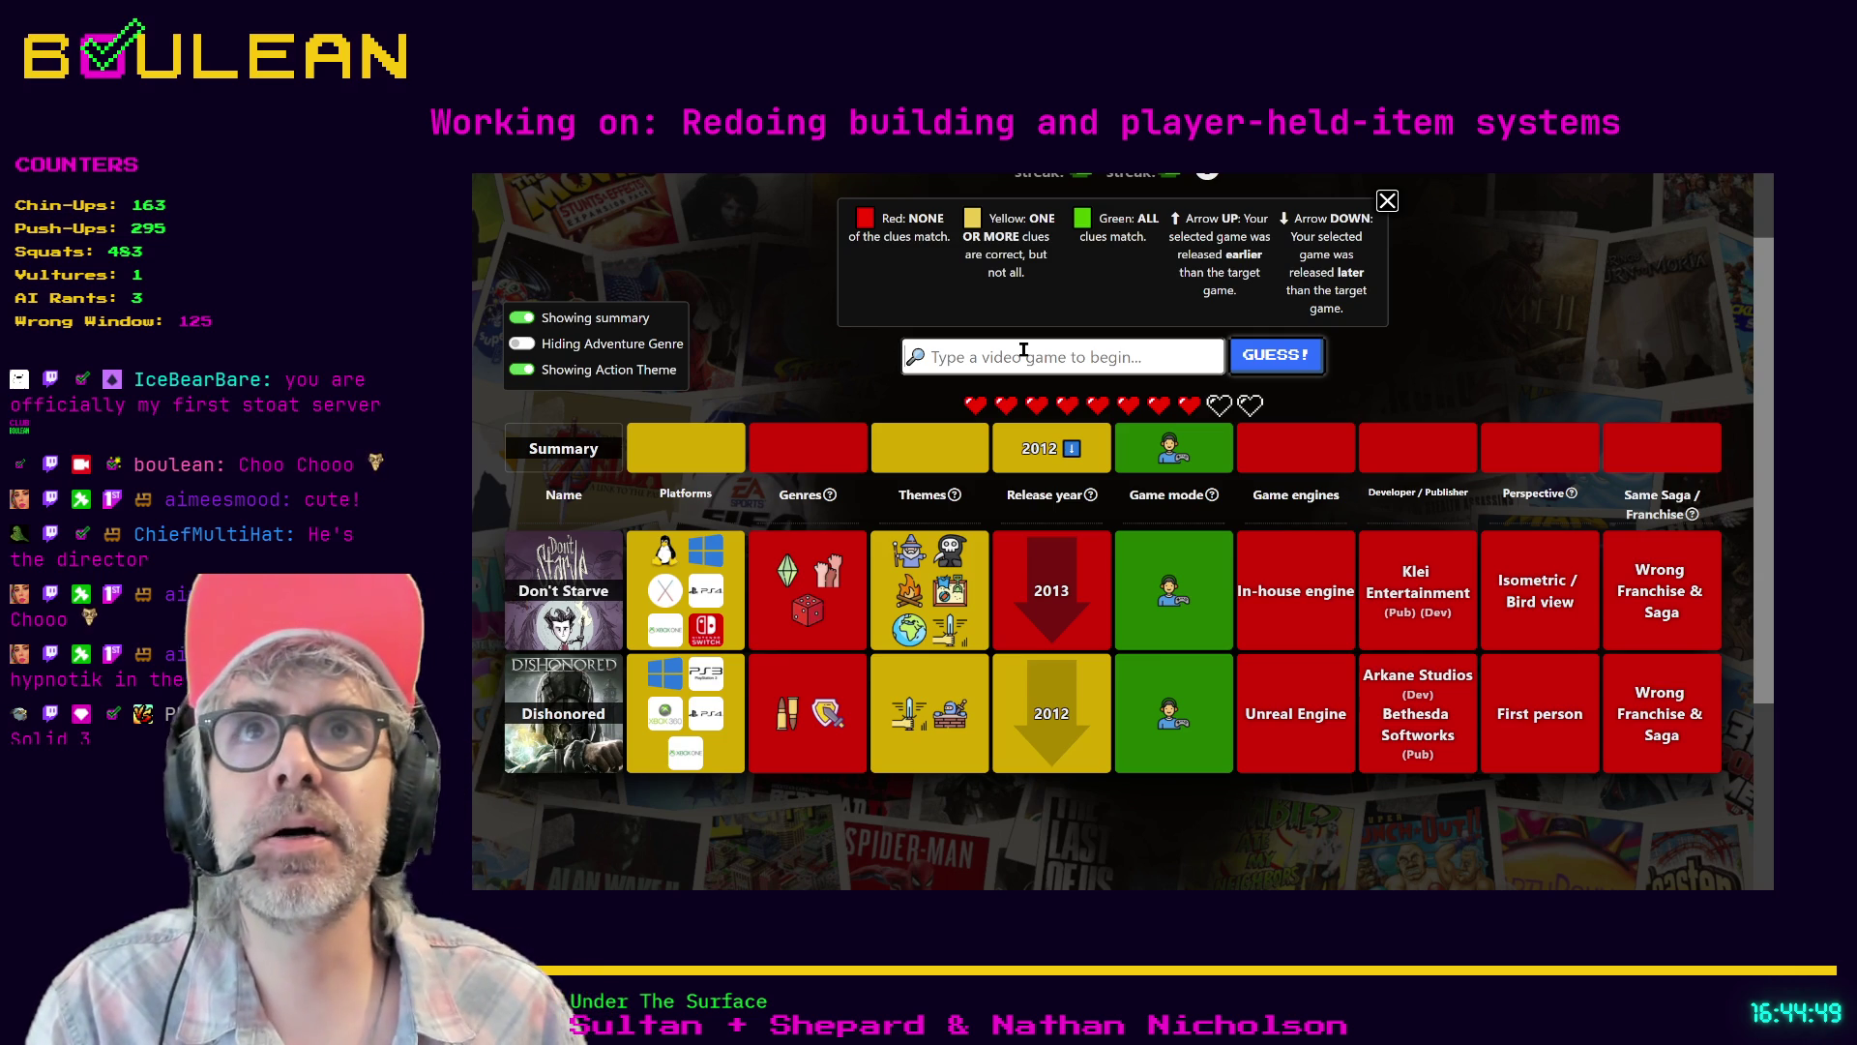
# - Submit God of War III as the third guess and review its clue row
pyautogui.write('Godof war 3')
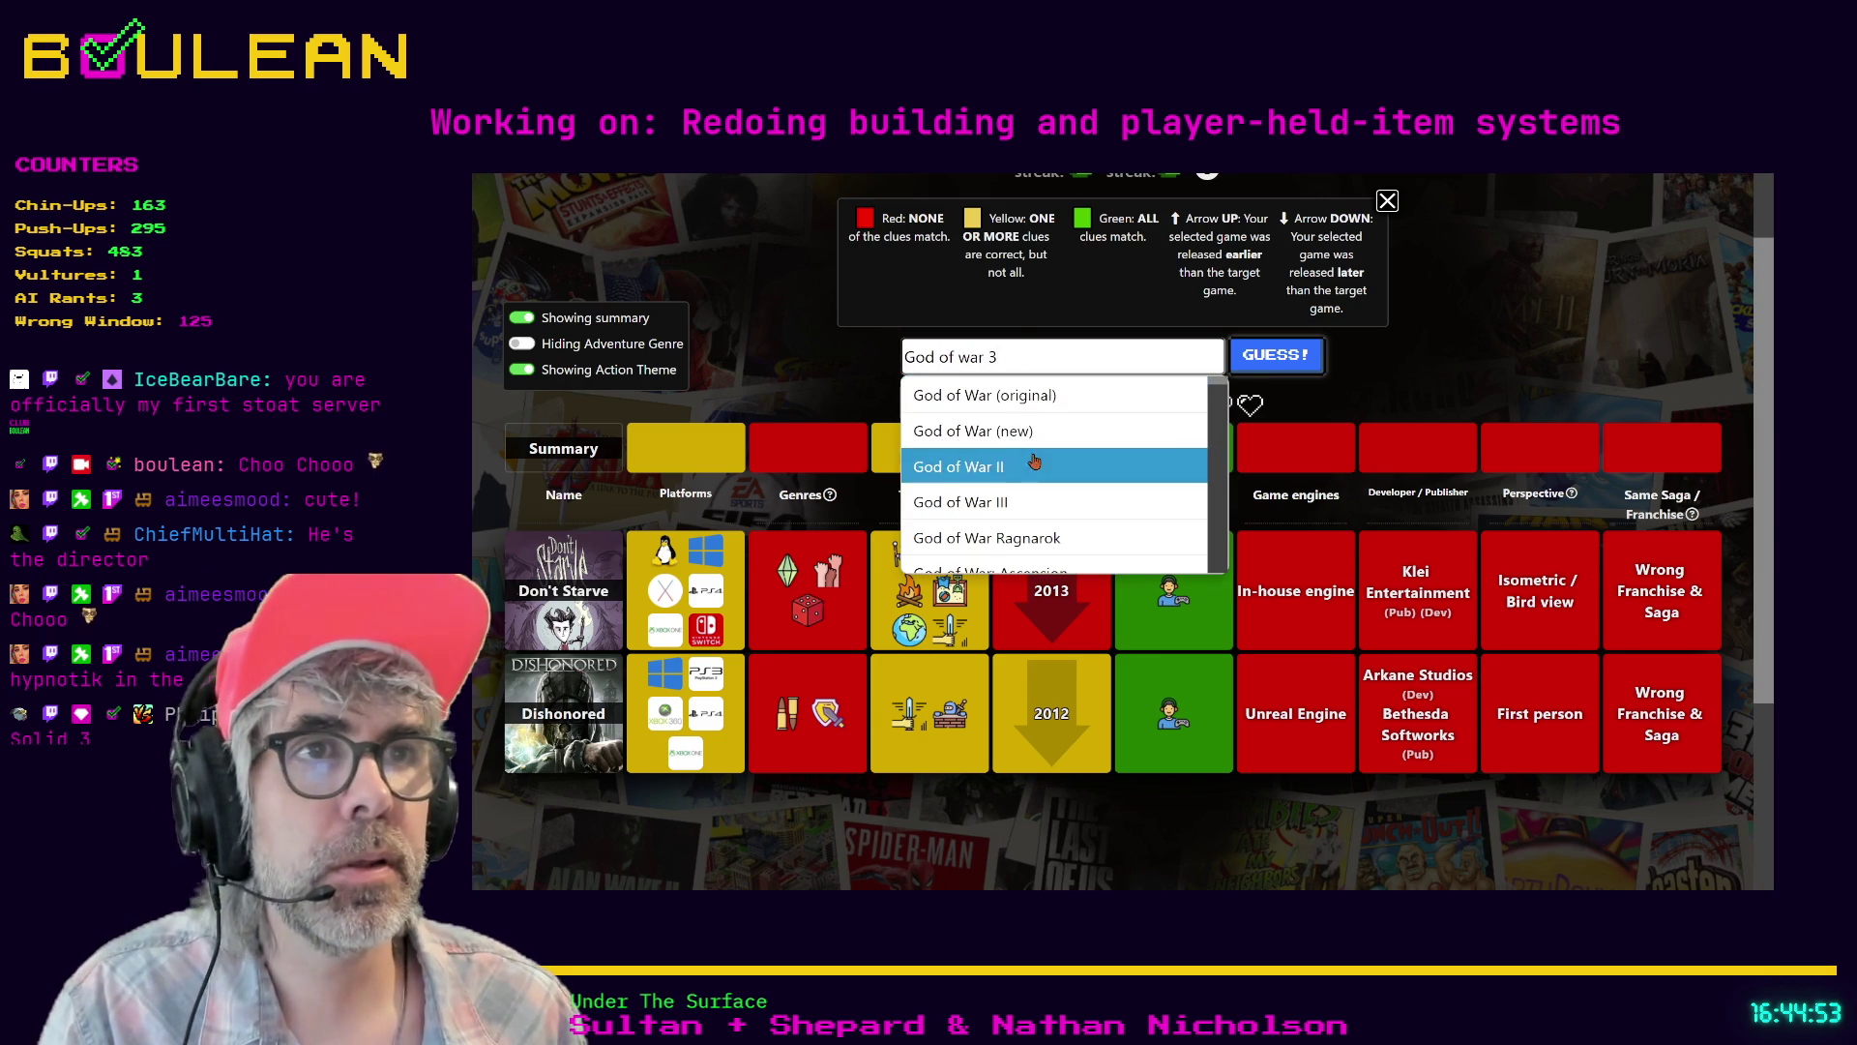
pyautogui.click(1042, 497)
pyautogui.click(1259, 367)
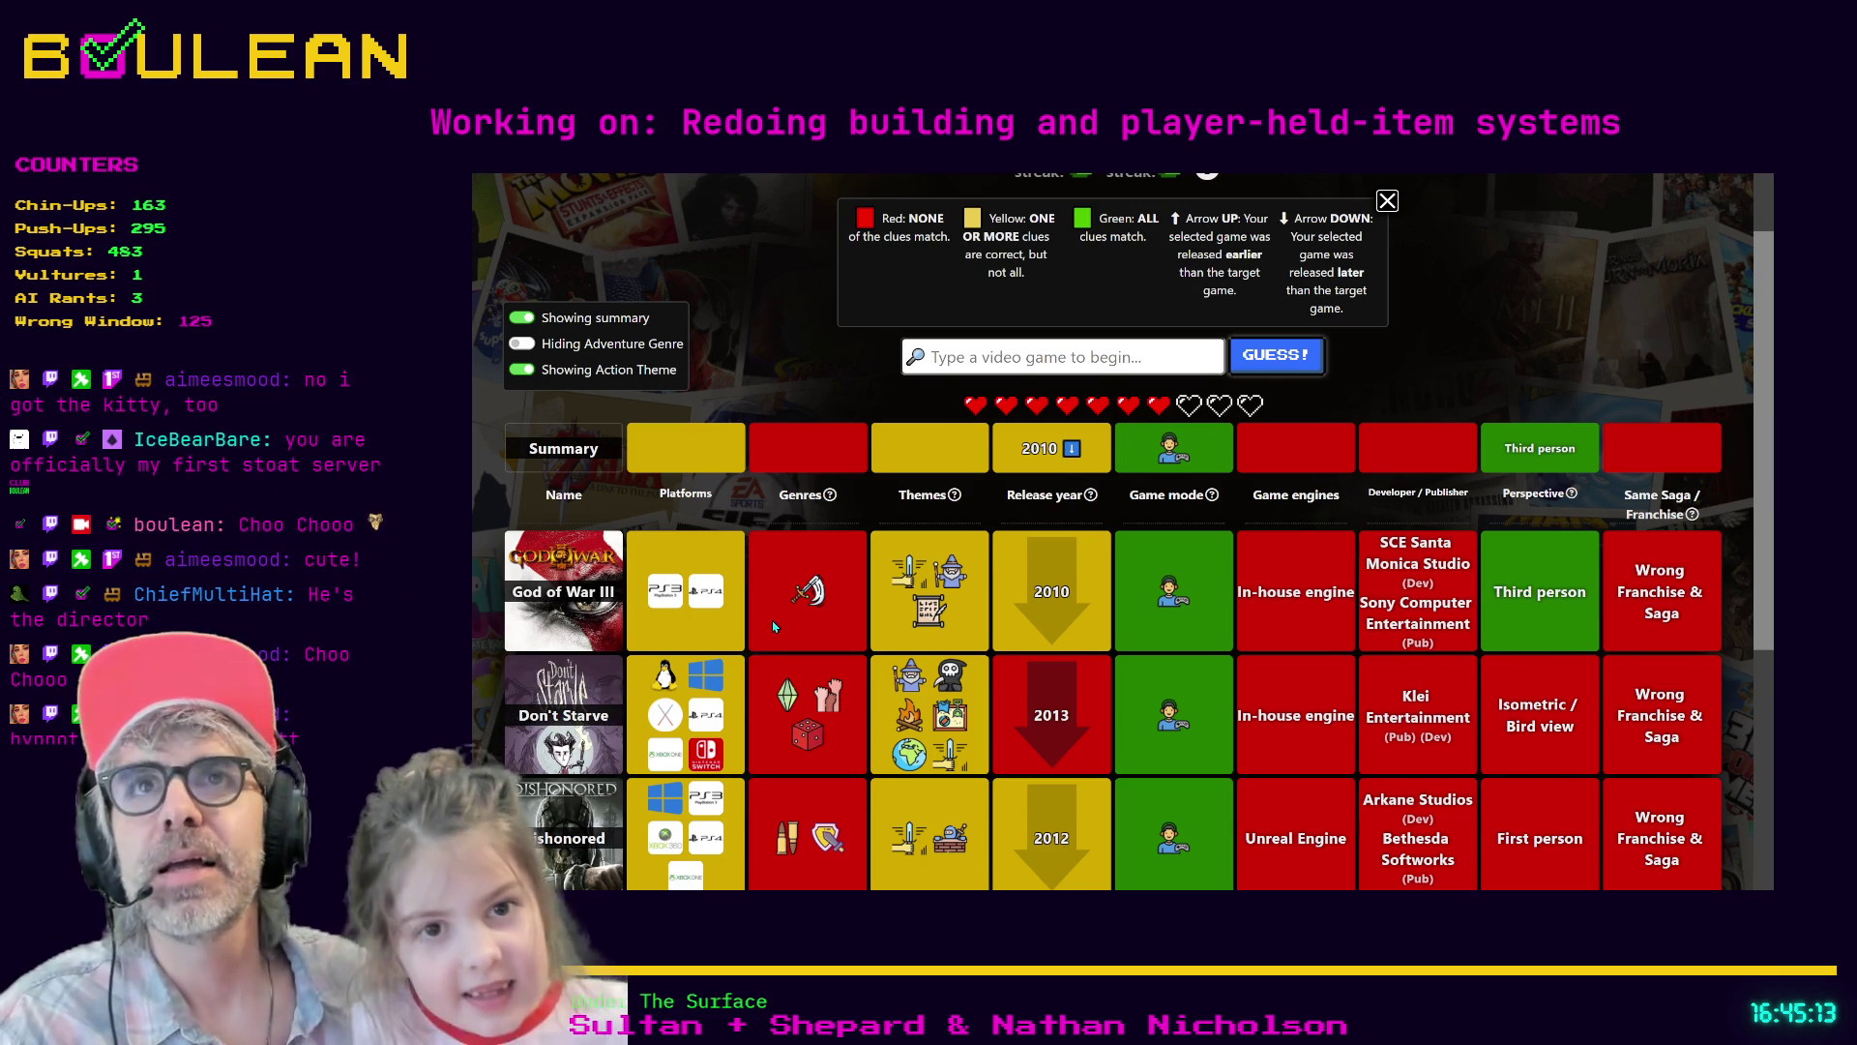
pyautogui.scroll(-4, 773, 624)
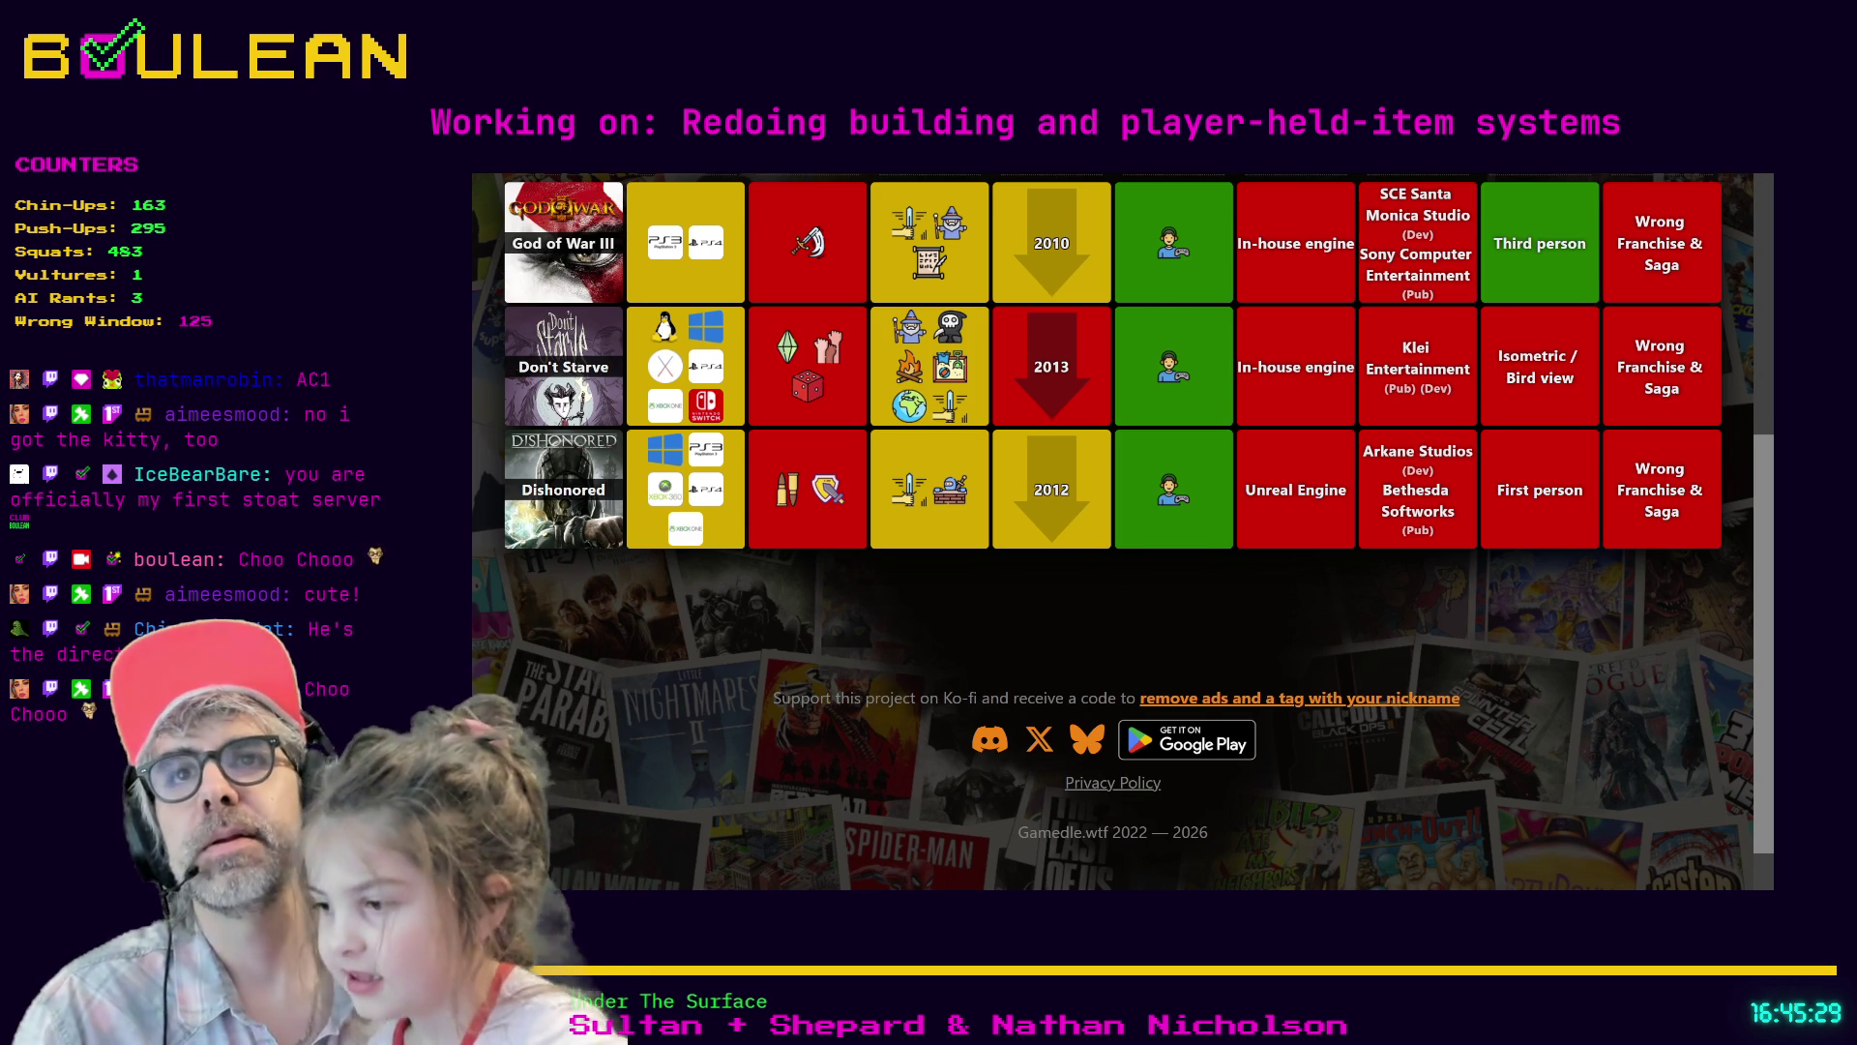
pyautogui.scroll(5, 1009, 463)
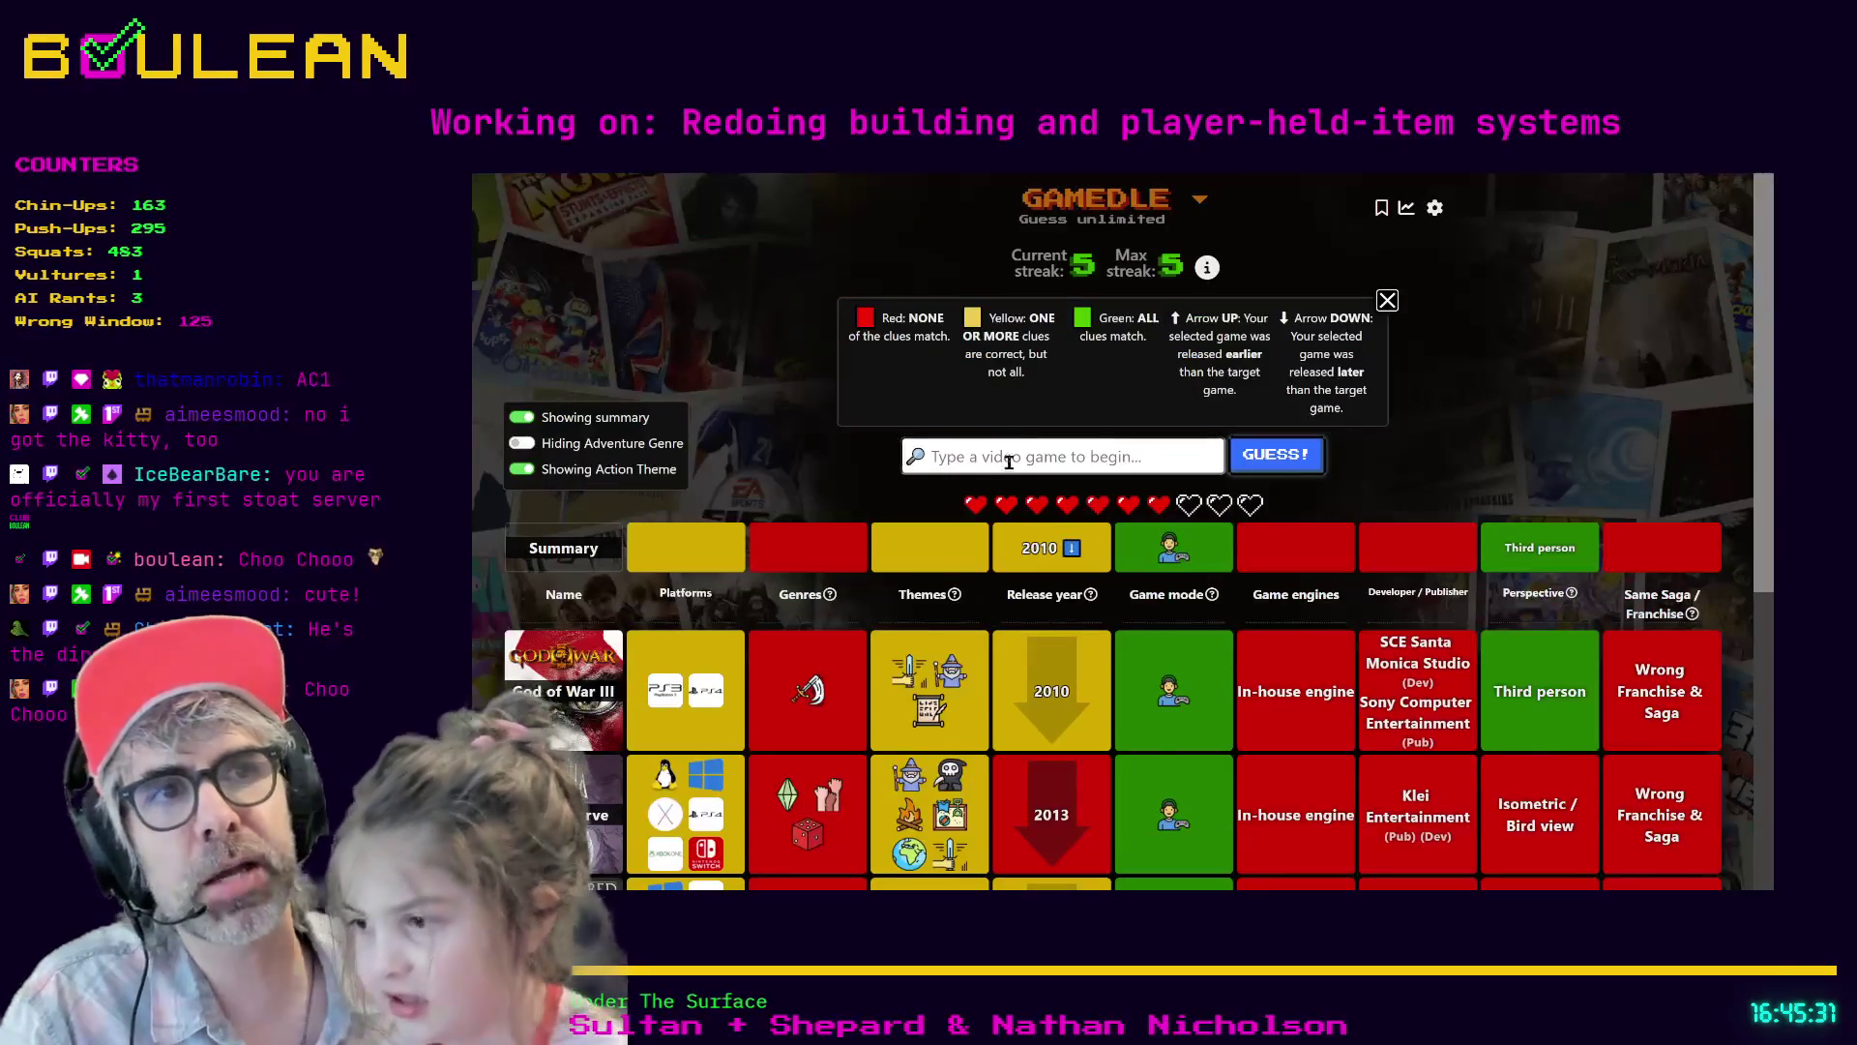
# - Submit Assassin's Creed and check its clues matching the 2007 release year and genres
pyautogui.write("Assassin's Creed")
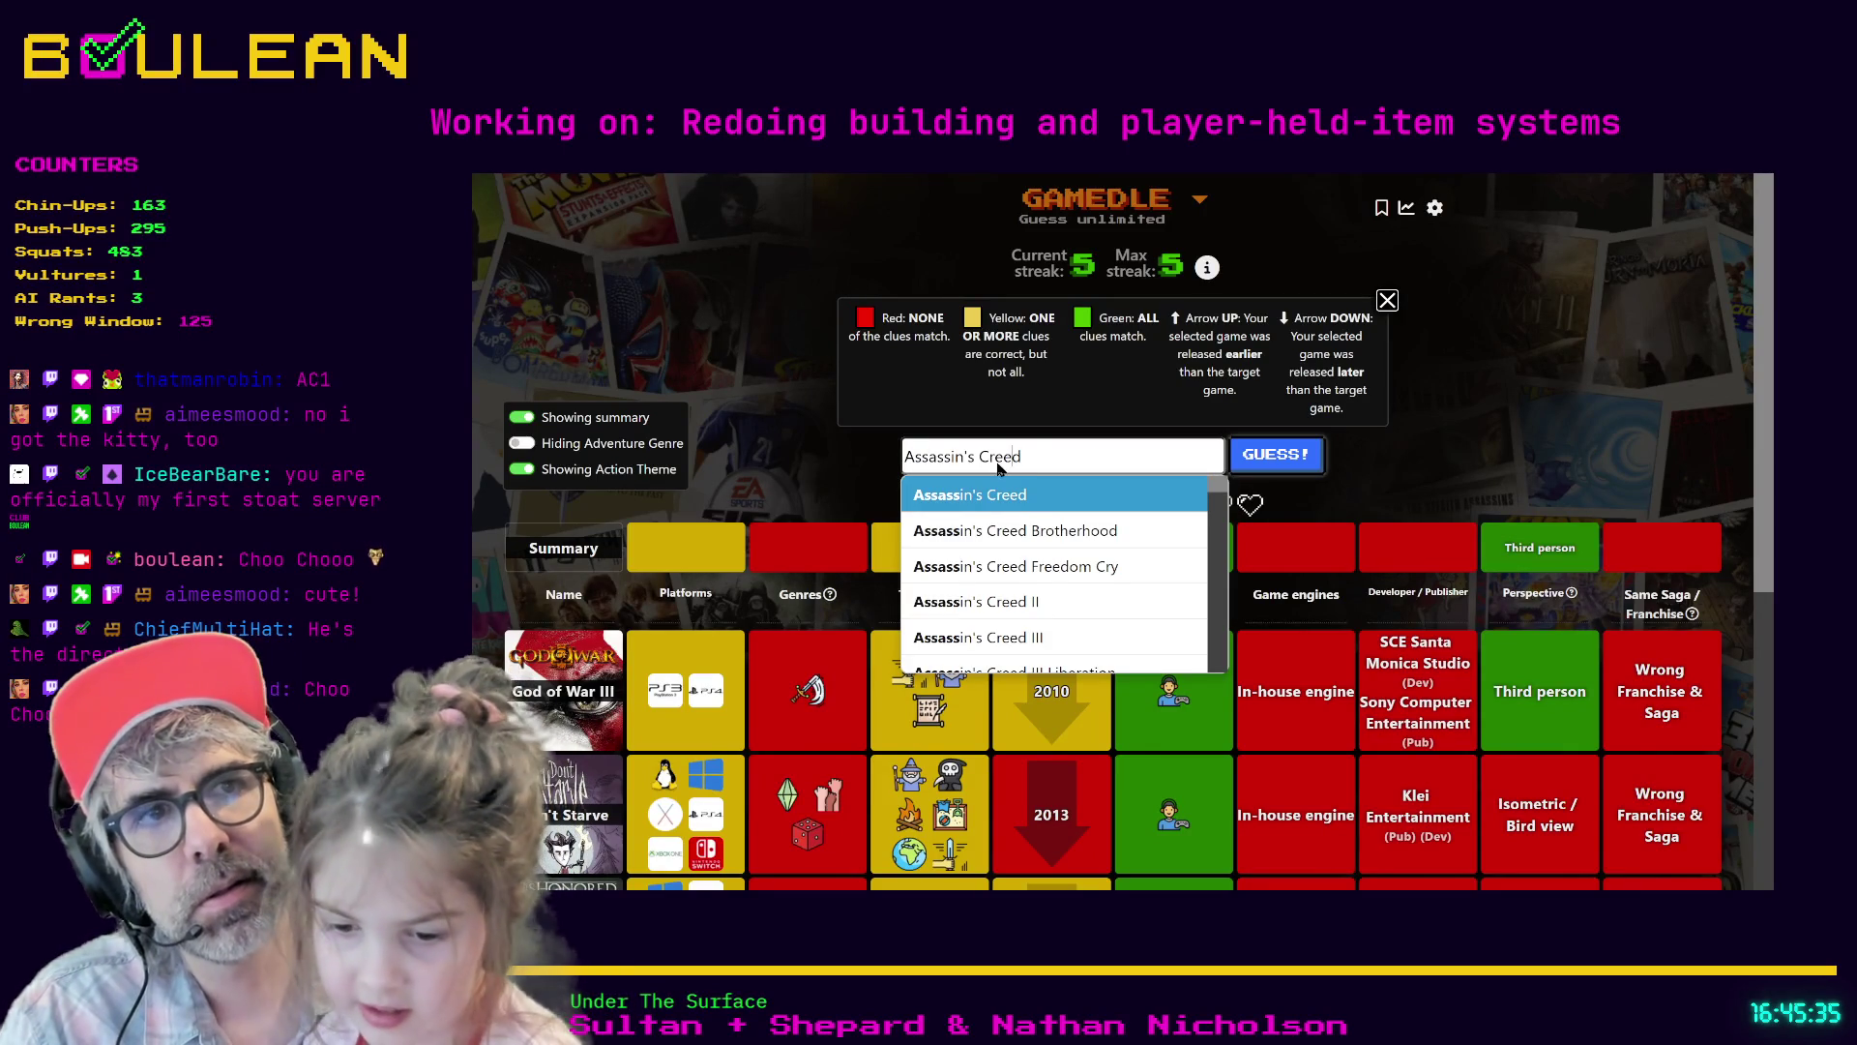
pyautogui.click(974, 494)
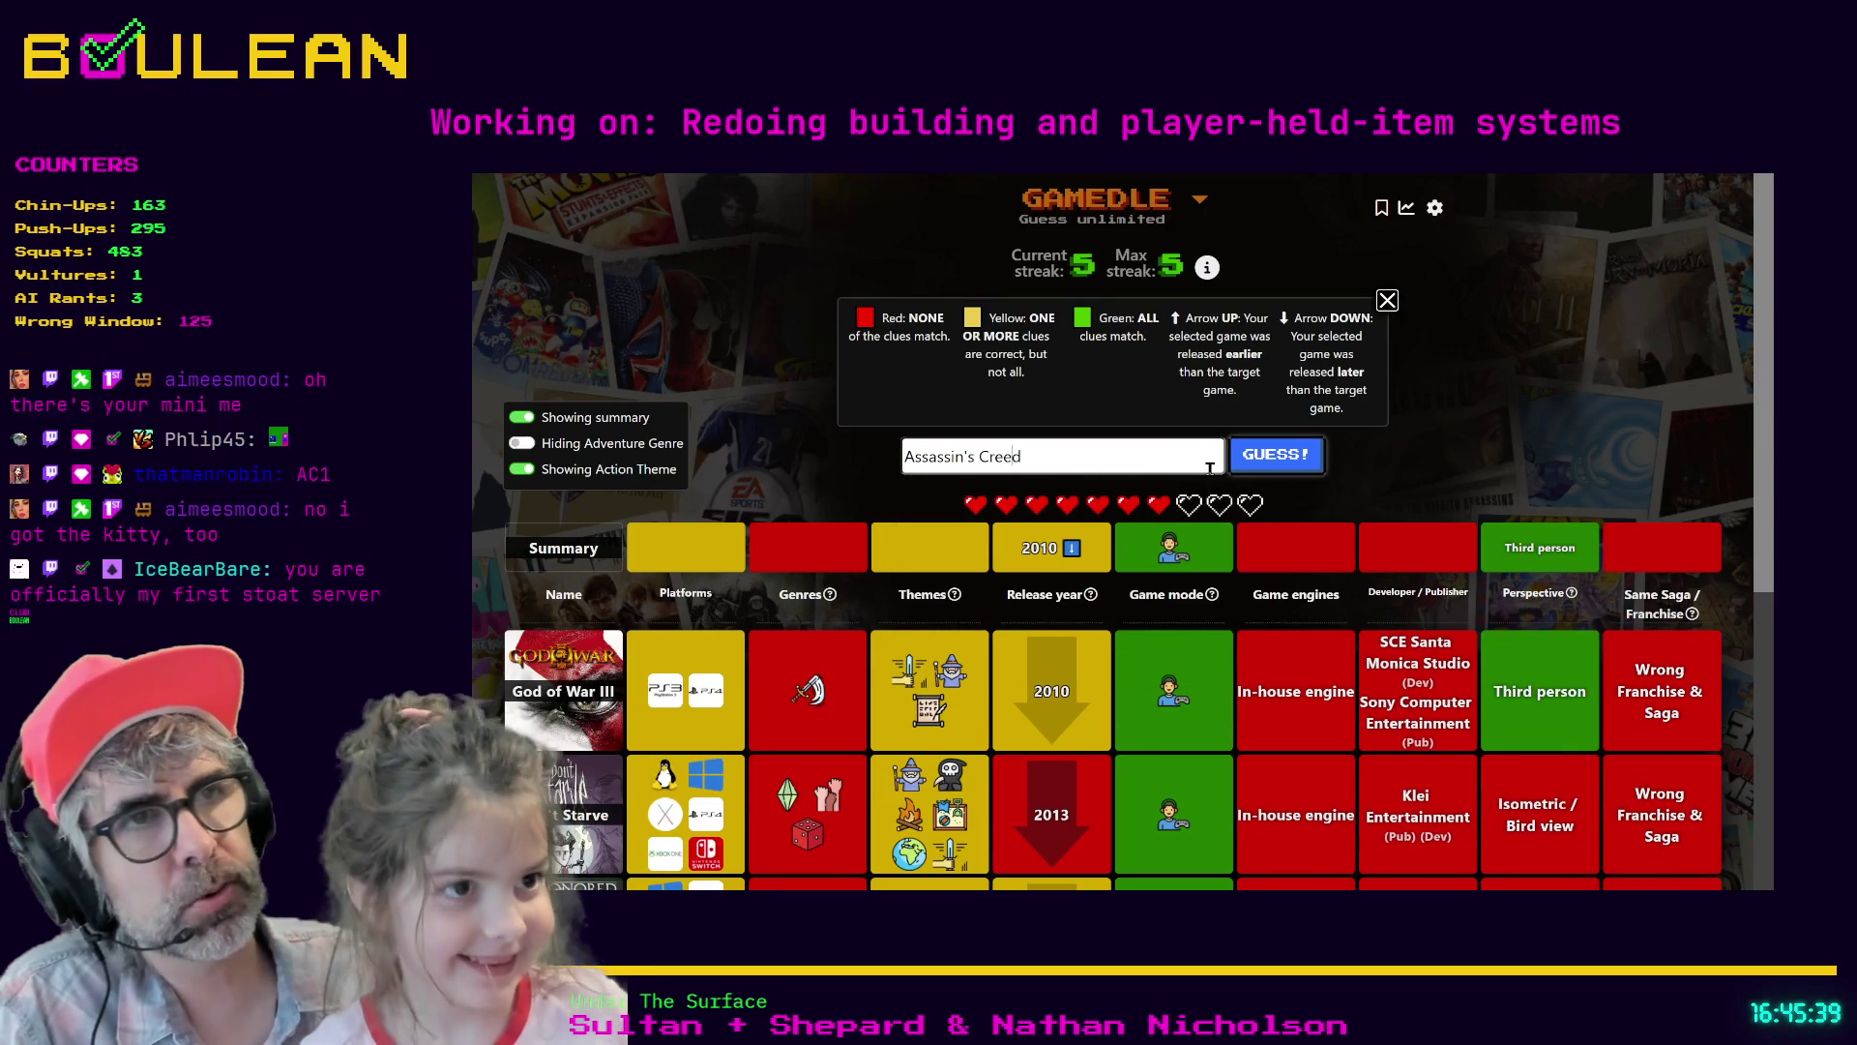
pyautogui.click(1278, 459)
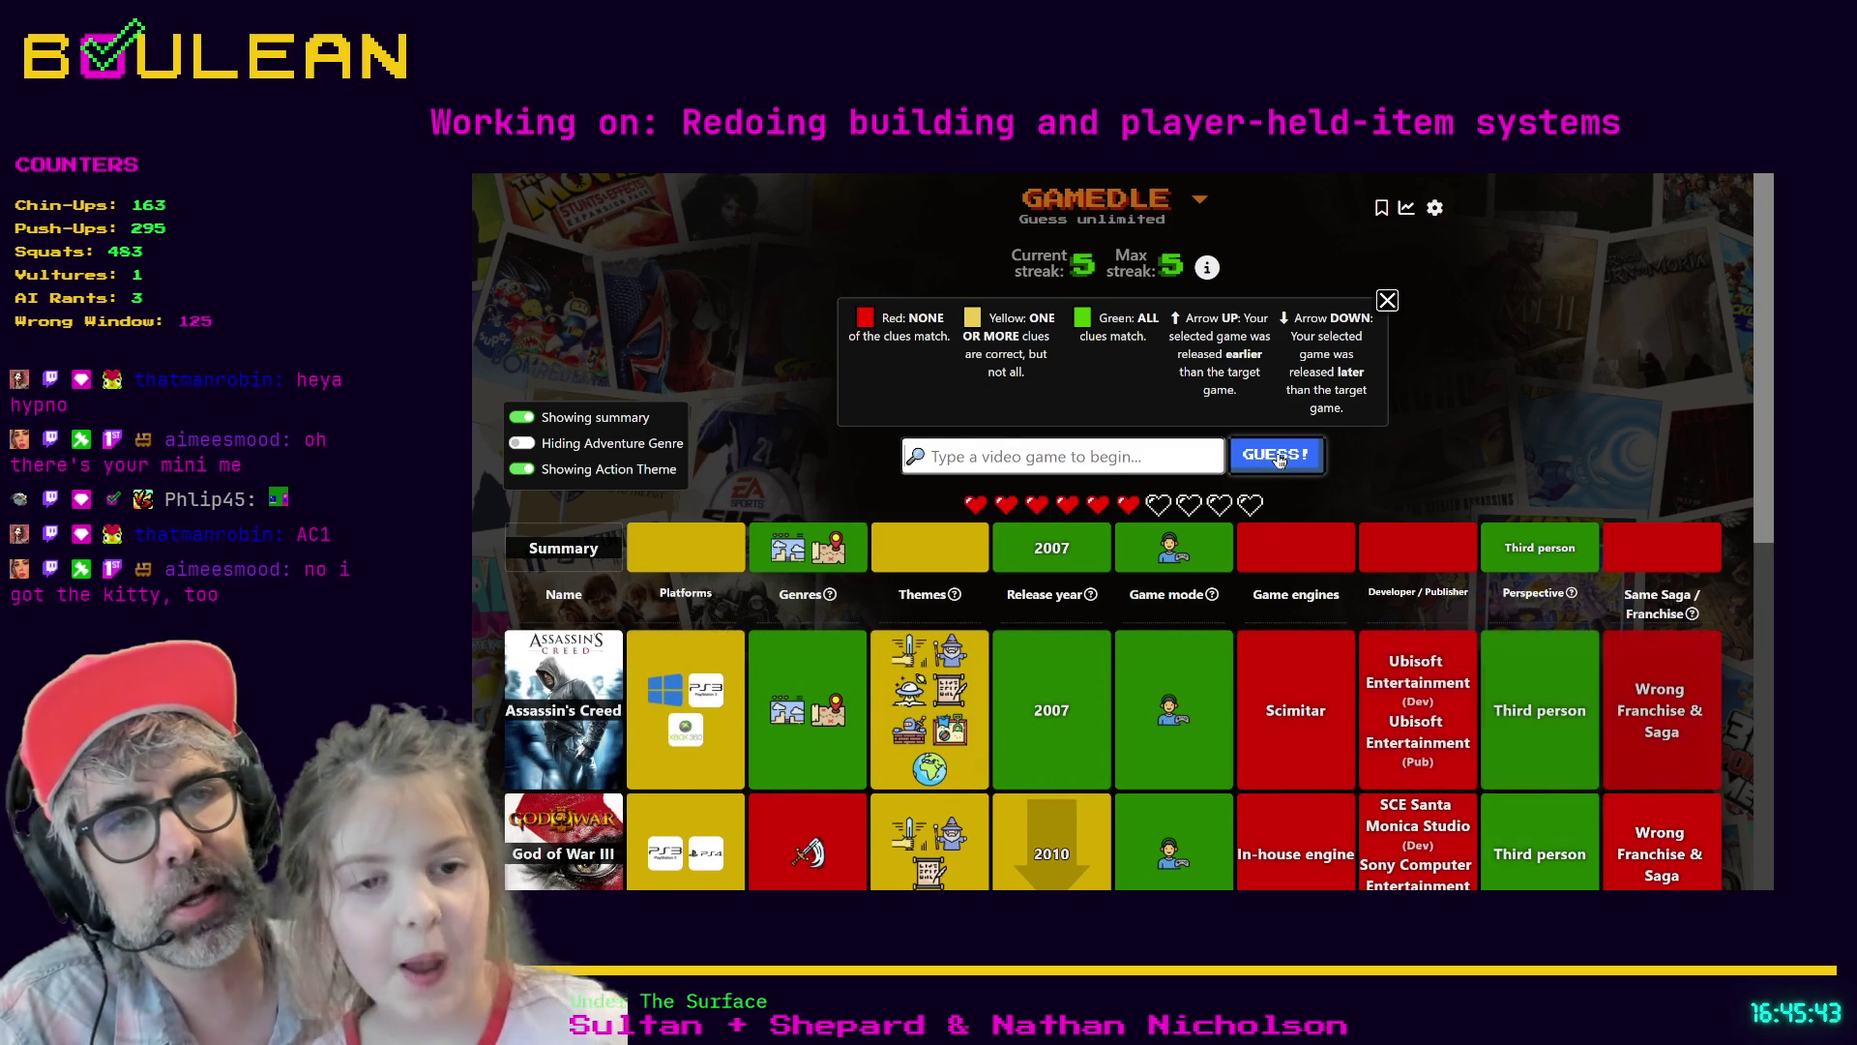
pyautogui.scroll(-1, 977, 619)
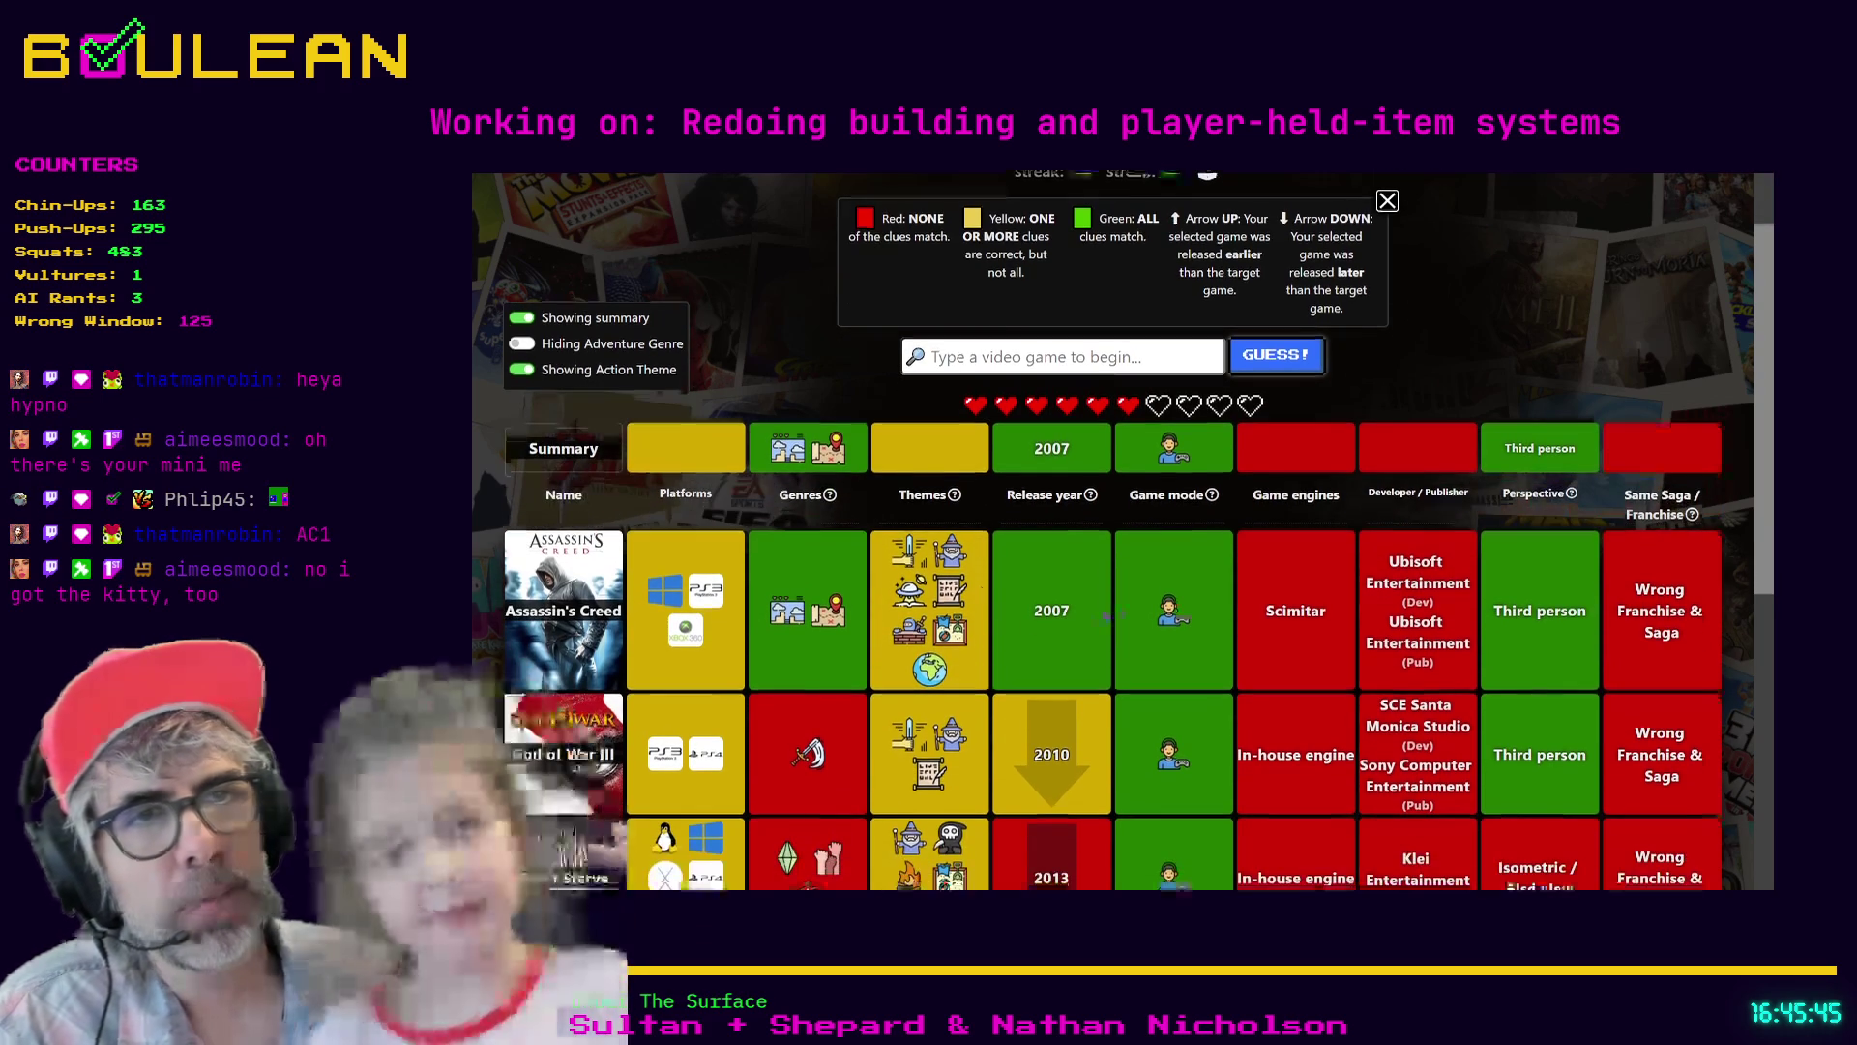
pyautogui.moveTo(801, 617)
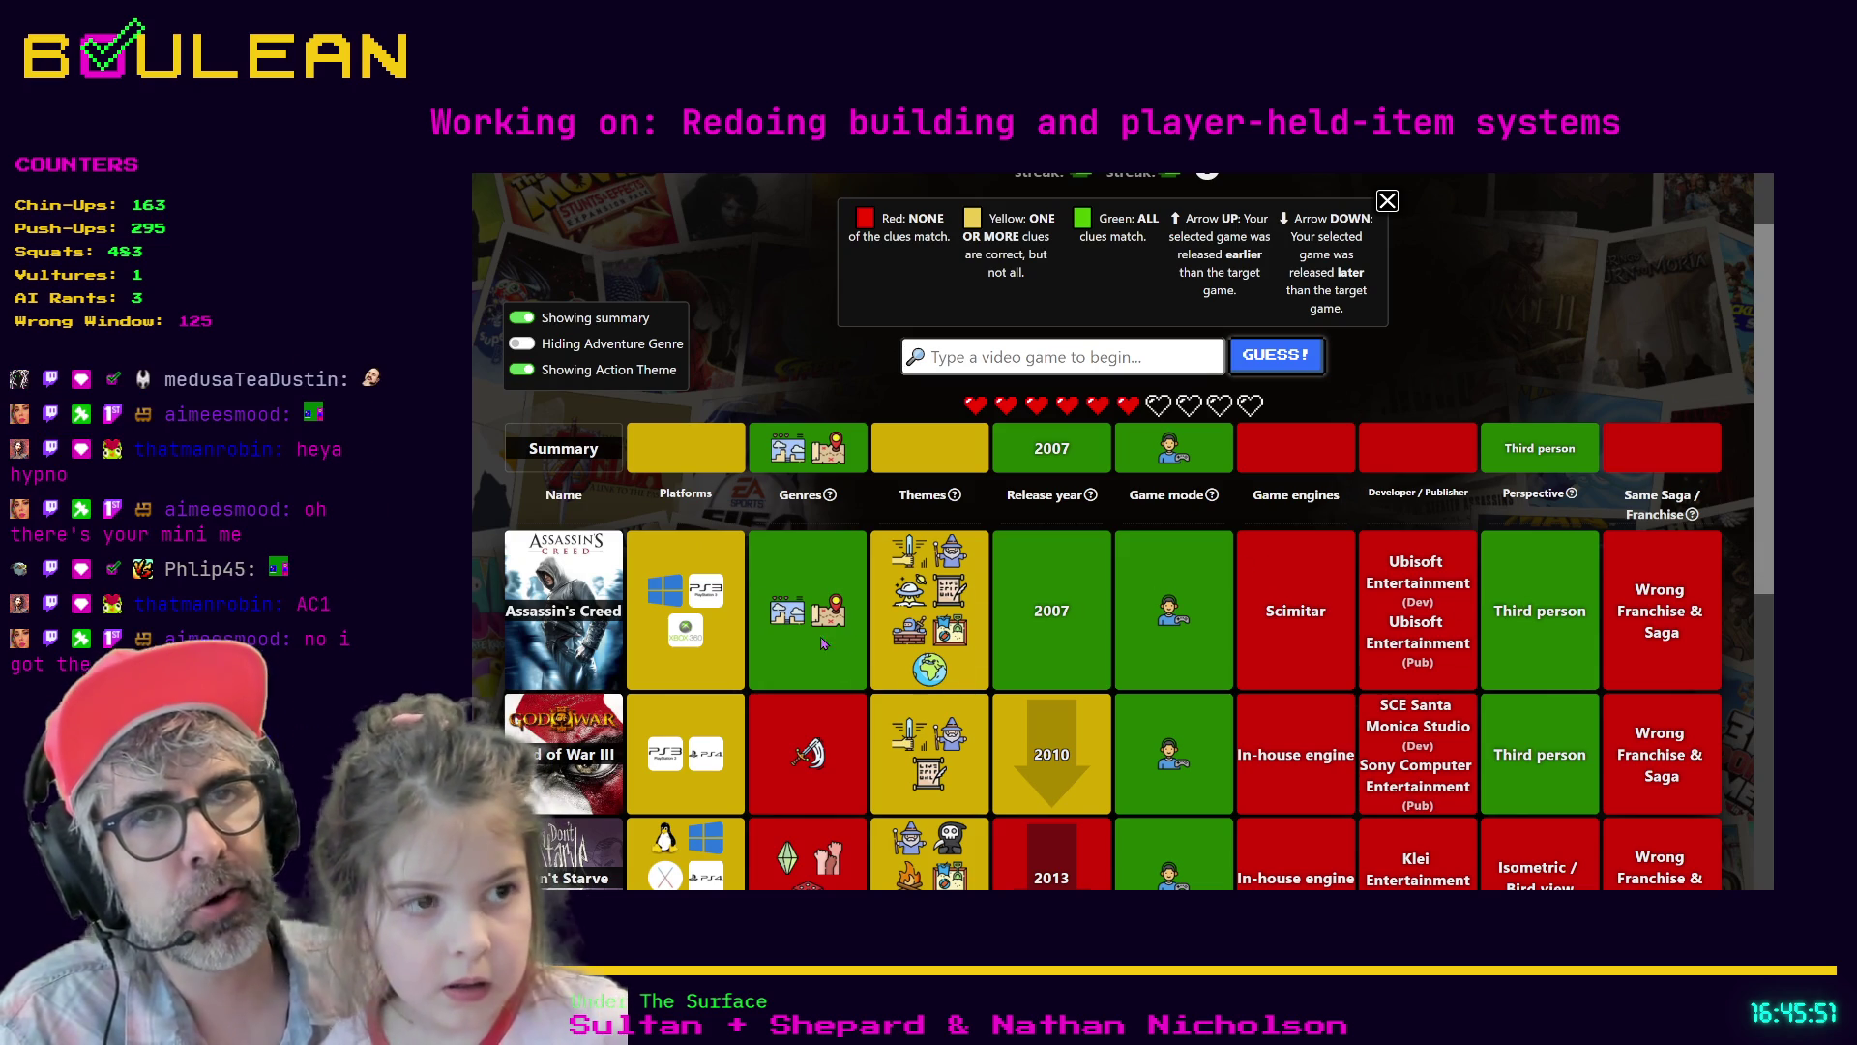
pyautogui.moveTo(958, 636)
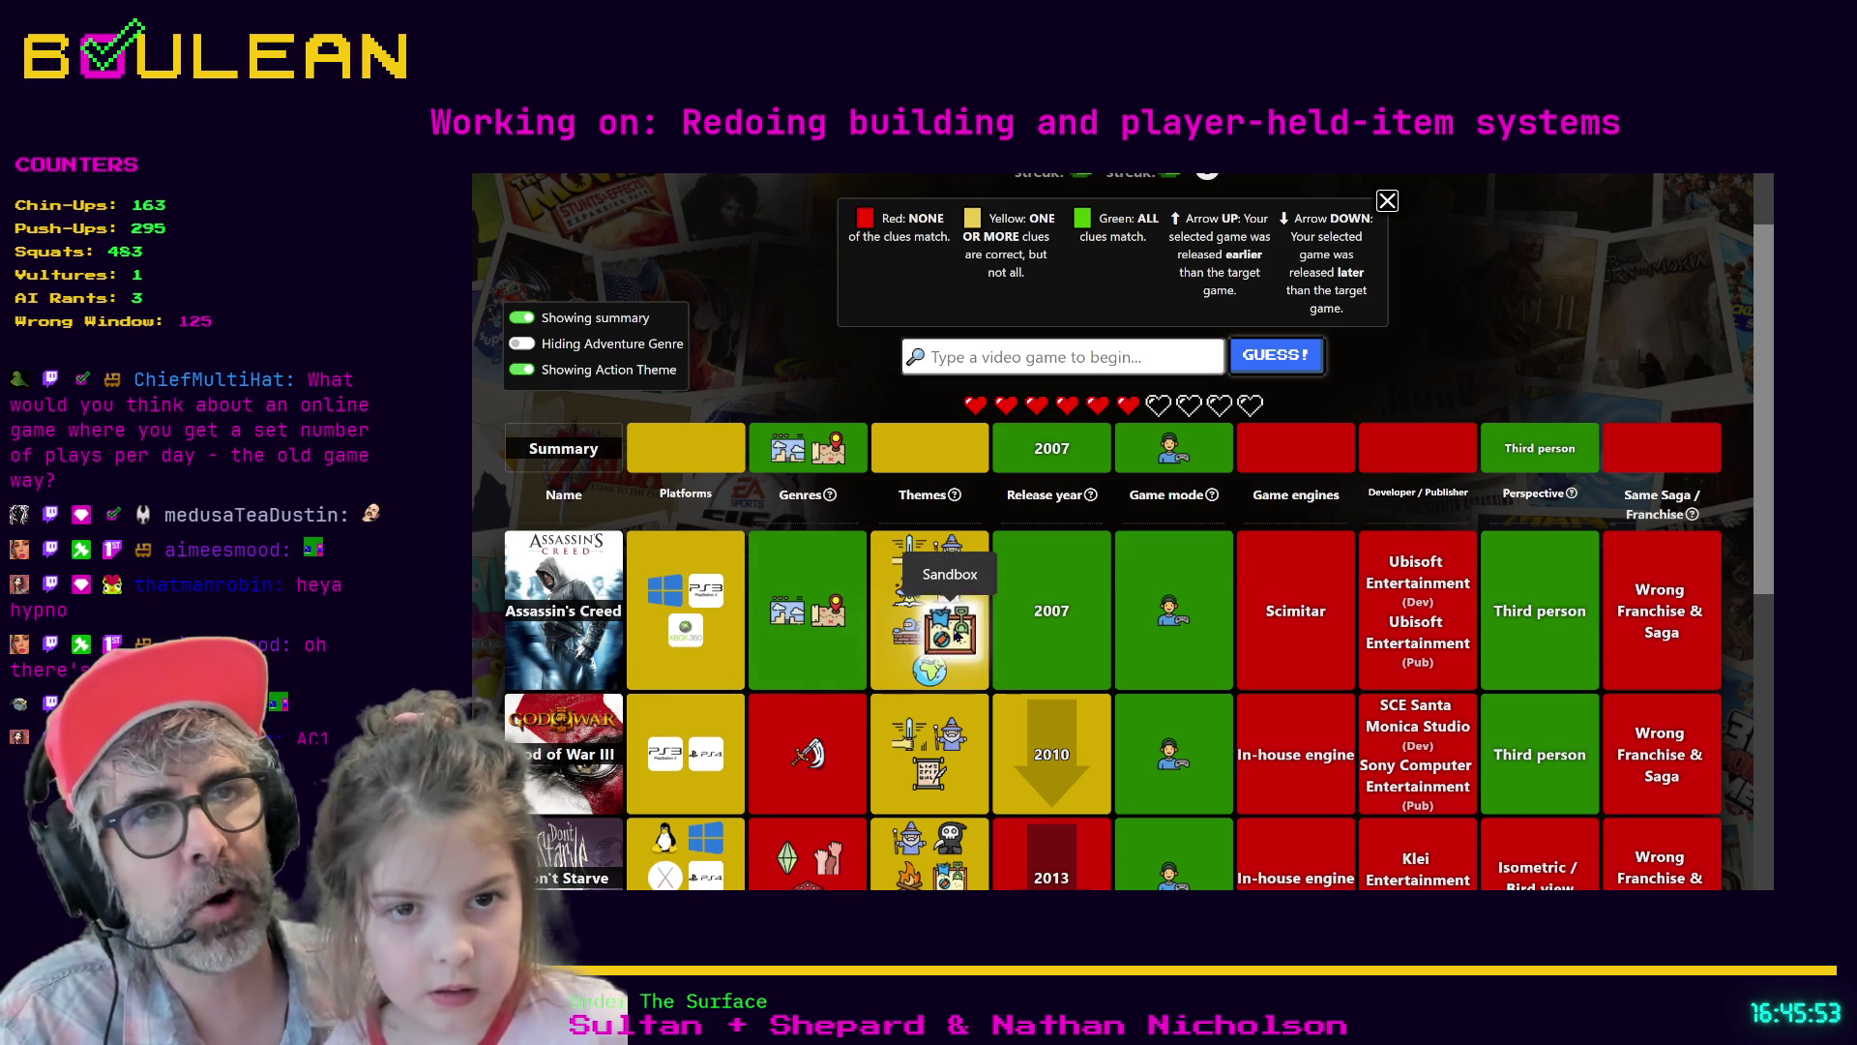
pyautogui.moveTo(1179, 619)
pyautogui.scroll(-1, 1178, 619)
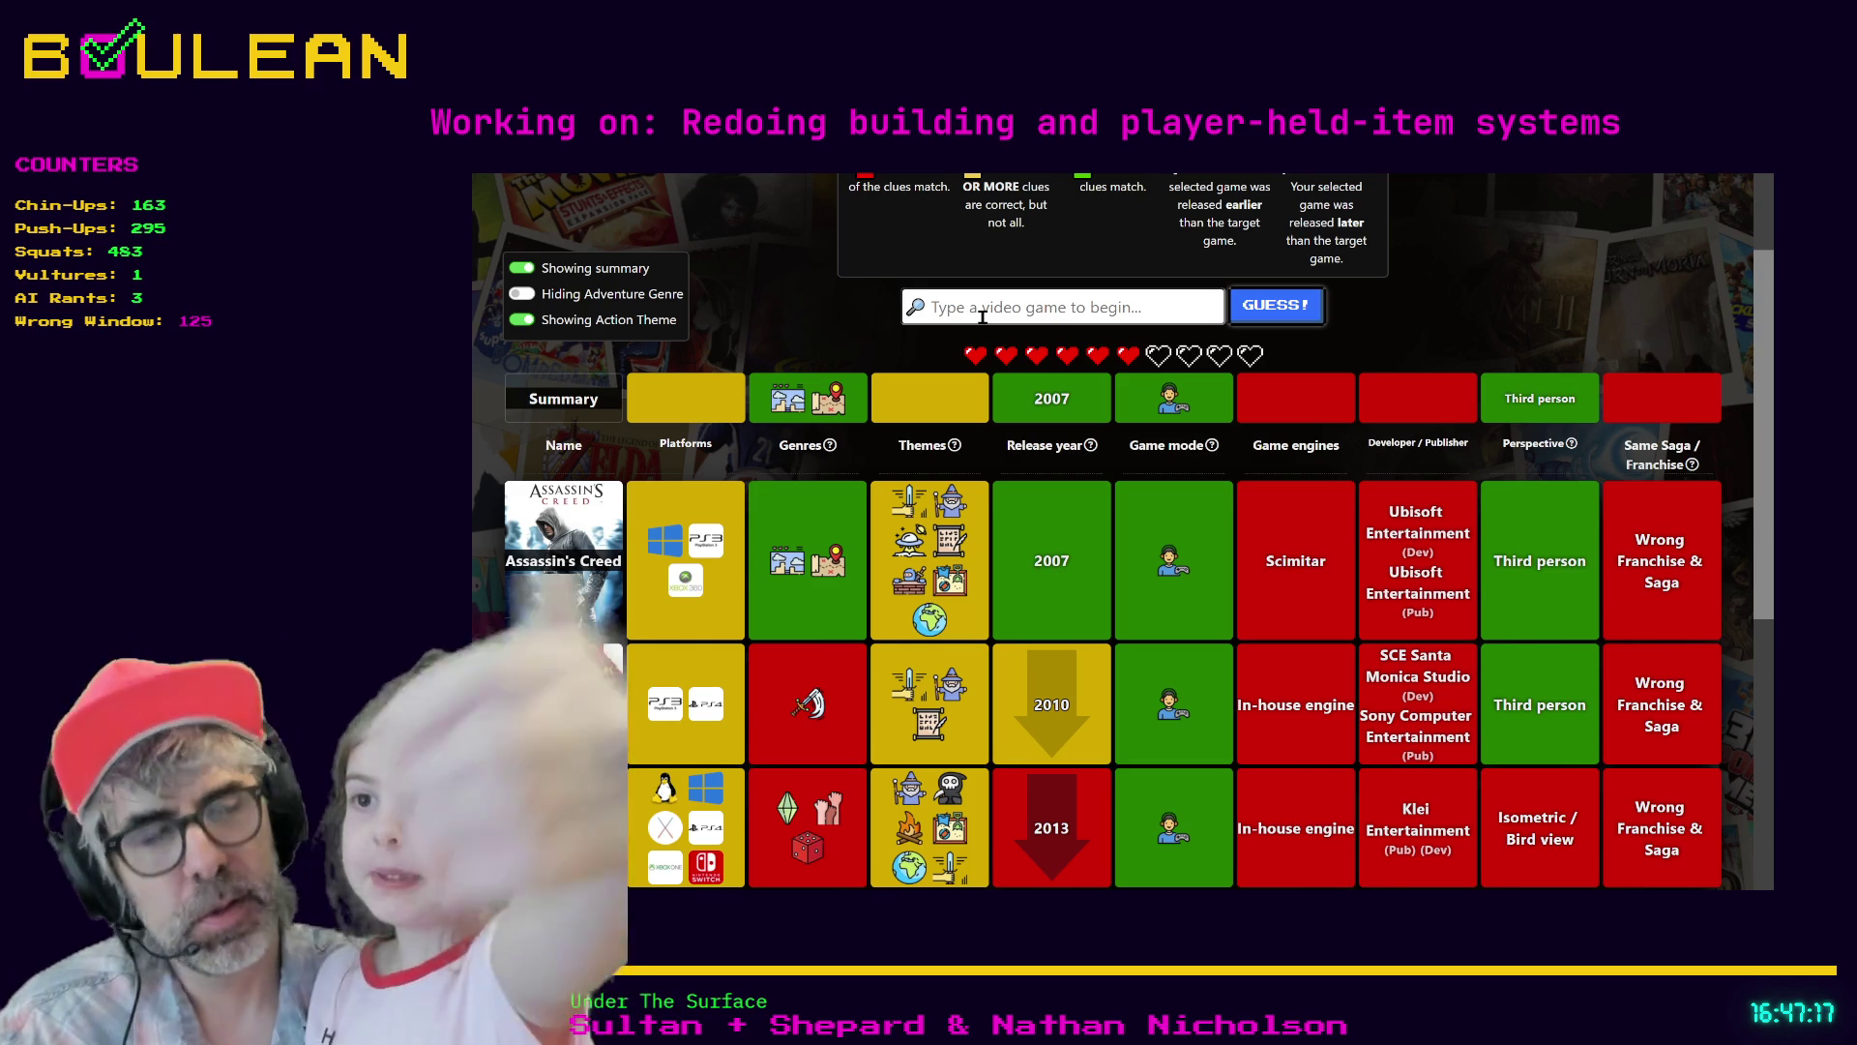
# - Submit Uncharted 2: Among Thieves and review its third-person and 2009 clues
pyautogui.write('Unchar')
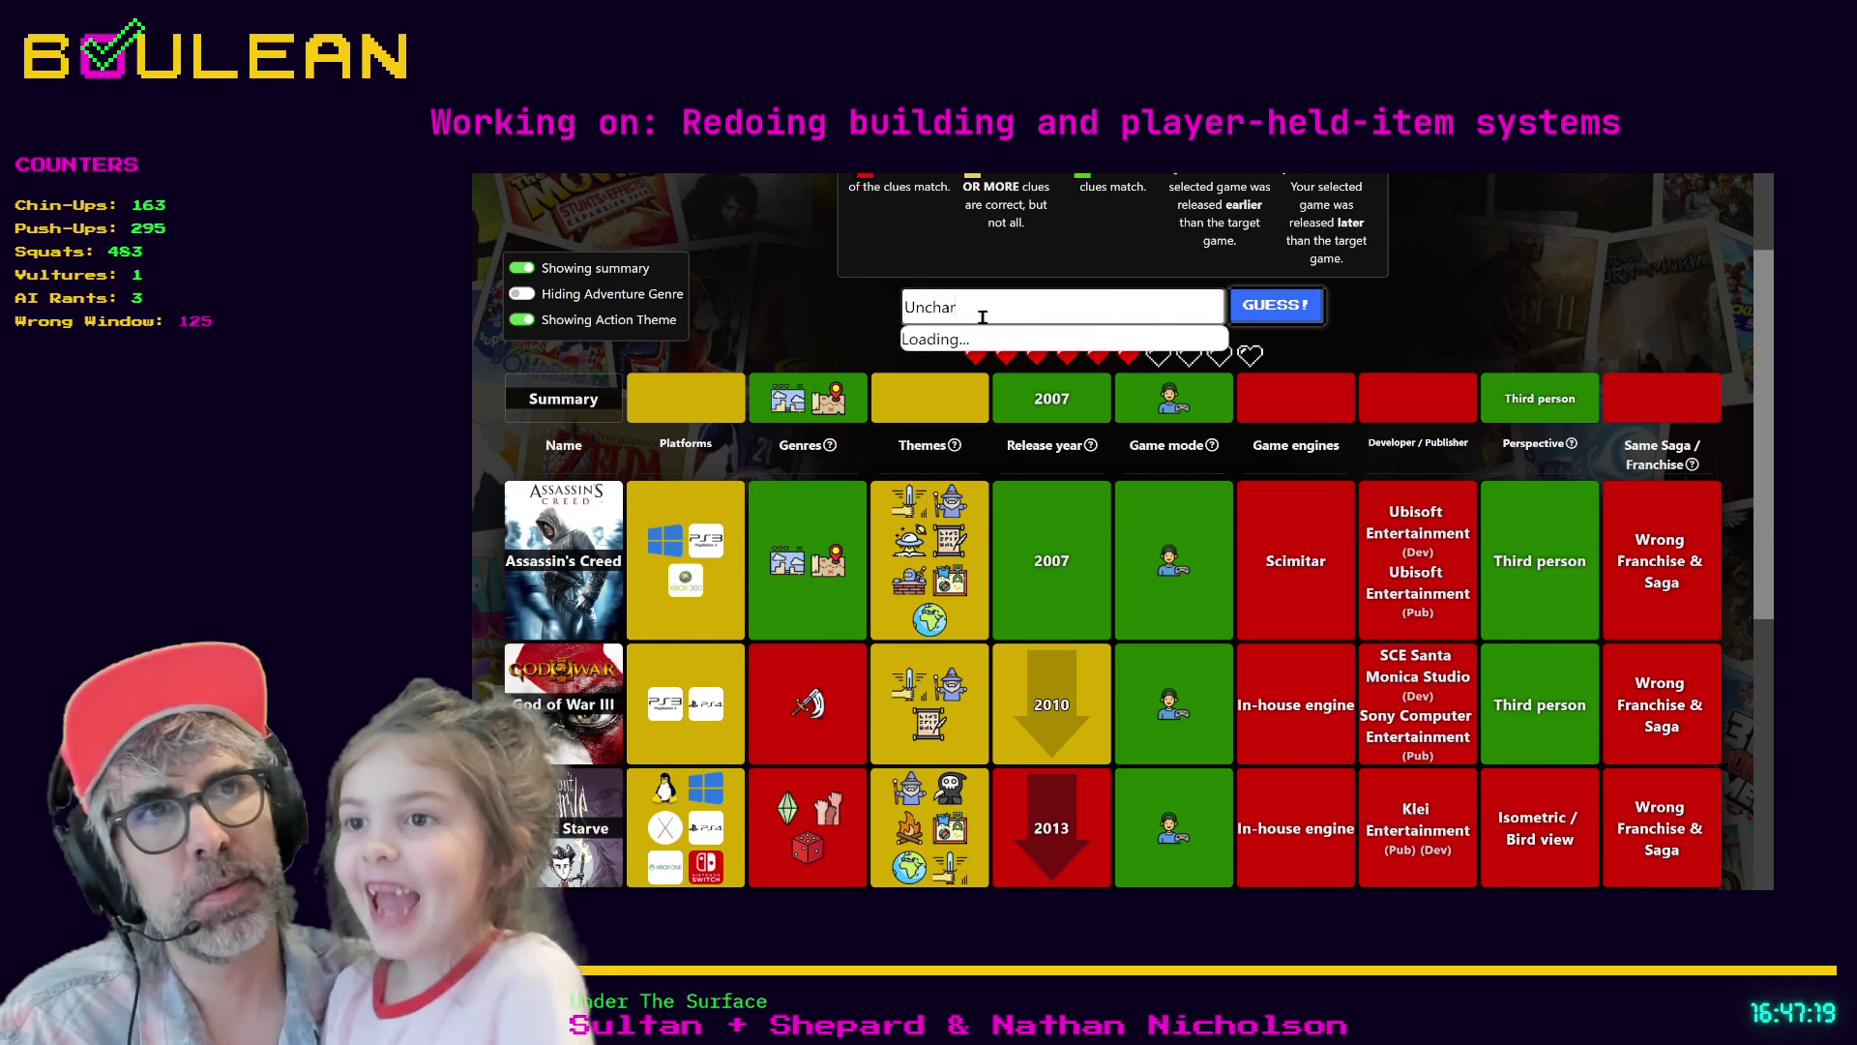
pyautogui.write('te')
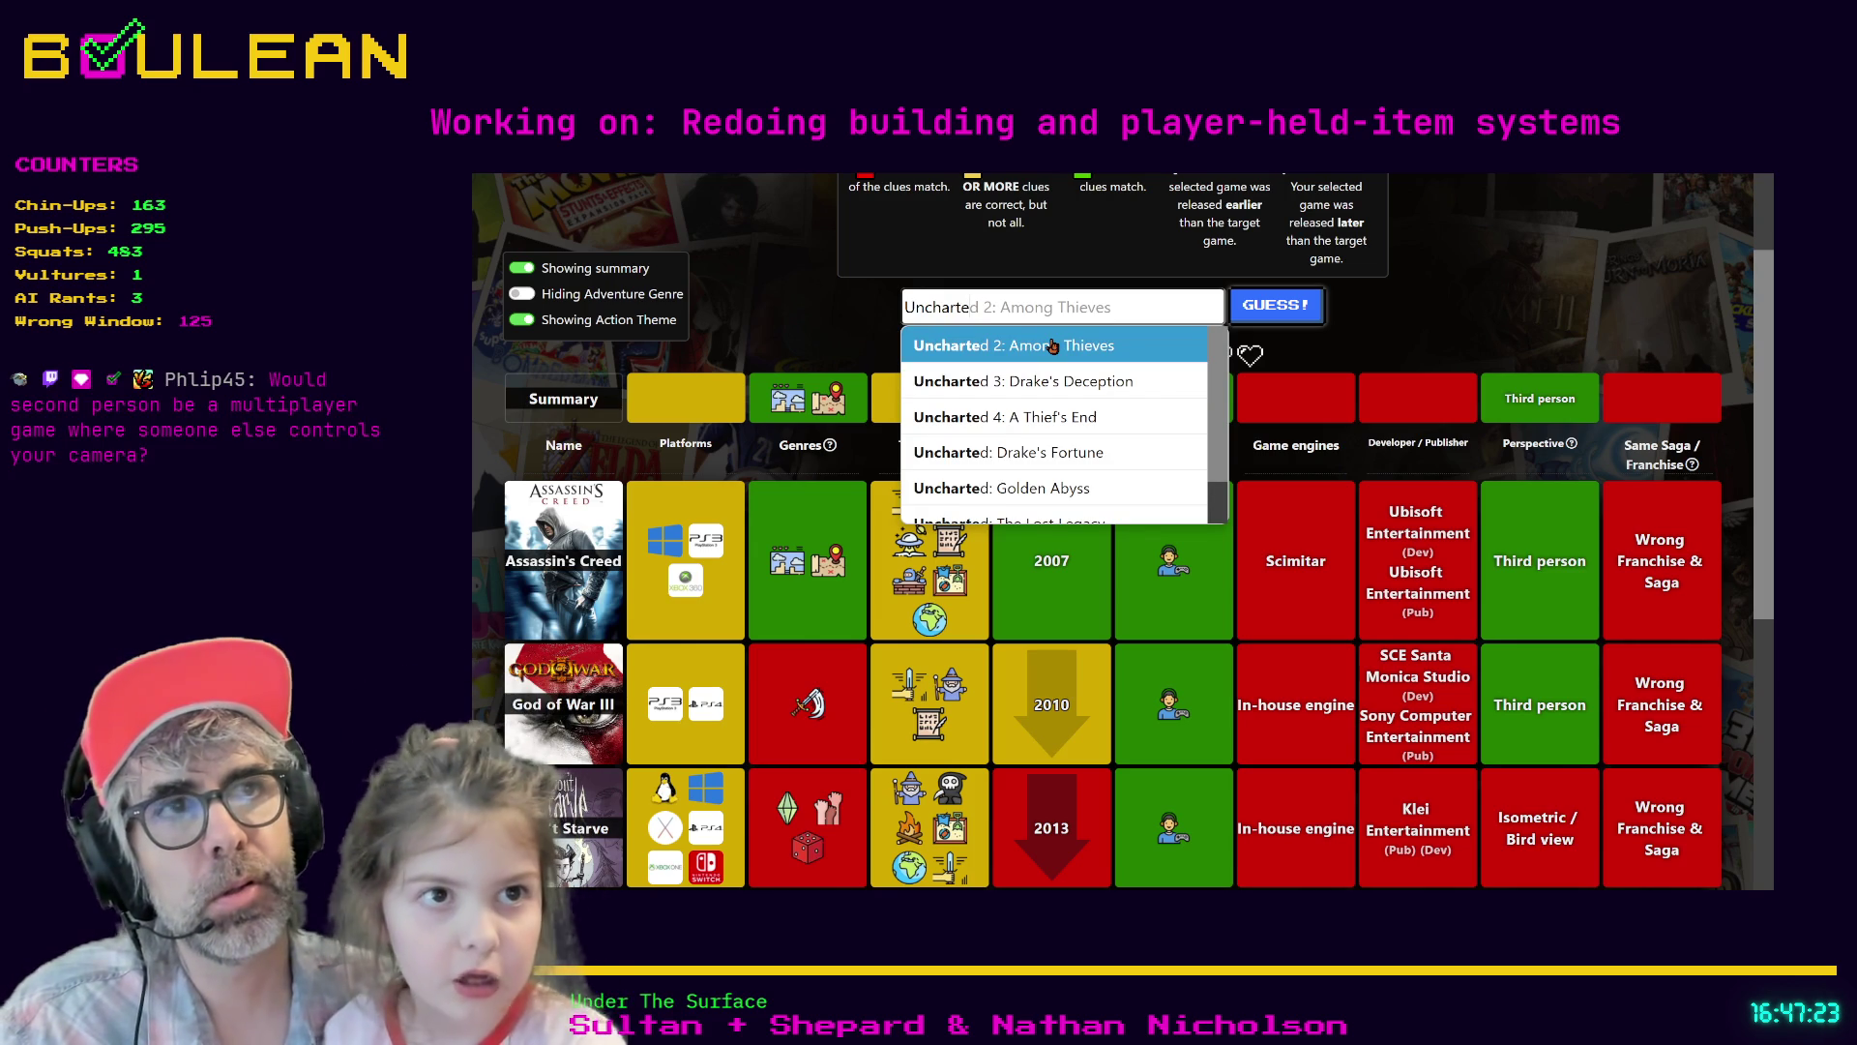
pyautogui.click(1053, 345)
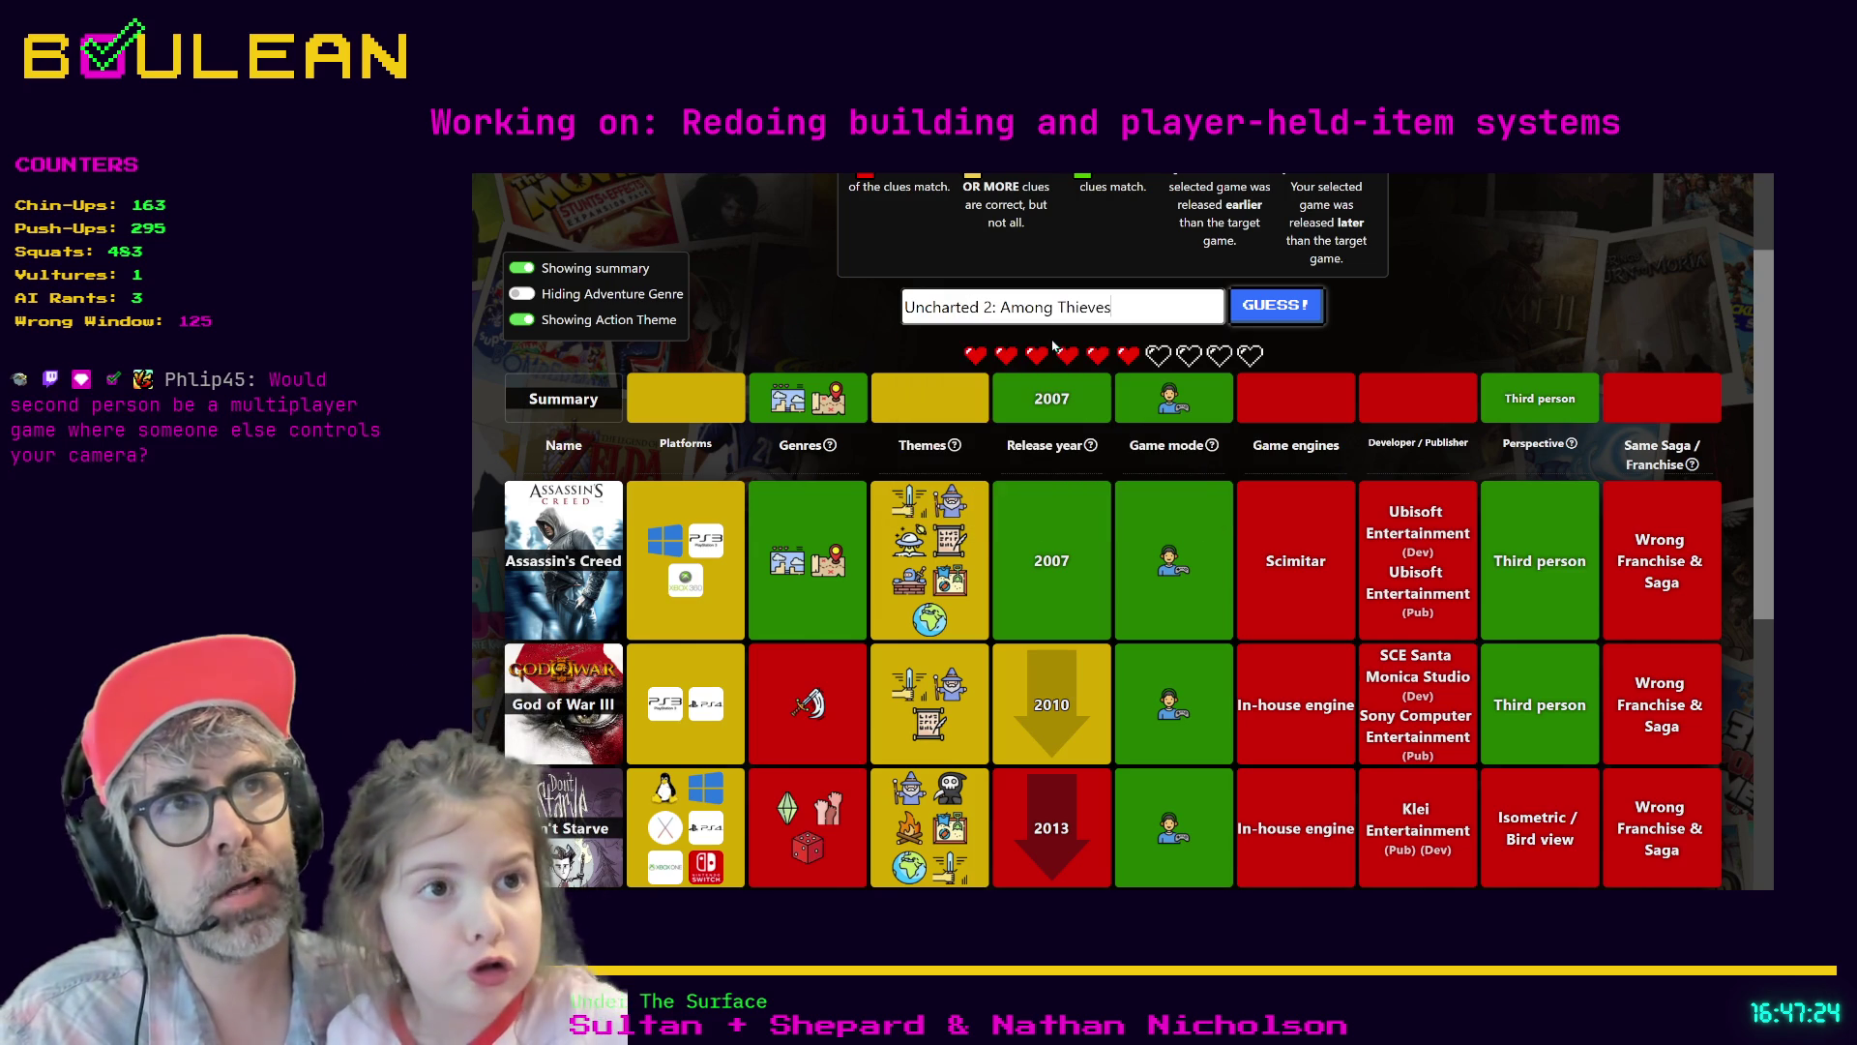
pyautogui.click(1270, 323)
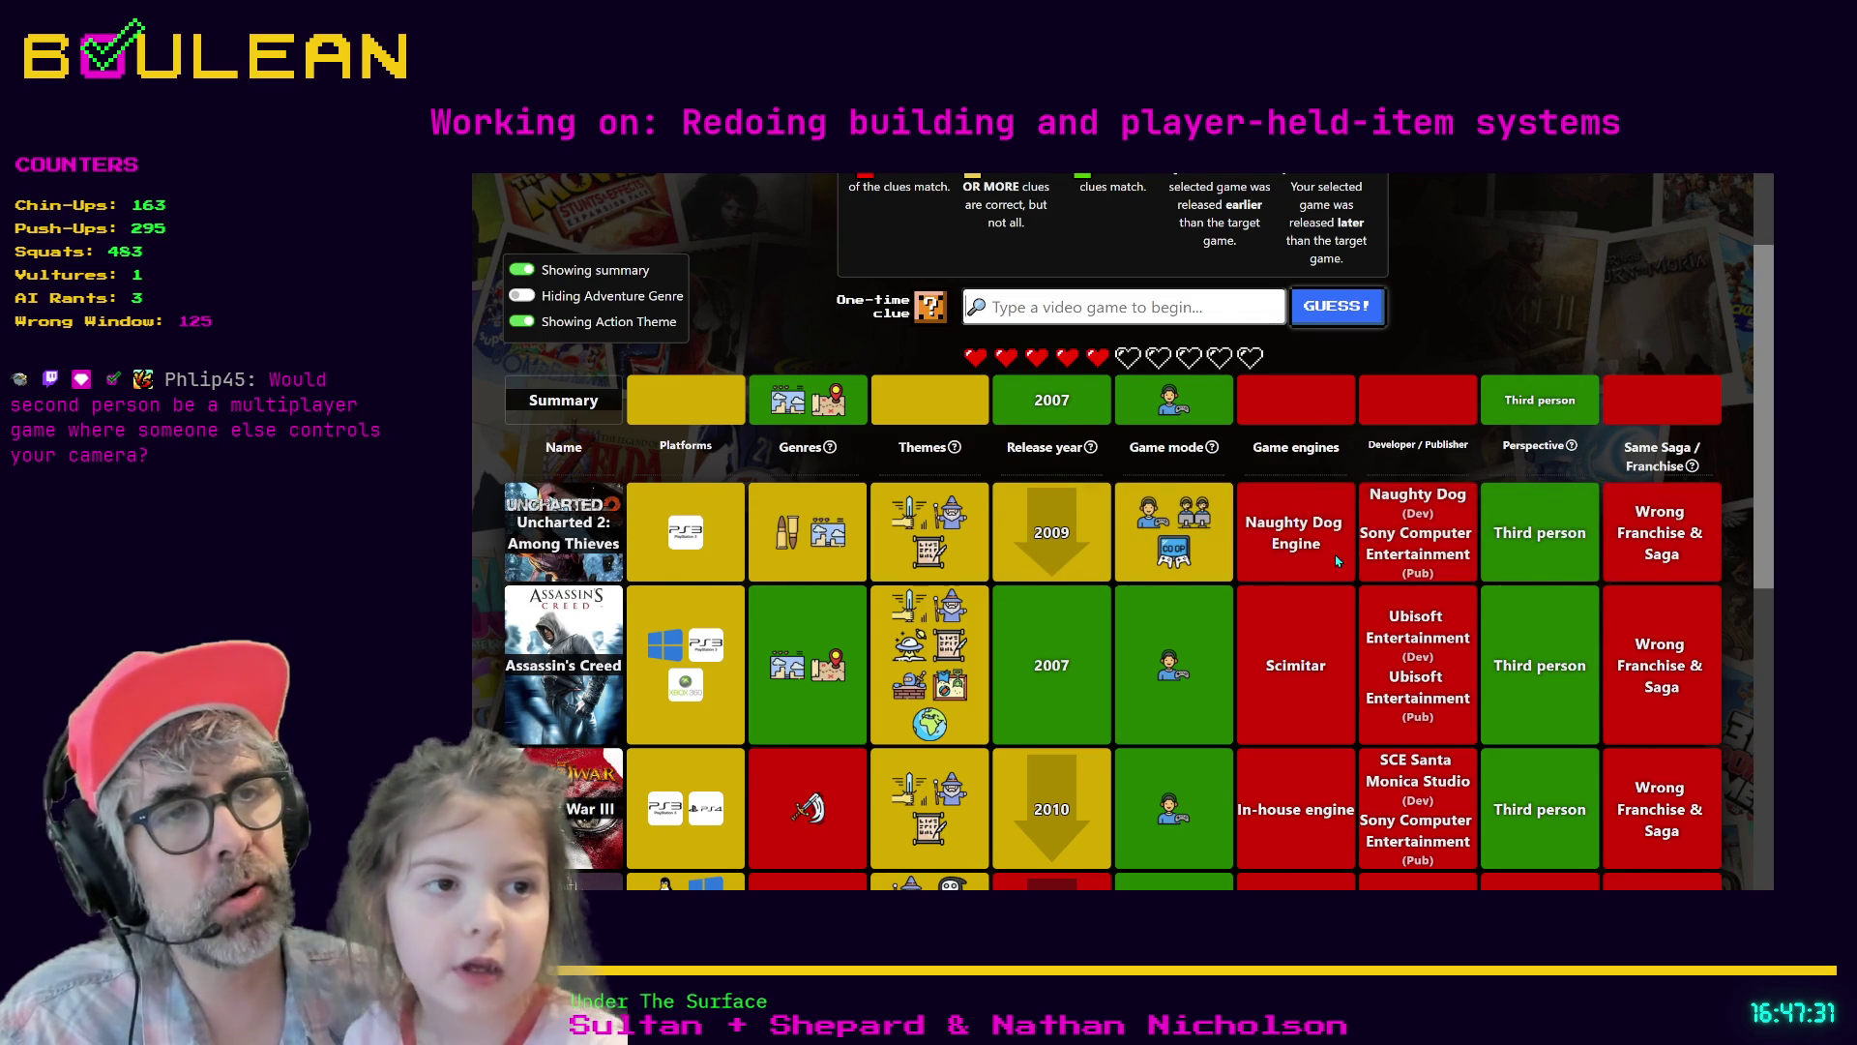
pyautogui.scroll(-2, 1374, 523)
pyautogui.scroll(-2, 1332, 571)
pyautogui.scroll(4, 1507, 547)
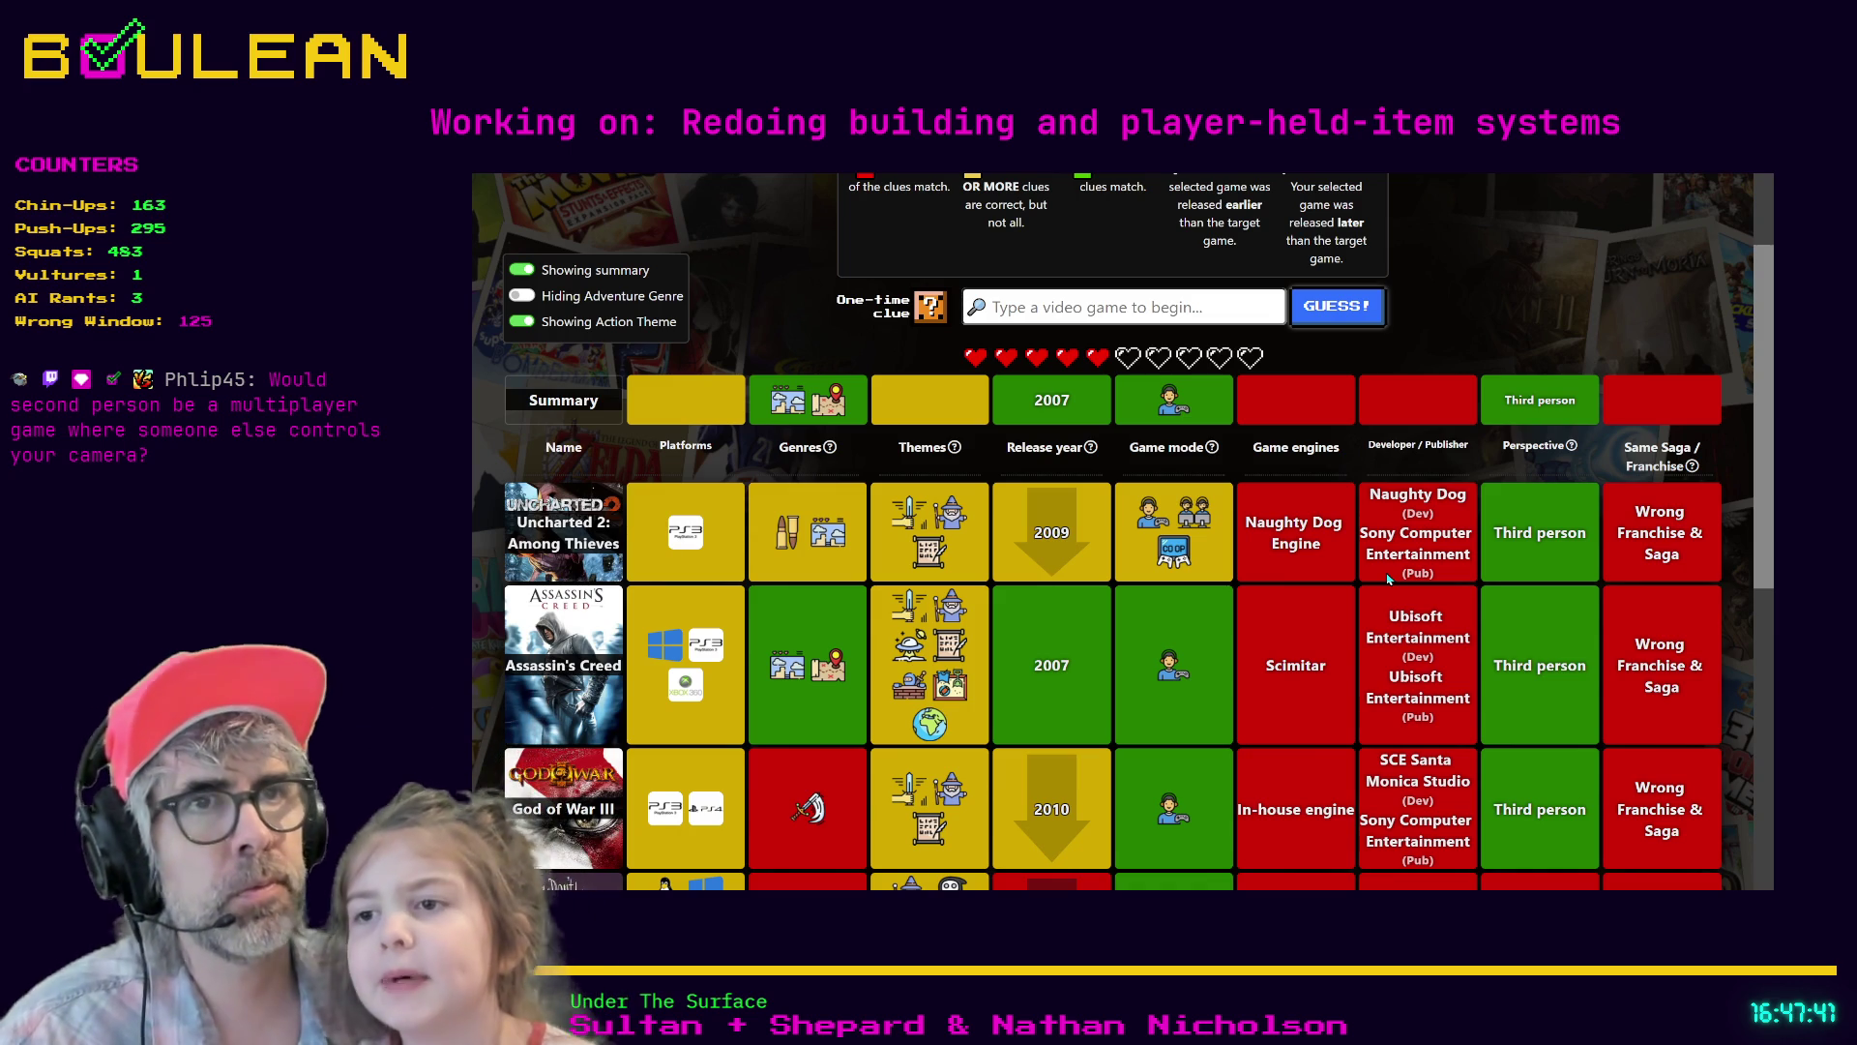
pyautogui.moveTo(1180, 531)
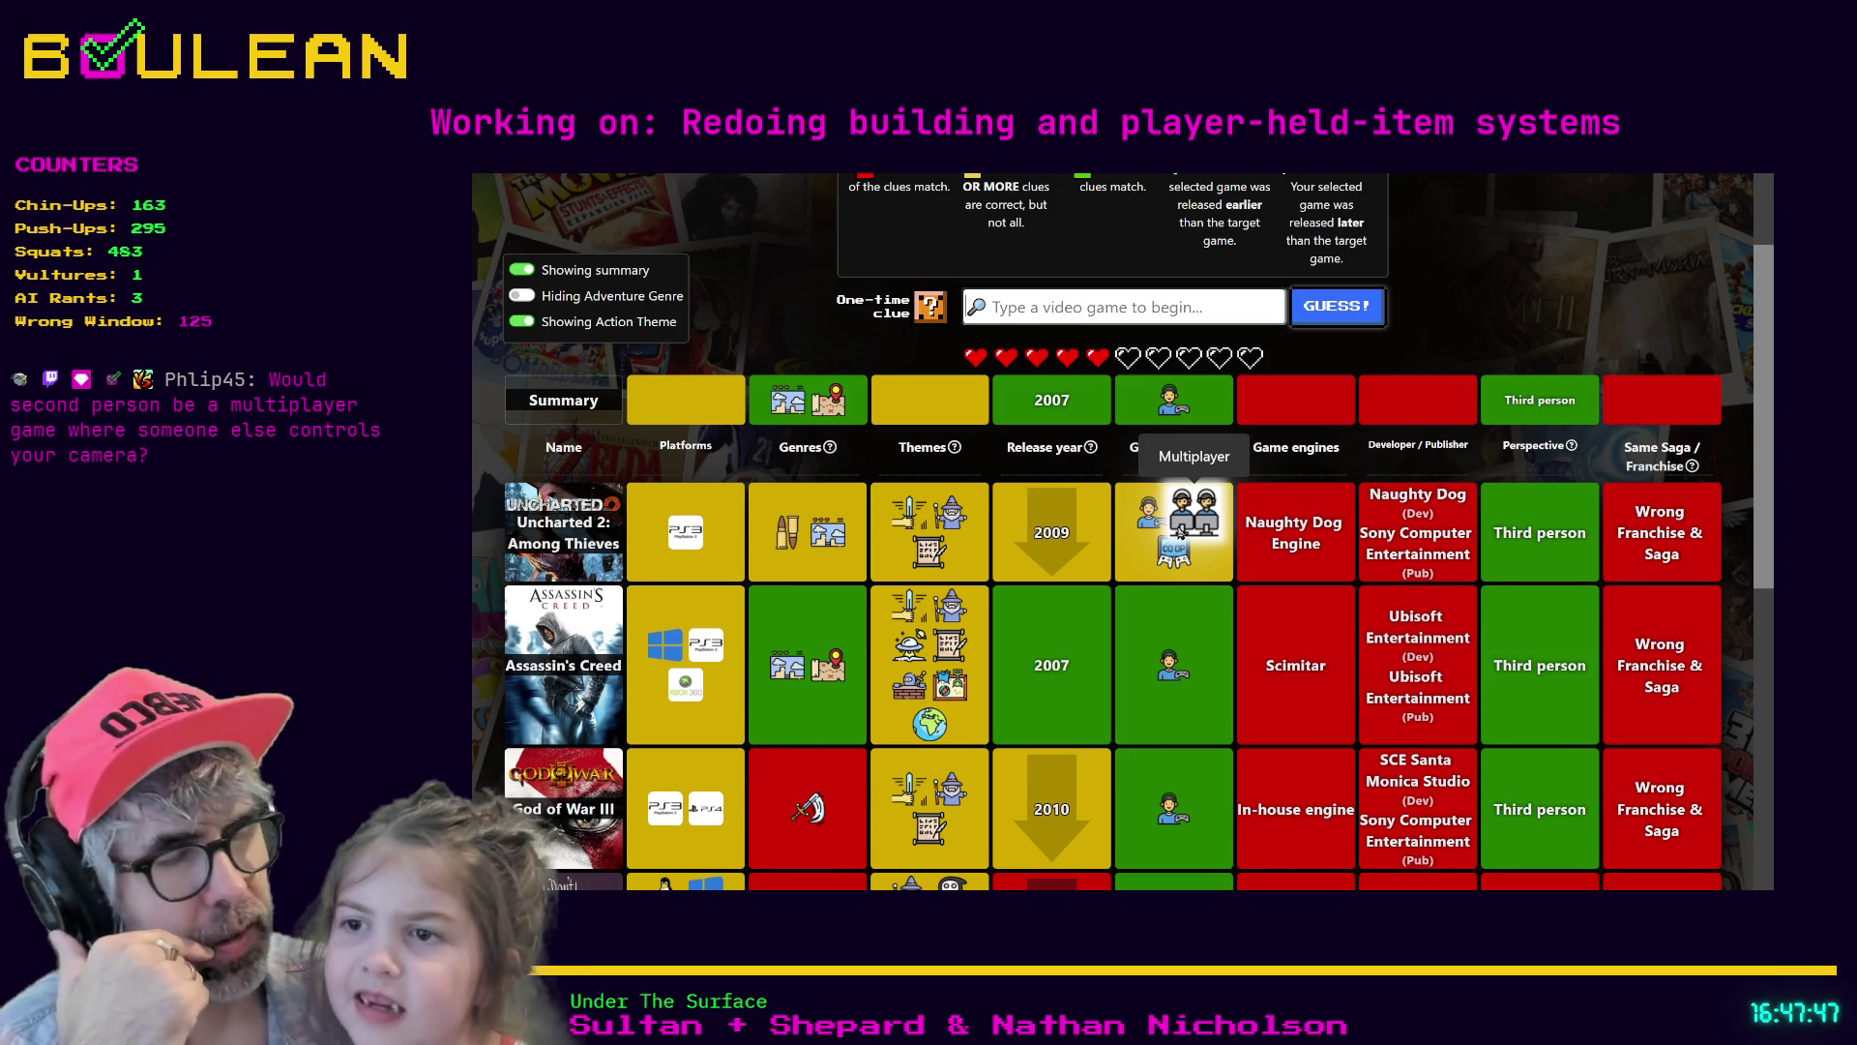
pyautogui.moveTo(1168, 408)
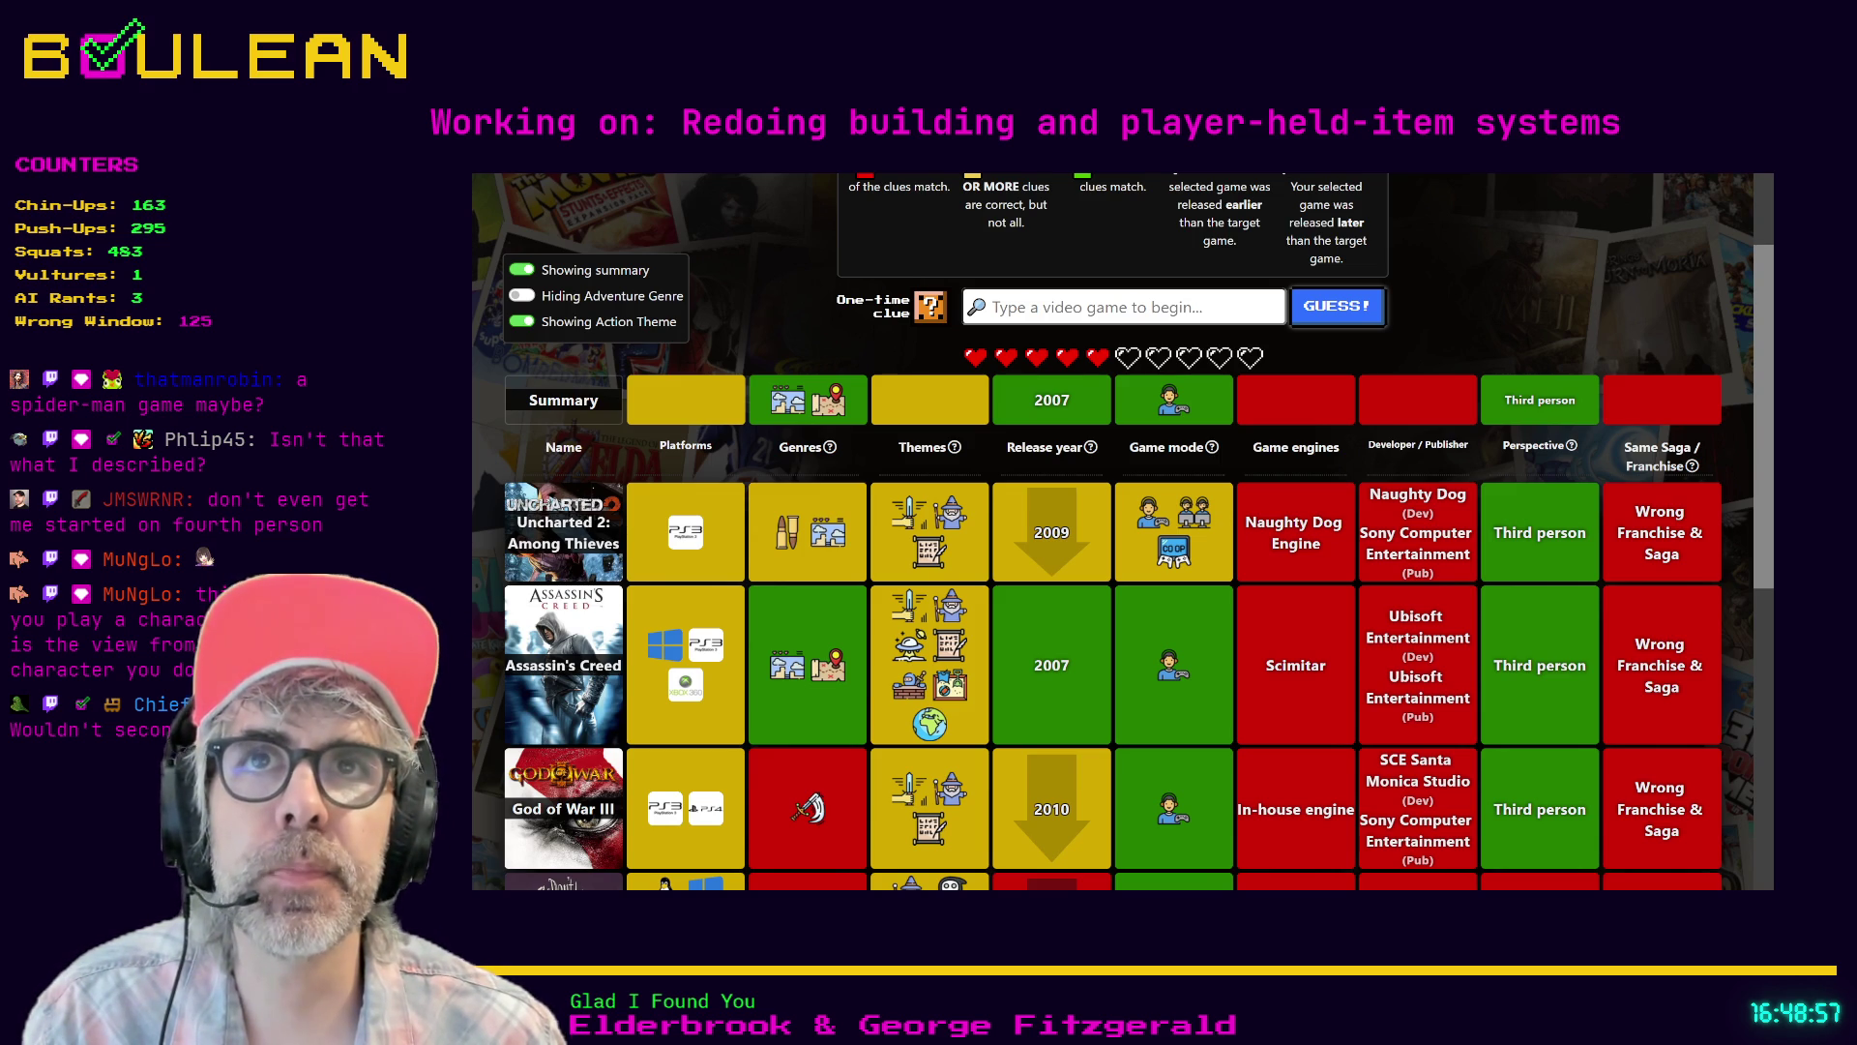
# - Guess Spider-Man 3 from the suggestions to solve the 2007 puzzle
pyautogui.click(1088, 302)
pyautogui.write('Sp')
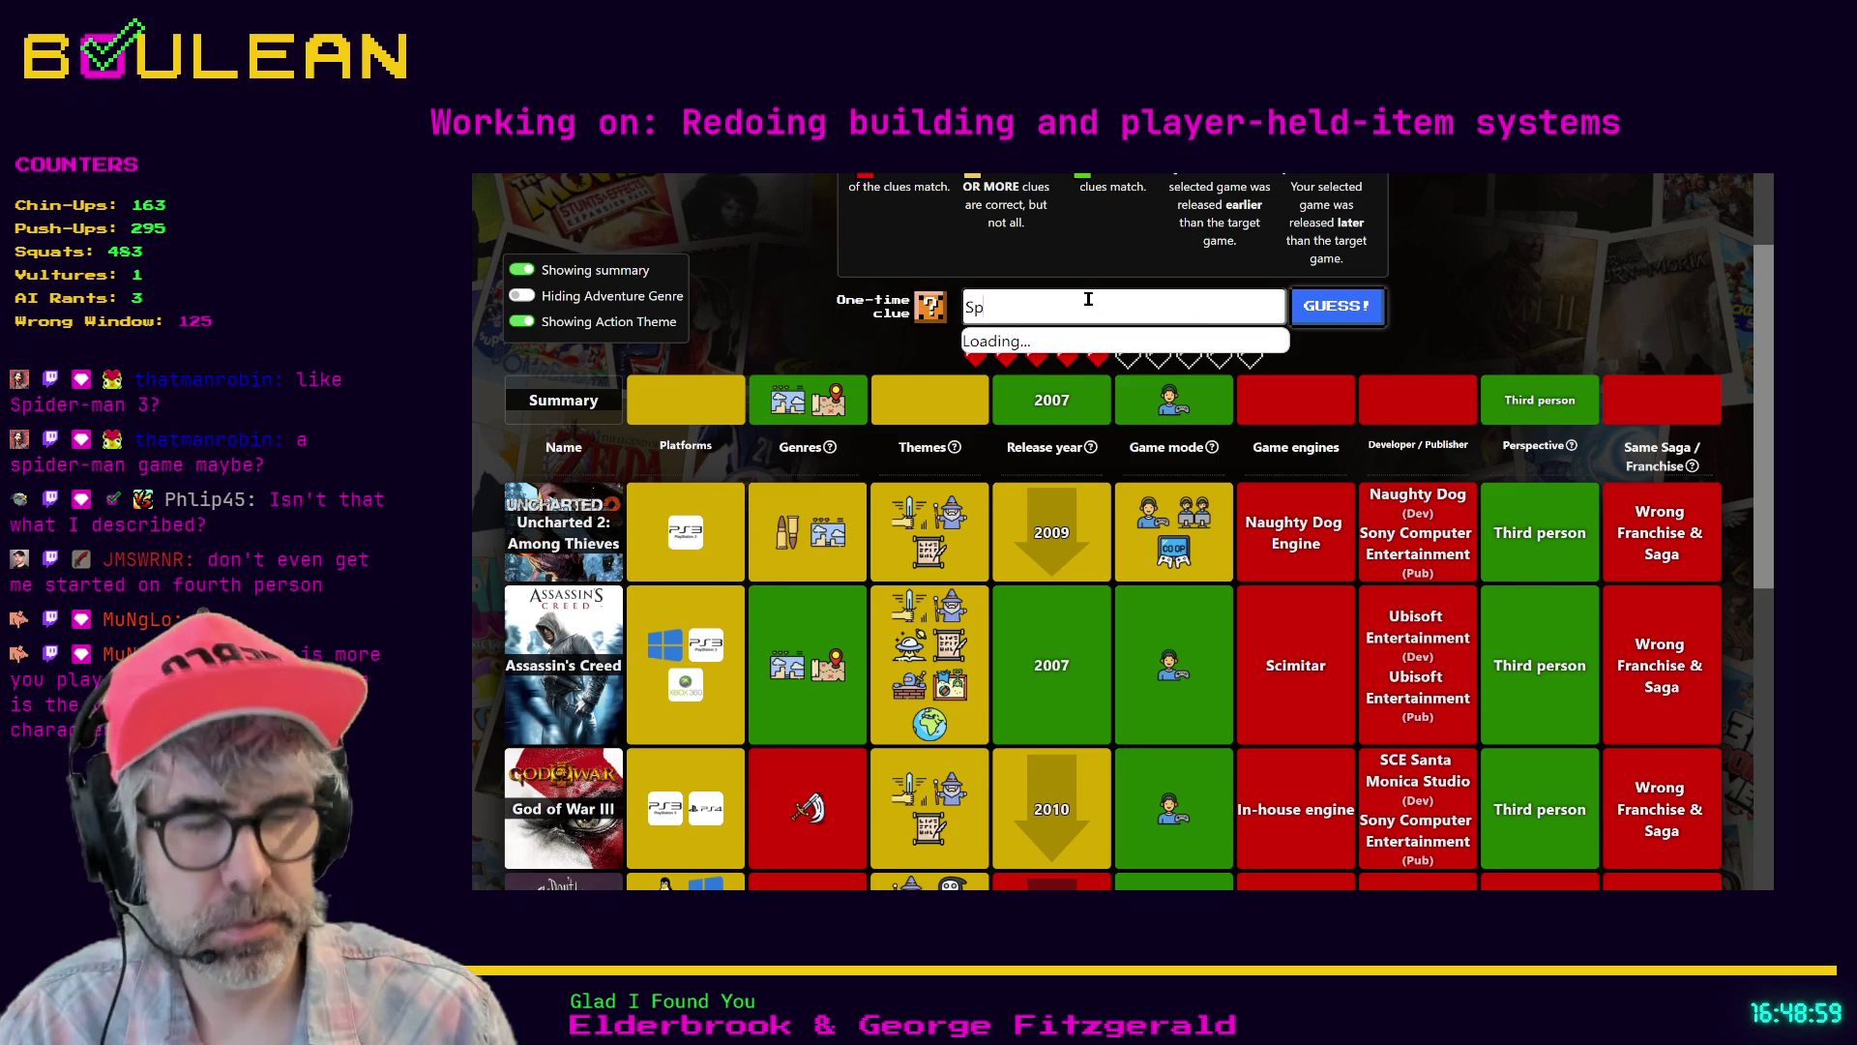
pyautogui.write('ider Man 3')
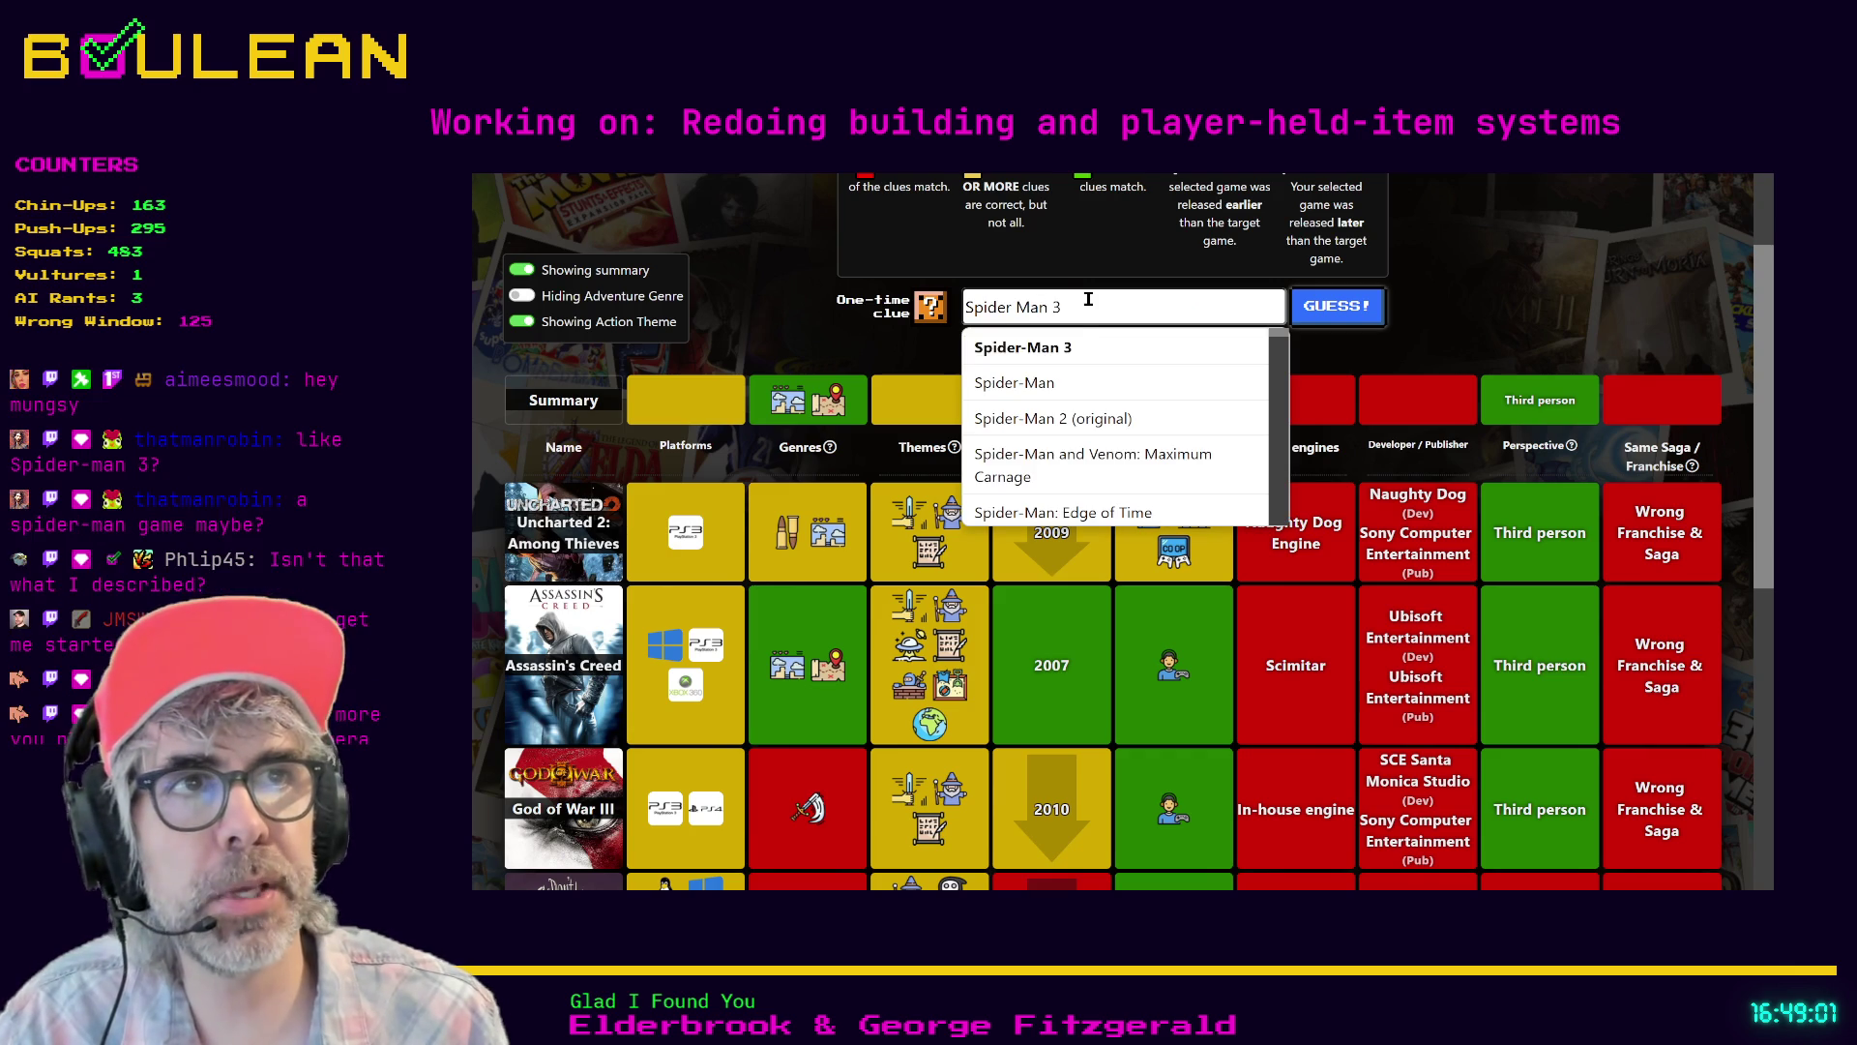
pyautogui.click(1083, 347)
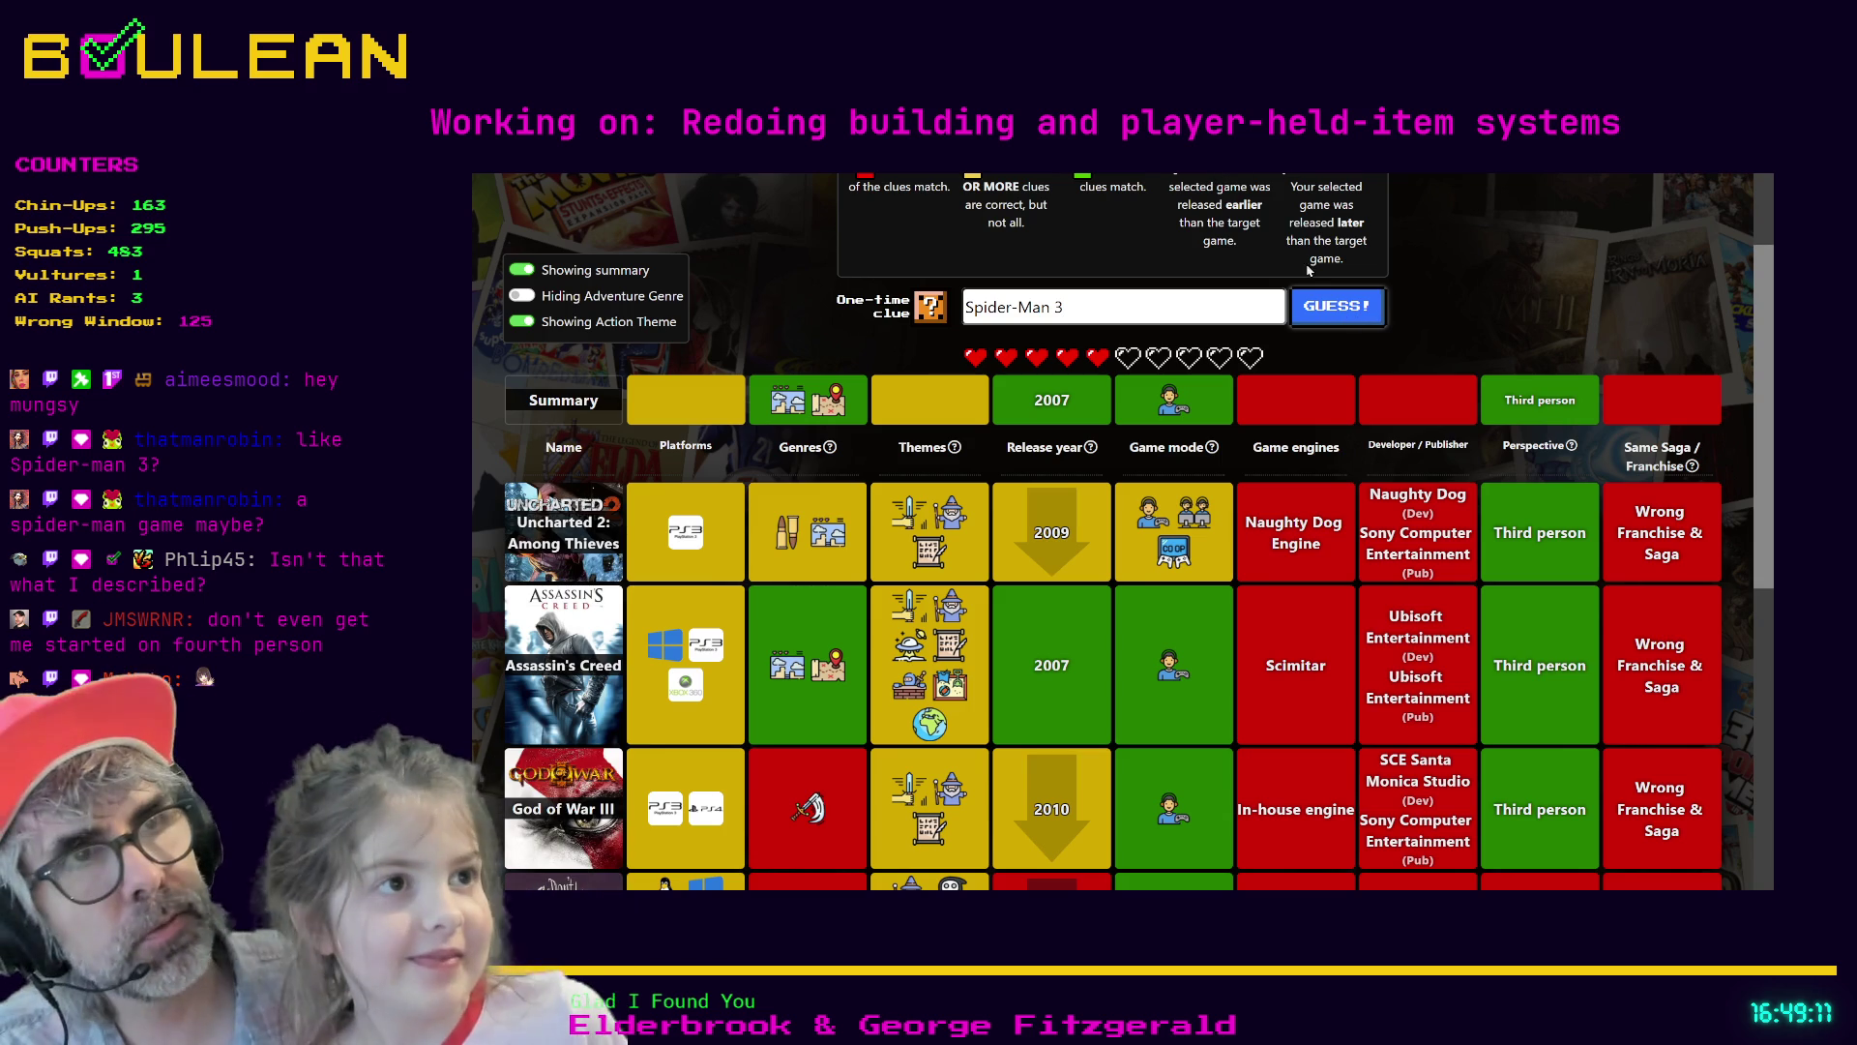
pyautogui.click(1327, 302)
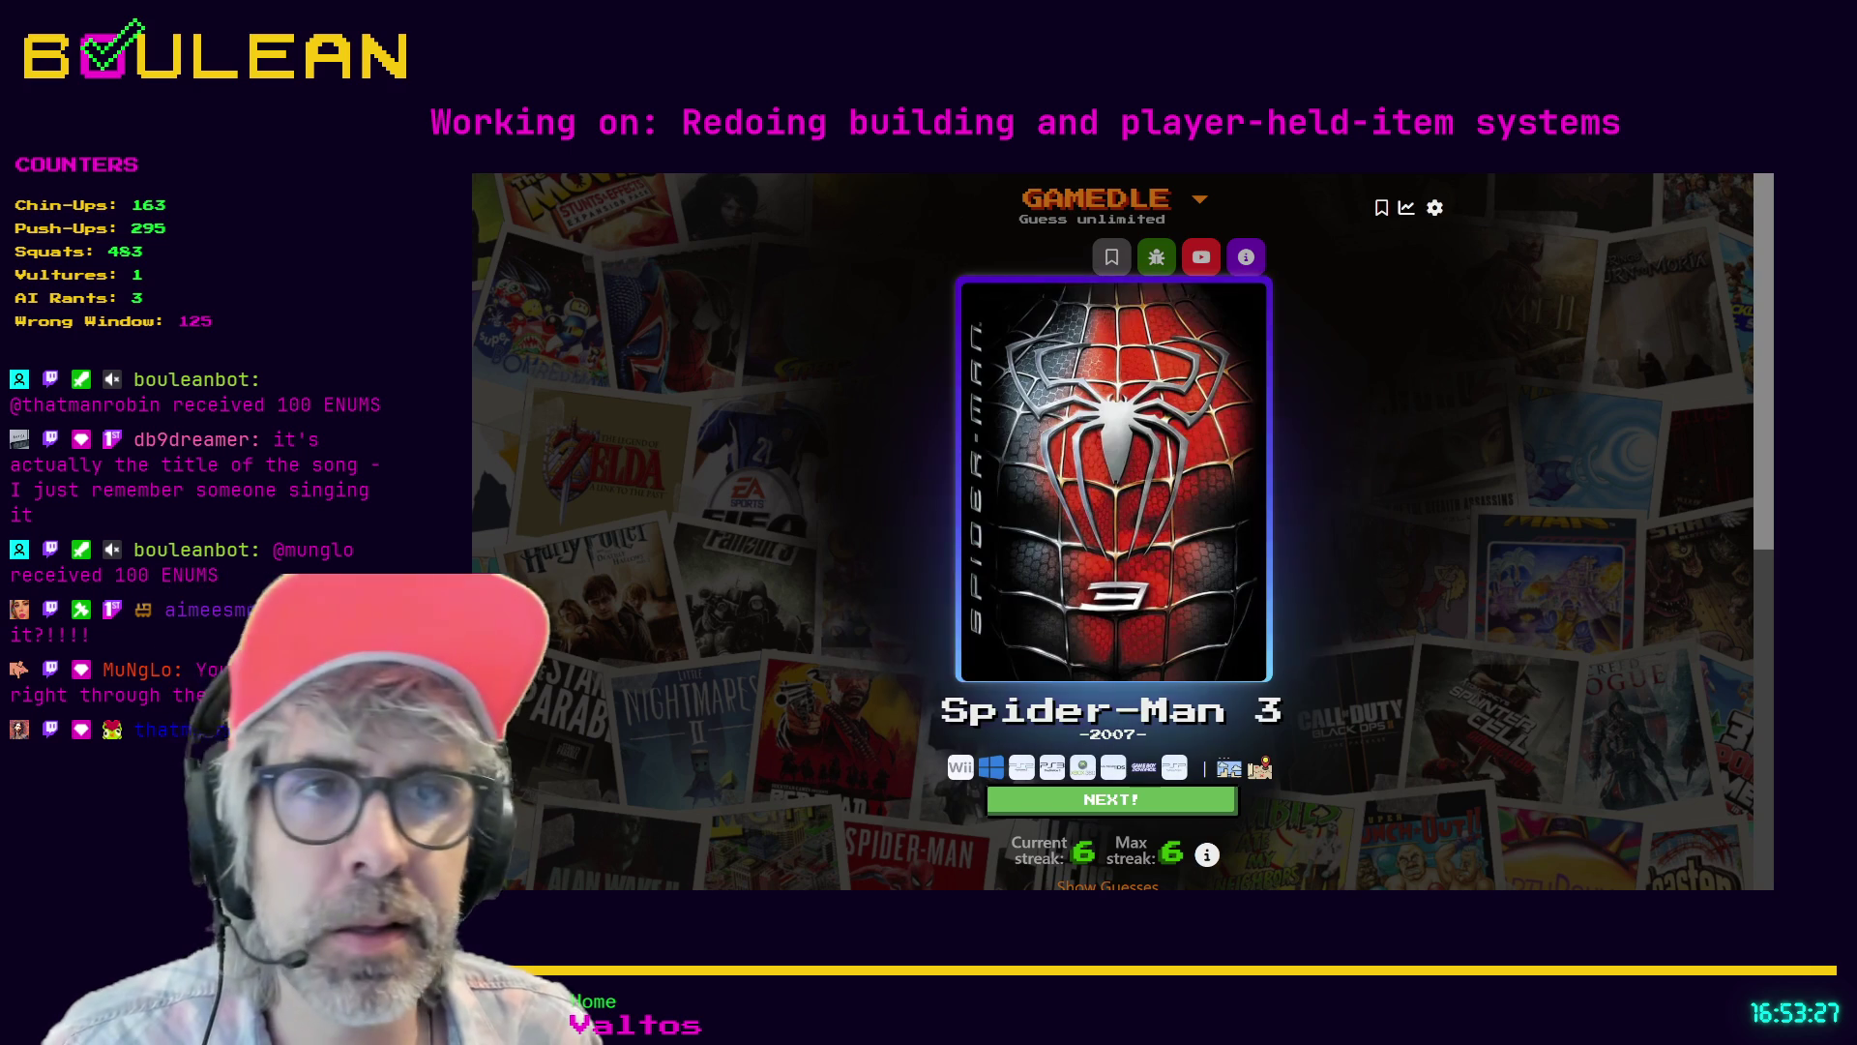
# - Exit fullscreen and search the web for "rockin' robin" in a new tab
pyautogui.press('F11')
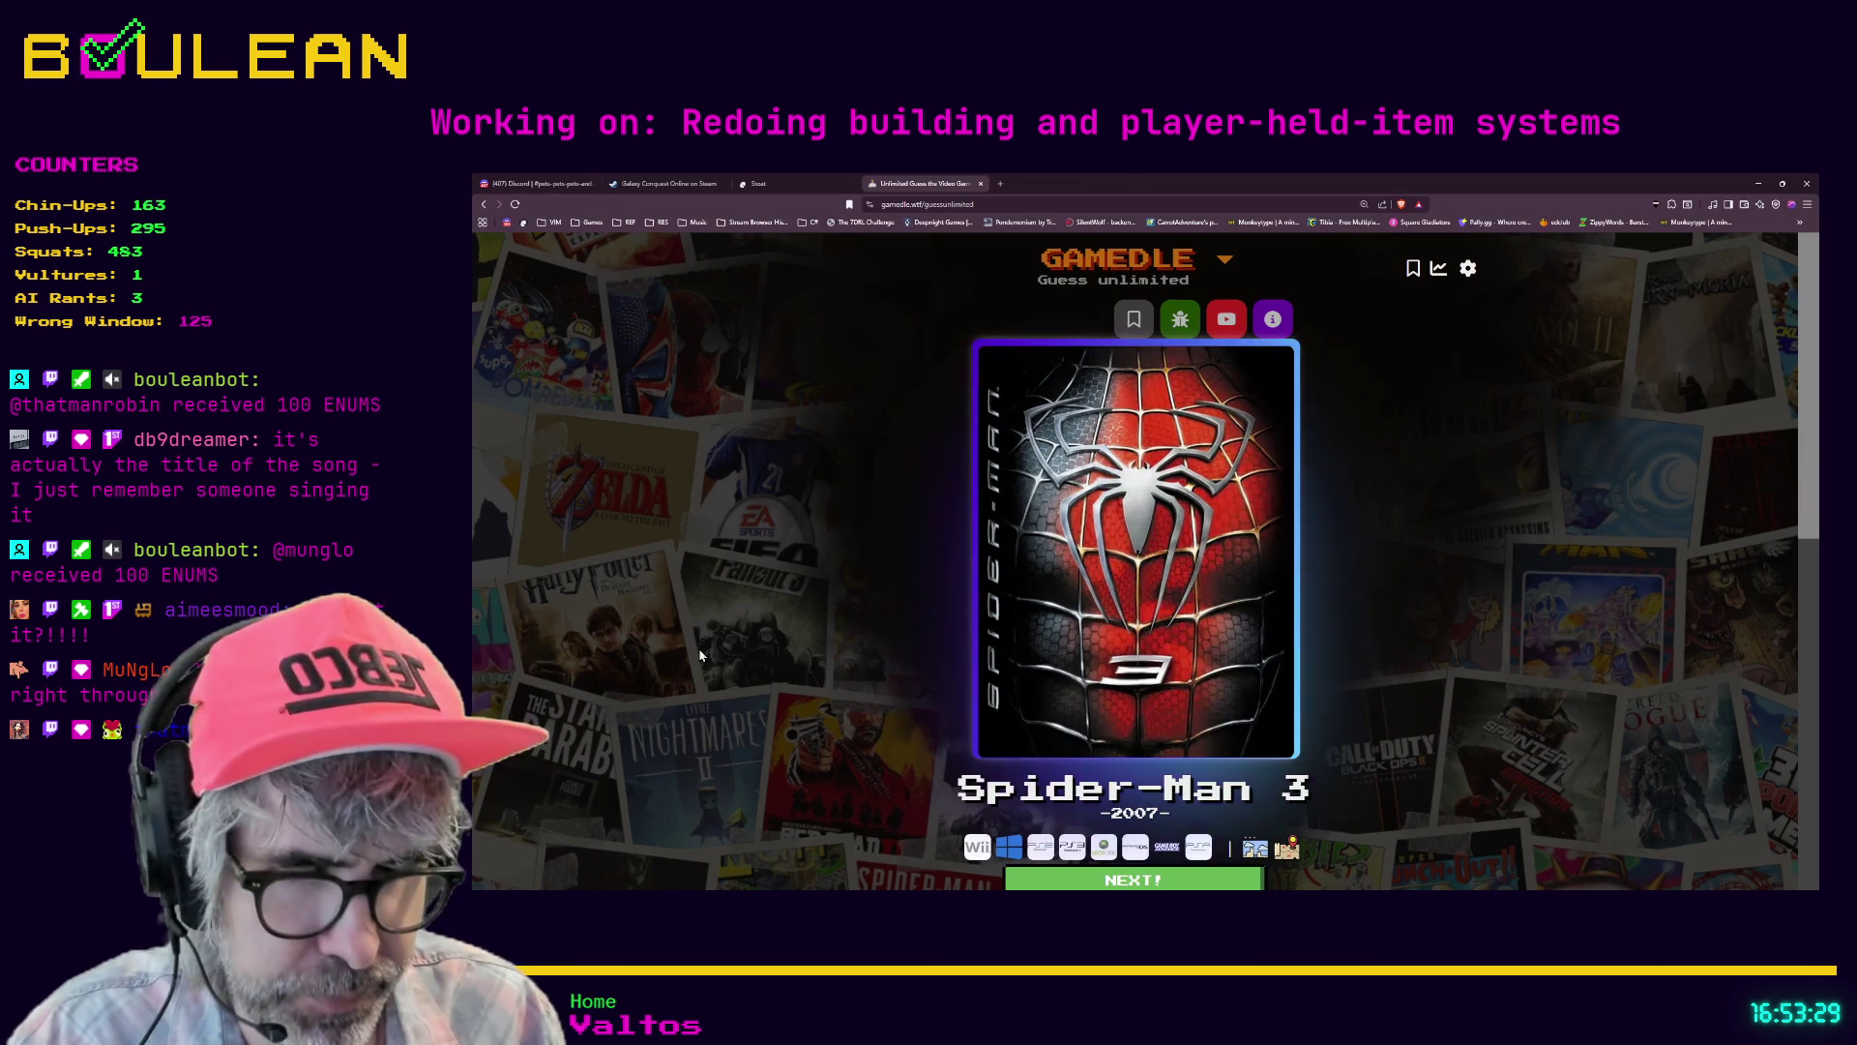
pyautogui.hotkey('ctrl', 't')
pyautogui.write("rockin' robin")
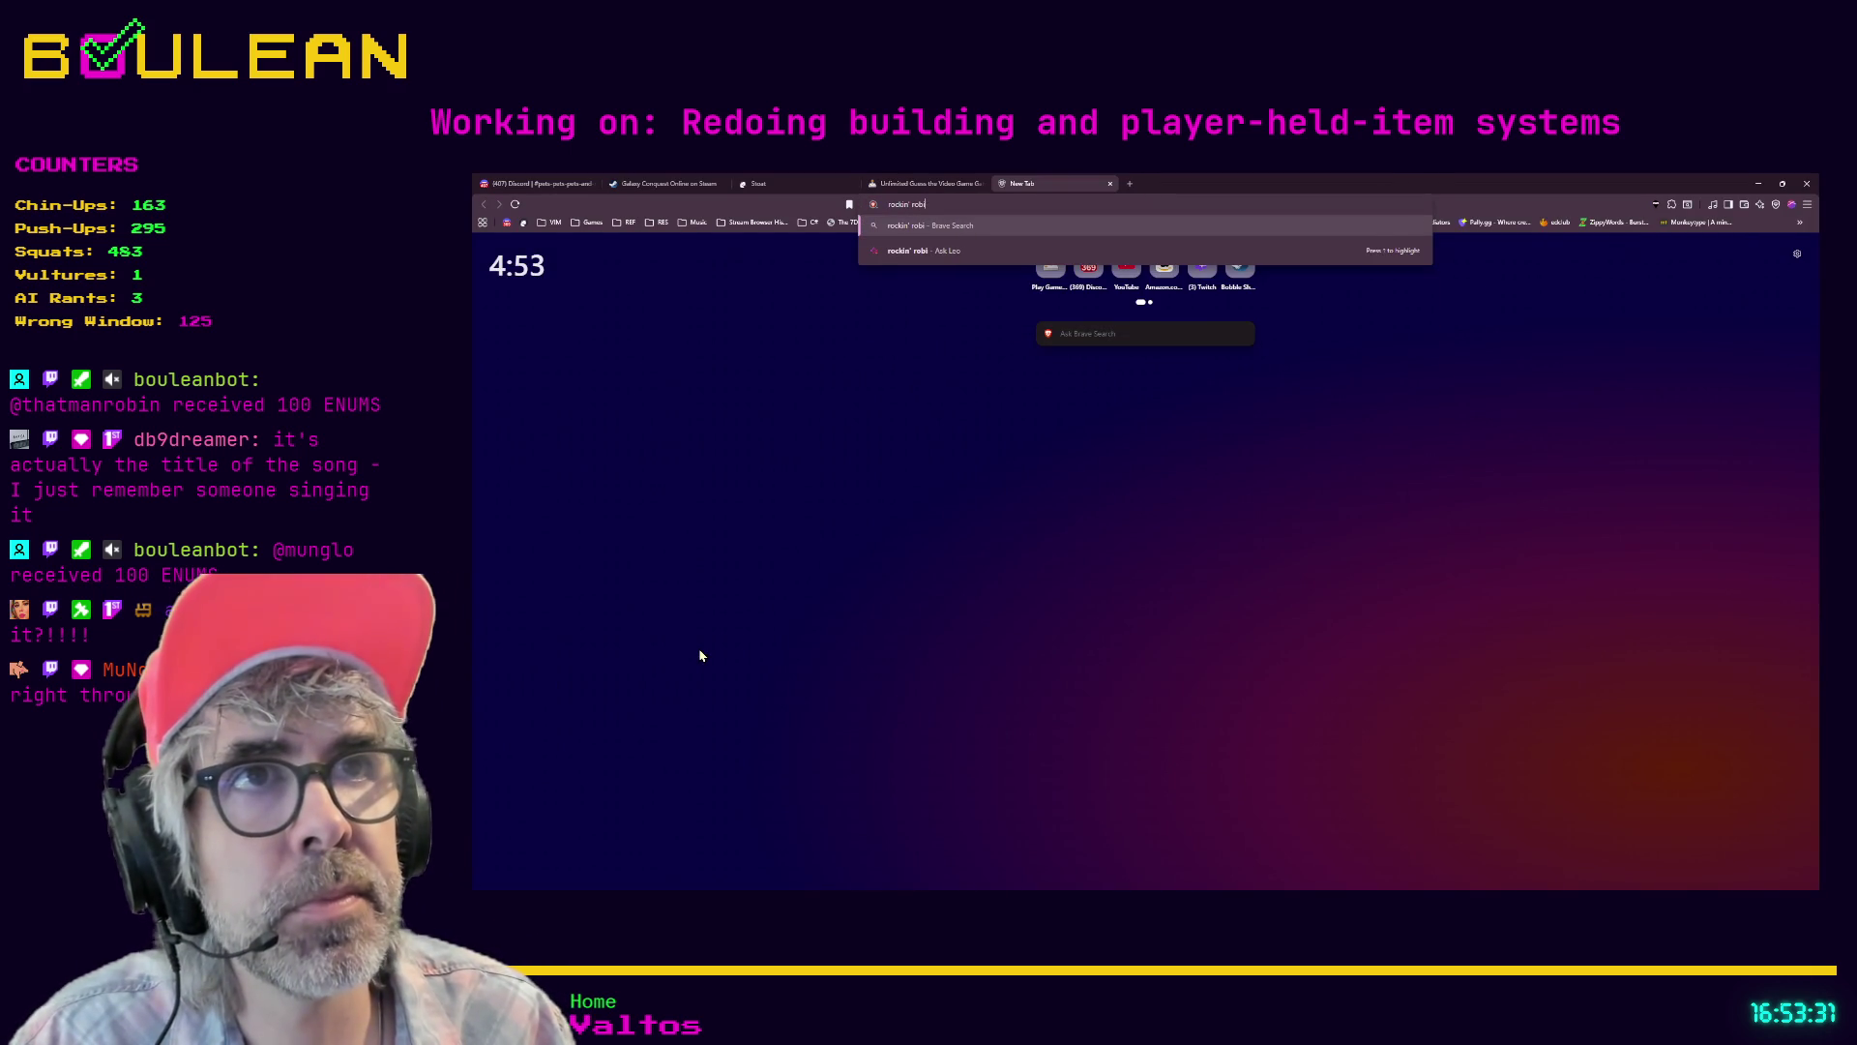
pyautogui.press('Return')
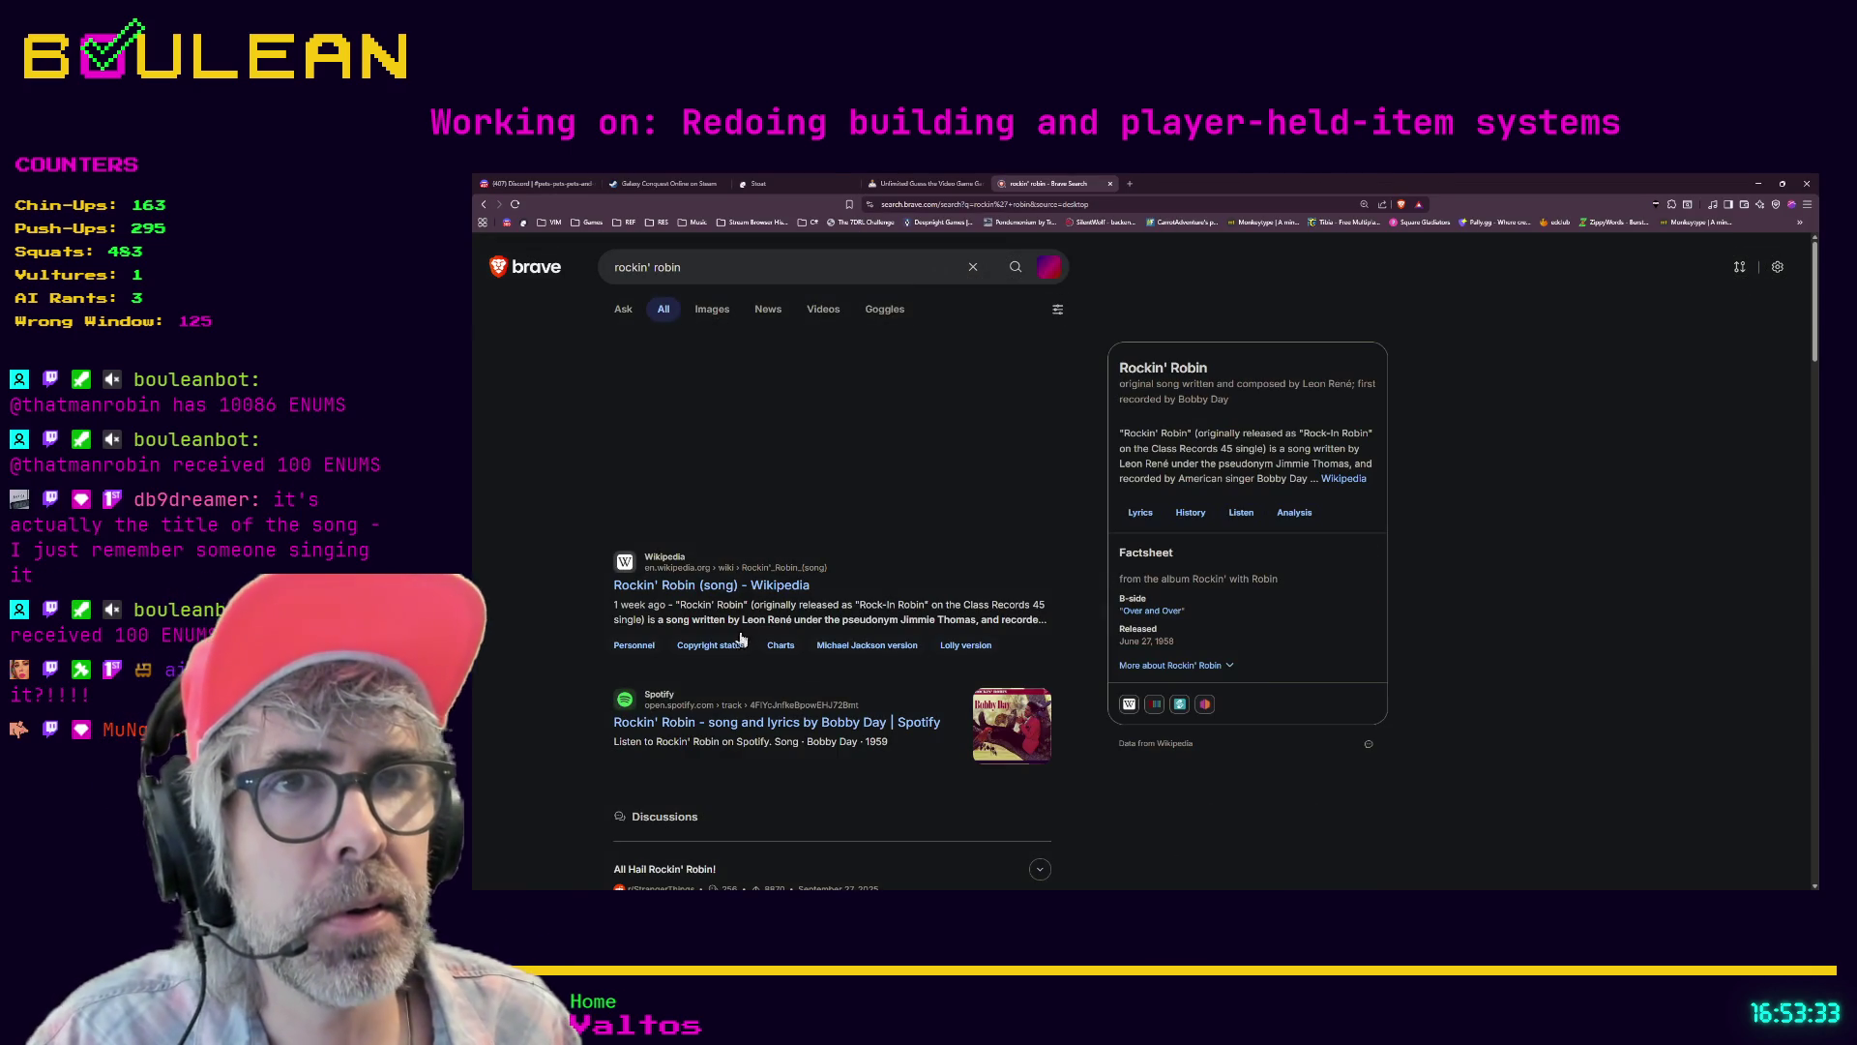
# - Read the Rockin' Robin (song) Wikipedia article down to the Michael Jackson version, then minimize the browser
pyautogui.click(694, 586)
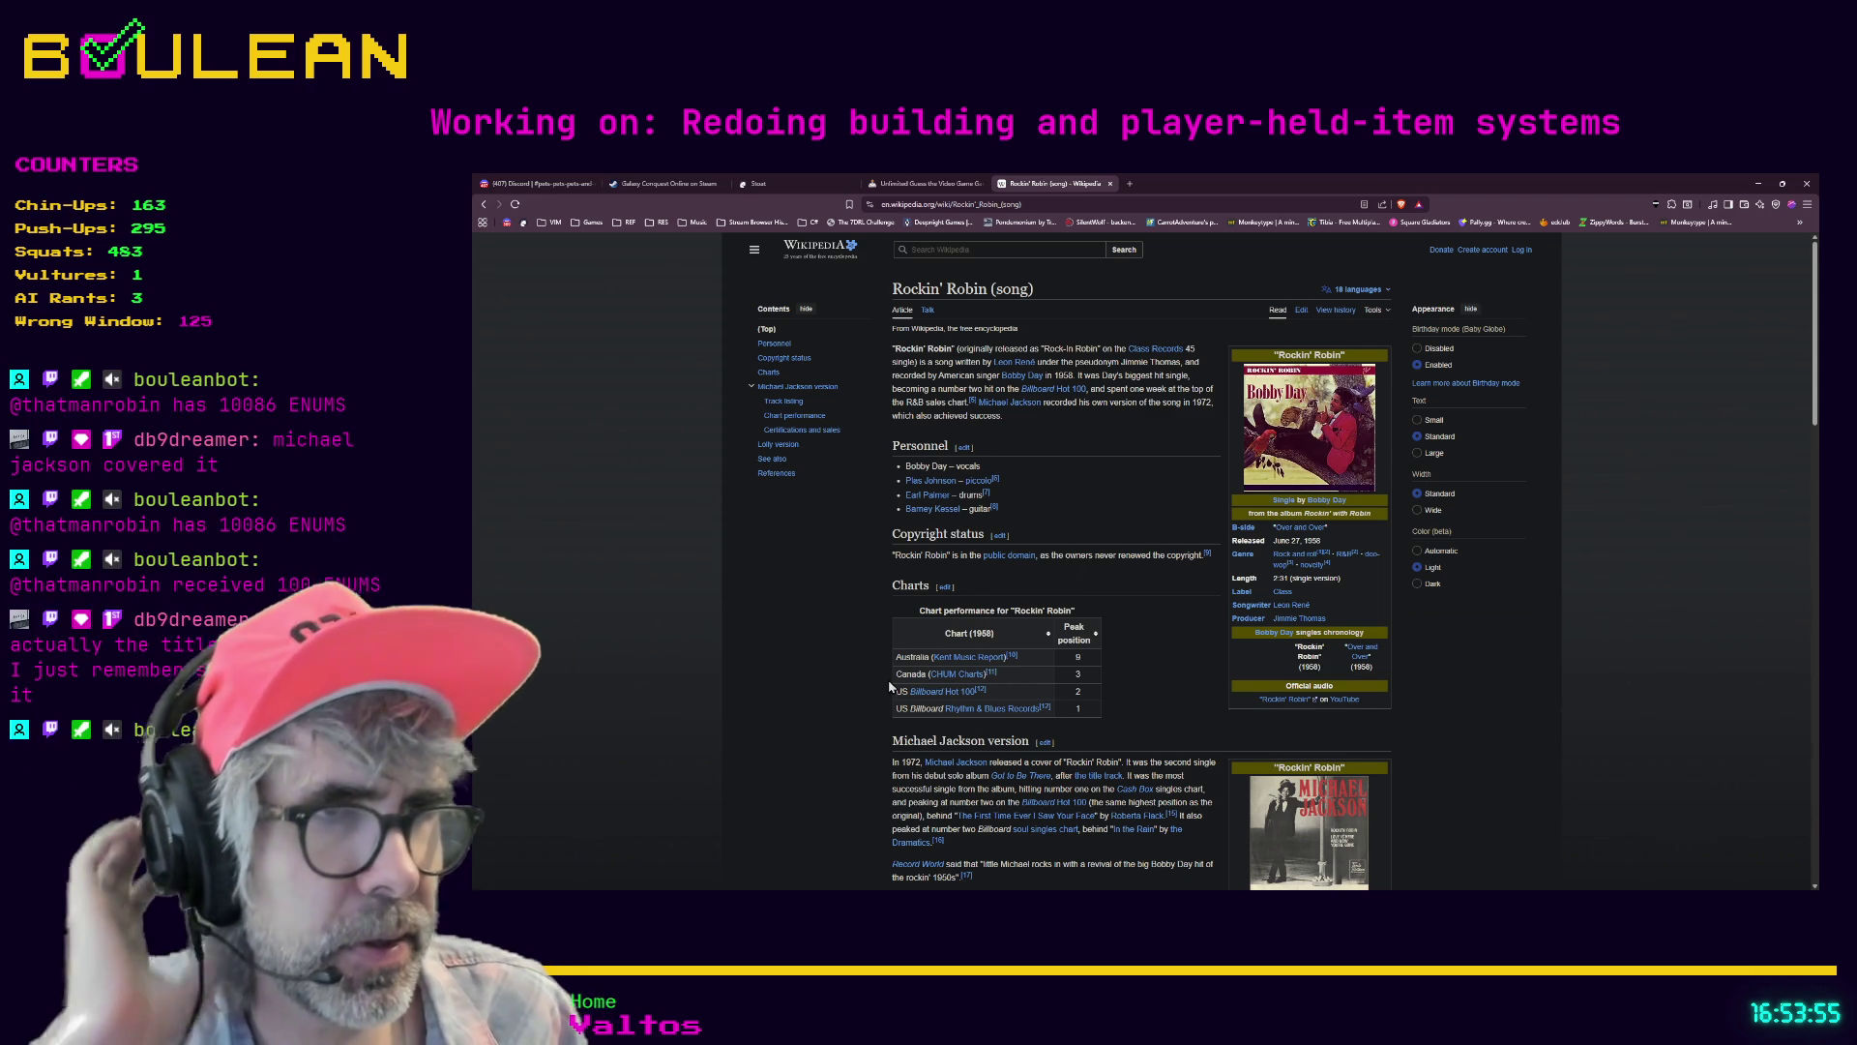
pyautogui.scroll(-1, 889, 686)
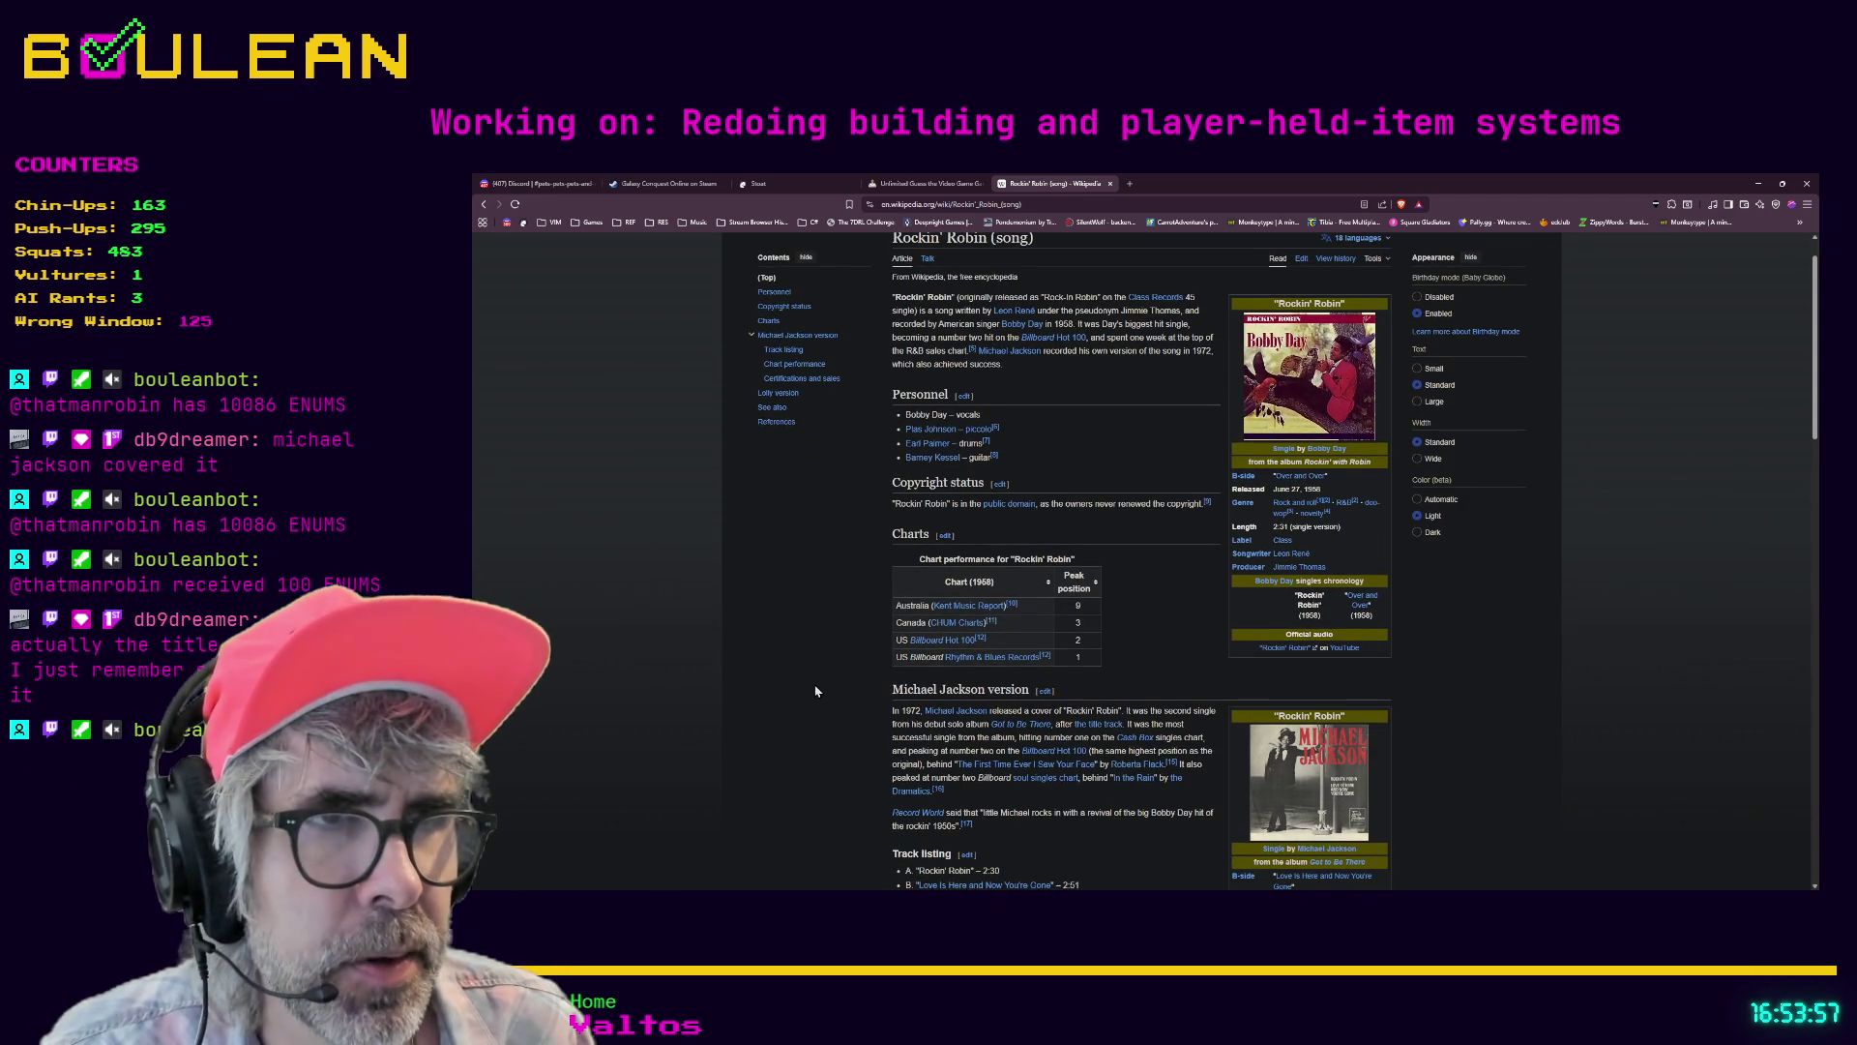
pyautogui.scroll(-1, 816, 691)
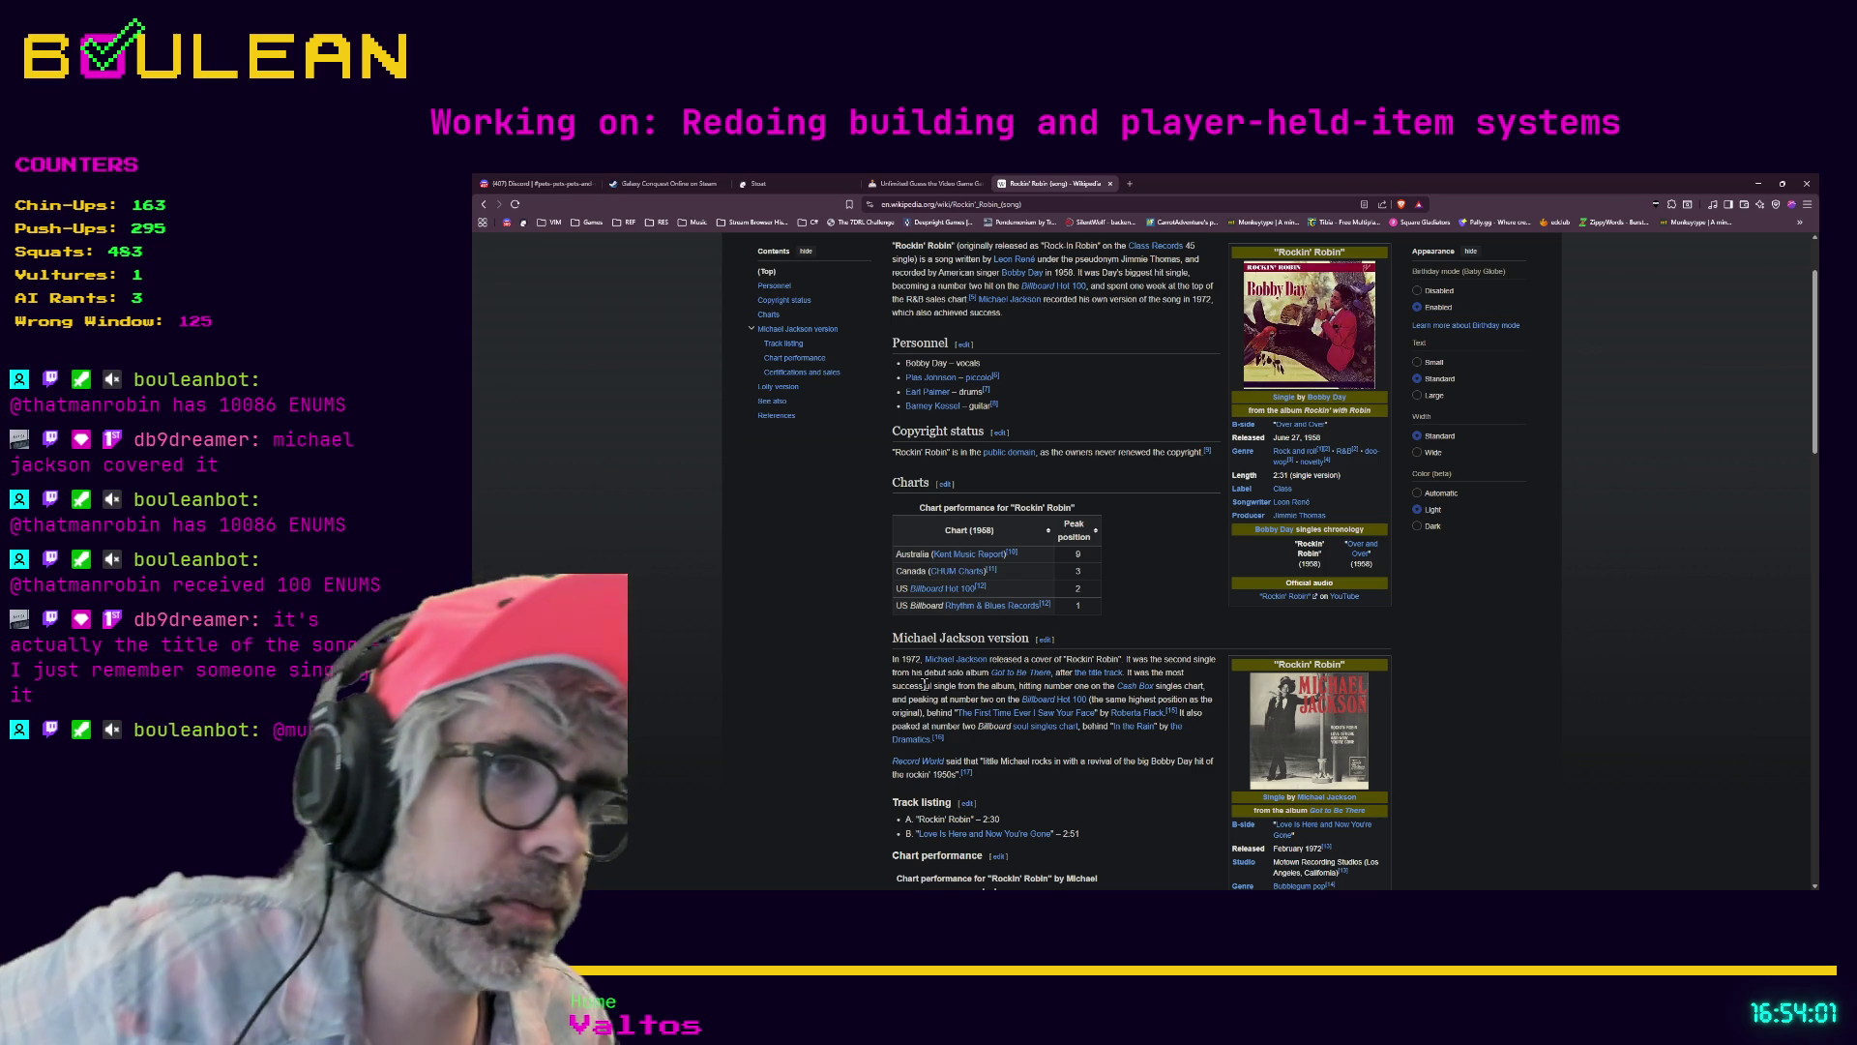
pyautogui.scroll(-2, 800, 761)
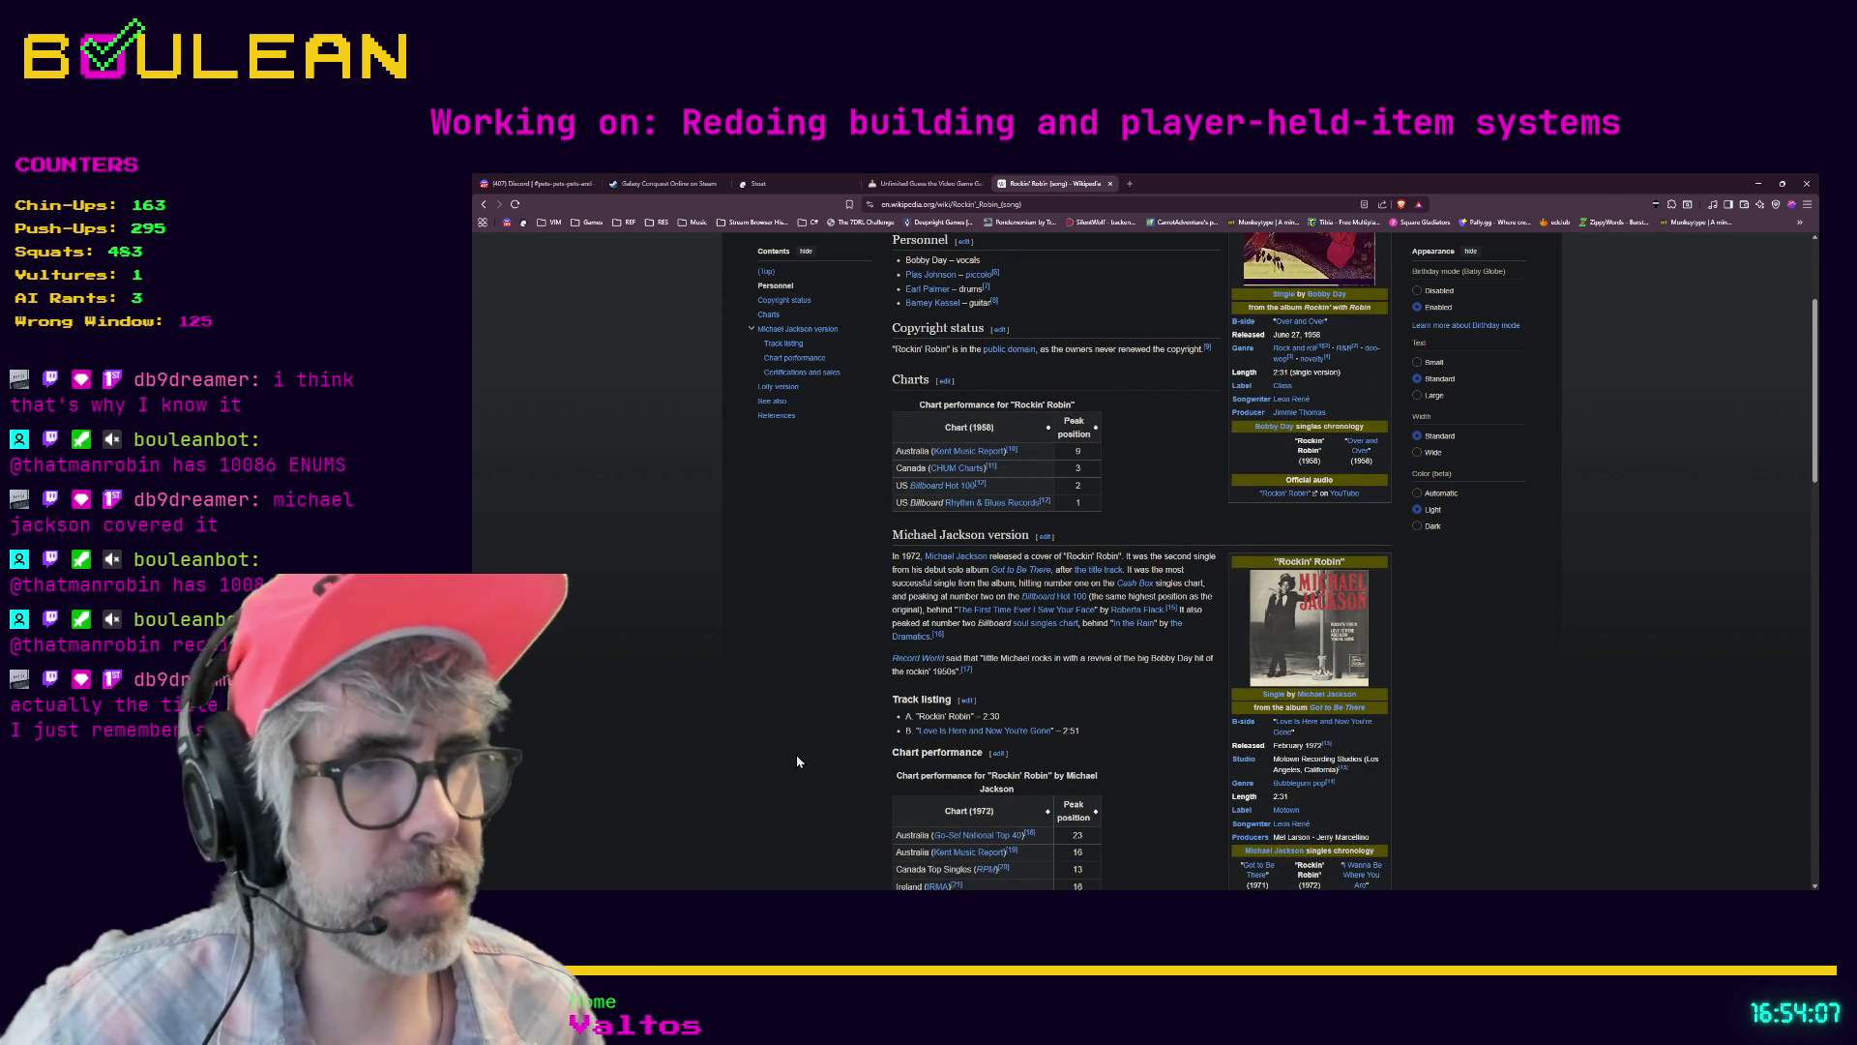
pyautogui.scroll(-1, 1441, 578)
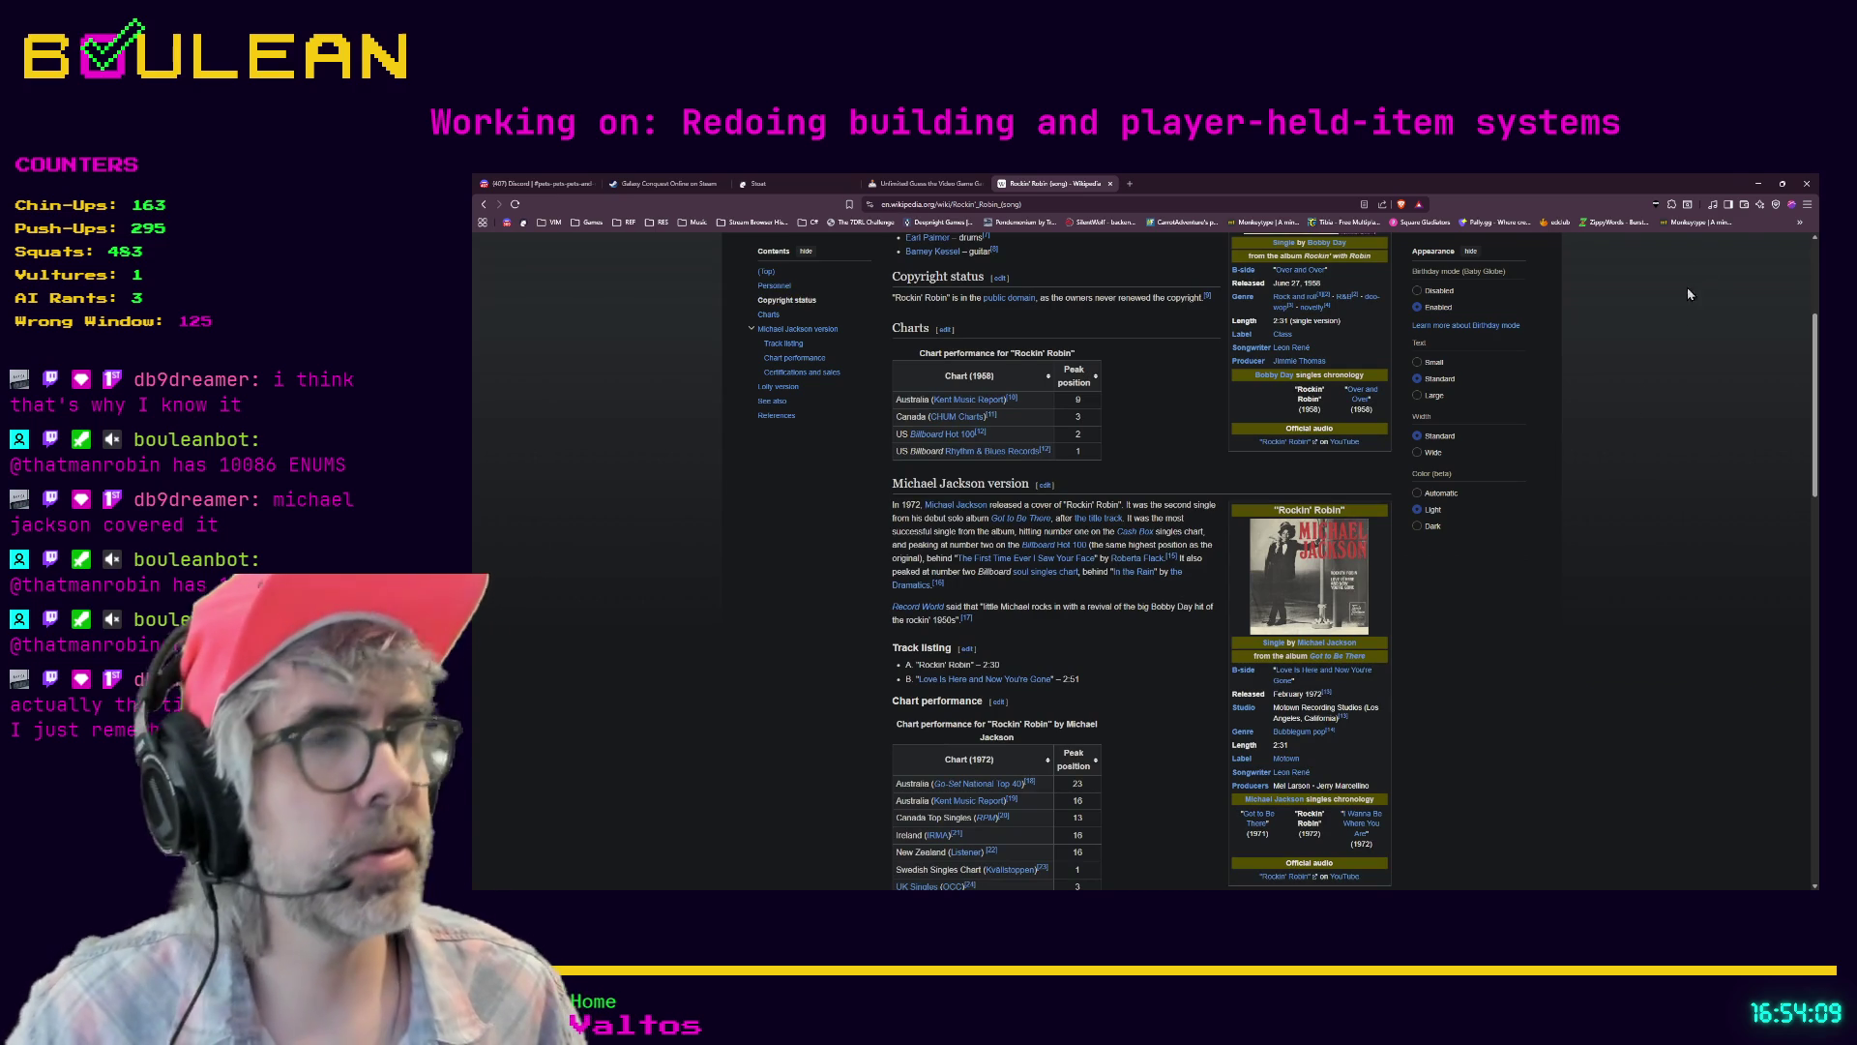
pyautogui.click(1759, 183)
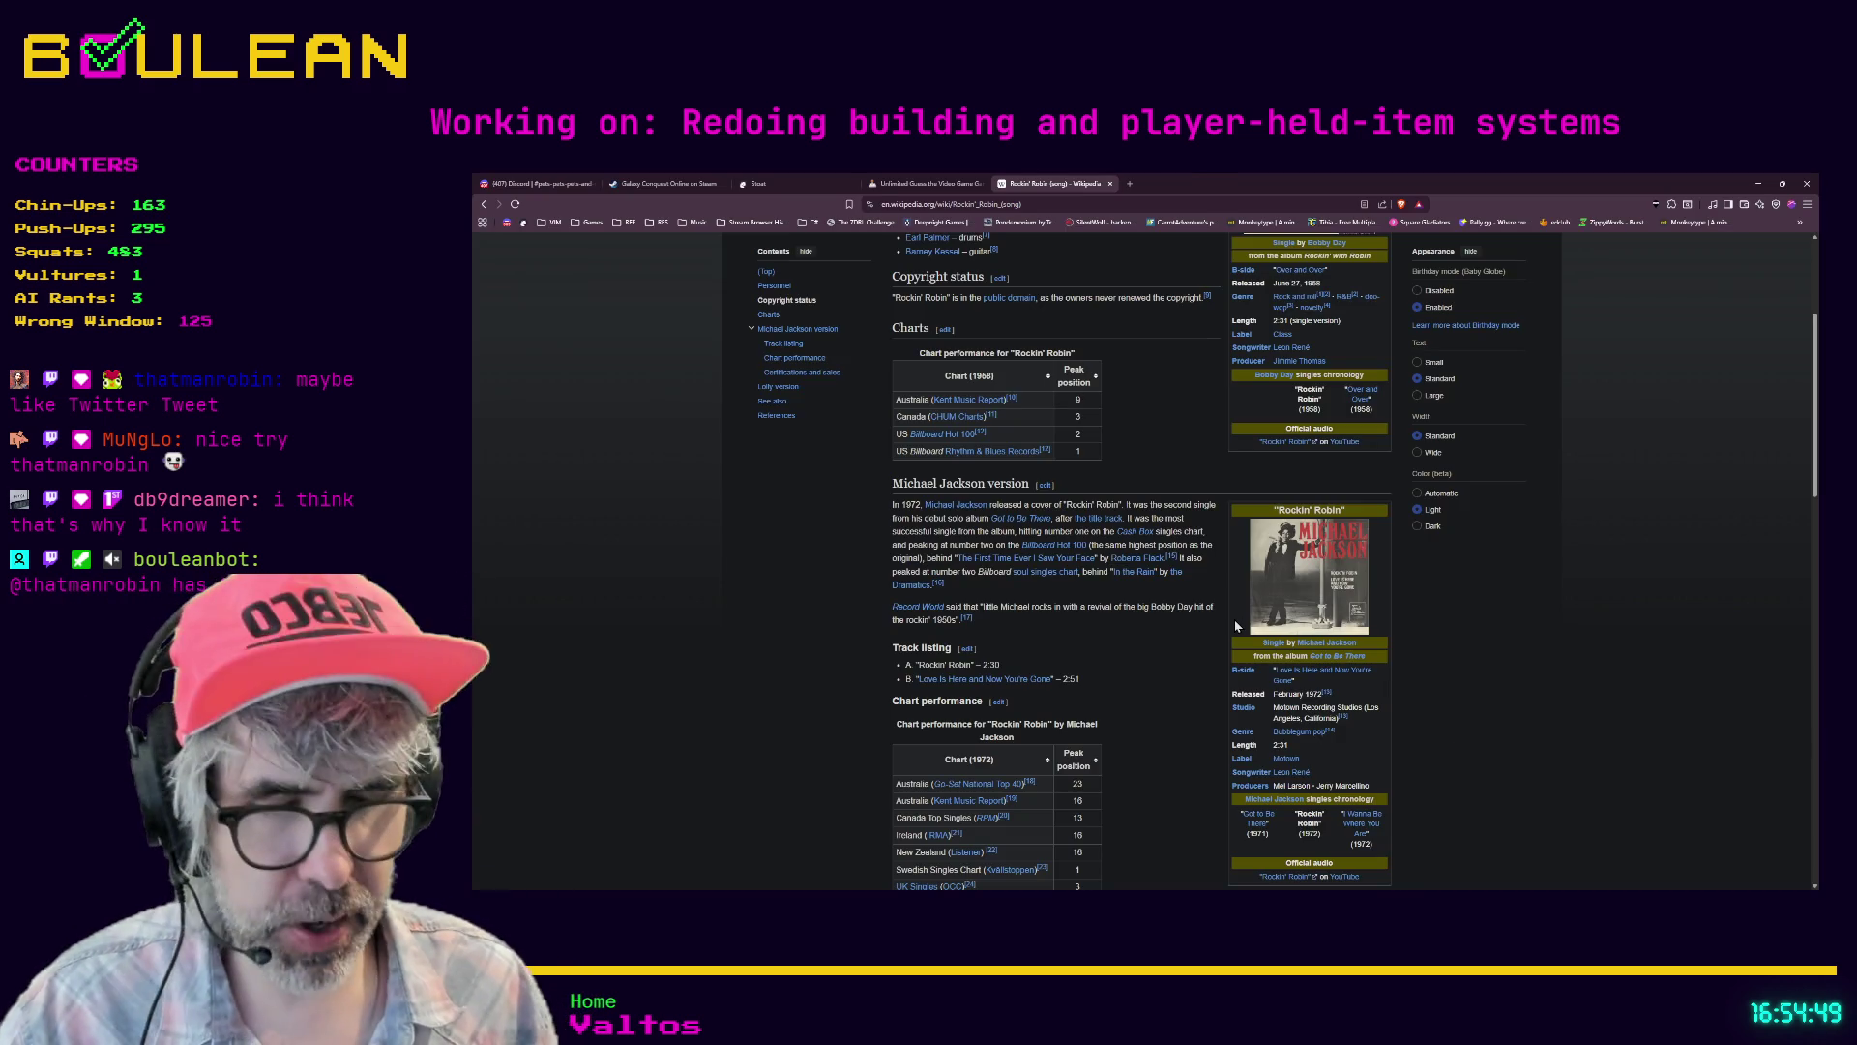
# - Search 'rockin rob lyrics' in a new tab and open Bobby Day's Rockin' Robin page
pyautogui.hotkey('ctrl', 't')
pyautogui.write('rockin rob ly')
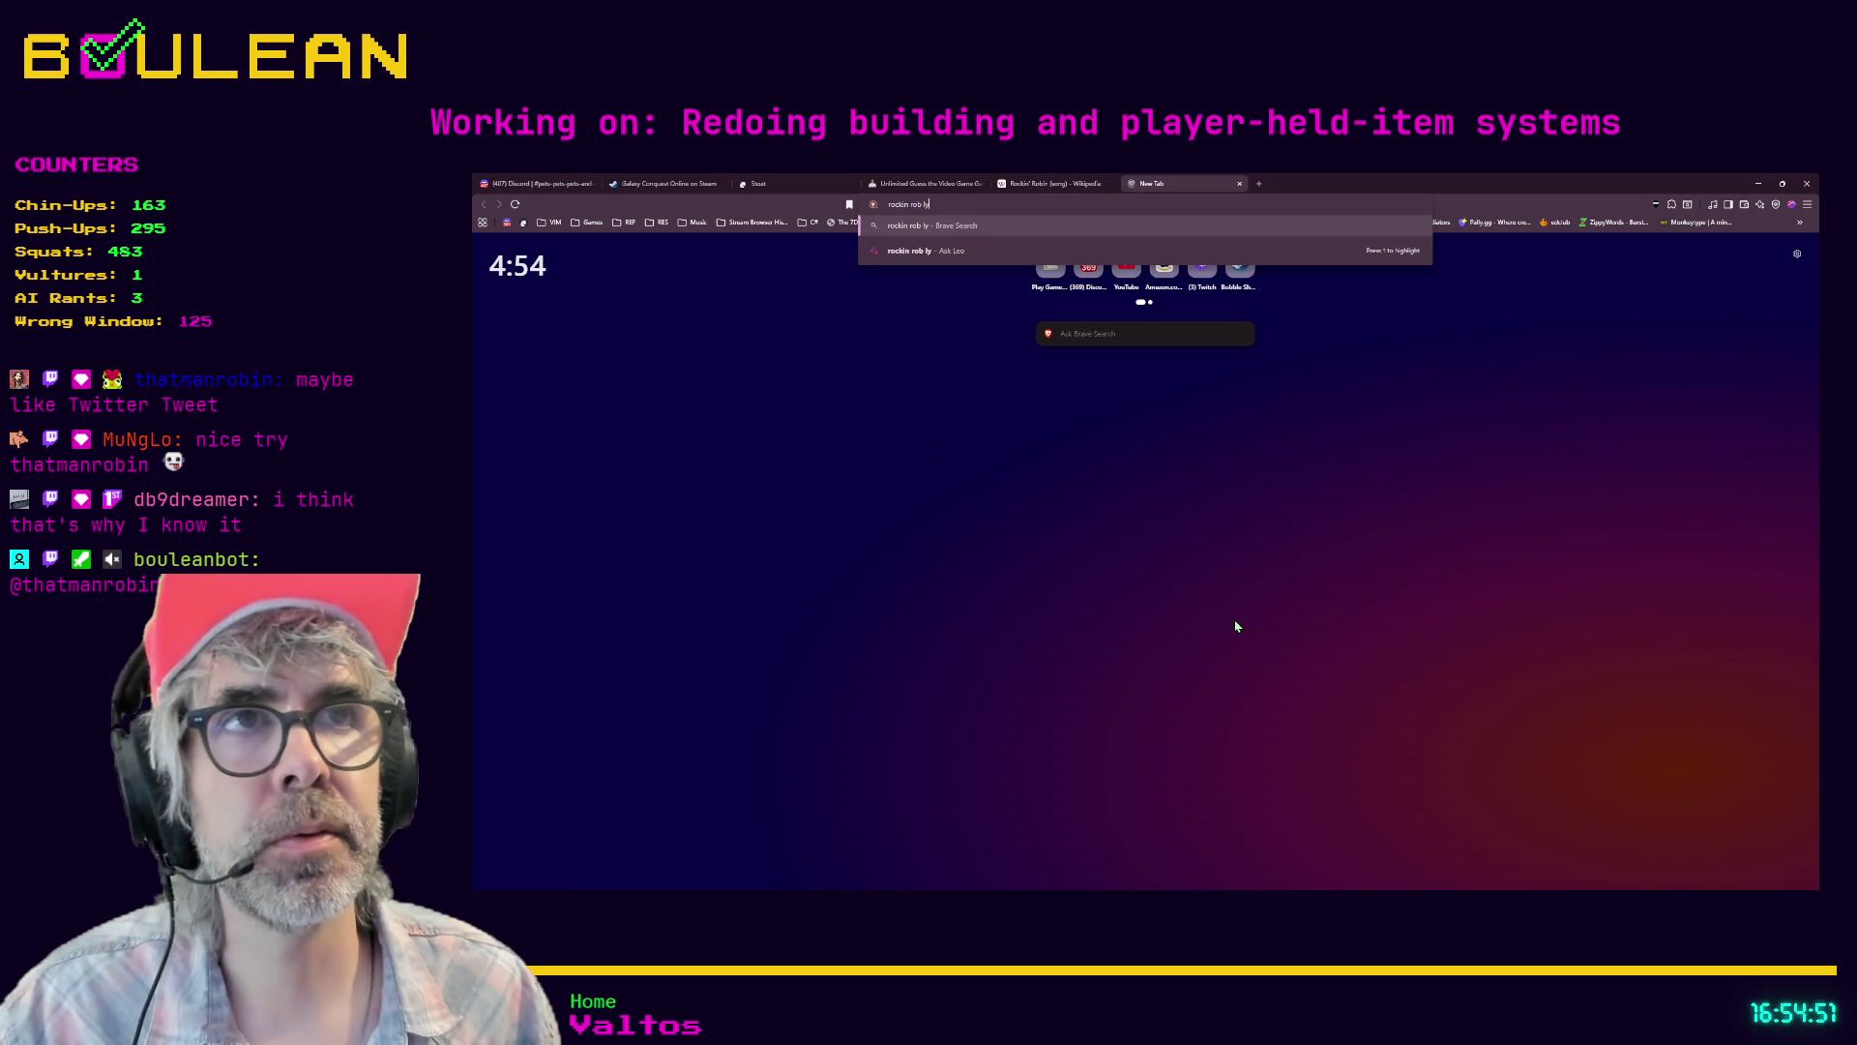
pyautogui.write('rics')
pyautogui.press('Return')
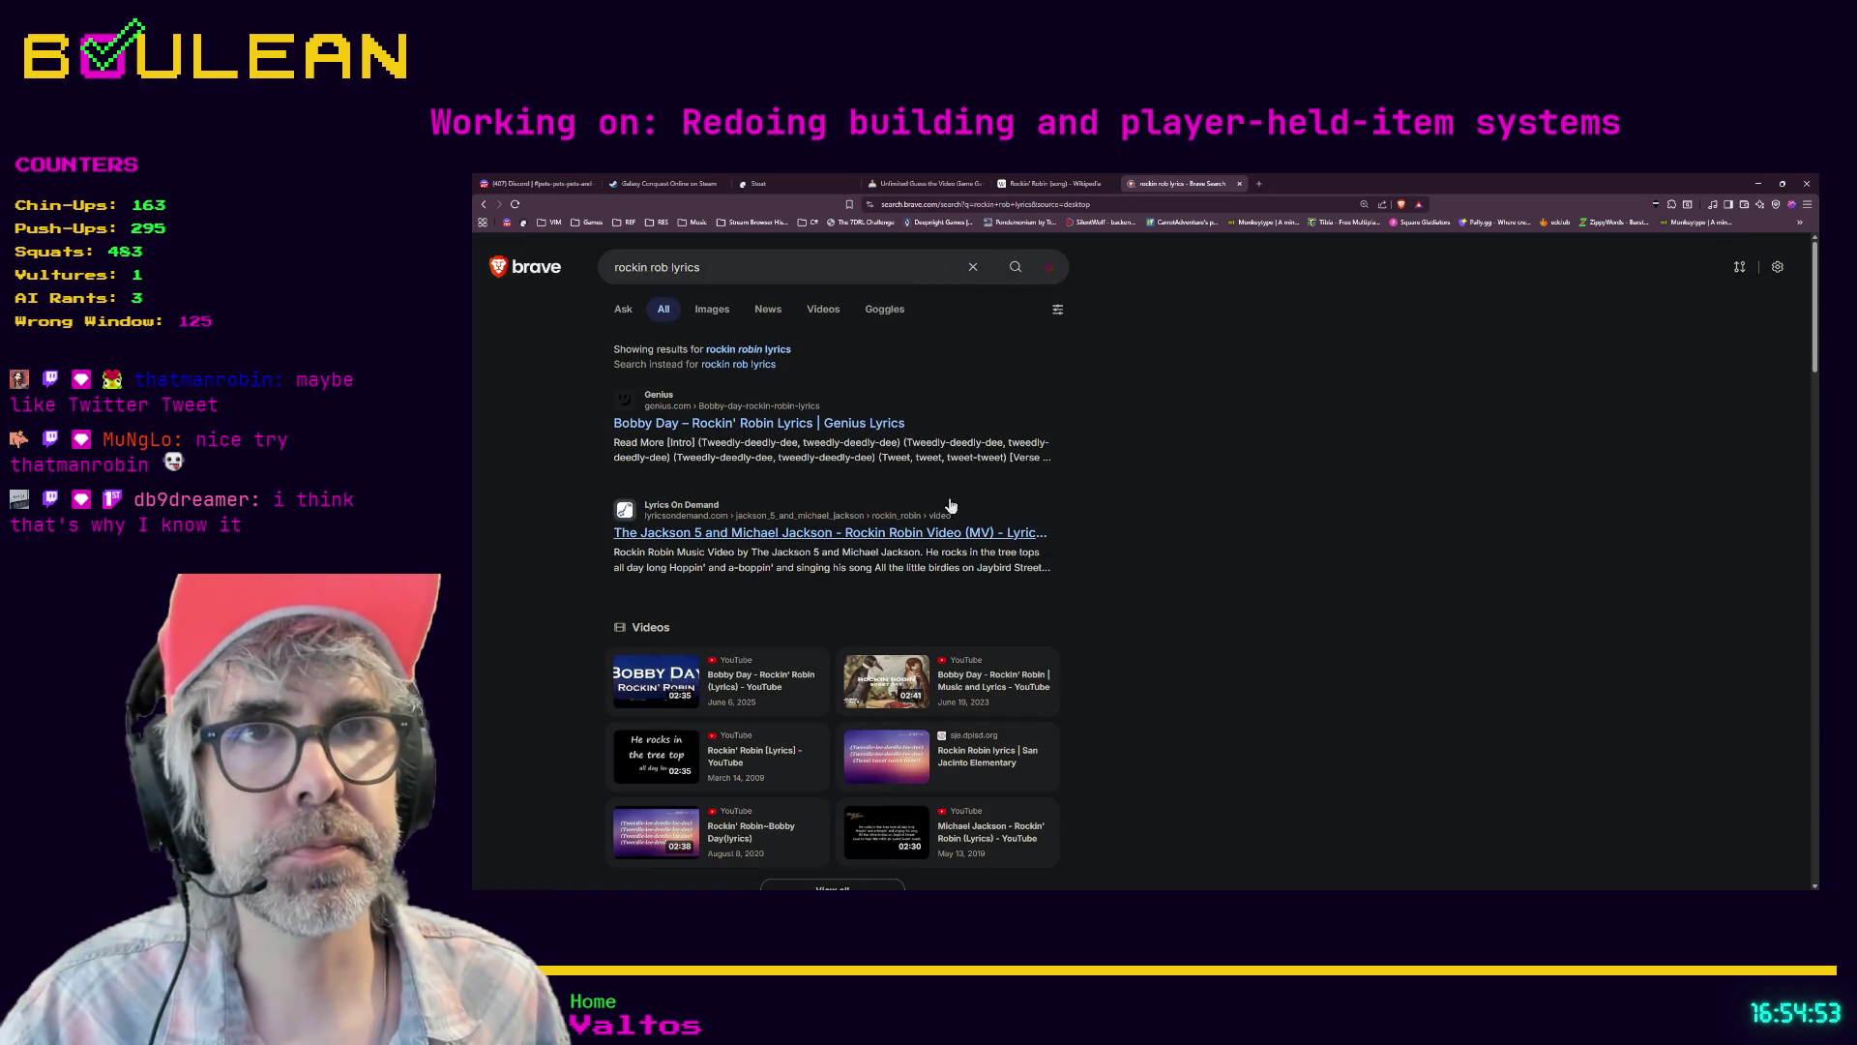
pyautogui.click(801, 435)
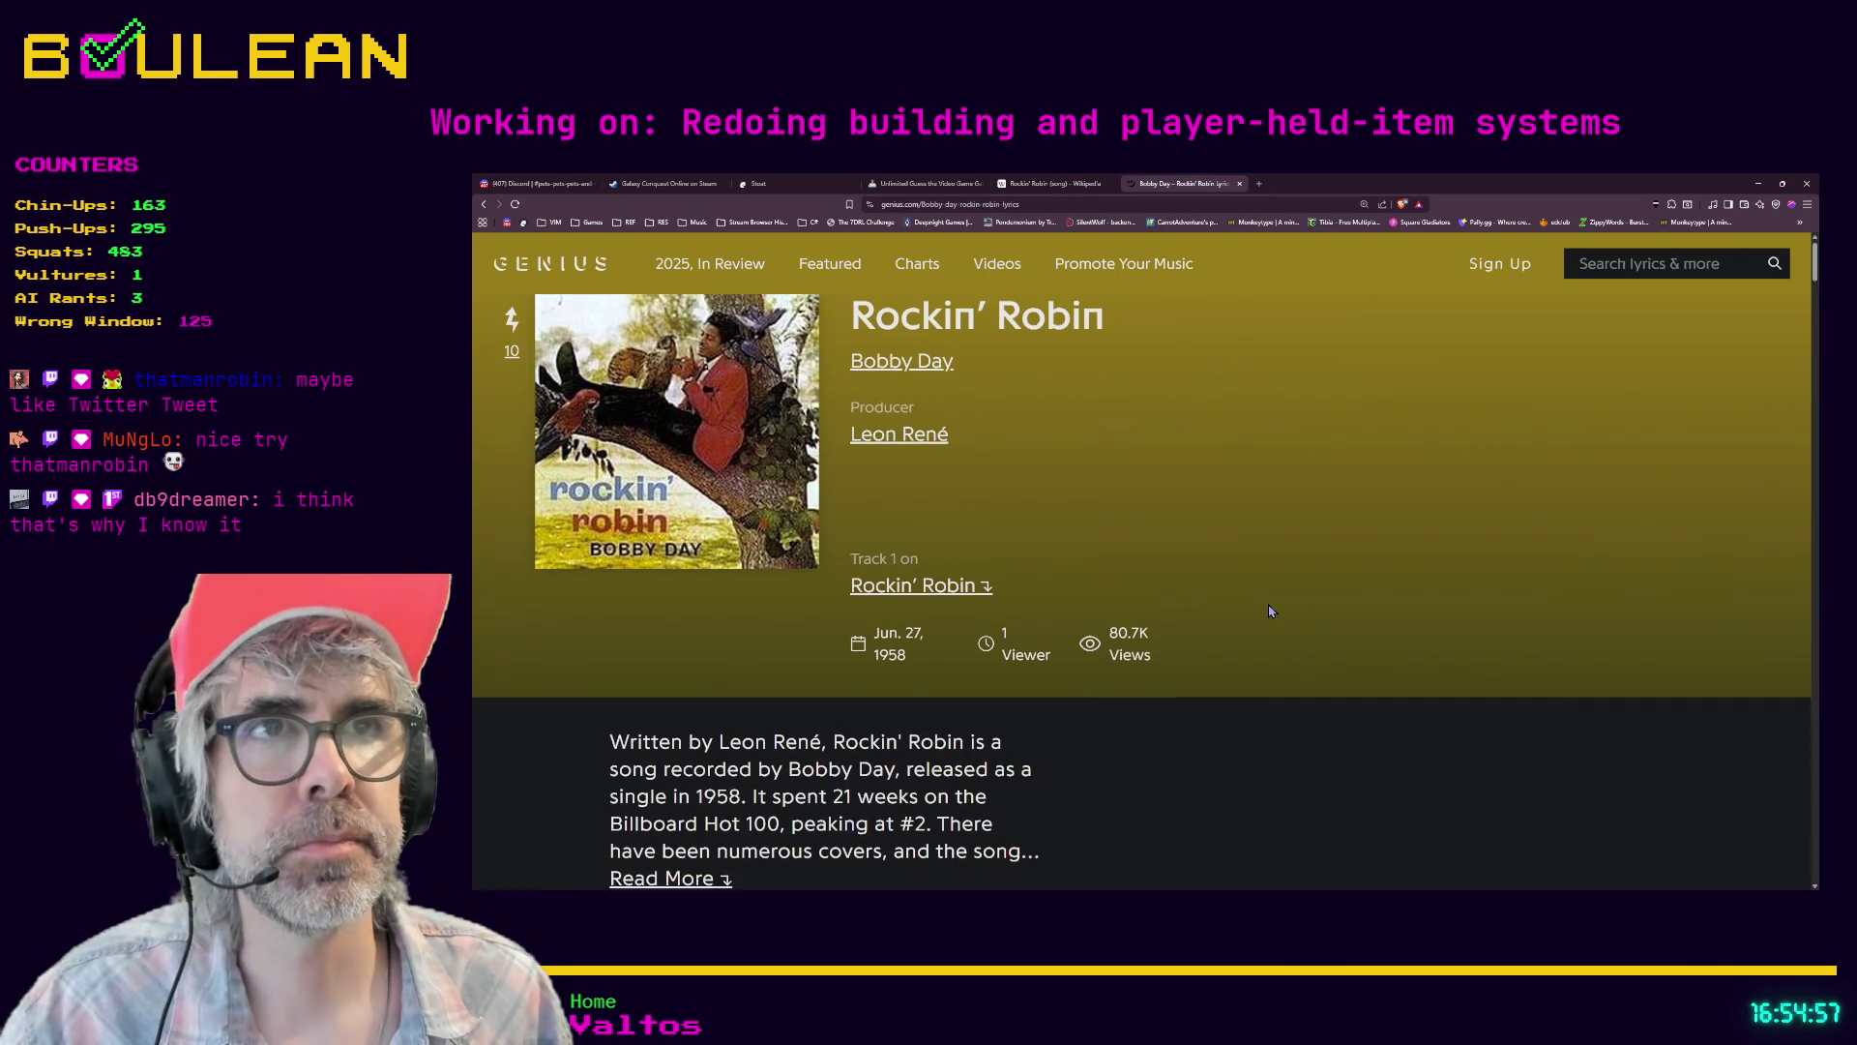
# - Read down the Rockin' Robin lyrics past the chorus into Verse 2
pyautogui.scroll(-2, 1271, 613)
pyautogui.scroll(-5, 1271, 613)
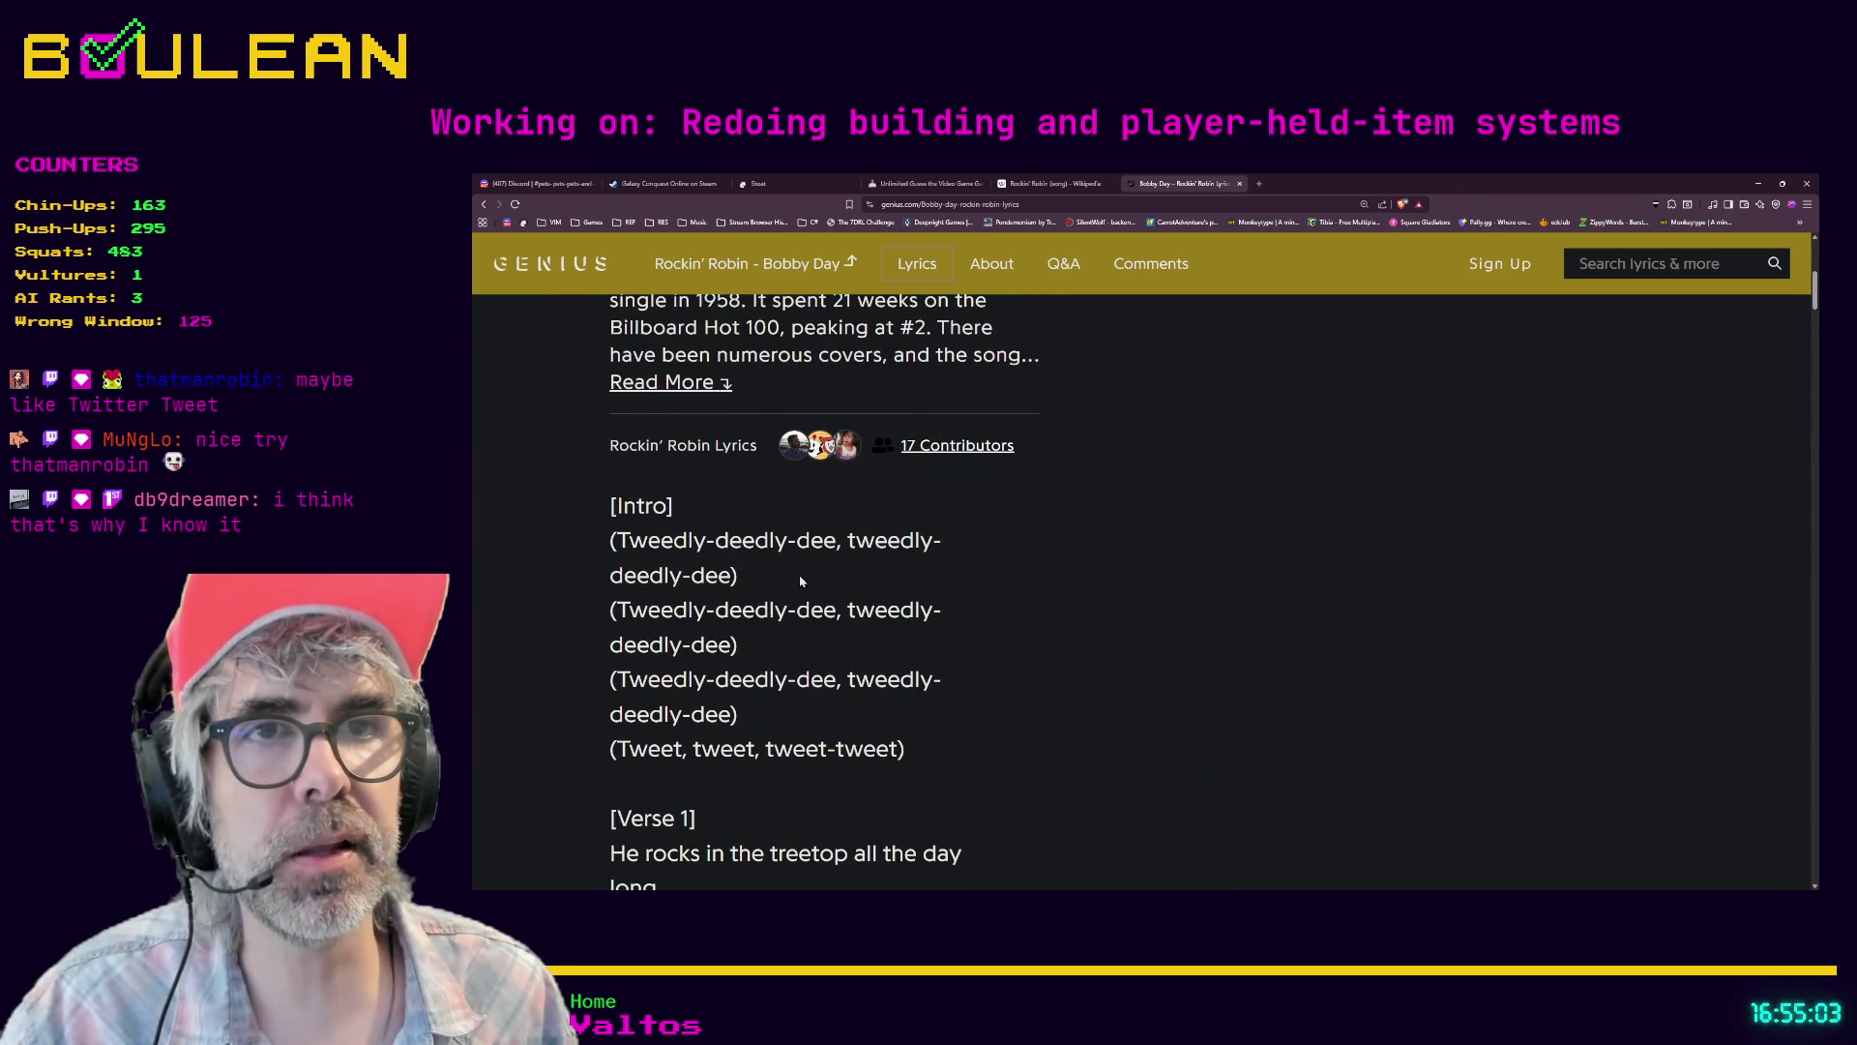
pyautogui.scroll(-1, 801, 580)
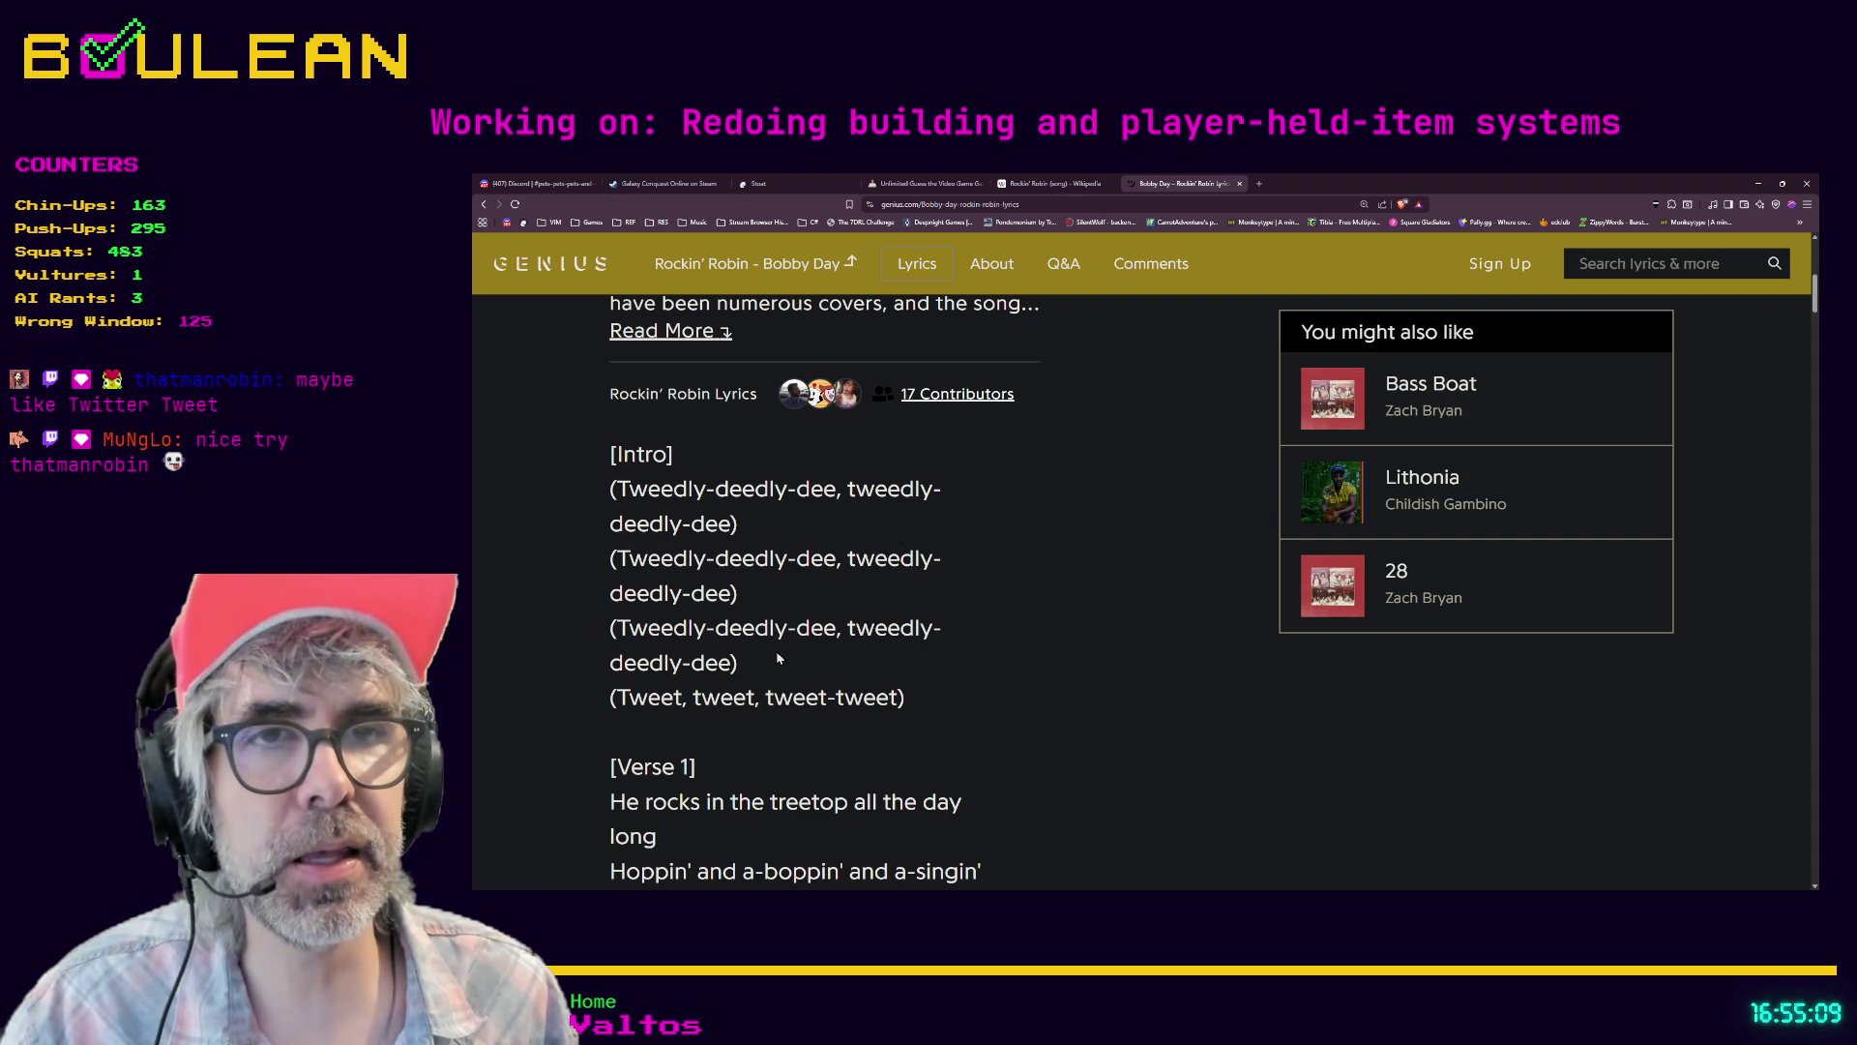
pyautogui.scroll(-1, 760, 661)
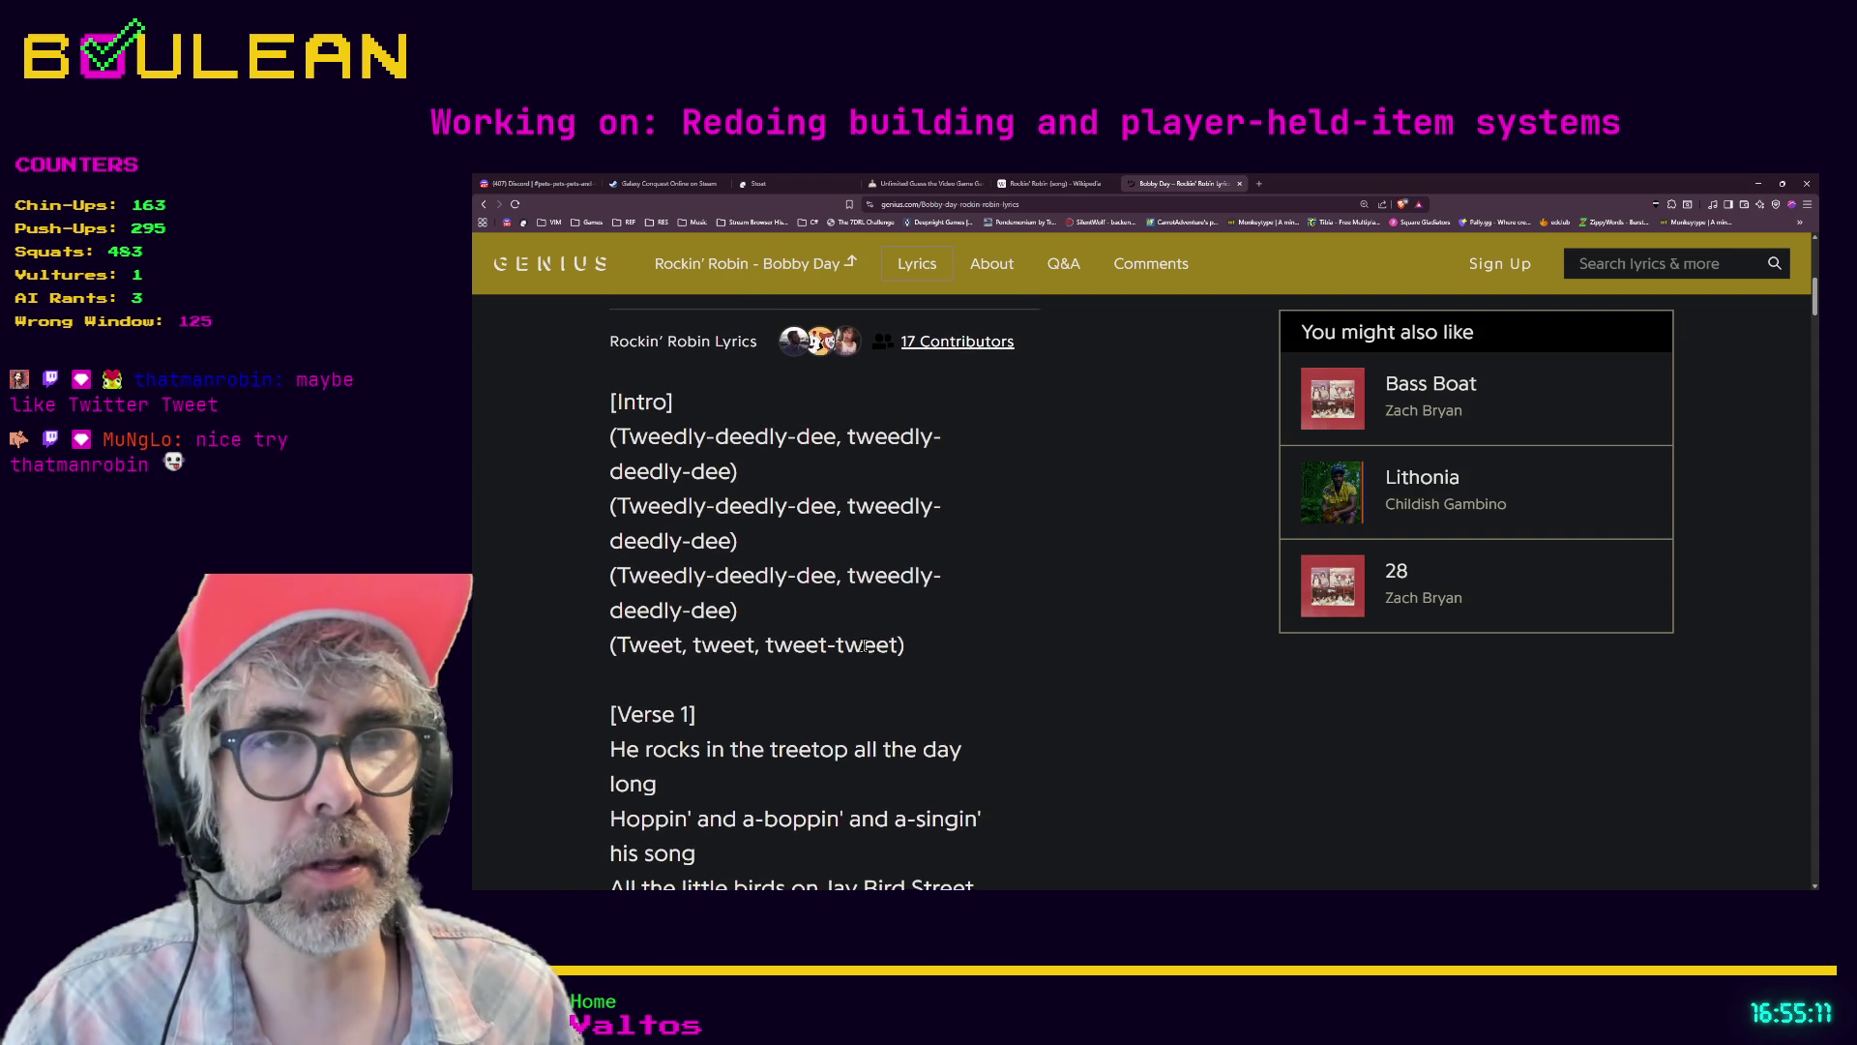
pyautogui.scroll(-1, 864, 646)
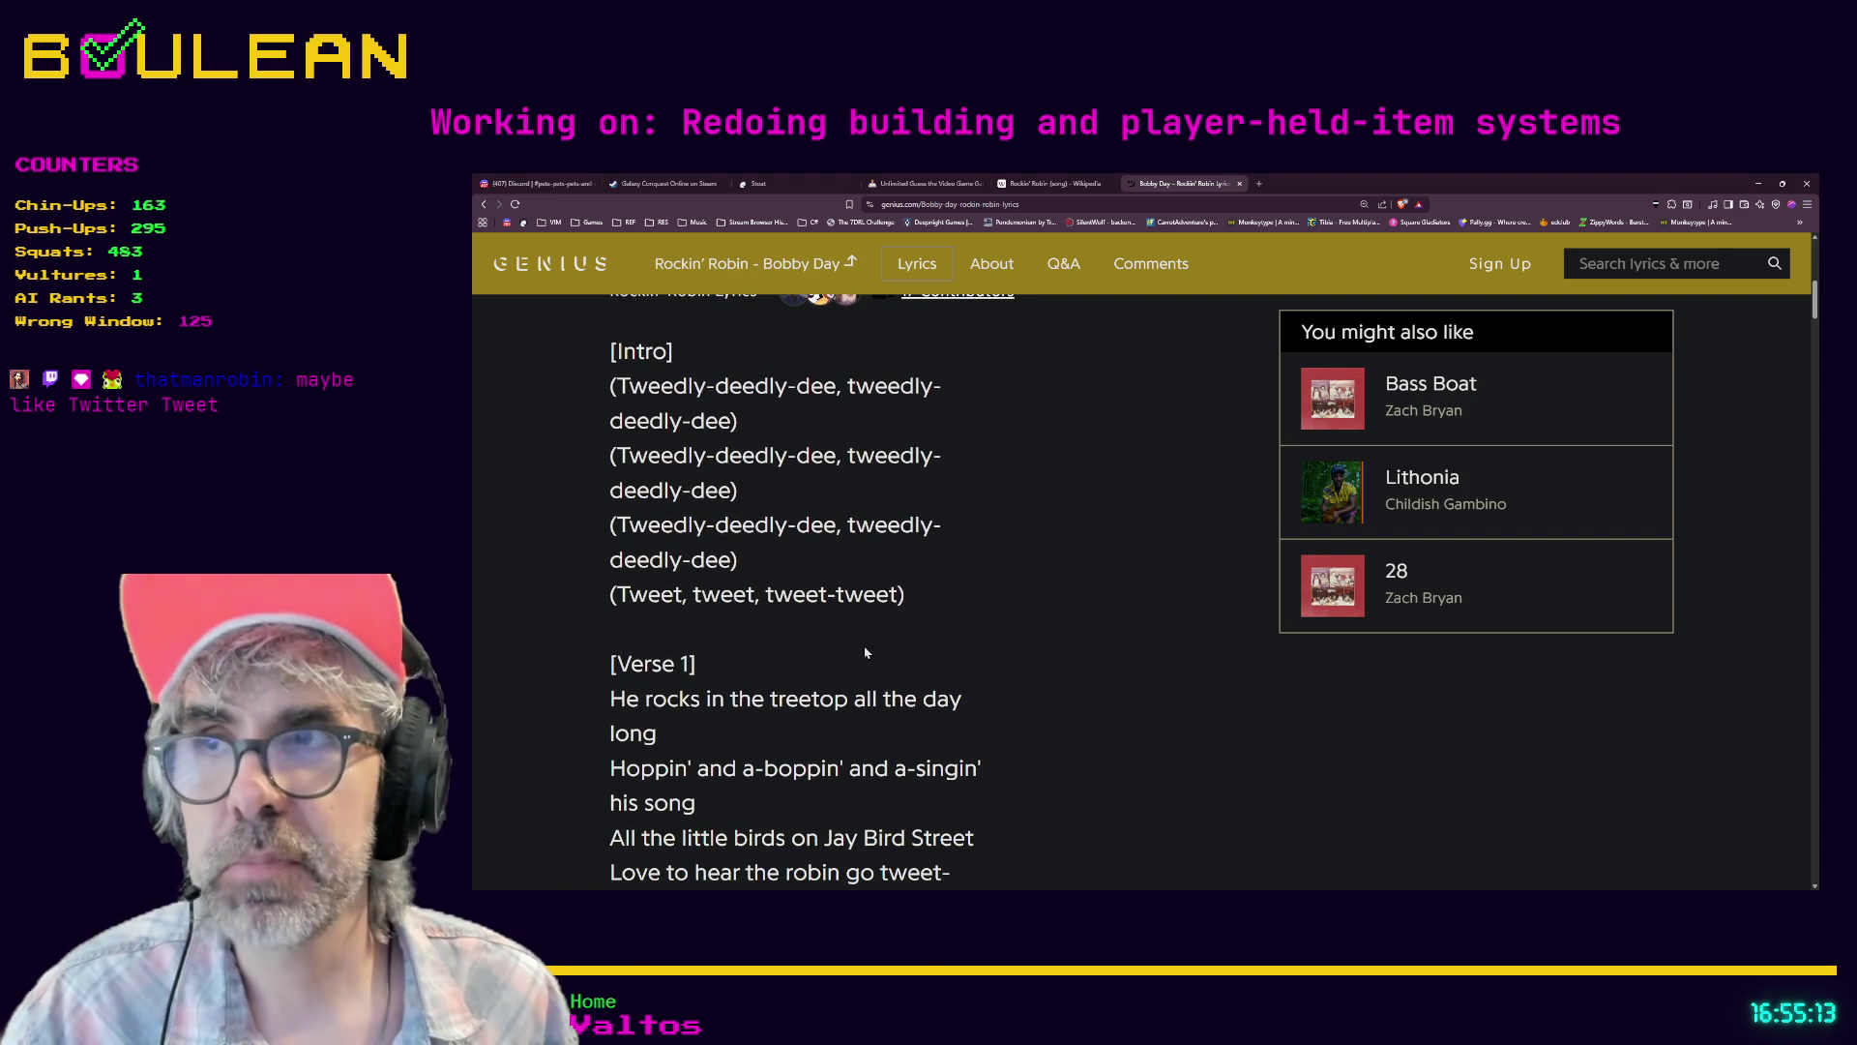
pyautogui.scroll(-2, 866, 653)
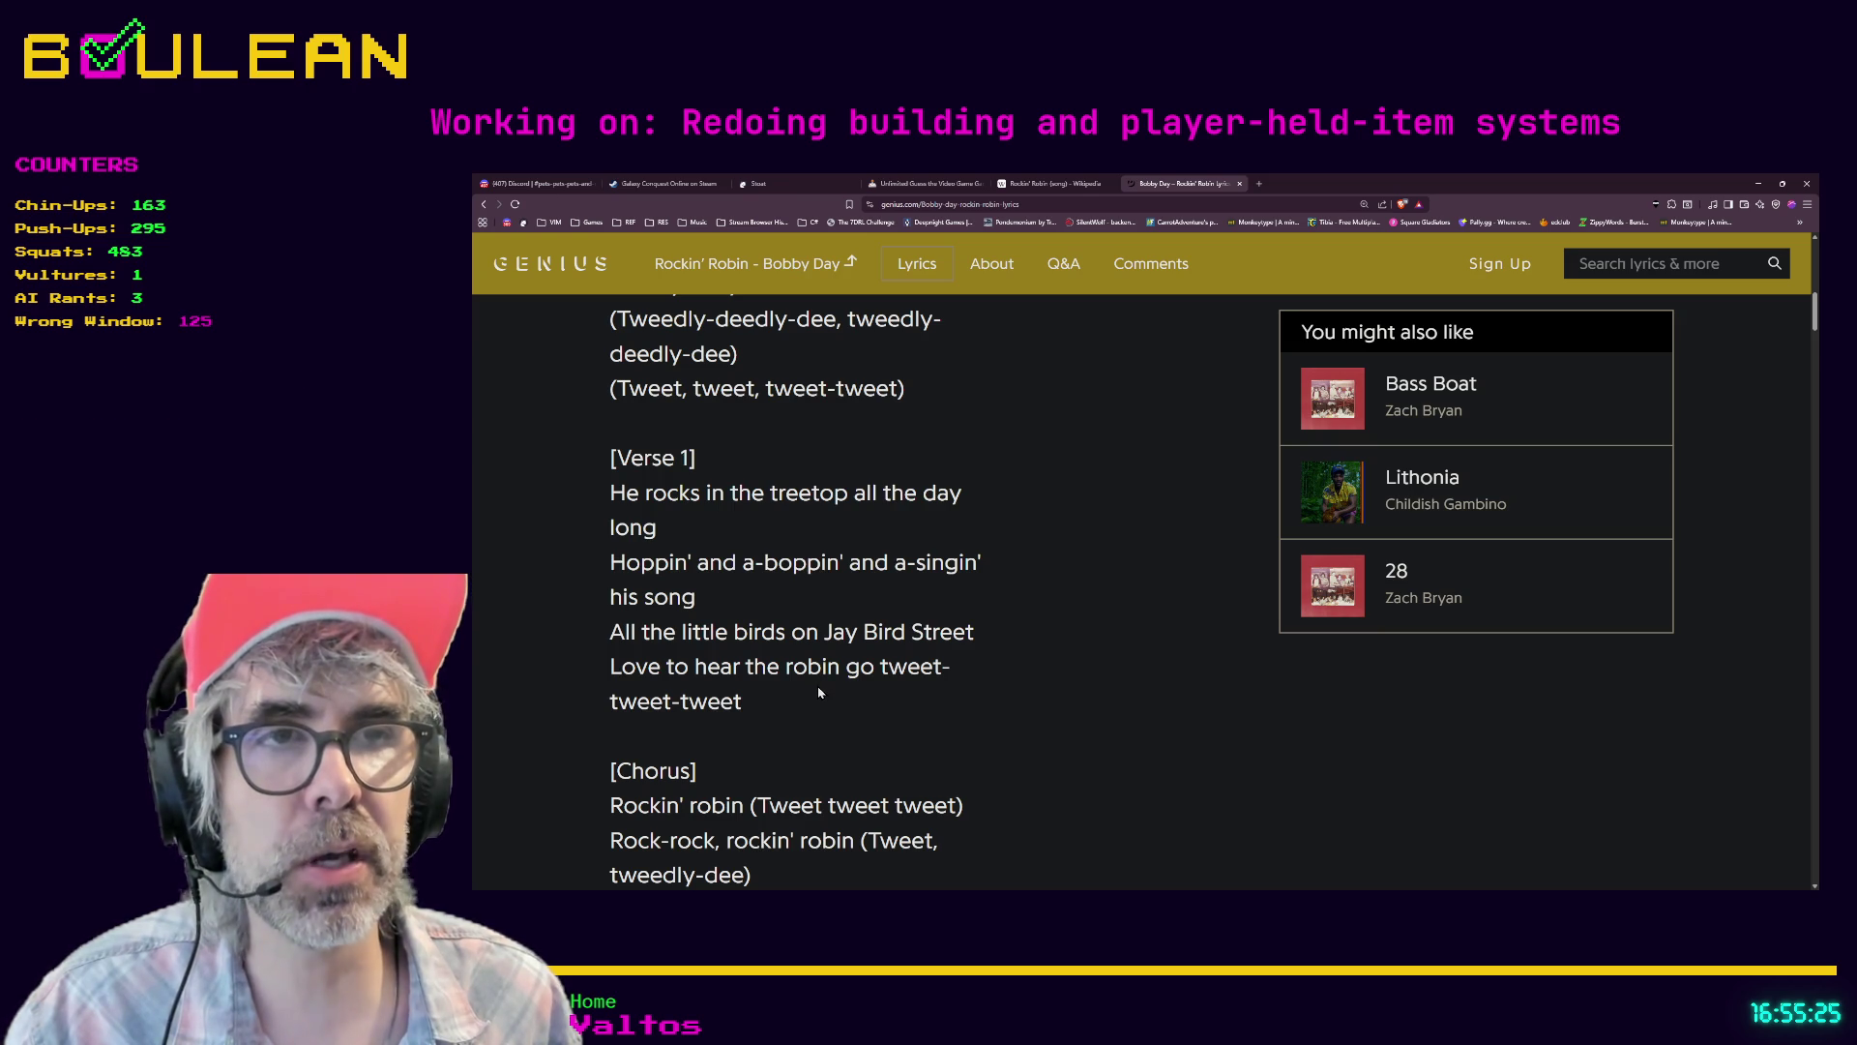
pyautogui.scroll(-2, 818, 692)
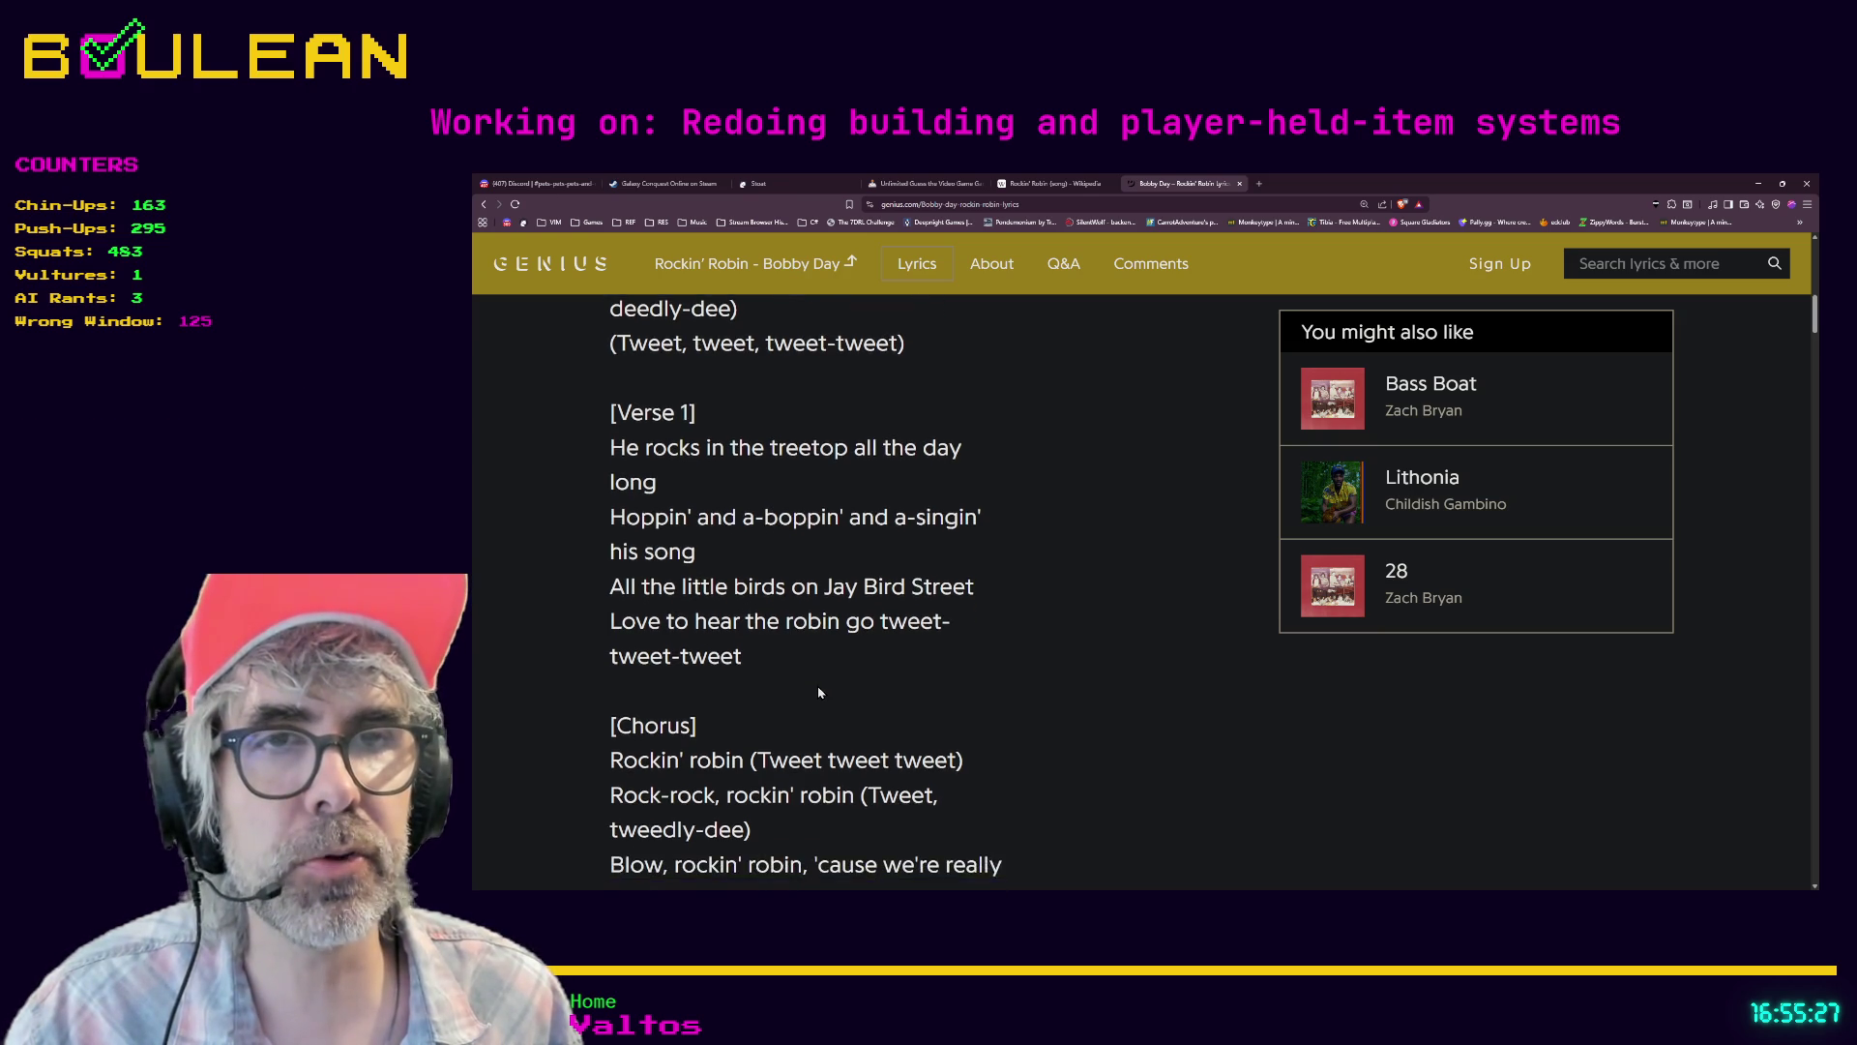
pyautogui.scroll(-1, 818, 692)
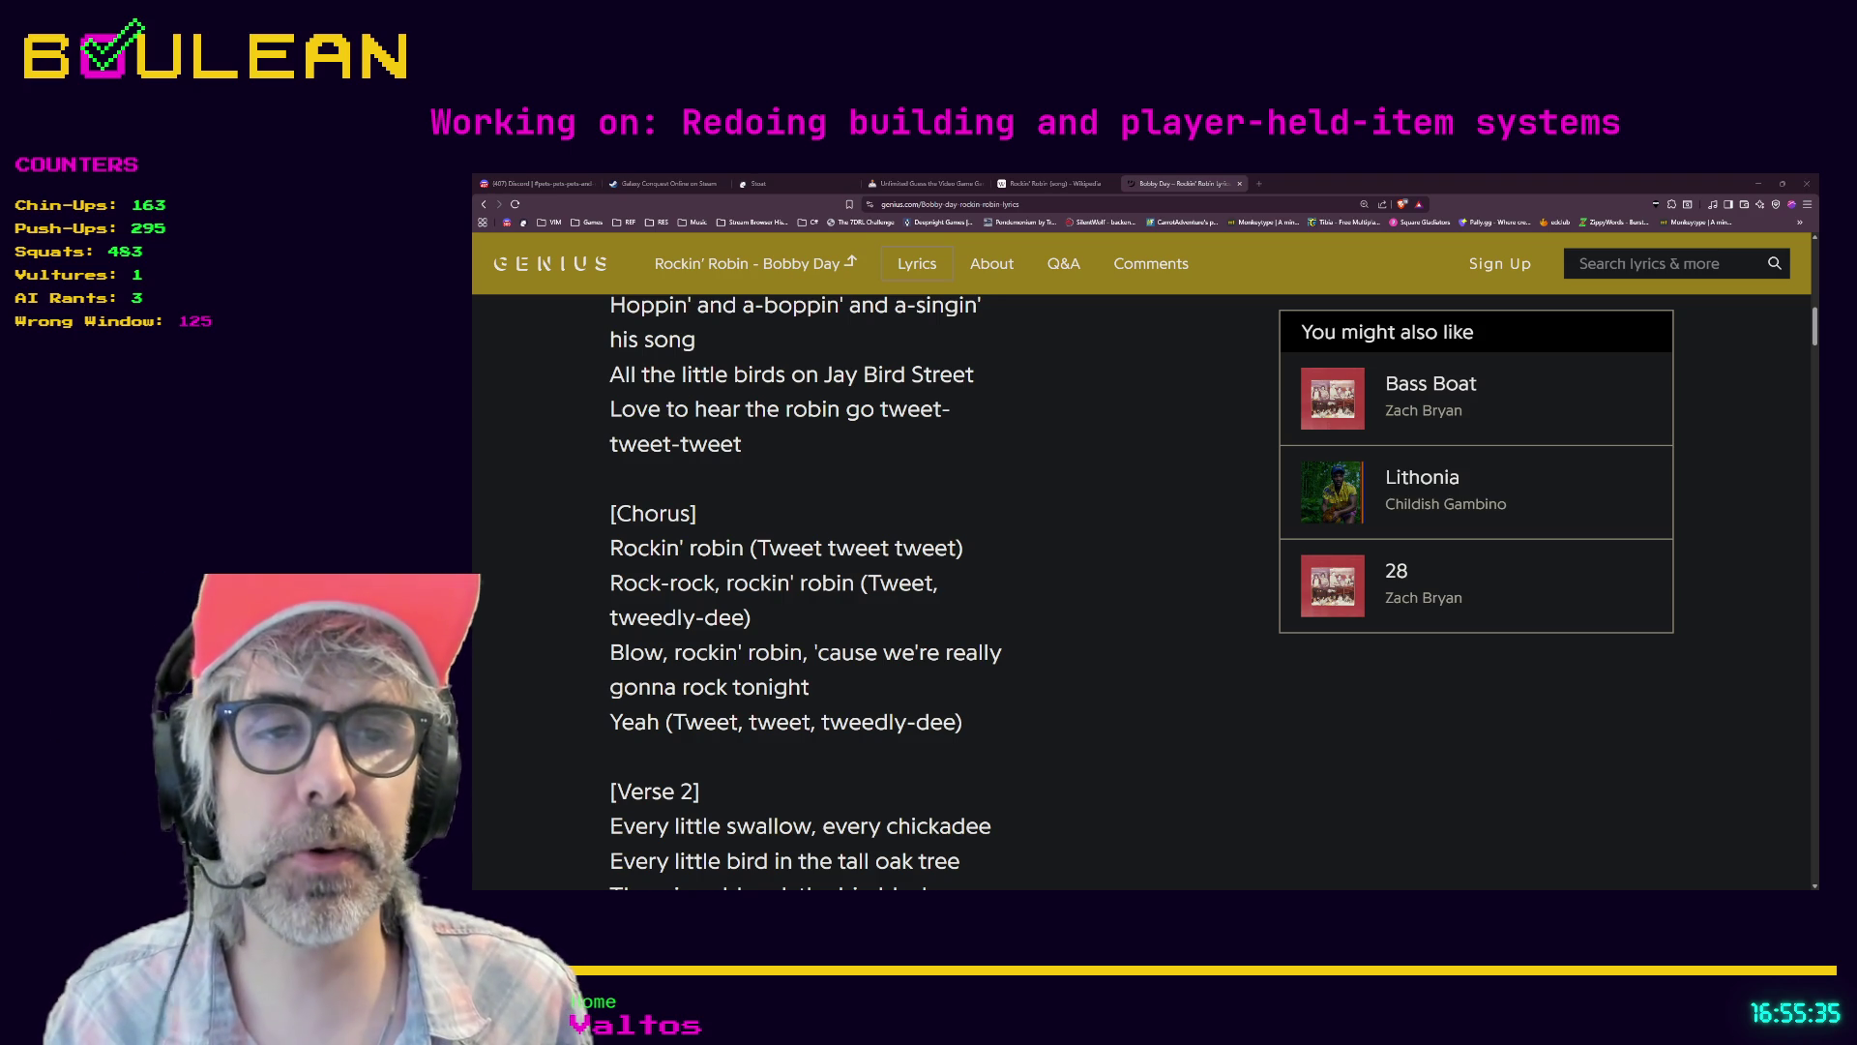
pyautogui.scroll(-2, 807, 592)
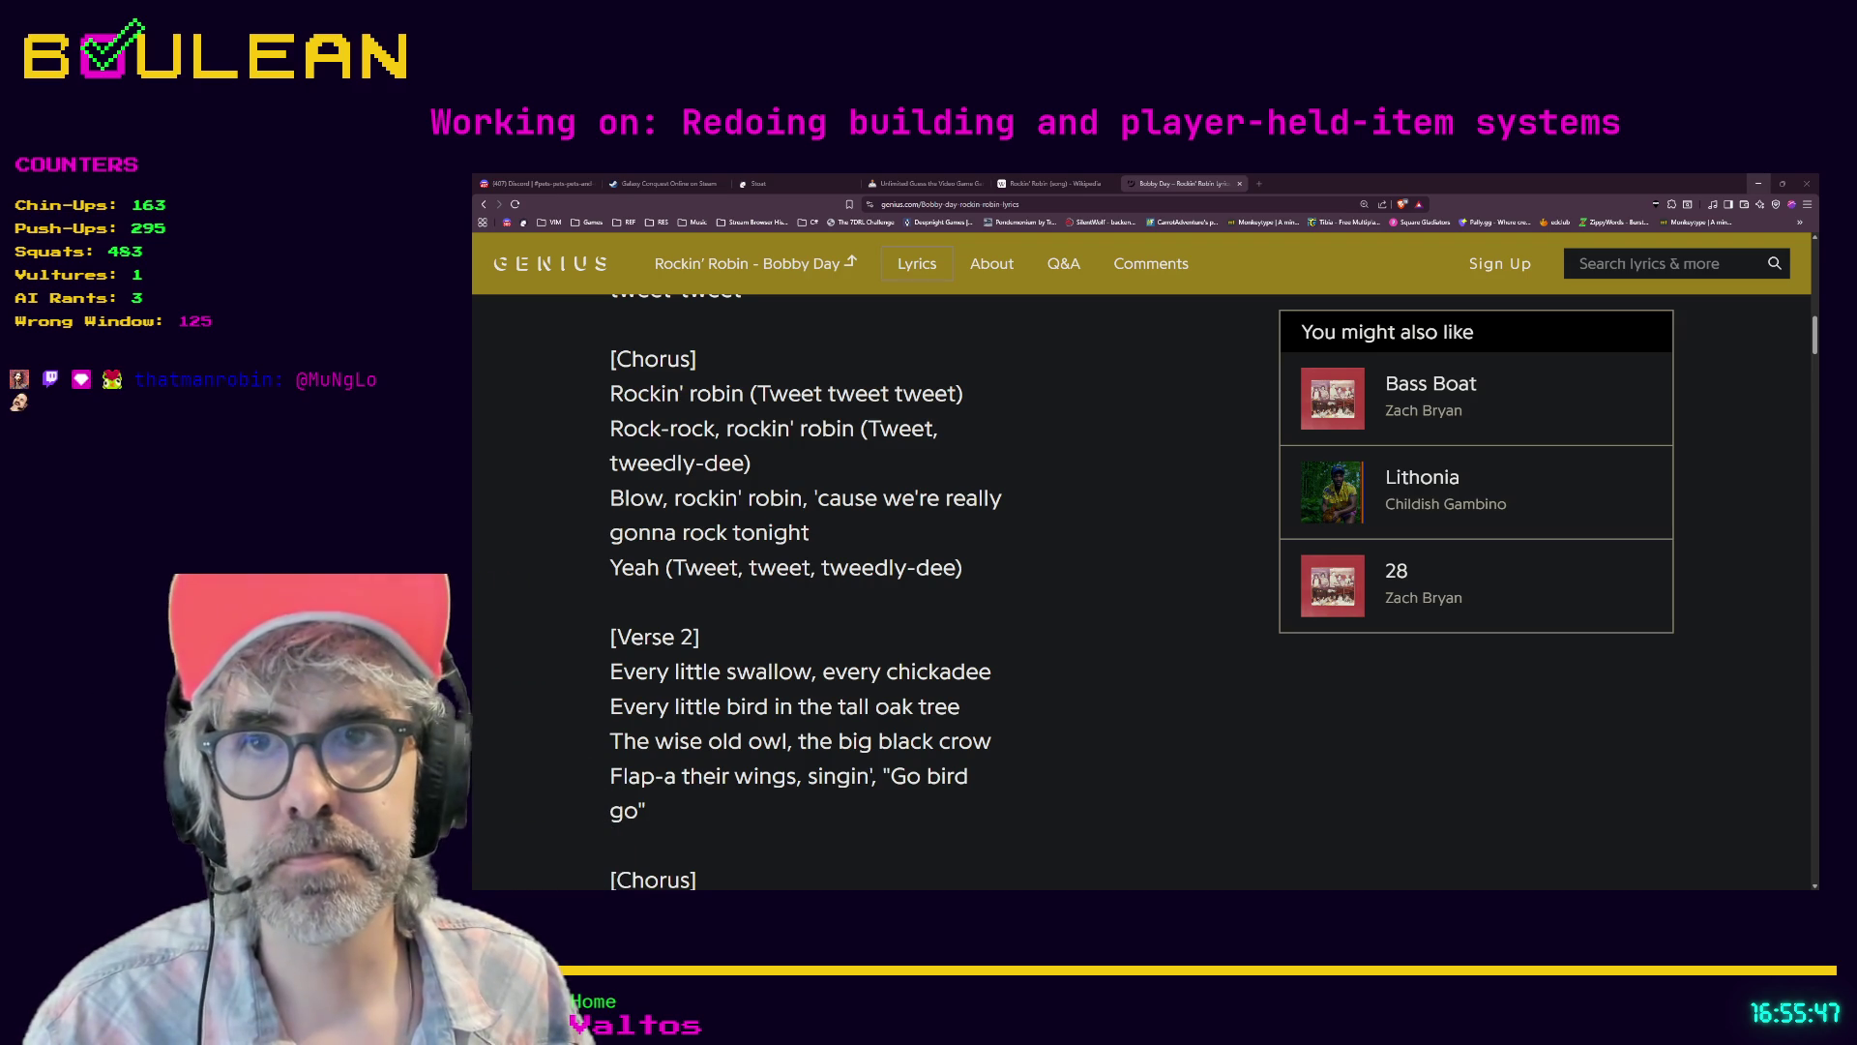
# - Minimize the lyrics browser, return to the Godot editor and run the game with F5
pyautogui.click(1758, 184)
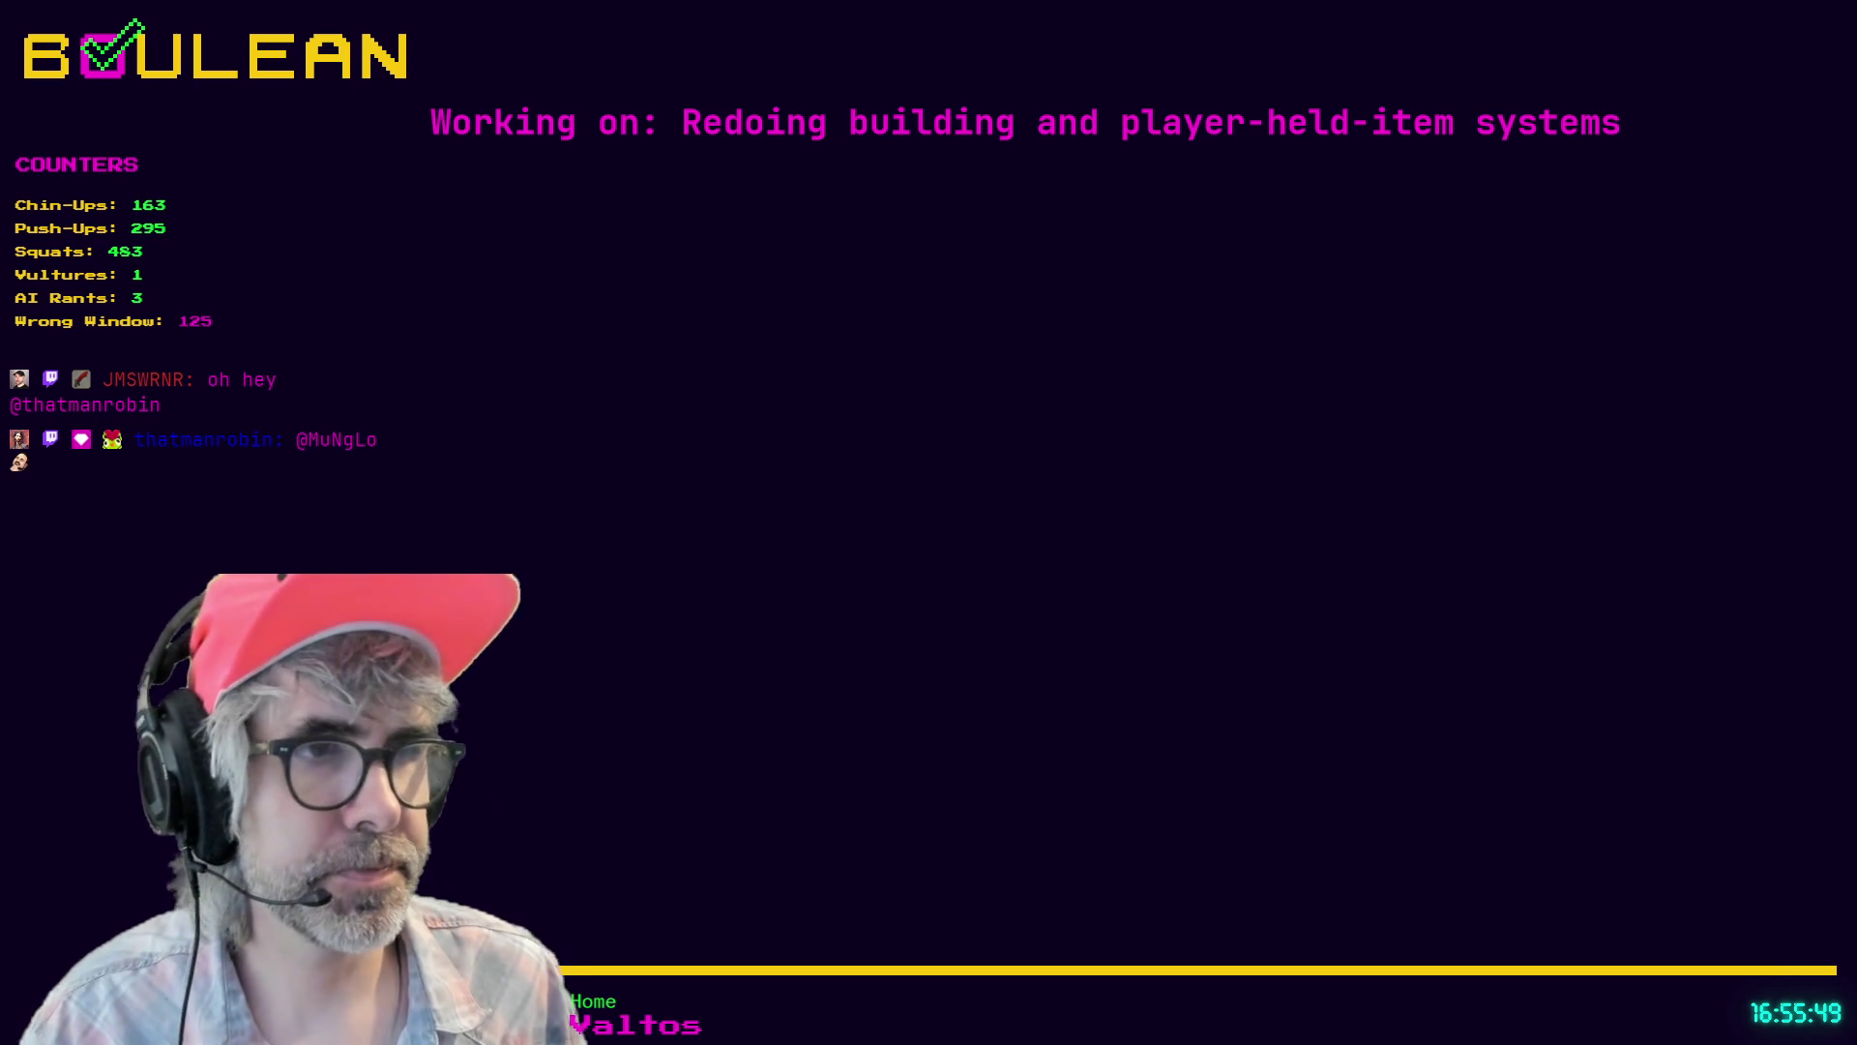
pyautogui.hotkey('alt', 'Tab')
pyautogui.click(1273, 578)
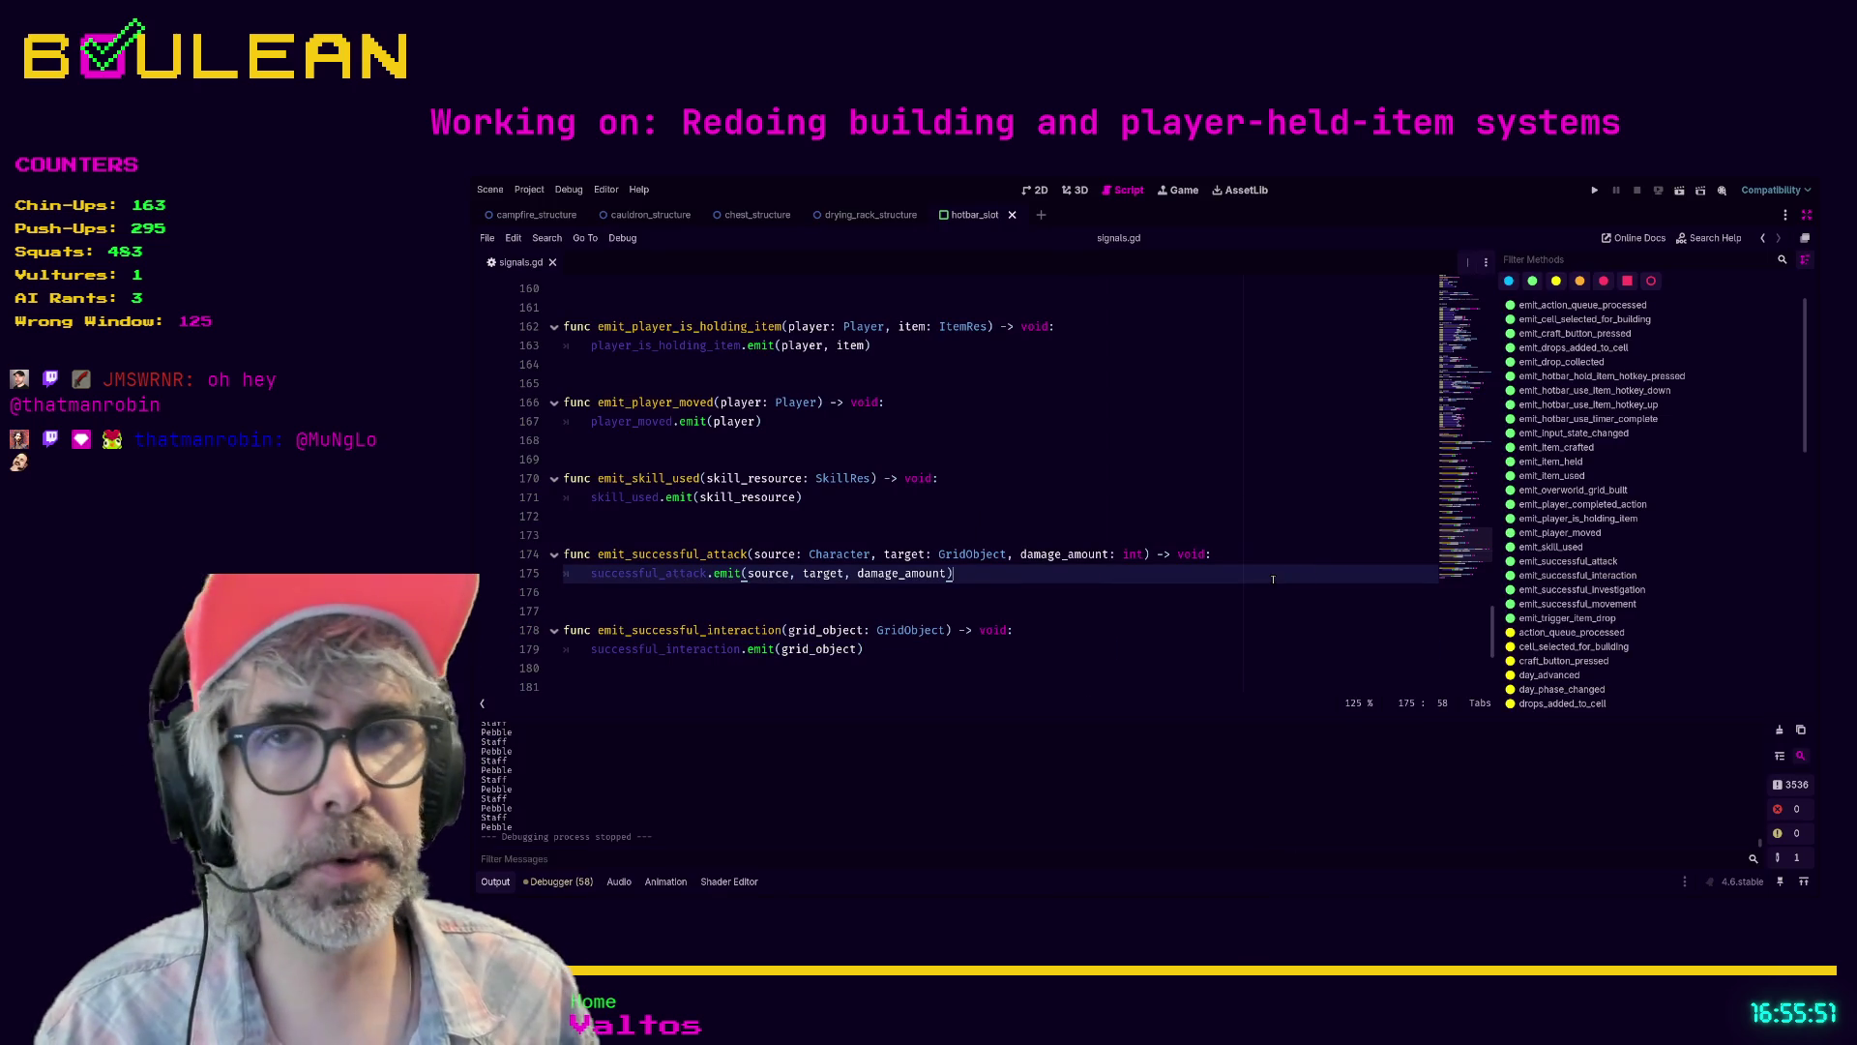
pyautogui.press('F5')
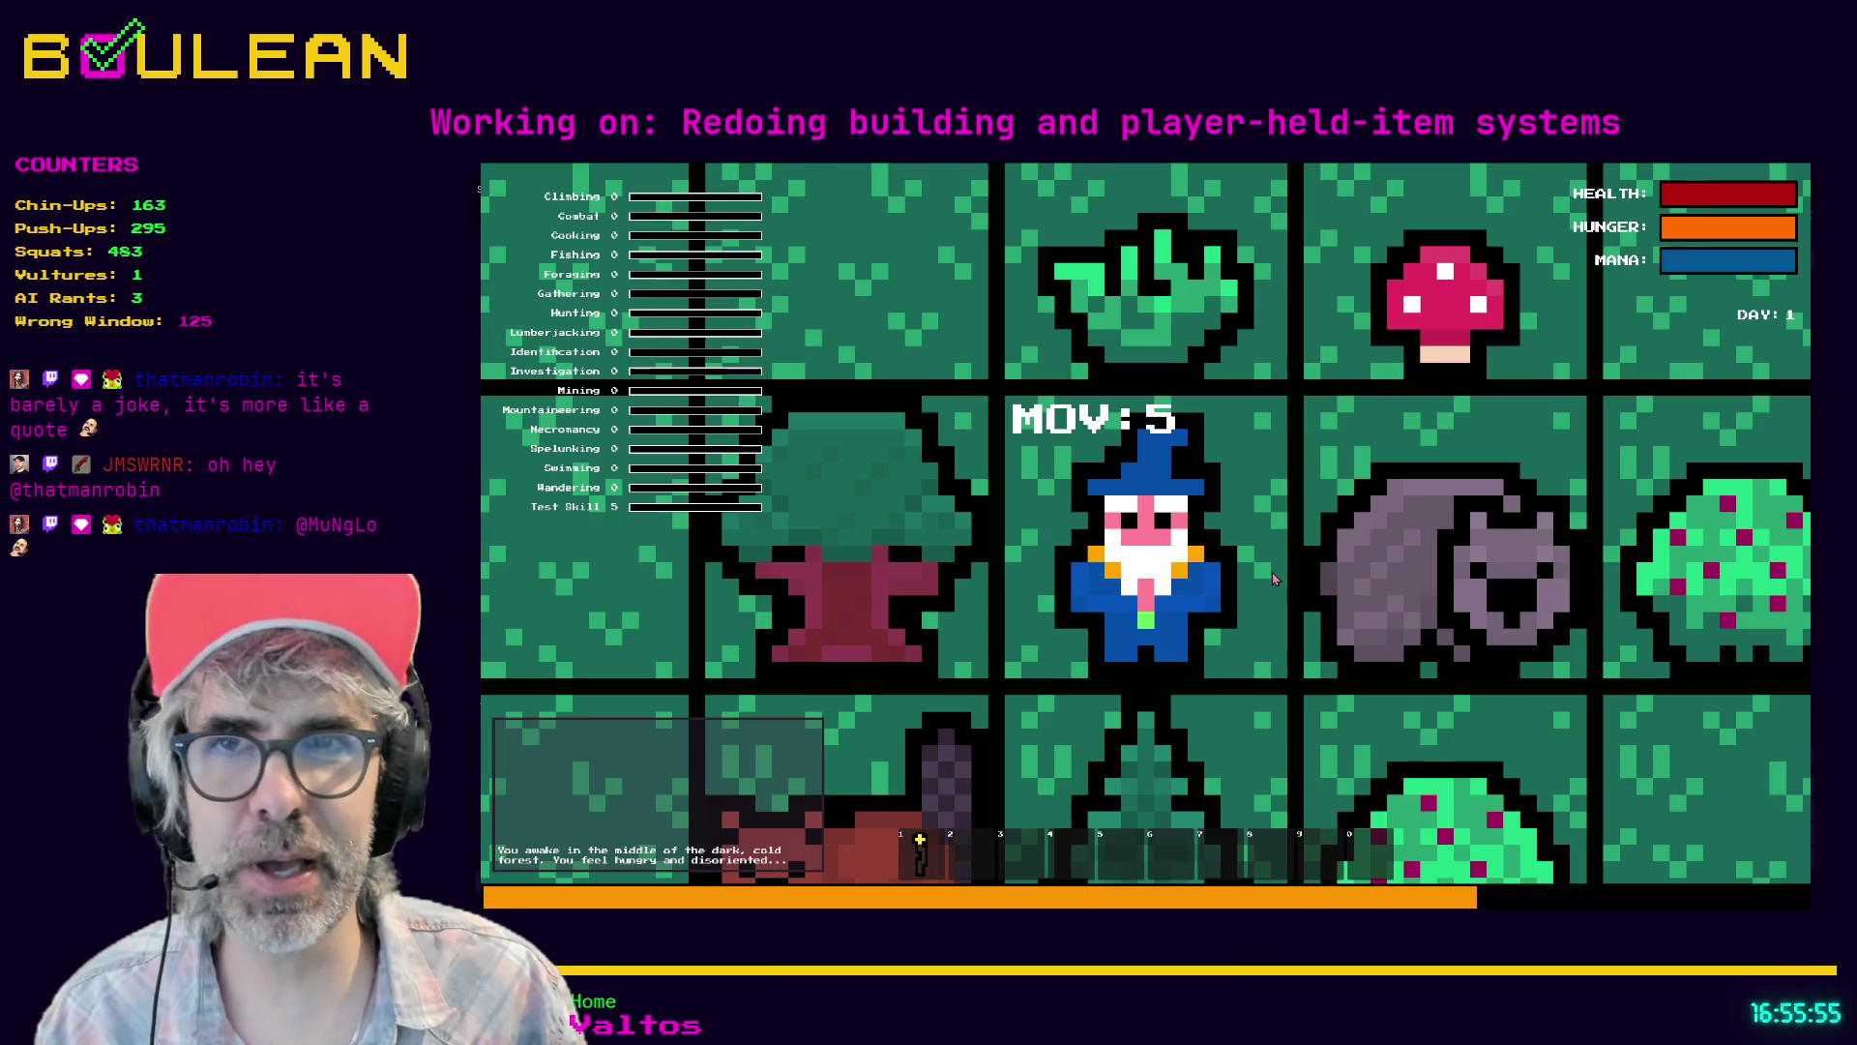
# - Chop the tree on the left with the axe, then collect two Grass and the fallen Log
pyautogui.scroll(-3, 1273, 579)
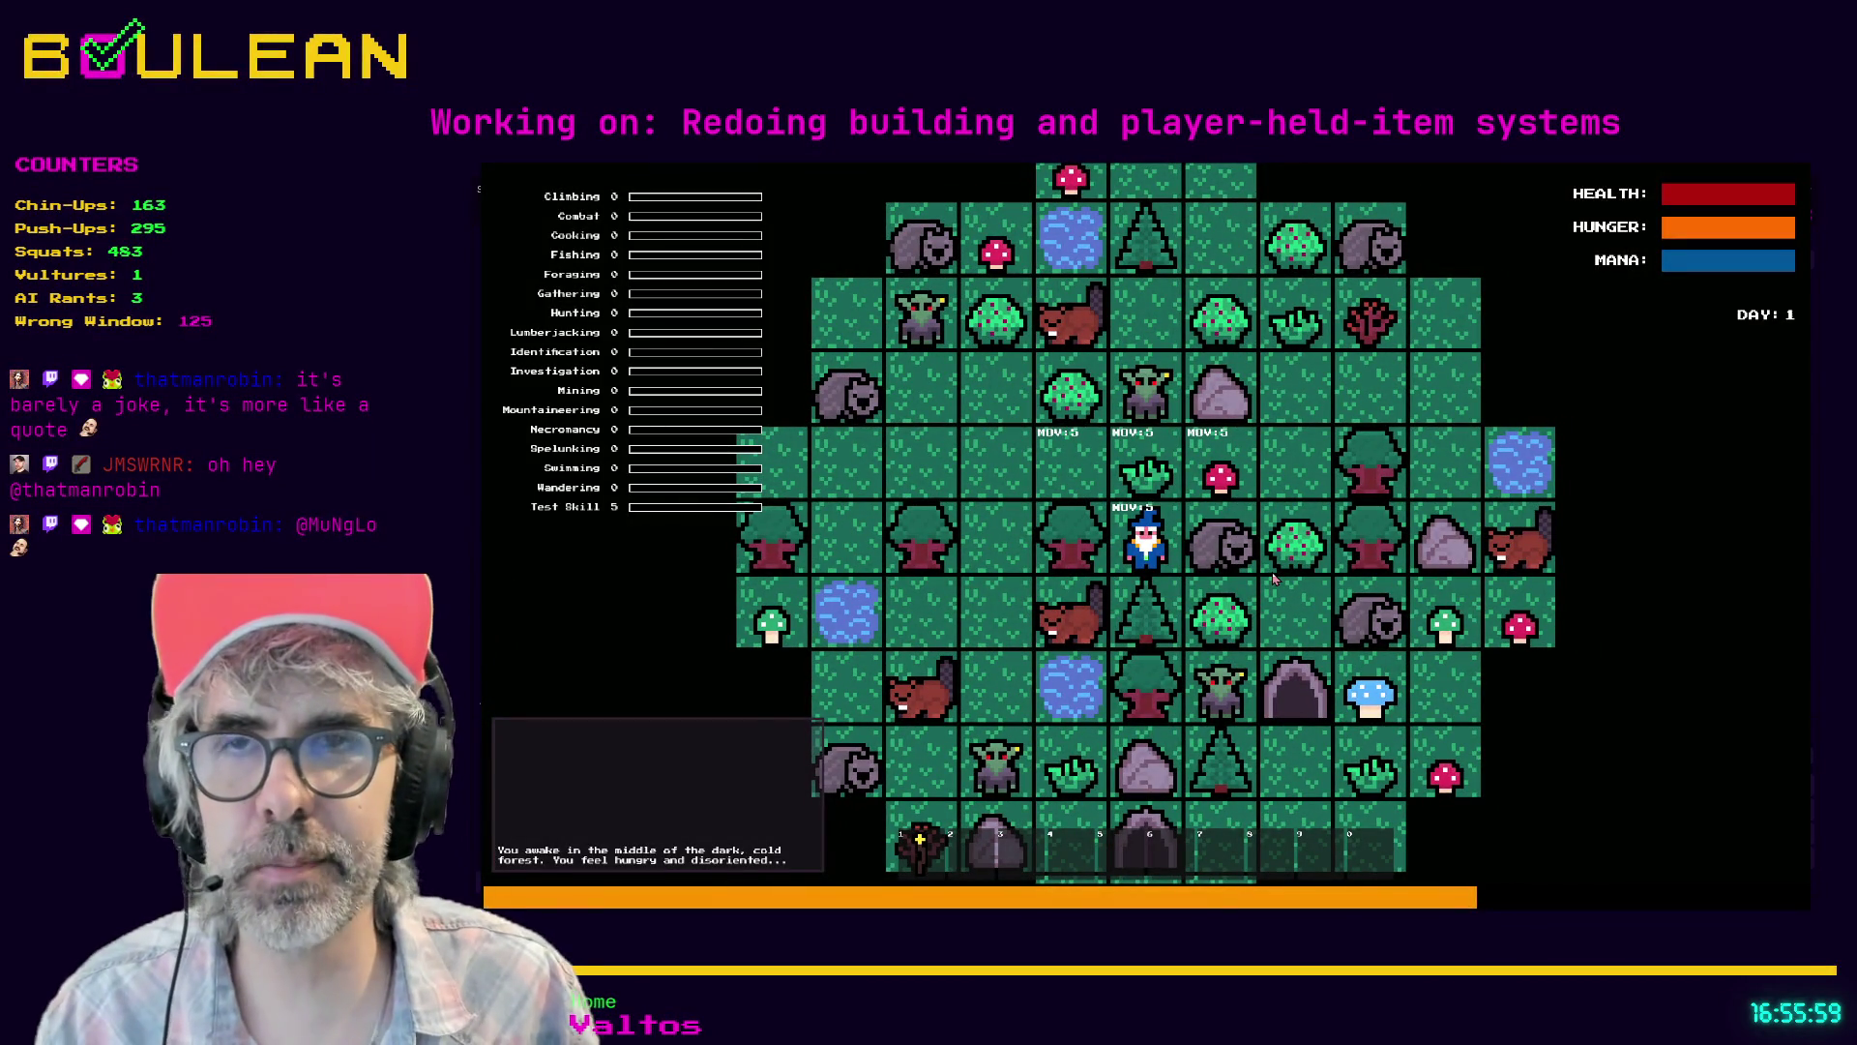
pyautogui.press('1')
pyautogui.press('Left')
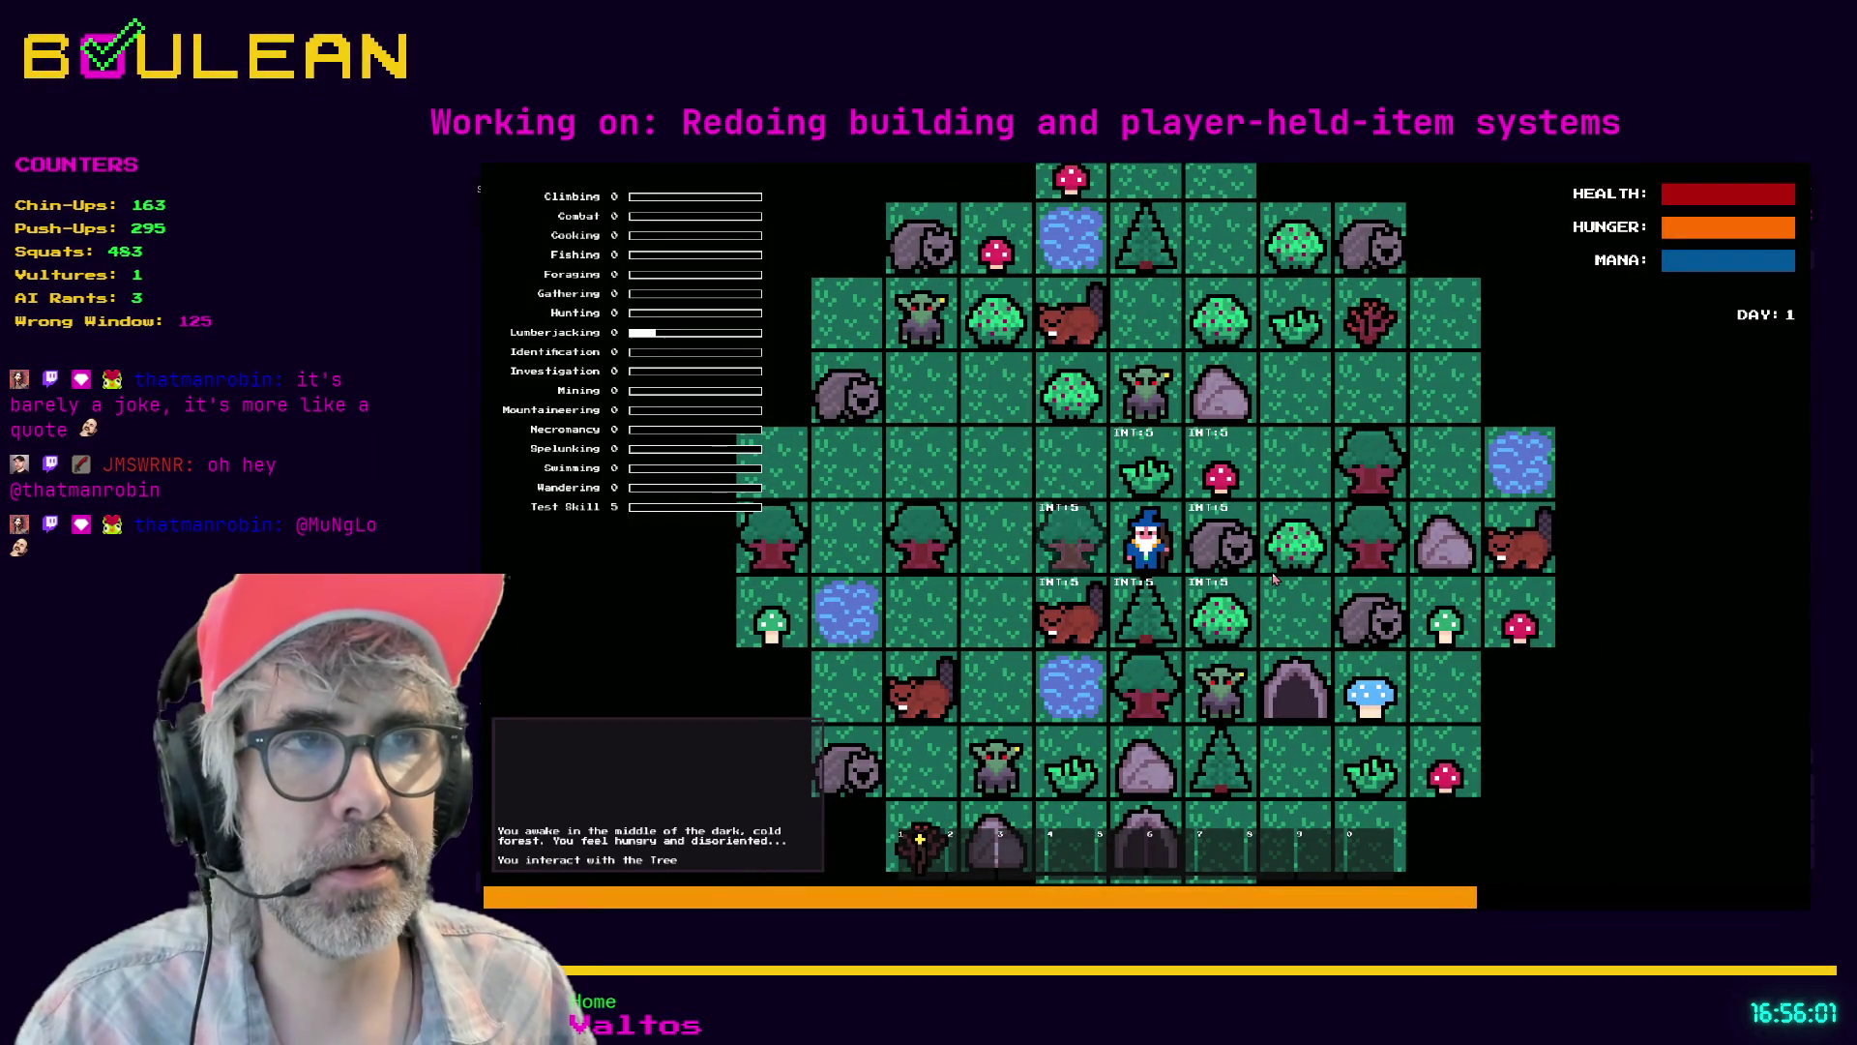
pyautogui.press('Left')
pyautogui.press('Left')
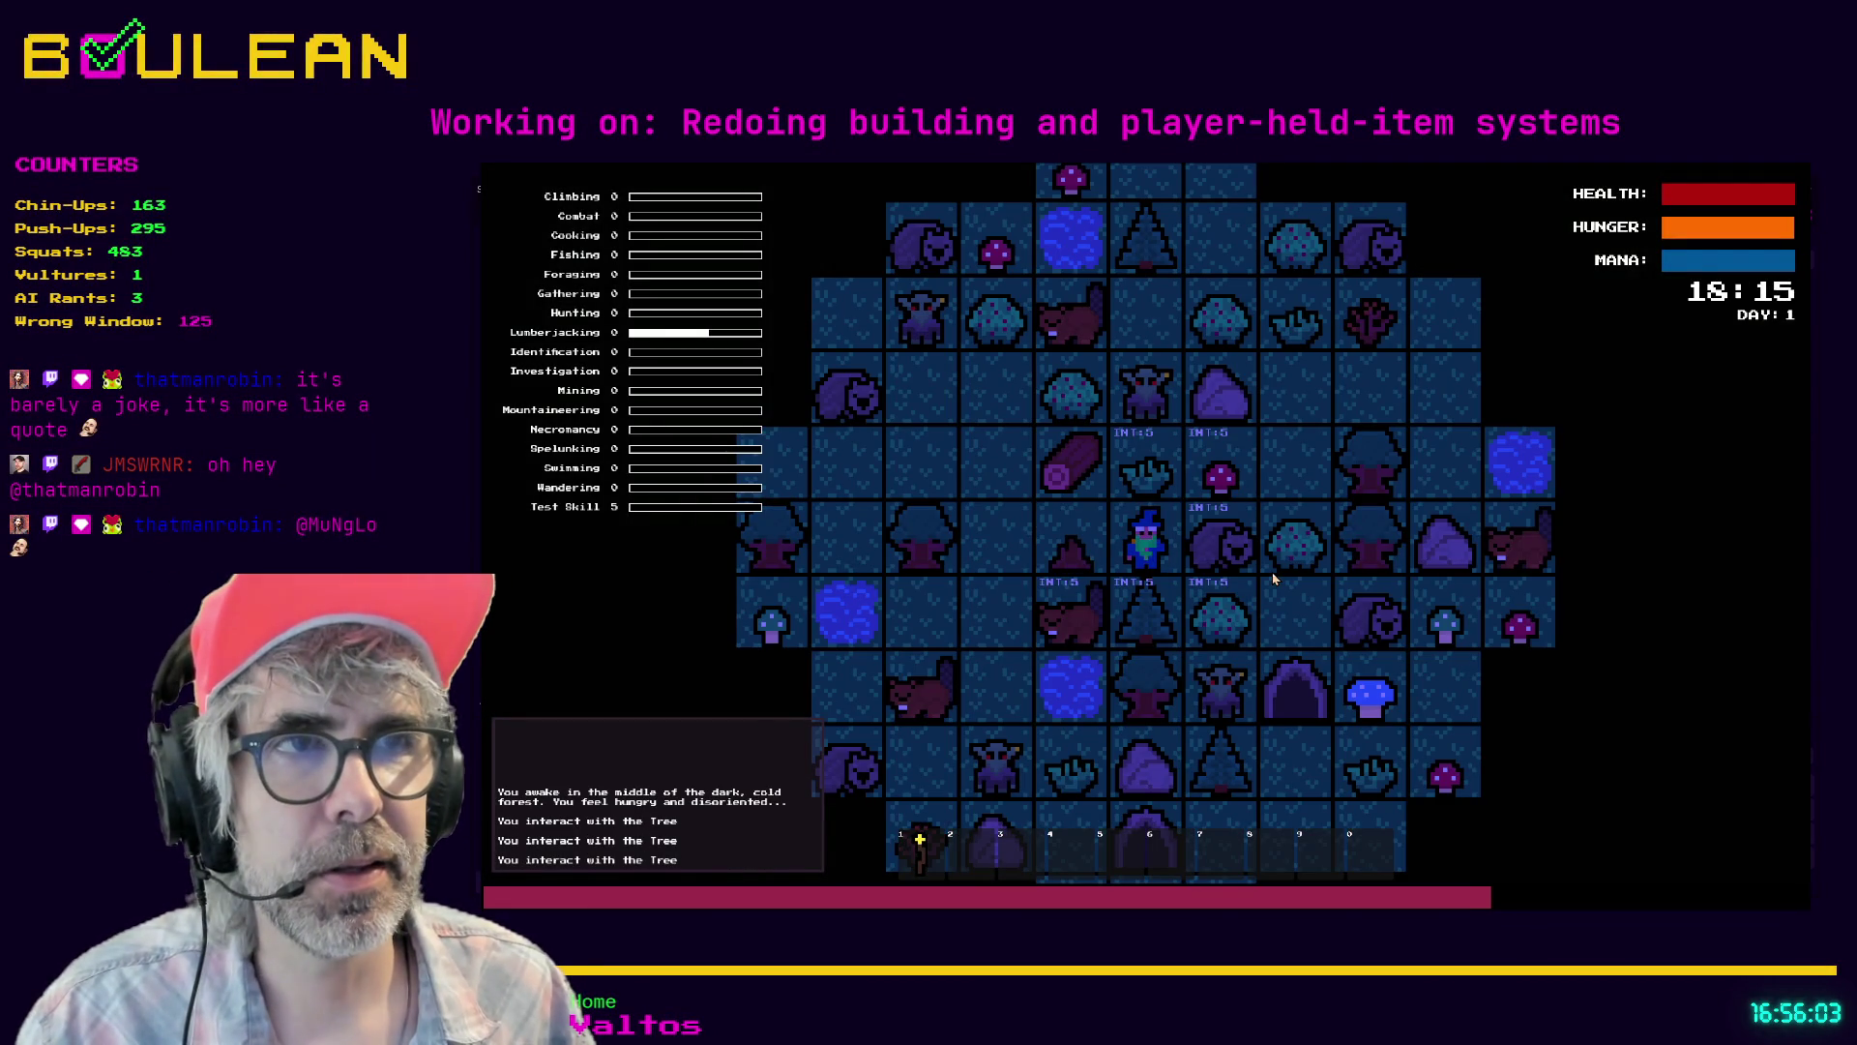
pyautogui.press('Up')
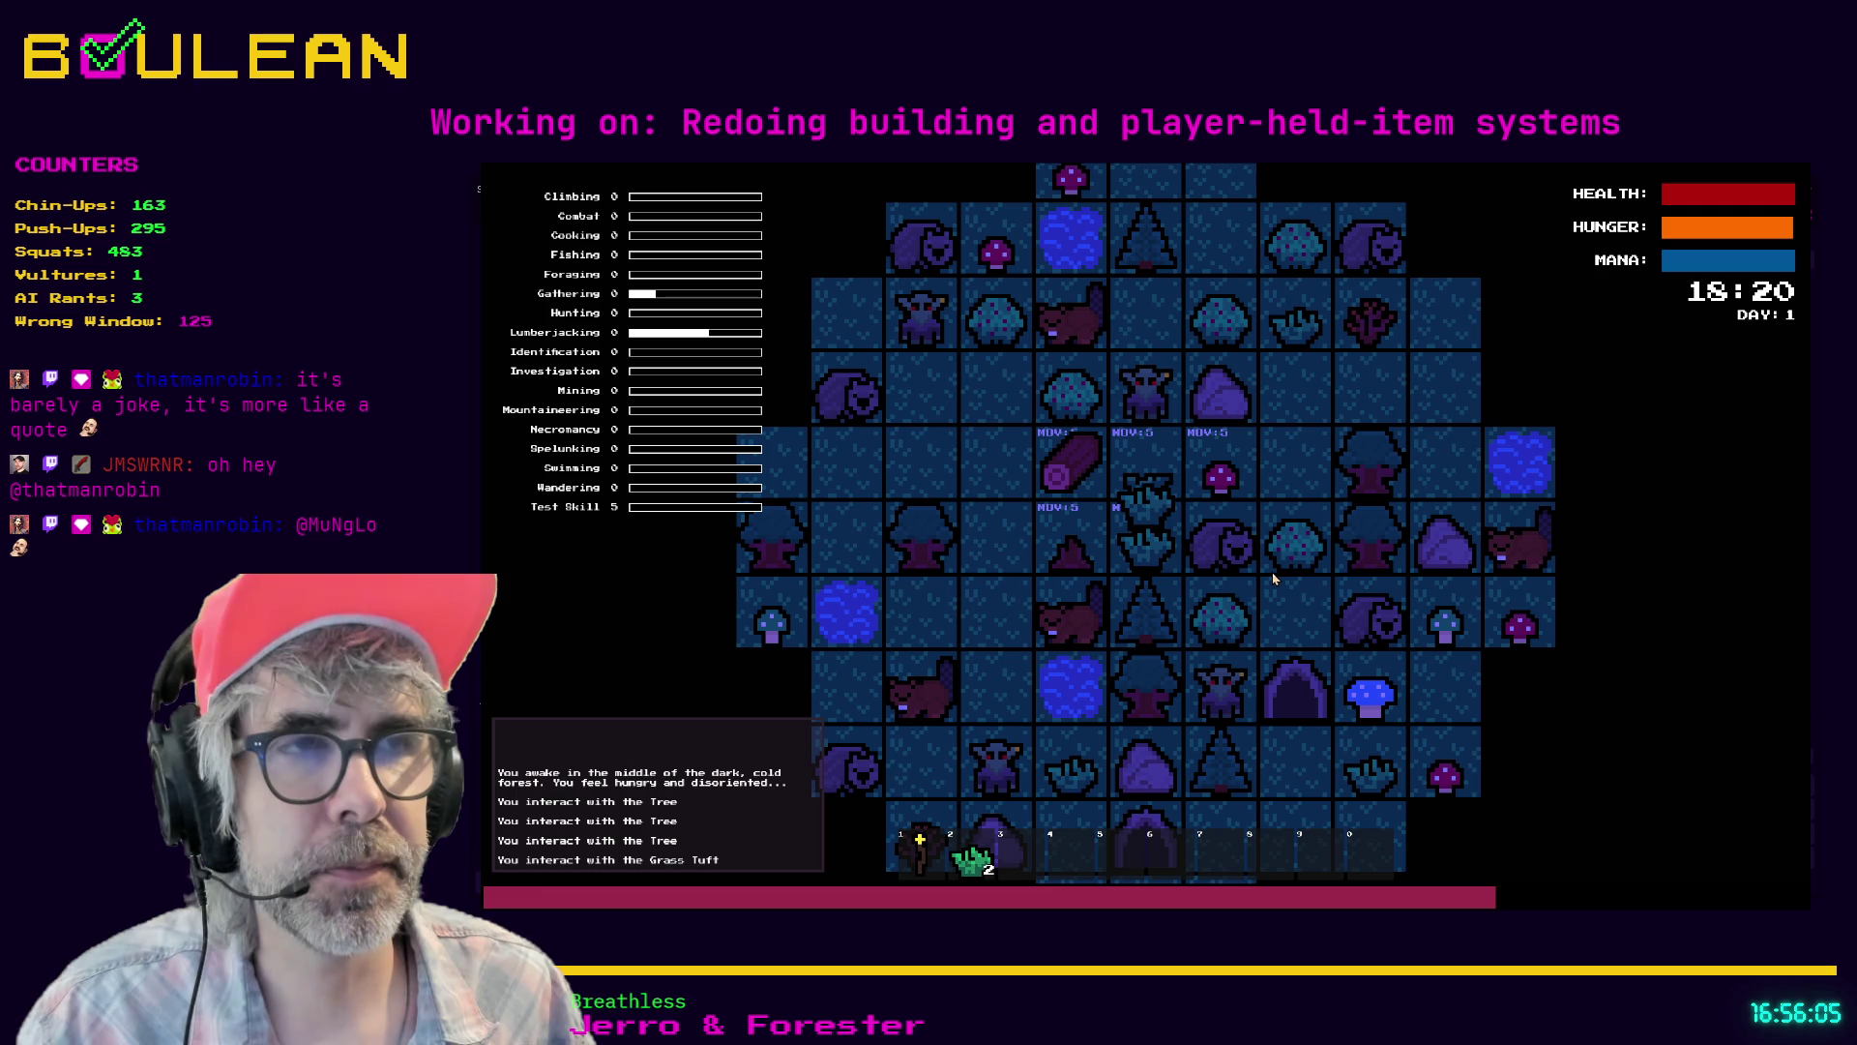
pyautogui.press('Up')
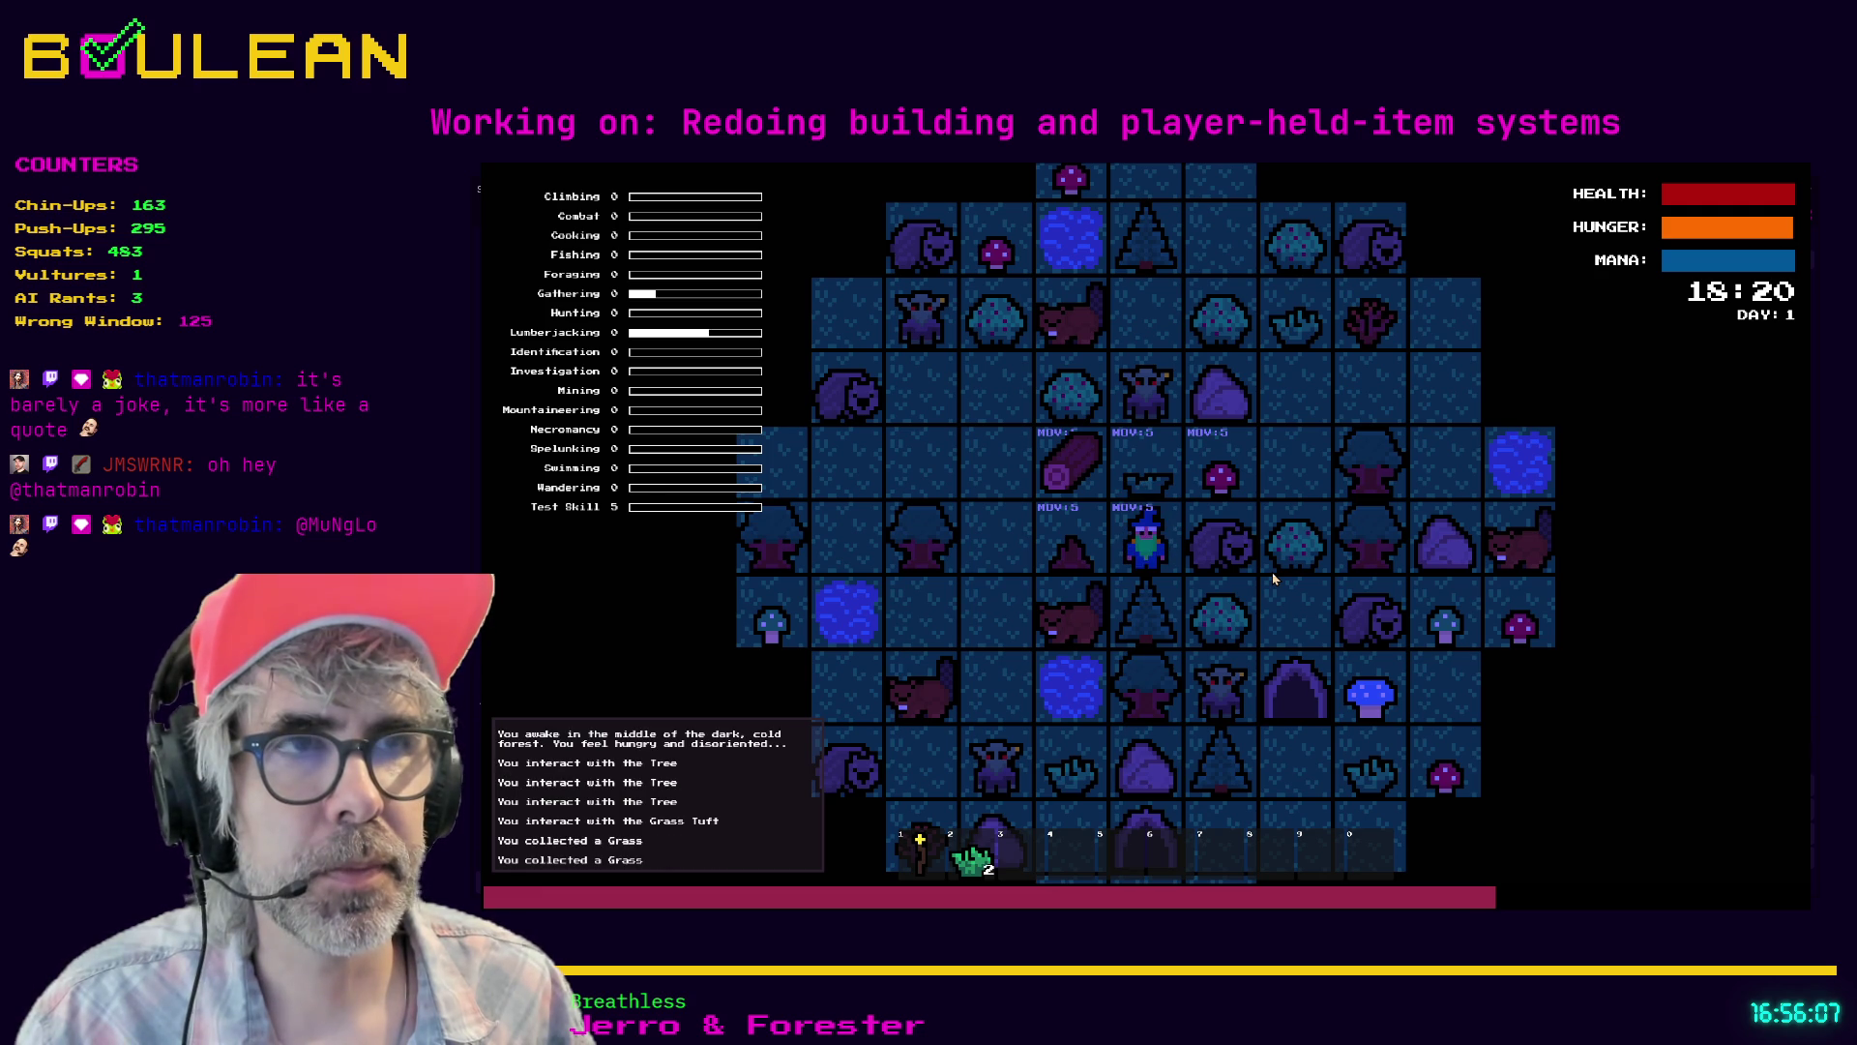
pyautogui.press('Up')
pyautogui.press('Left')
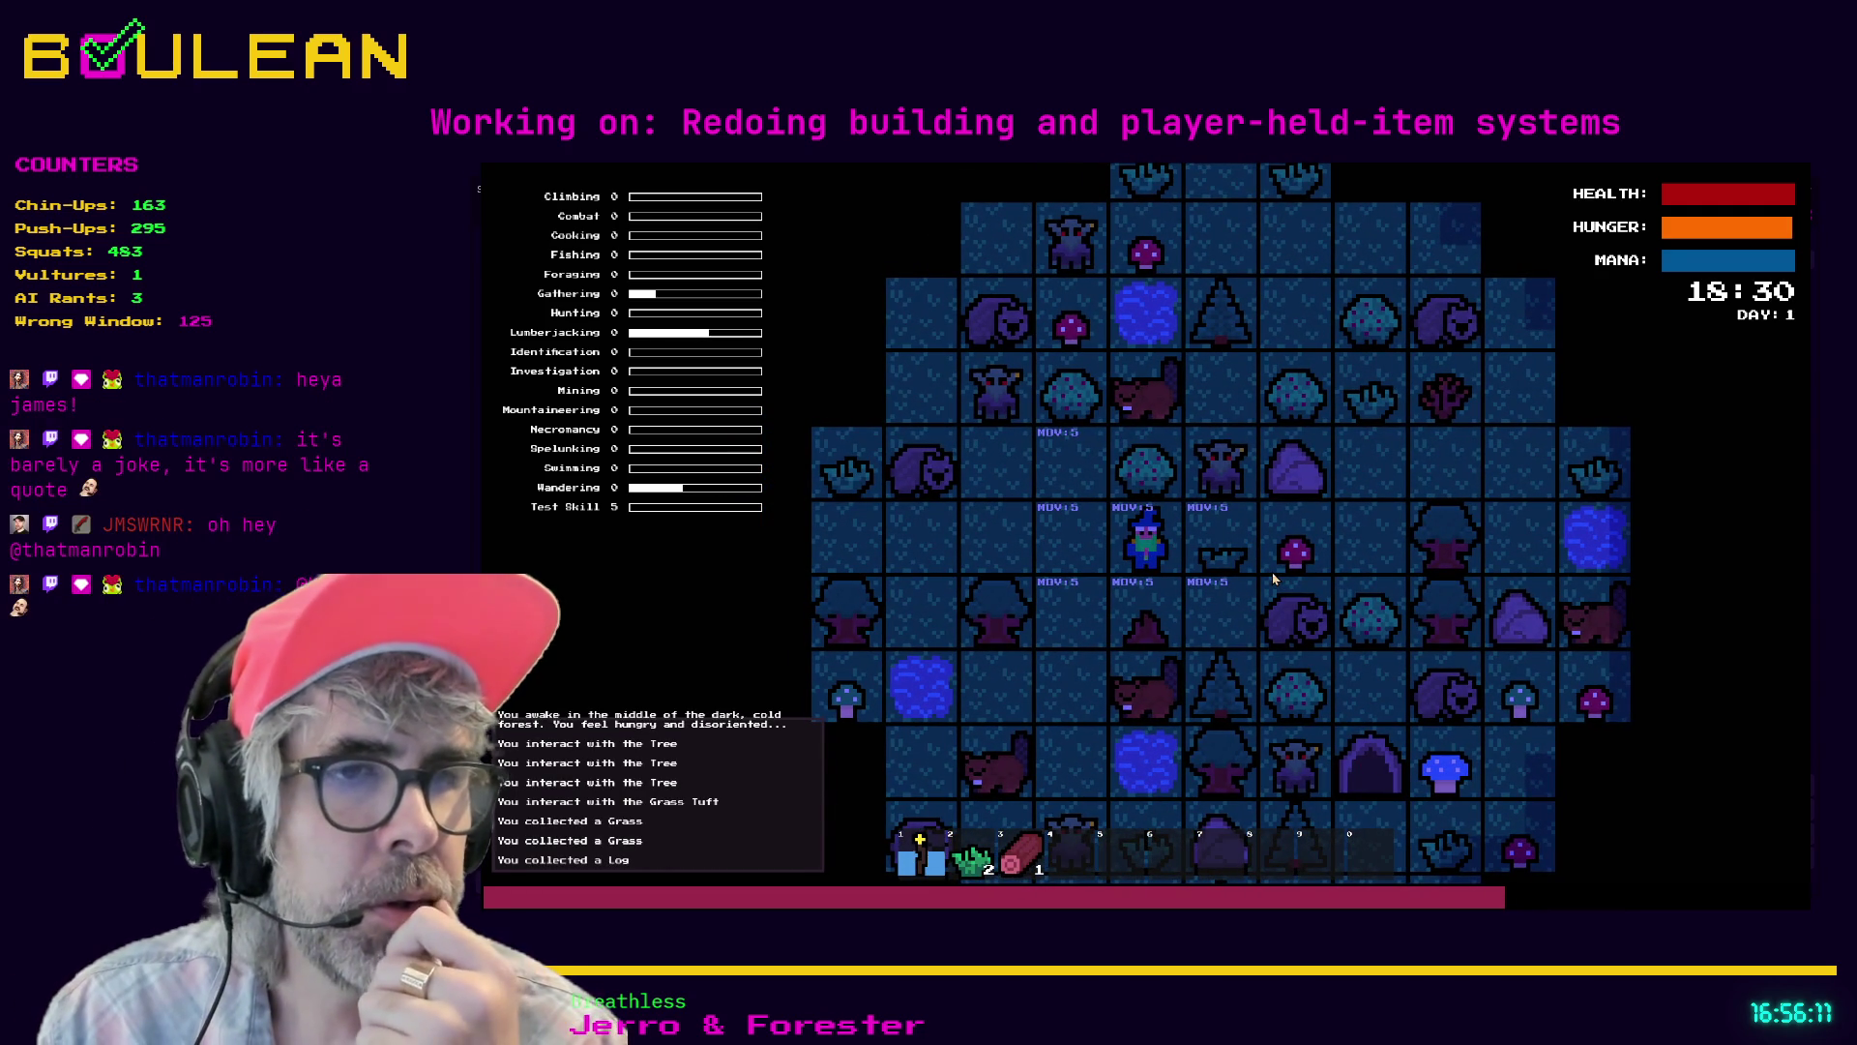
# - Toggle the torch in and out of hand several times, then forage a Berry from the Berry Bush to the north
pyautogui.press('1')
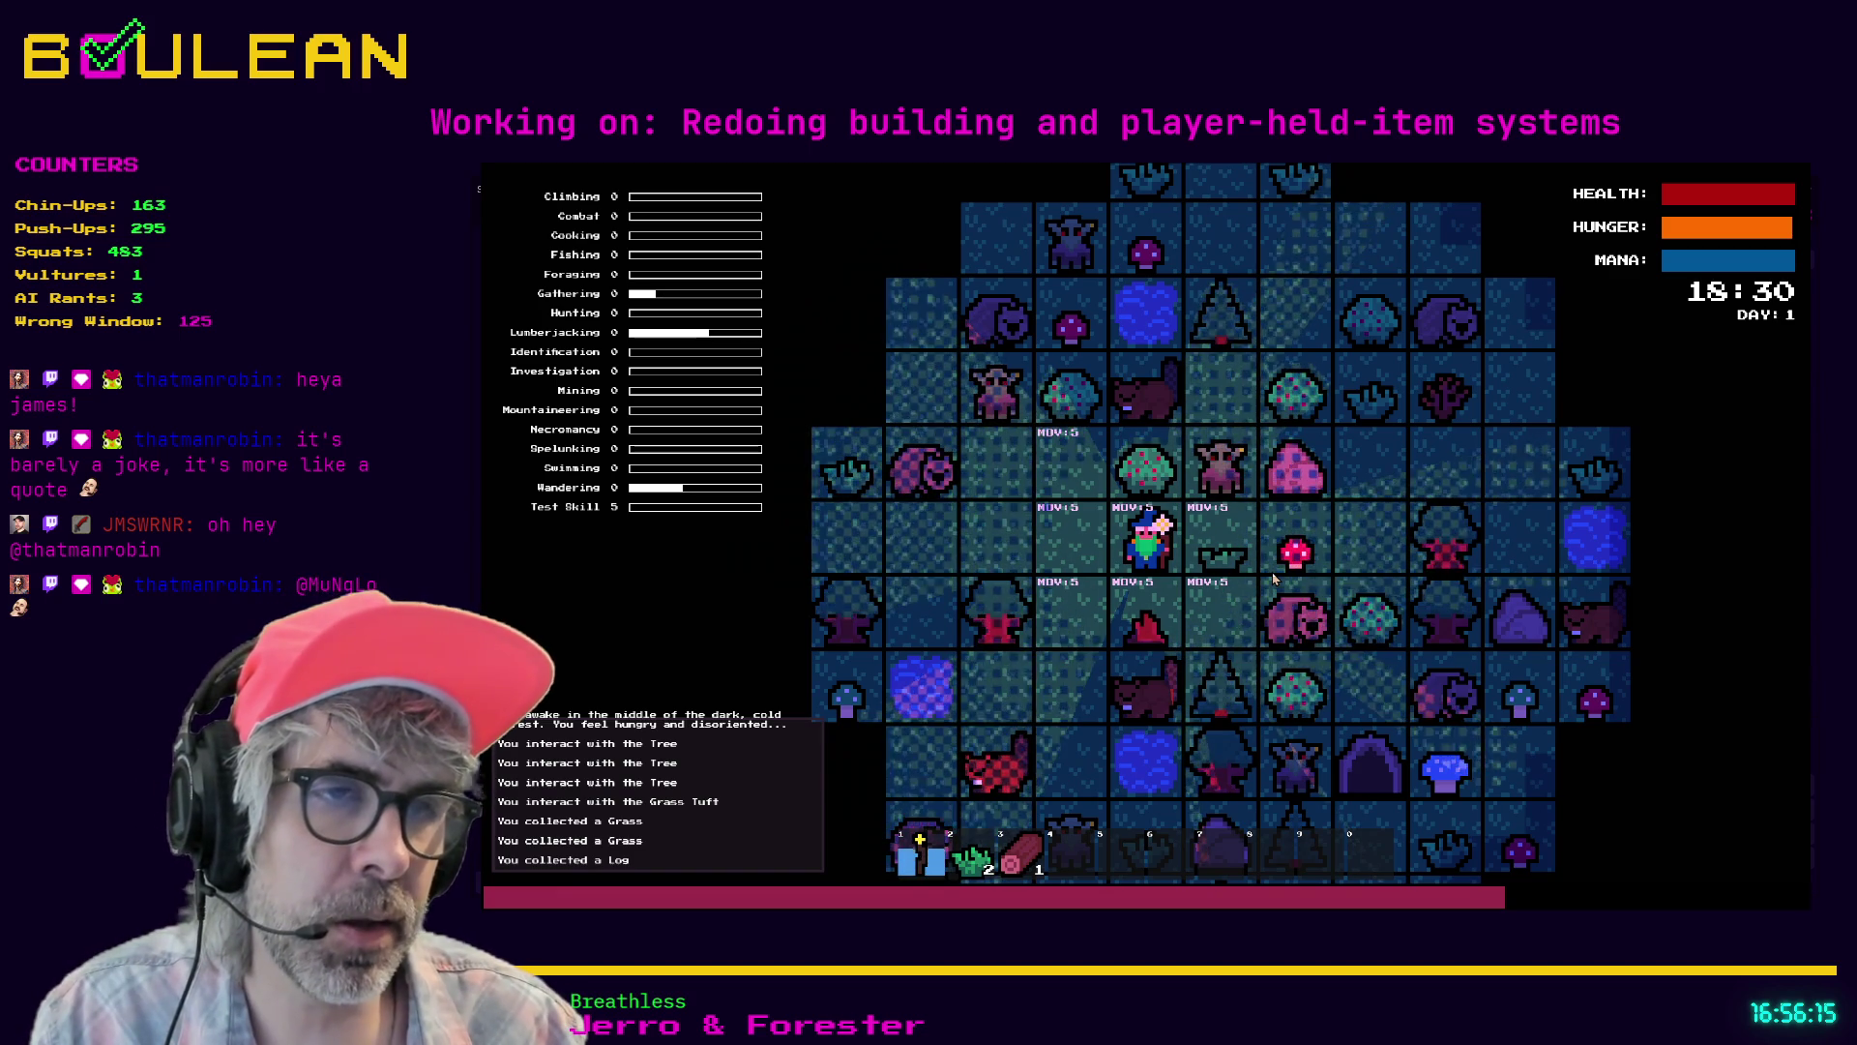
pyautogui.press('1')
pyautogui.press('1')
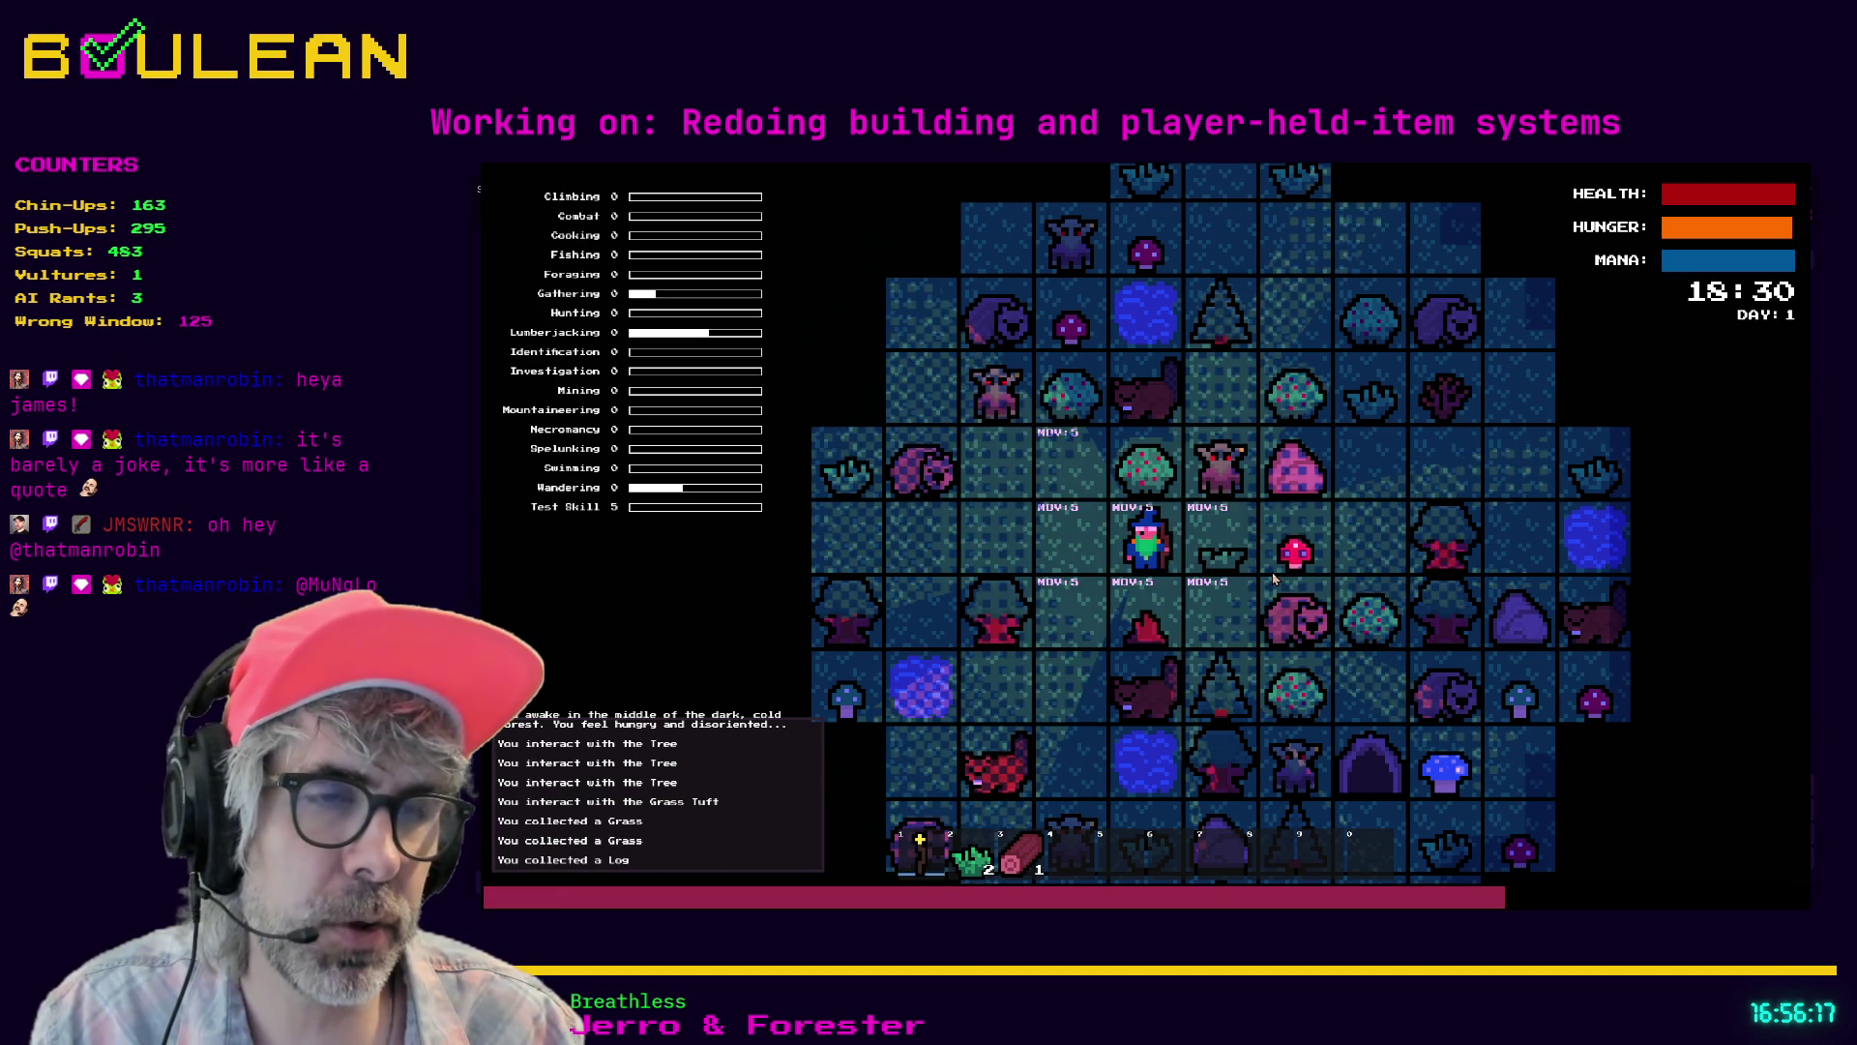
pyautogui.press('1')
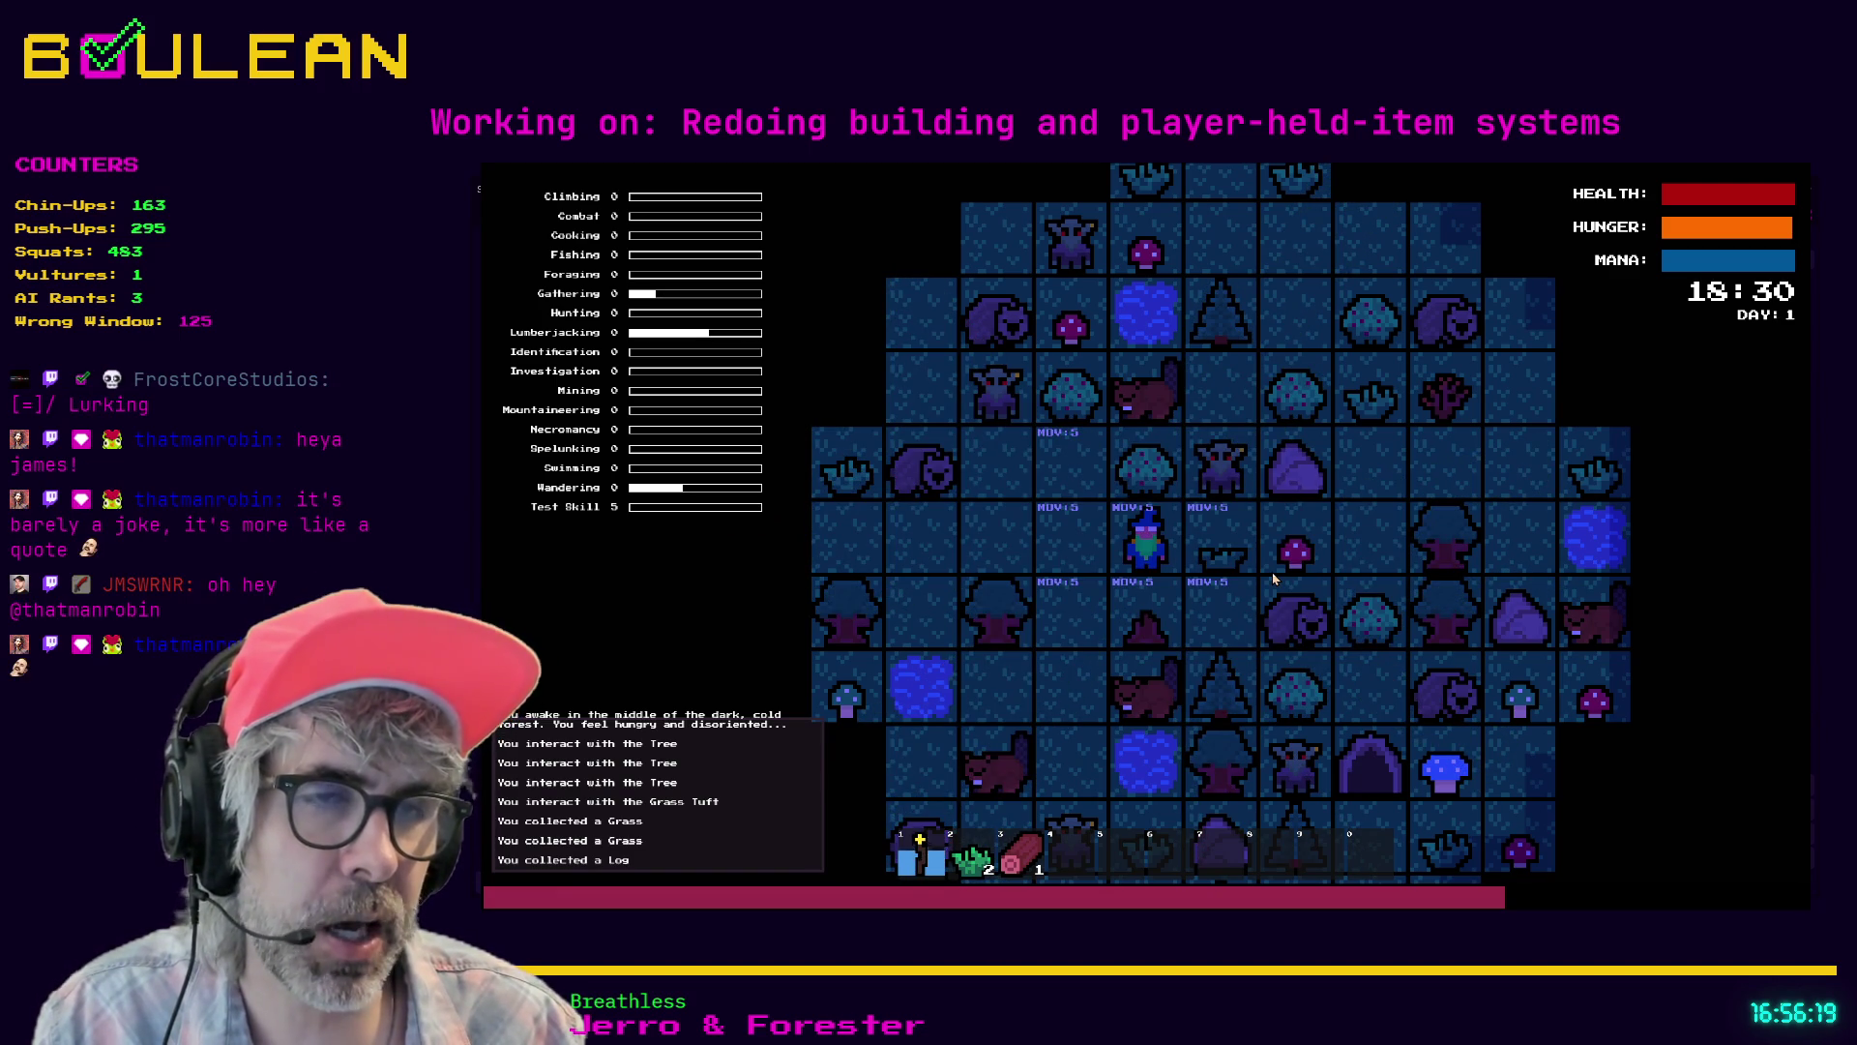
pyautogui.press('1')
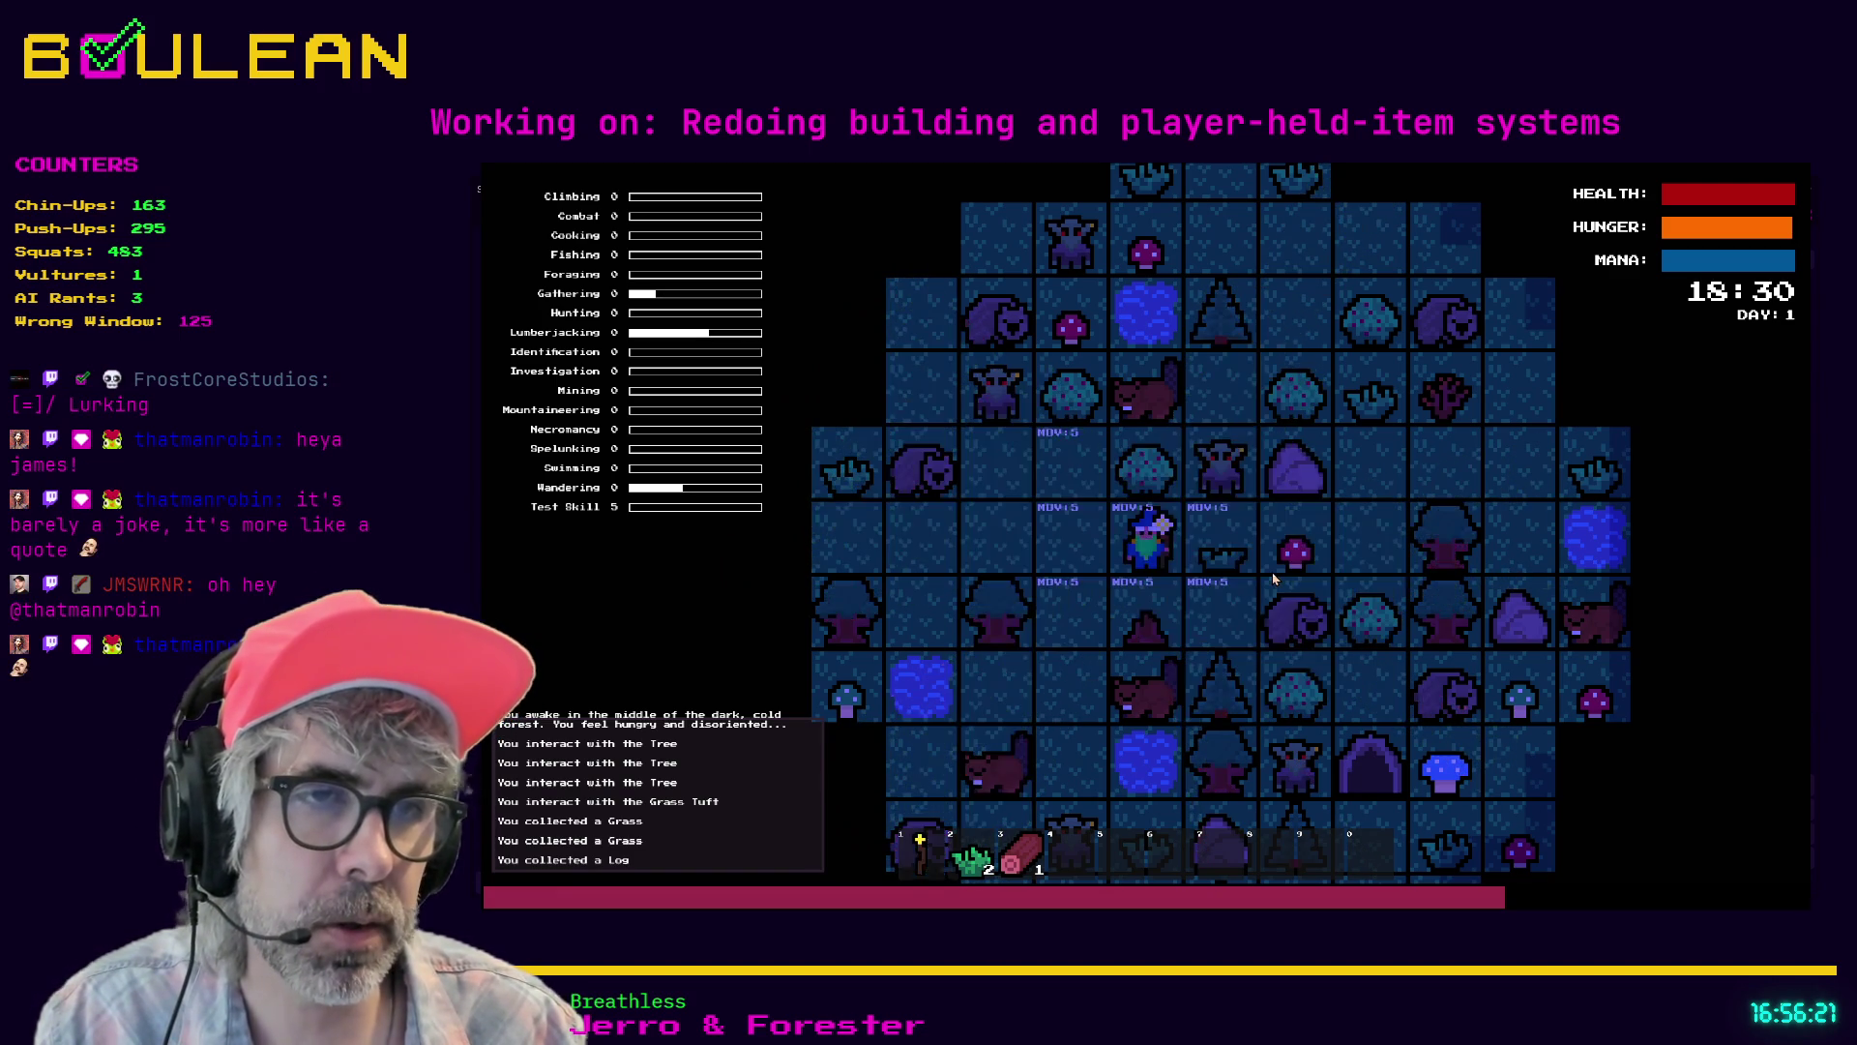
pyautogui.press('1')
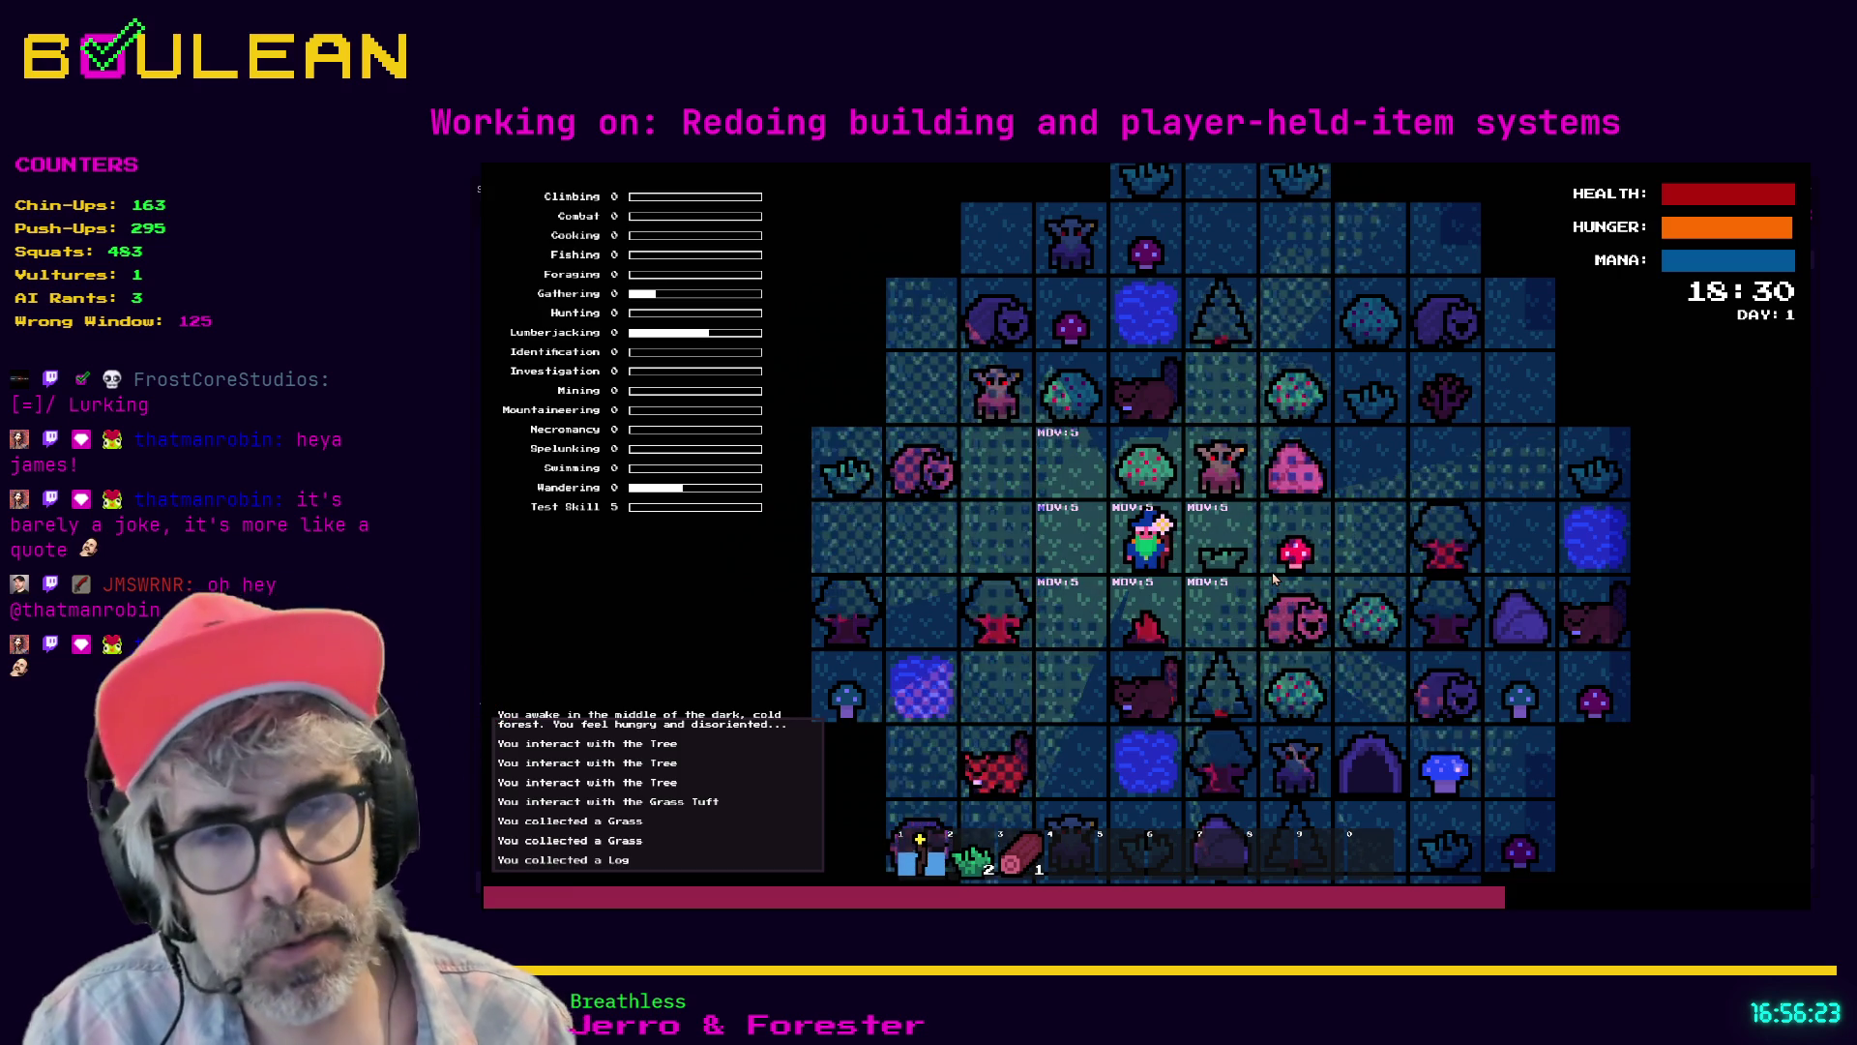
pyautogui.press('1')
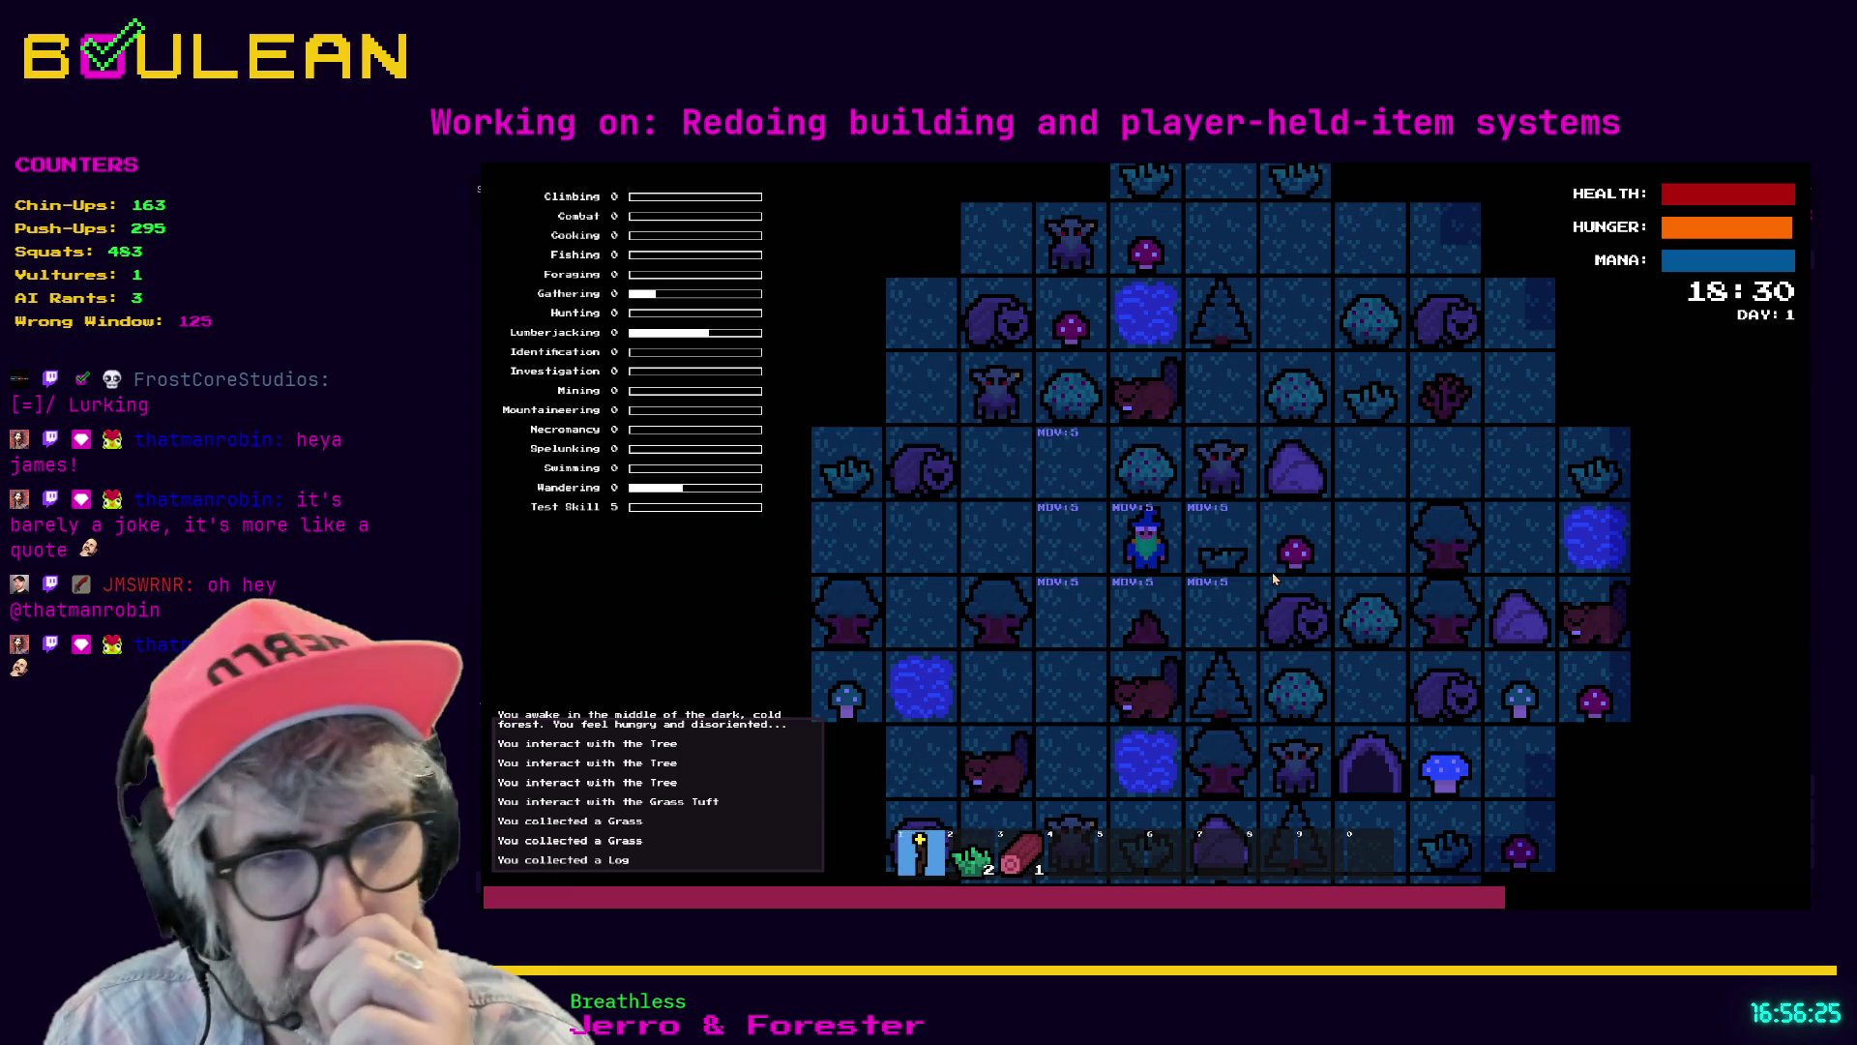
pyautogui.press('1')
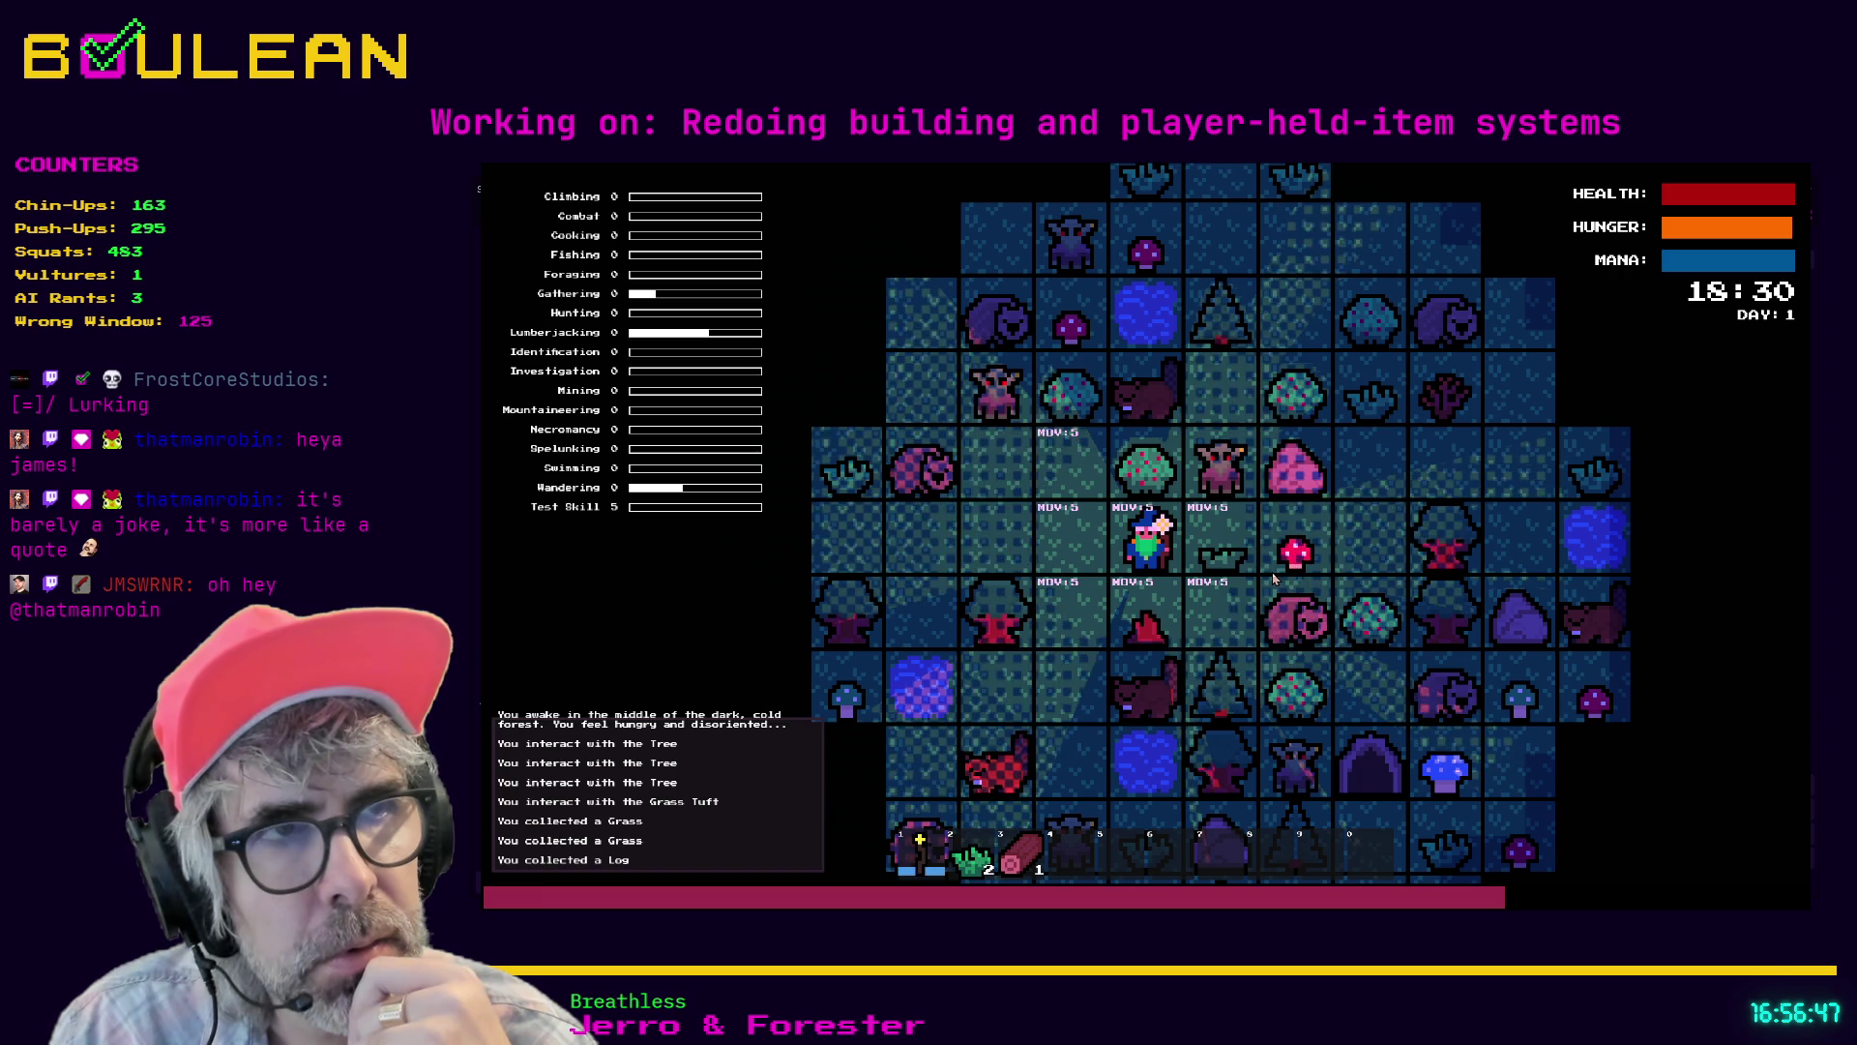
pyautogui.press('1')
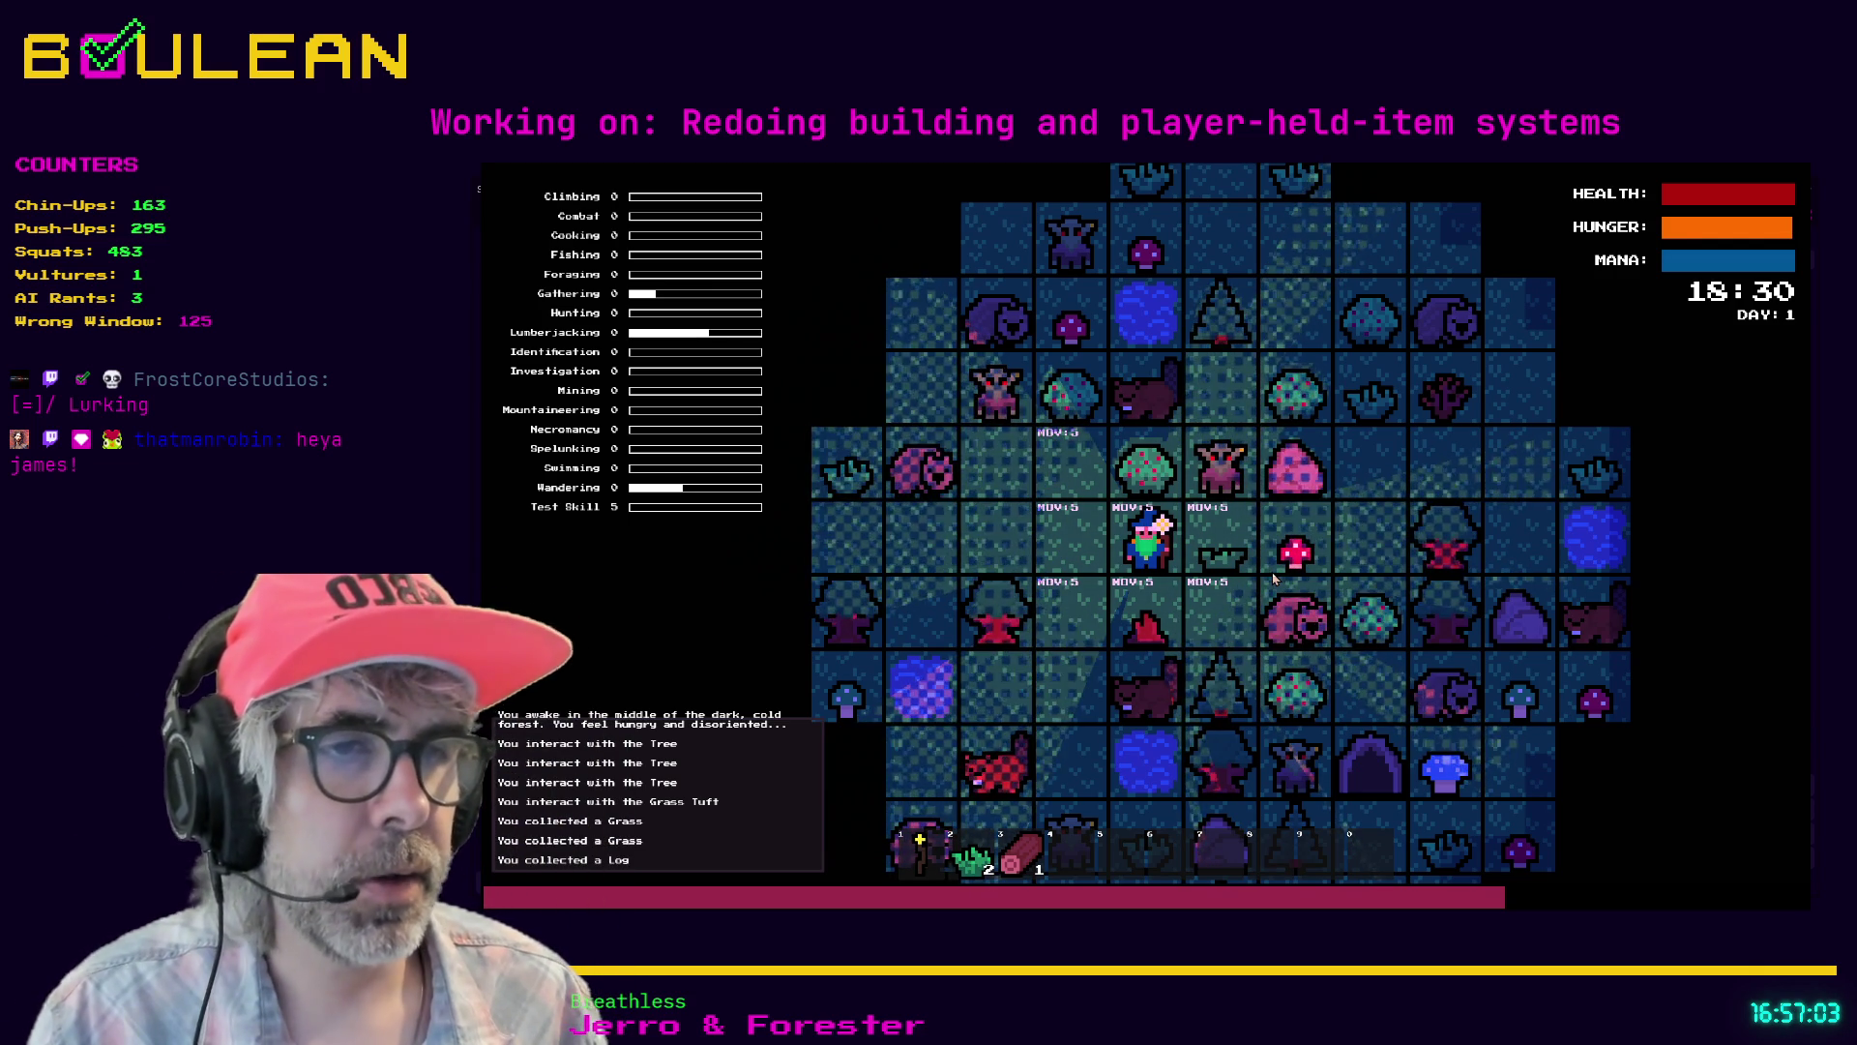
pyautogui.press('Up')
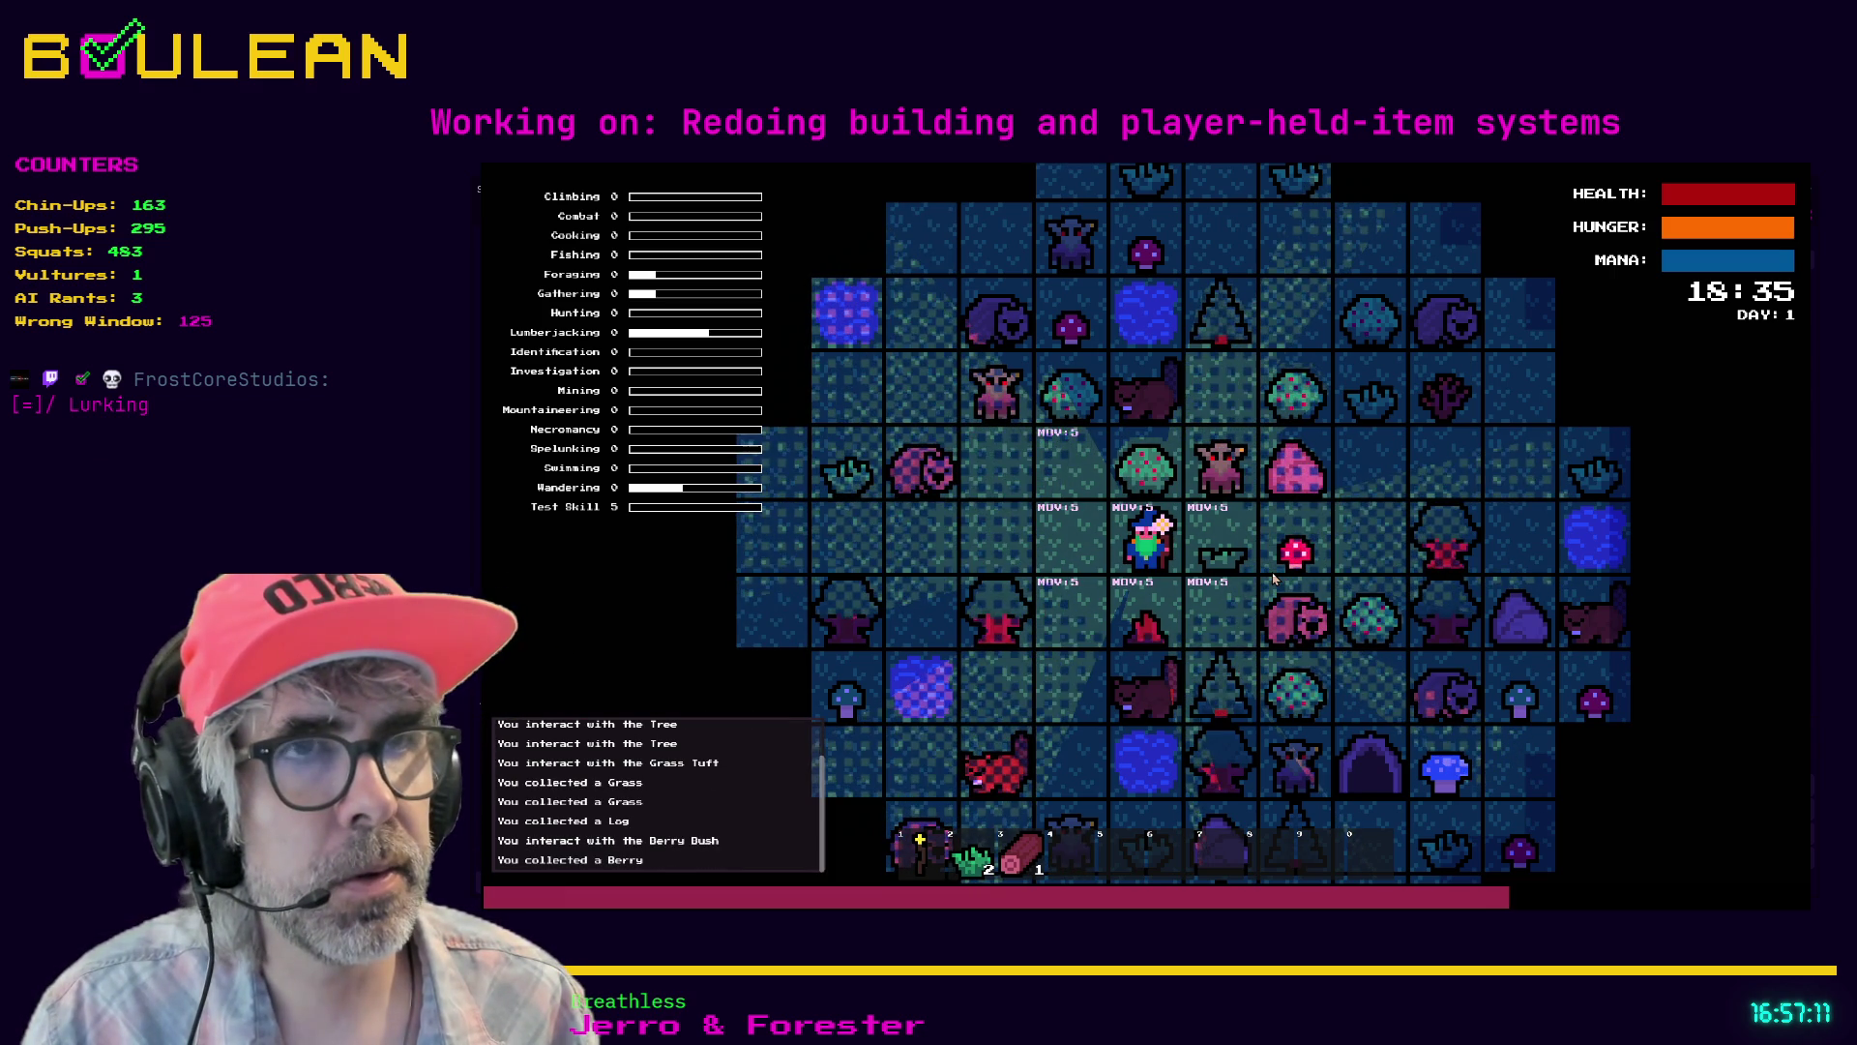
# - Walk up and left to the Wombat and attack it
pyautogui.press('Left')
pyautogui.press('Left')
pyautogui.press('Up')
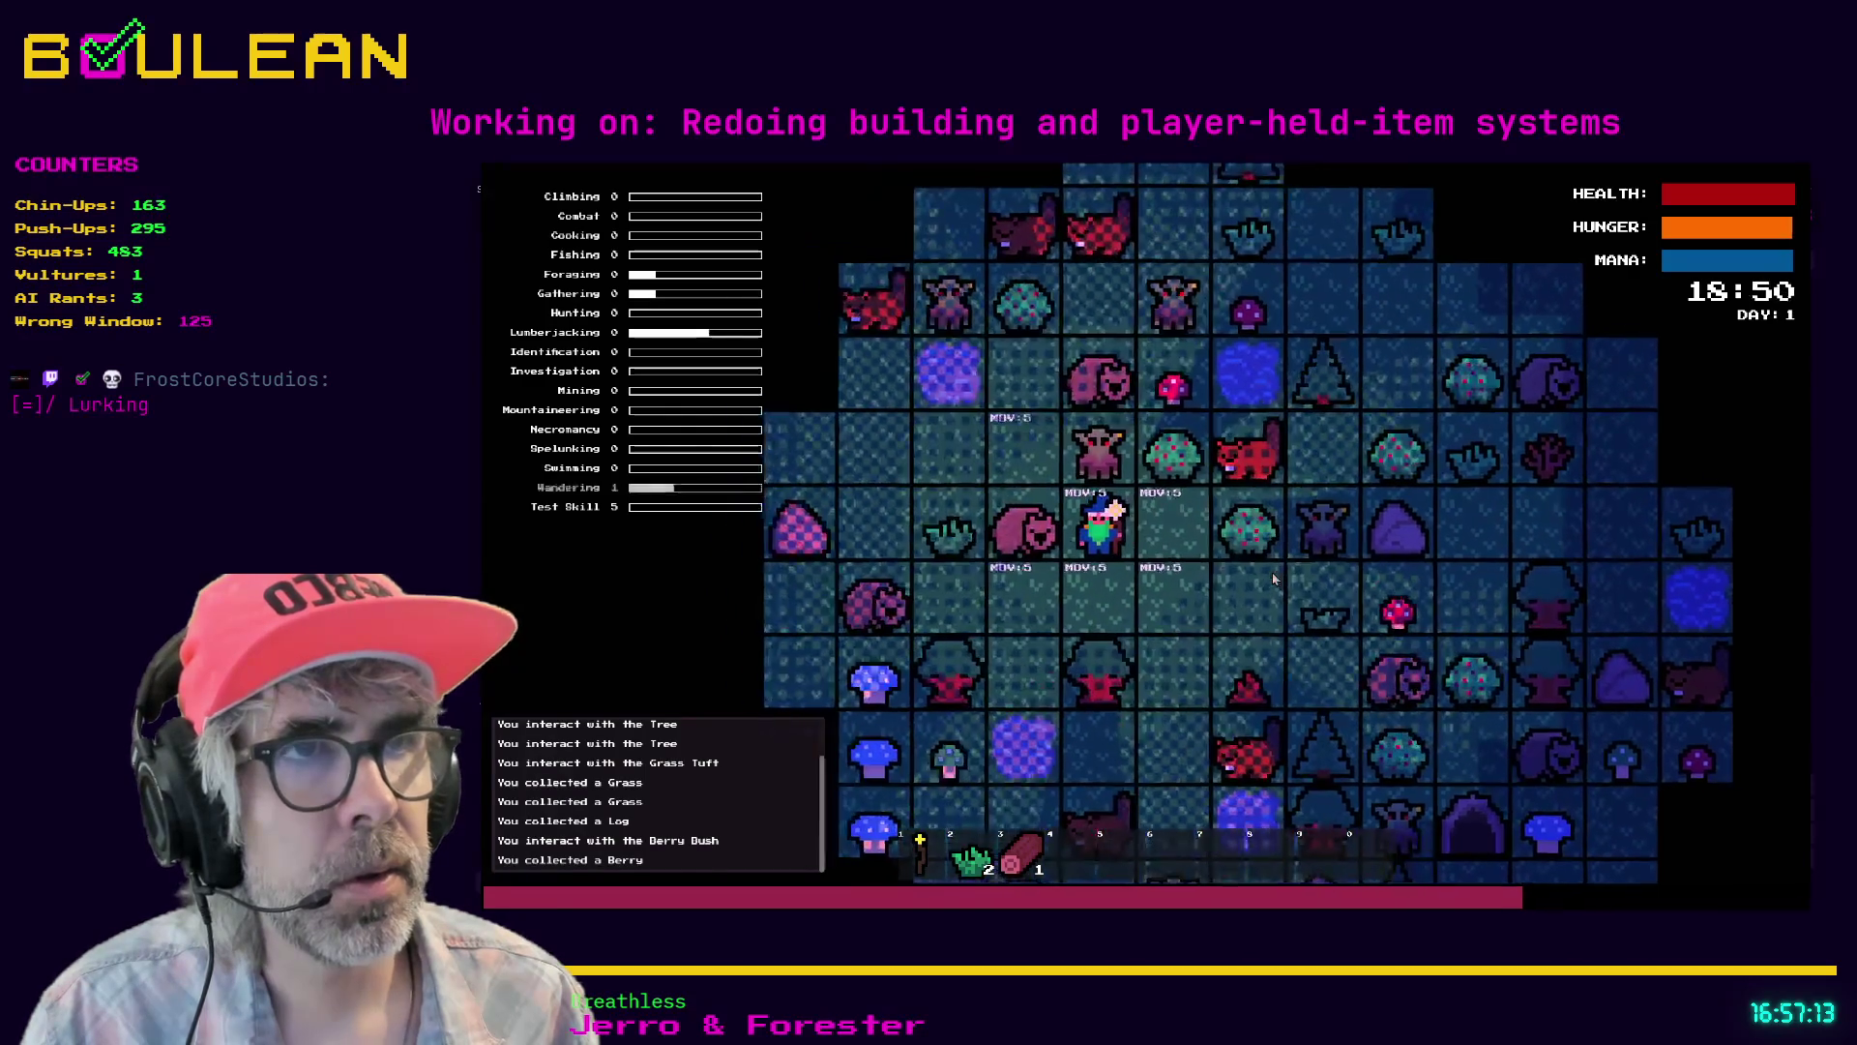
pyautogui.press('Left')
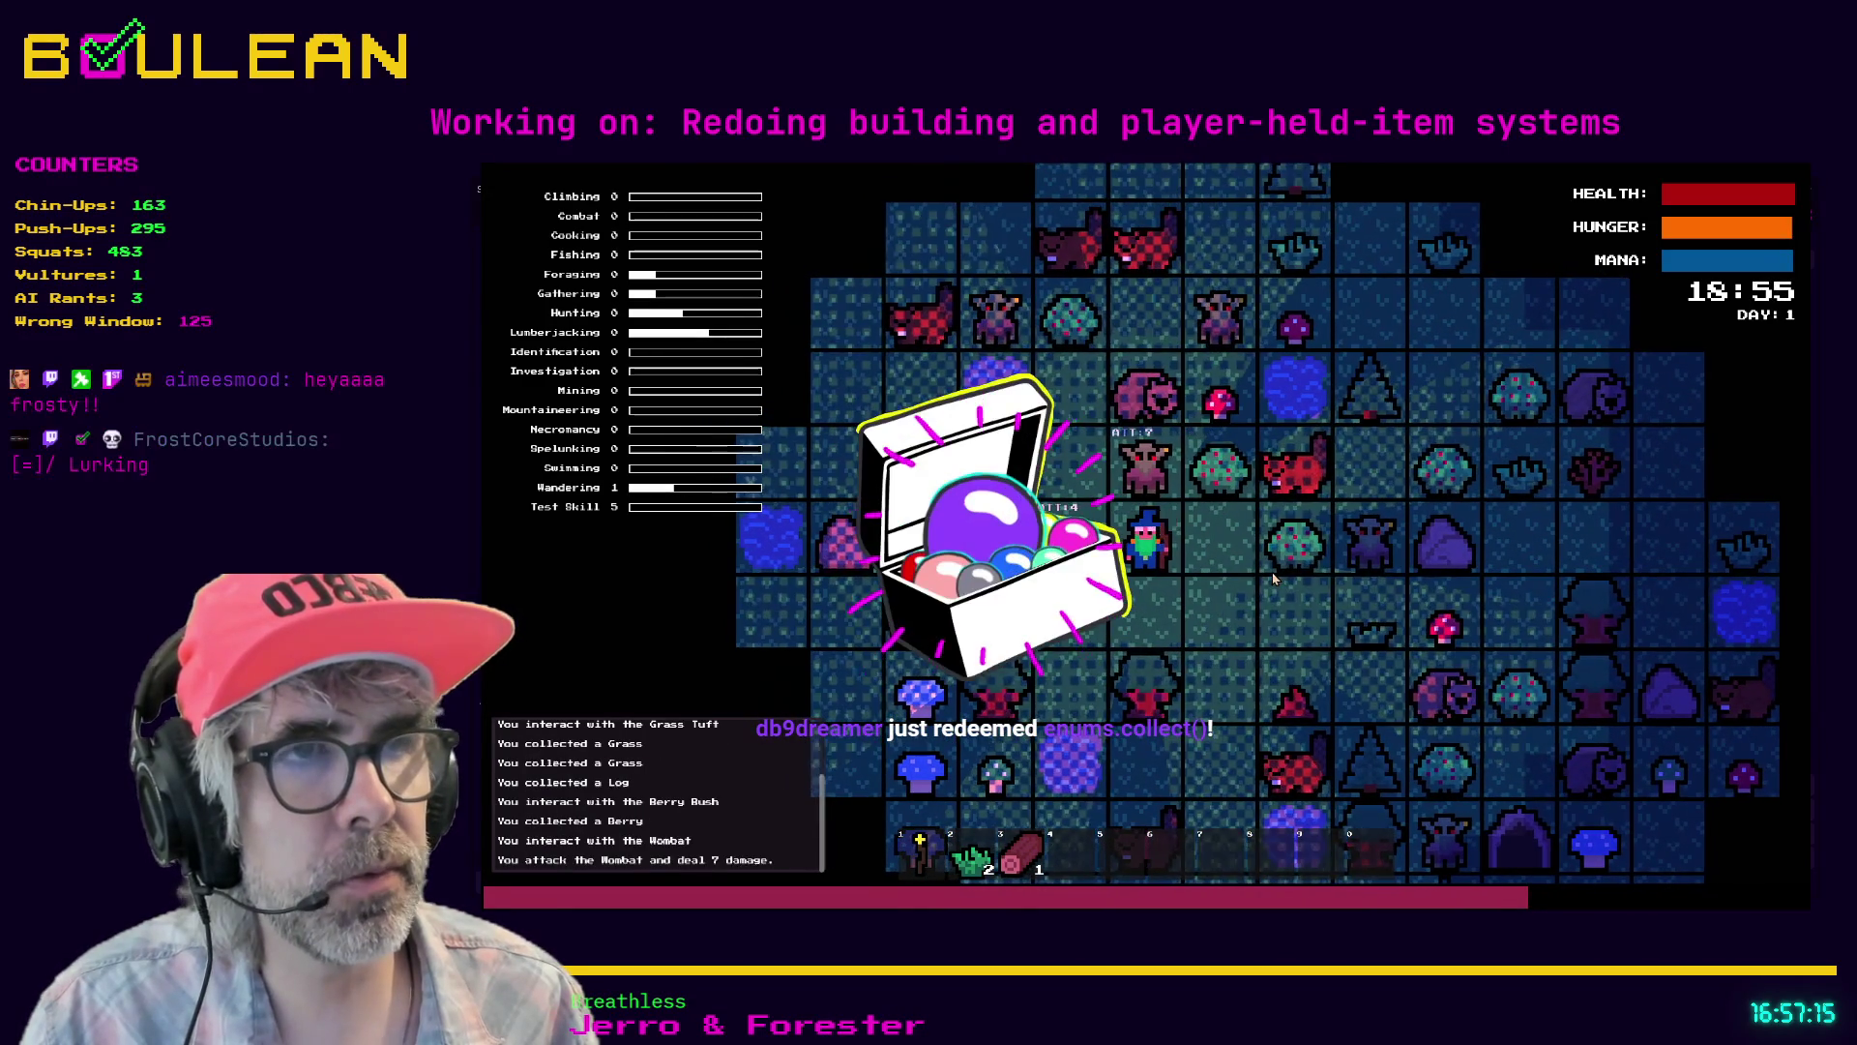
pyautogui.press('Left')
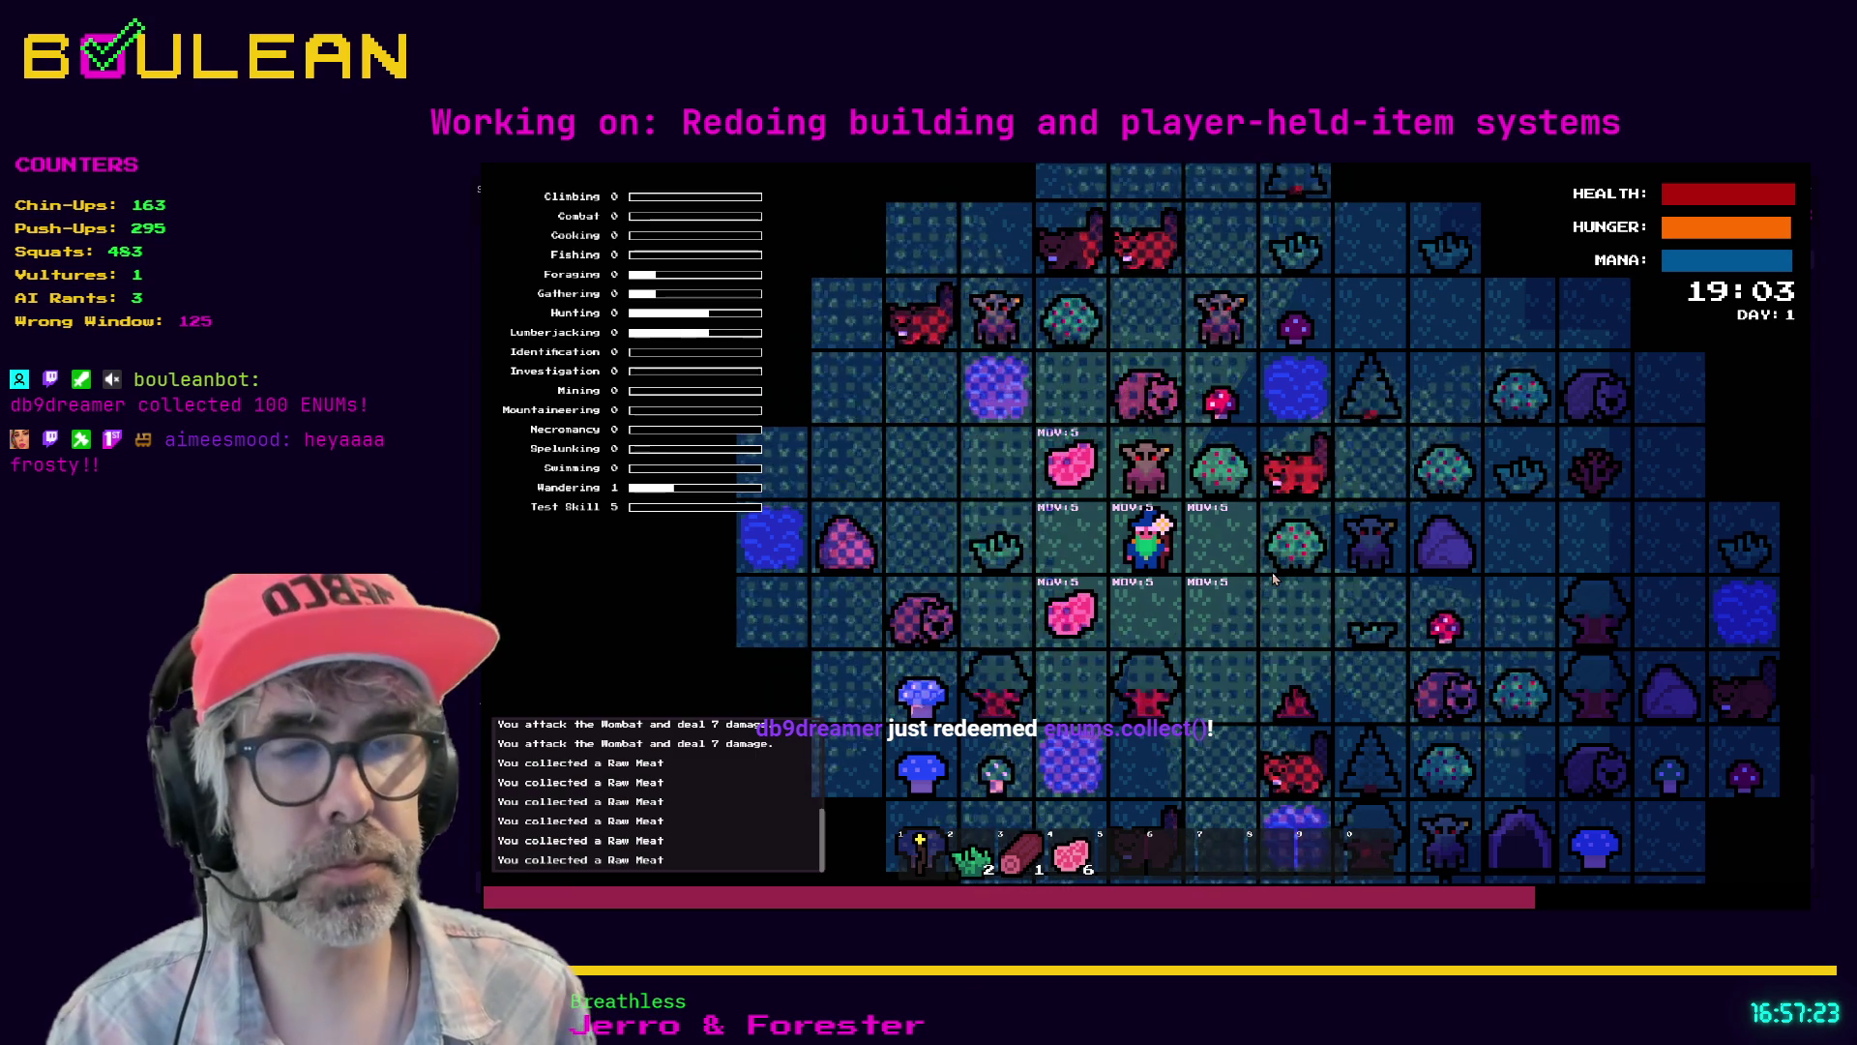
# - Select the Raw Meat in hotbar slot 4, eat several pieces and pick up the dropped meat
pyautogui.press('4')
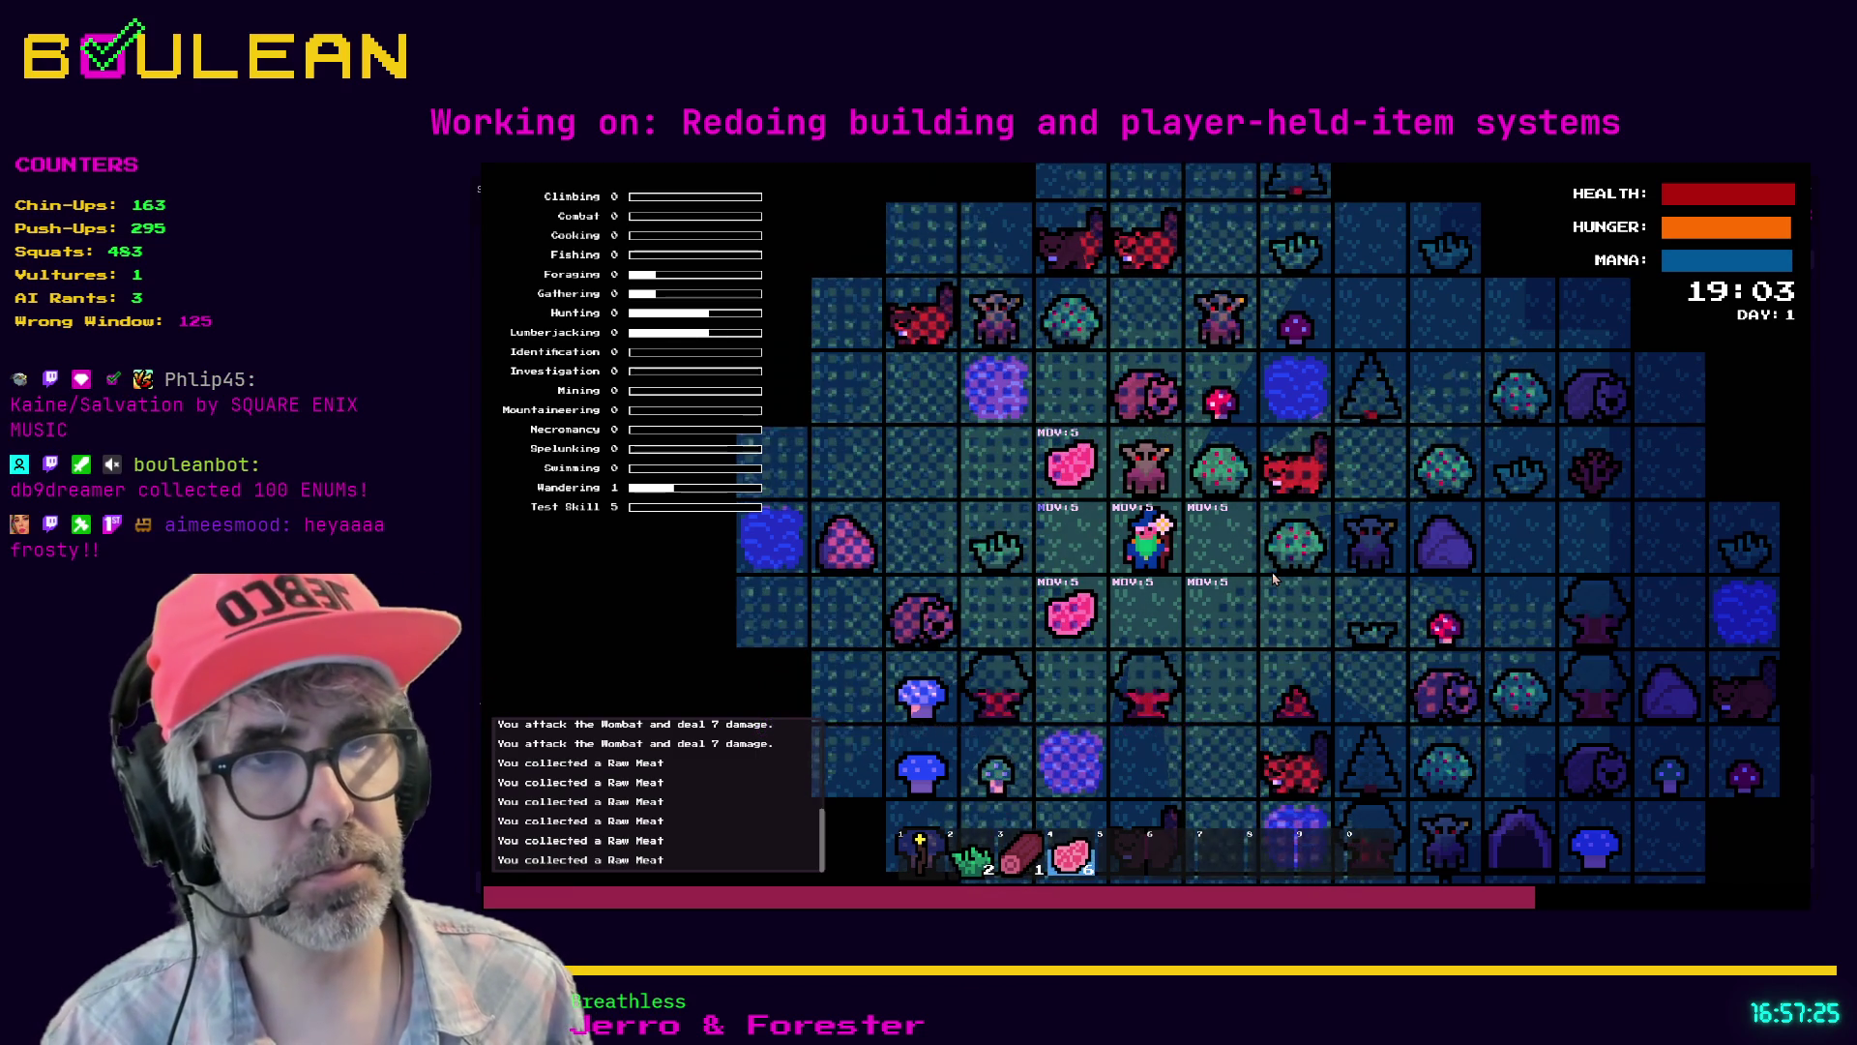
pyautogui.click(1273, 579)
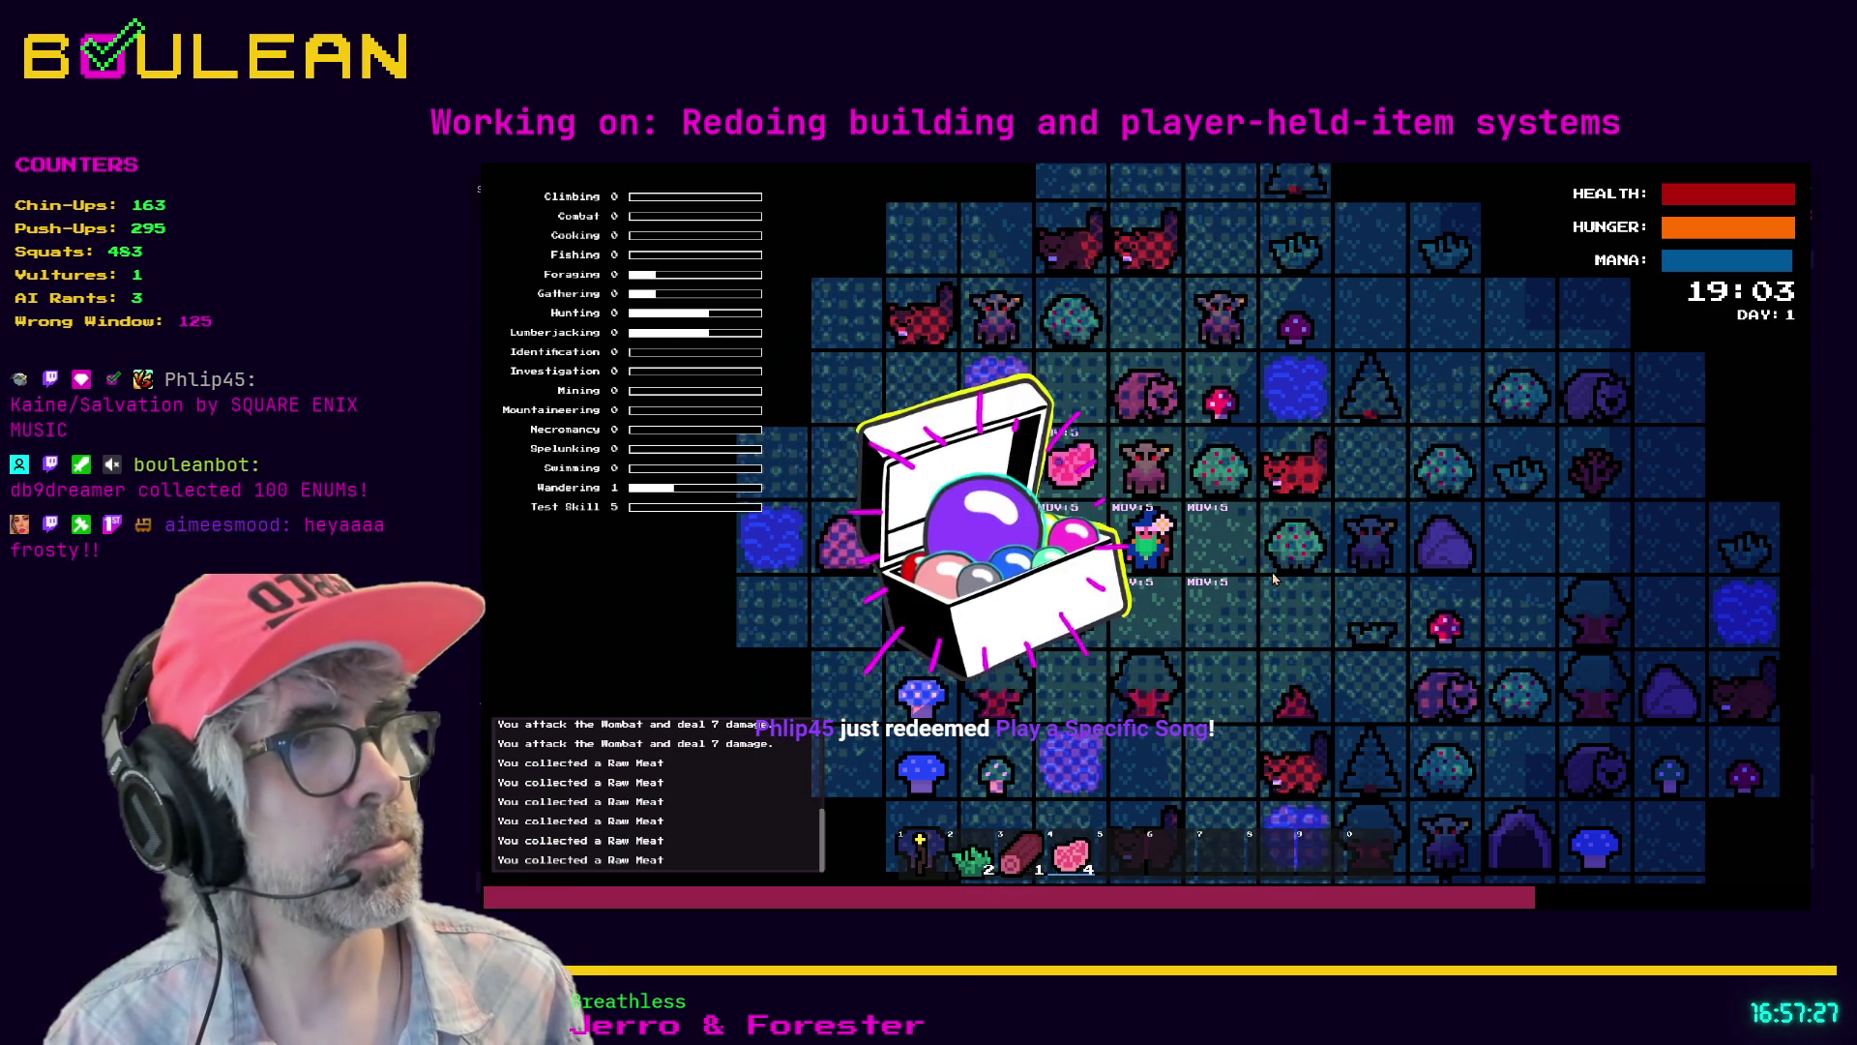
pyautogui.click(1273, 579)
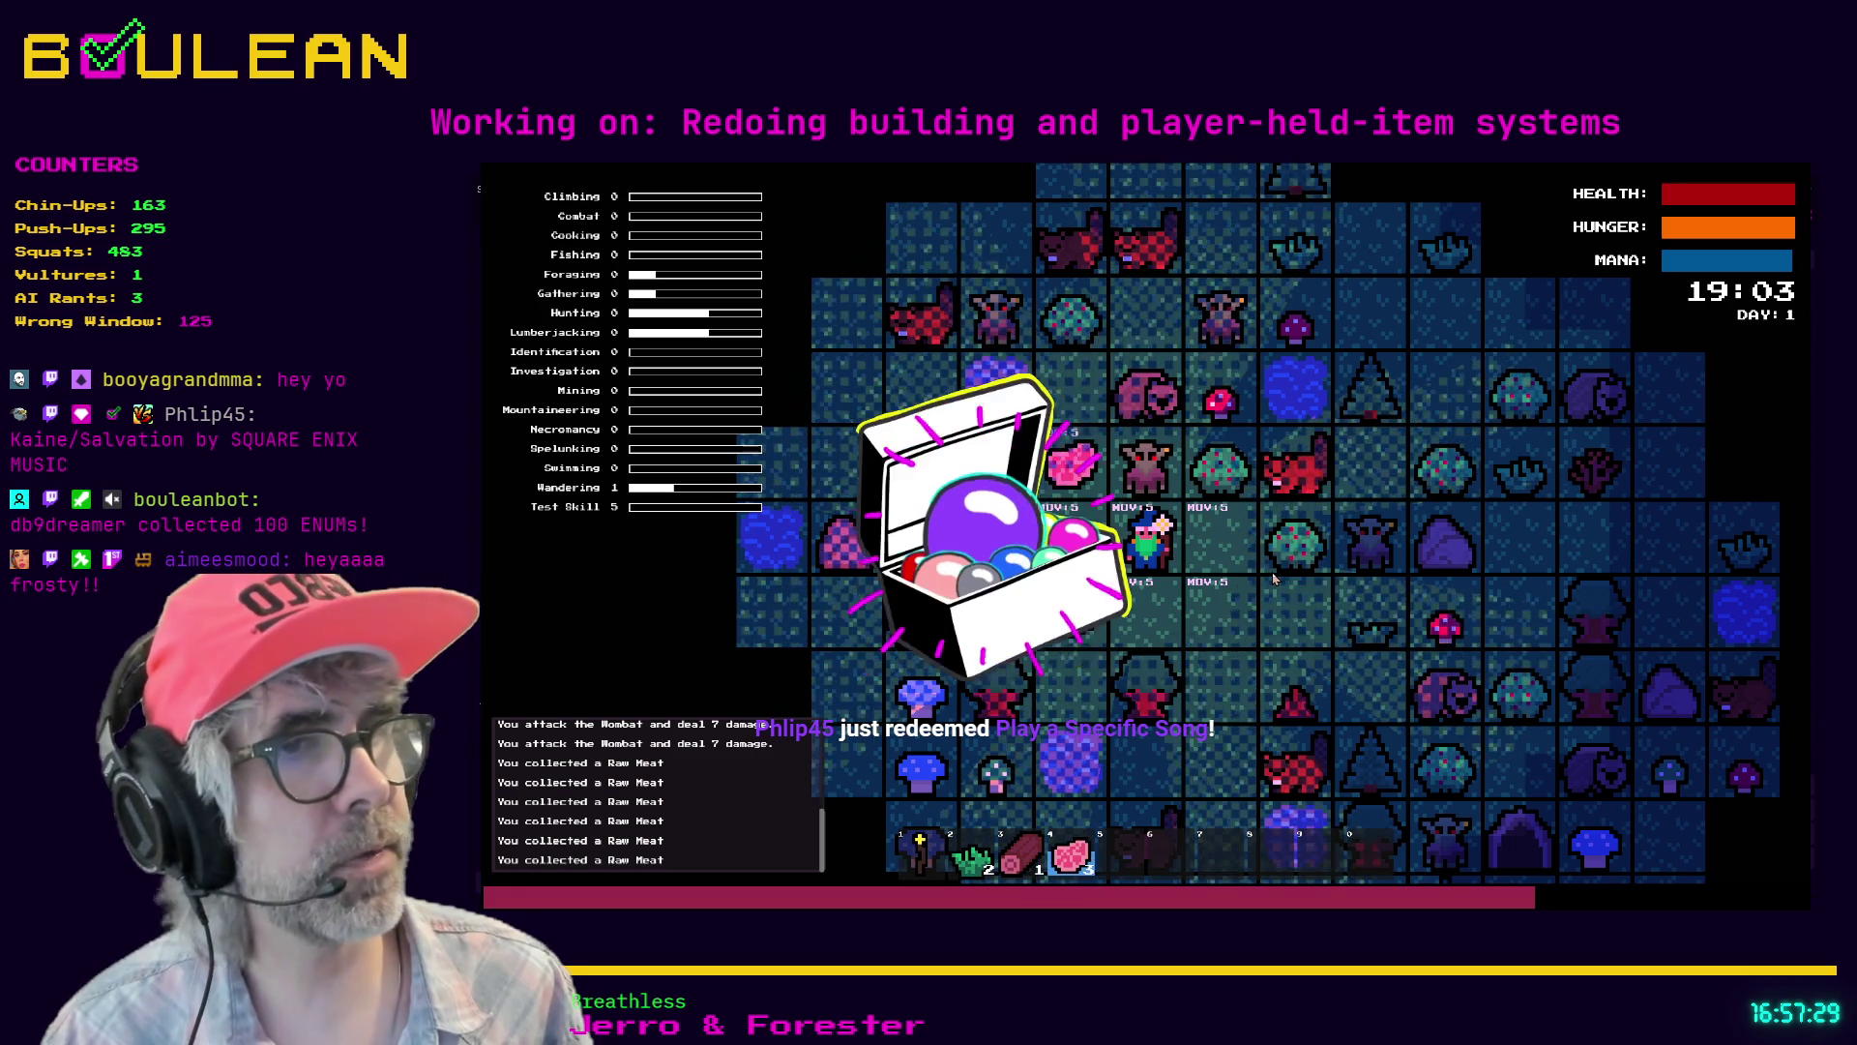
pyautogui.click(1273, 579)
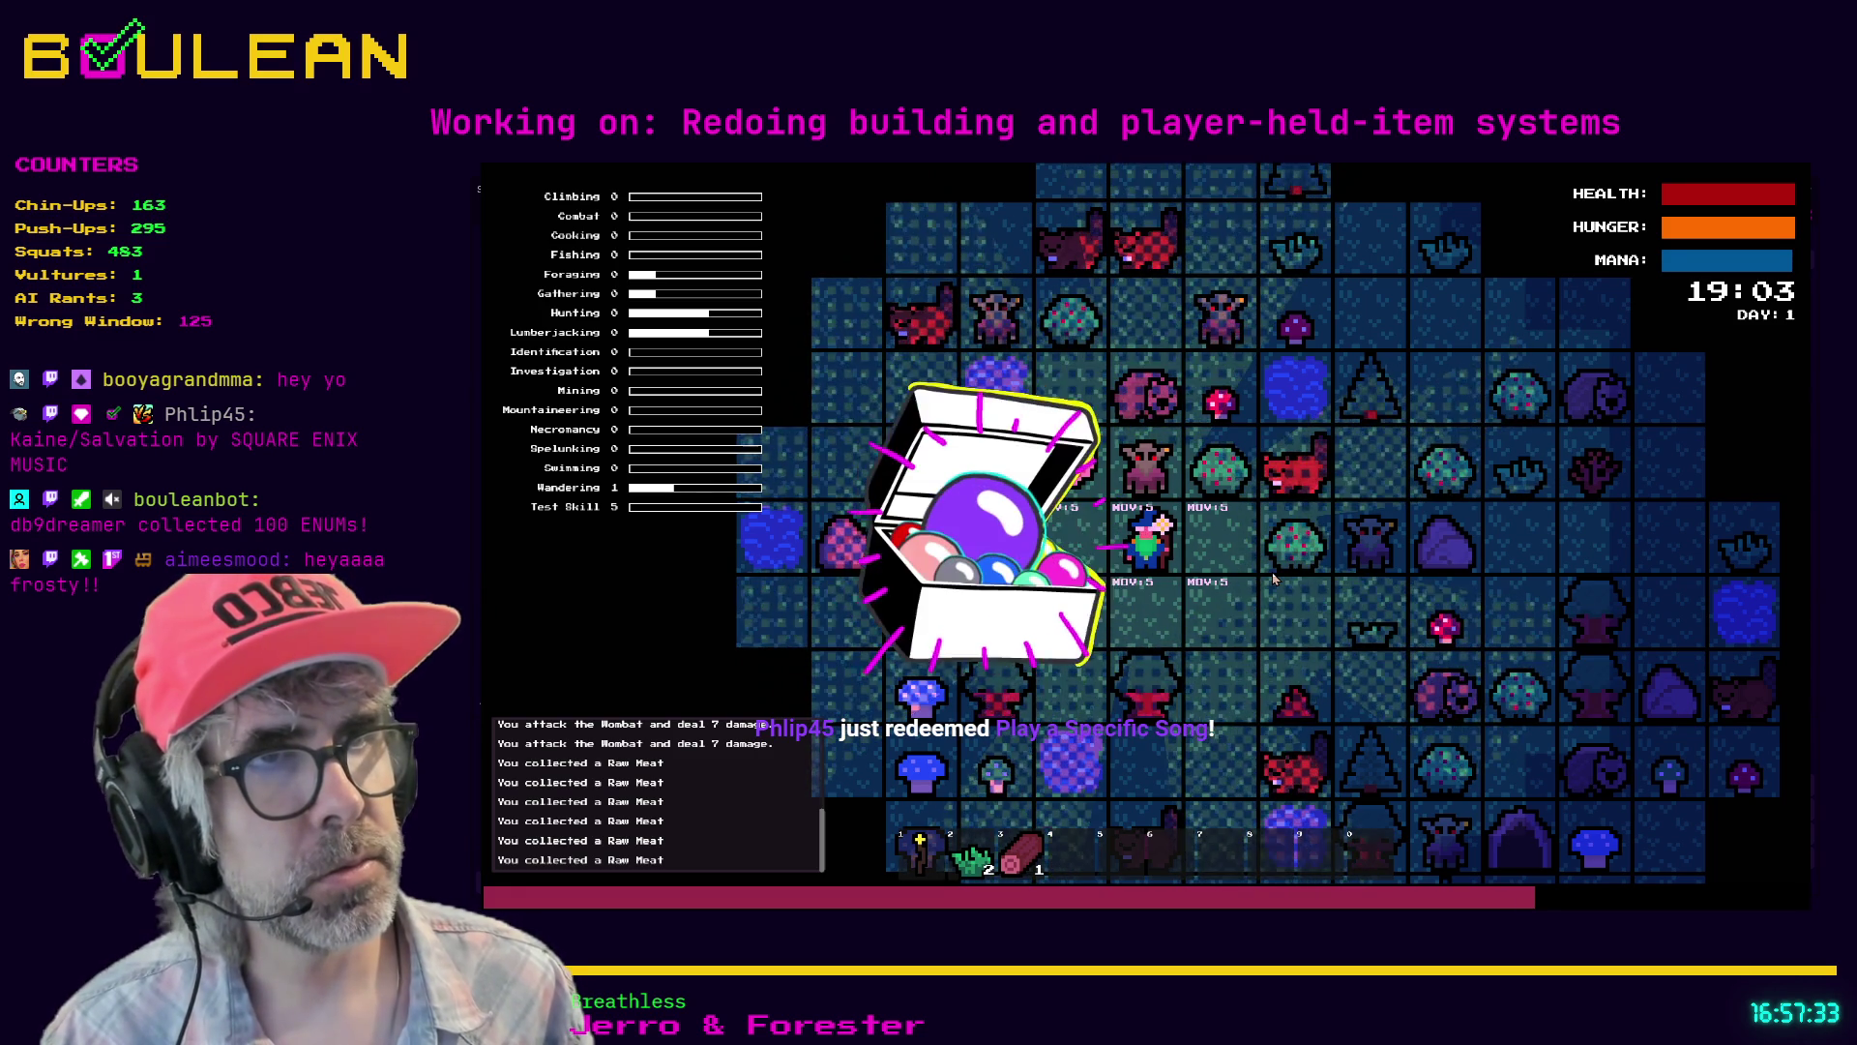
pyautogui.click(1273, 578)
pyautogui.press('w')
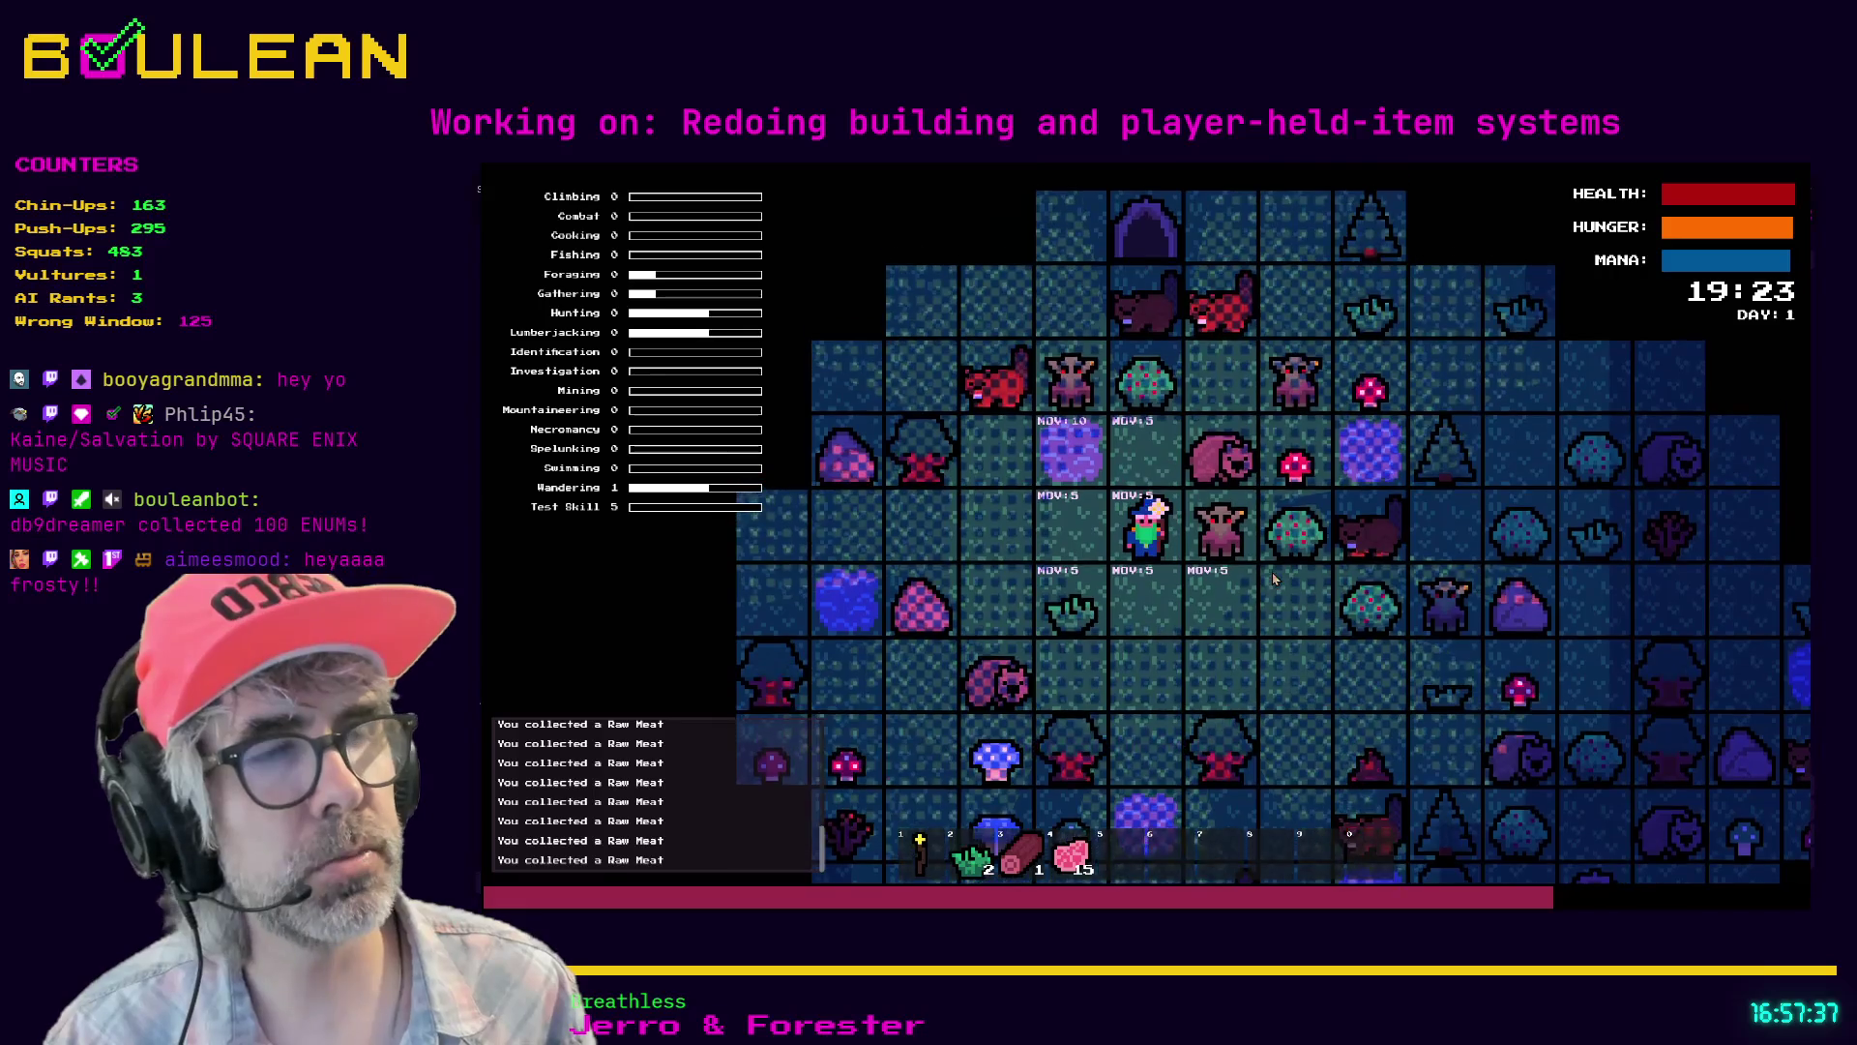
# - Kill the Goblin, destroy the Gravestone and collect the Soul into hotbar slot 5
pyautogui.press('d')
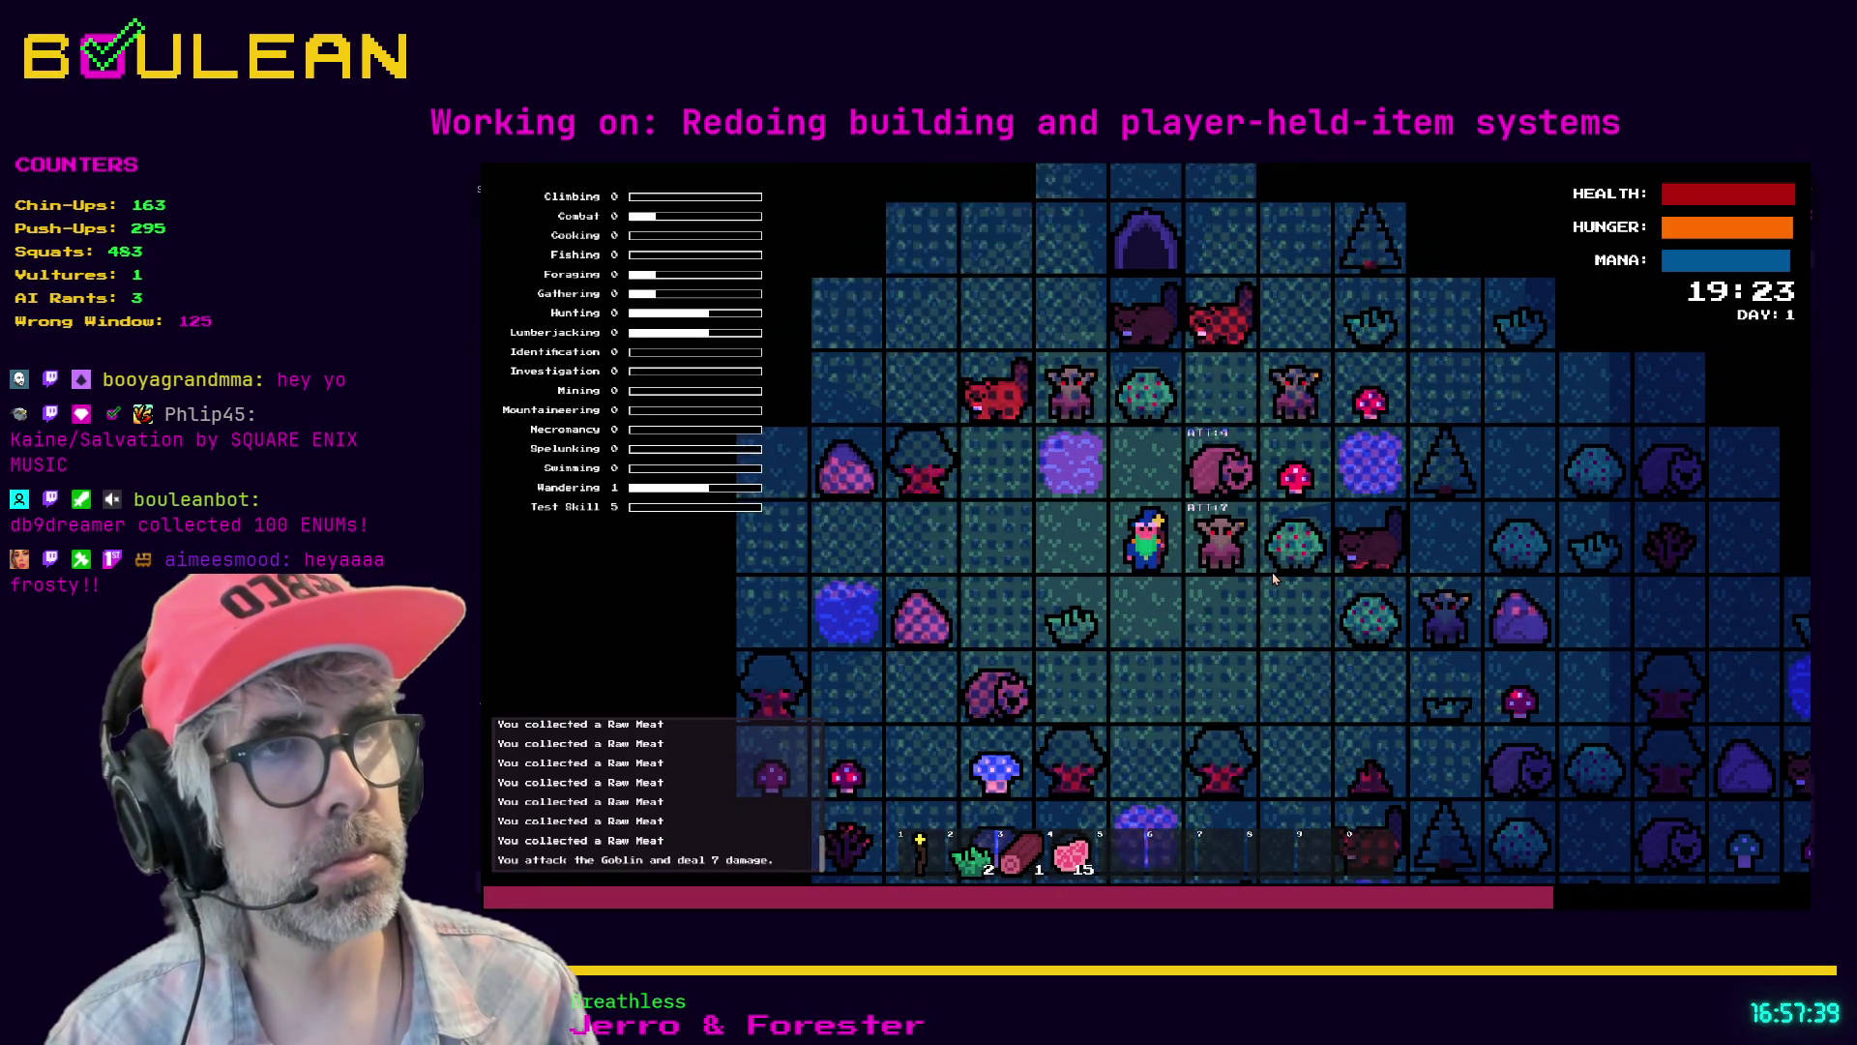
pyautogui.press('d')
pyautogui.press('d')
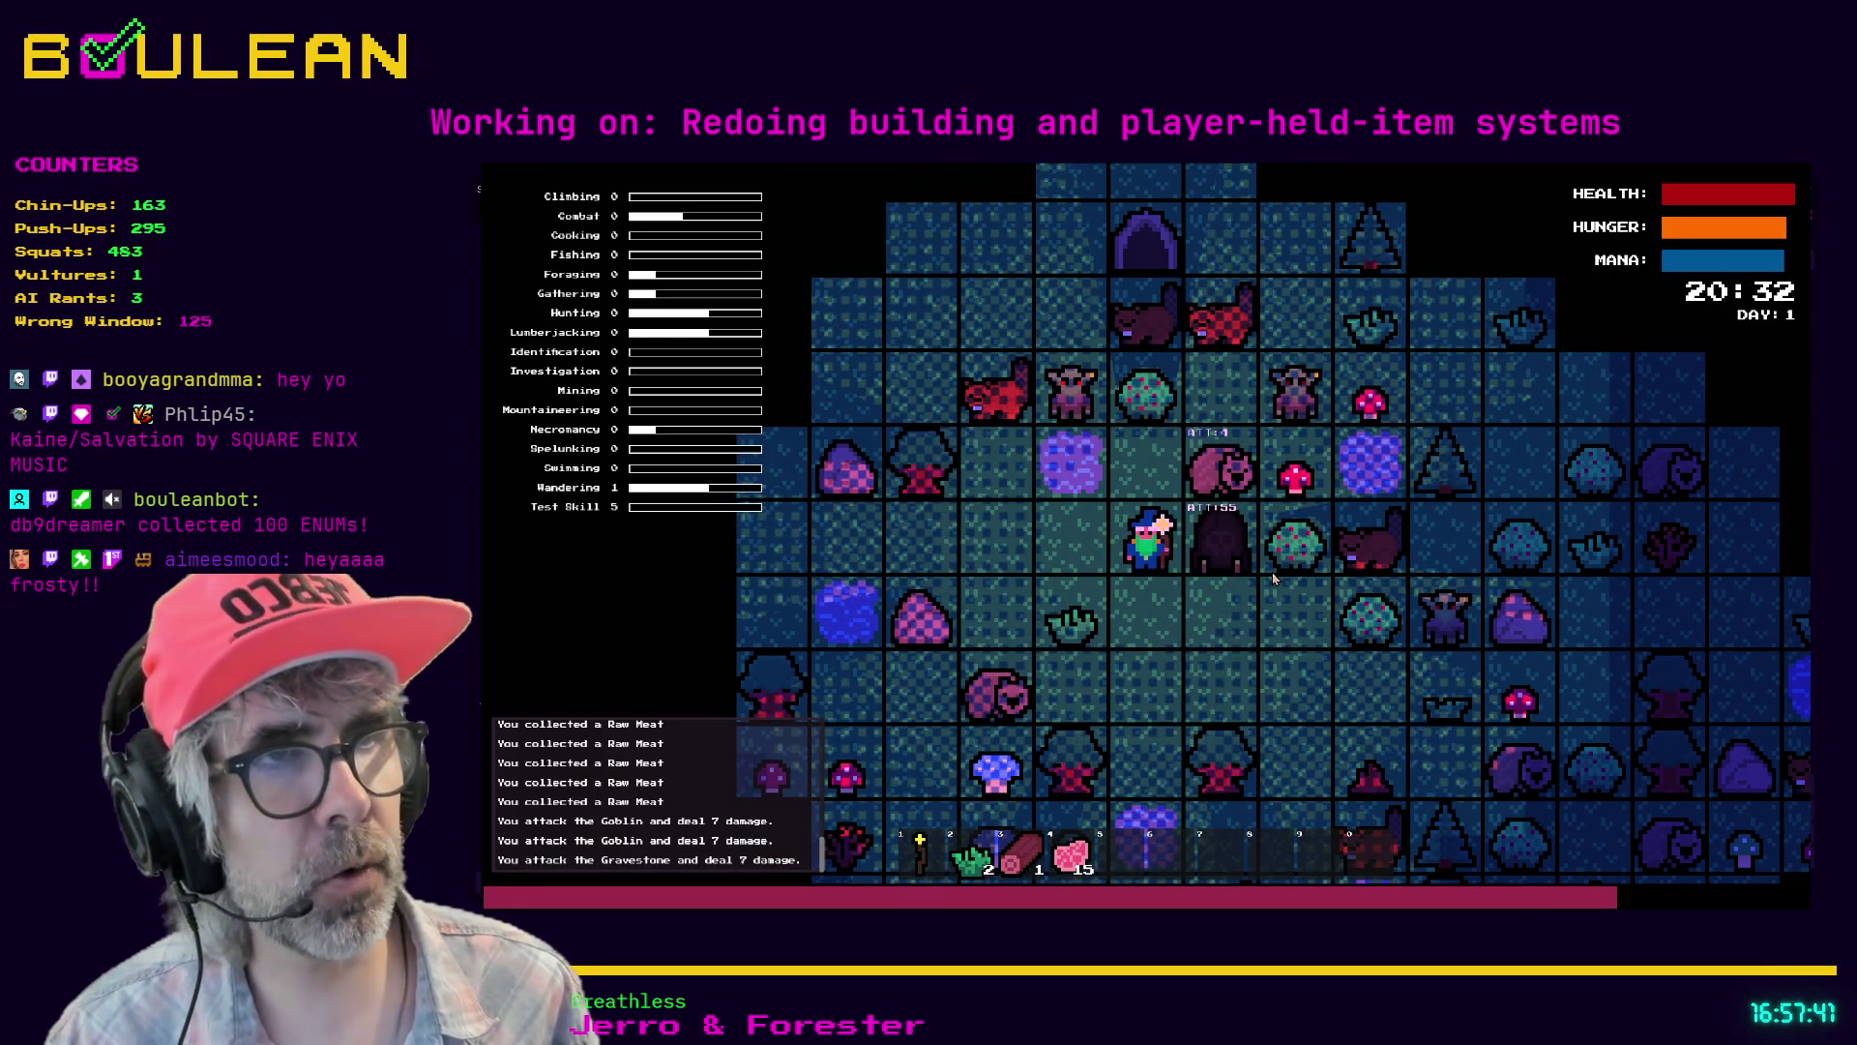
pyautogui.press('d')
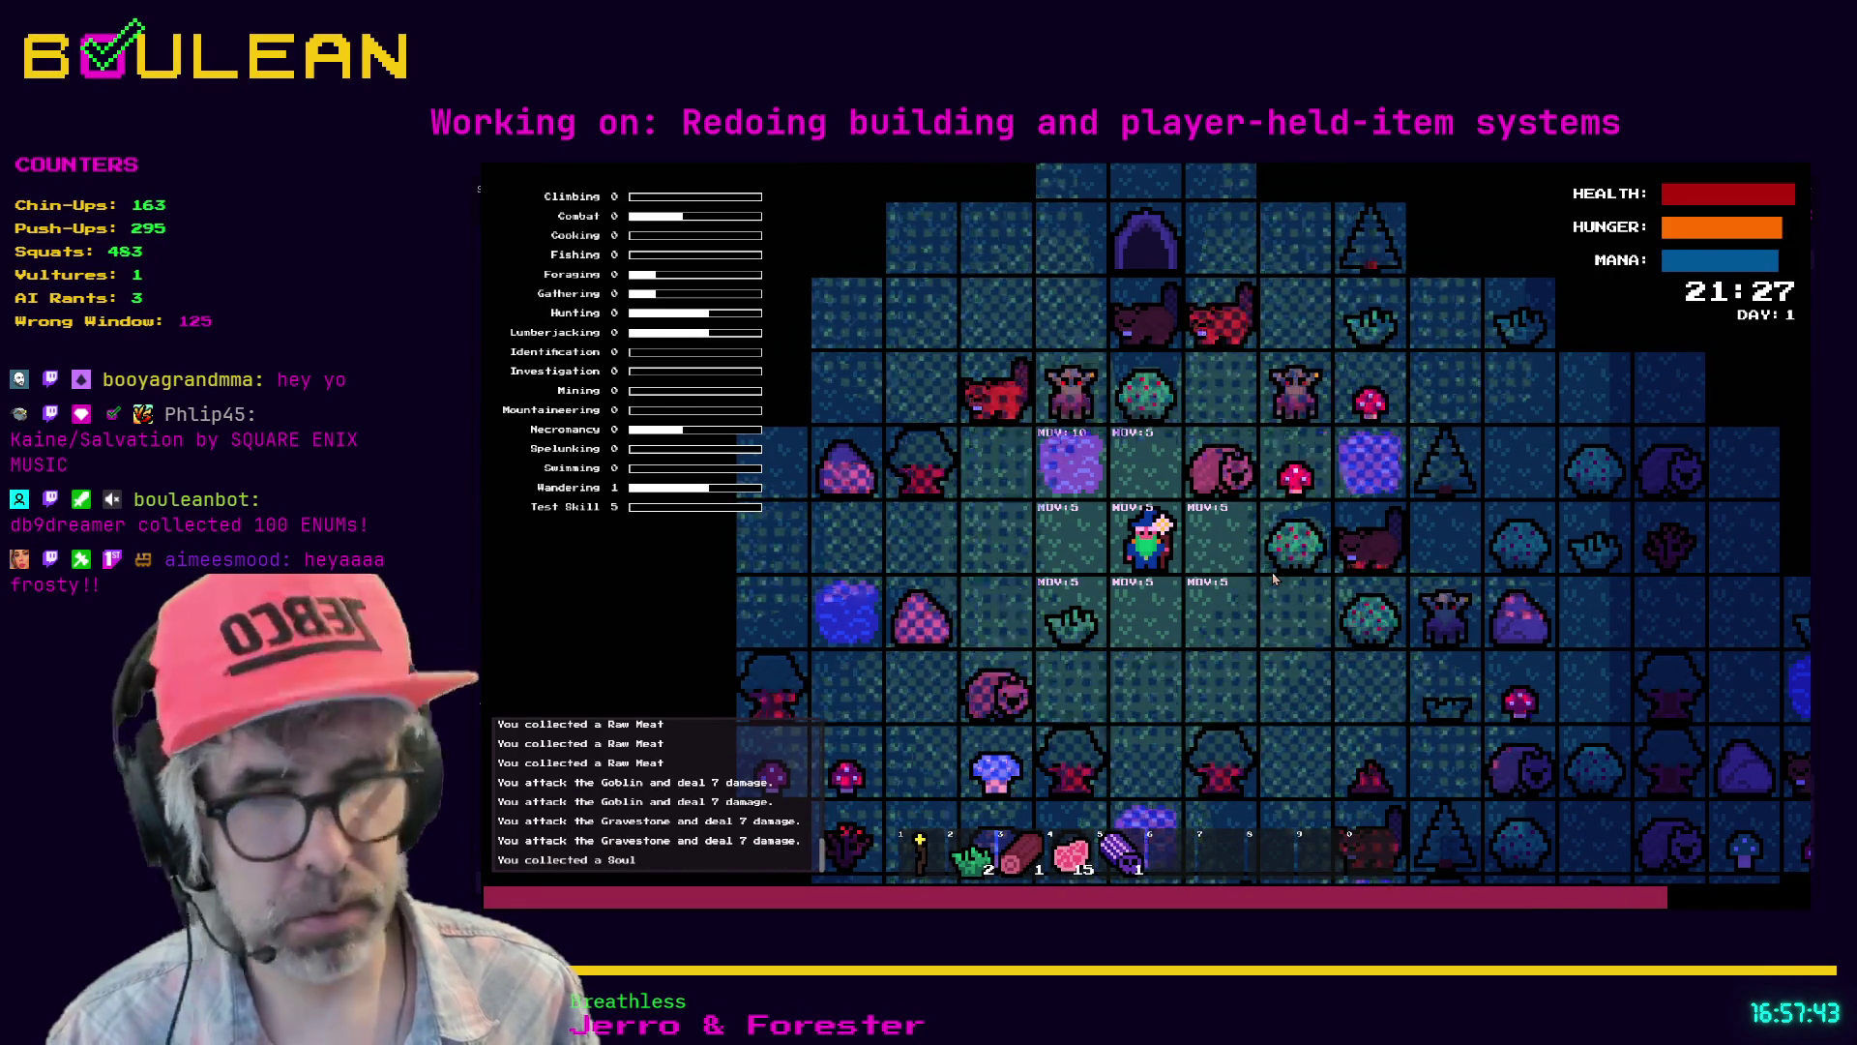
pyautogui.press('5')
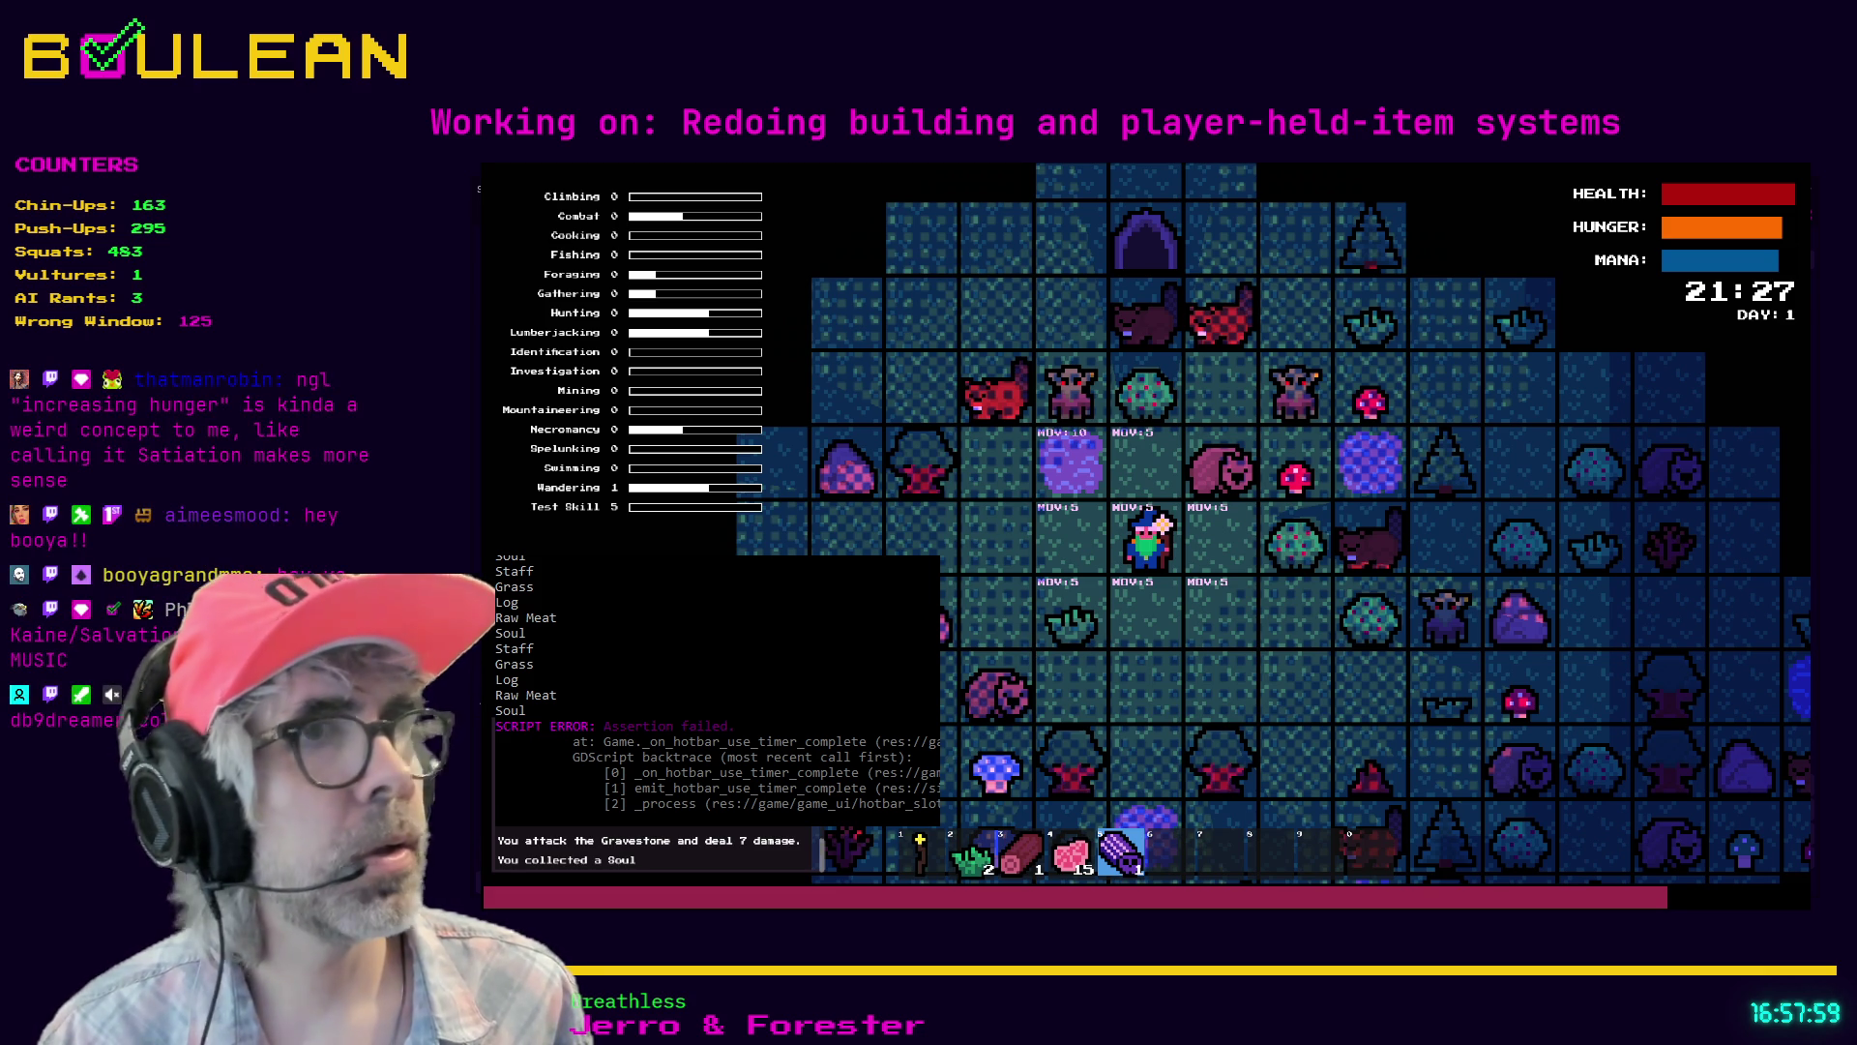
# - End the debug session with the toolbar Stop button, leaving the assertion error in the output
pyautogui.click(1637, 190)
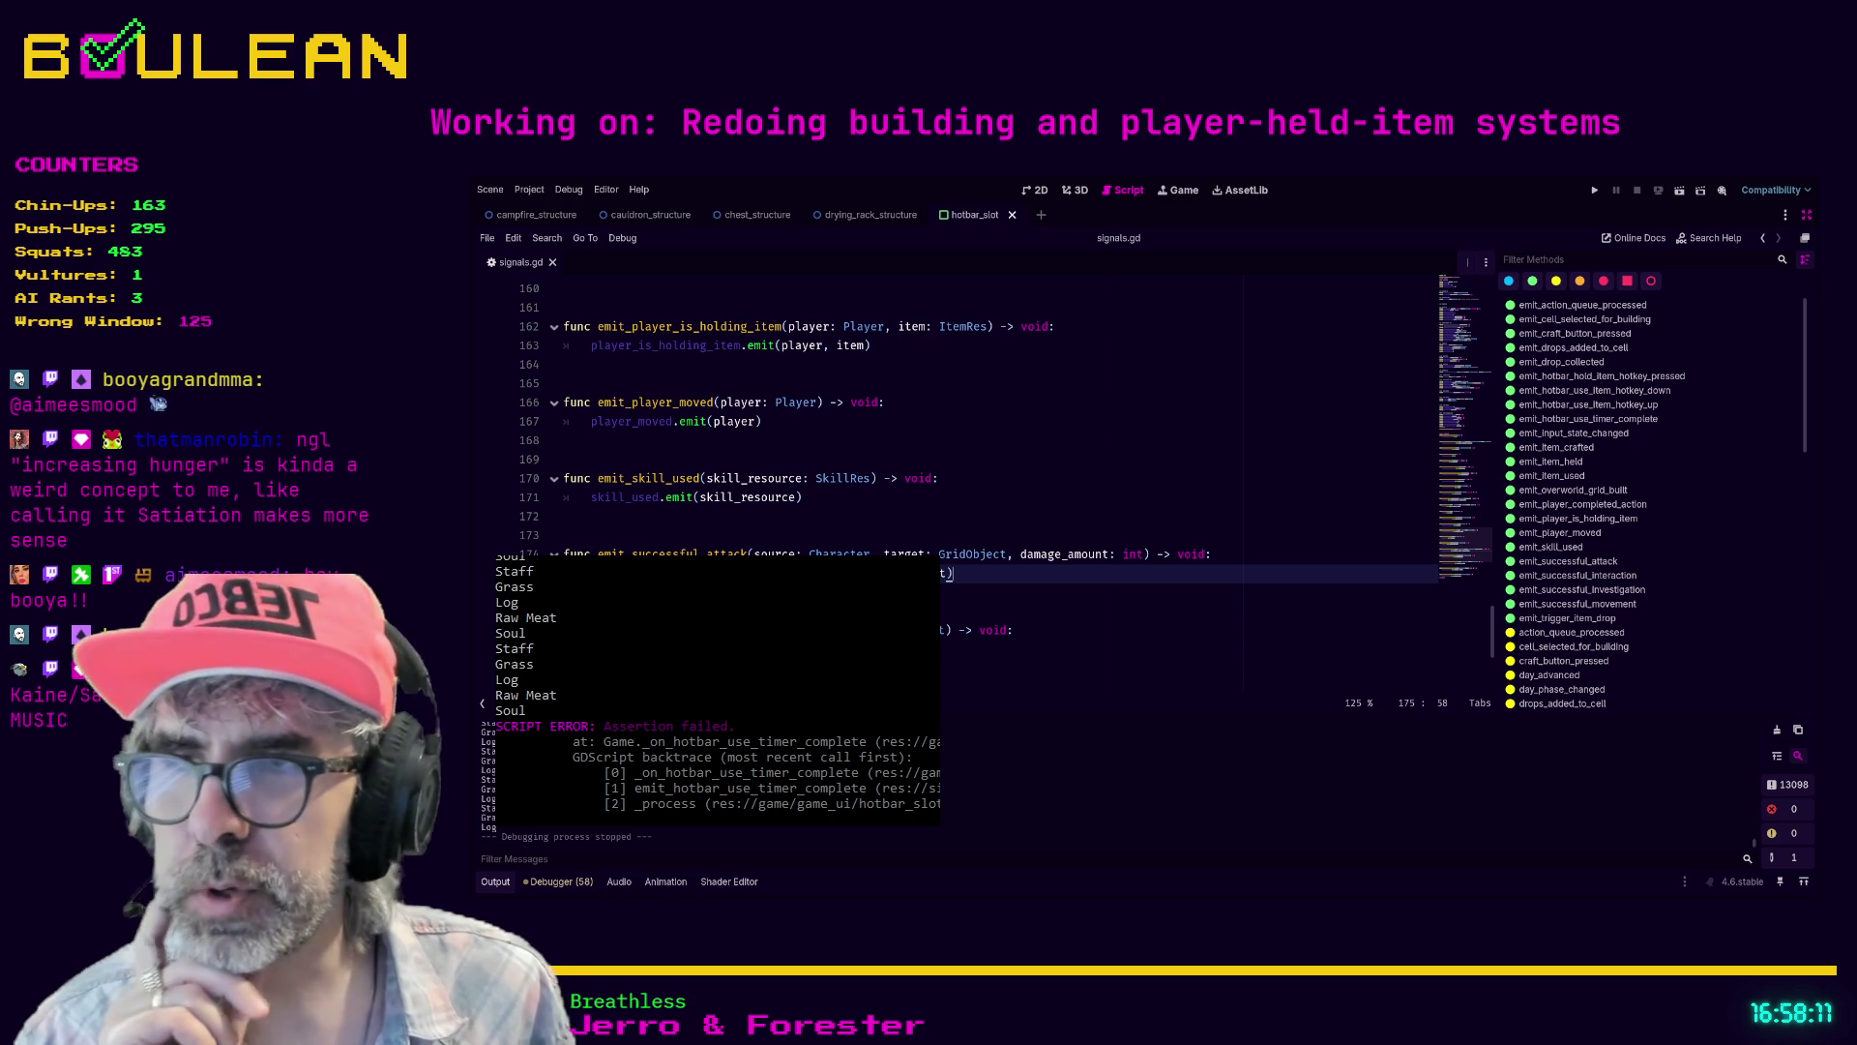
# - Restore the scene and inspector panels and go back to the game.gd script
pyautogui.click(976, 492)
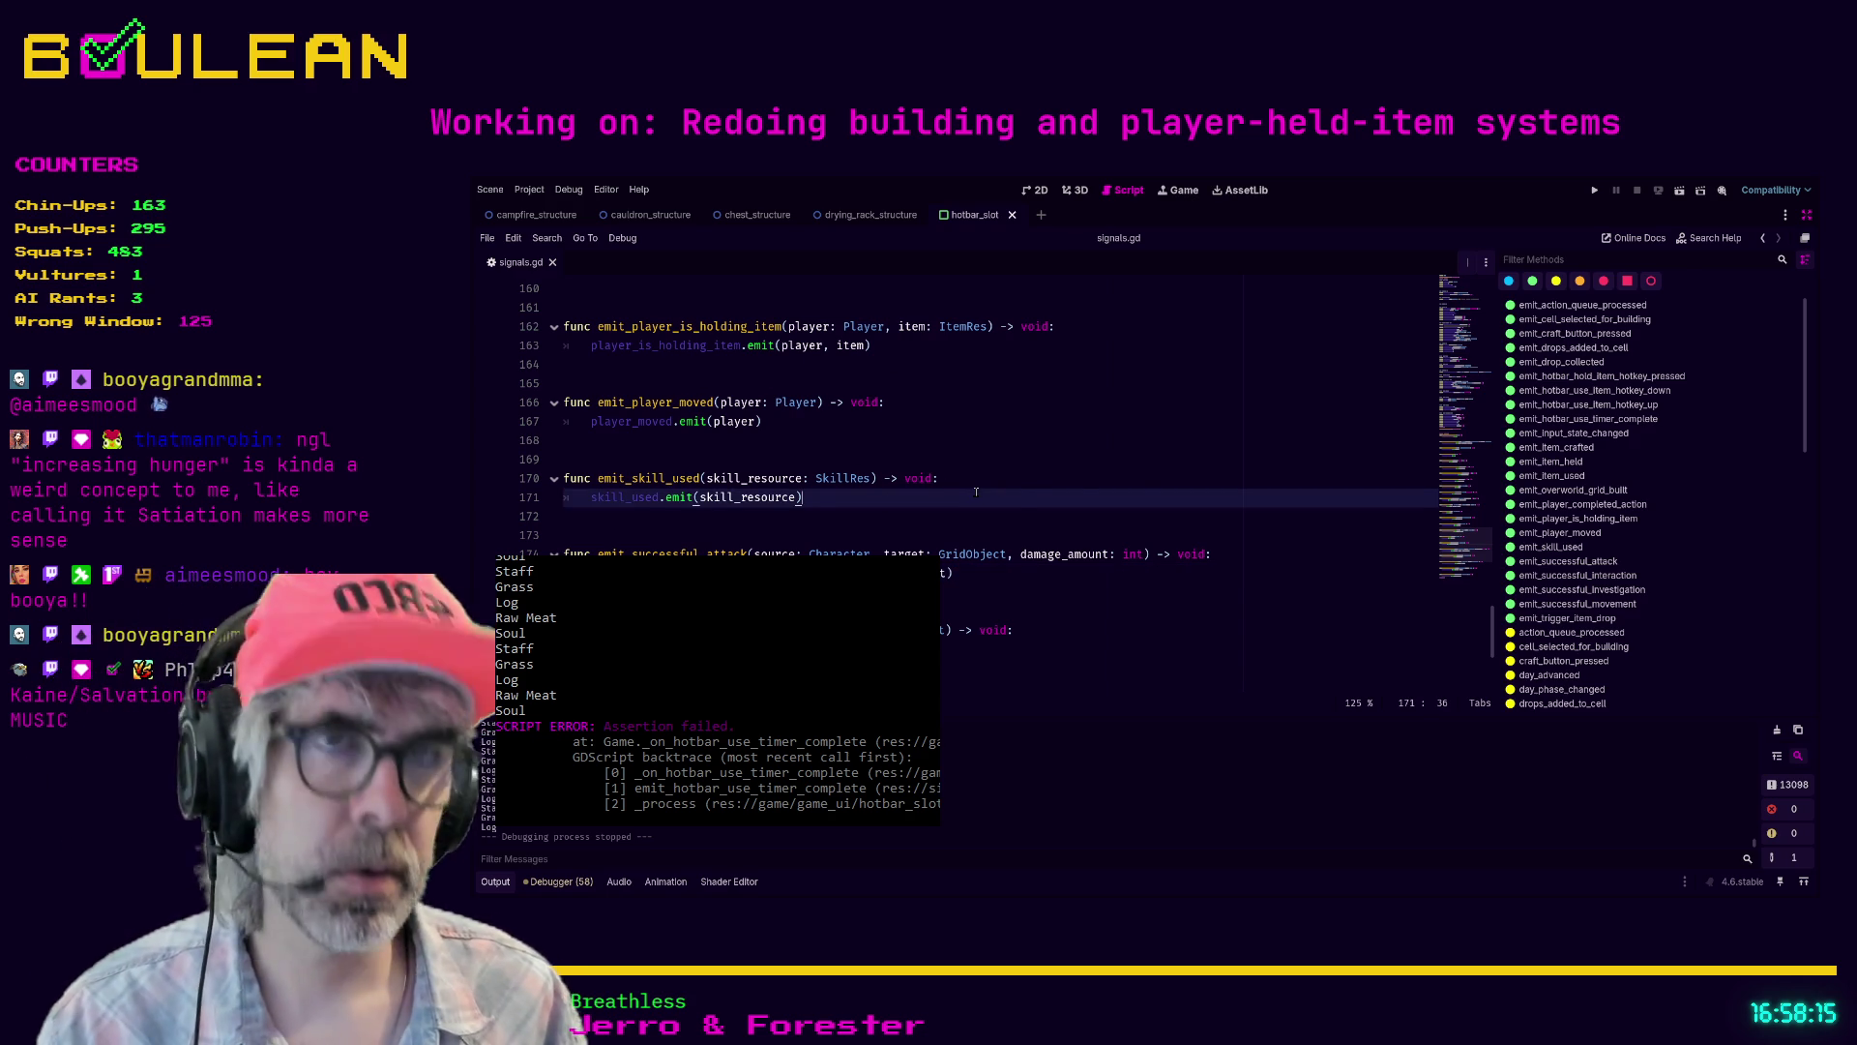
pyautogui.hotkey('ctrl', 'shift', 'F11')
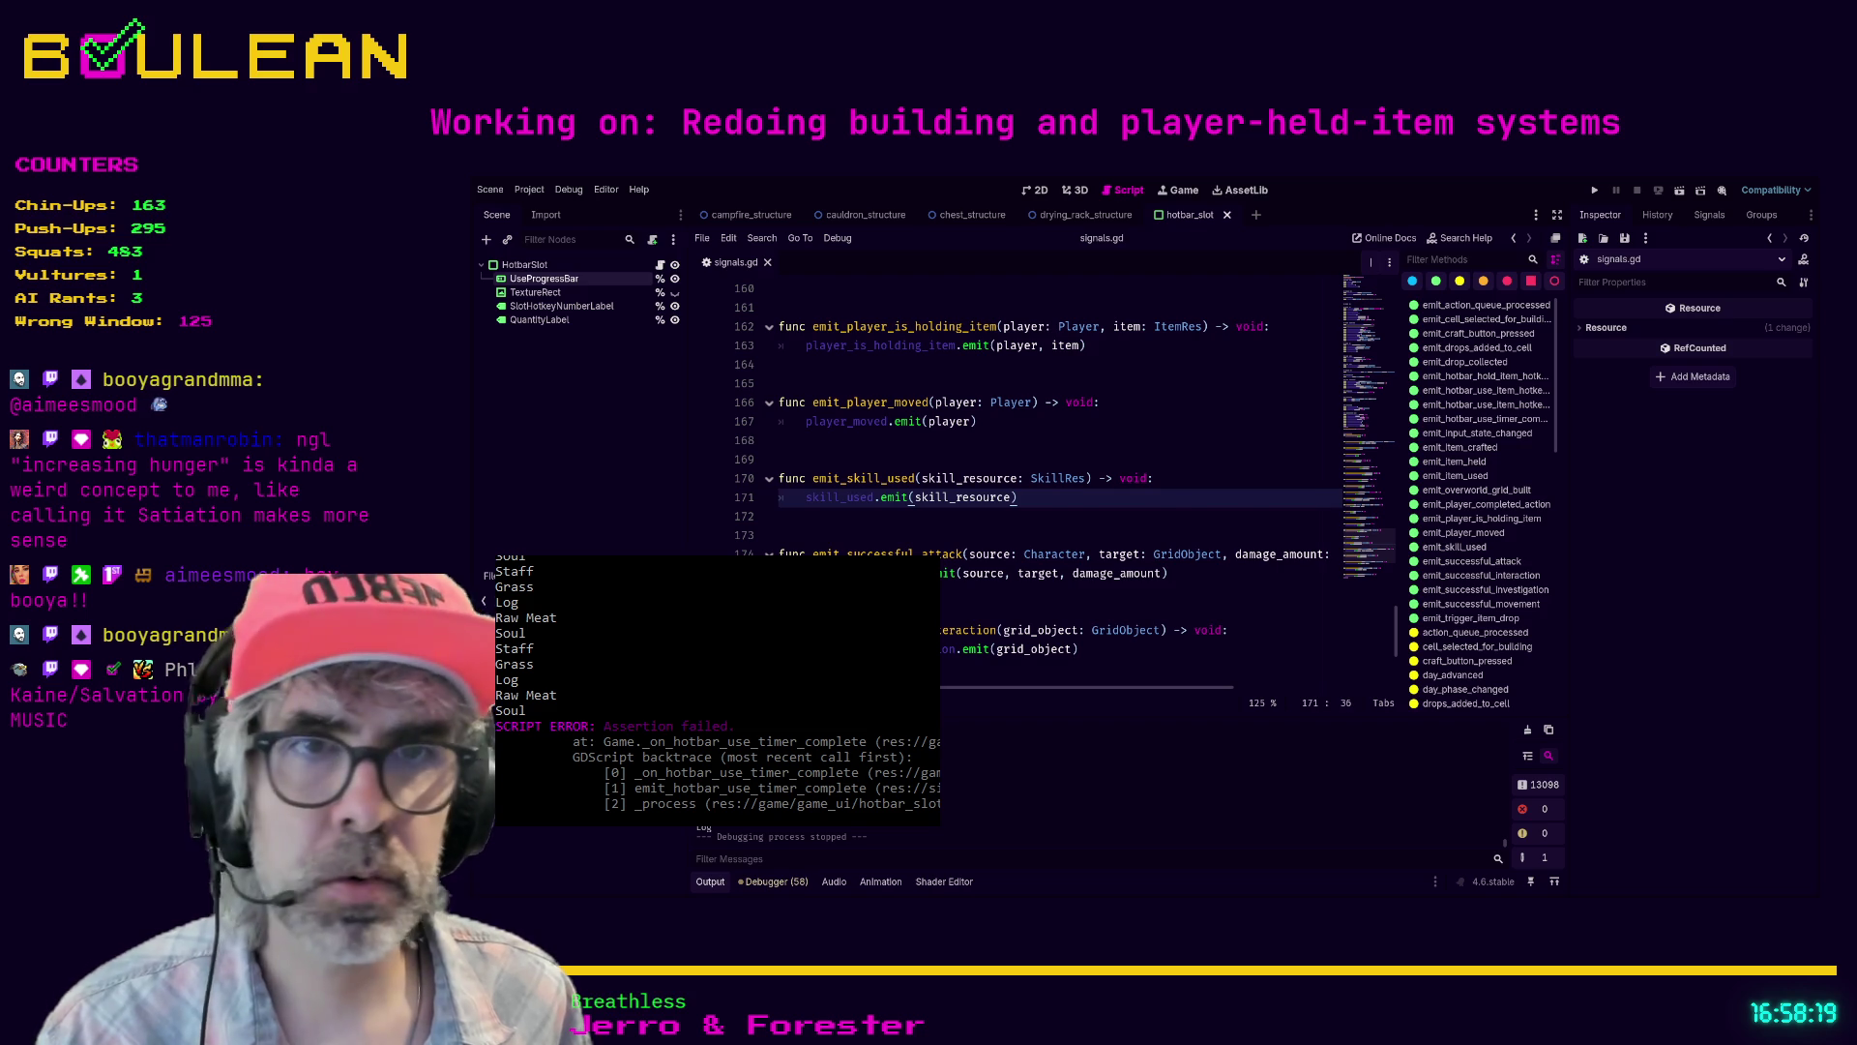
pyautogui.hotkey('alt', 'Left')
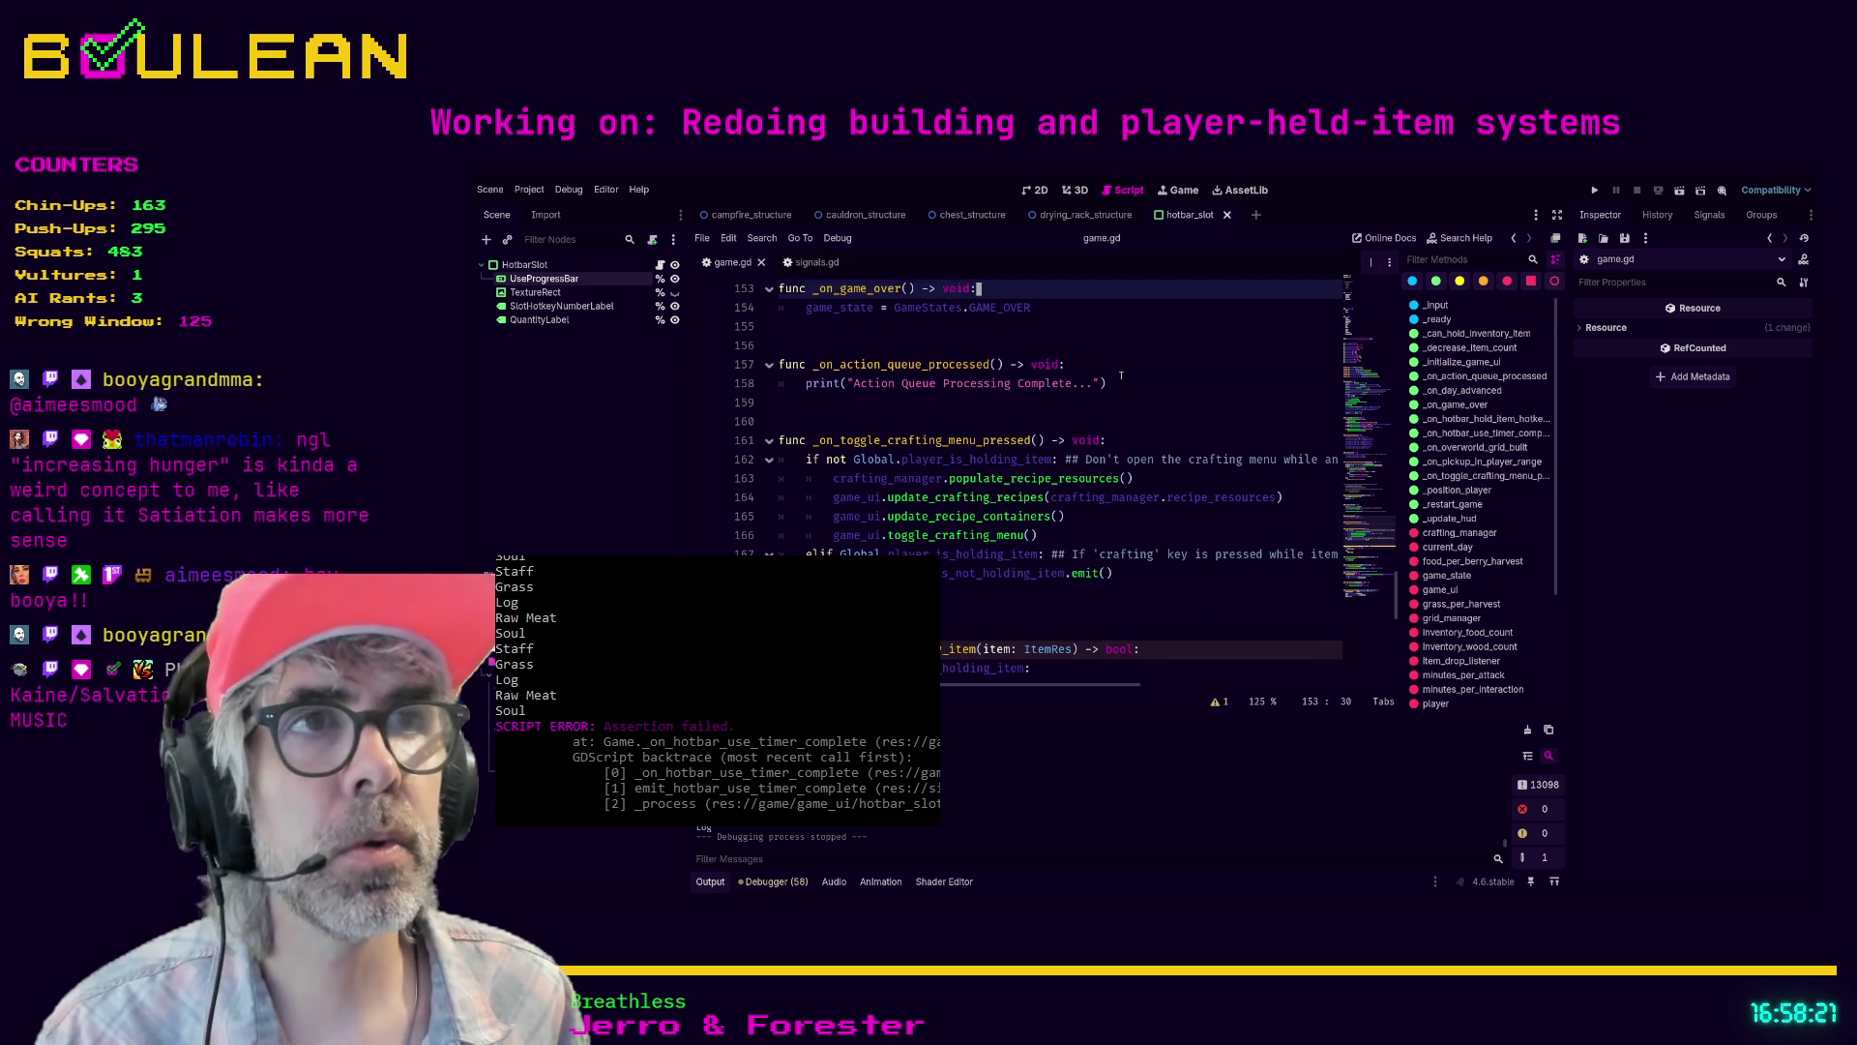
# - Search game.gd for 'Hotbar_use_timer' and jump to _on_hotbar_use_timer_complete at line 140
pyautogui.click(1122, 377)
pyautogui.hotkey('ctrl', 'f')
pyautogui.write('Hotbar')
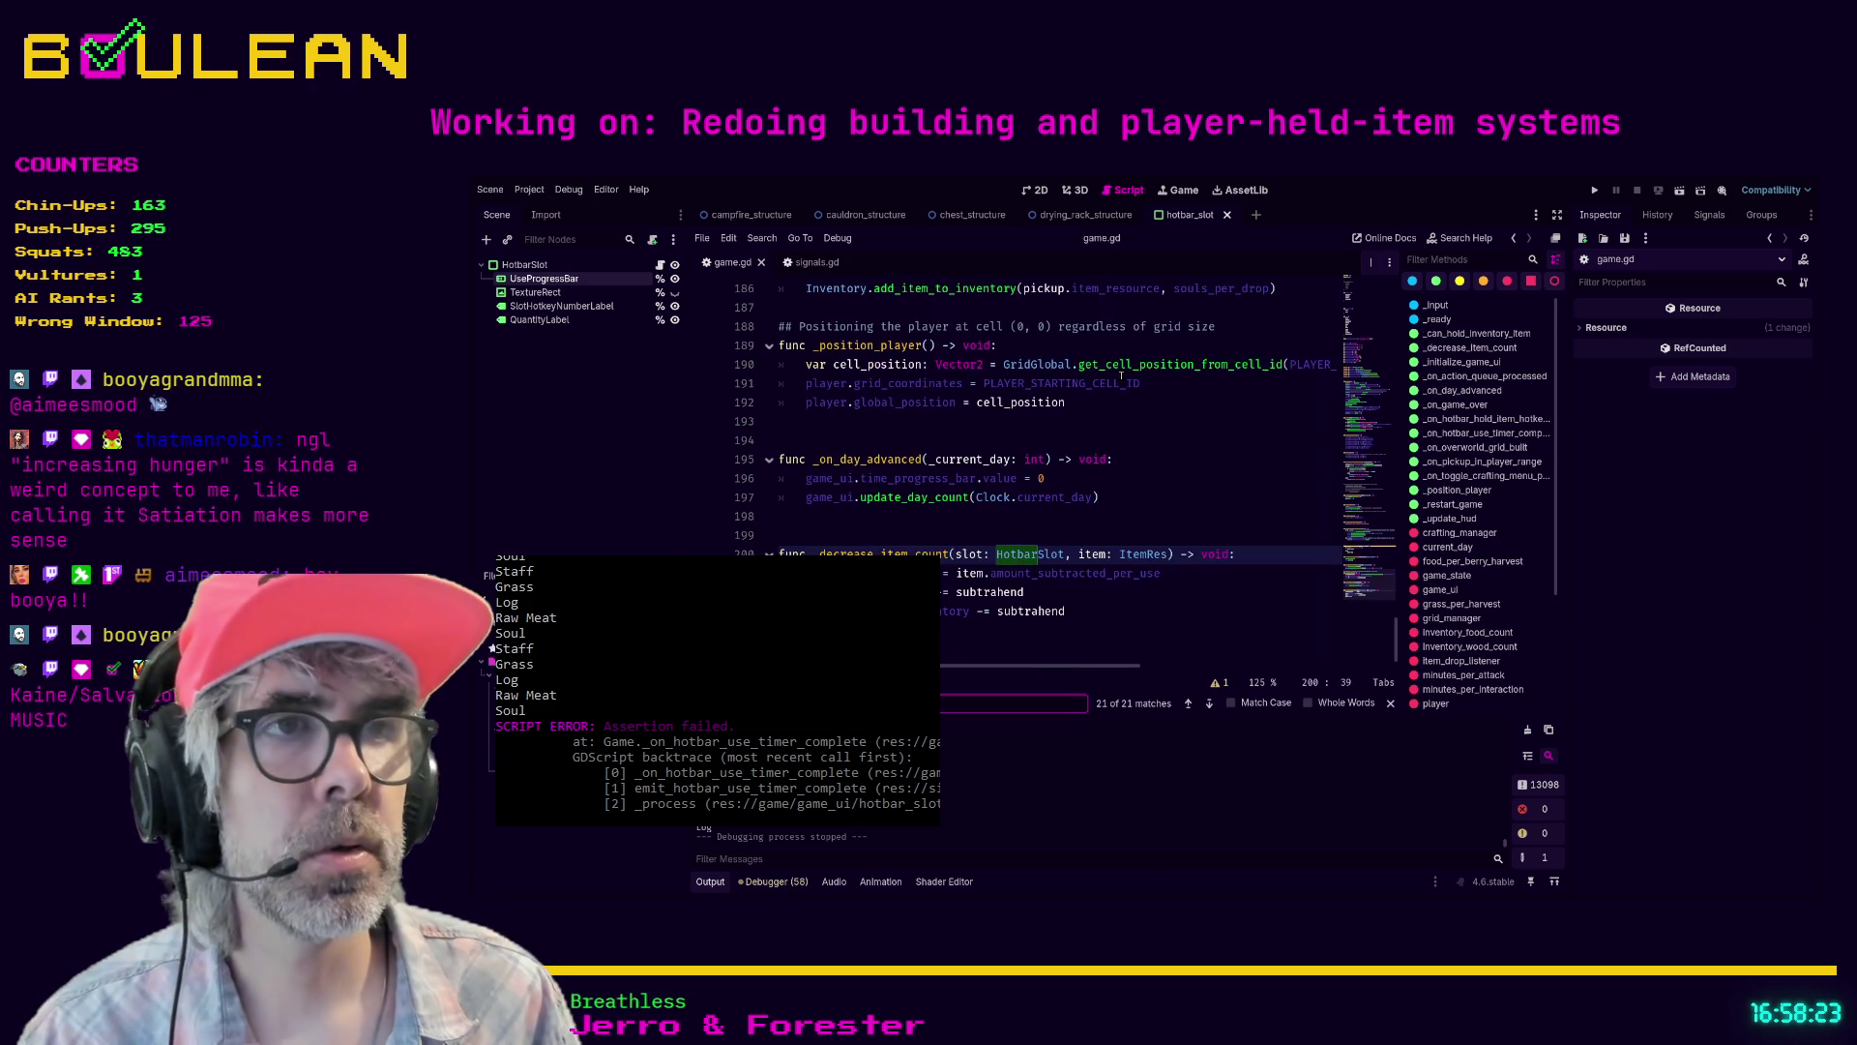
pyautogui.write('_use_timer')
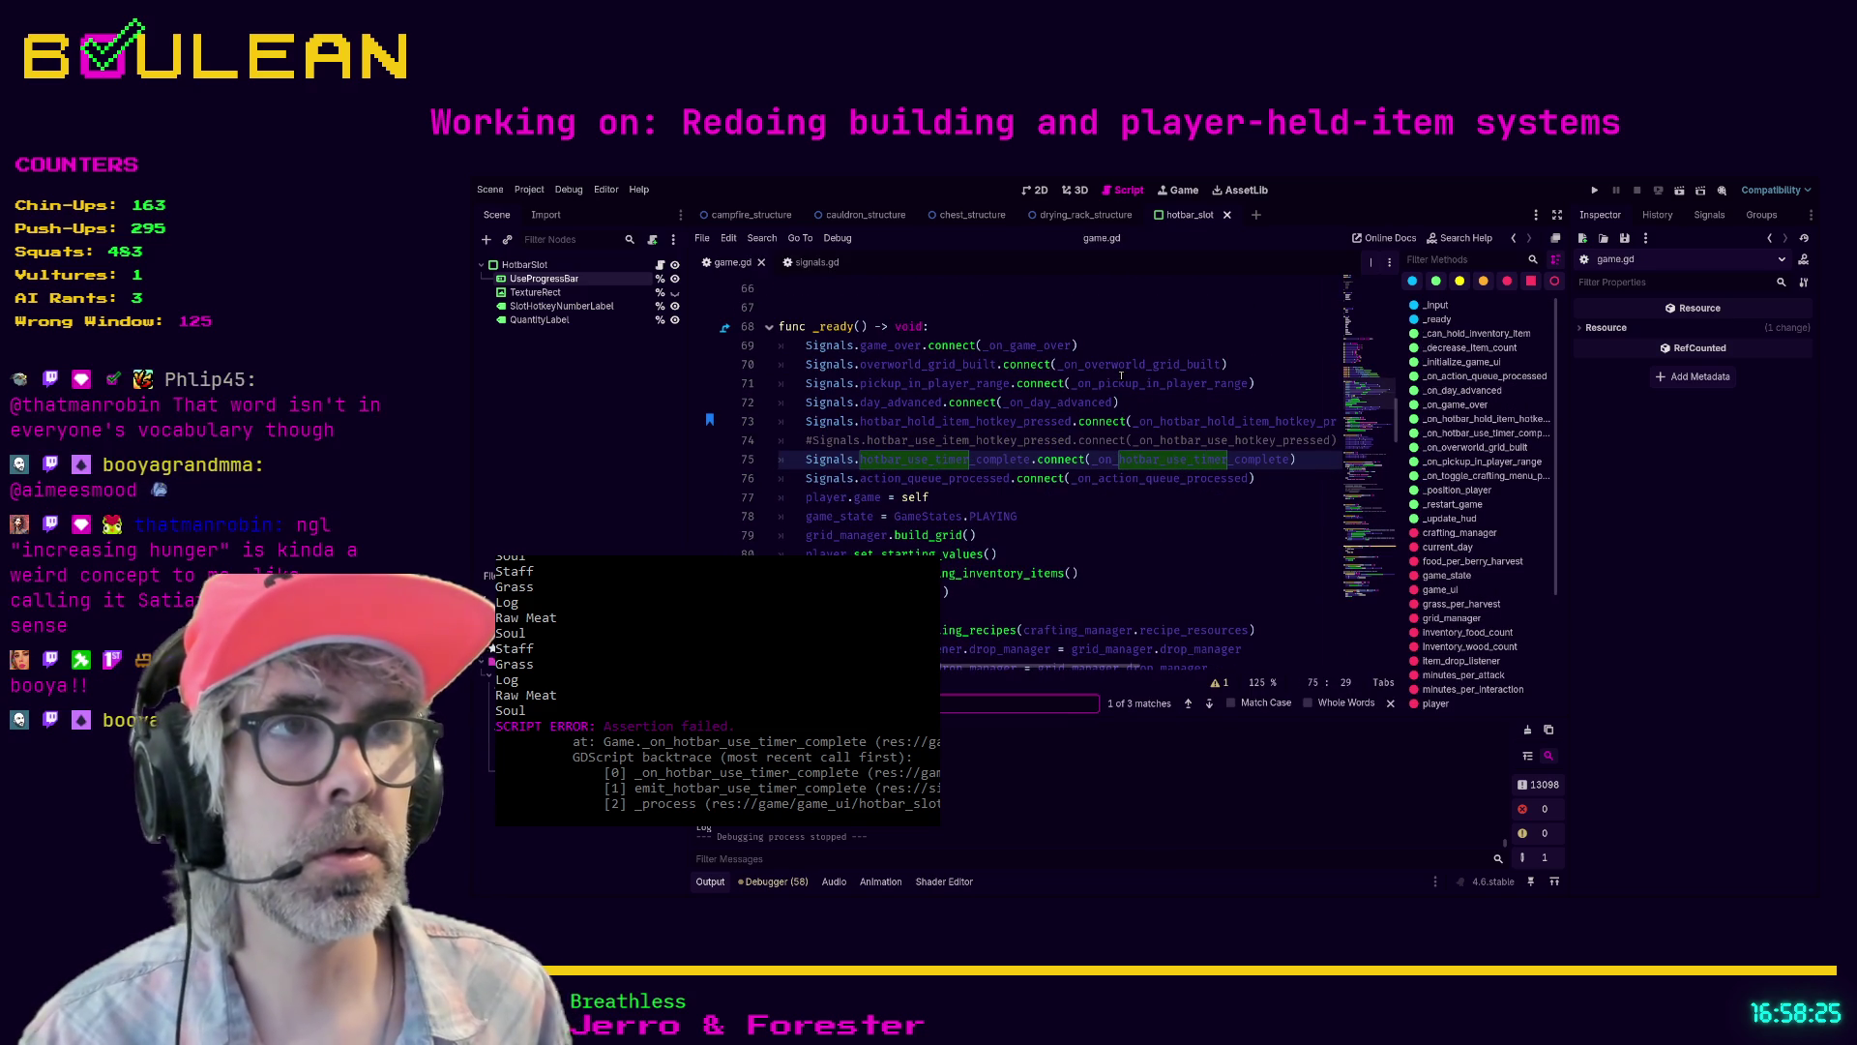
pyautogui.keyDown('ctrl'); pyautogui.click(1198, 461); pyautogui.keyUp('ctrl')
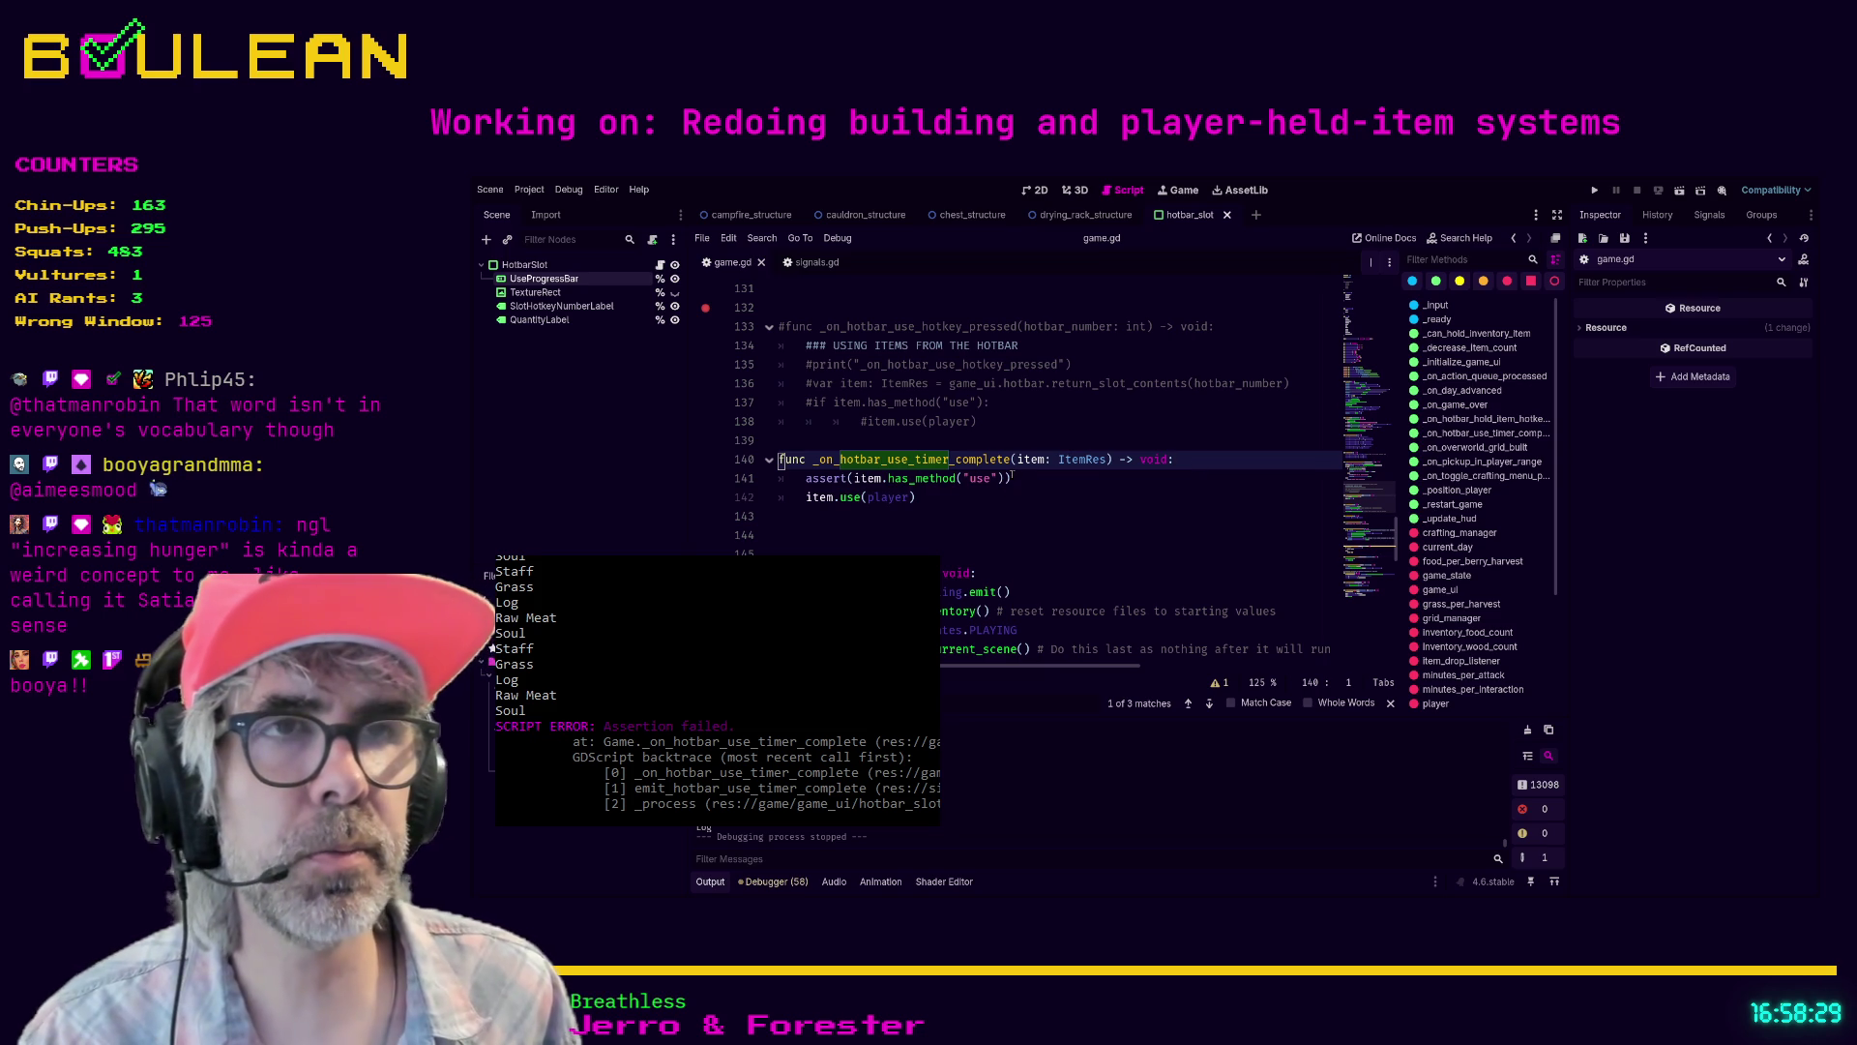
pyautogui.click(991, 495)
pyautogui.click(855, 538)
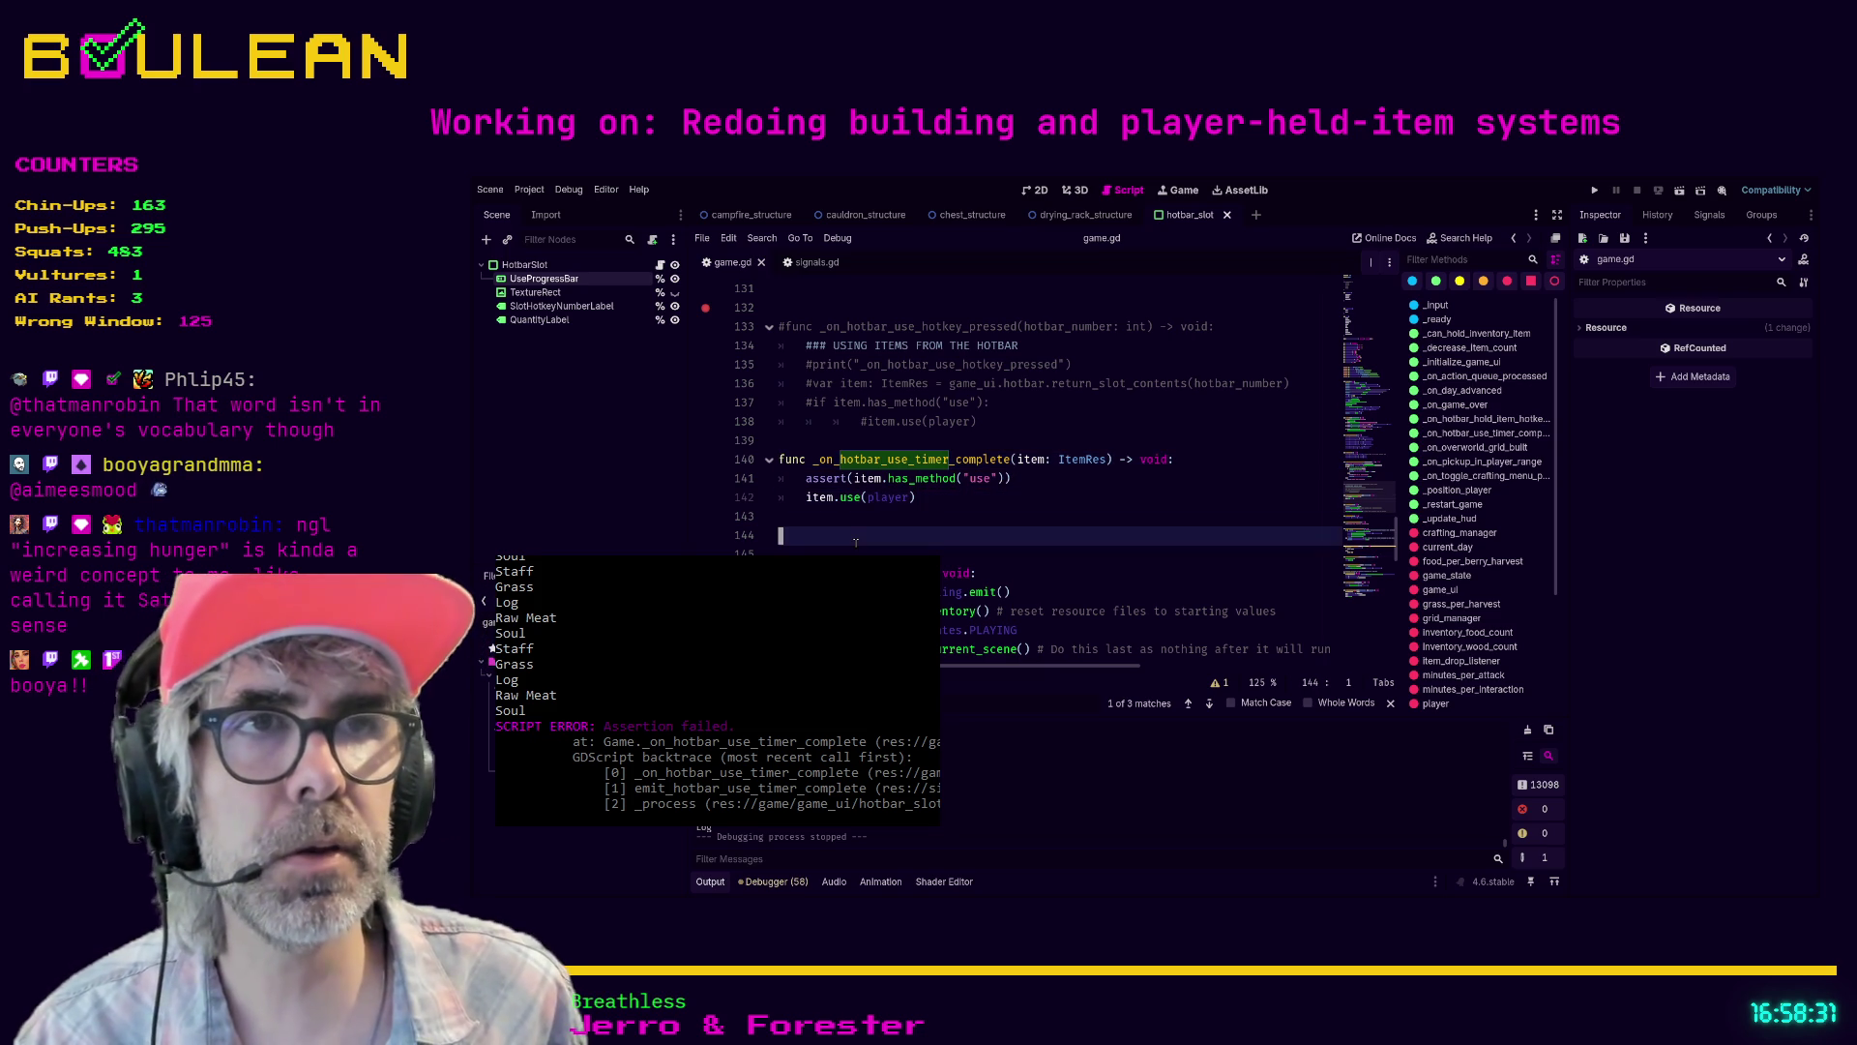
# - Enter distraction-free mode with Ctrl+Shift+F11, then switch to the Rockin' Robin lyrics in Brave
pyautogui.hotkey('ctrl', 'shift', 'F11')
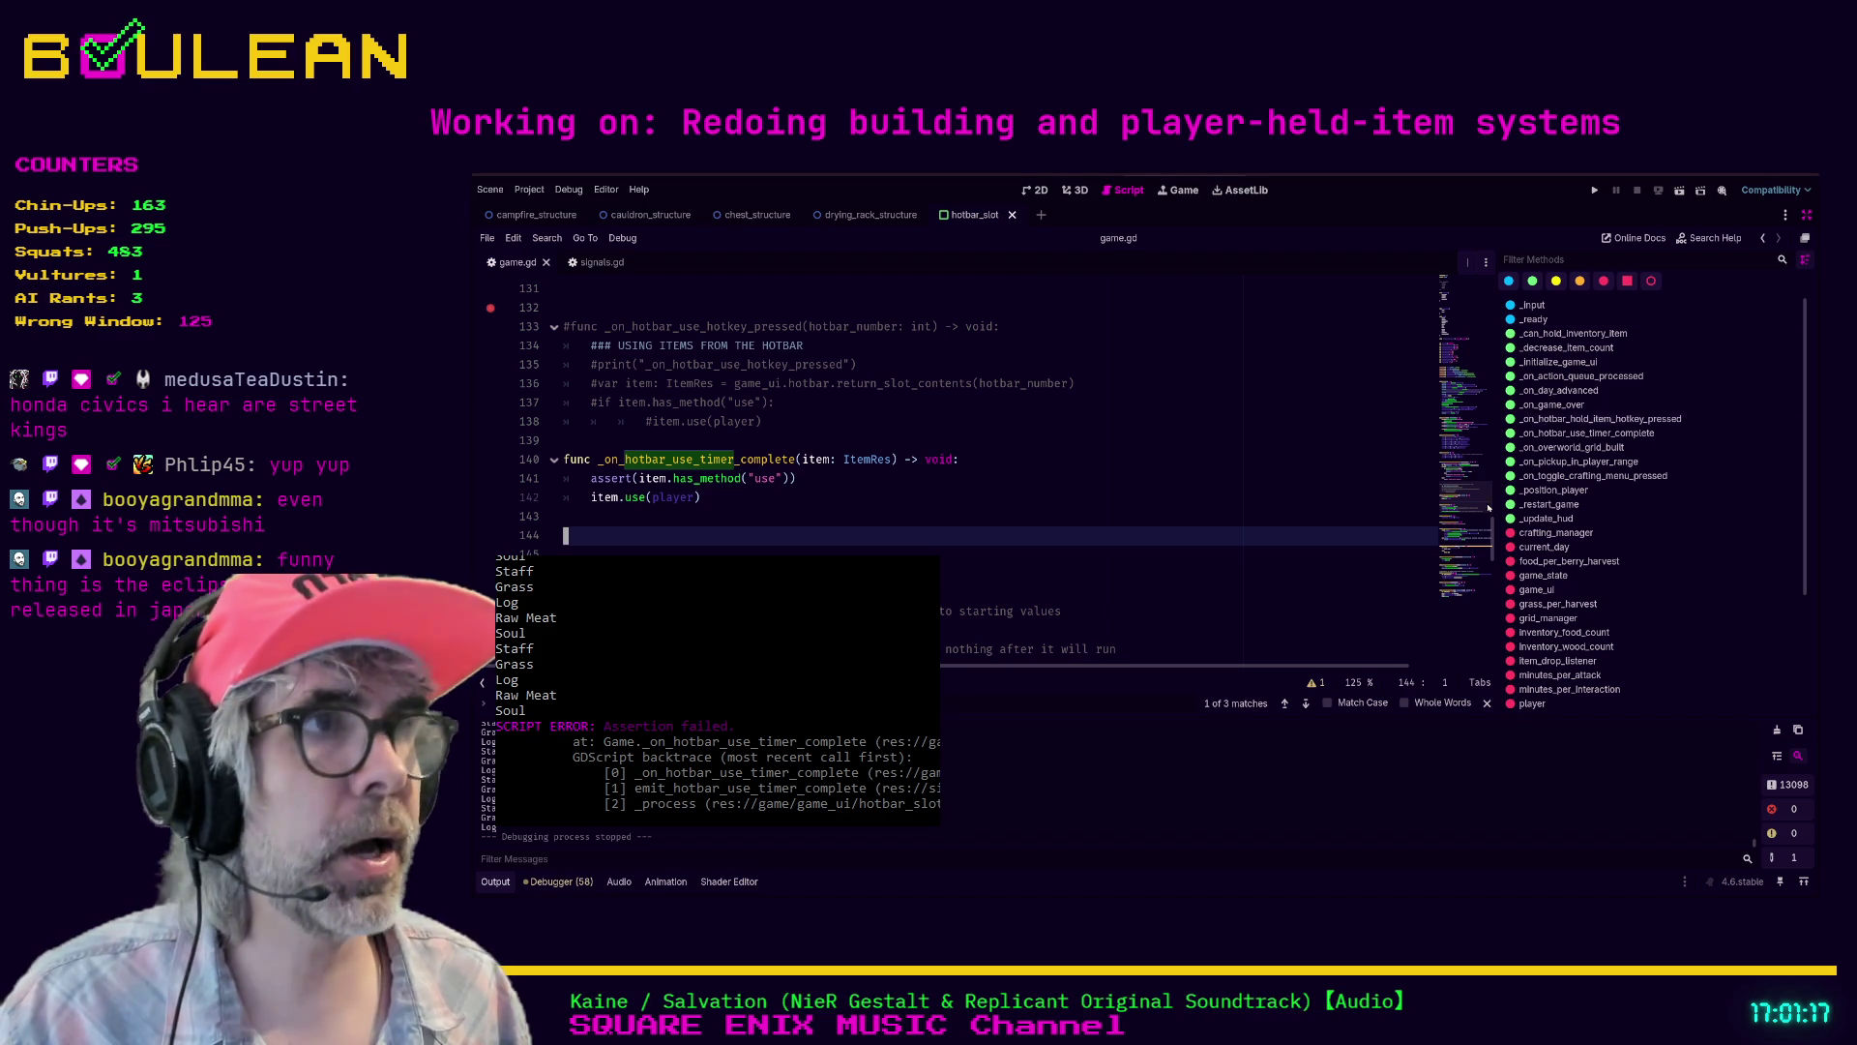
pyautogui.hotkey('alt', 'Tab')
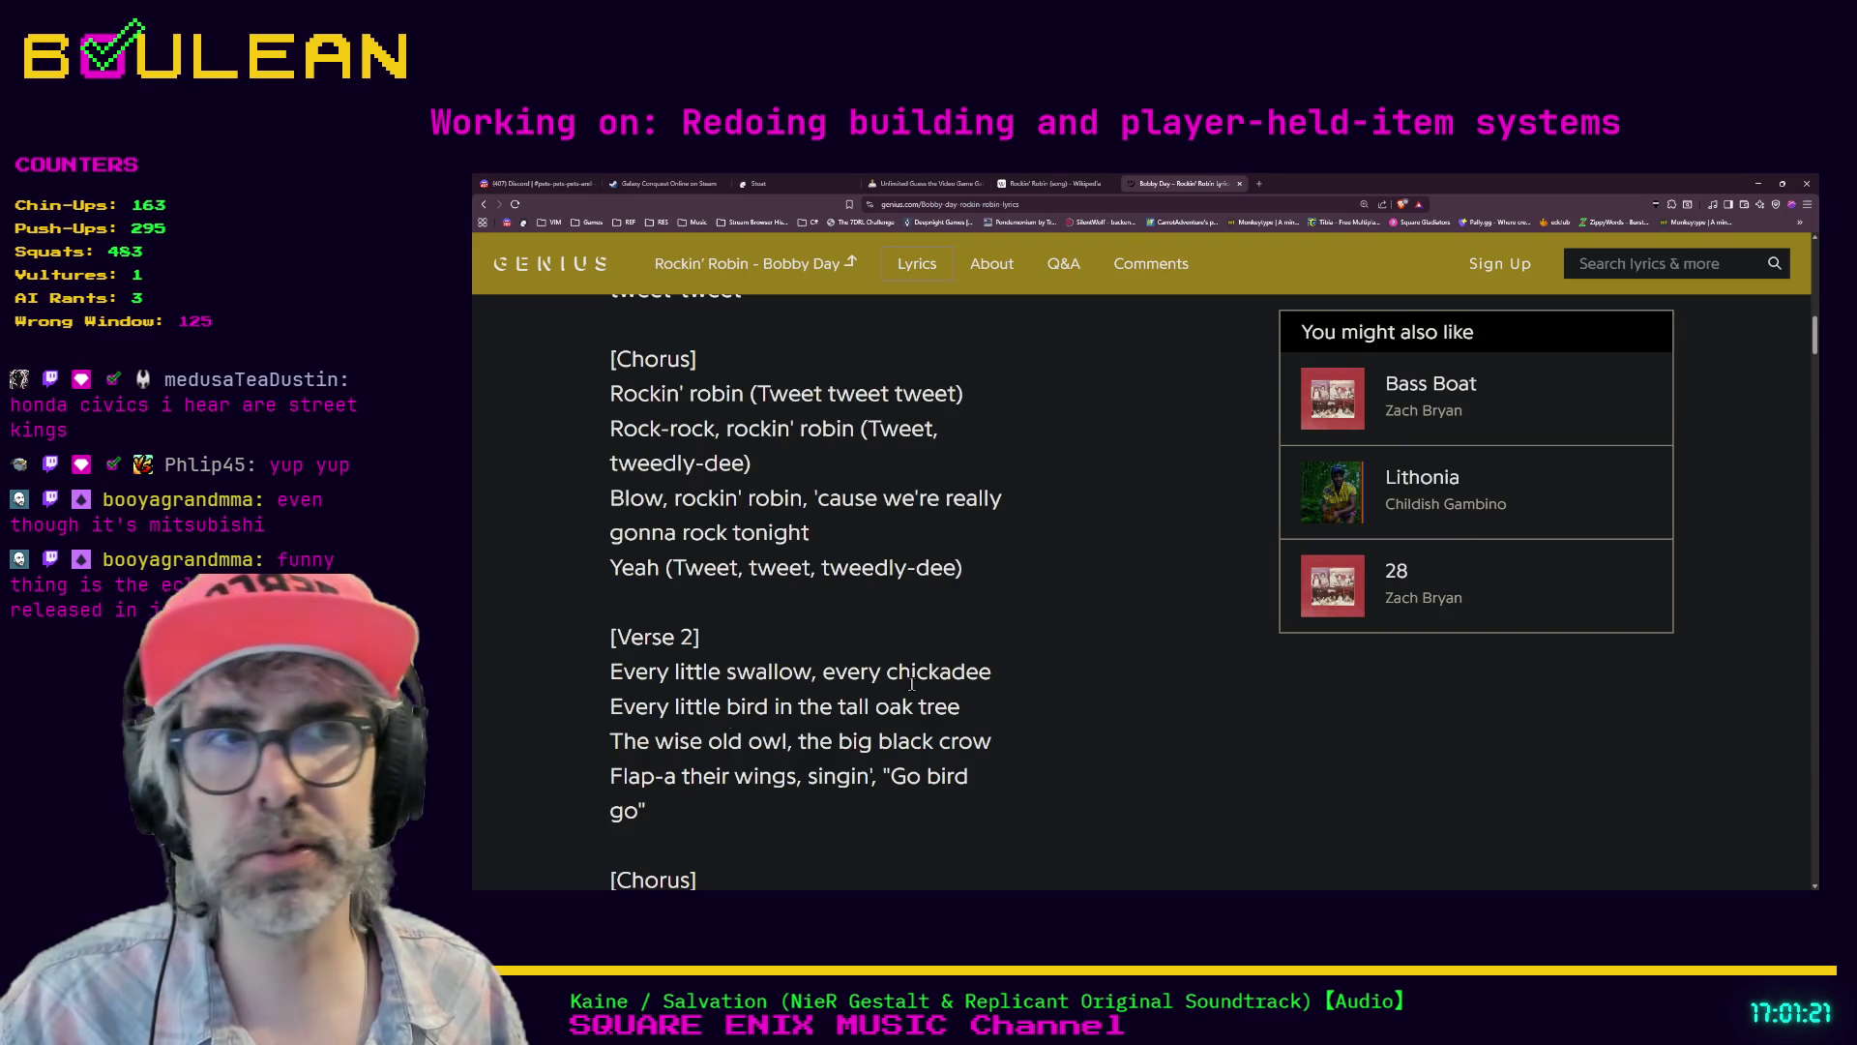
# - Search '24 hour lemons' in a new tab and open the 24 Hours of Lemons homepage
pyautogui.hotkey('ctrl', 't')
pyautogui.write('24 hour l')
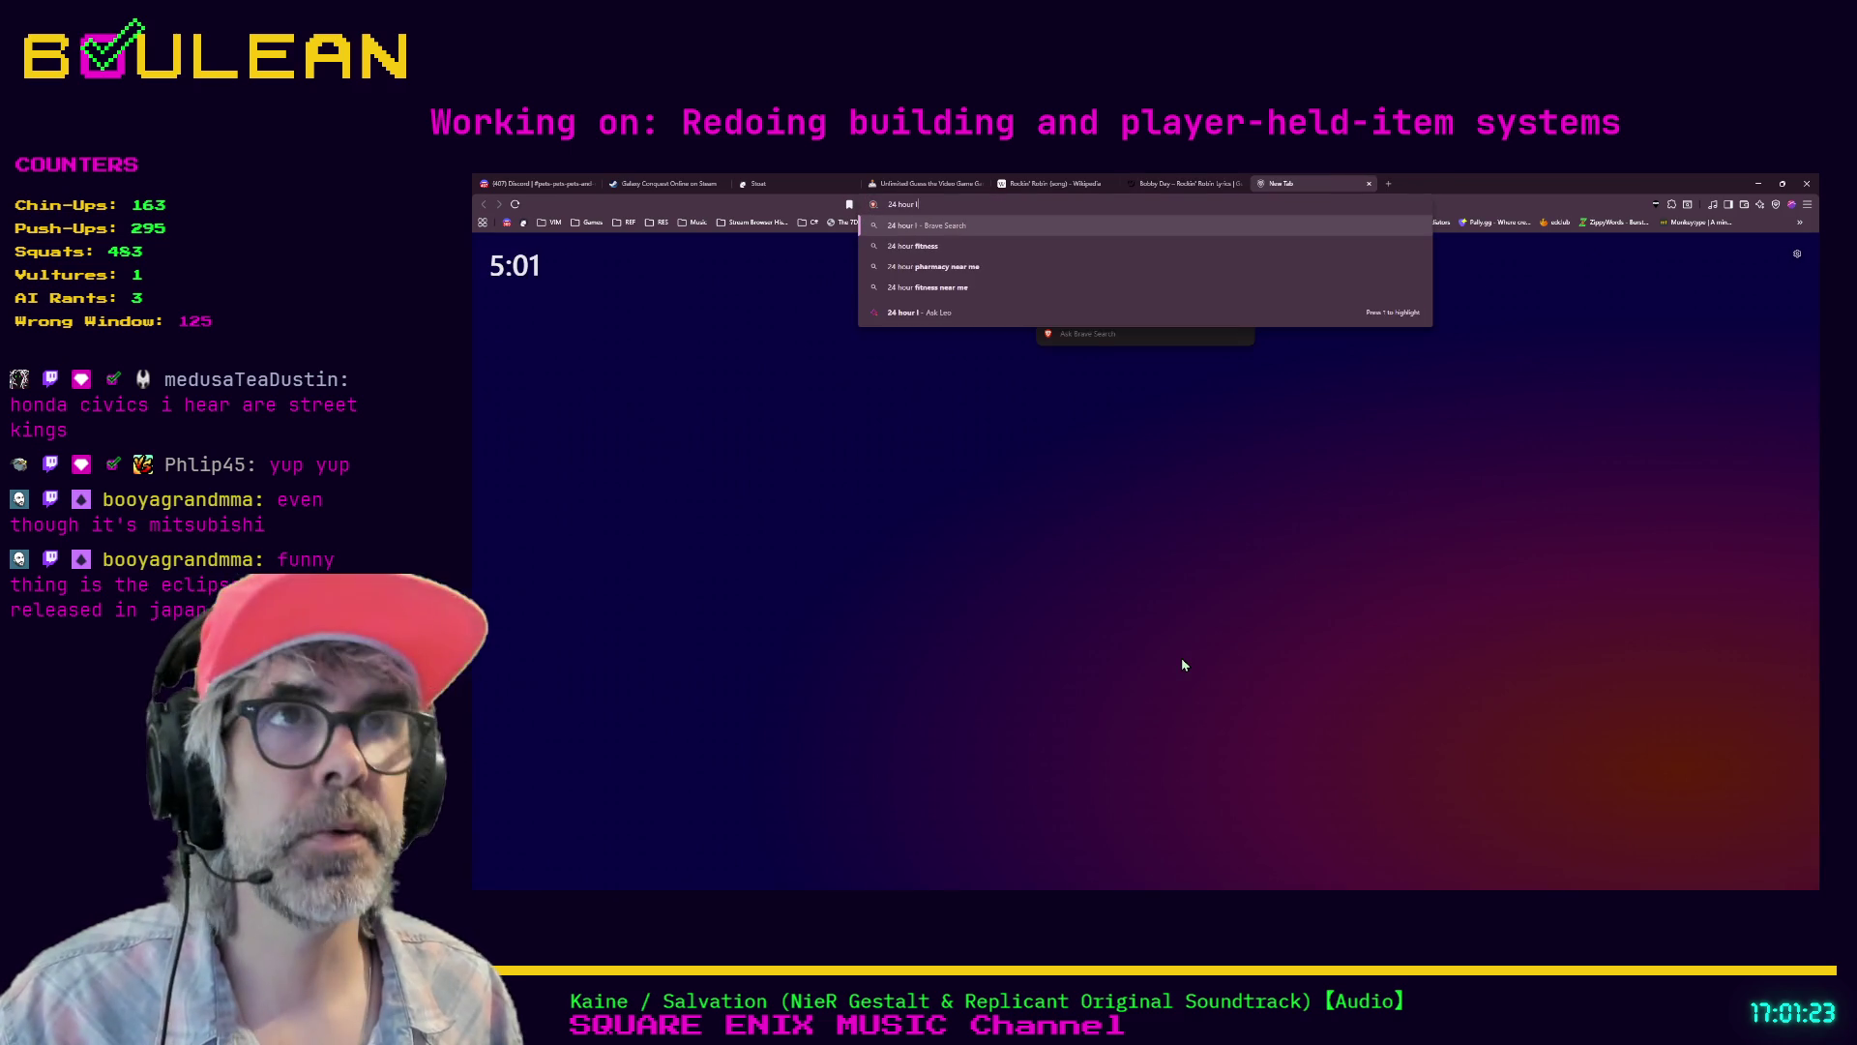
pyautogui.write('emons')
pyautogui.press('Return')
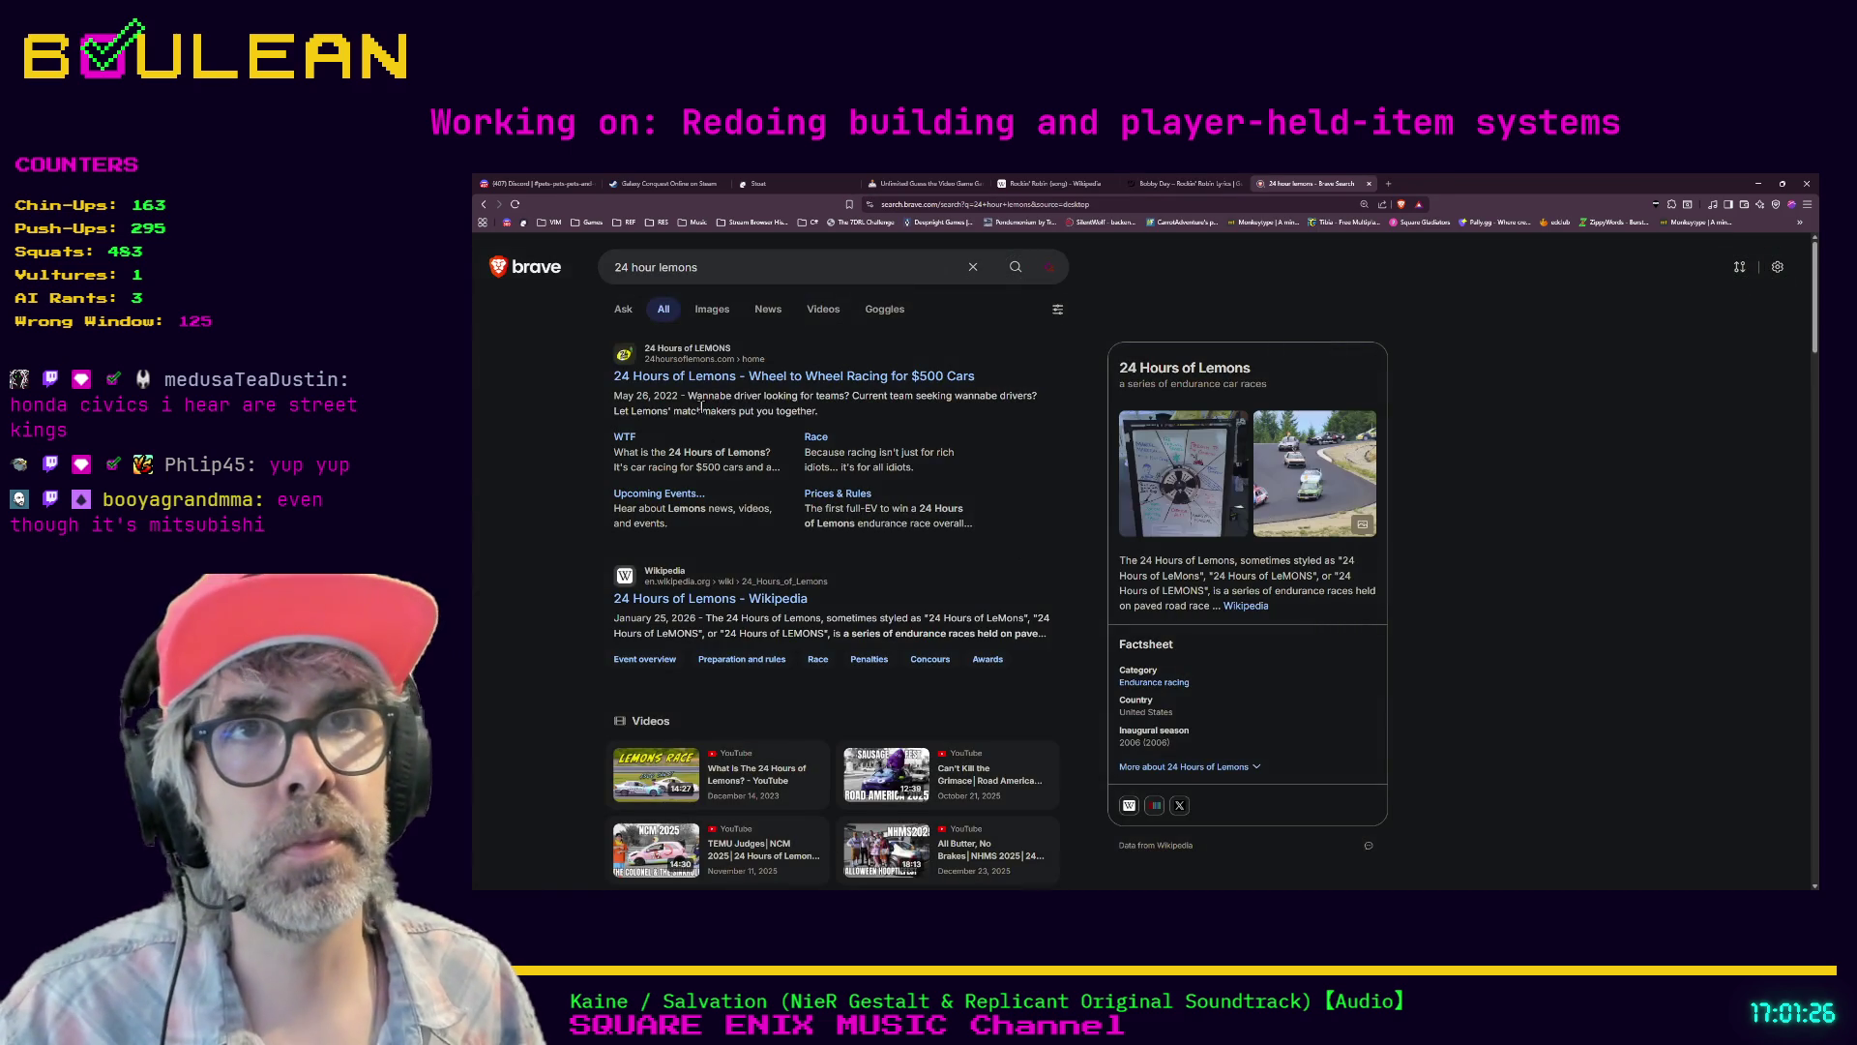
pyautogui.click(696, 379)
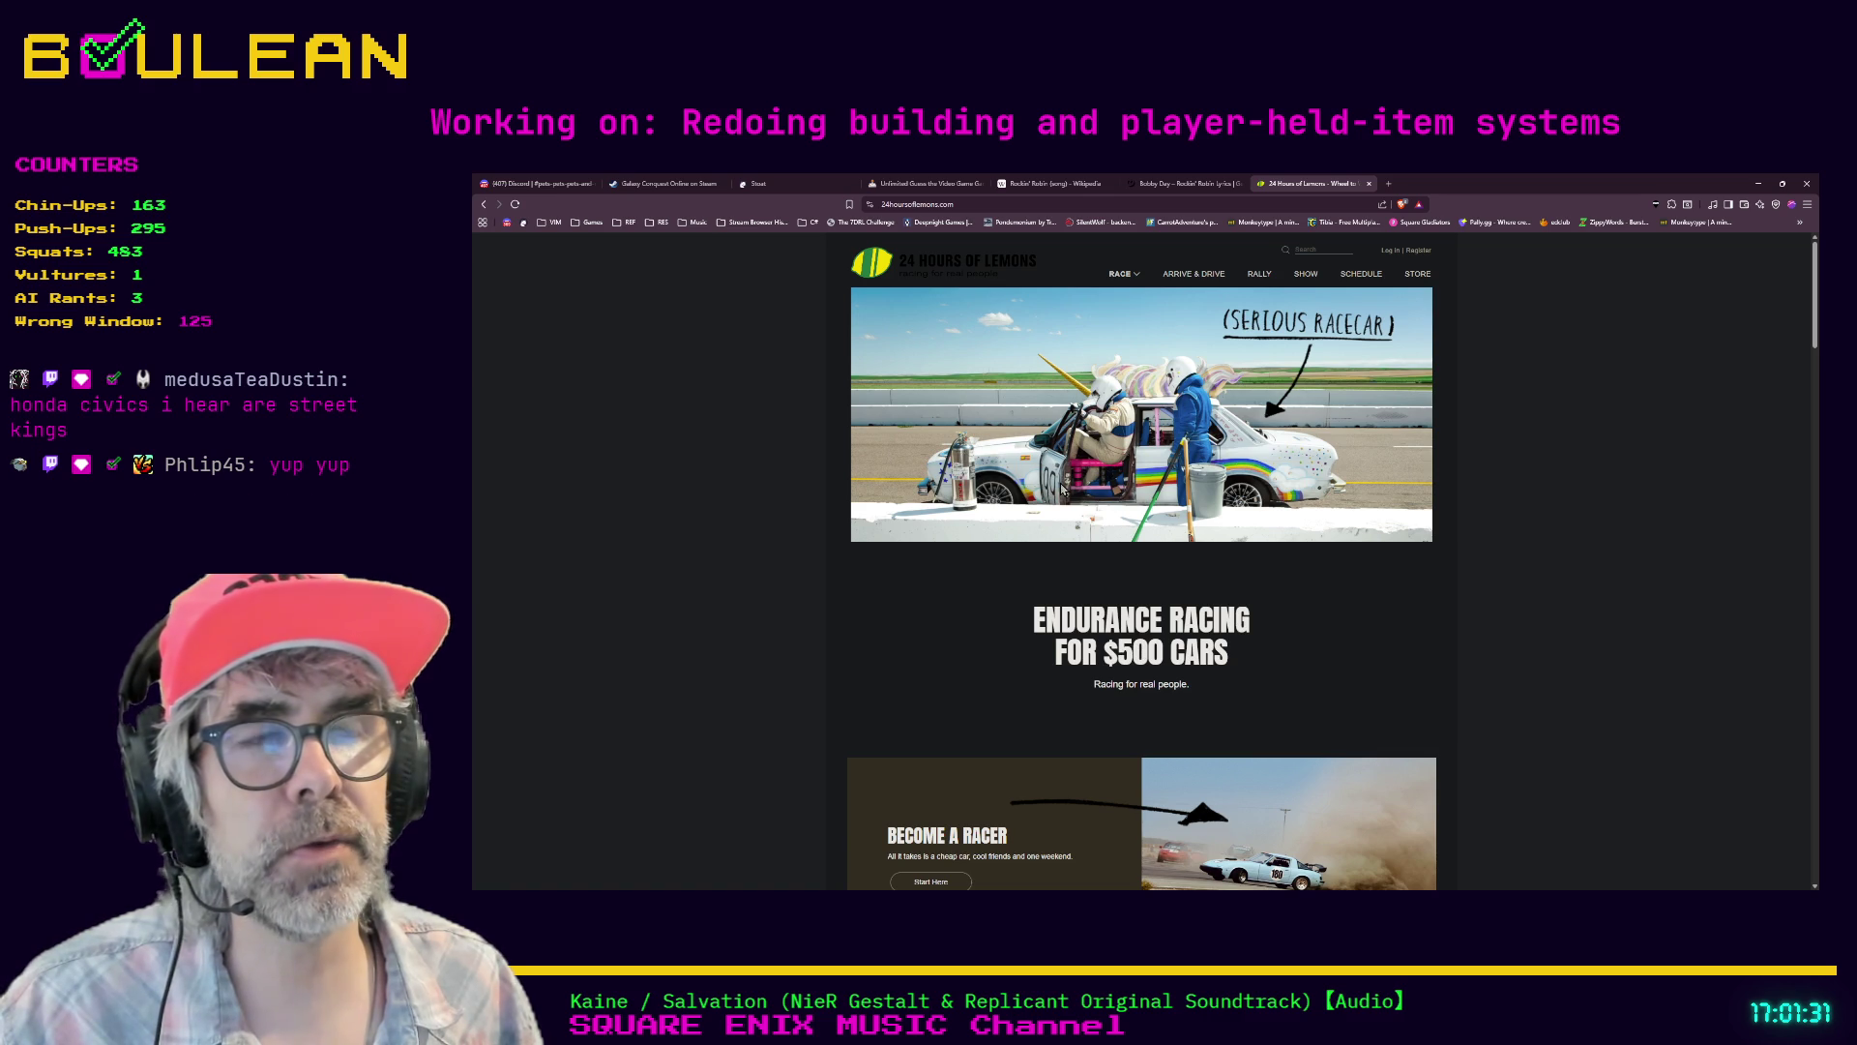
# - Scroll down the 24 Hours of Lemons homepage to the footer
pyautogui.scroll(-2, 1047, 463)
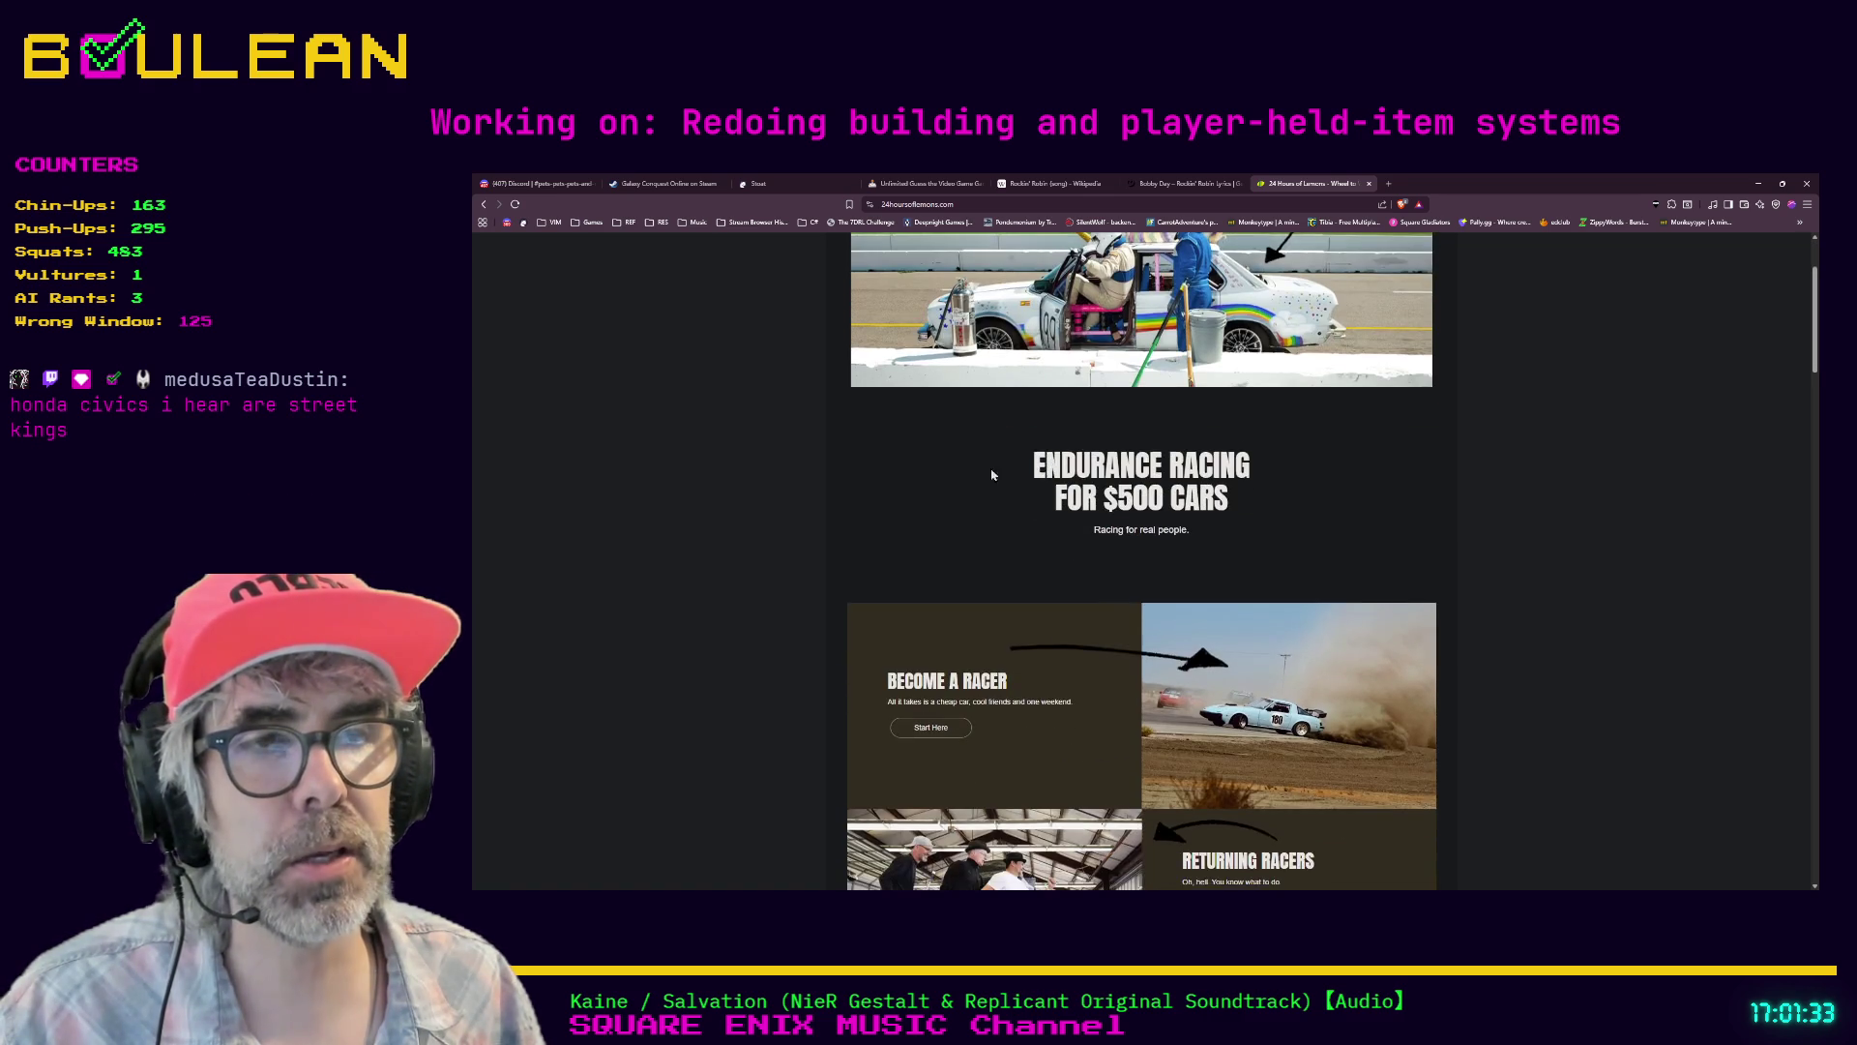
pyautogui.scroll(-8, 799, 484)
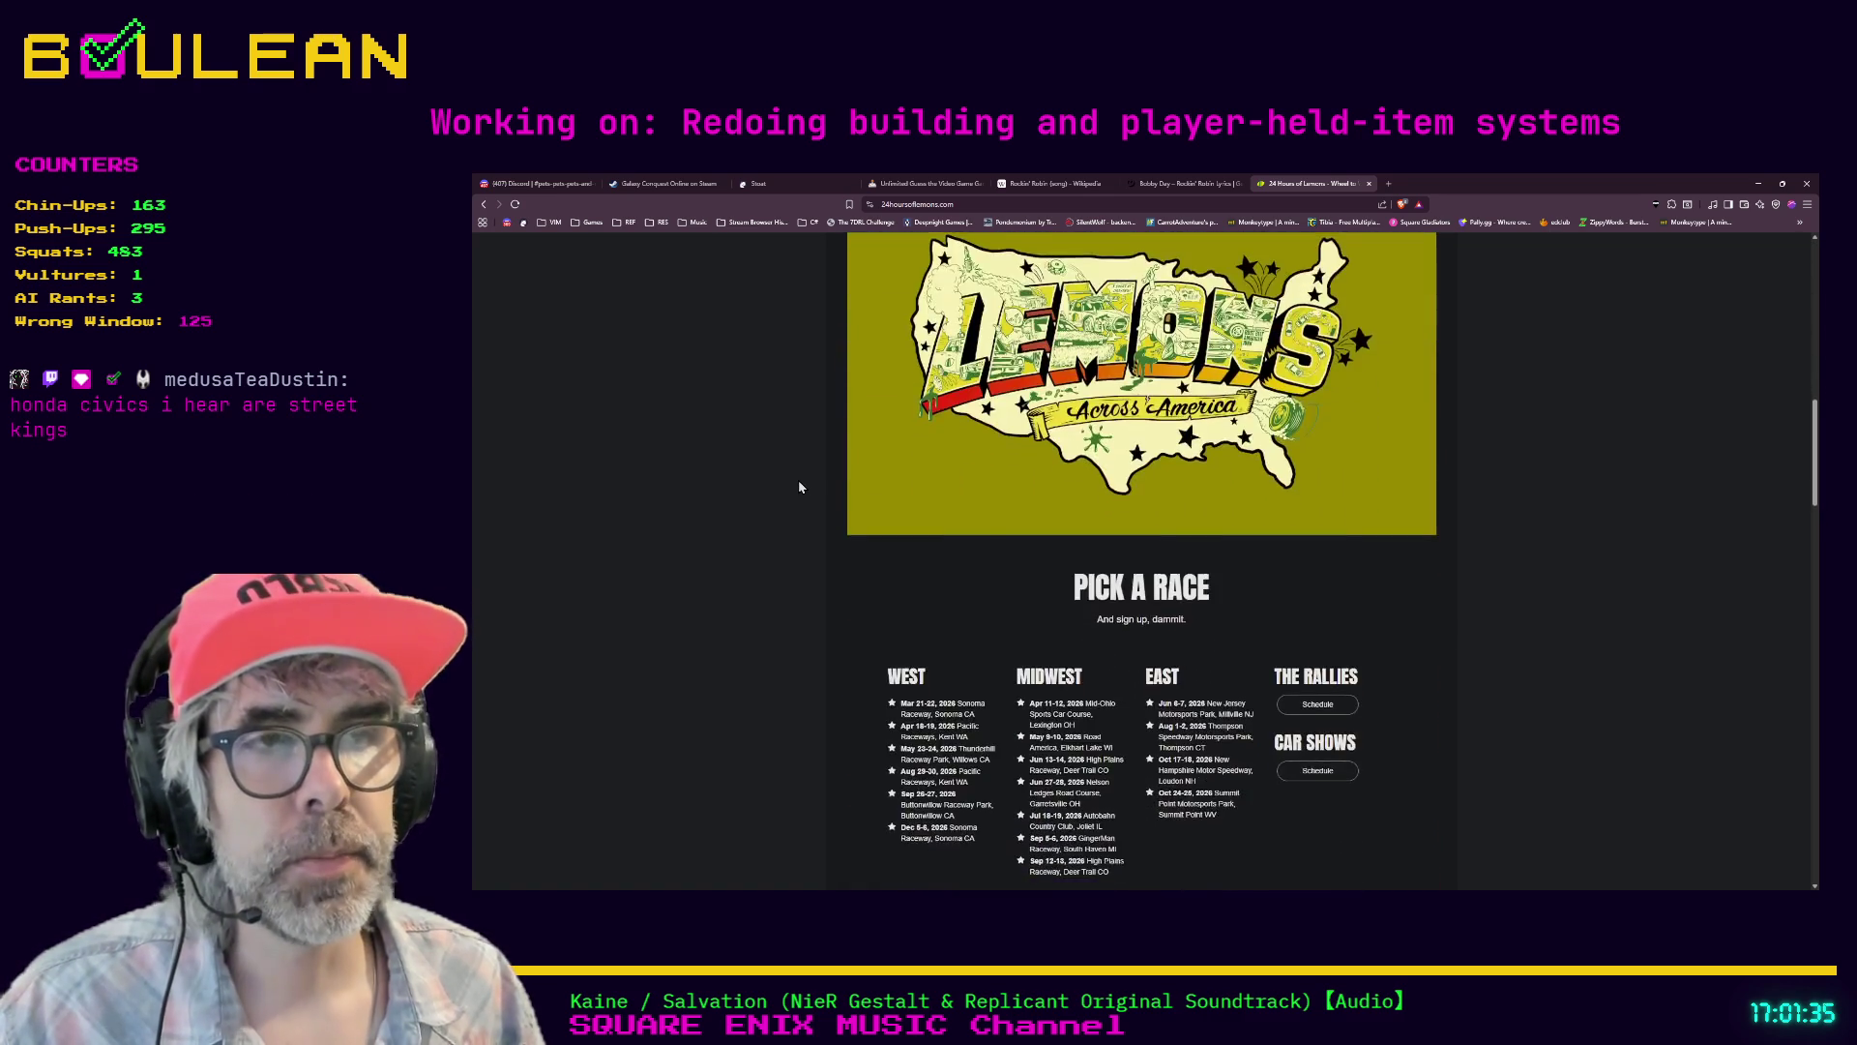
pyautogui.scroll(-2, 799, 487)
pyautogui.scroll(-3, 799, 488)
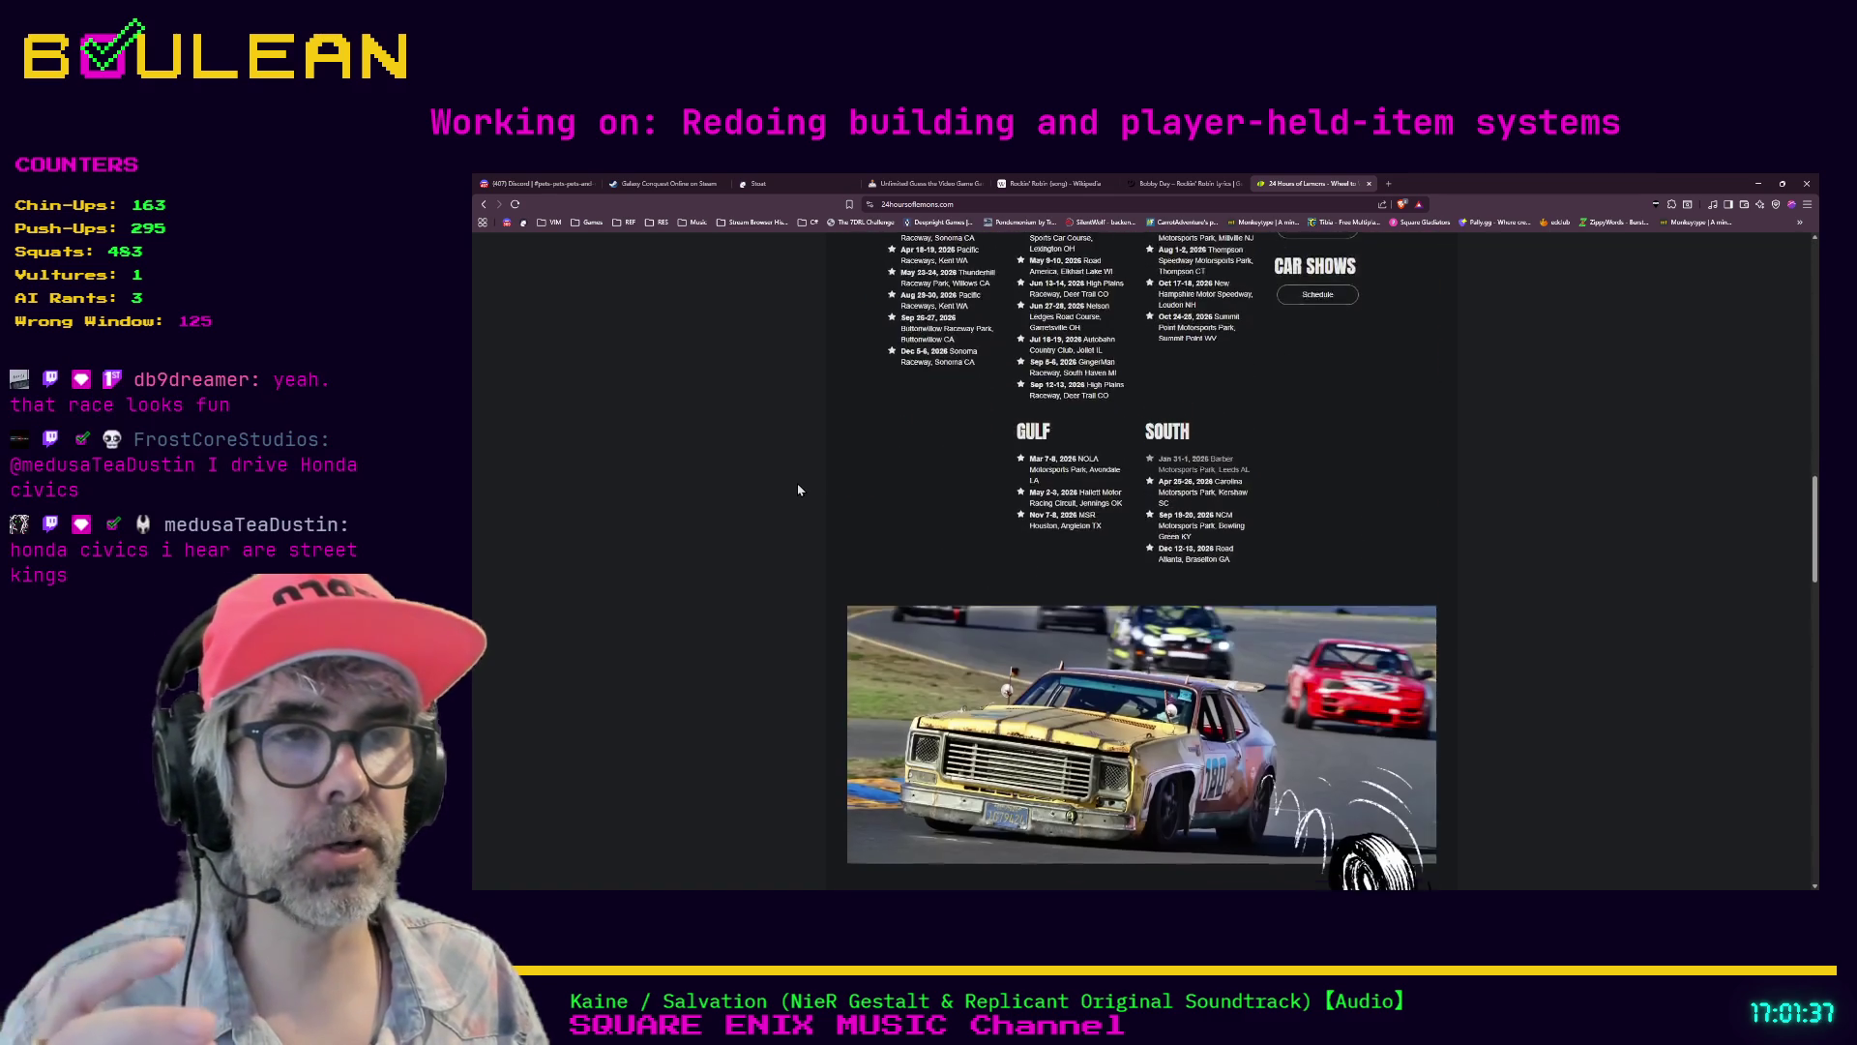
pyautogui.scroll(-1, 799, 491)
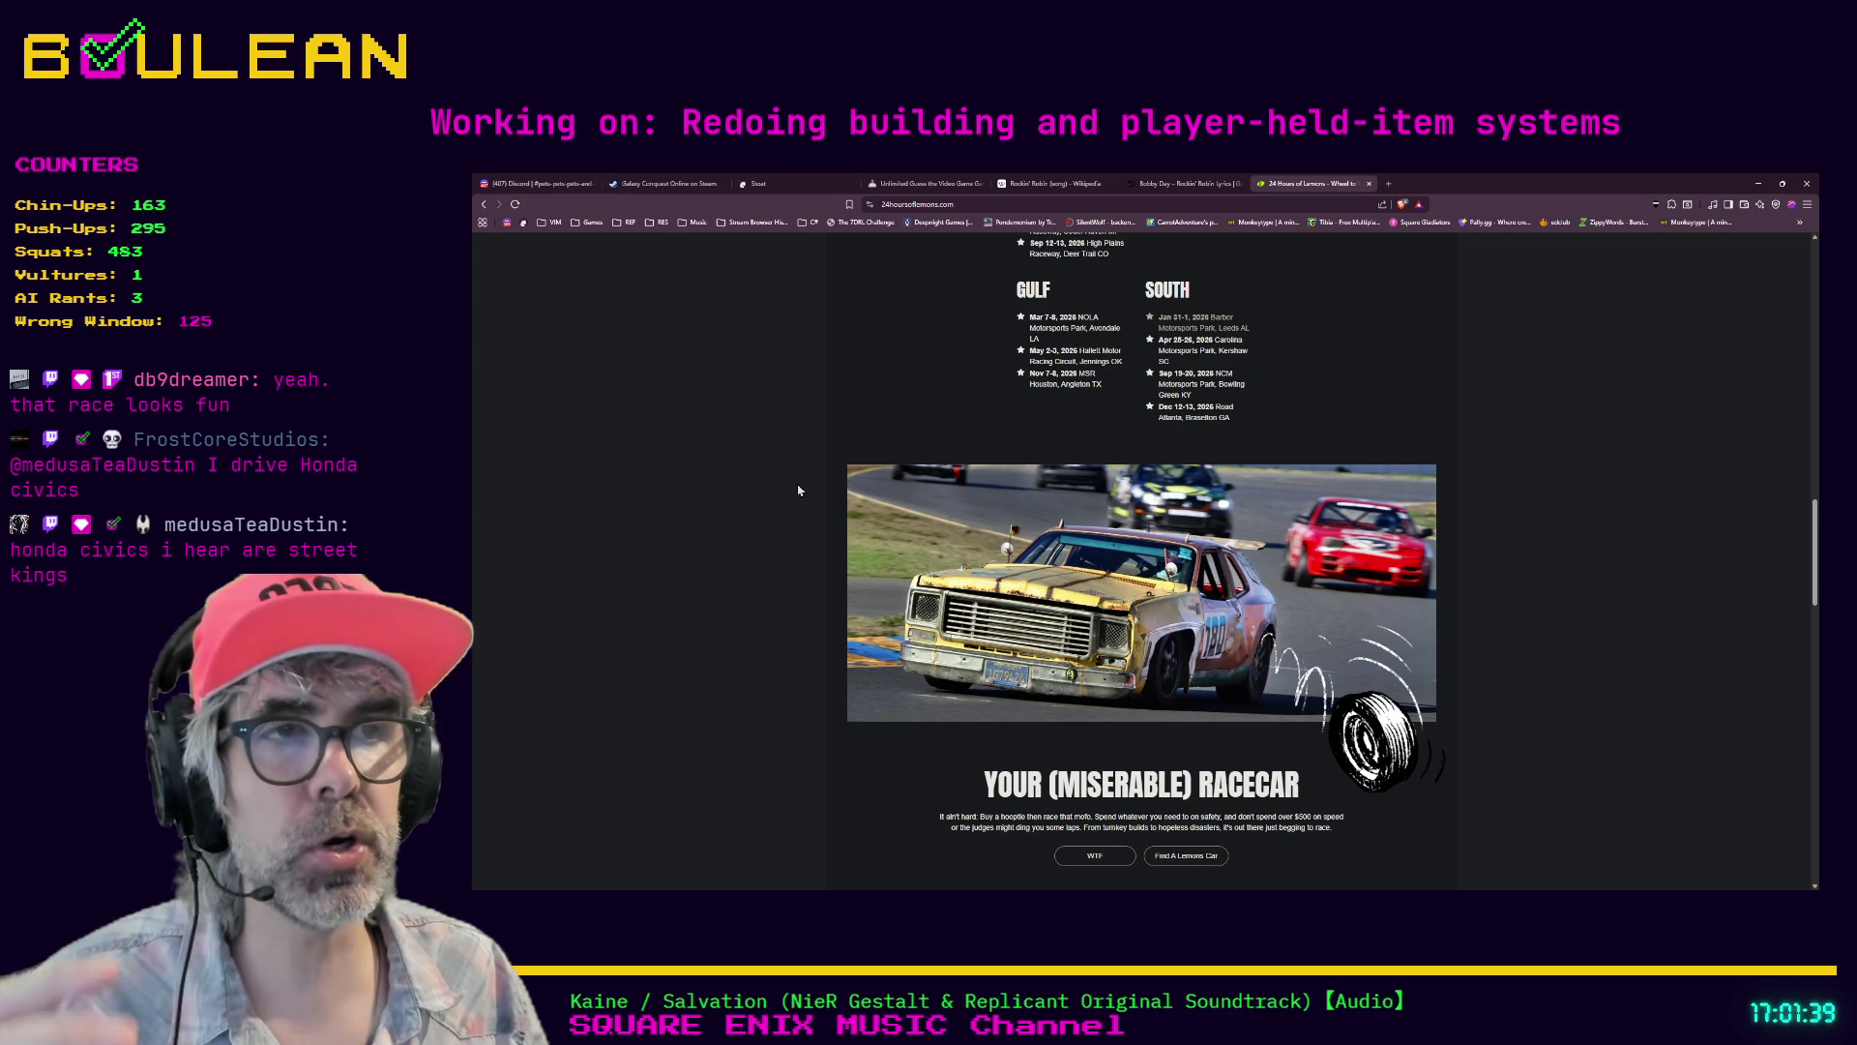
pyautogui.scroll(-2, 780, 597)
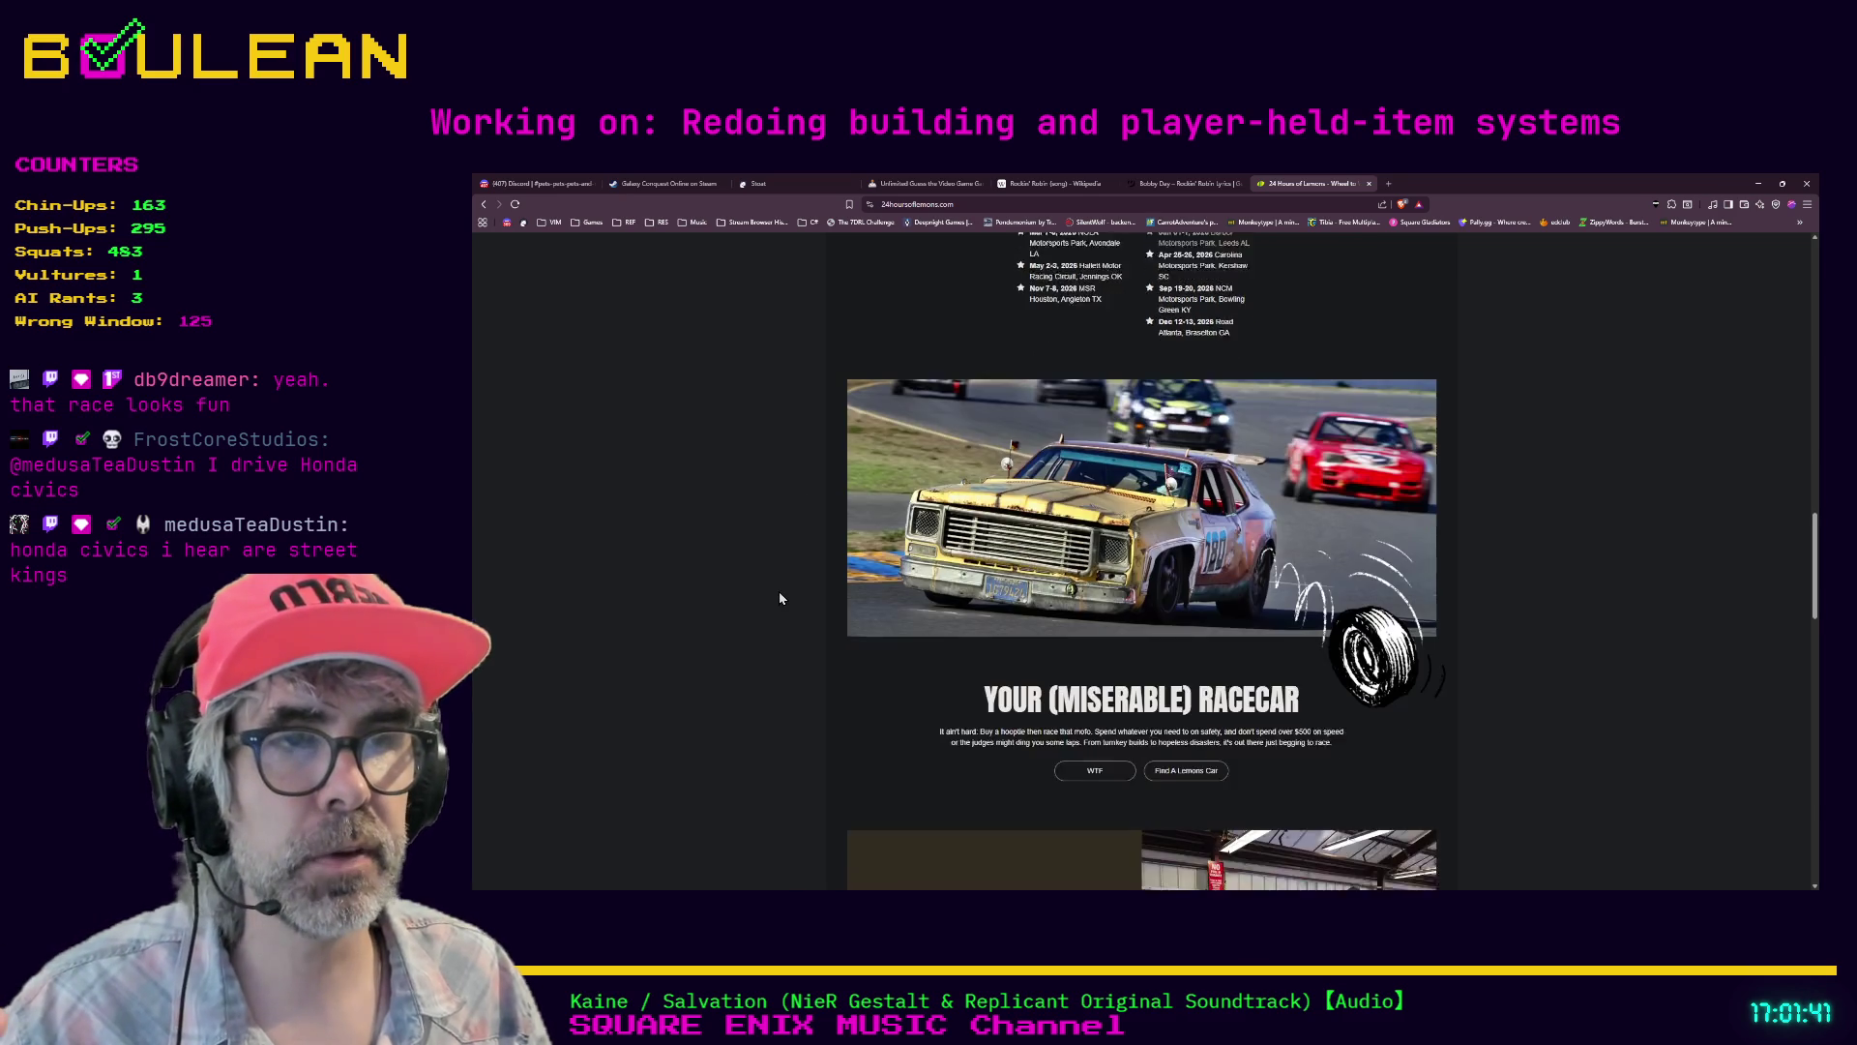
pyautogui.scroll(-2, 780, 598)
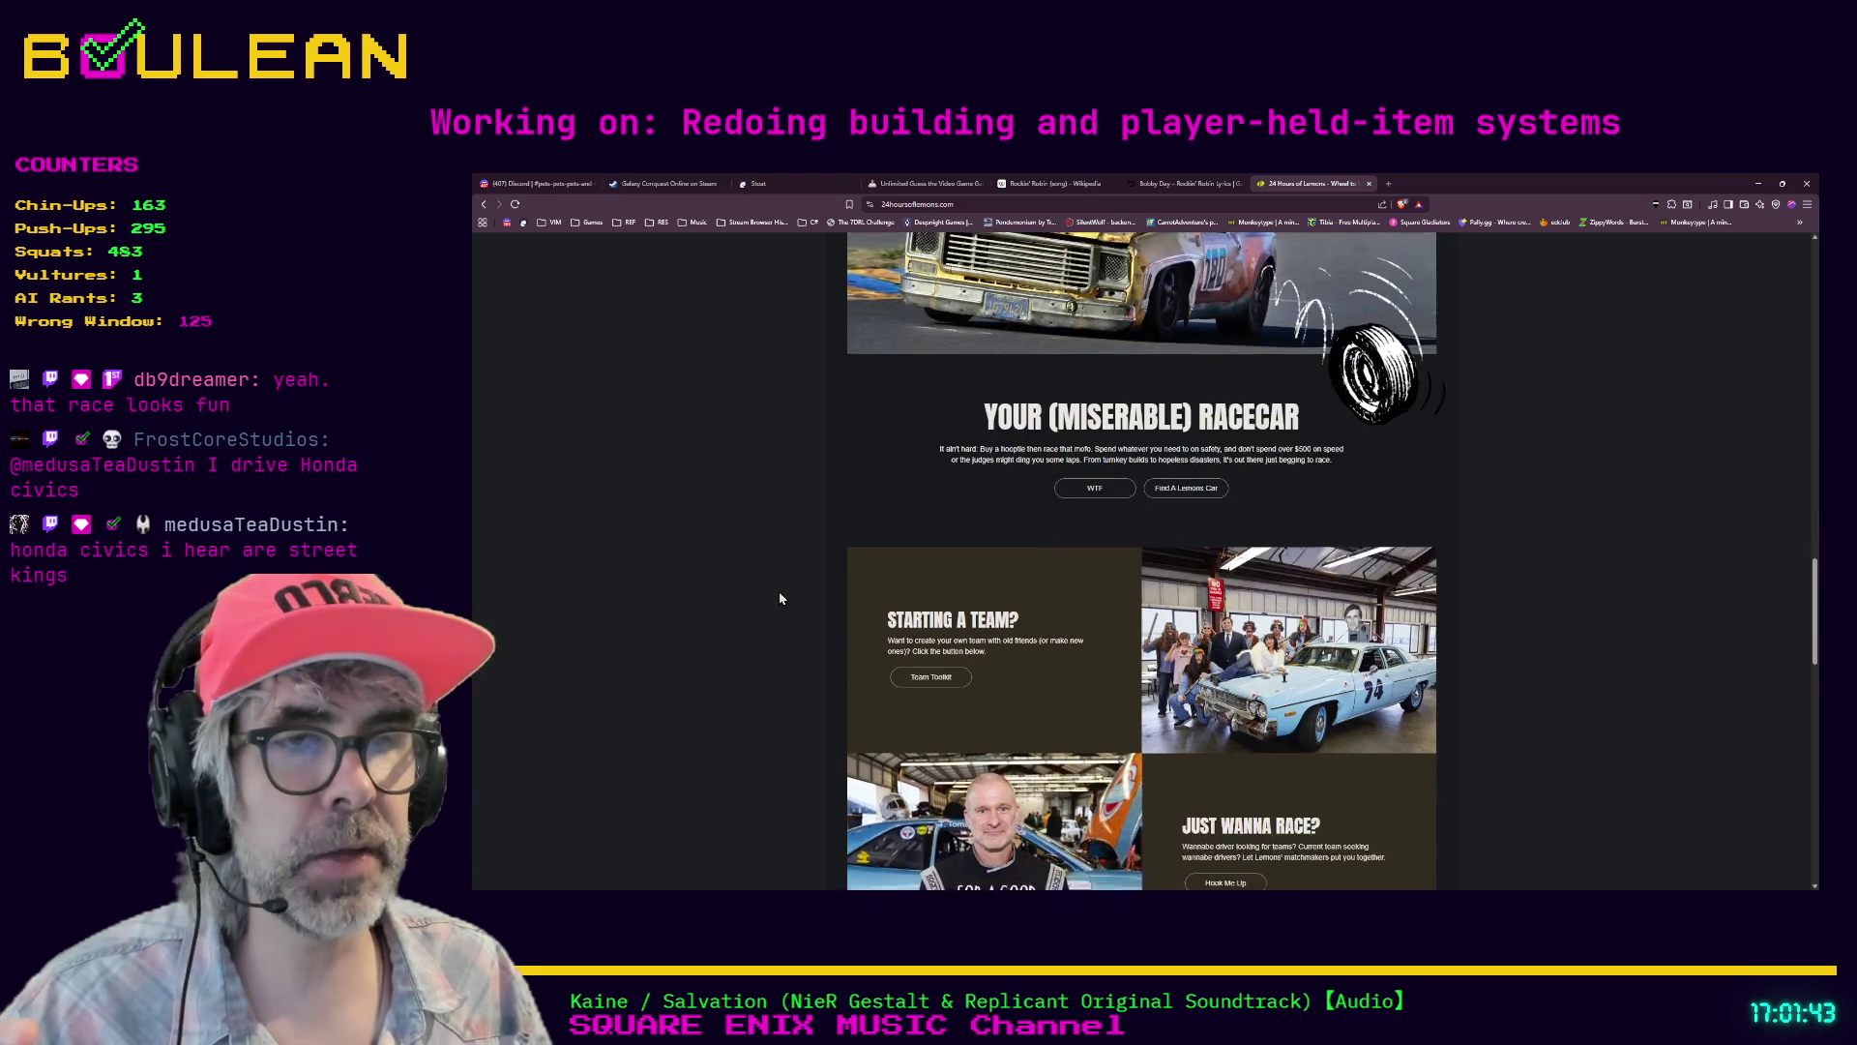
pyautogui.scroll(-3, 780, 598)
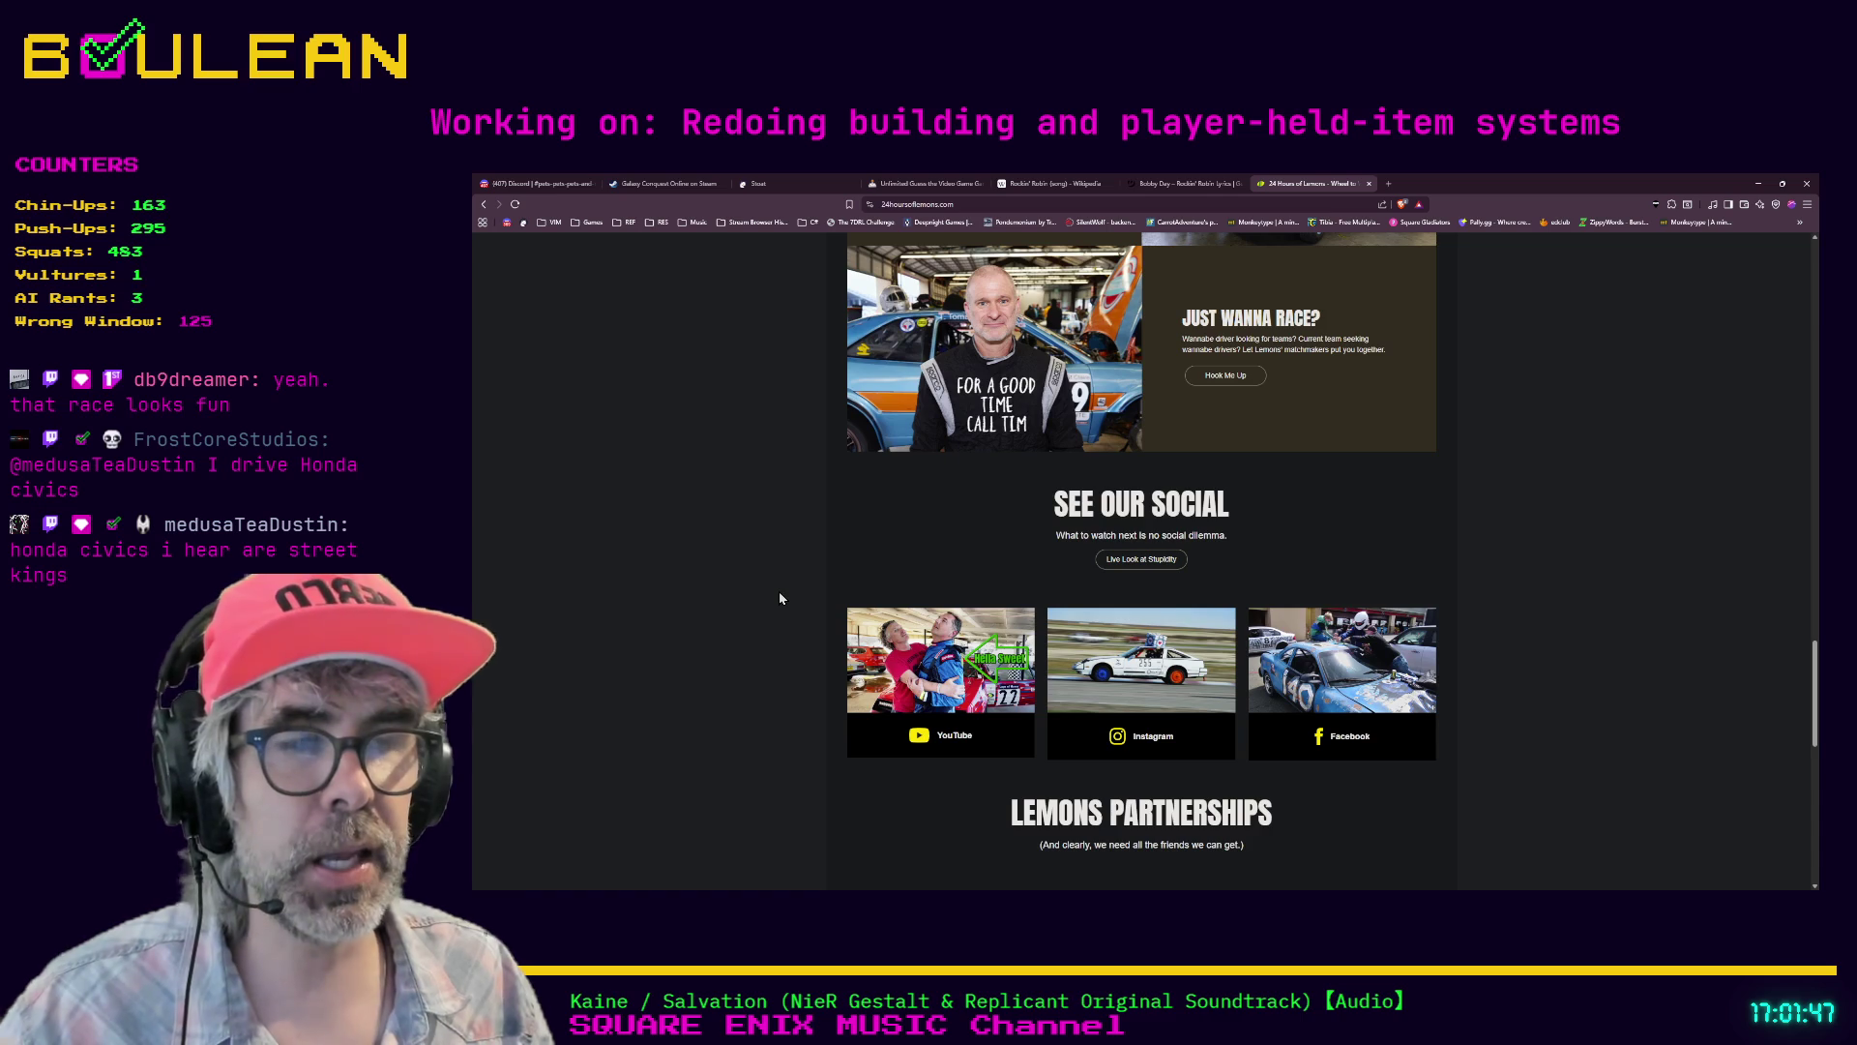
pyautogui.scroll(-2, 779, 598)
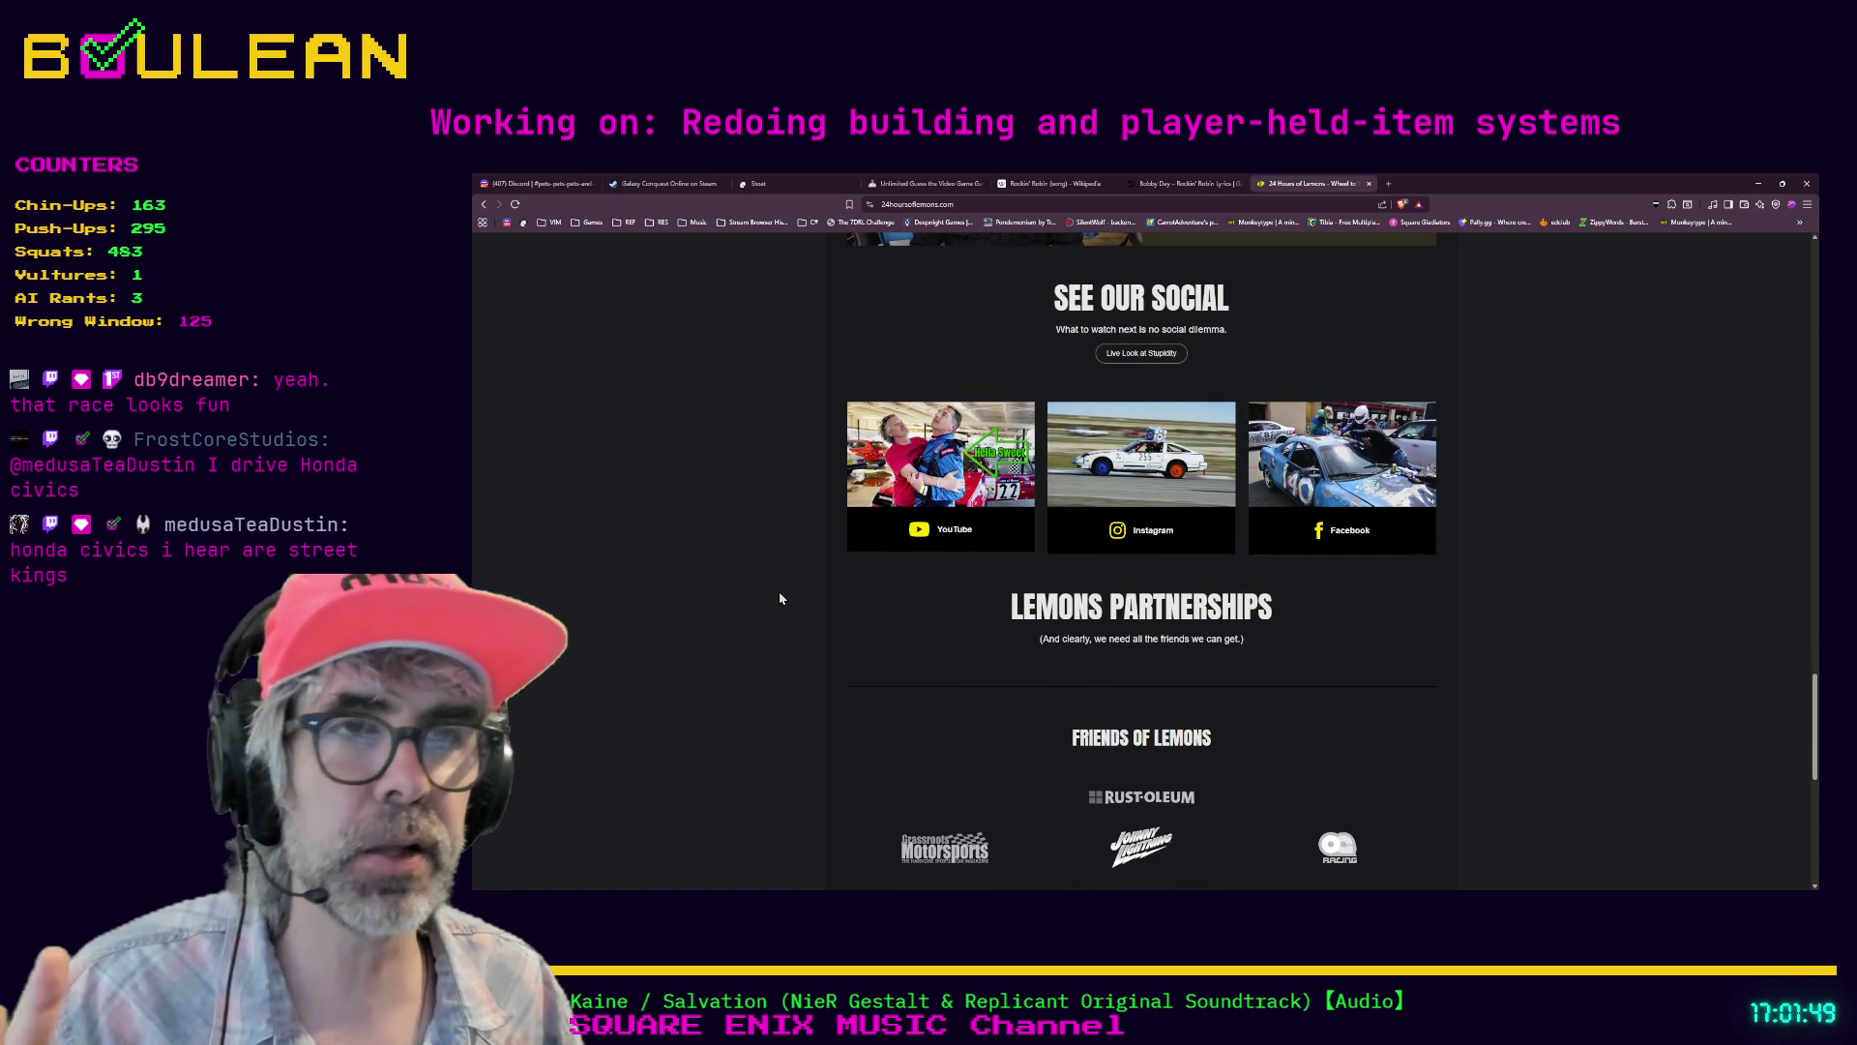
pyautogui.scroll(-2, 774, 597)
pyautogui.scroll(-4, 771, 597)
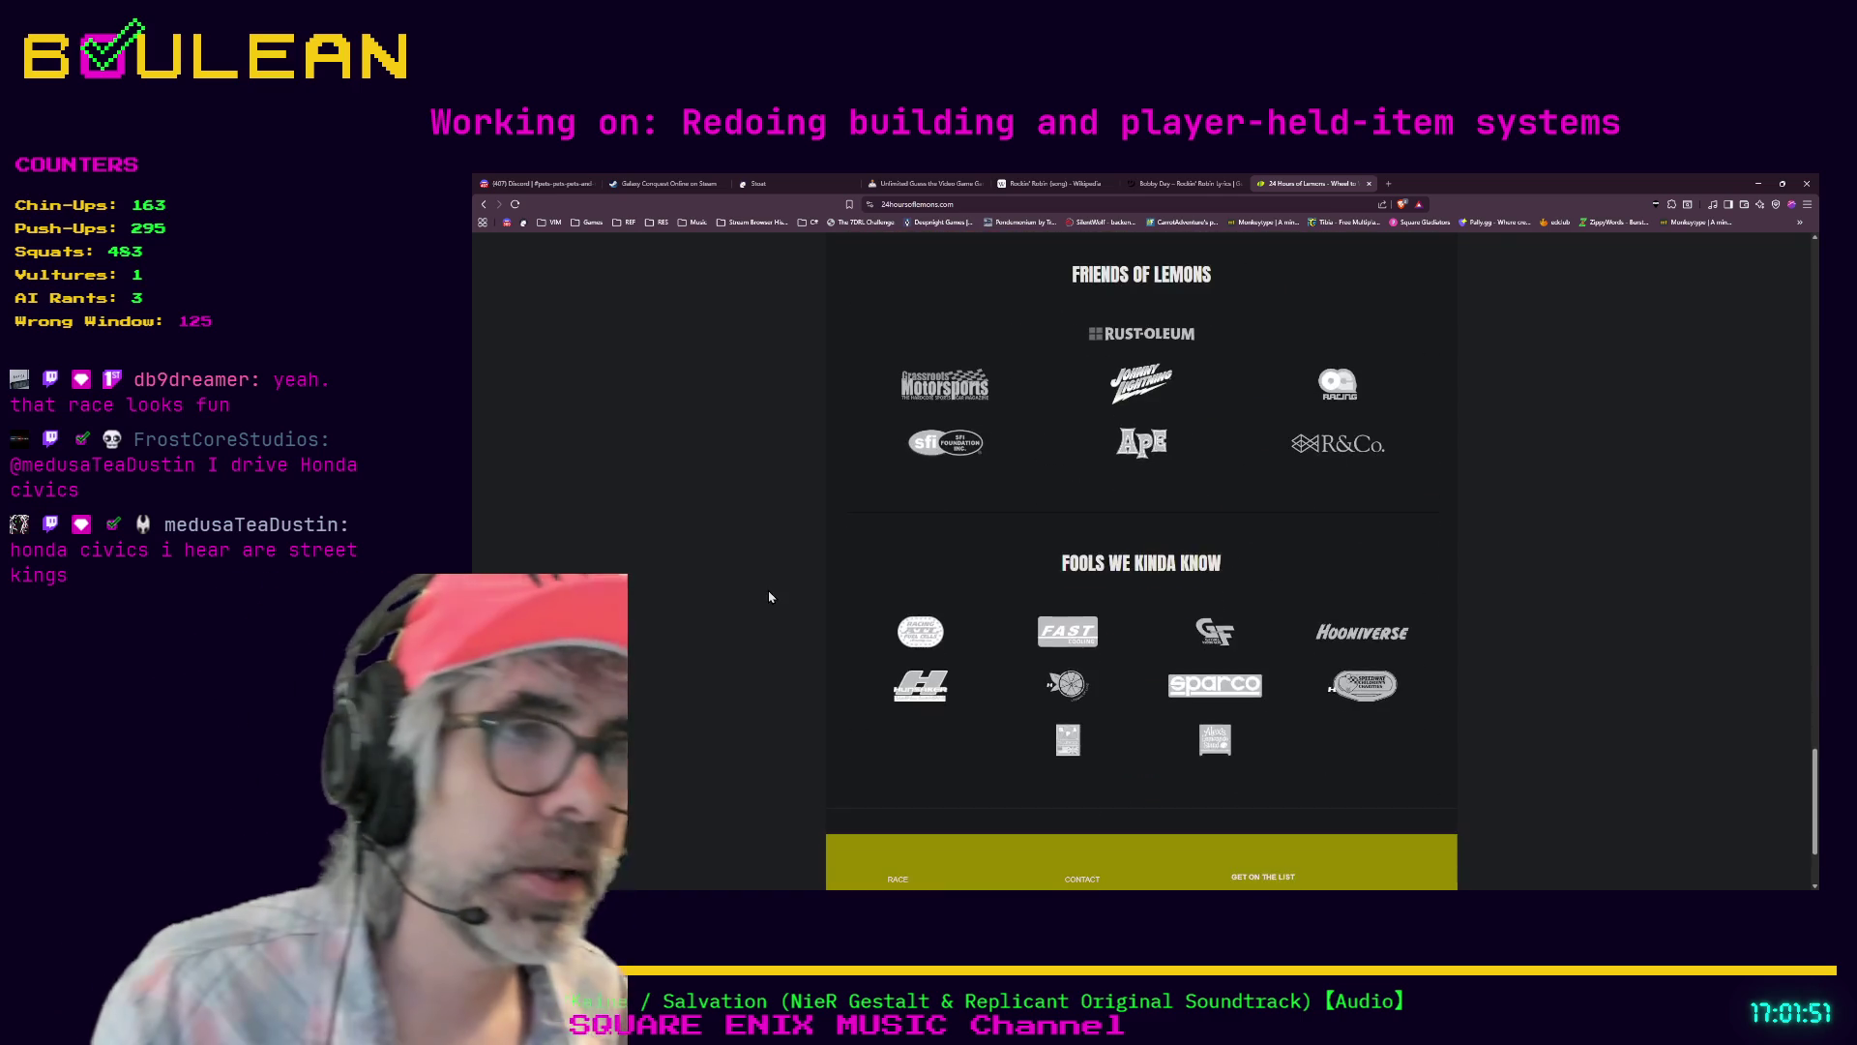
# - Scroll back up the Lemons page, then minimize the Brave window
pyautogui.scroll(5, 769, 597)
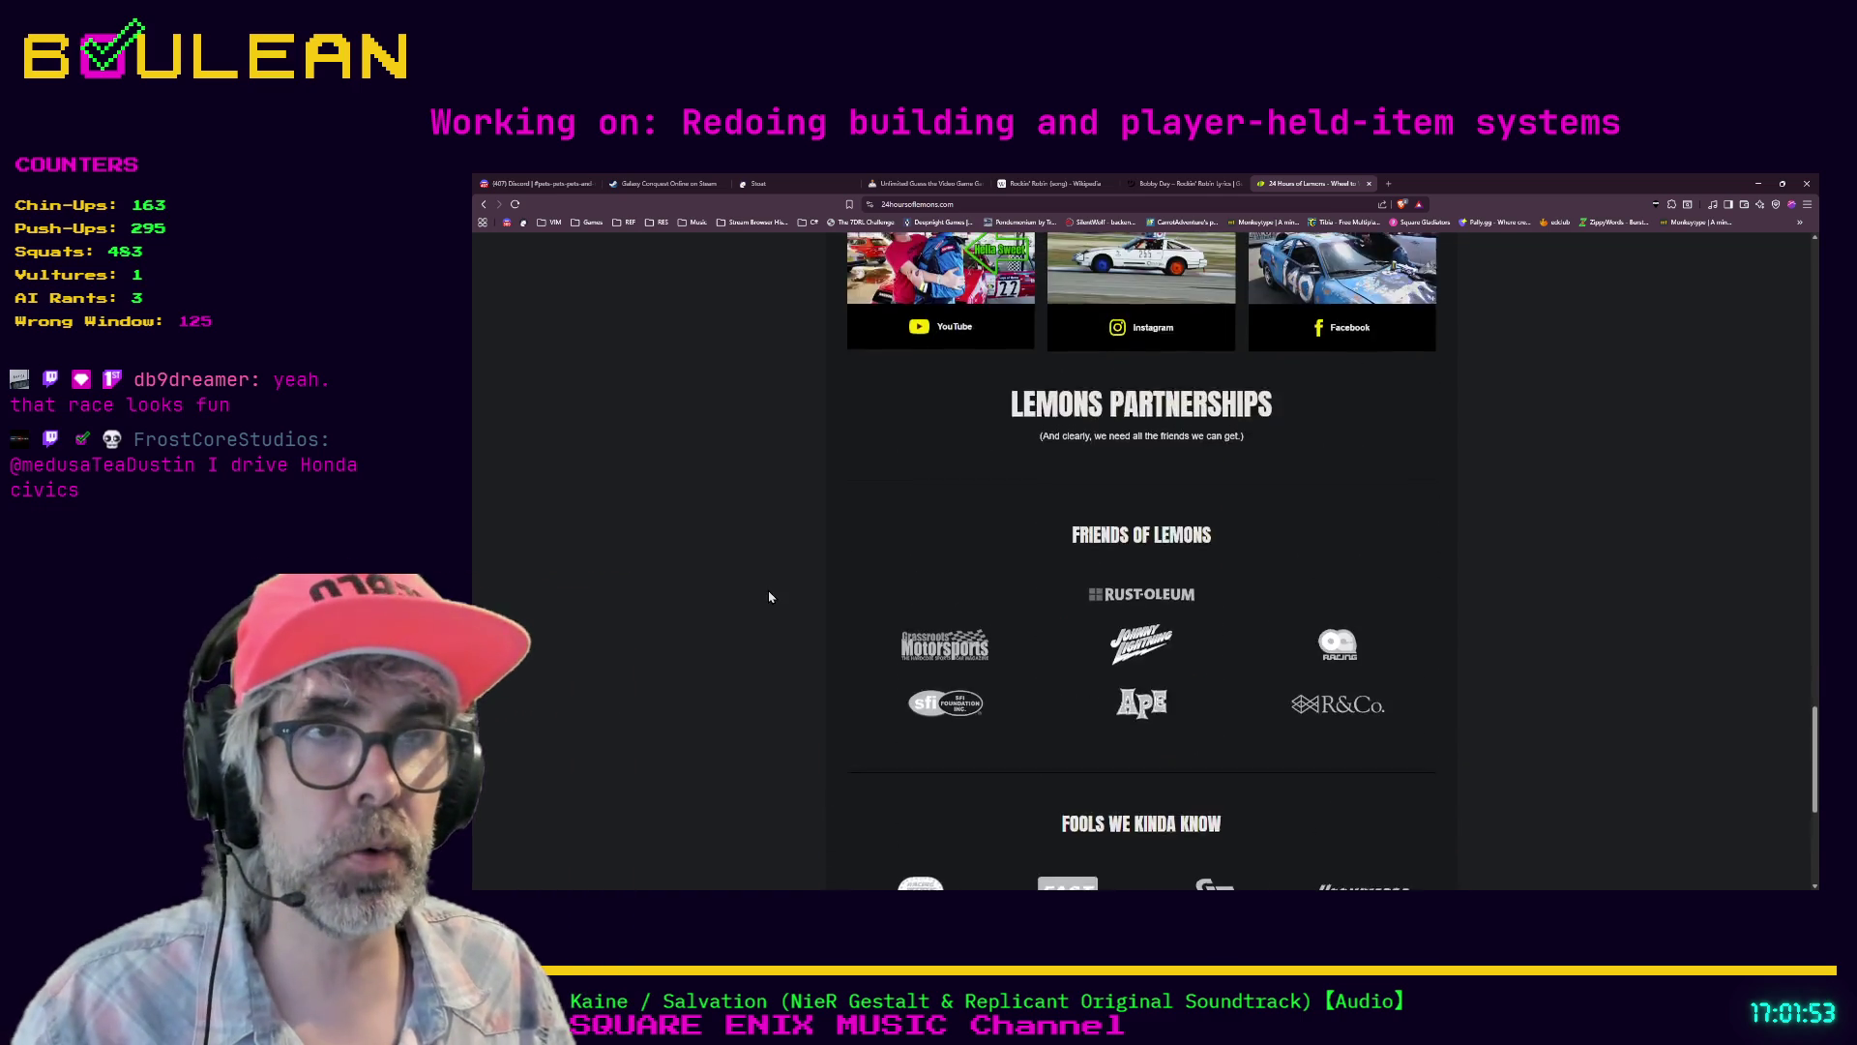
pyautogui.scroll(3, 769, 597)
pyautogui.scroll(2, 769, 597)
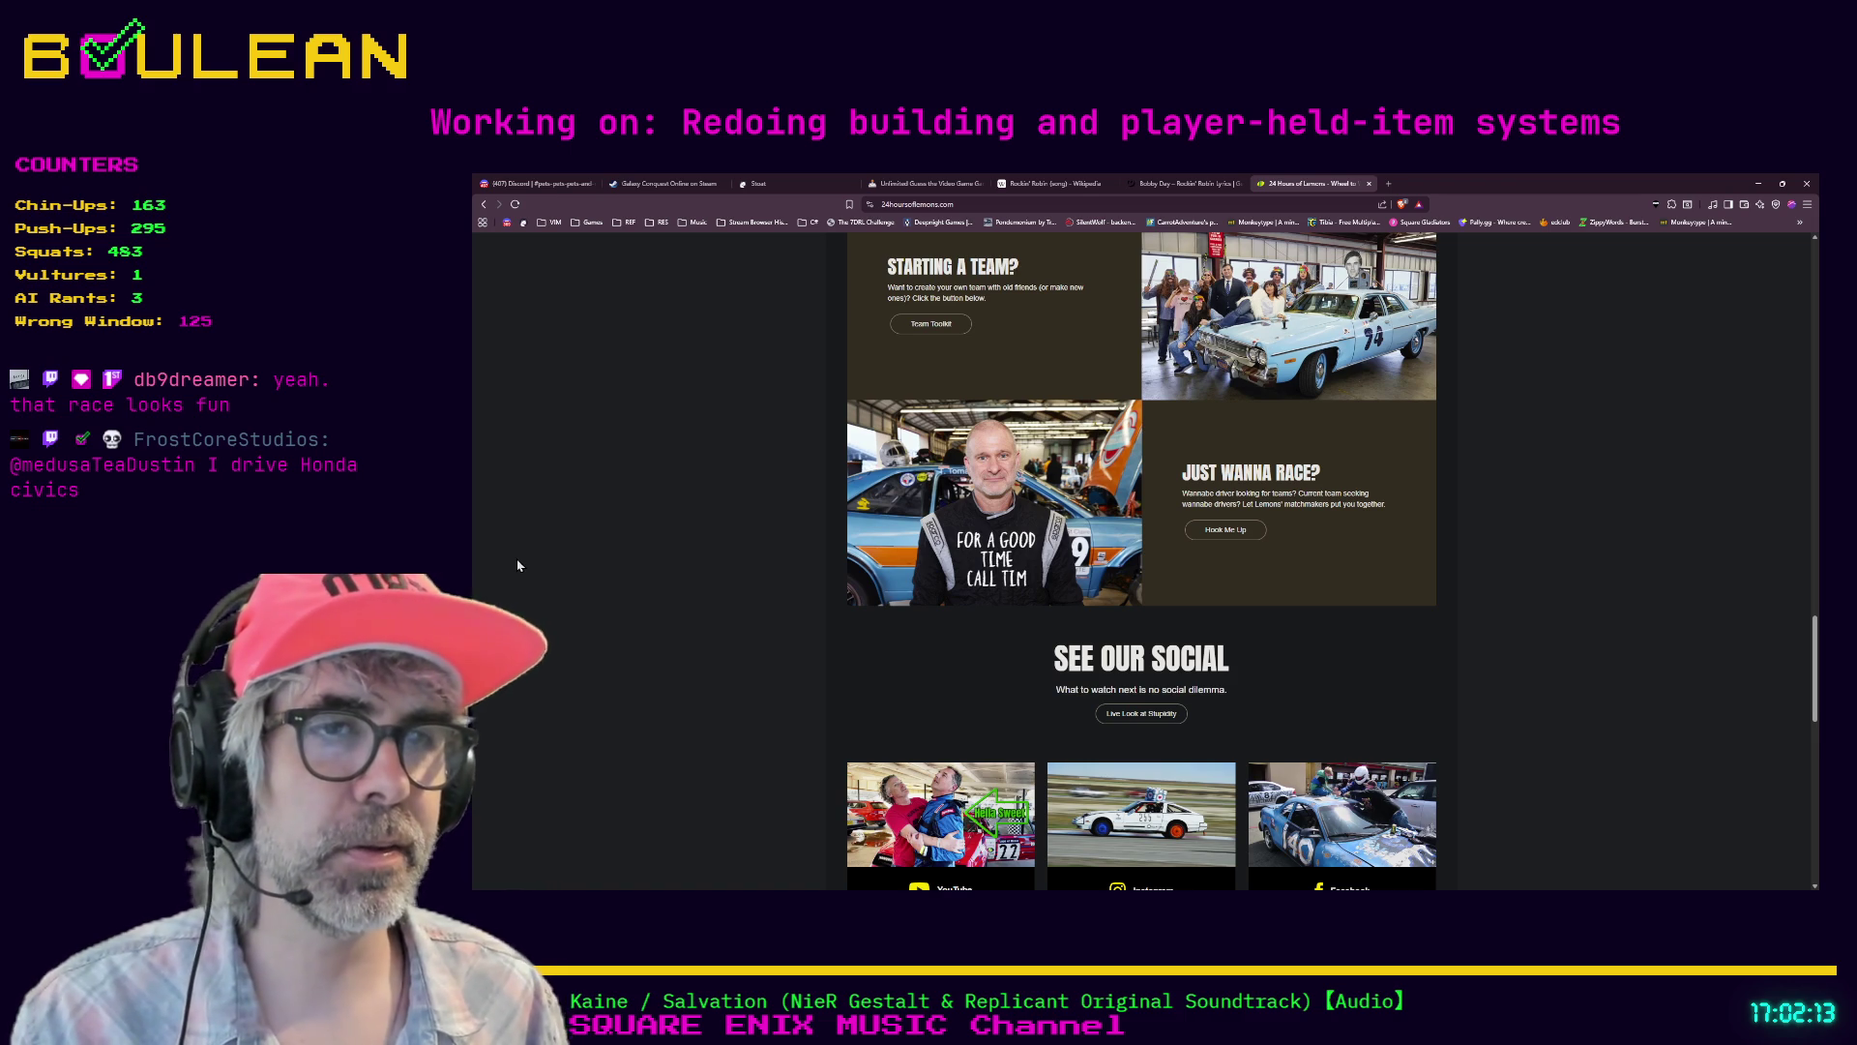
pyautogui.scroll(-5, 638, 596)
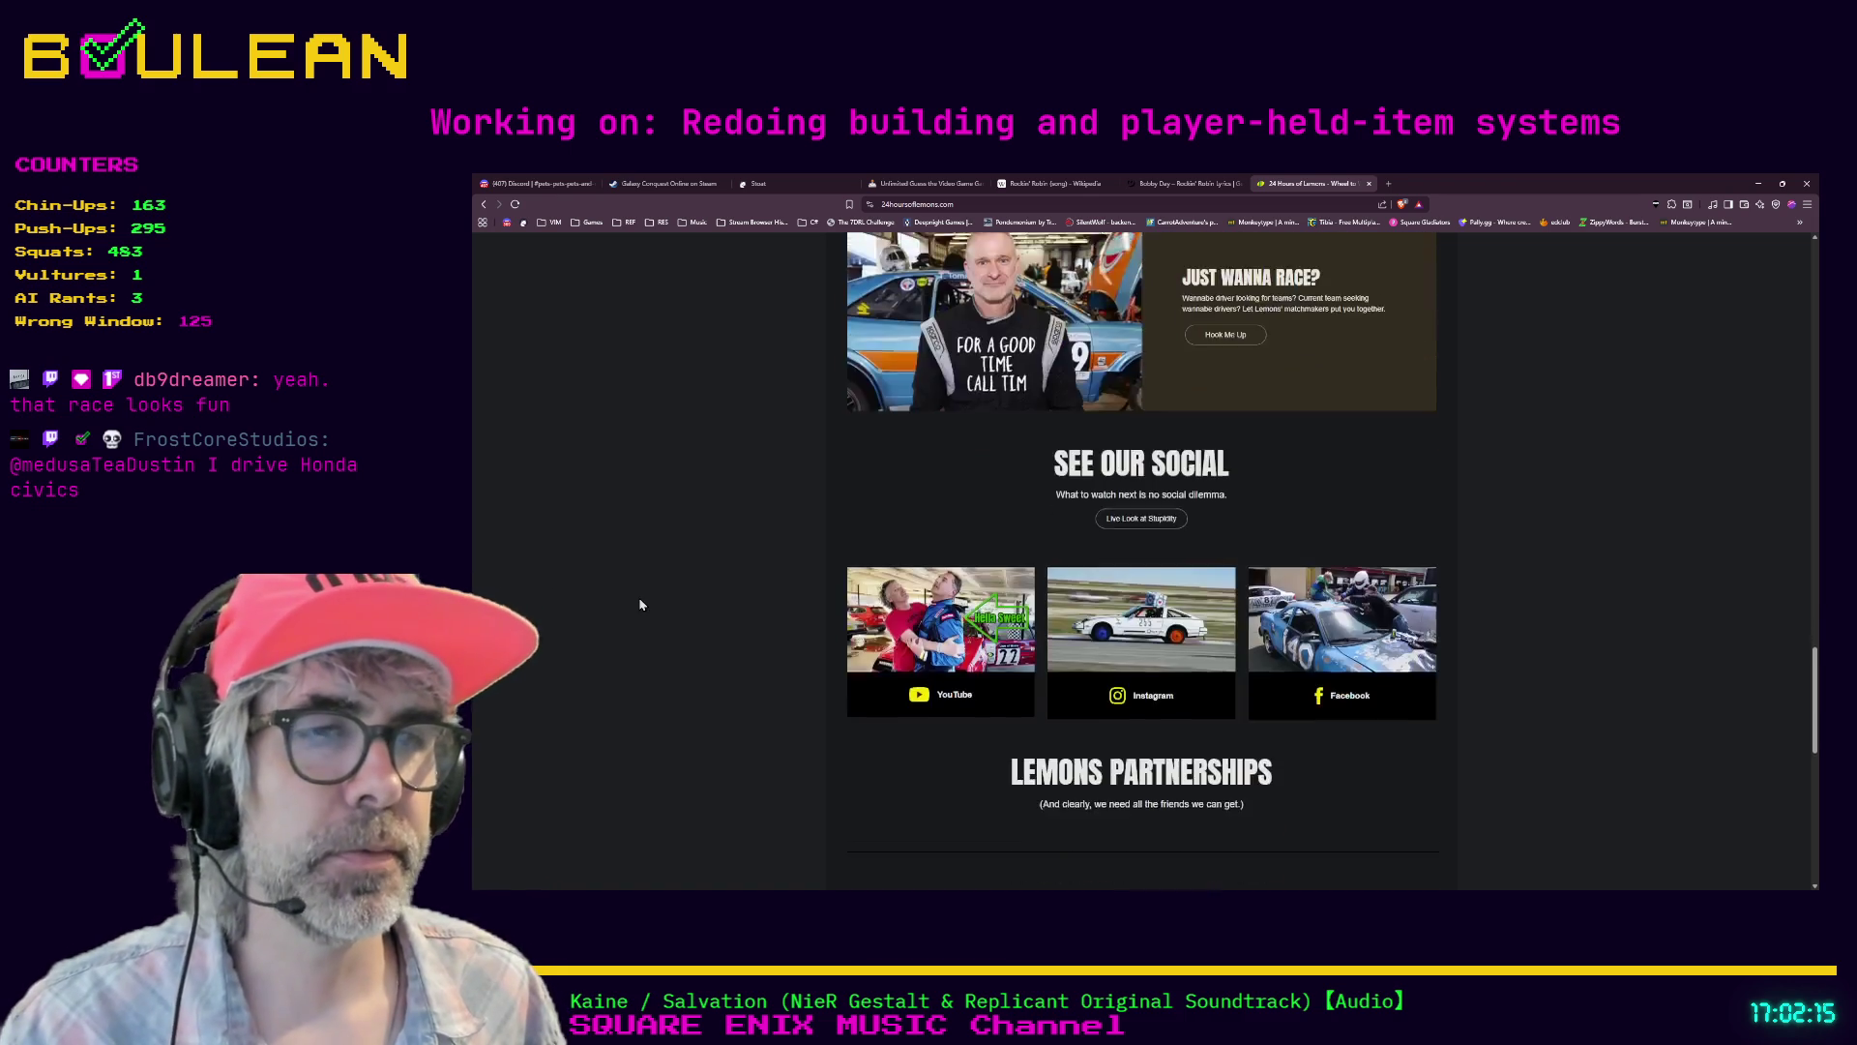
pyautogui.scroll(-3, 652, 669)
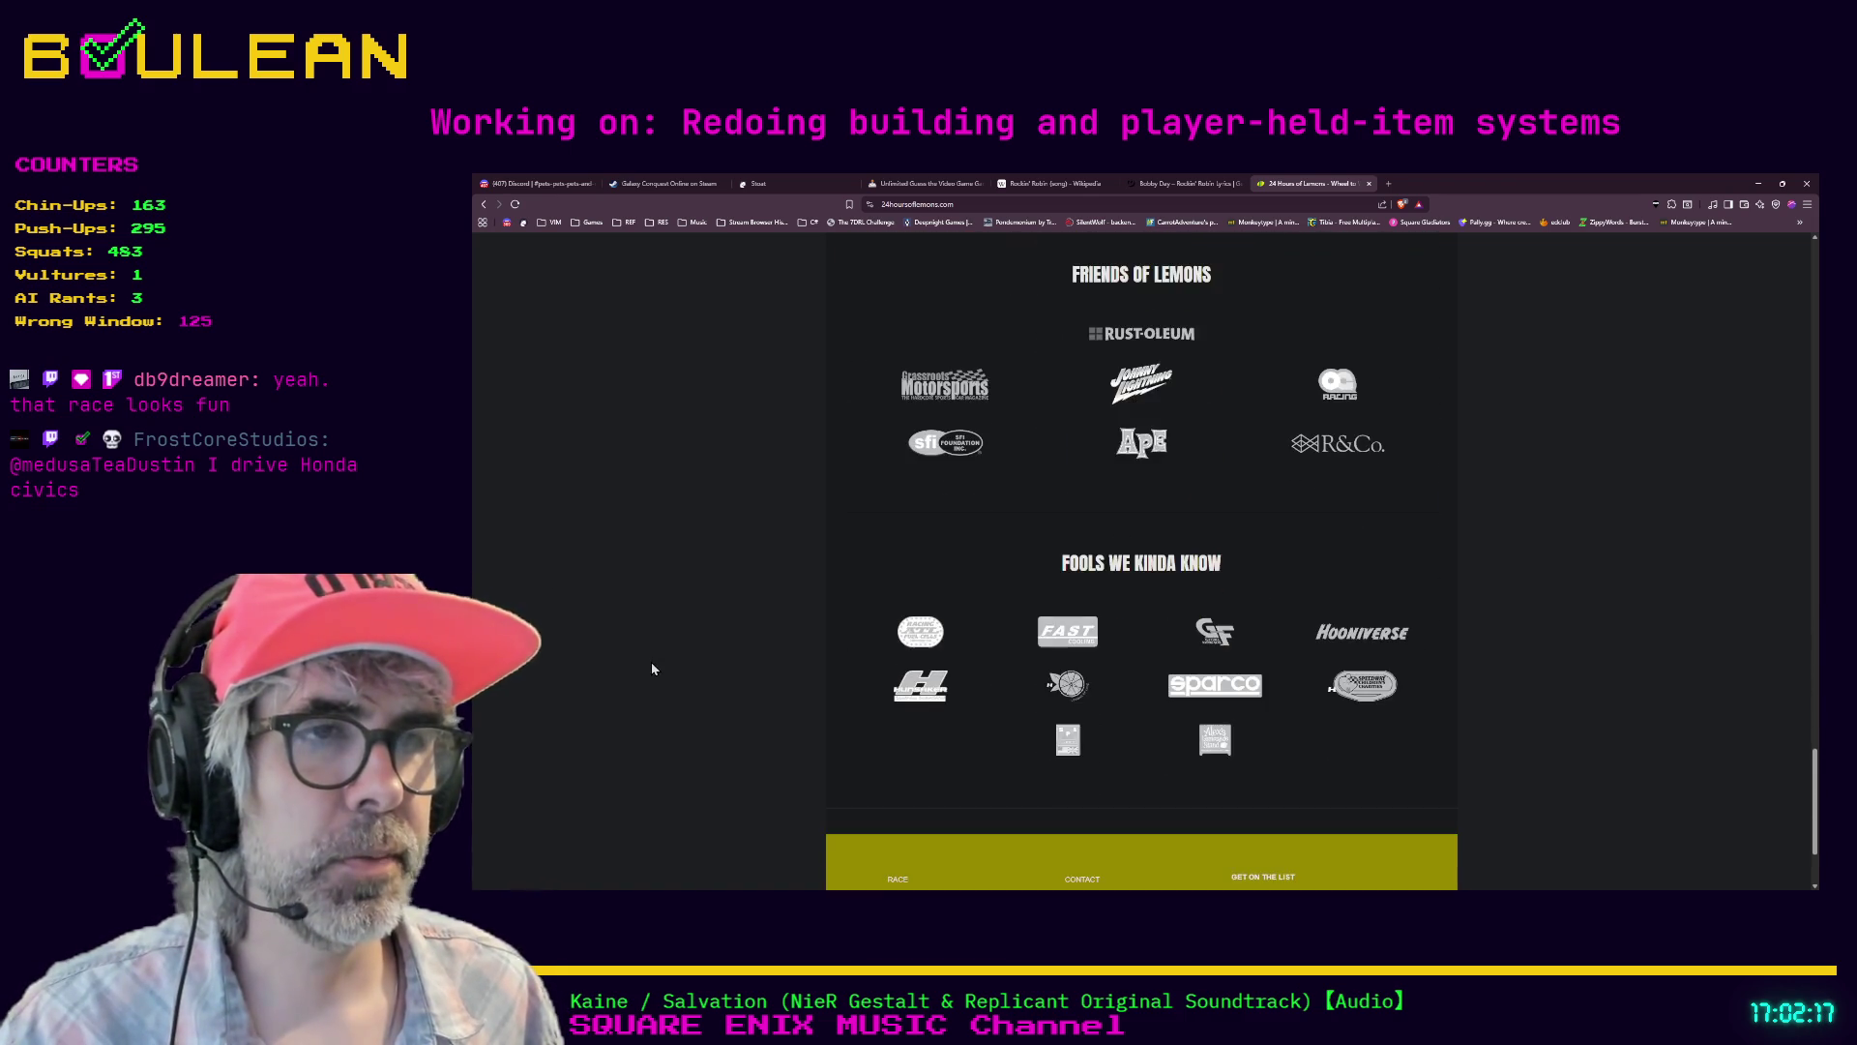
pyautogui.scroll(3, 1138, 619)
pyautogui.scroll(2, 1137, 619)
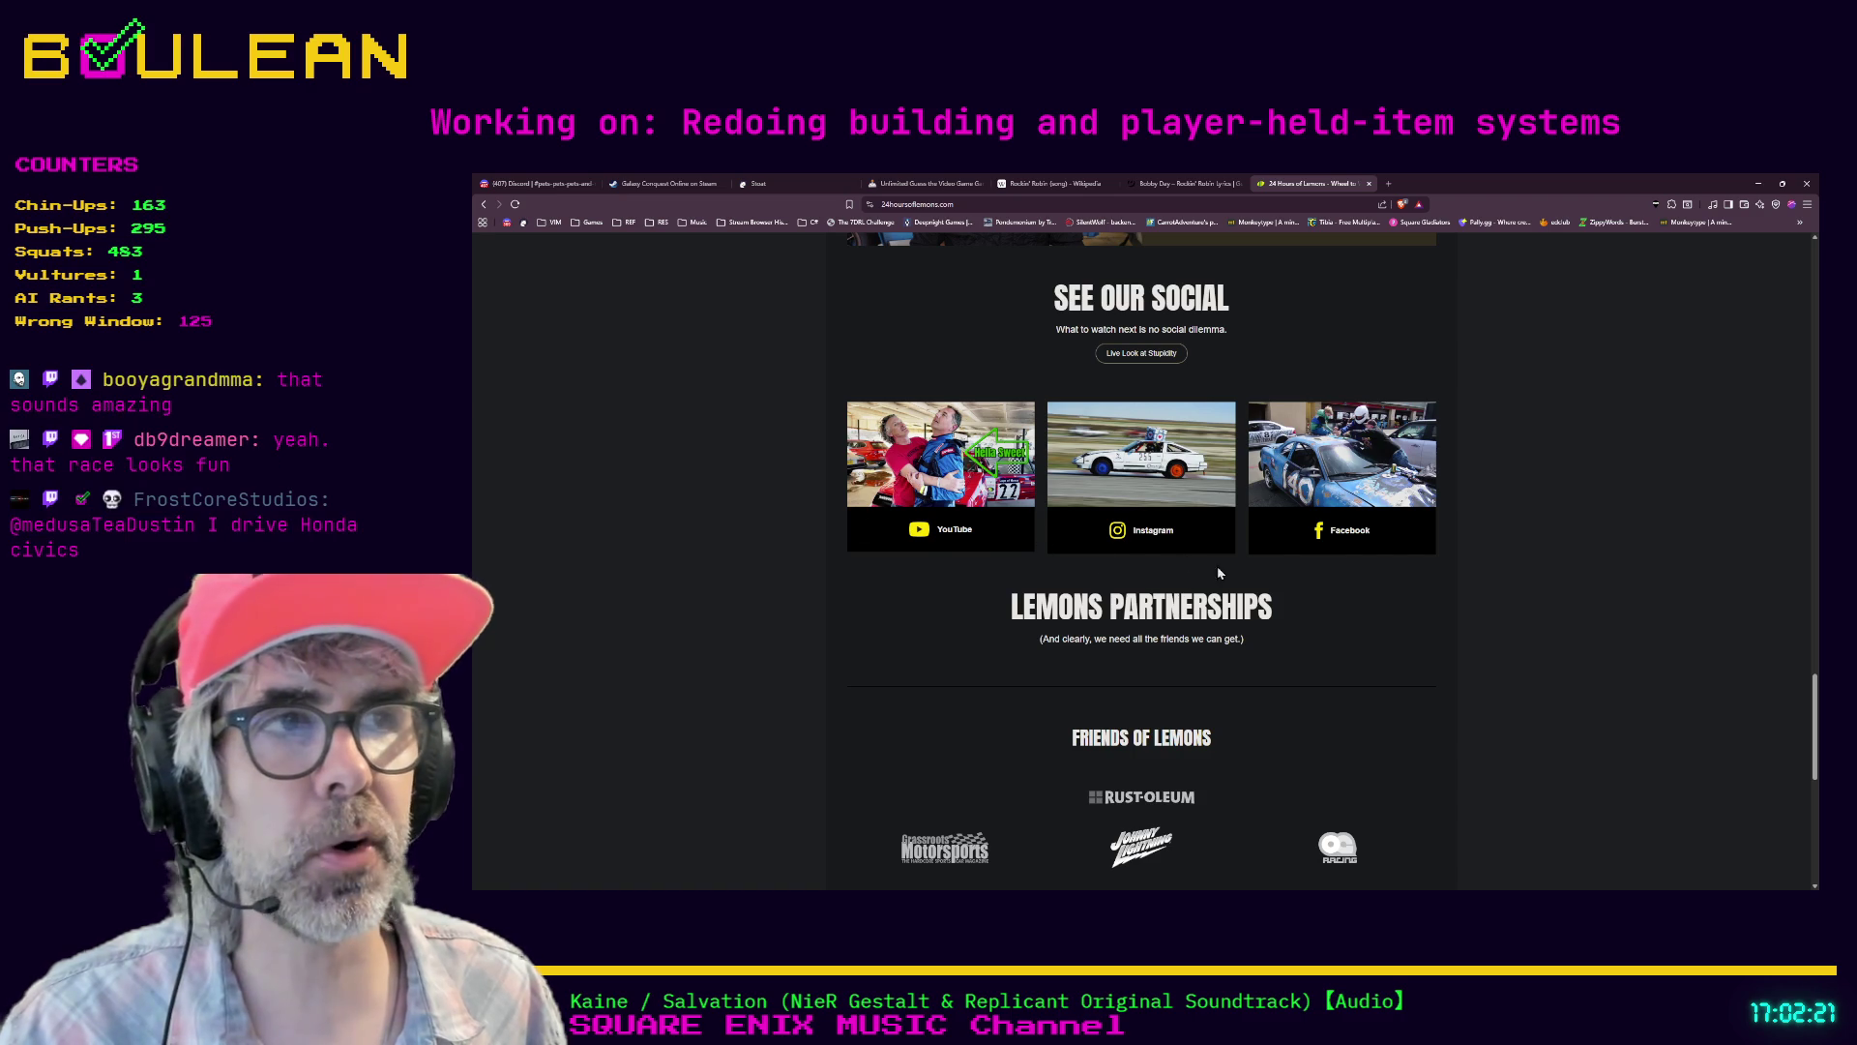
pyautogui.scroll(3, 829, 731)
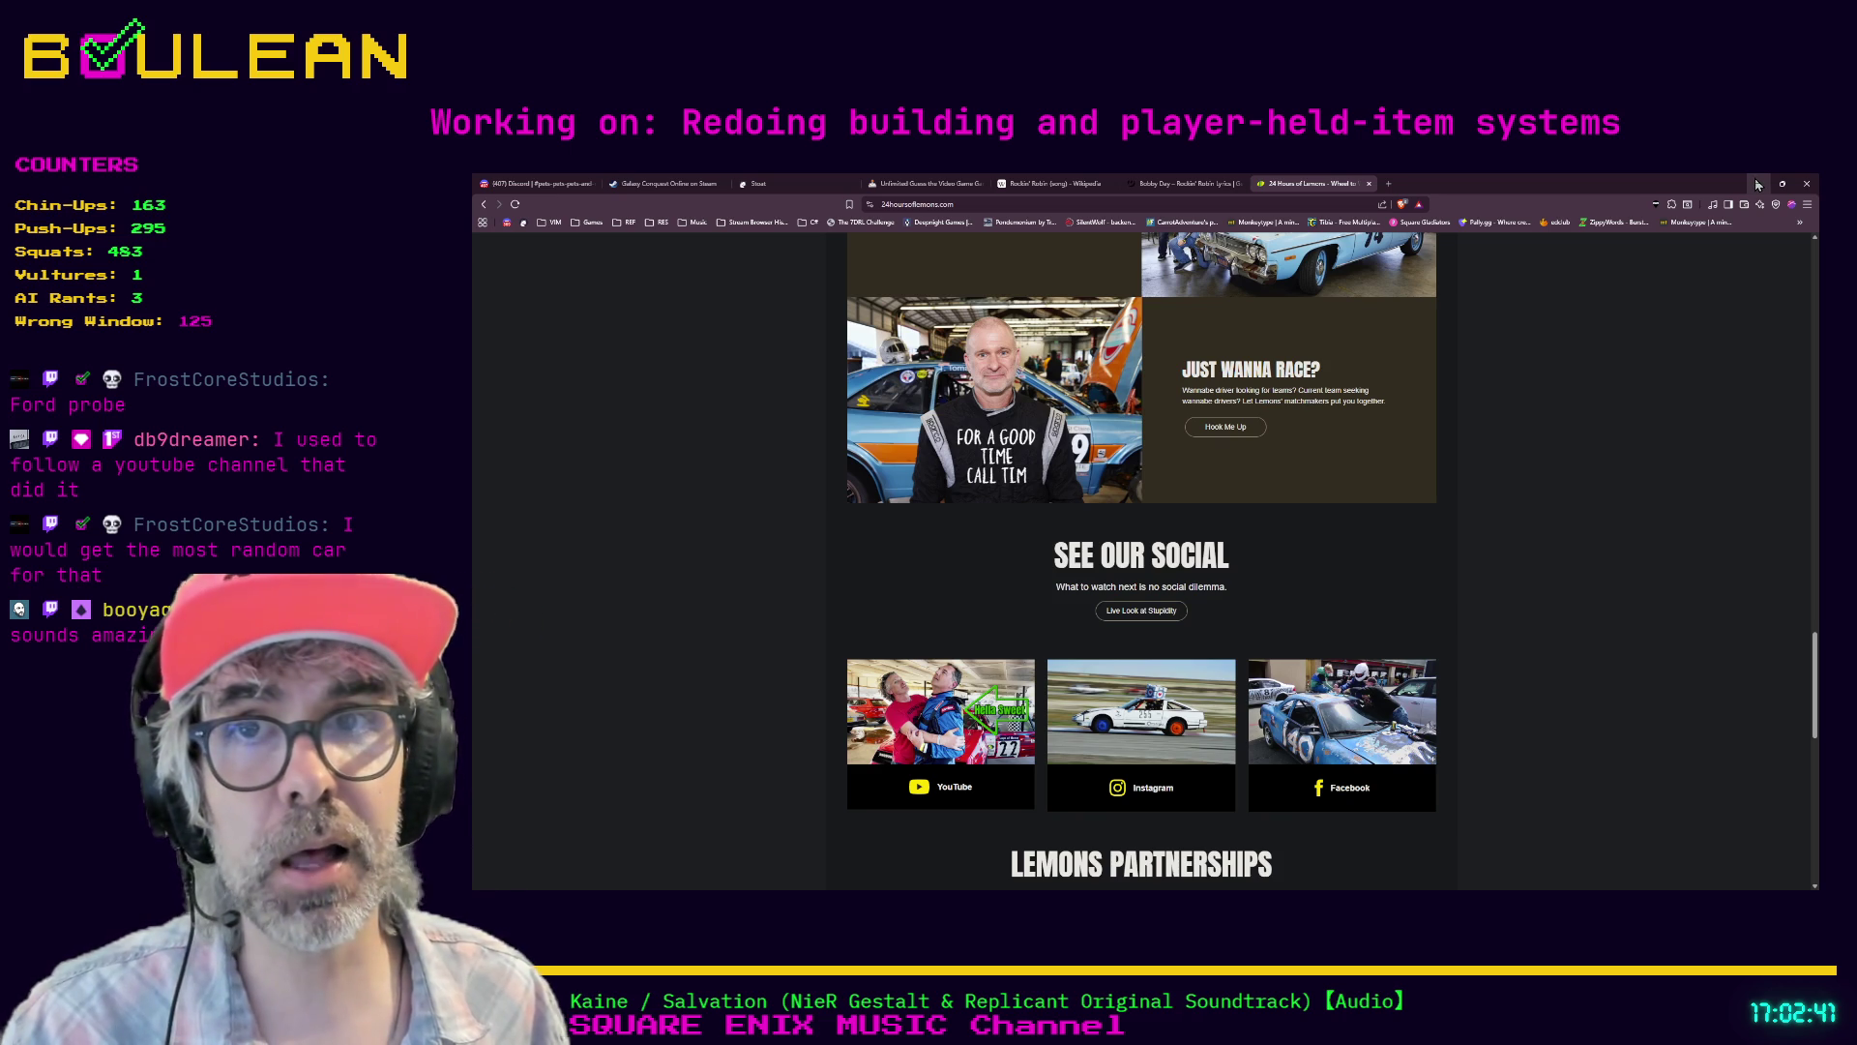
pyautogui.click(1758, 184)
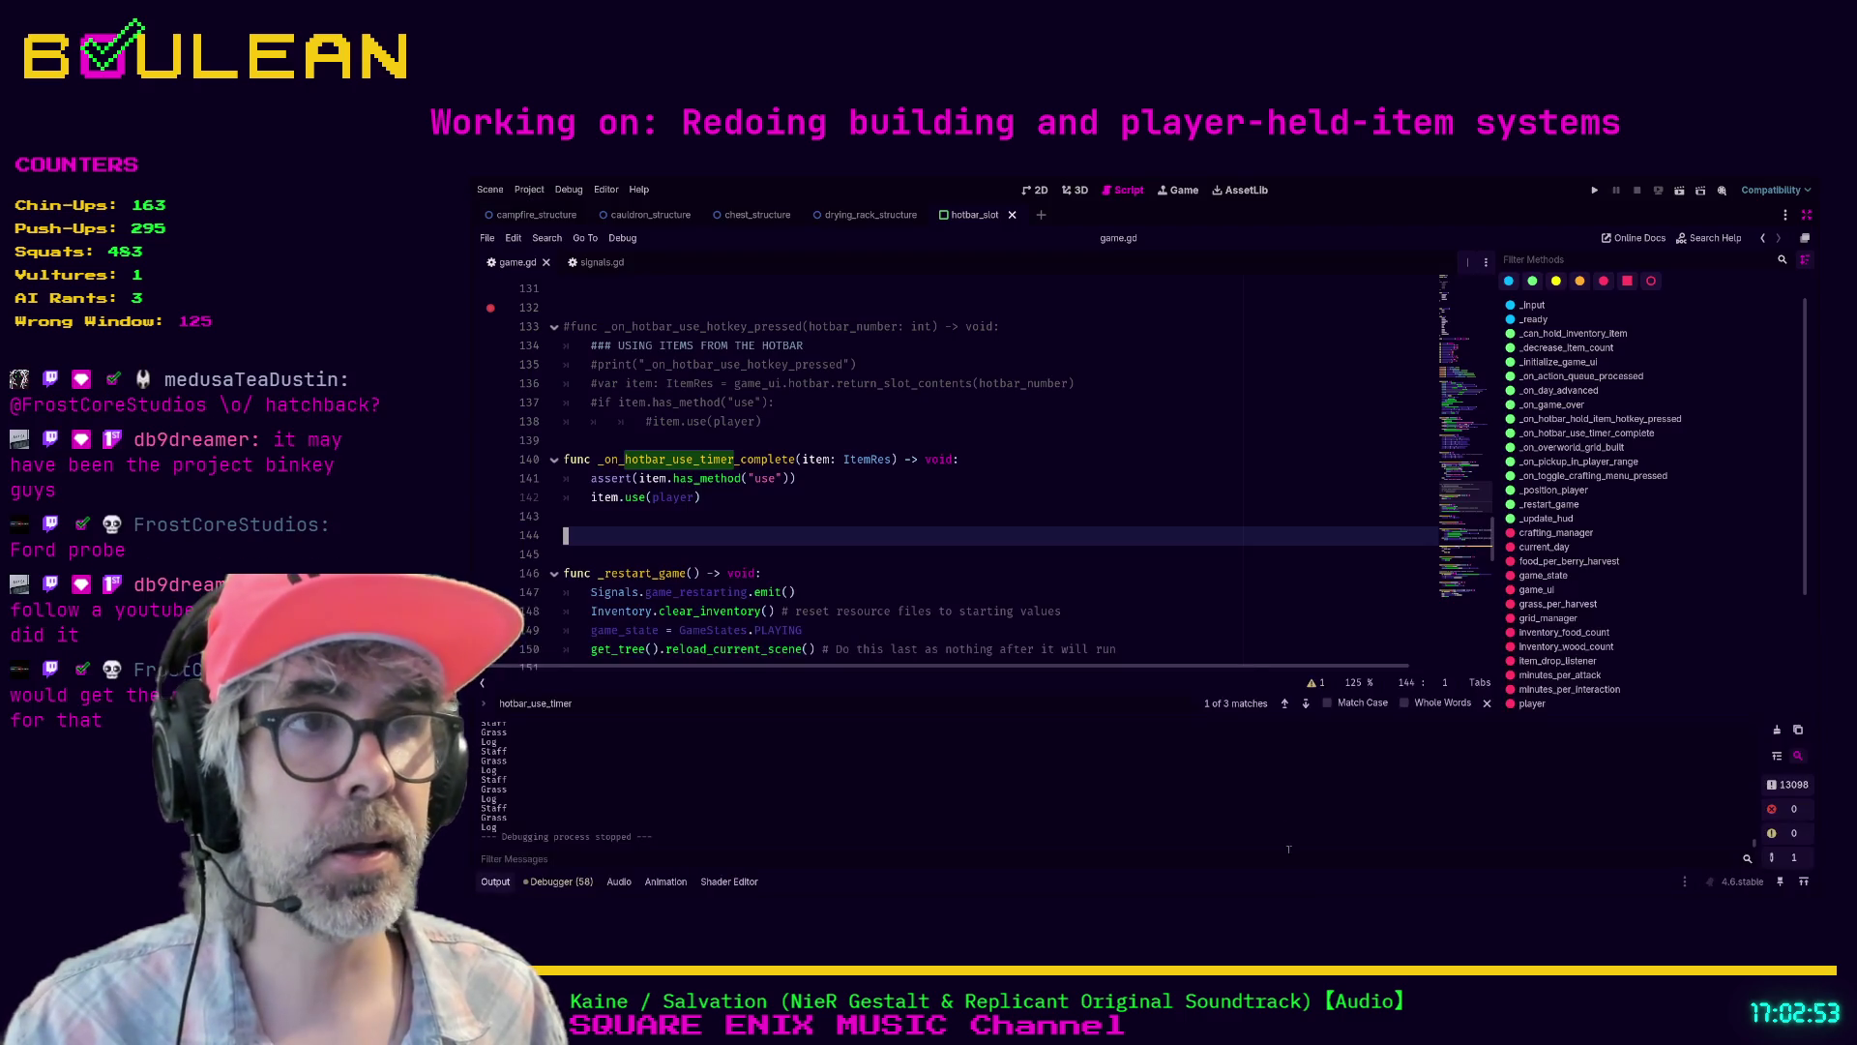
# - Refocus game.gd at the end of the _on_hotbar_use_timer_complete function
pyautogui.click(1177, 591)
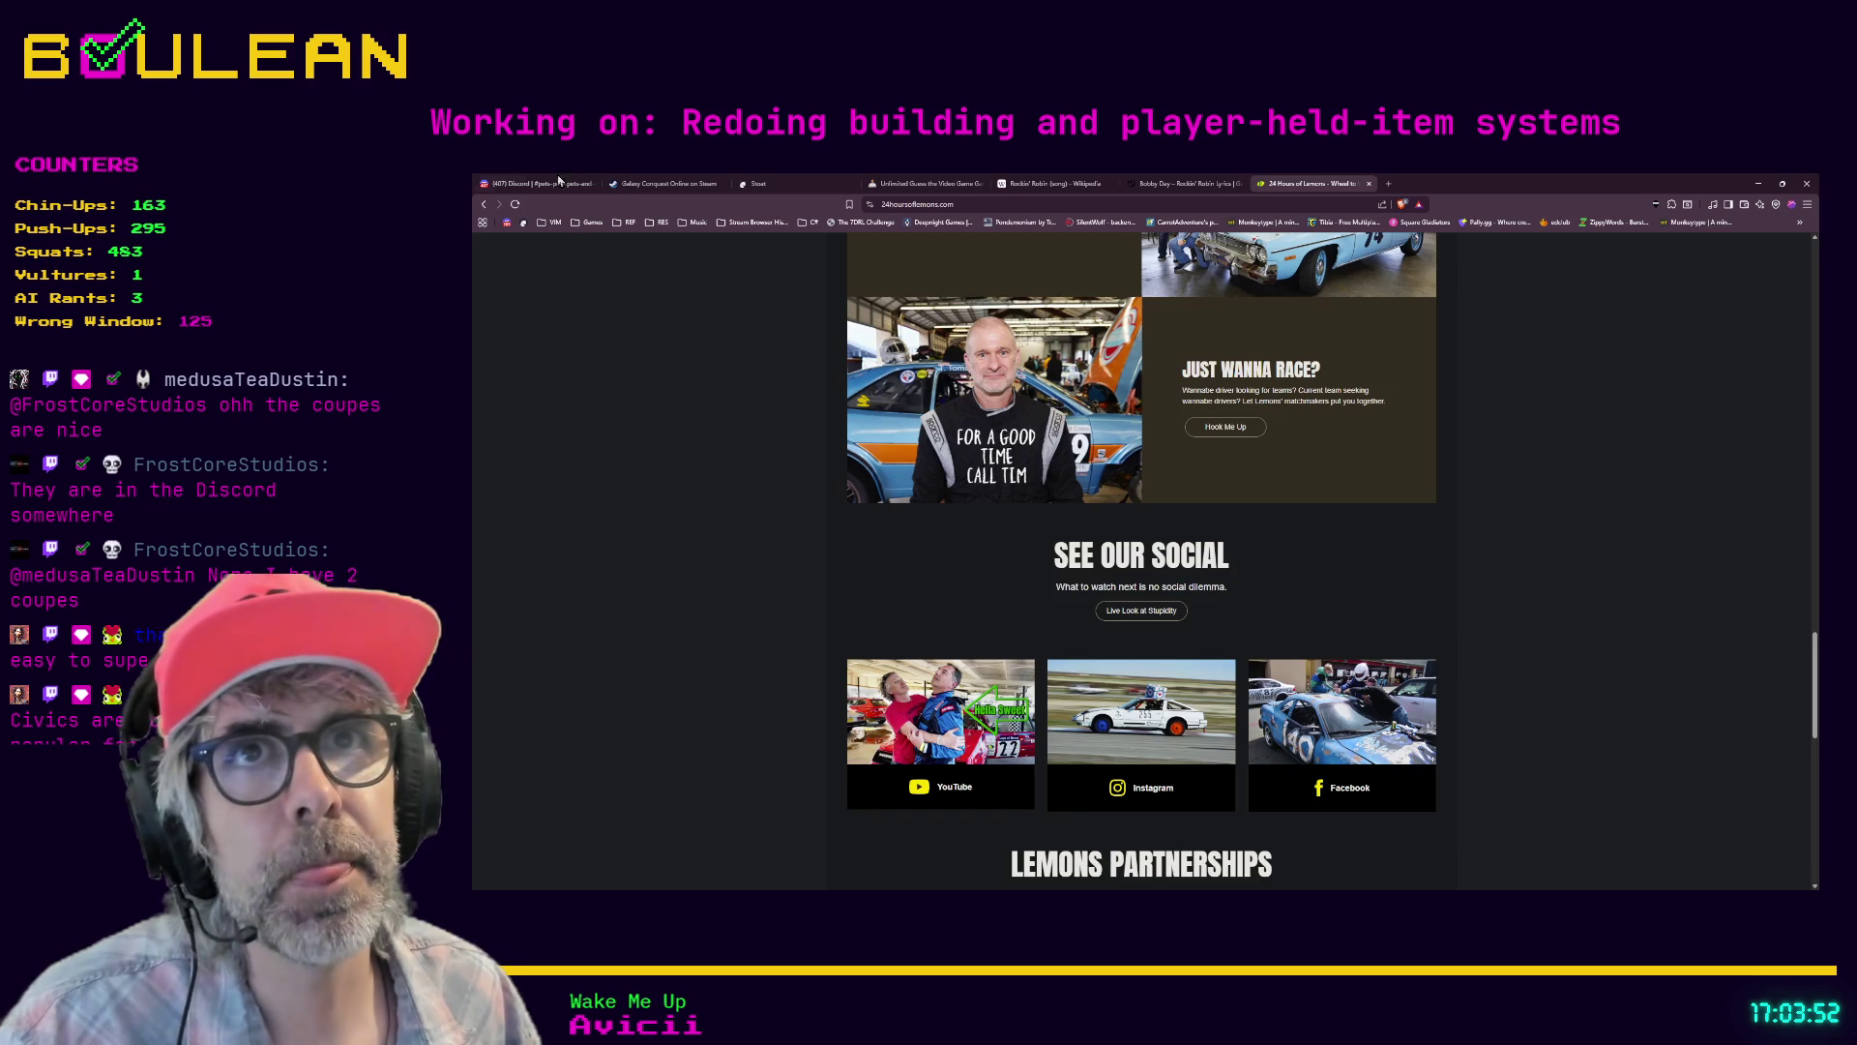
# - Switch to the Discord server and open the #car-lovers channel
pyautogui.click(558, 180)
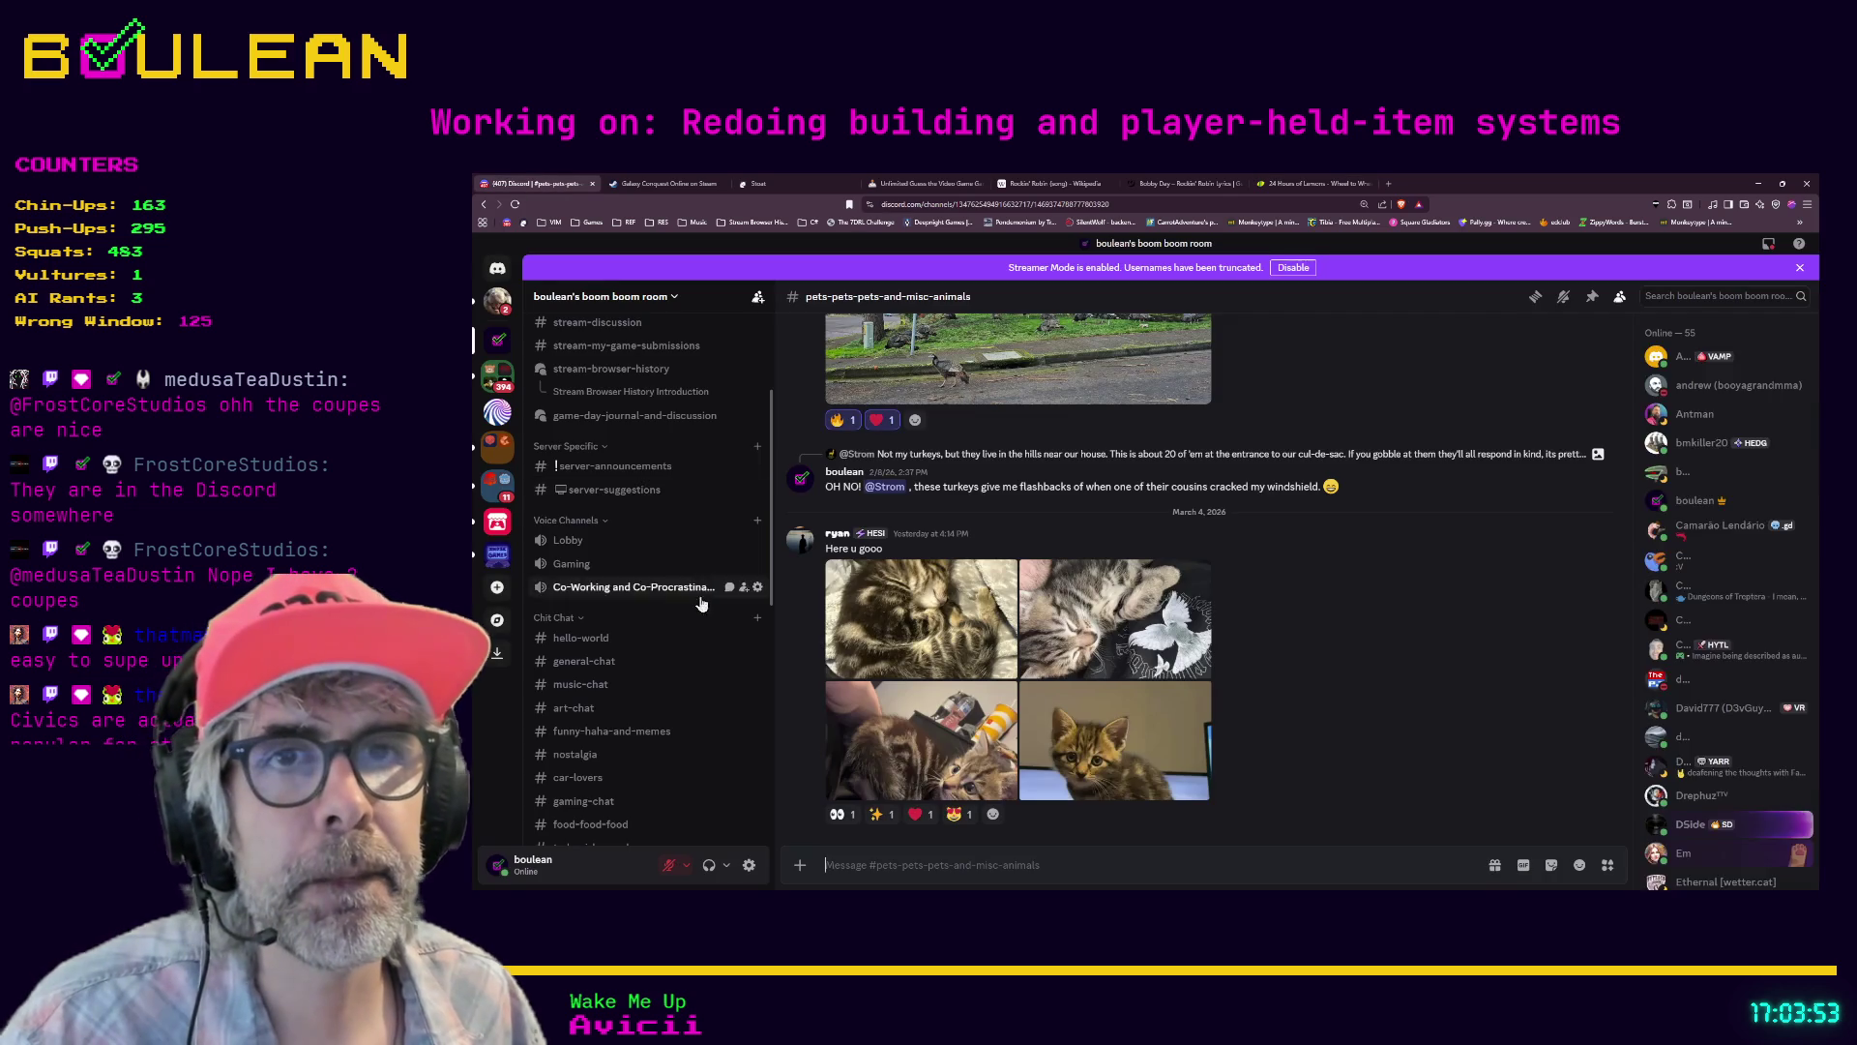
pyautogui.scroll(-1, 654, 607)
pyautogui.click(604, 676)
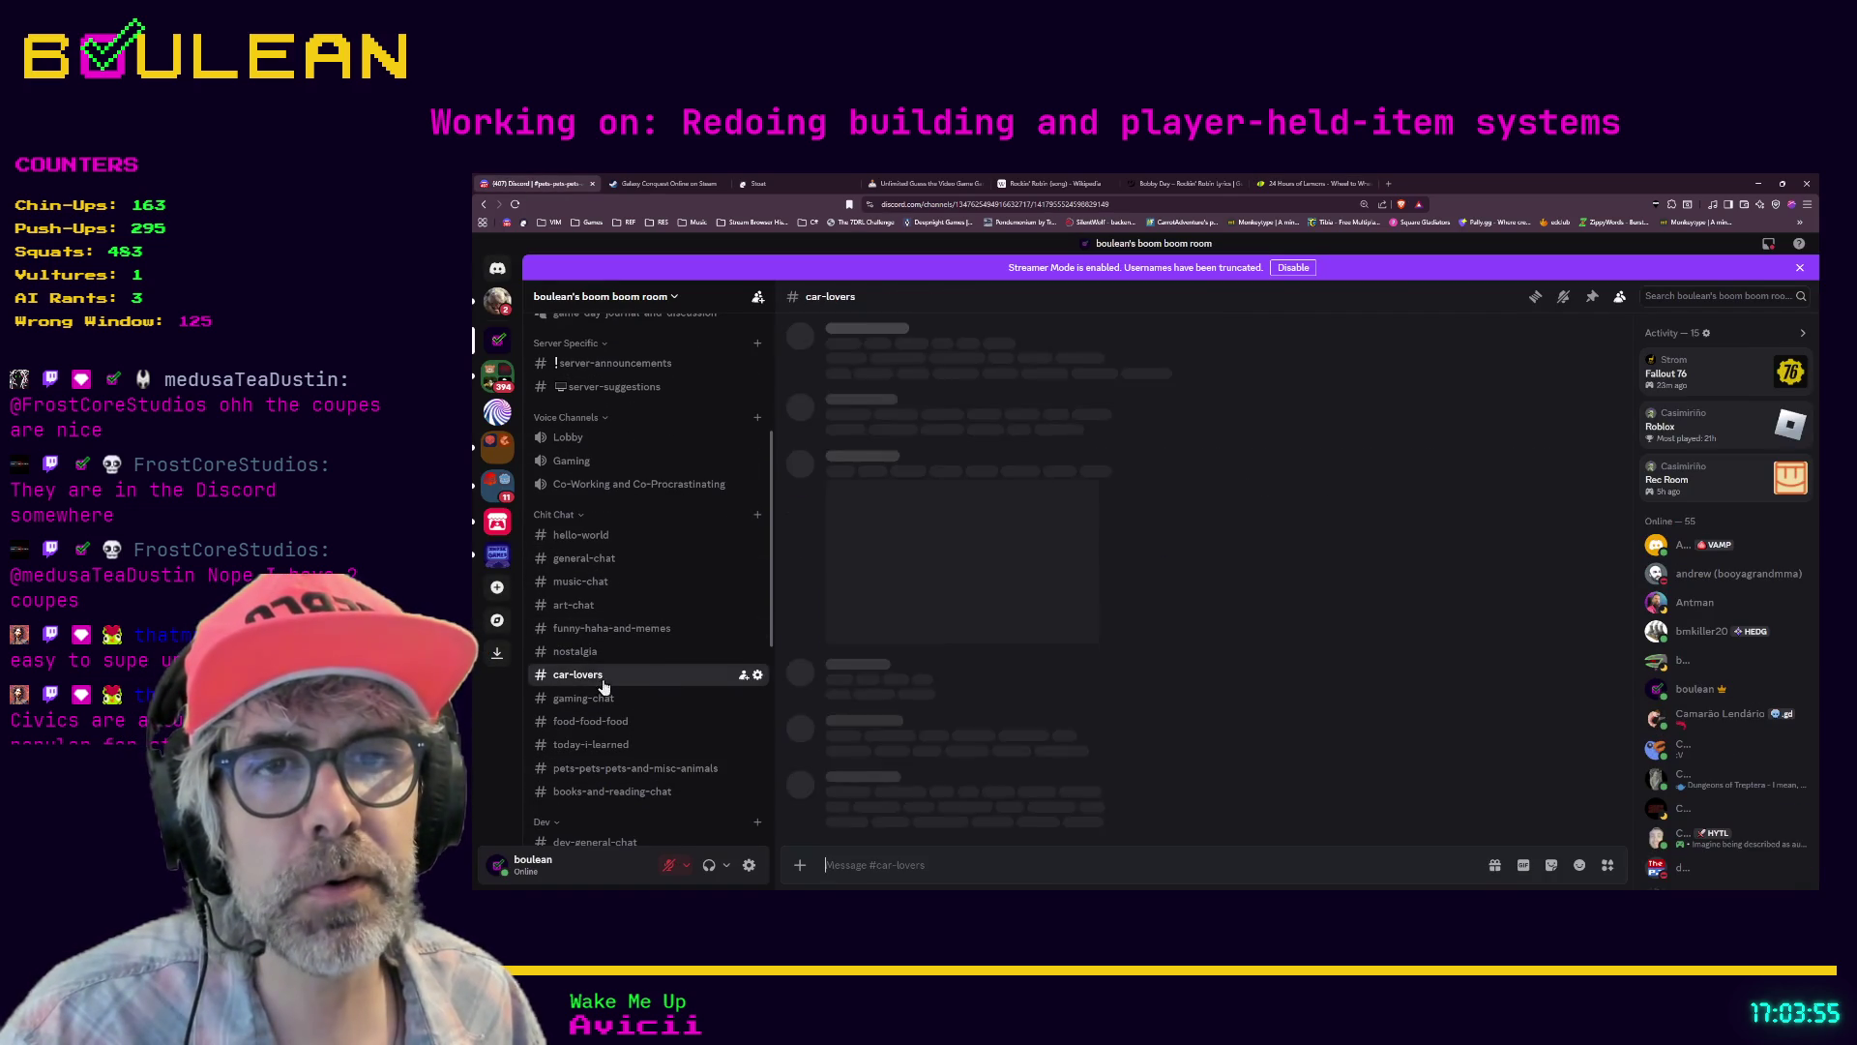
# - Scroll up to the 'Top of the list for my dream cars' Skyline post and the 1998 Honda Civic EX photo
pyautogui.scroll(10, 1205, 667)
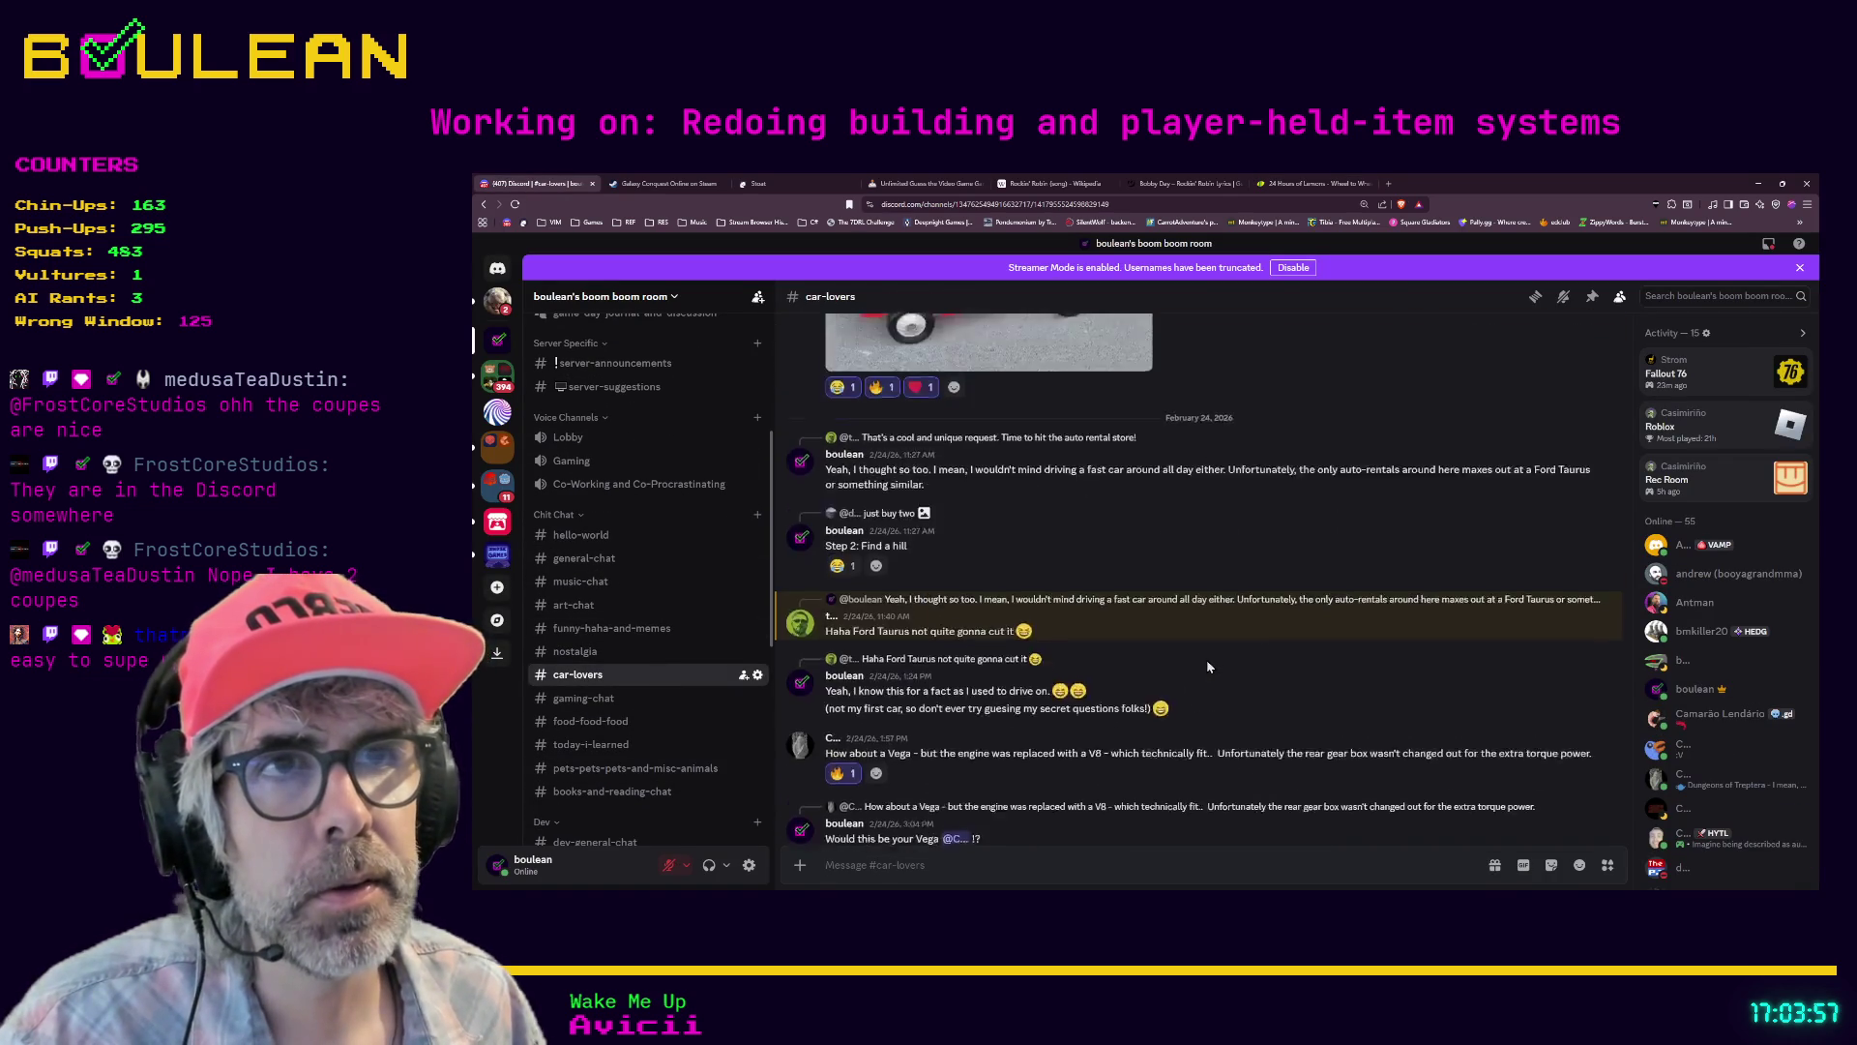
pyautogui.scroll(15, 1209, 667)
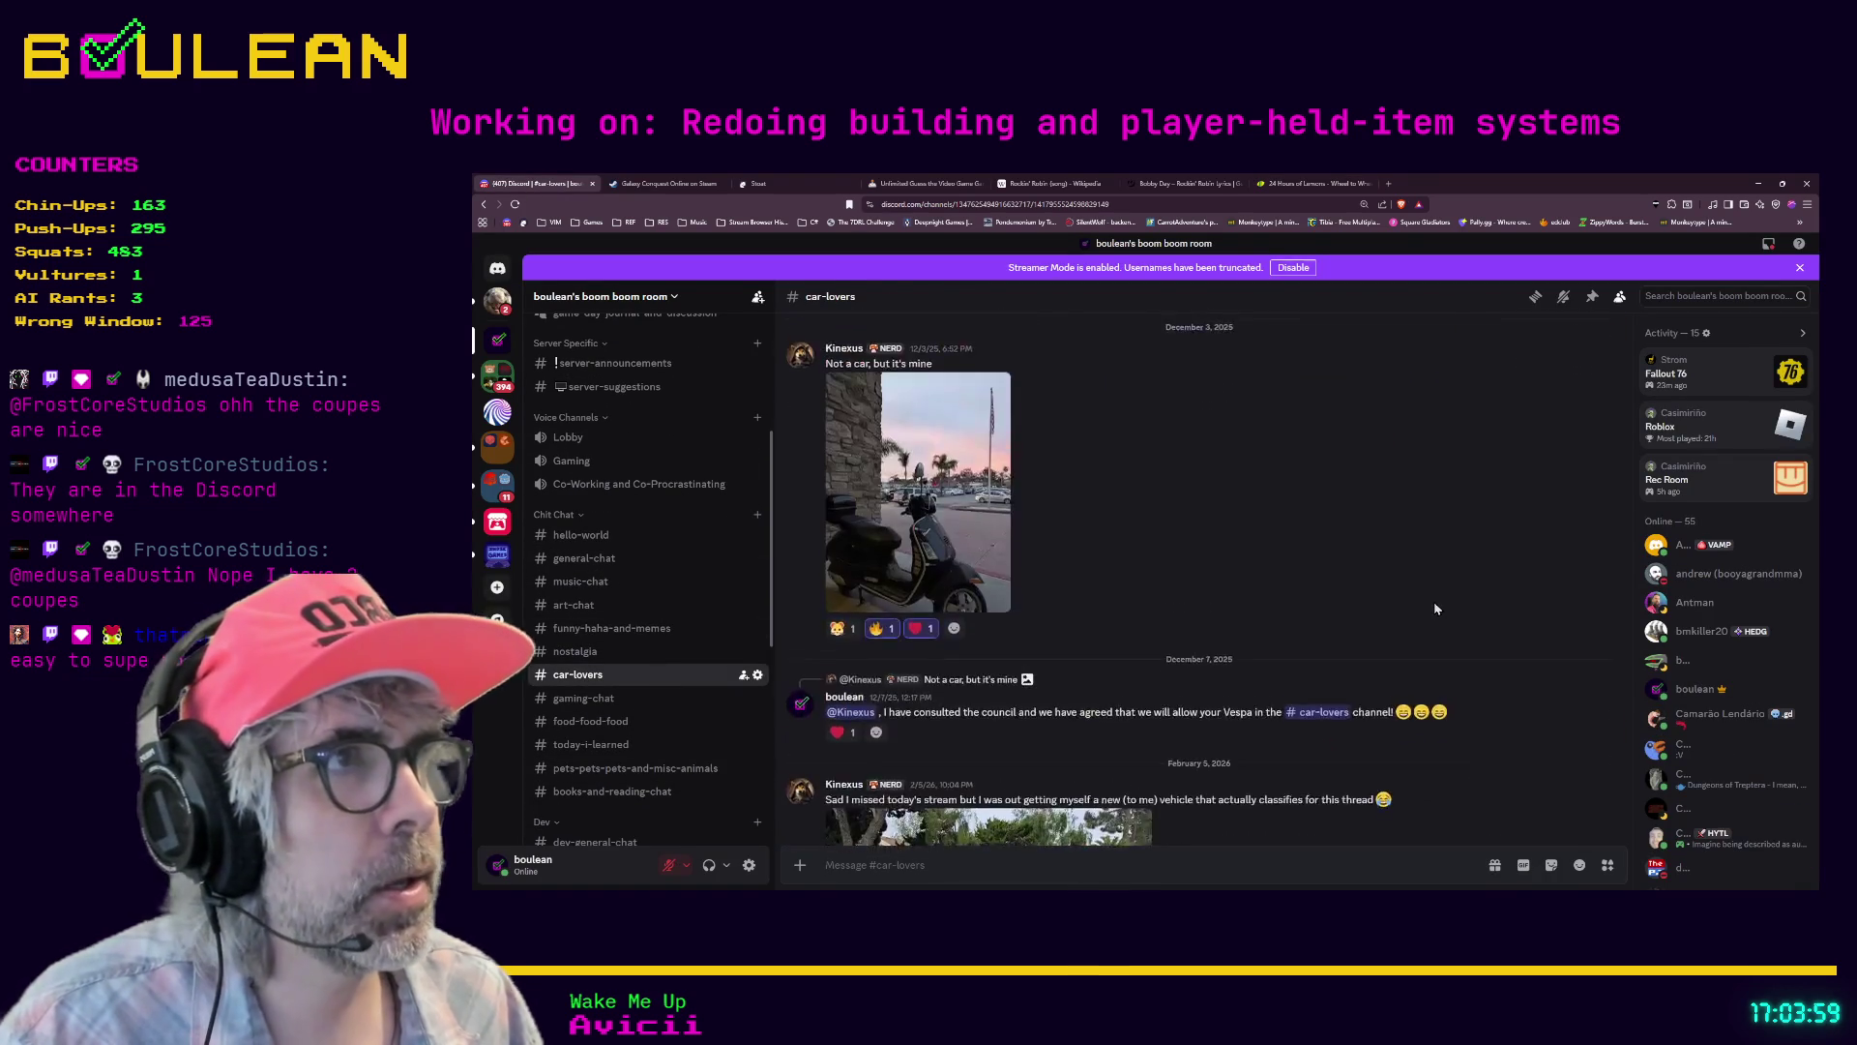
pyautogui.scroll(15, 1434, 608)
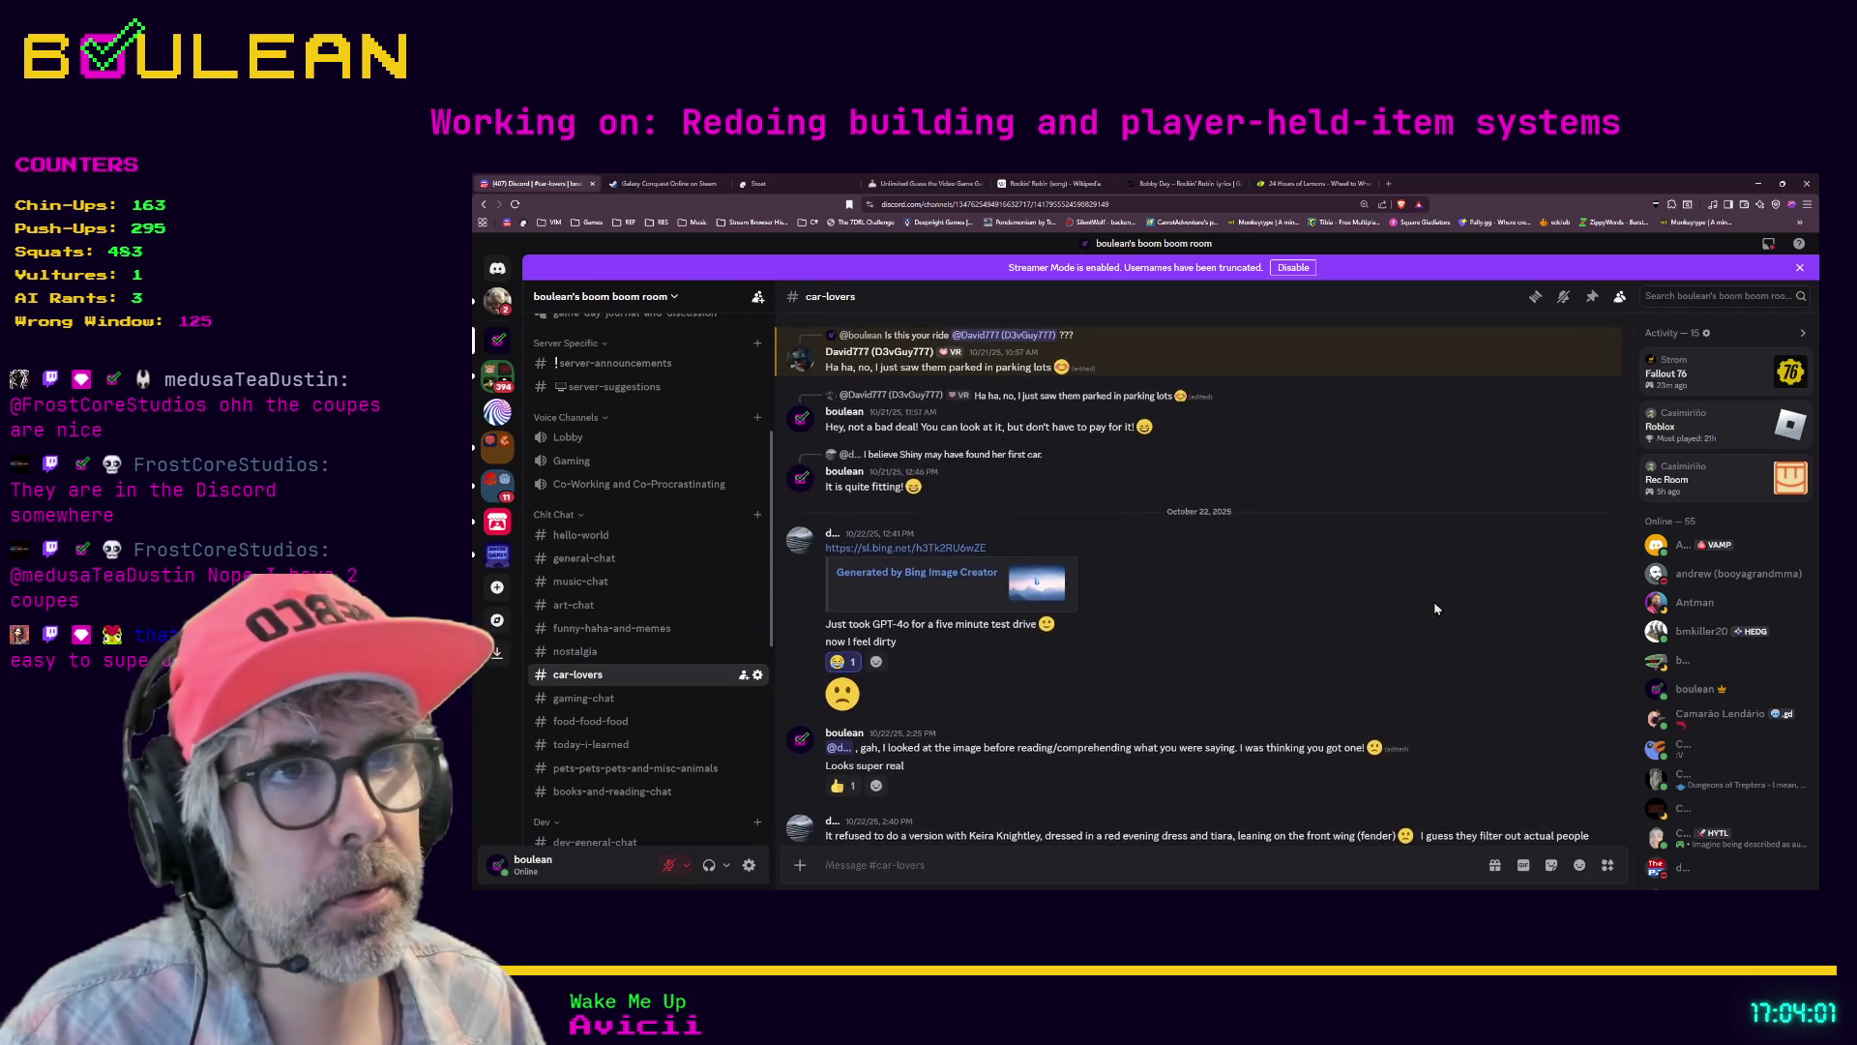
pyautogui.scroll(10, 1308, 579)
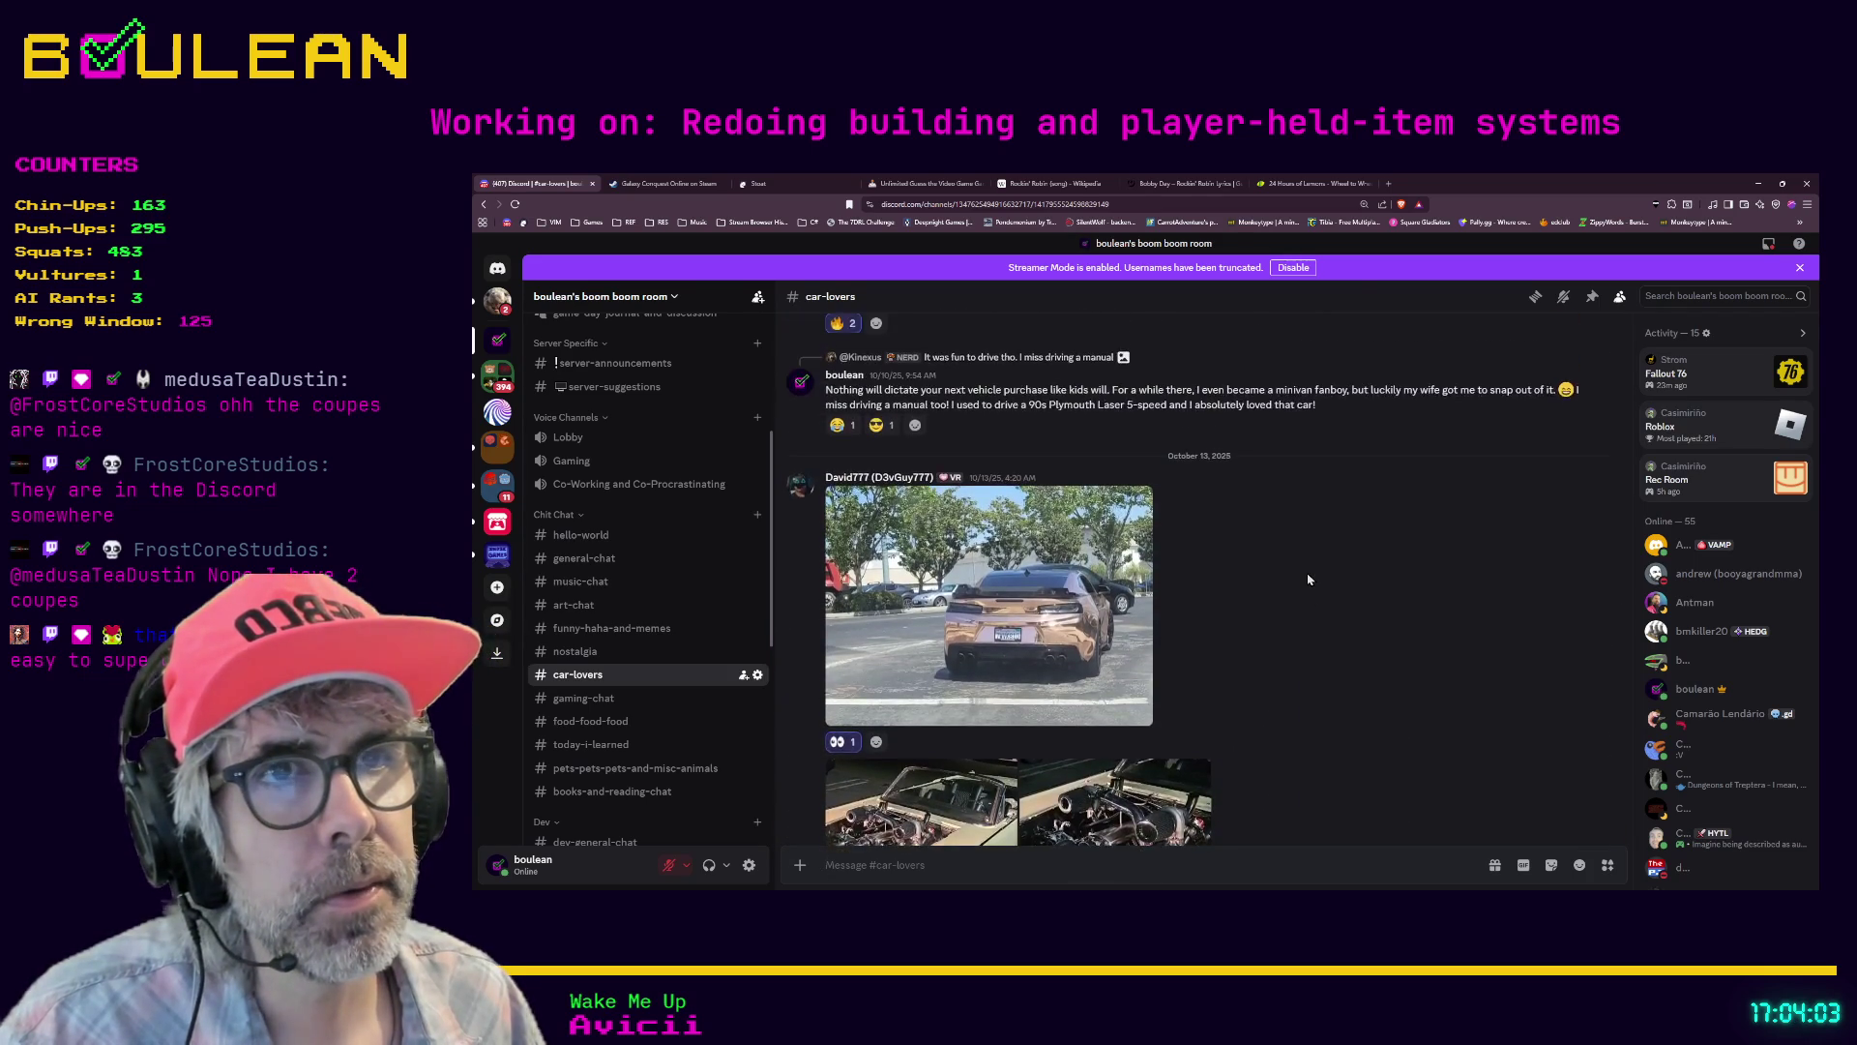
pyautogui.scroll(10, 1287, 573)
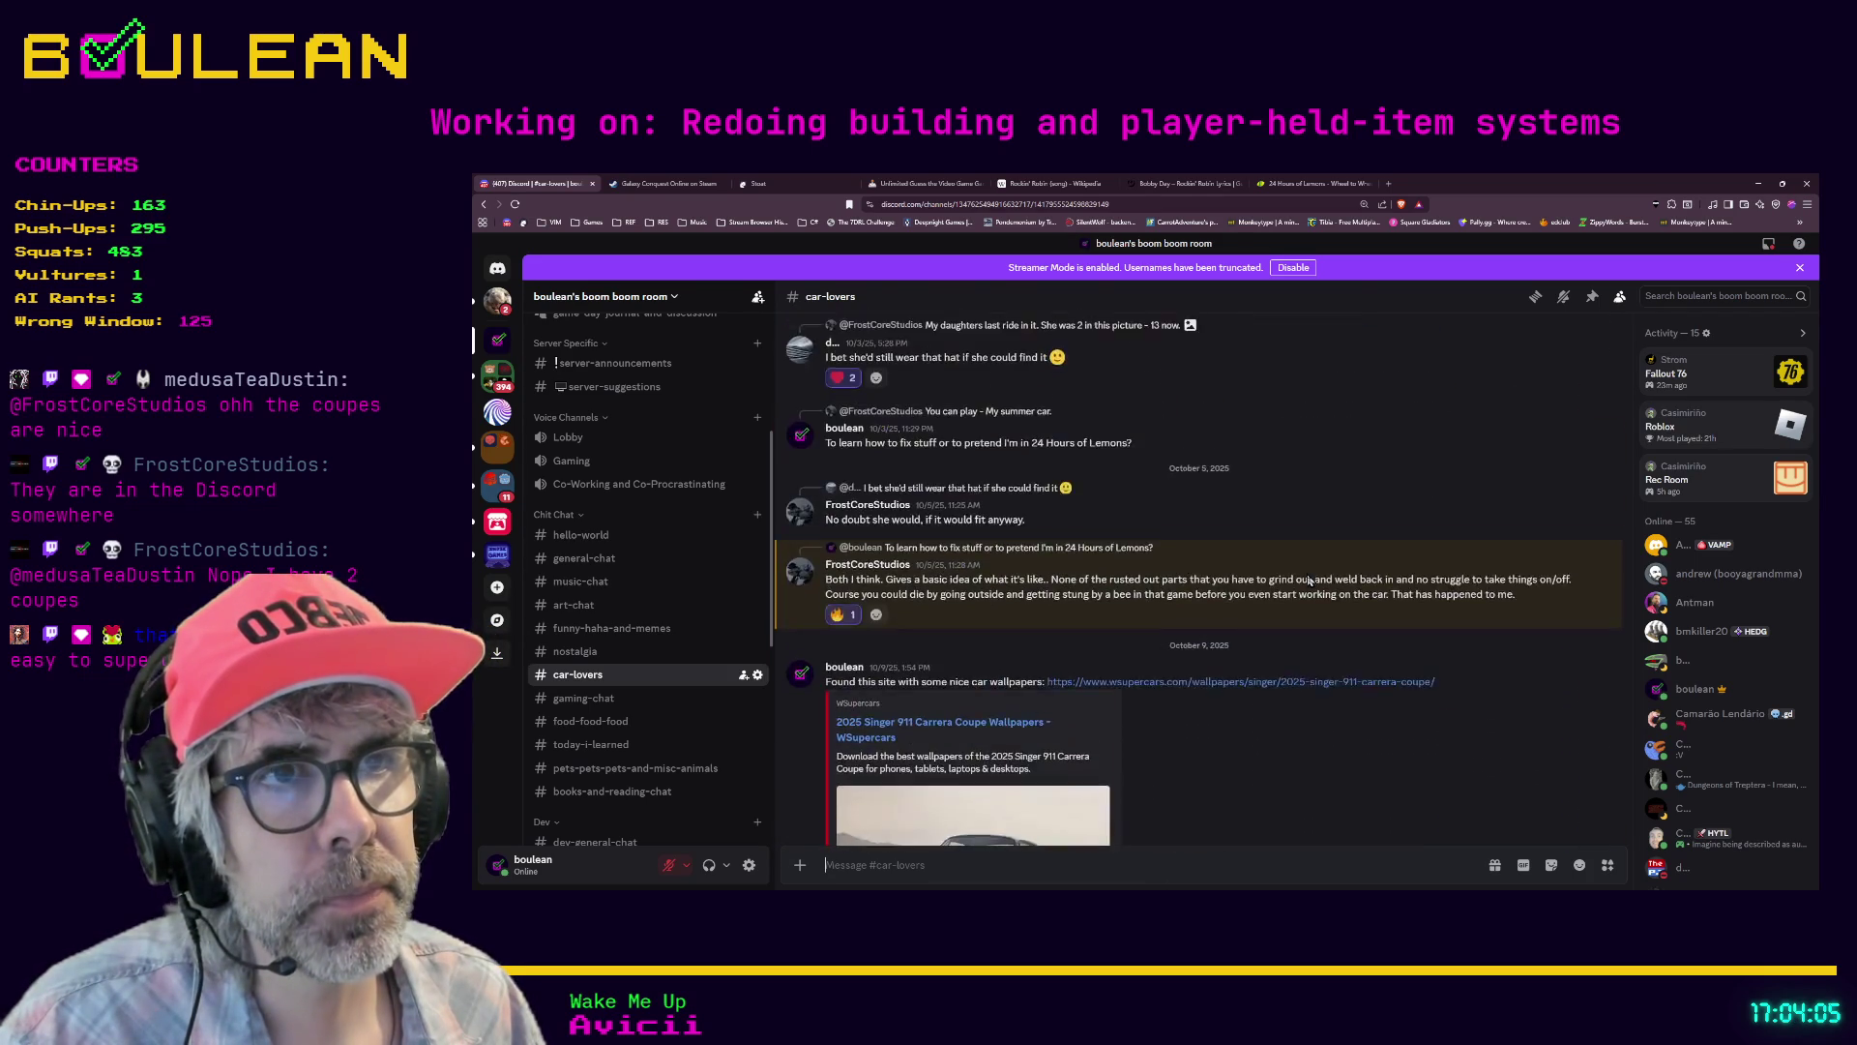
pyautogui.scroll(-1, 1246, 561)
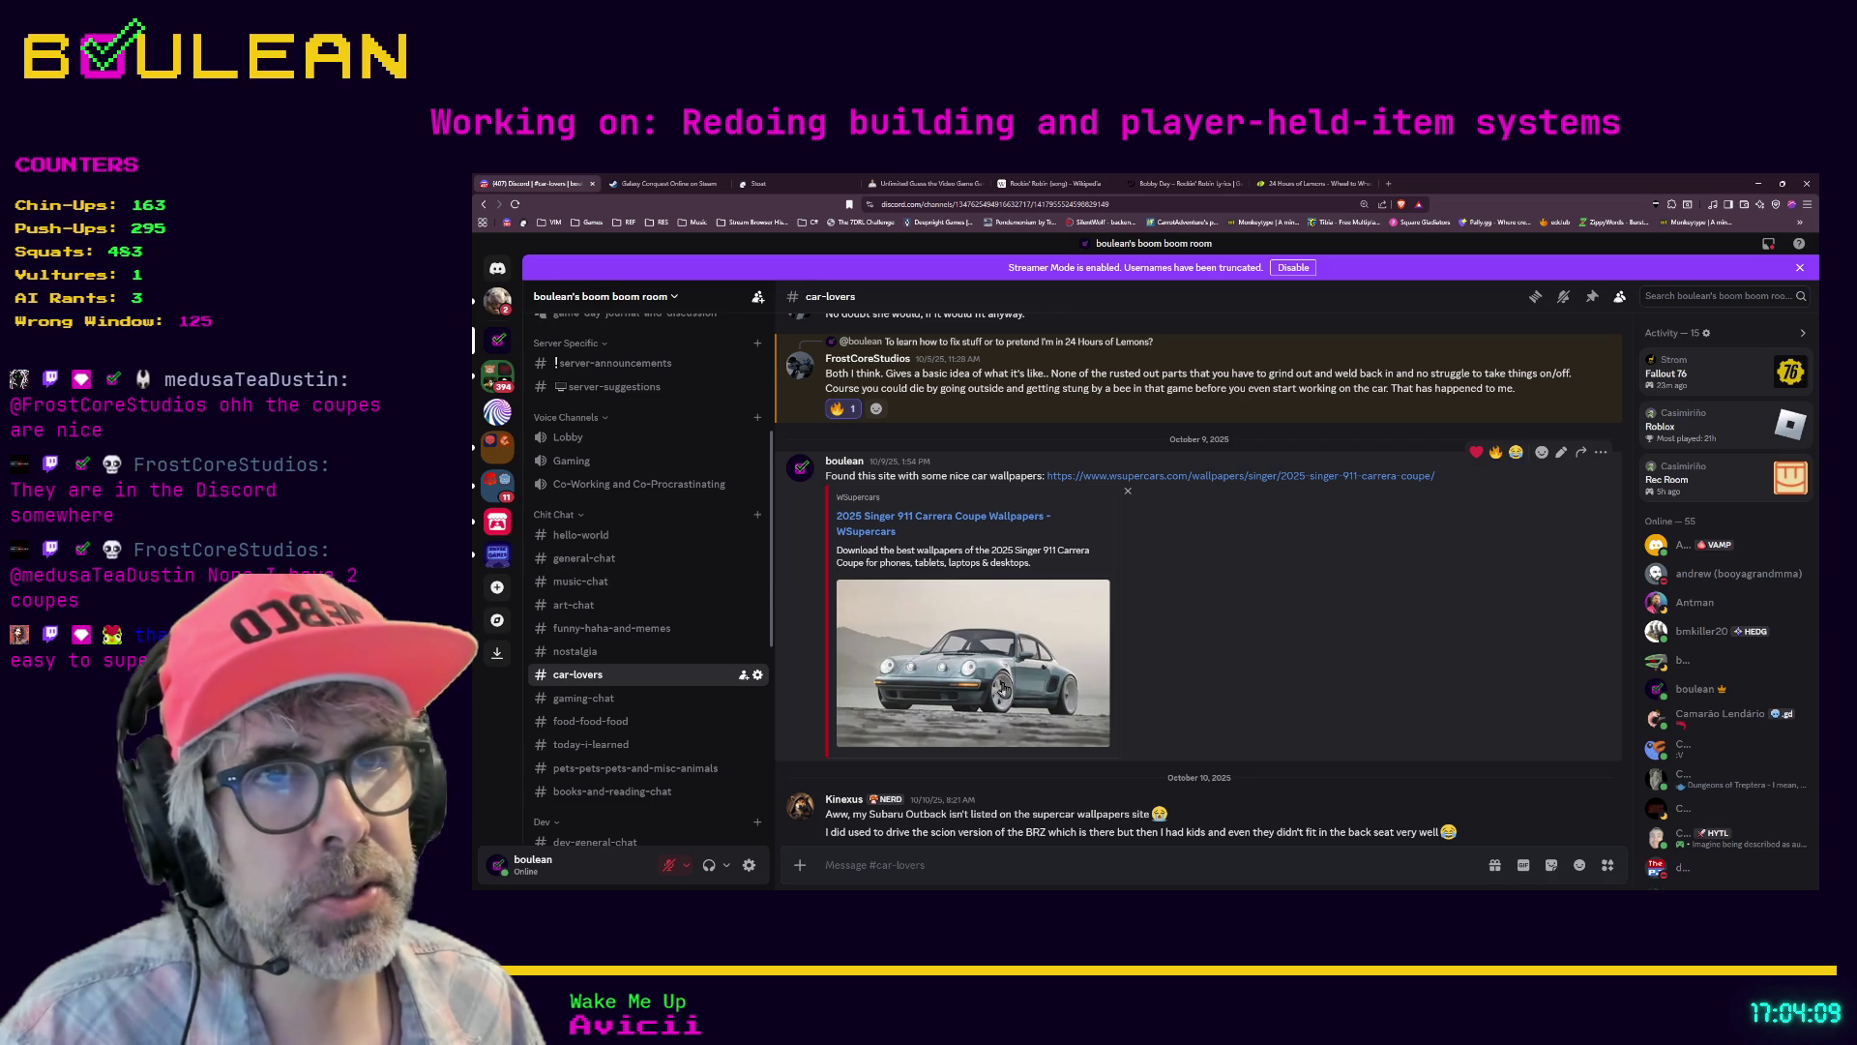
pyautogui.scroll(5, 1080, 679)
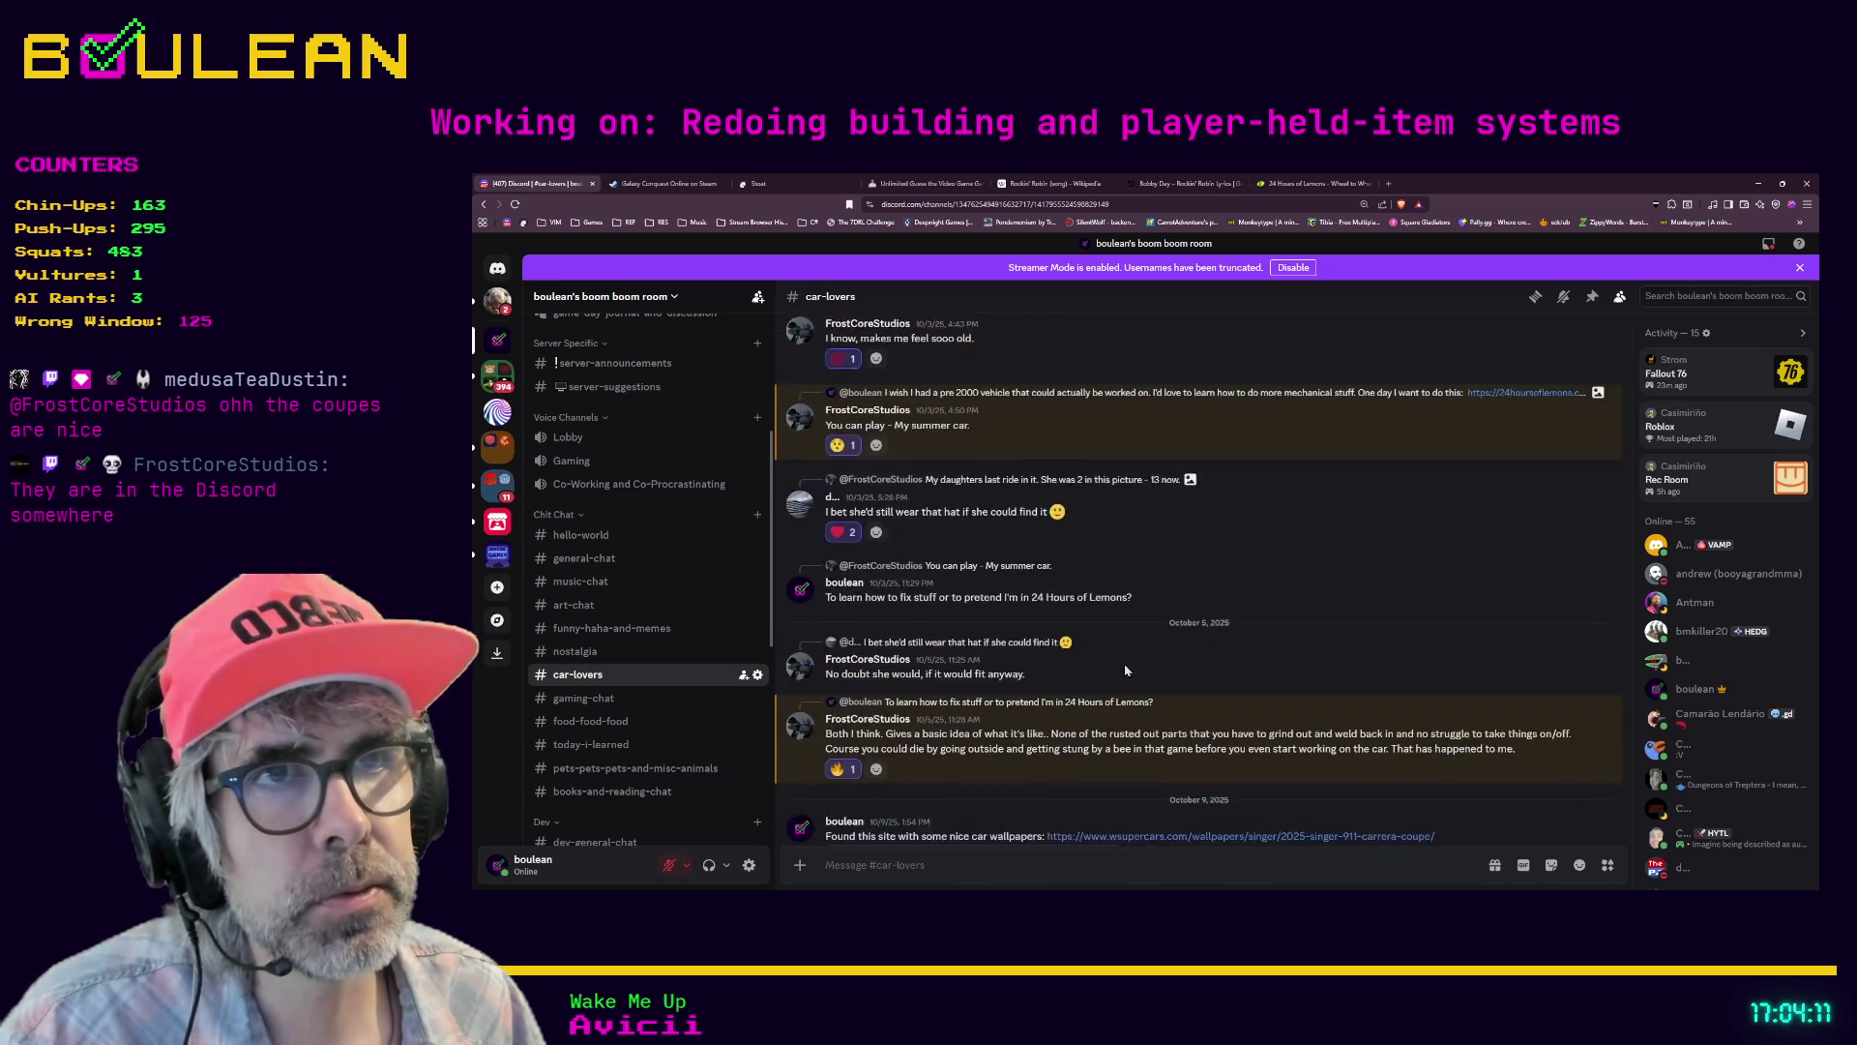
pyautogui.scroll(5, 1125, 669)
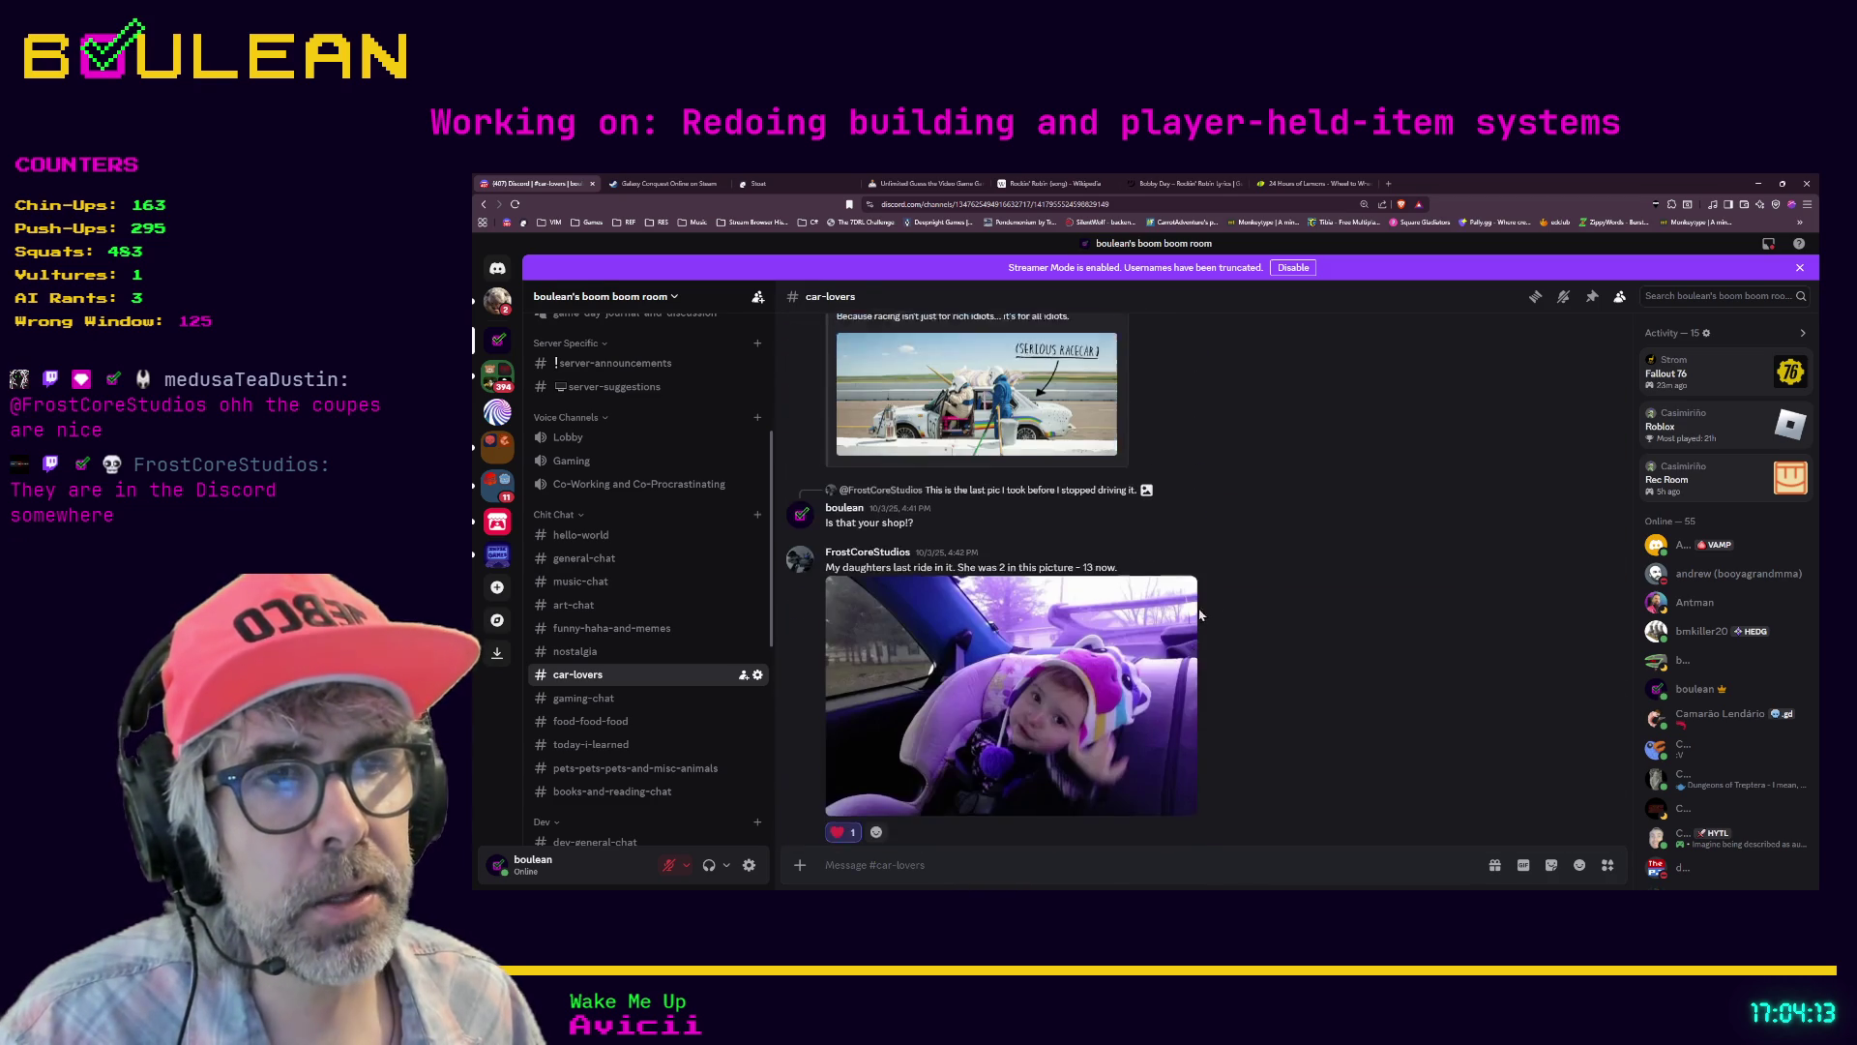
pyautogui.scroll(-1, 1110, 632)
pyautogui.scroll(3, 880, 522)
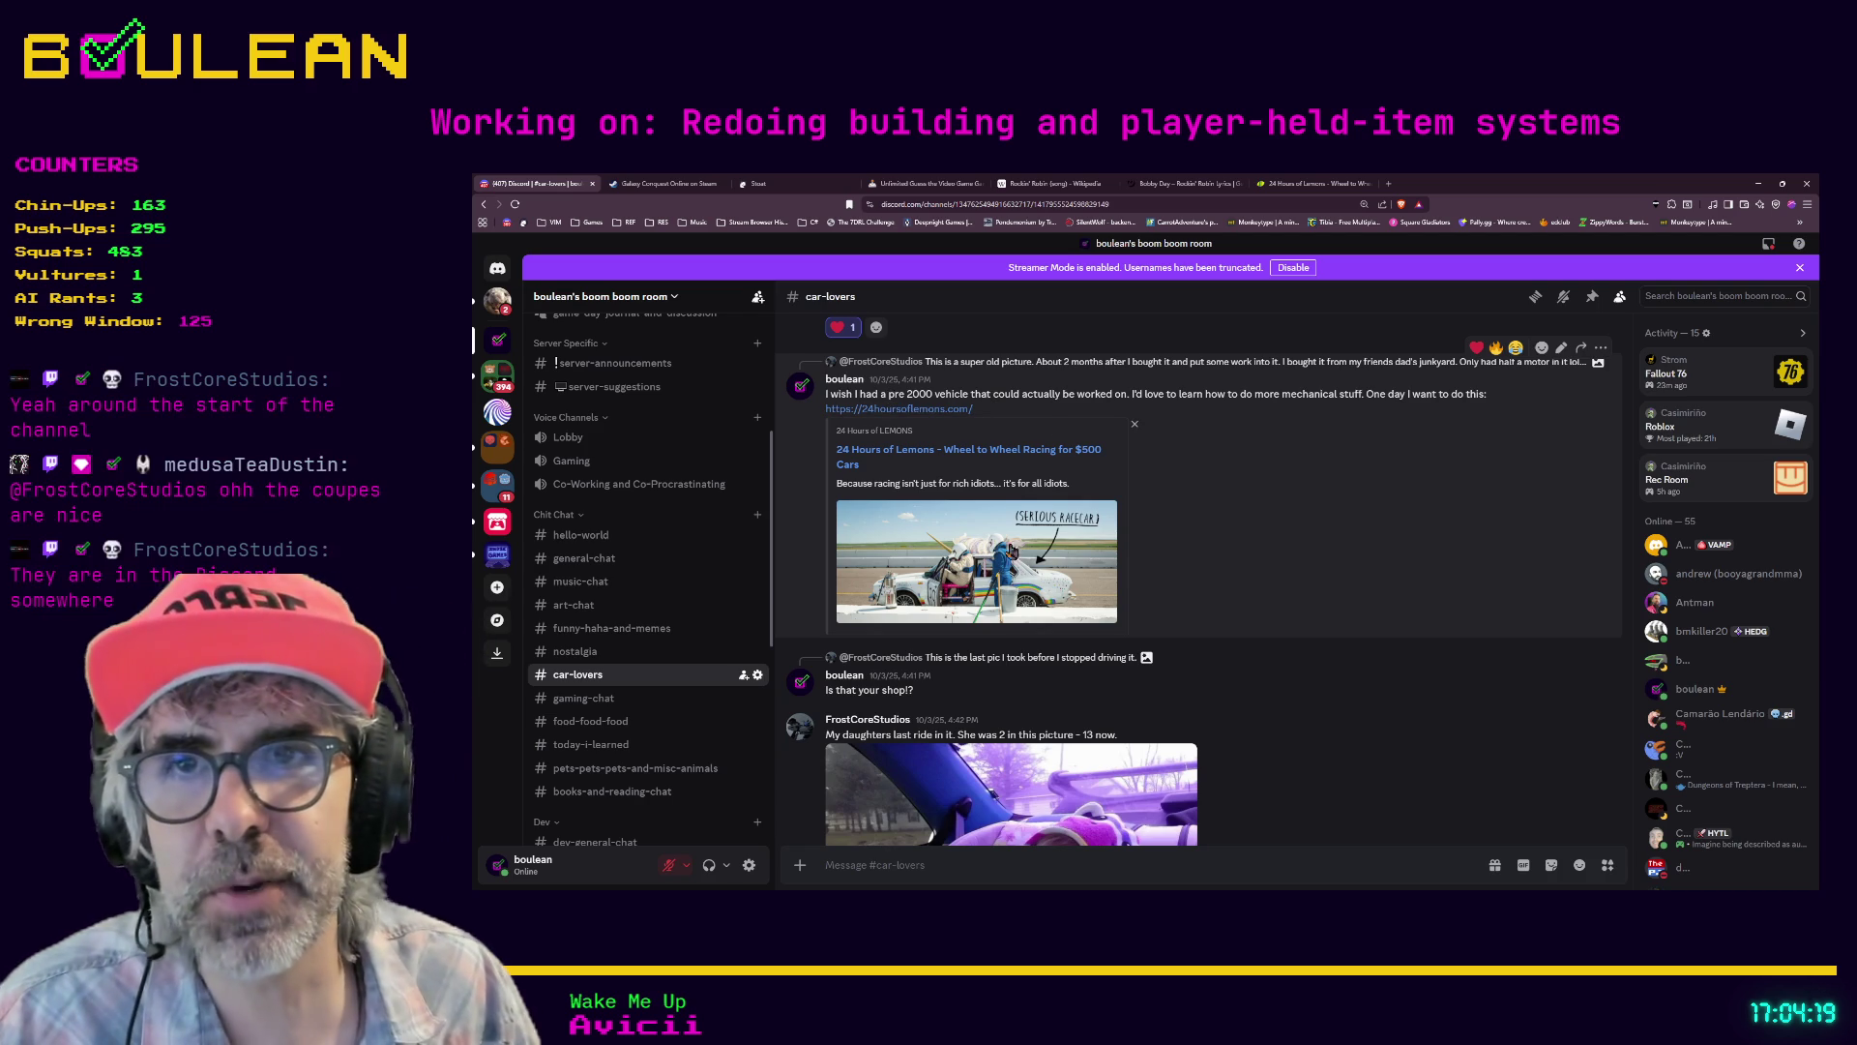
pyautogui.scroll(4, 1112, 552)
pyautogui.scroll(4, 1137, 566)
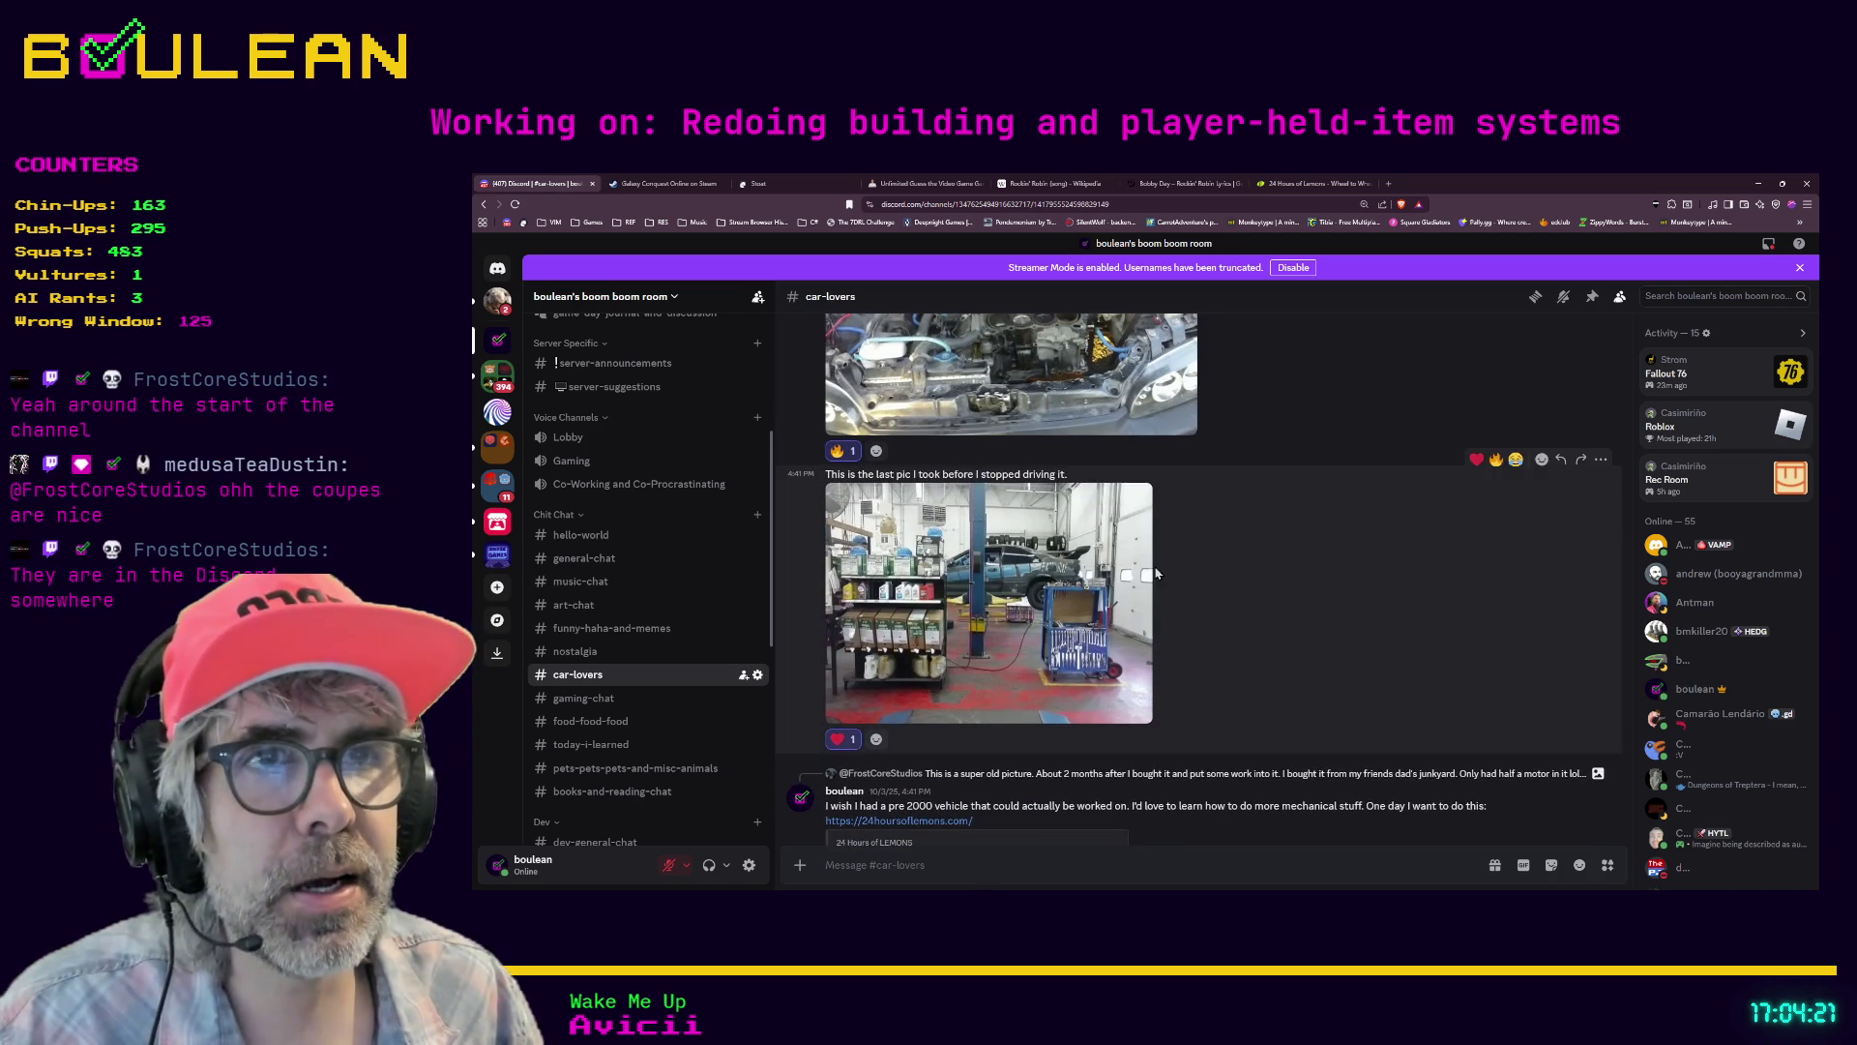
pyautogui.scroll(-2, 1161, 592)
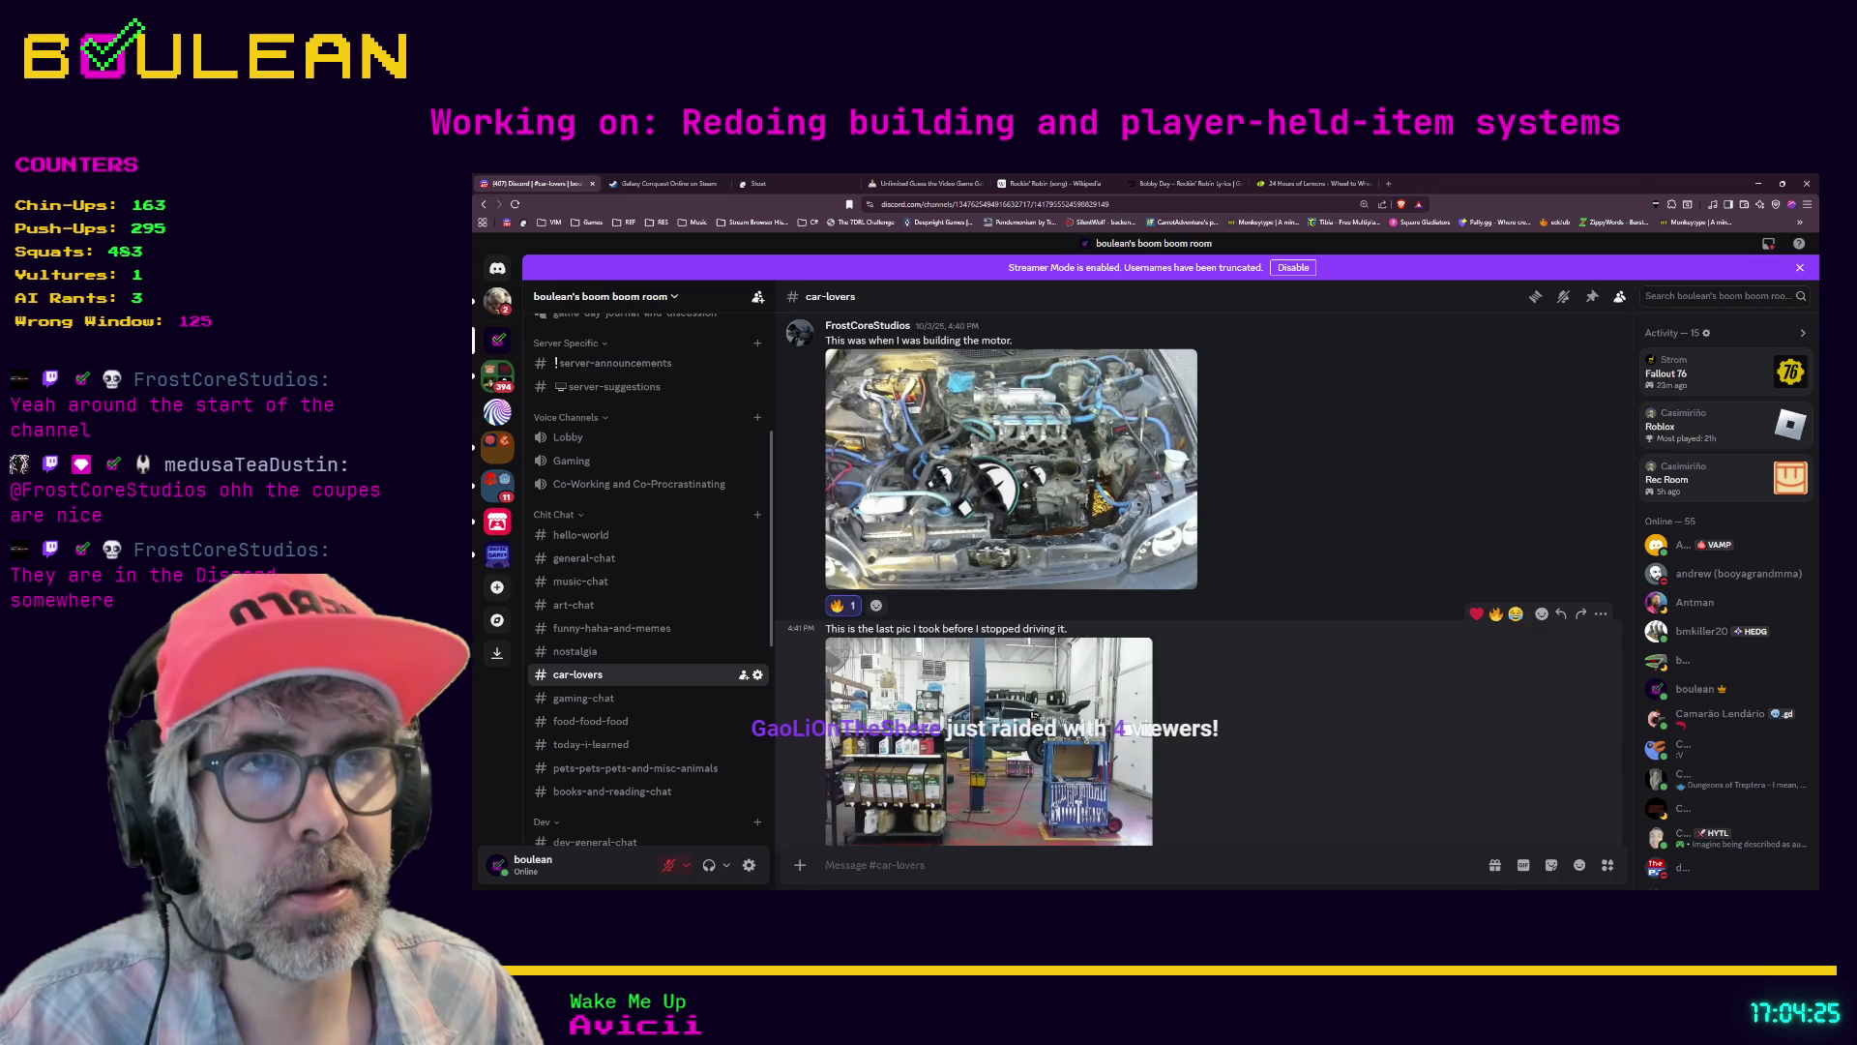
pyautogui.scroll(4, 1029, 736)
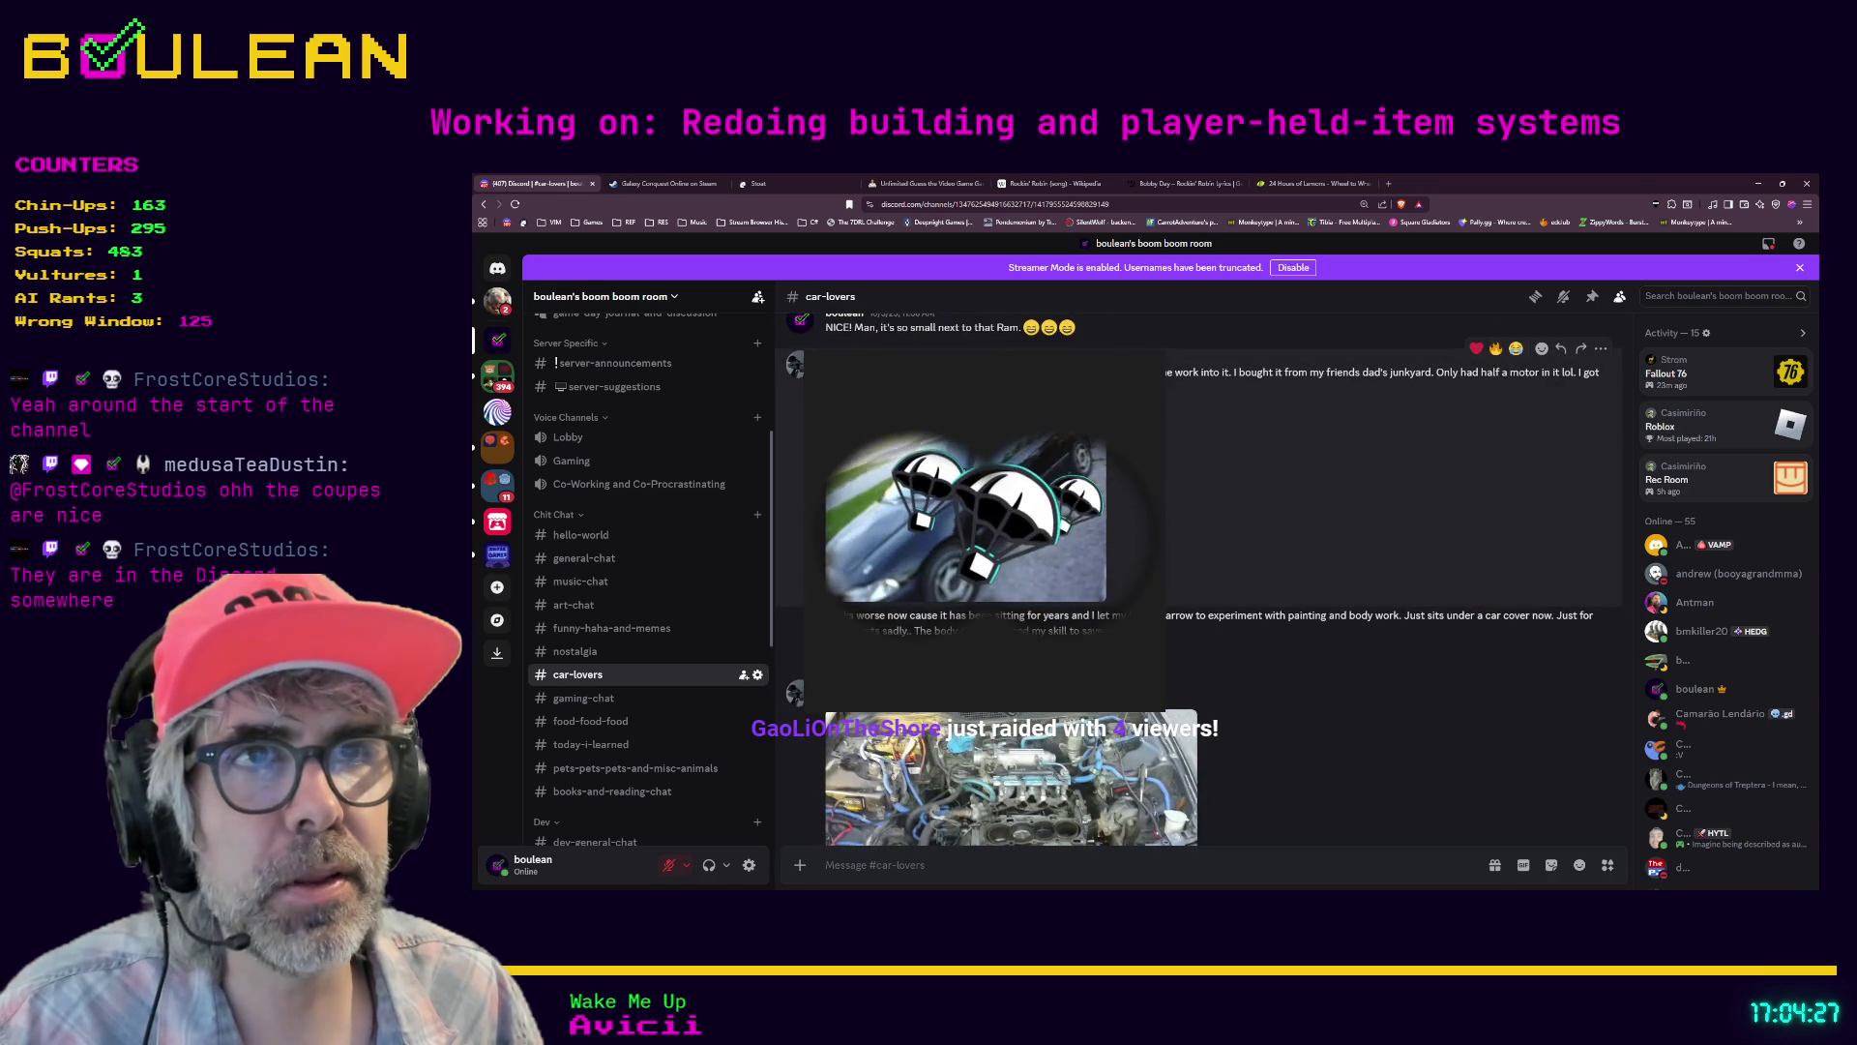
pyautogui.scroll(1, 1393, 522)
pyautogui.scroll(2, 1199, 580)
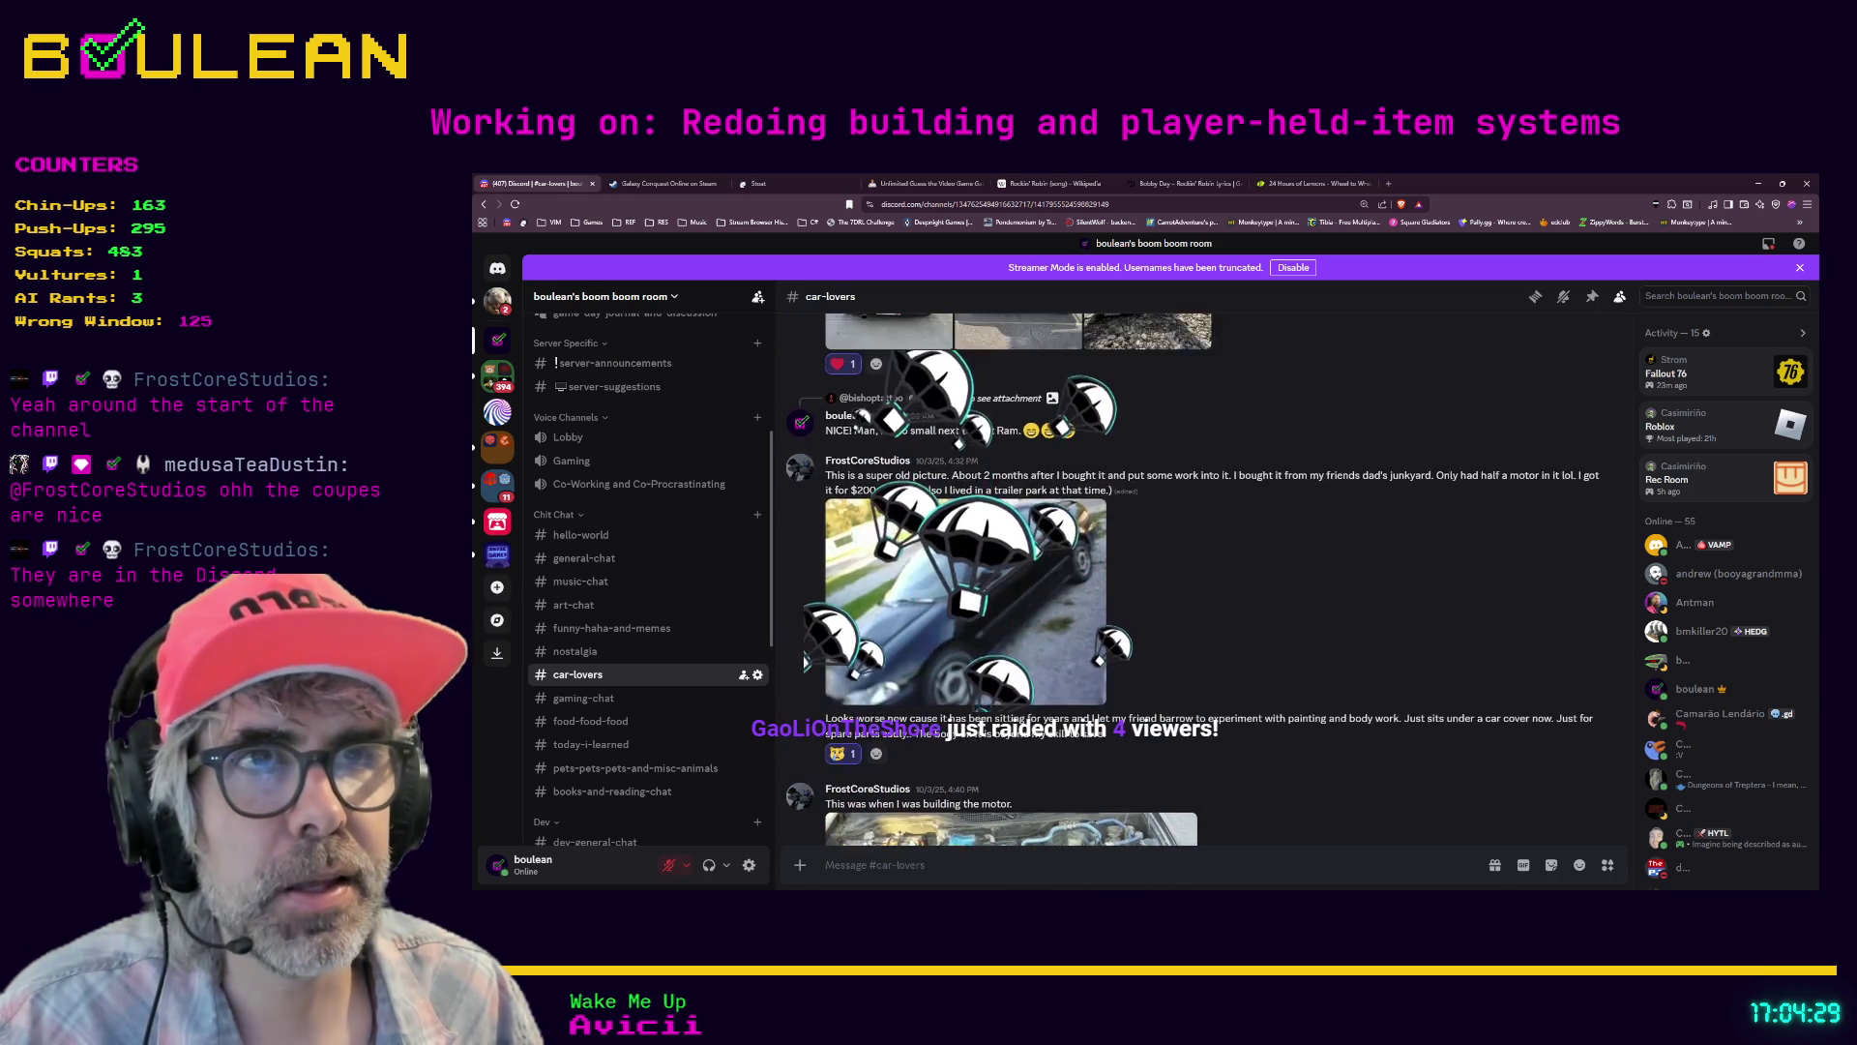
pyautogui.scroll(3, 1199, 580)
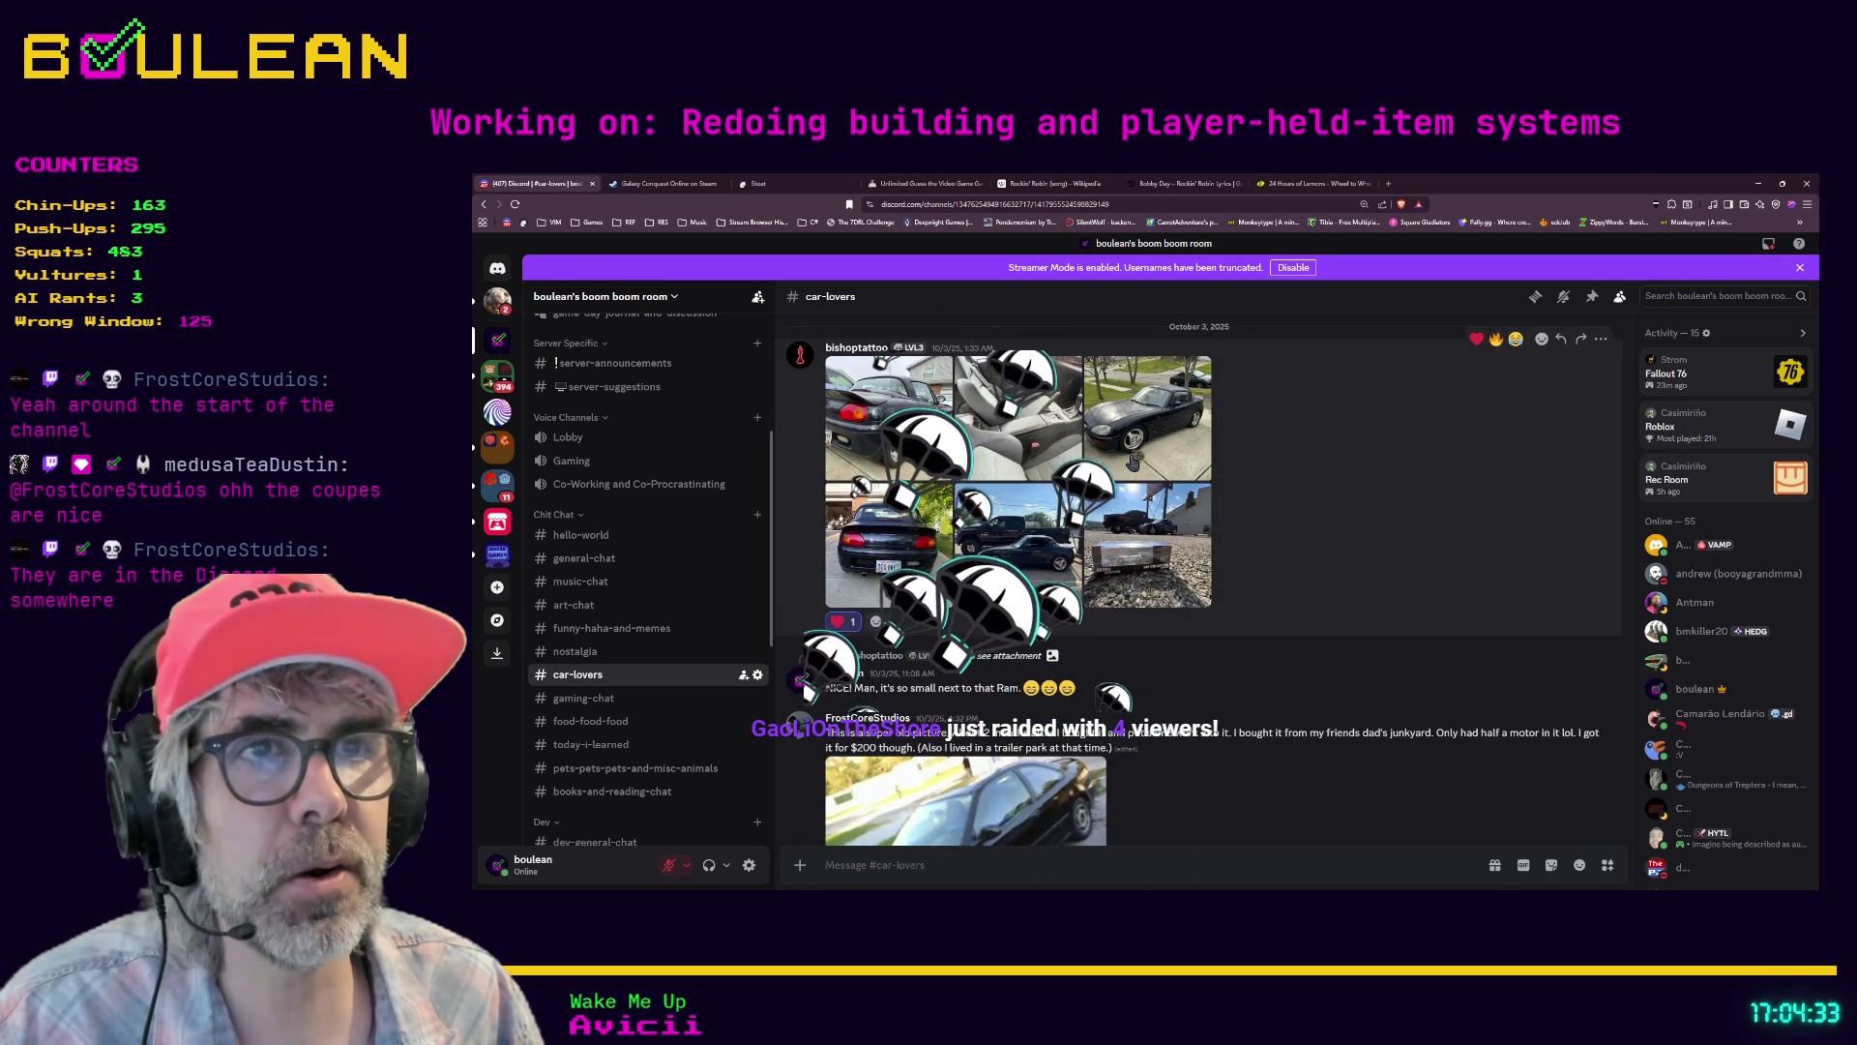
pyautogui.scroll(3, 1046, 564)
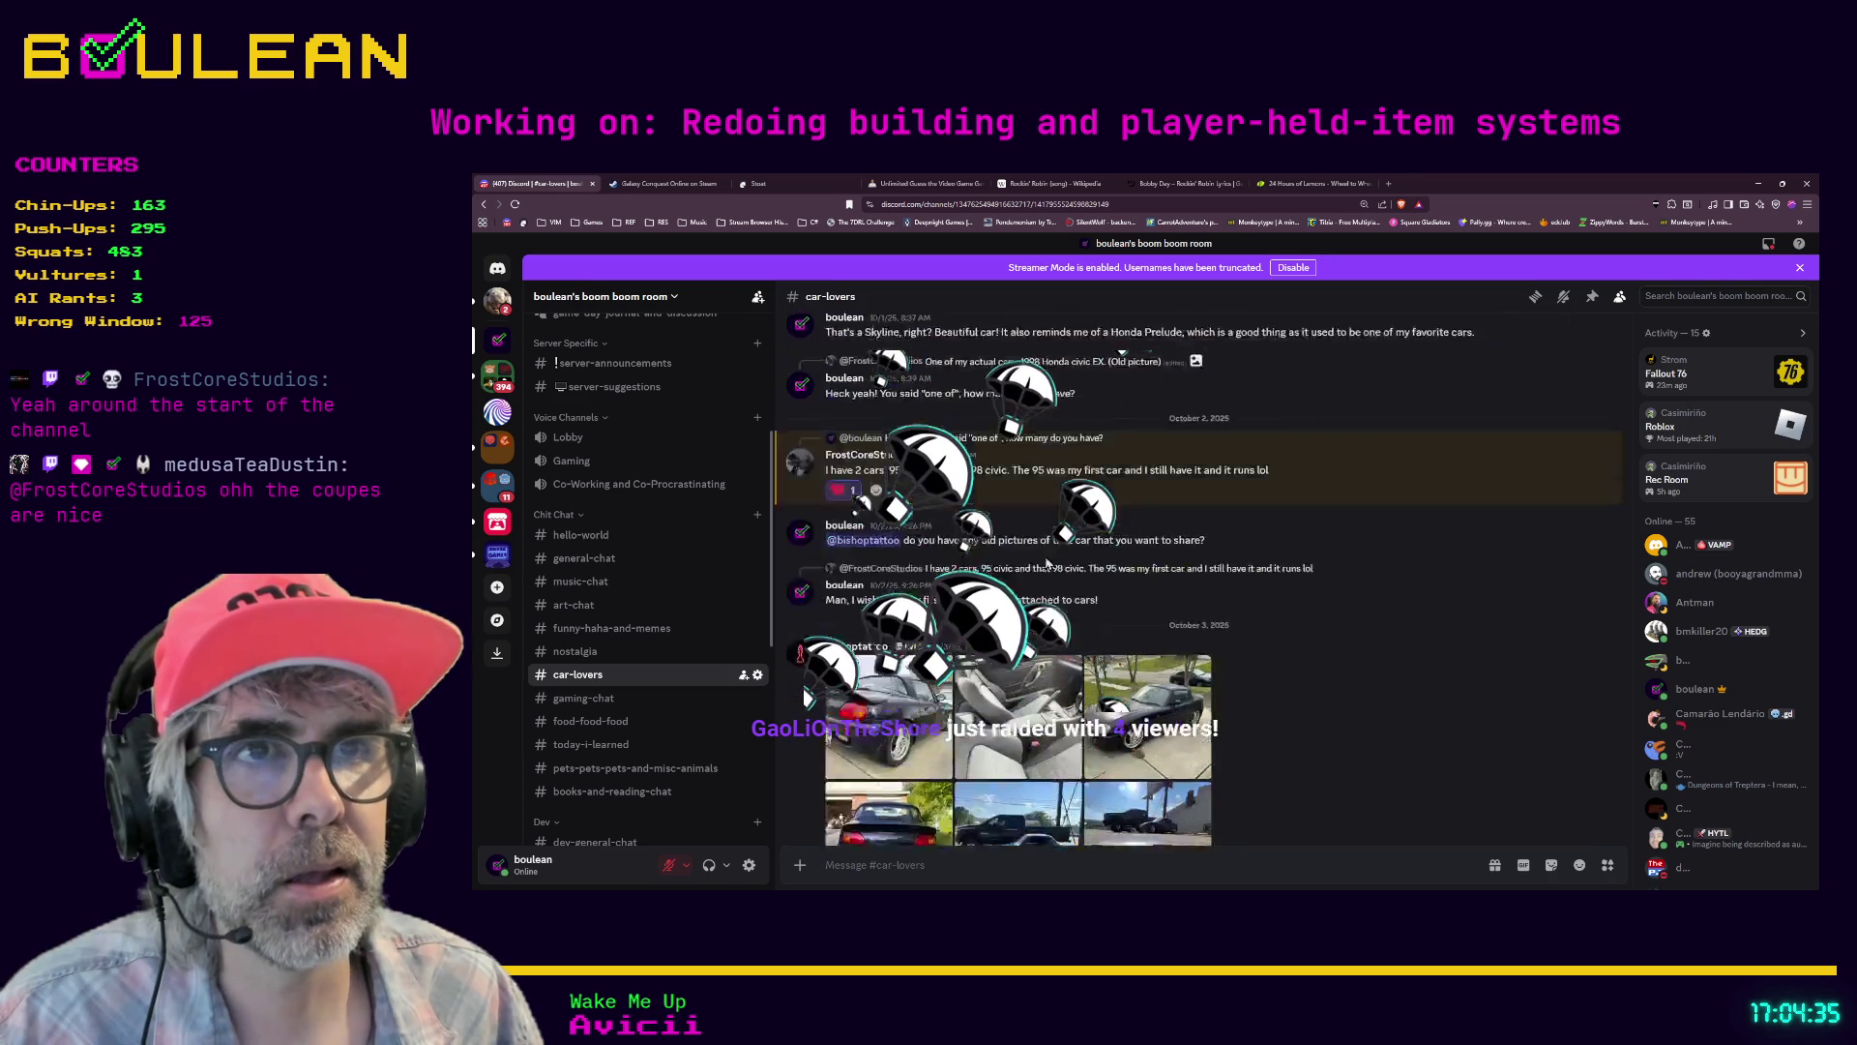
pyautogui.scroll(-10, 1046, 564)
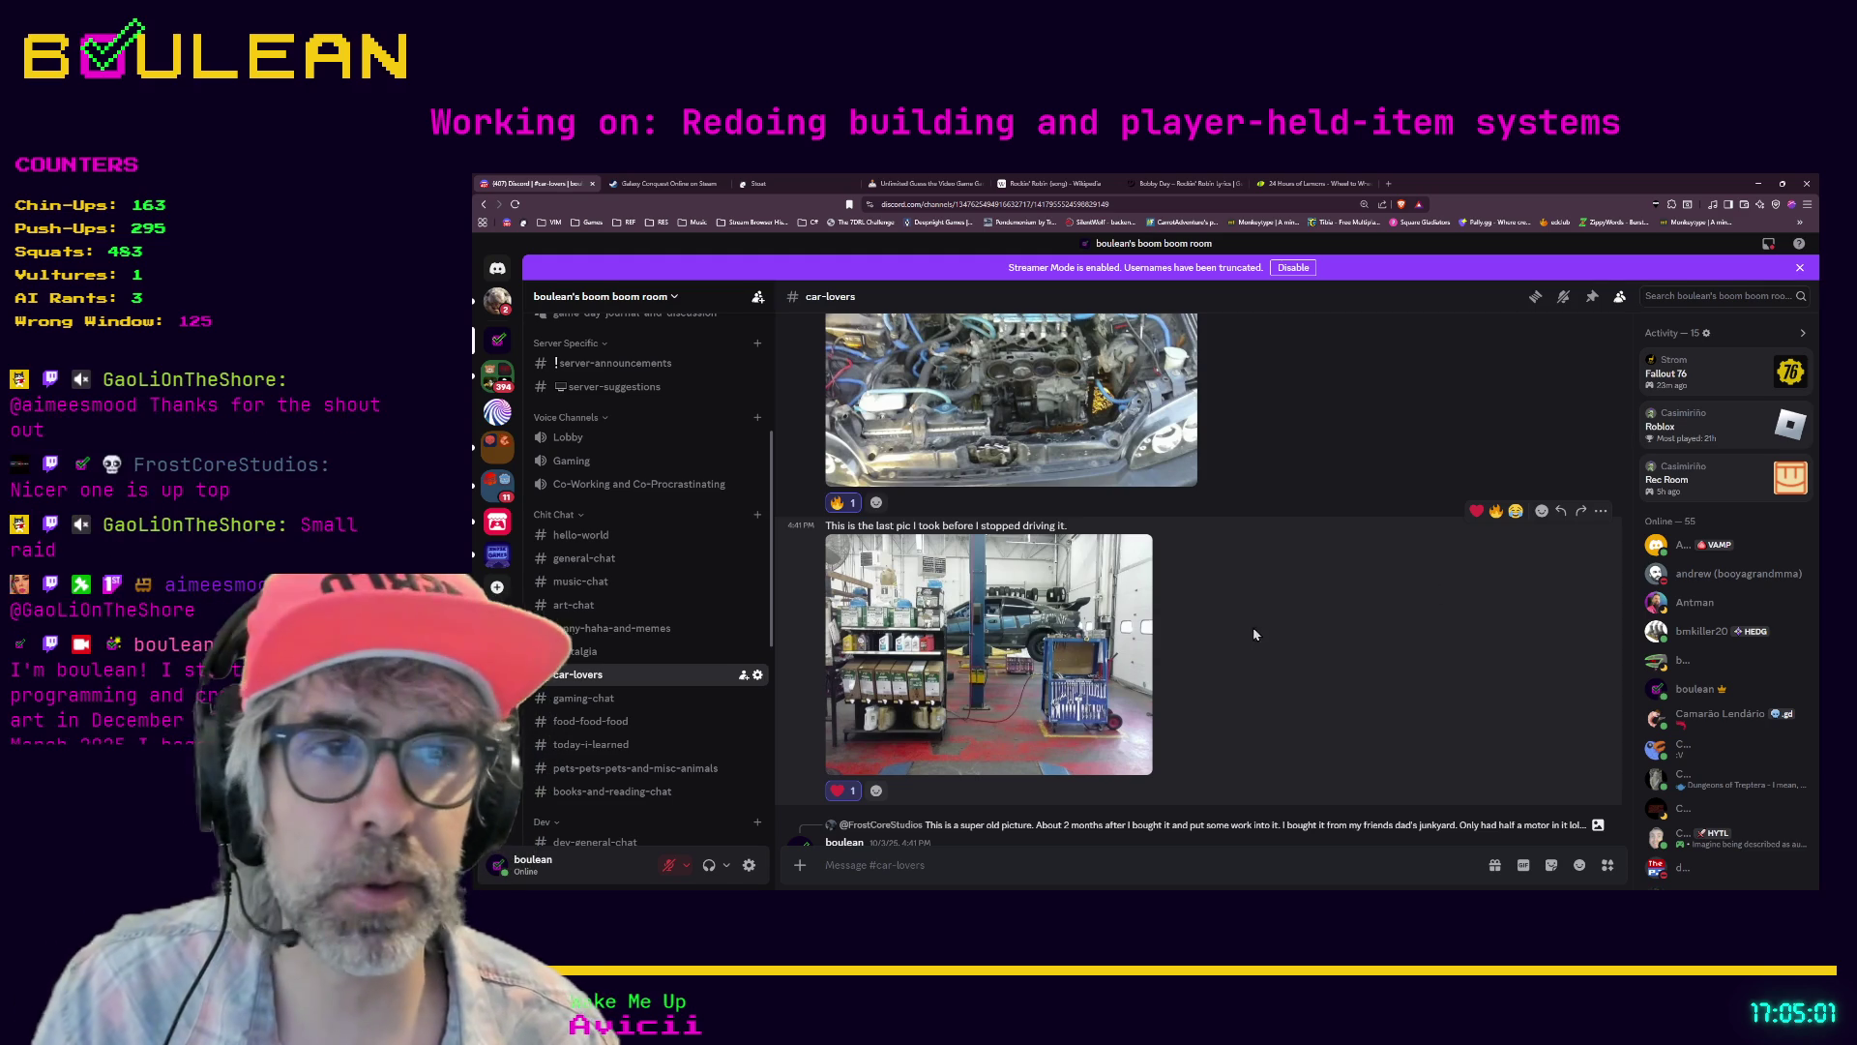
pyautogui.scroll(15, 1258, 634)
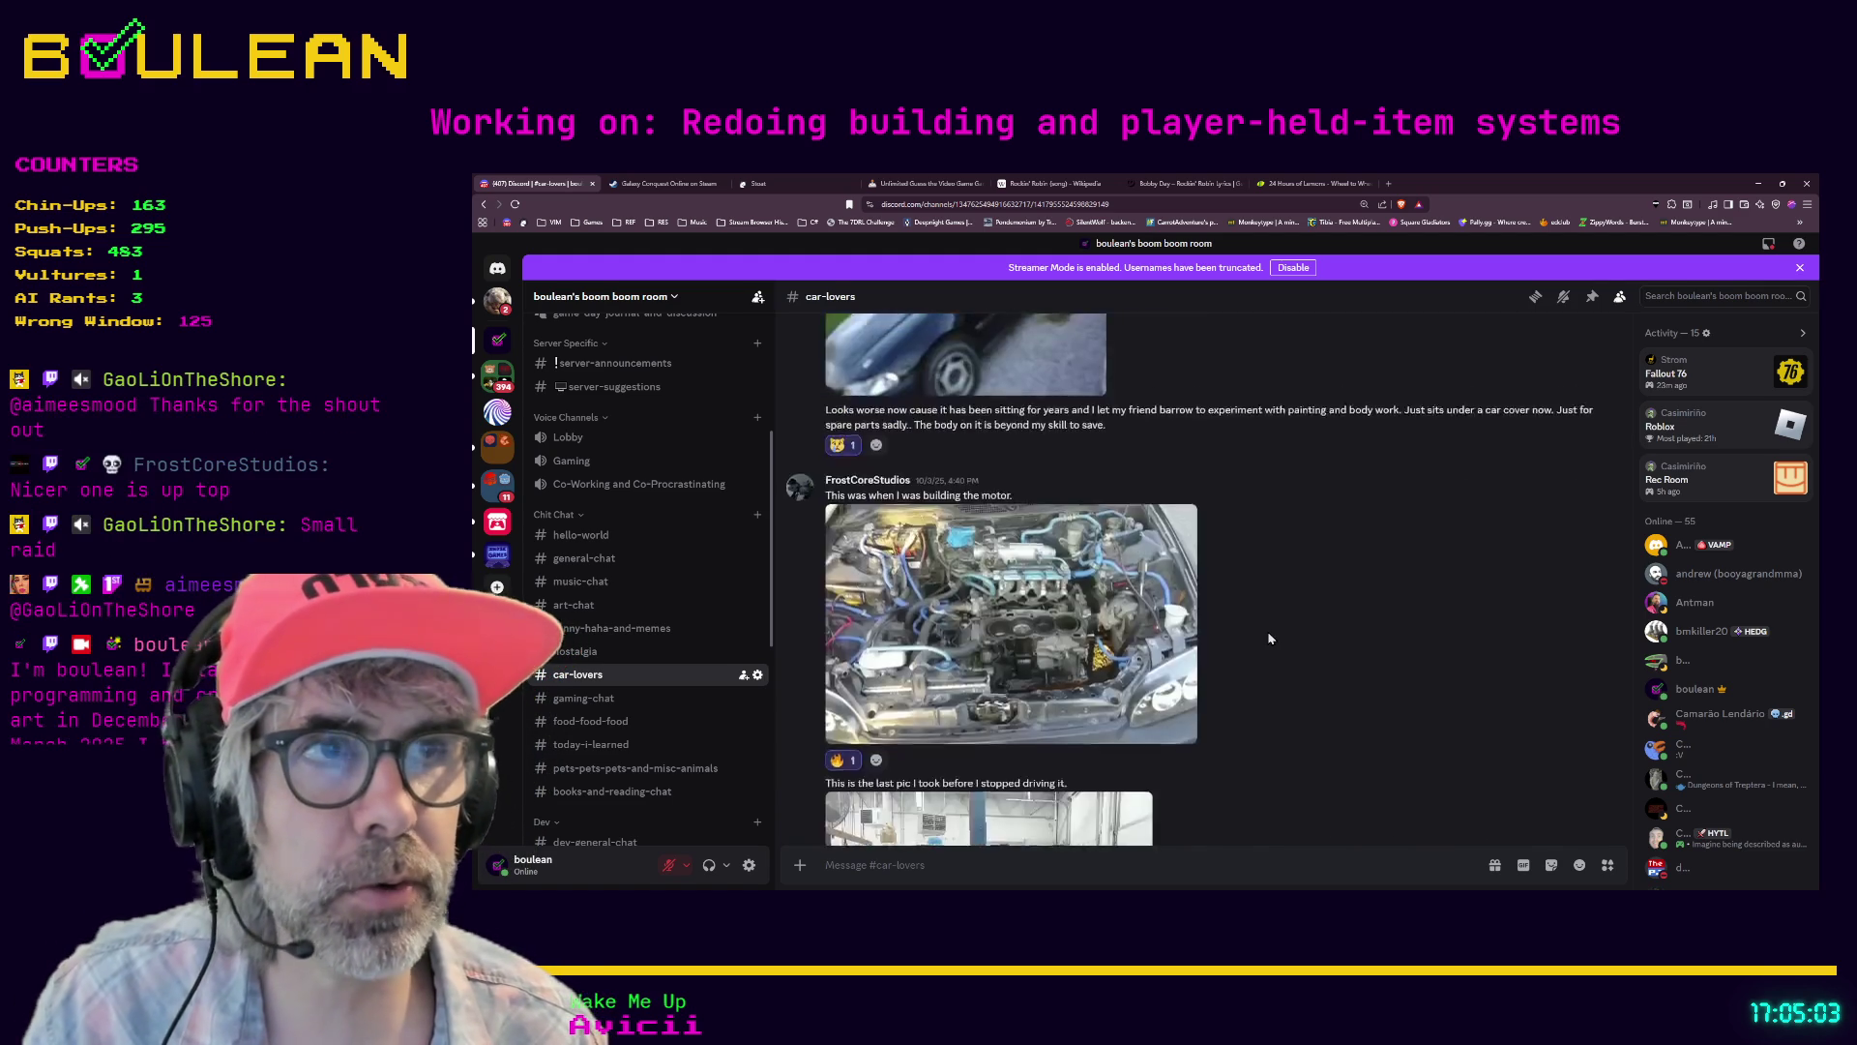
pyautogui.scroll(10, 1277, 641)
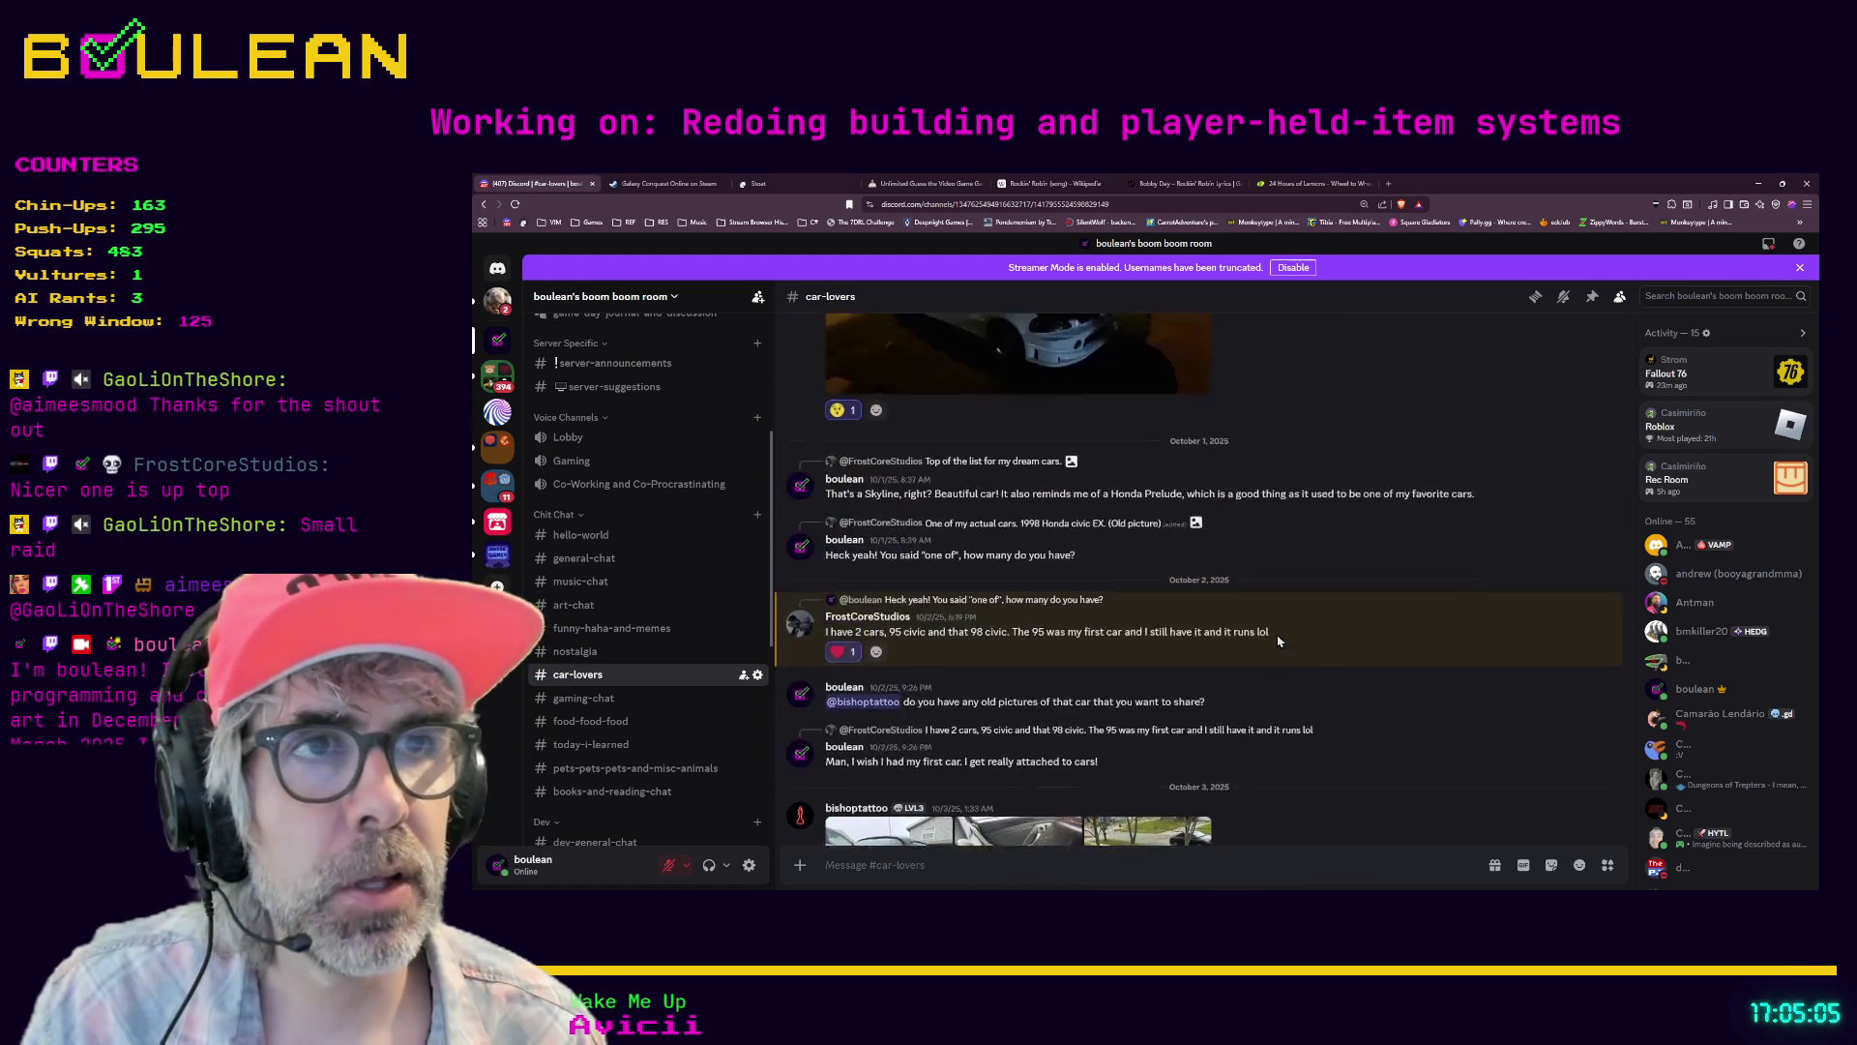
pyautogui.scroll(3, 1005, 588)
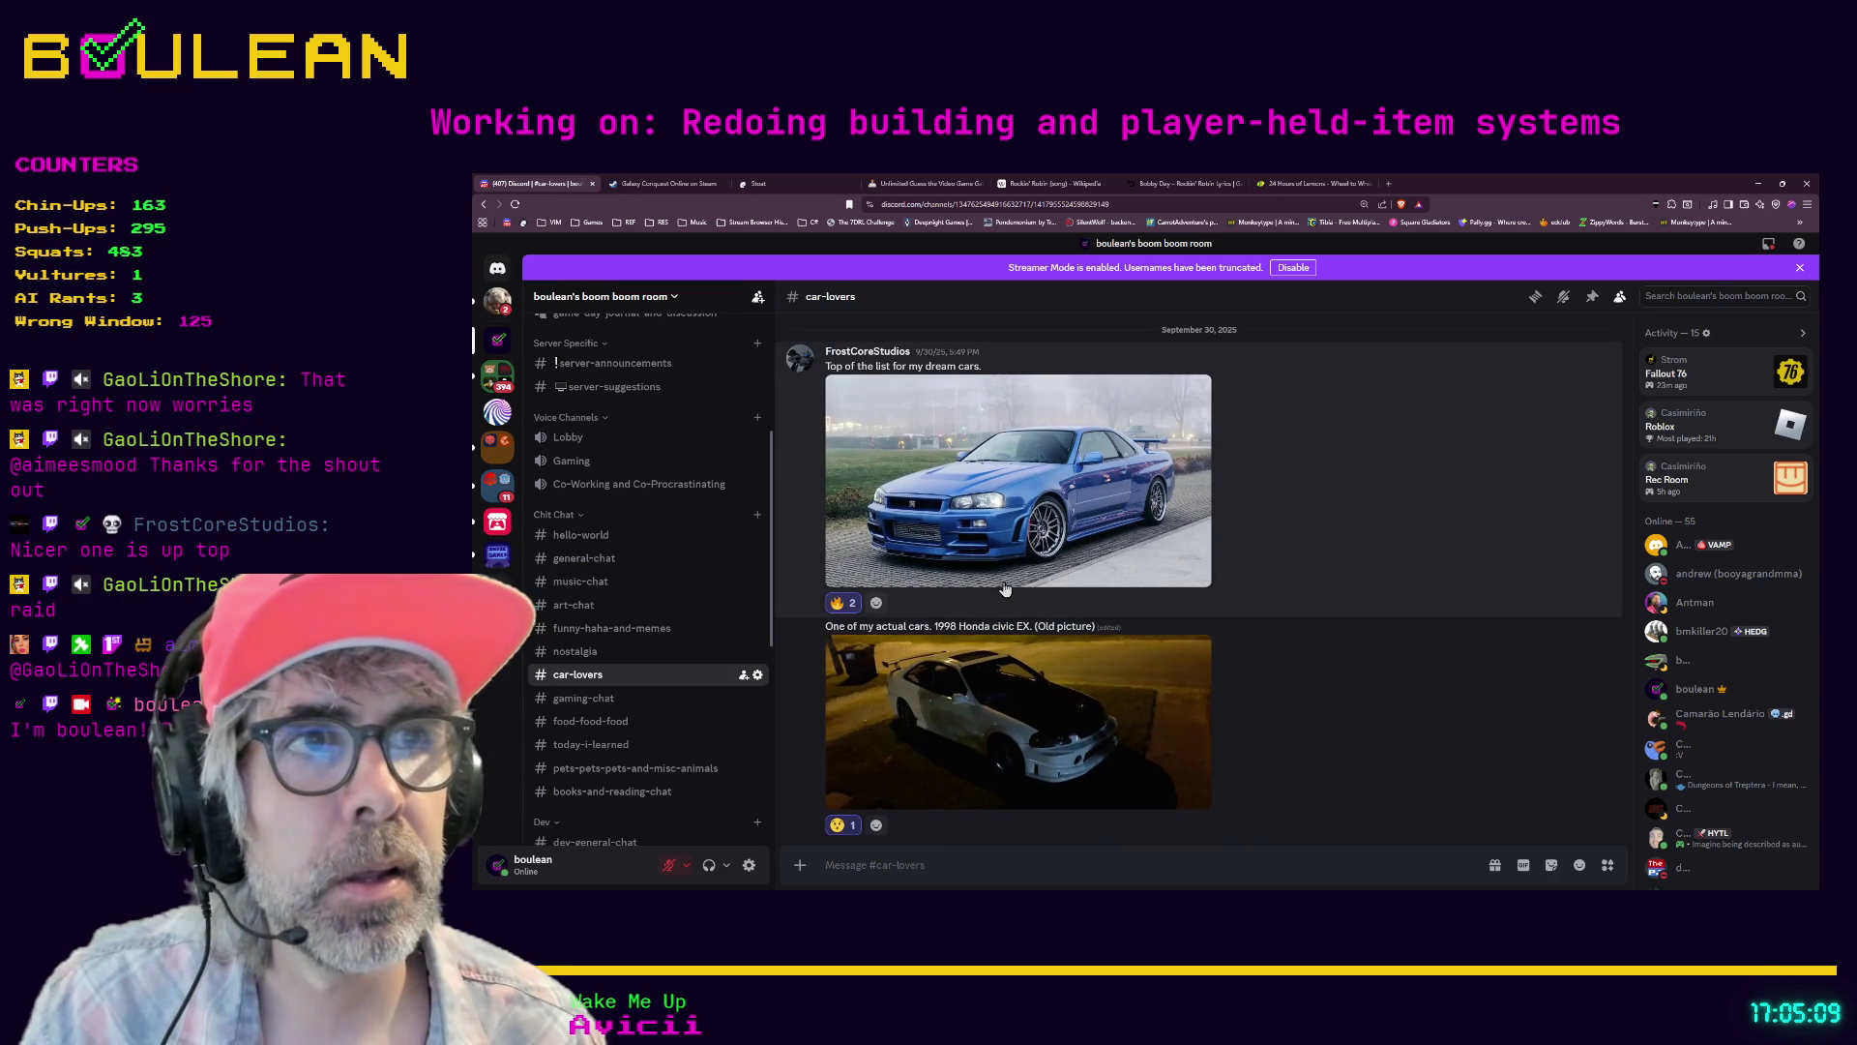
# - Enlarge and close the blue Skyline and white Civic photos, then minimize the browser
pyautogui.click(1015, 501)
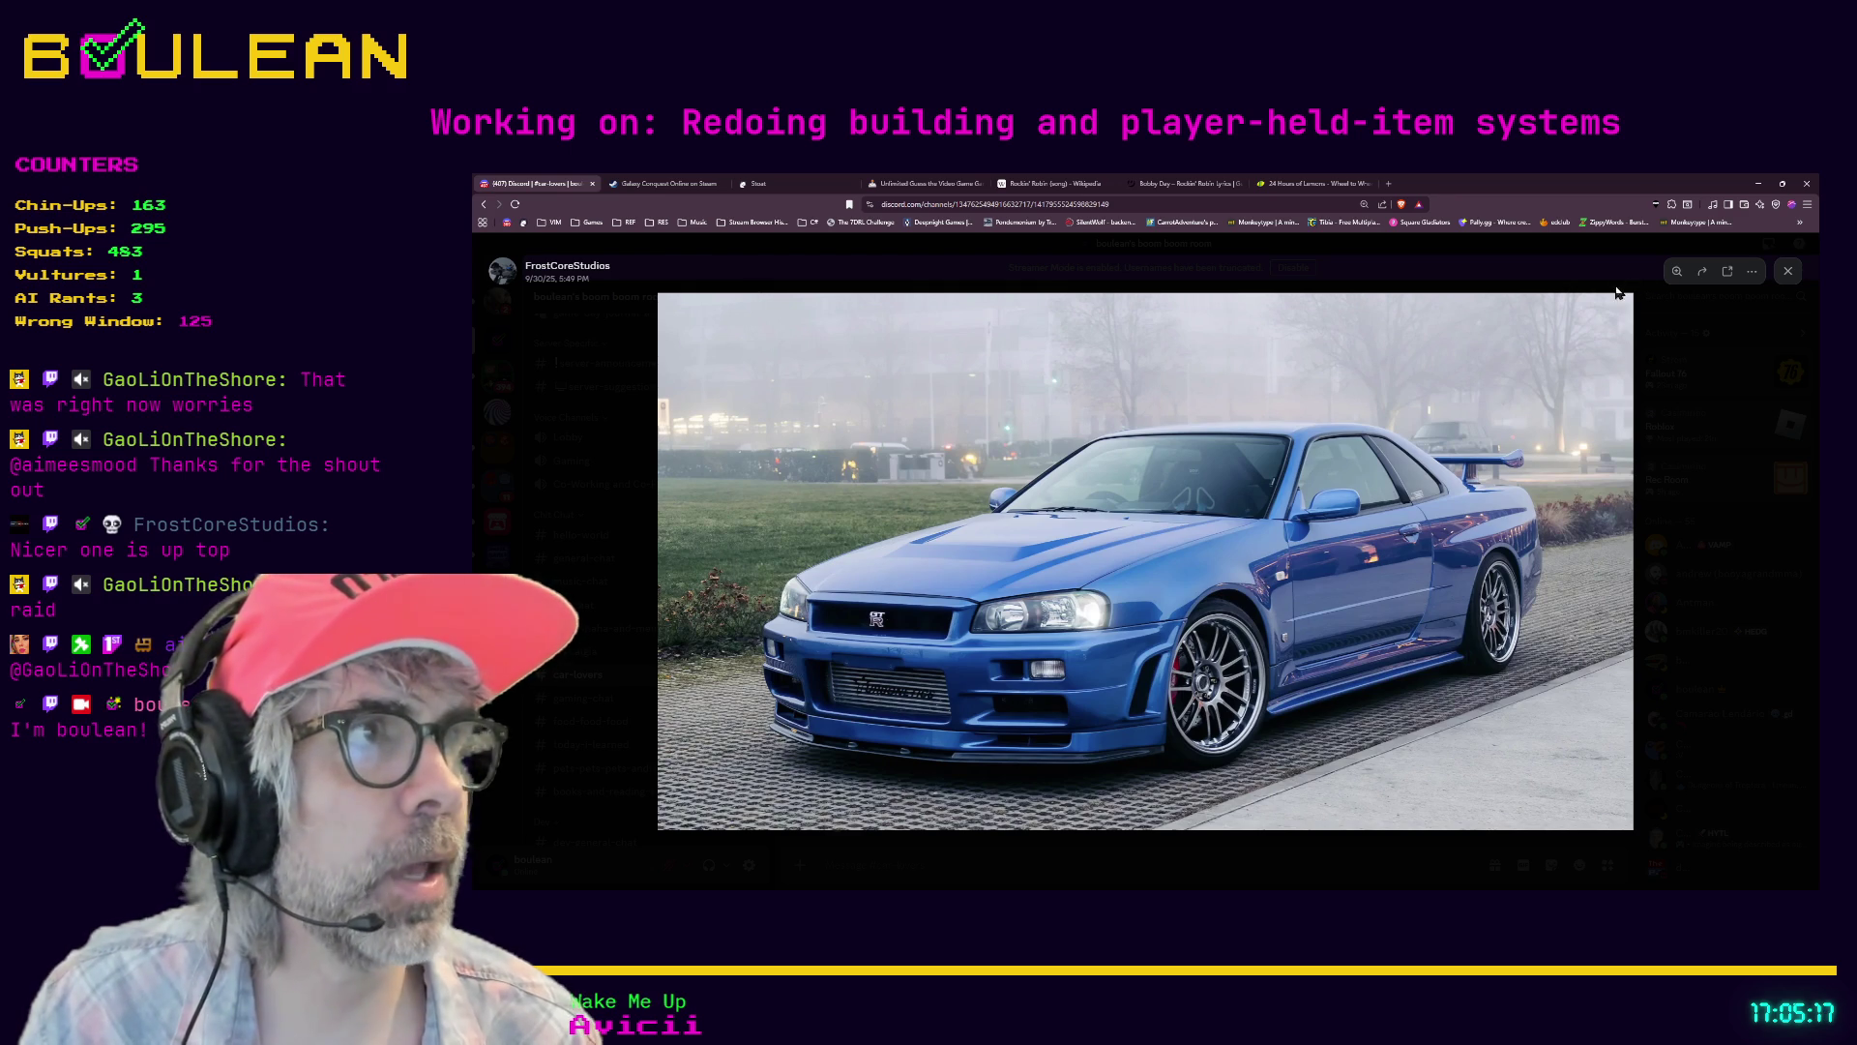
pyautogui.click(1789, 271)
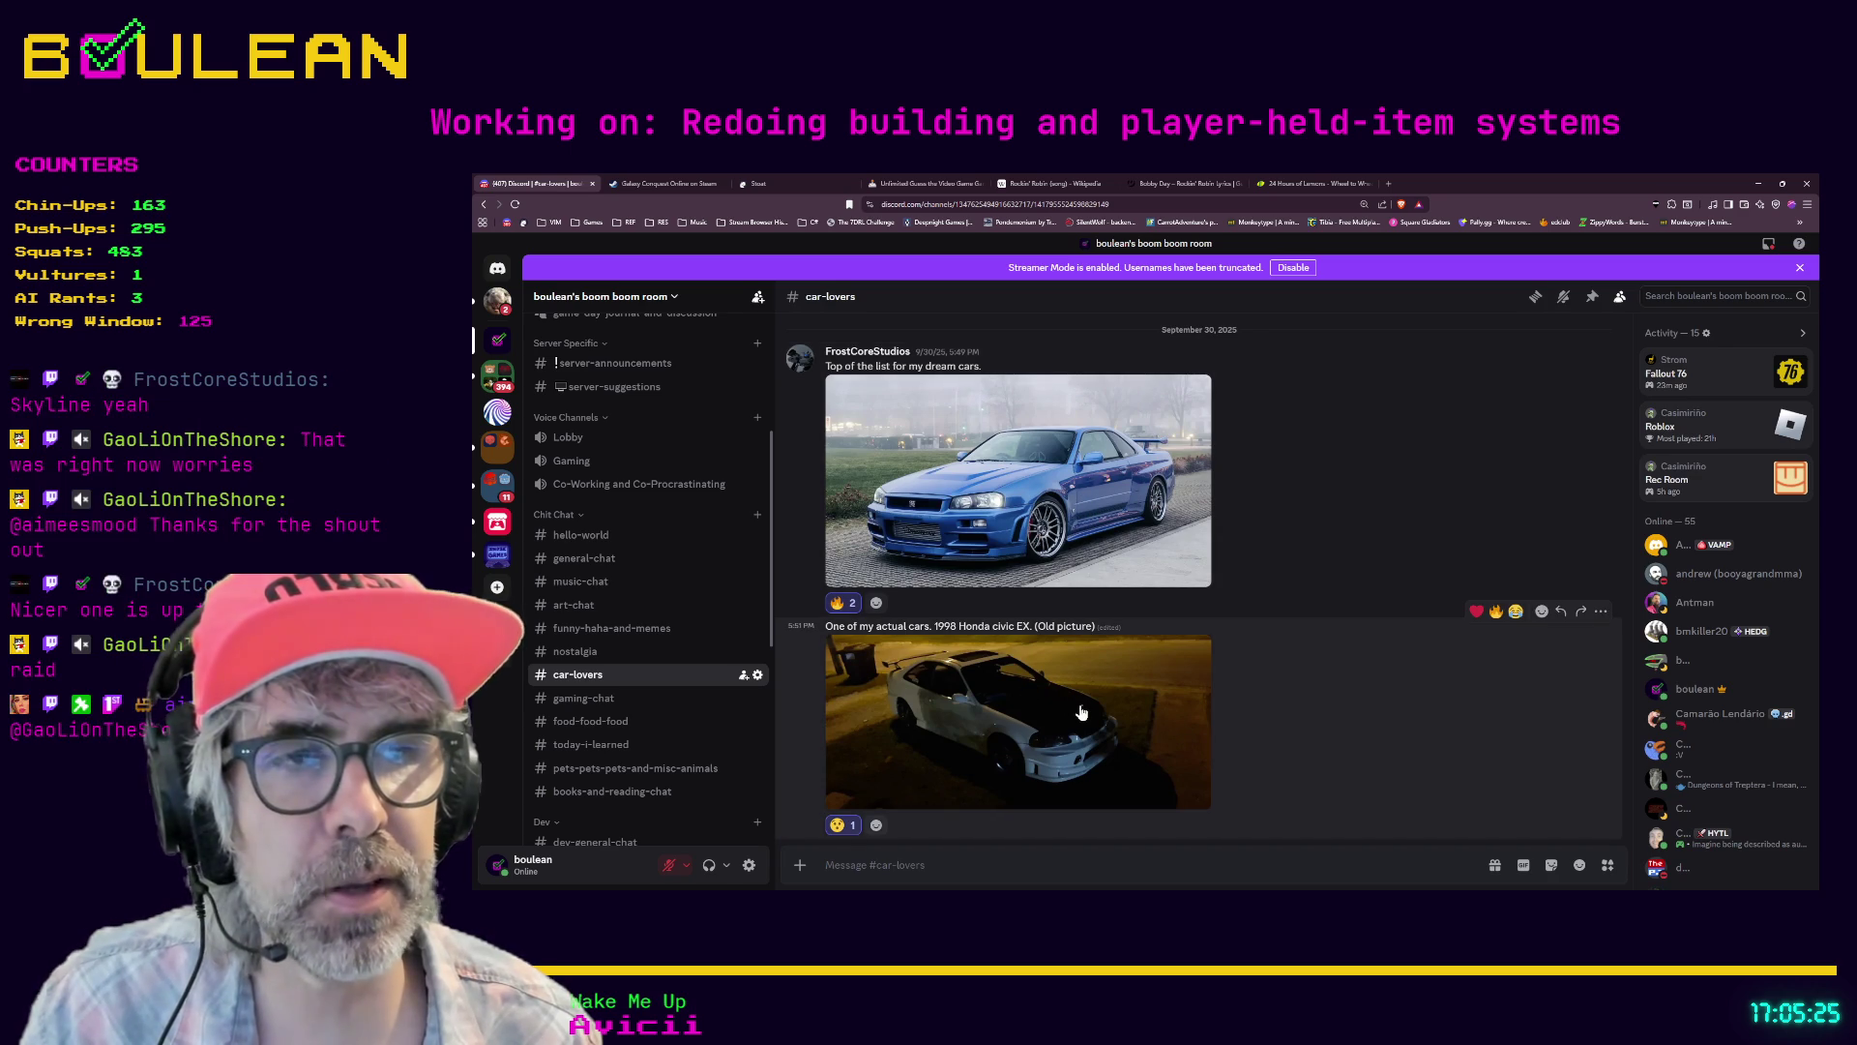
pyautogui.click(1032, 725)
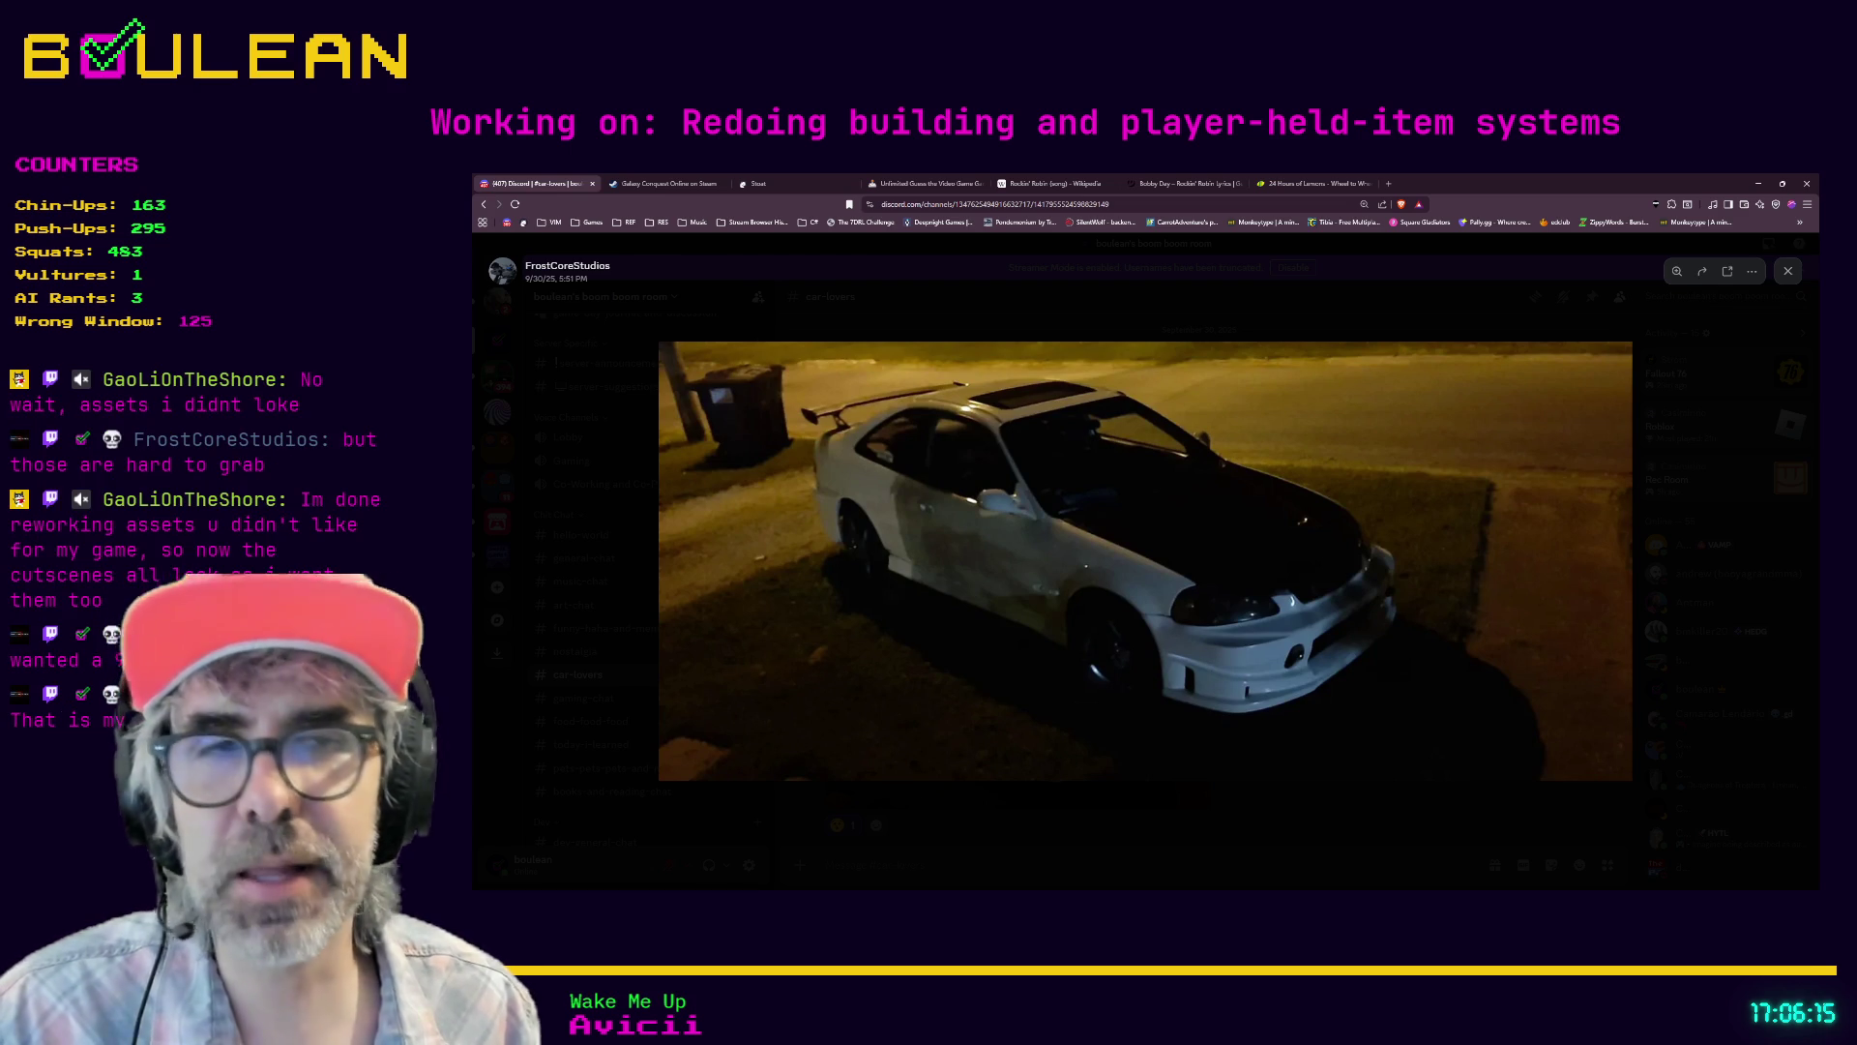
pyautogui.click(1787, 271)
pyautogui.click(1759, 190)
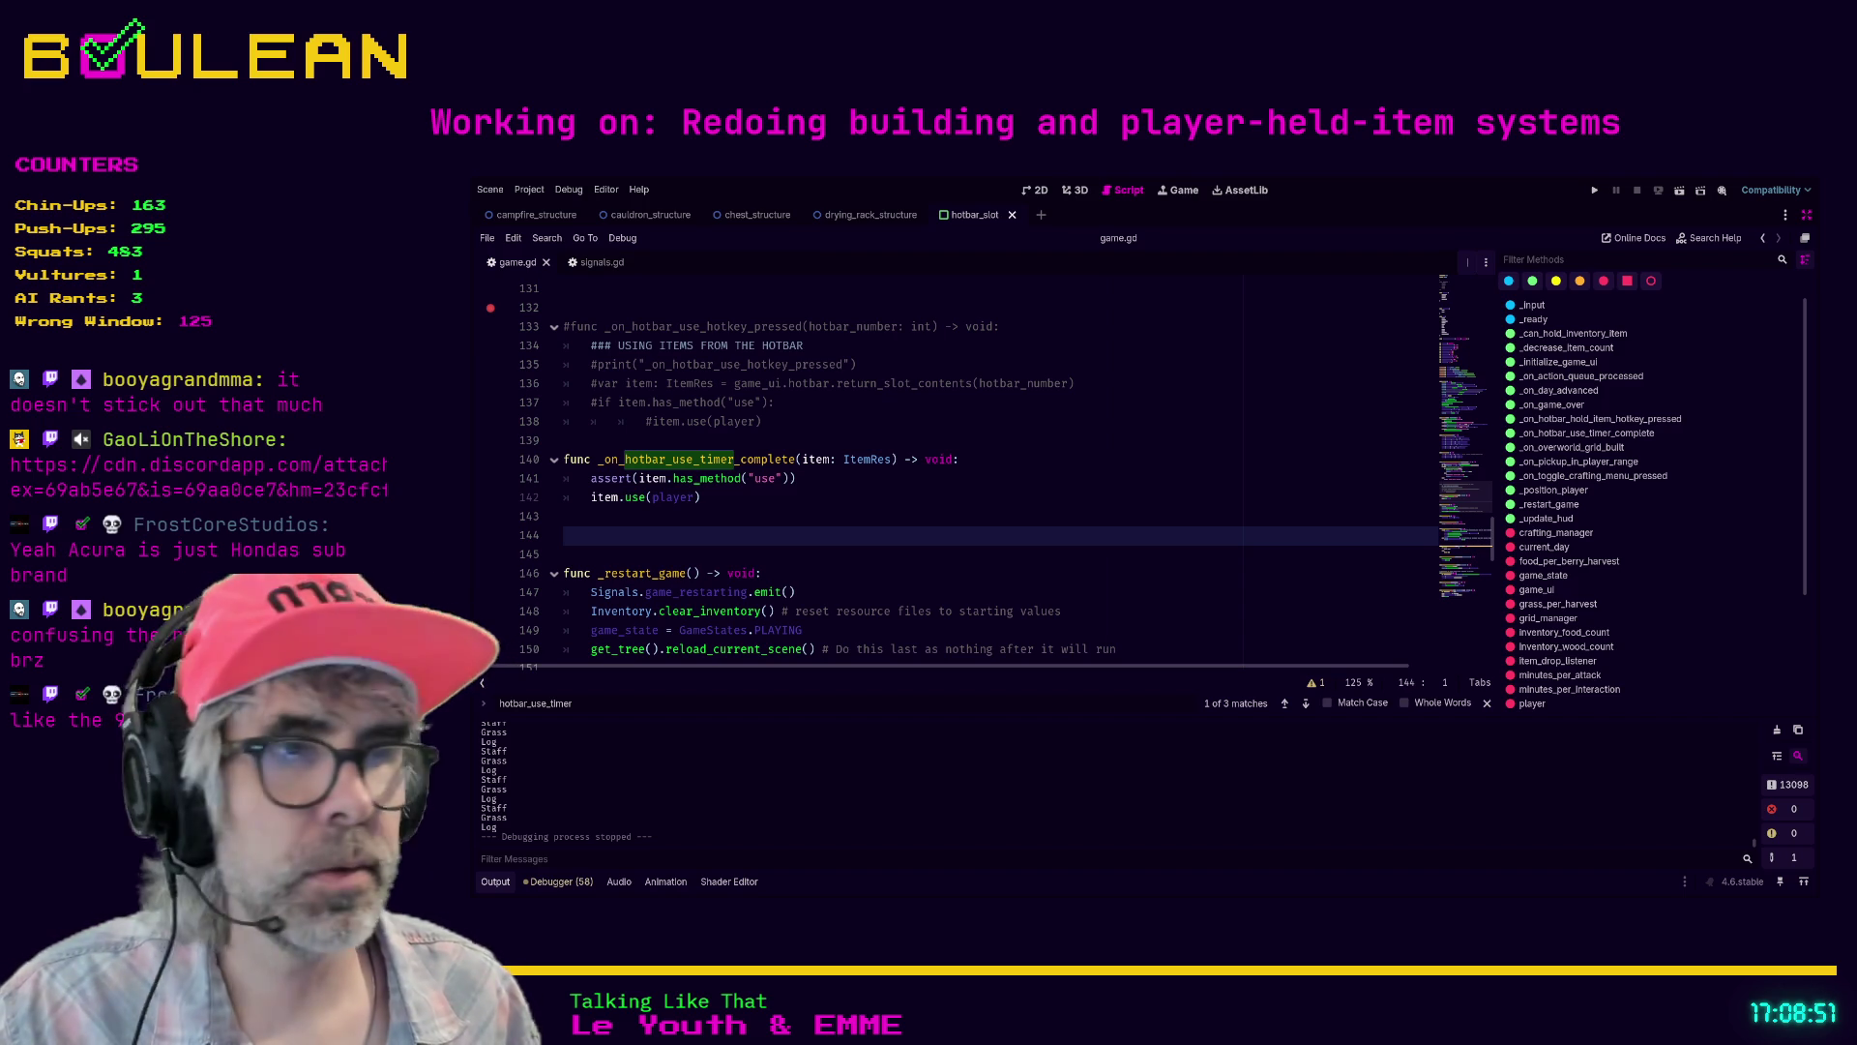
# - Load the copied cdn.discordapp.com sprite-sheet link in a new browser tab
pyautogui.hotkey('alt', 'Tab')
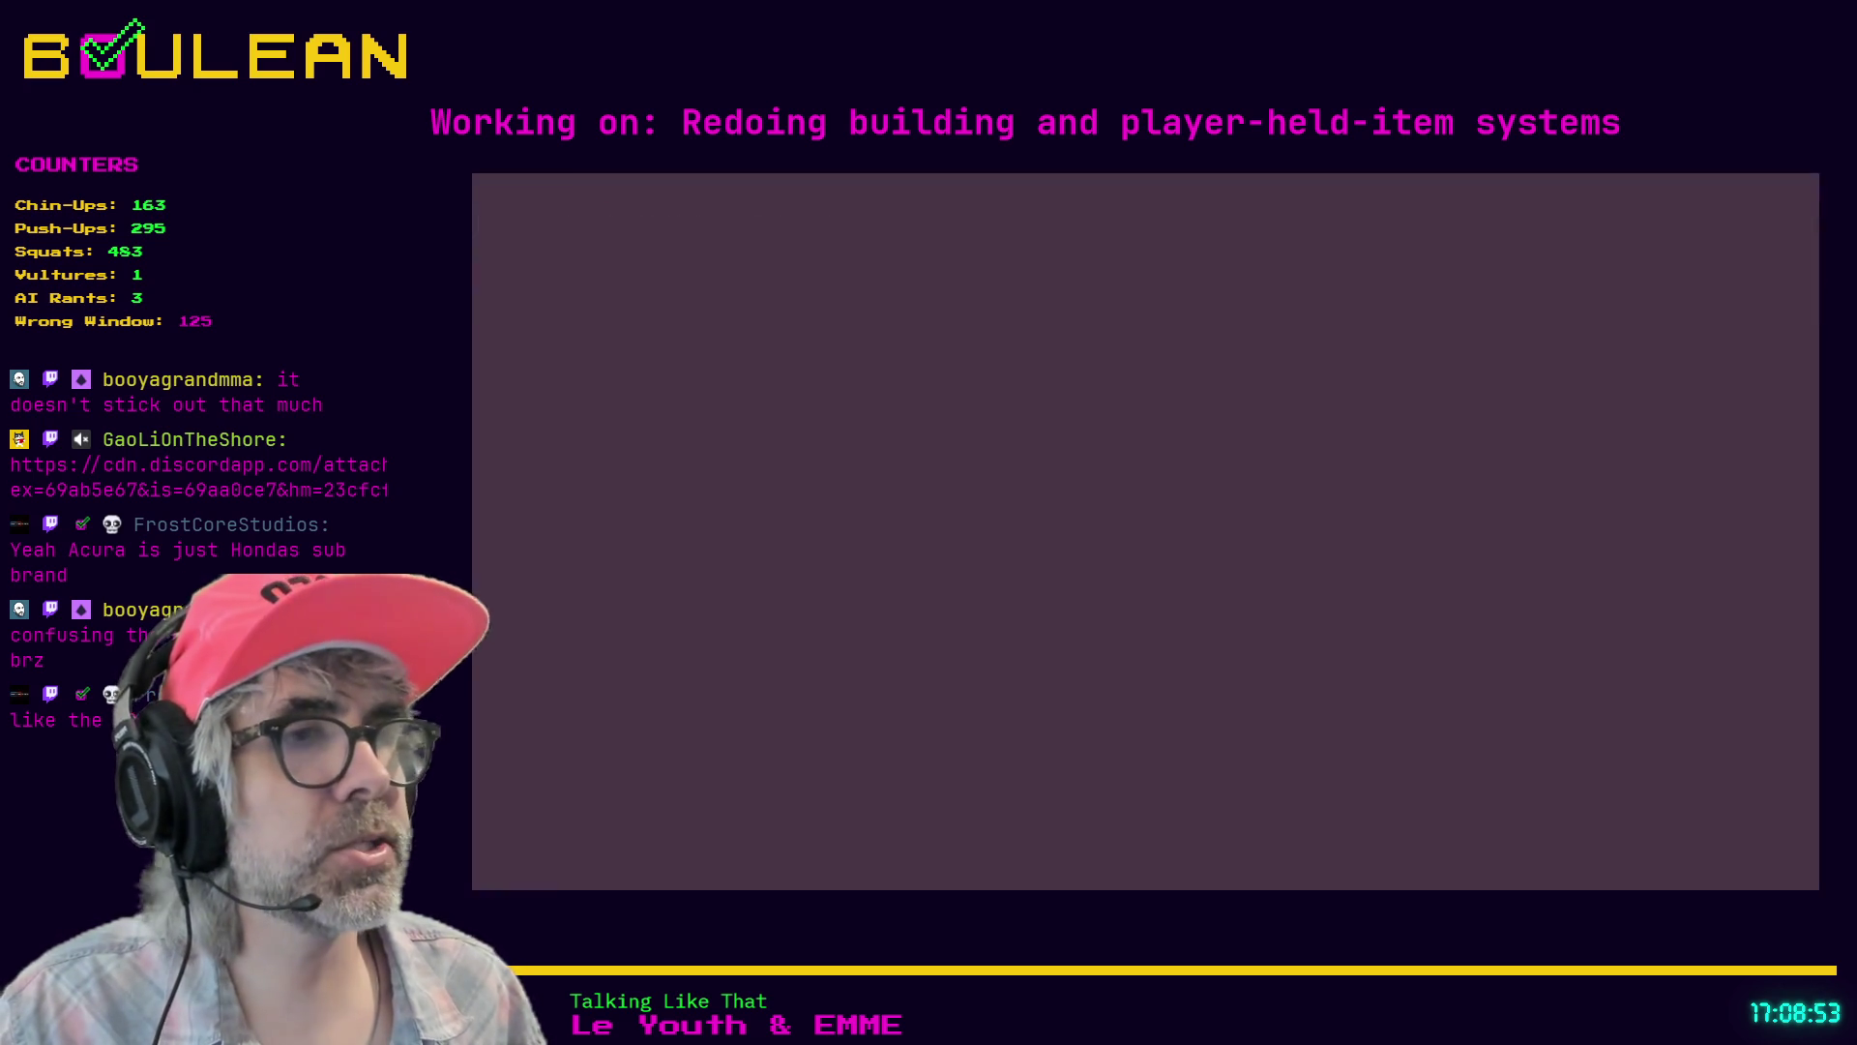
pyautogui.hotkey('ctrl', 't')
pyautogui.hotkey('ctrl', 'v')
pyautogui.press('Return')
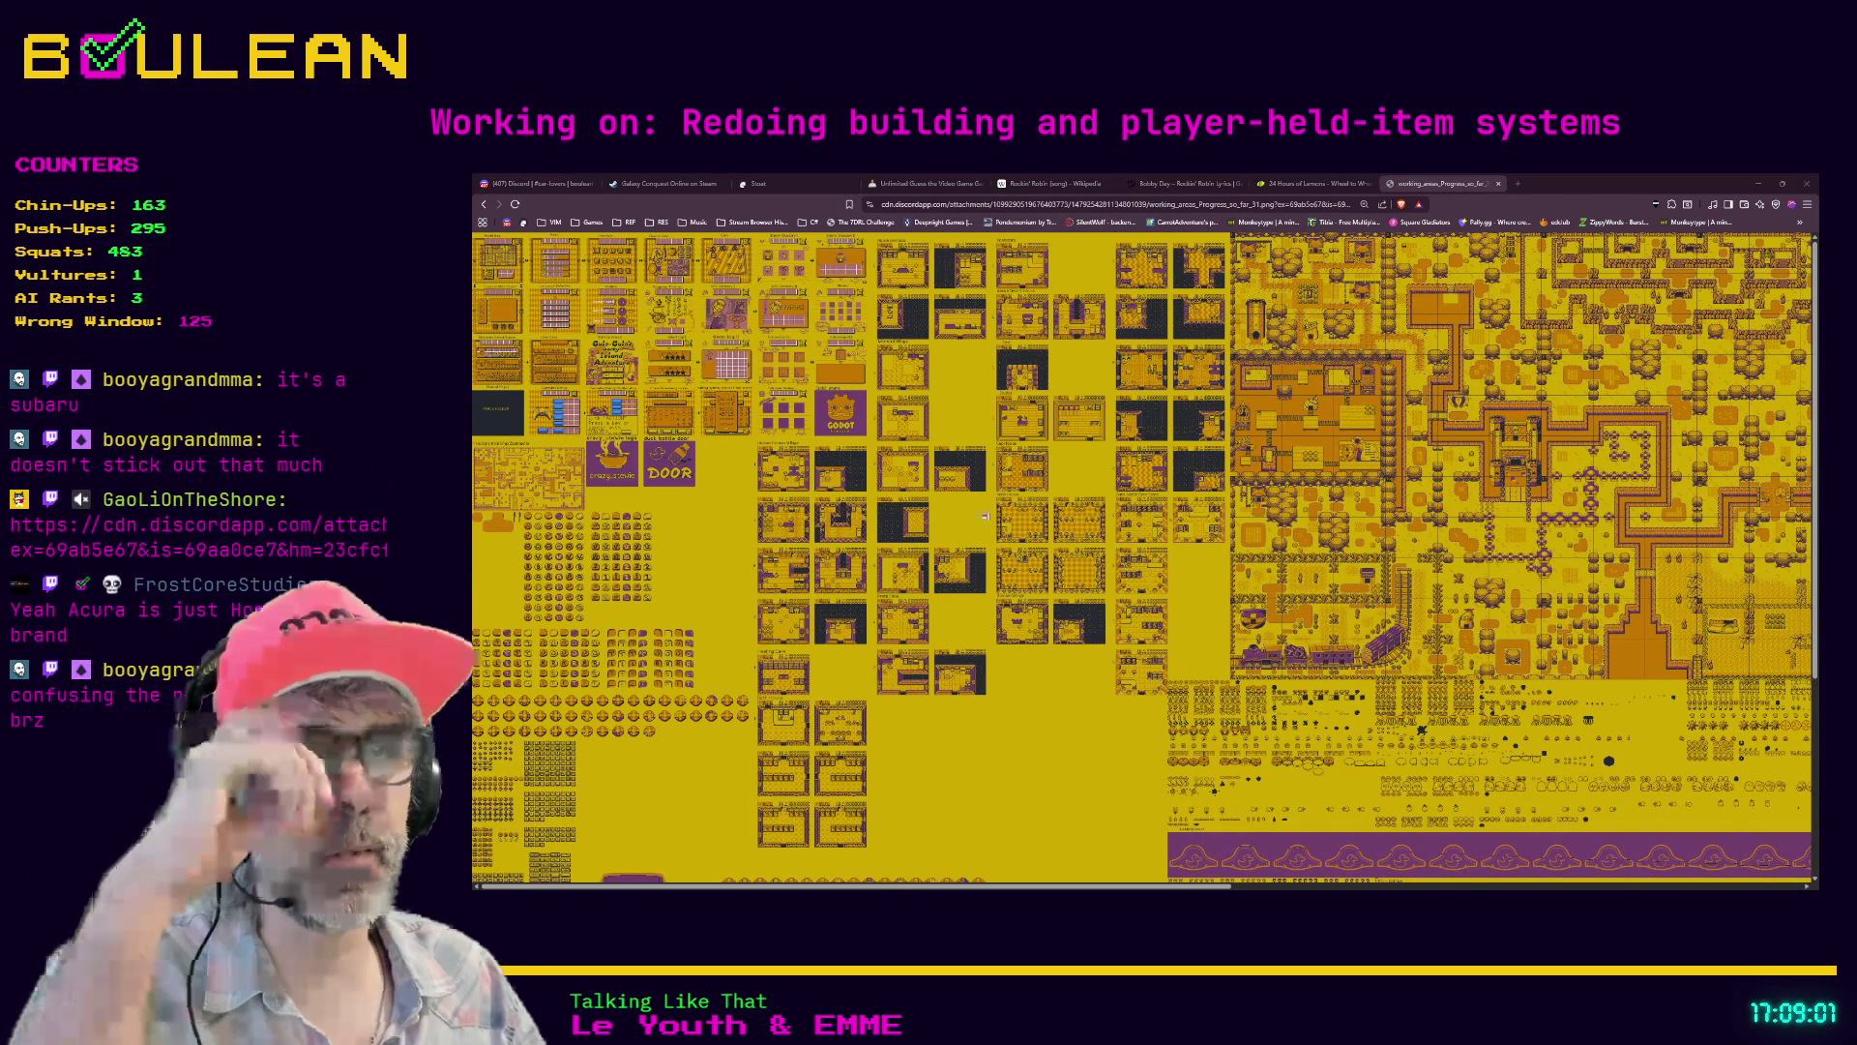
# - Zoom the sprite sheet to 100% around the Godot logo and map area
pyautogui.click(862, 408)
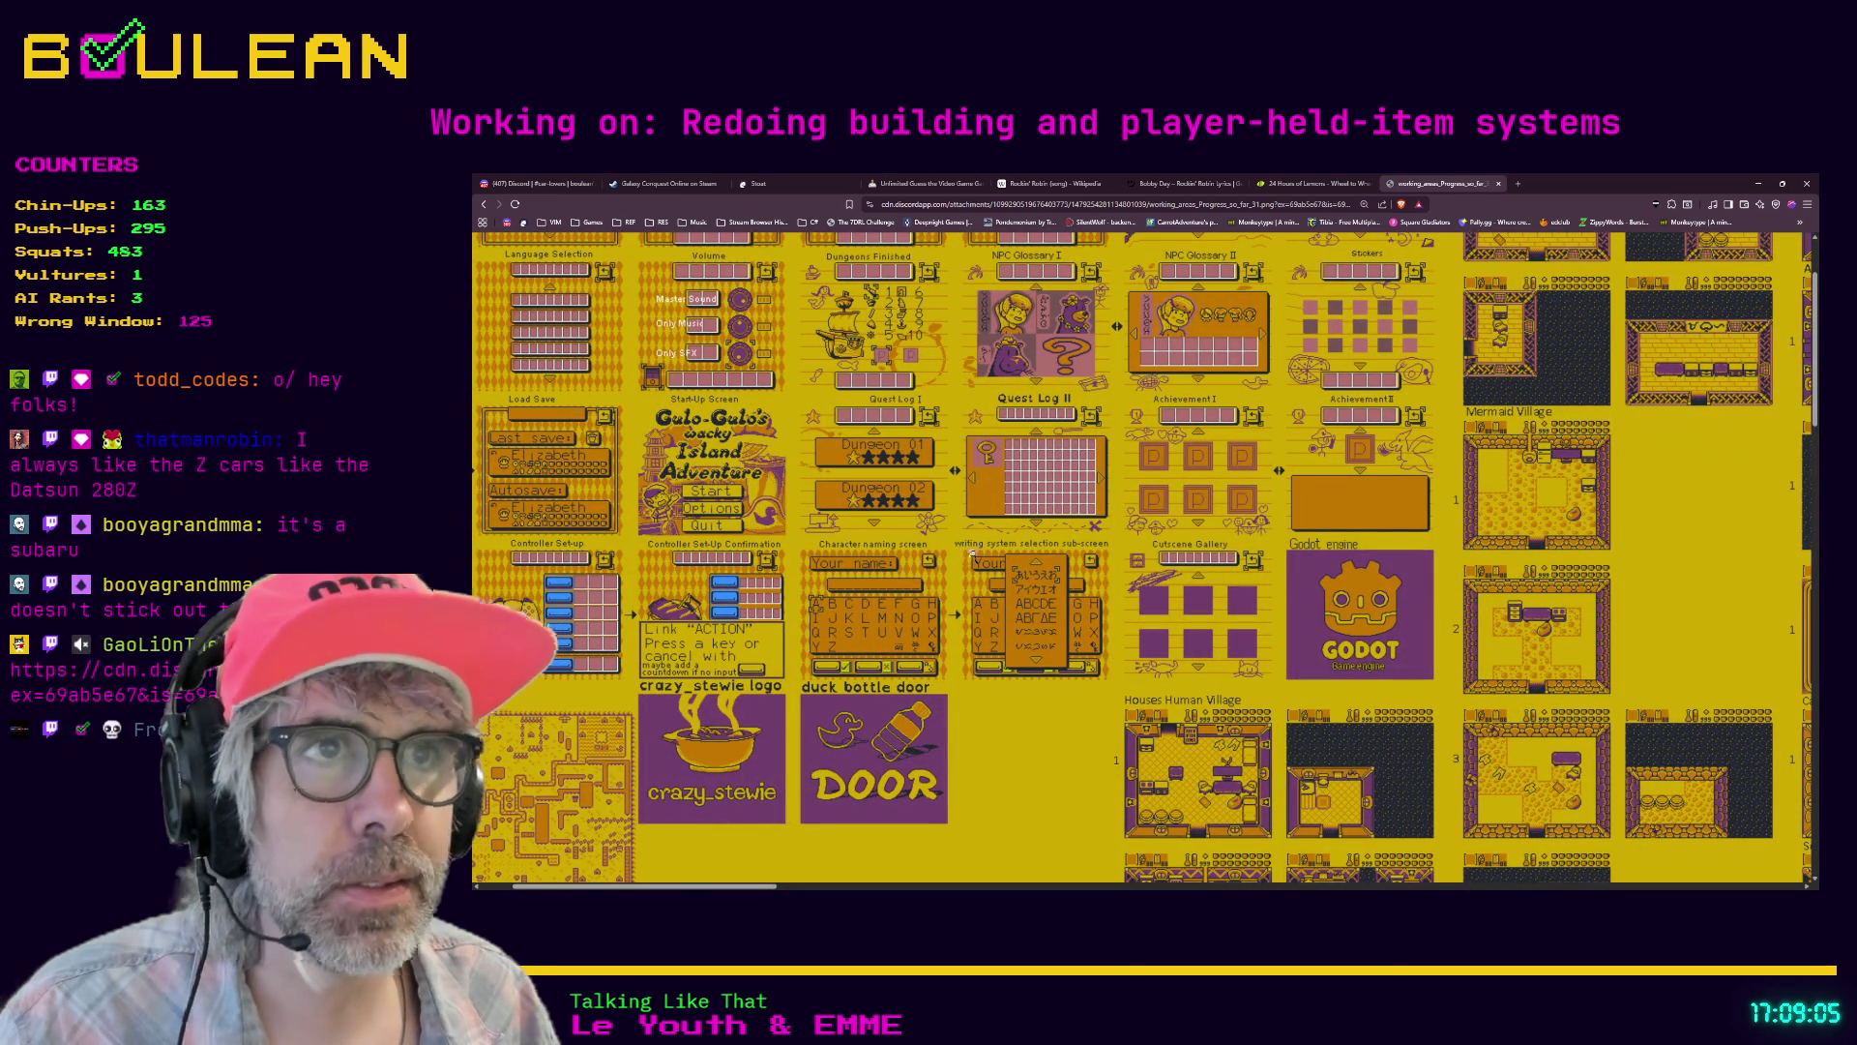
pyautogui.click(978, 542)
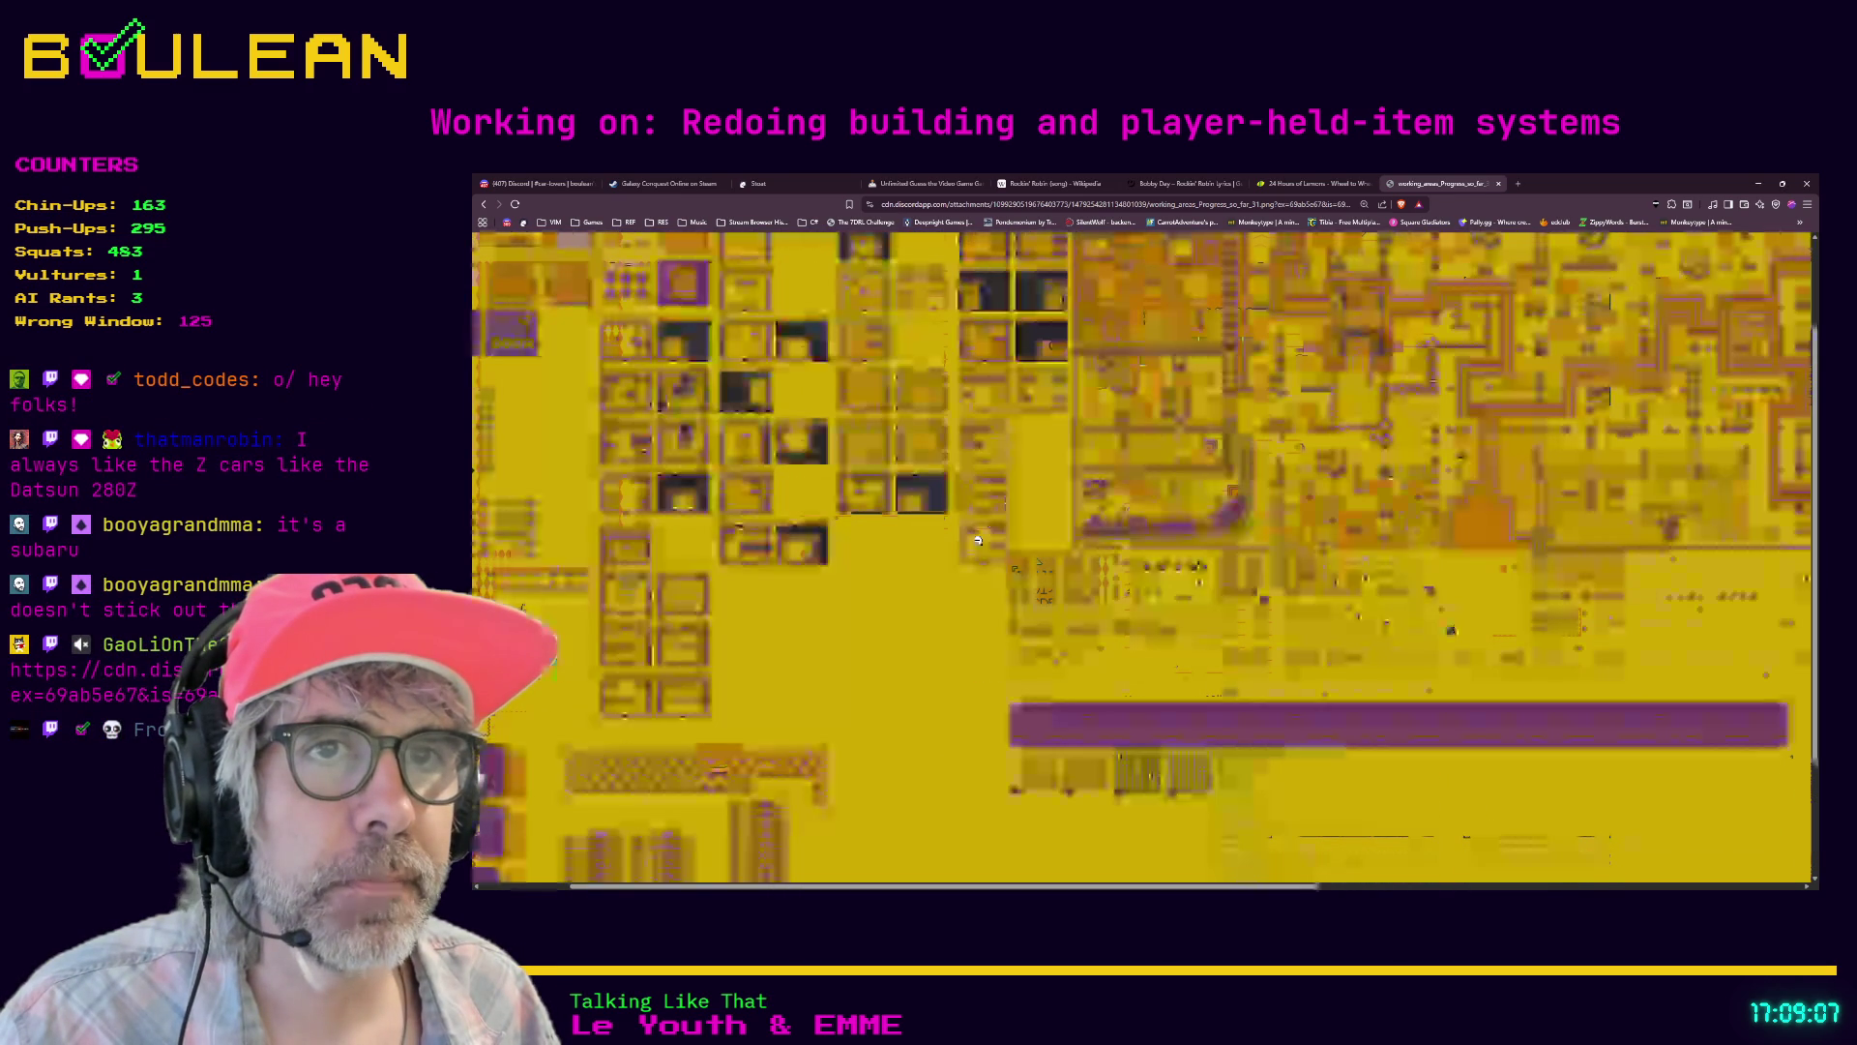
pyautogui.scroll(2, 1051, 614)
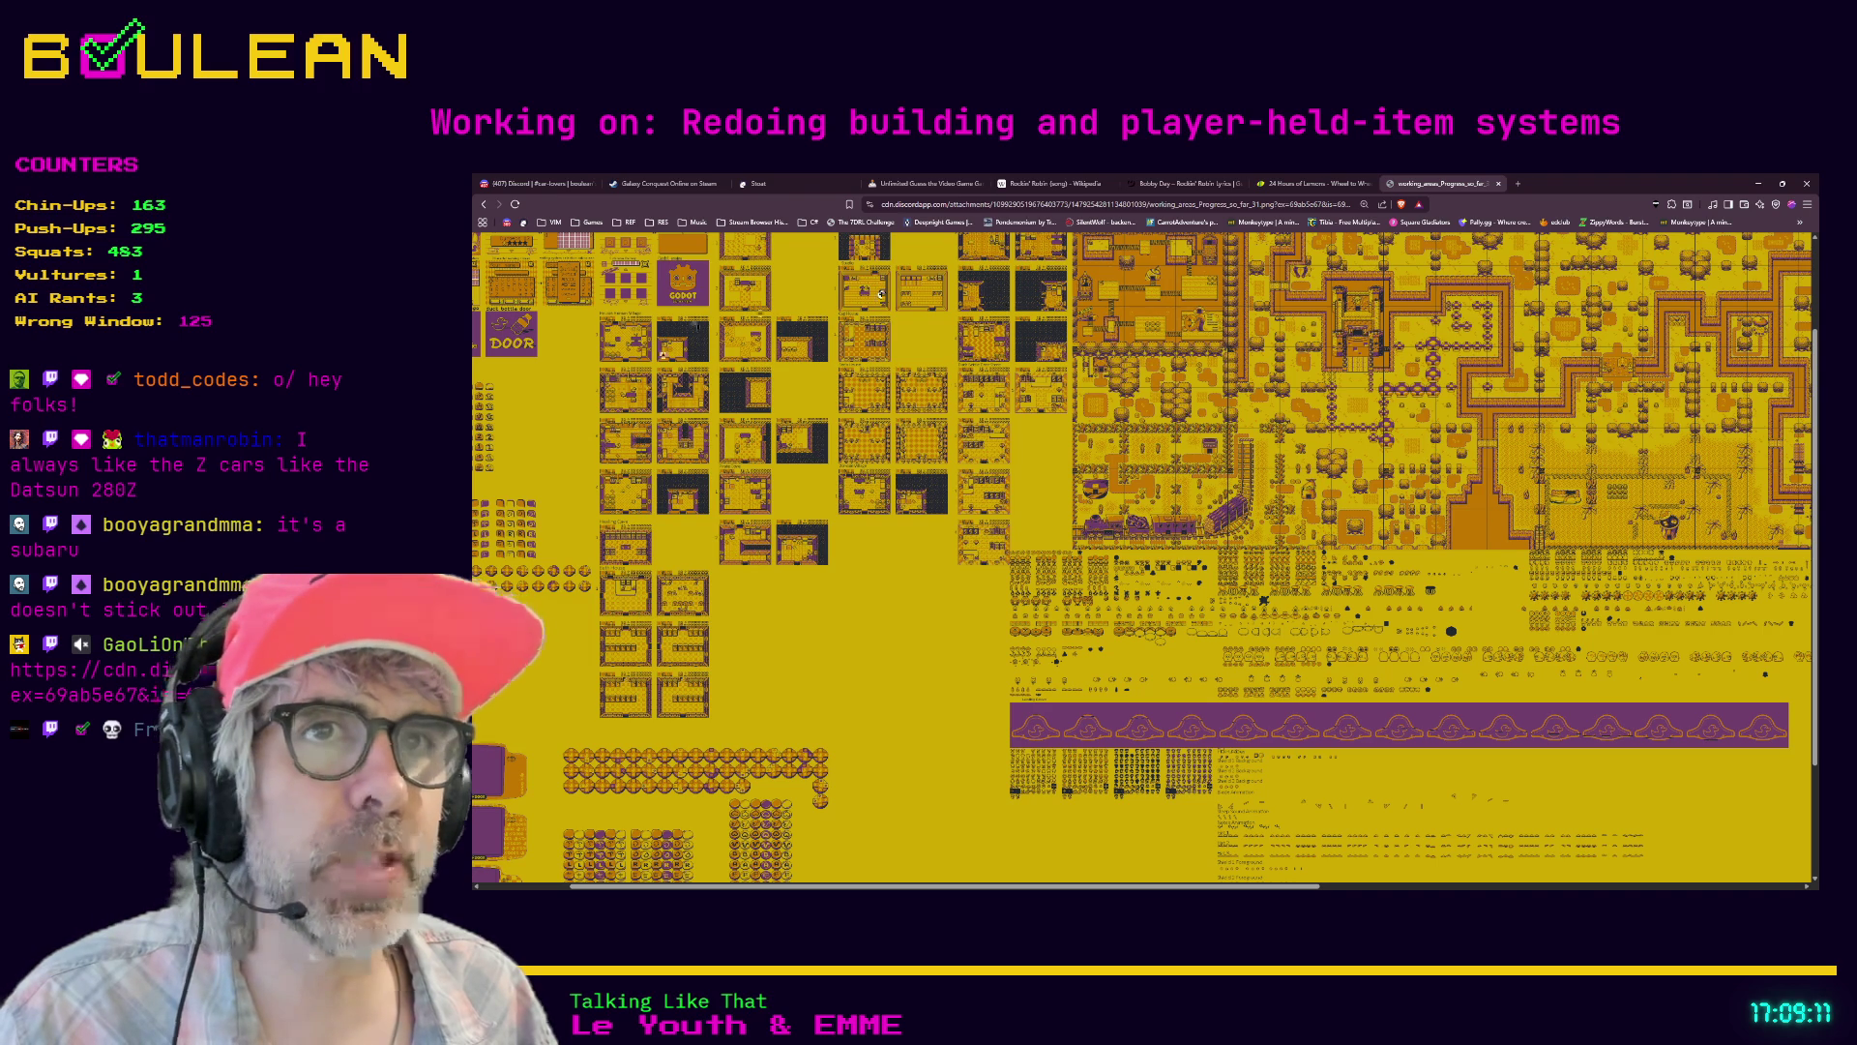
pyautogui.scroll(-2, 826, 681)
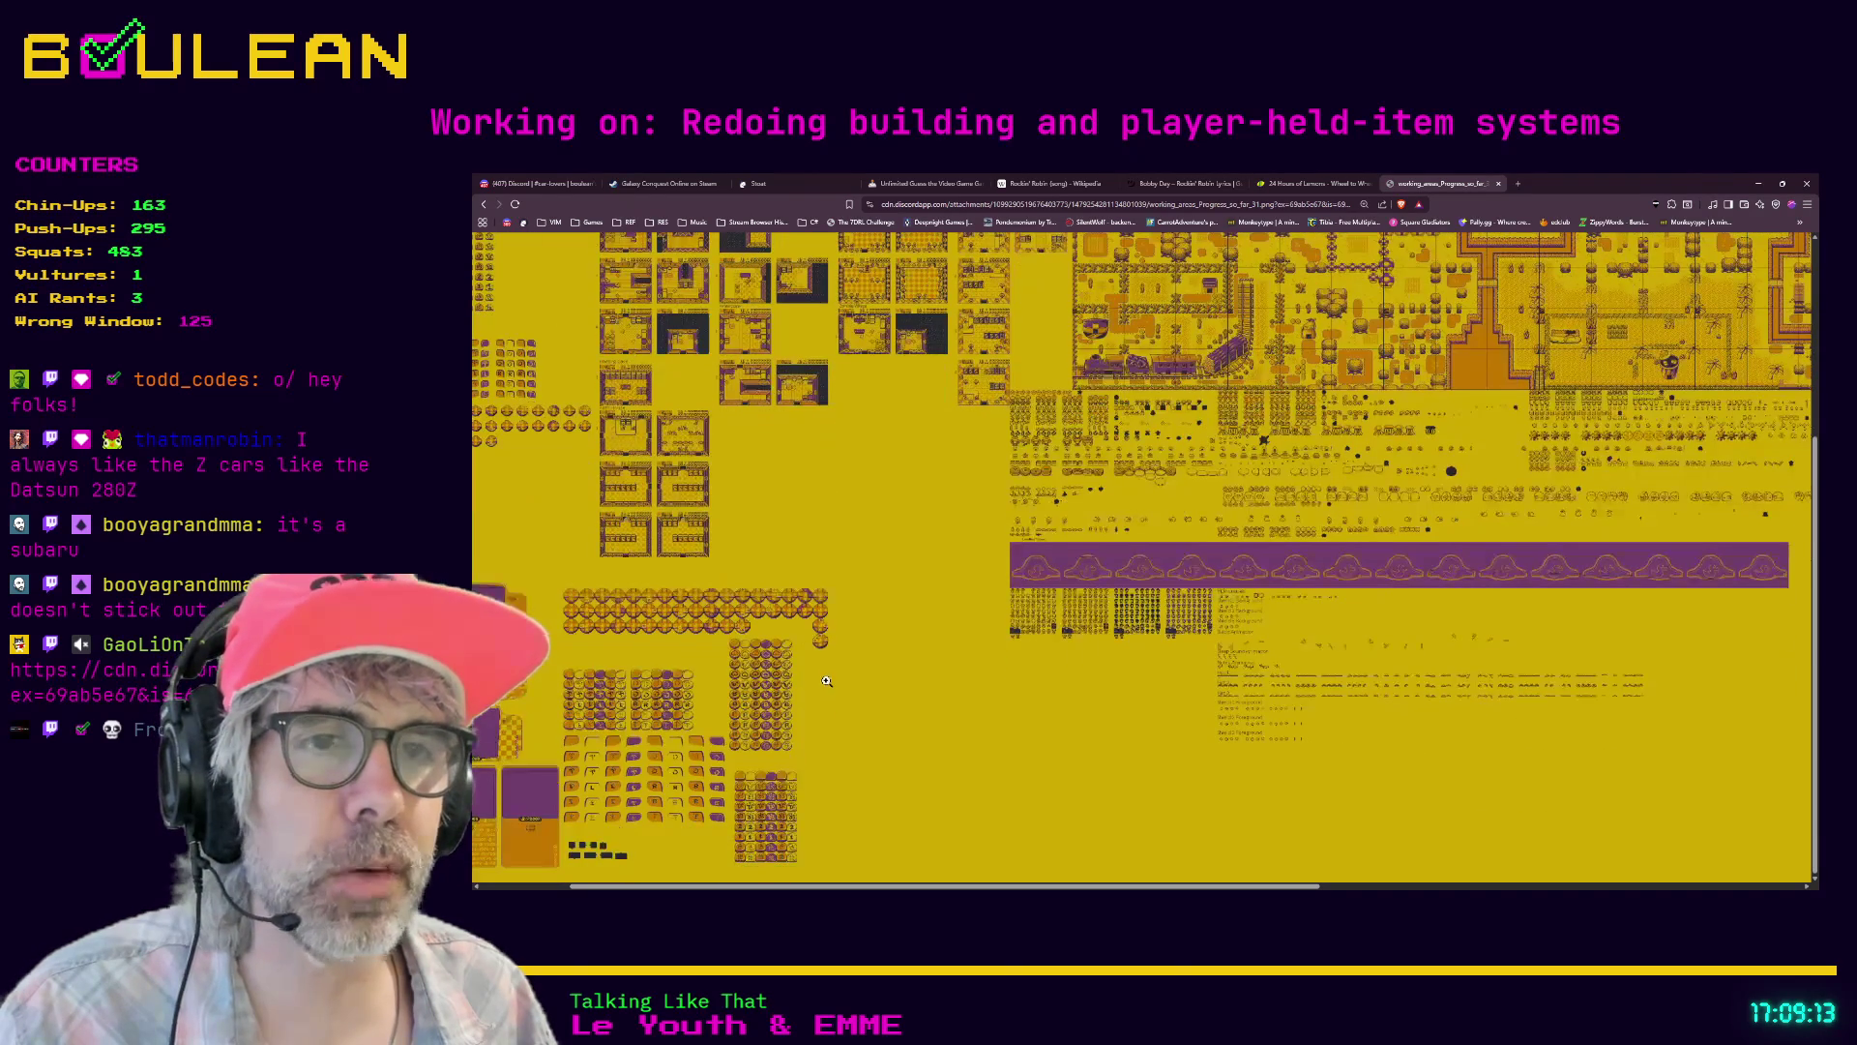
pyautogui.scroll(4, 1344, 639)
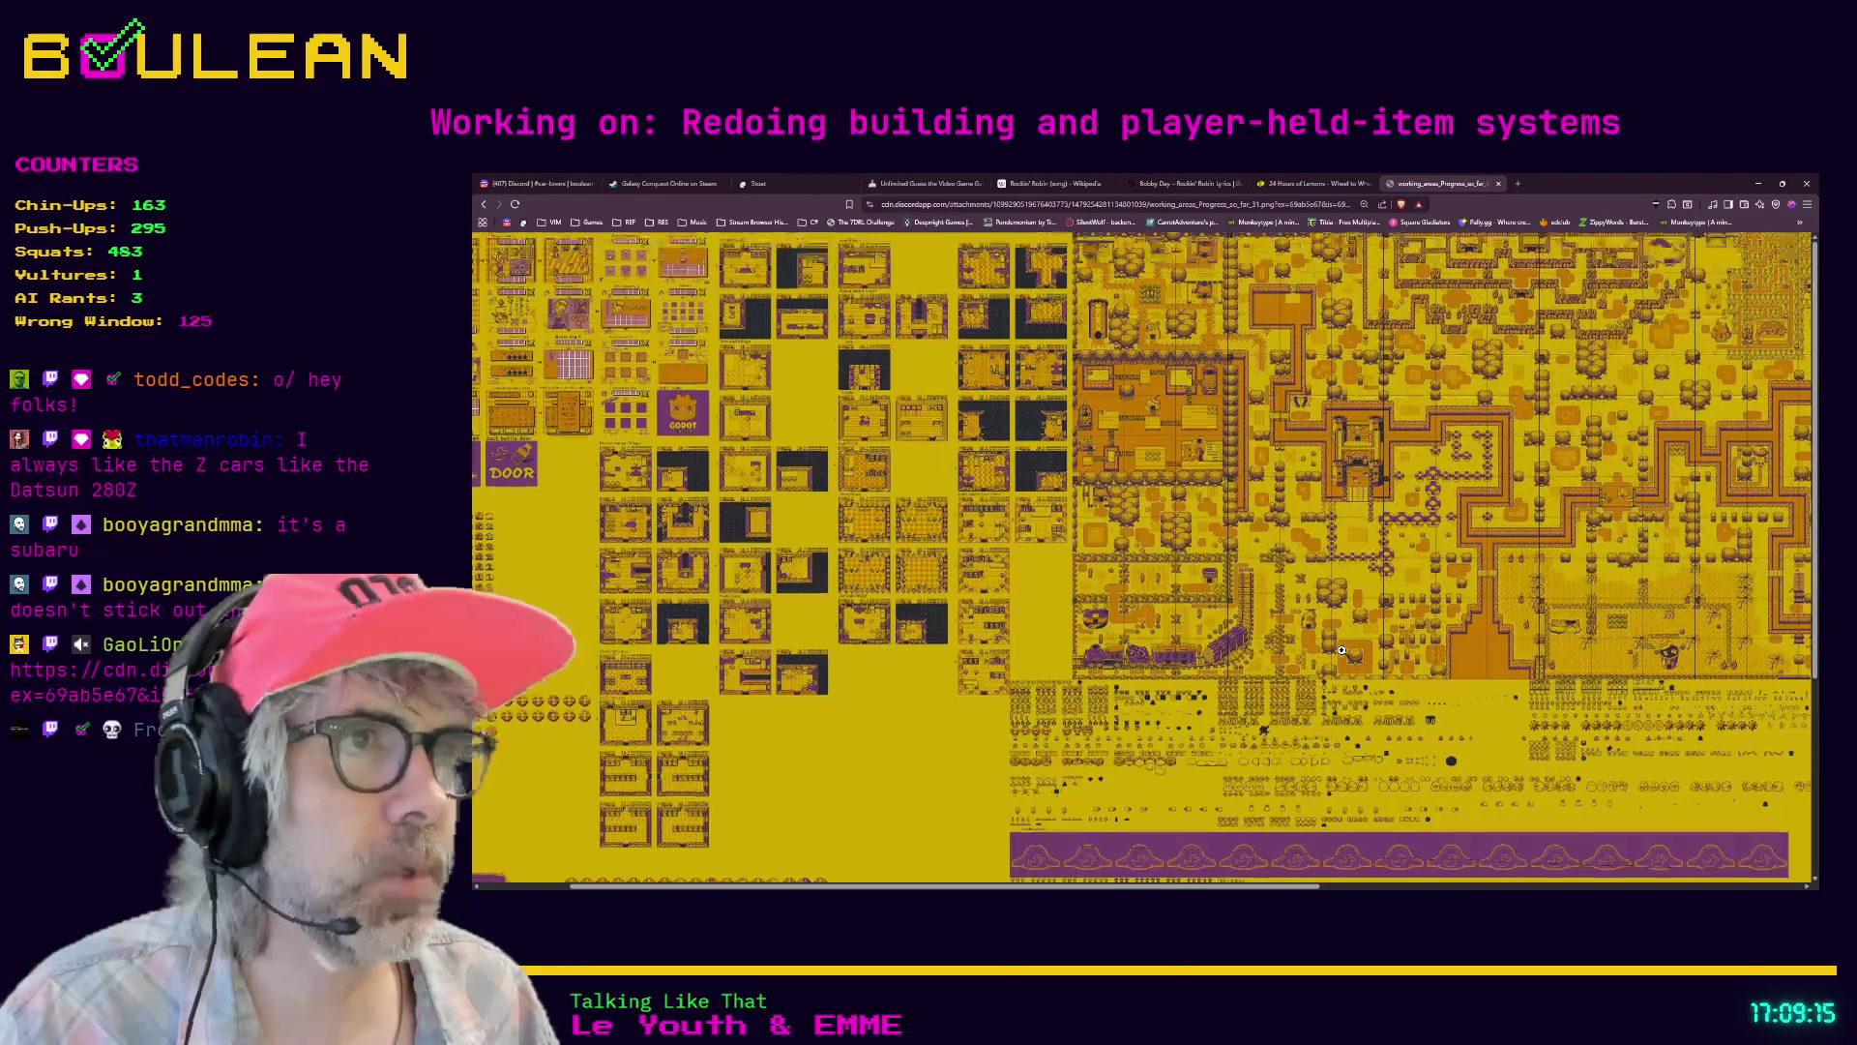
pyautogui.click(1136, 406)
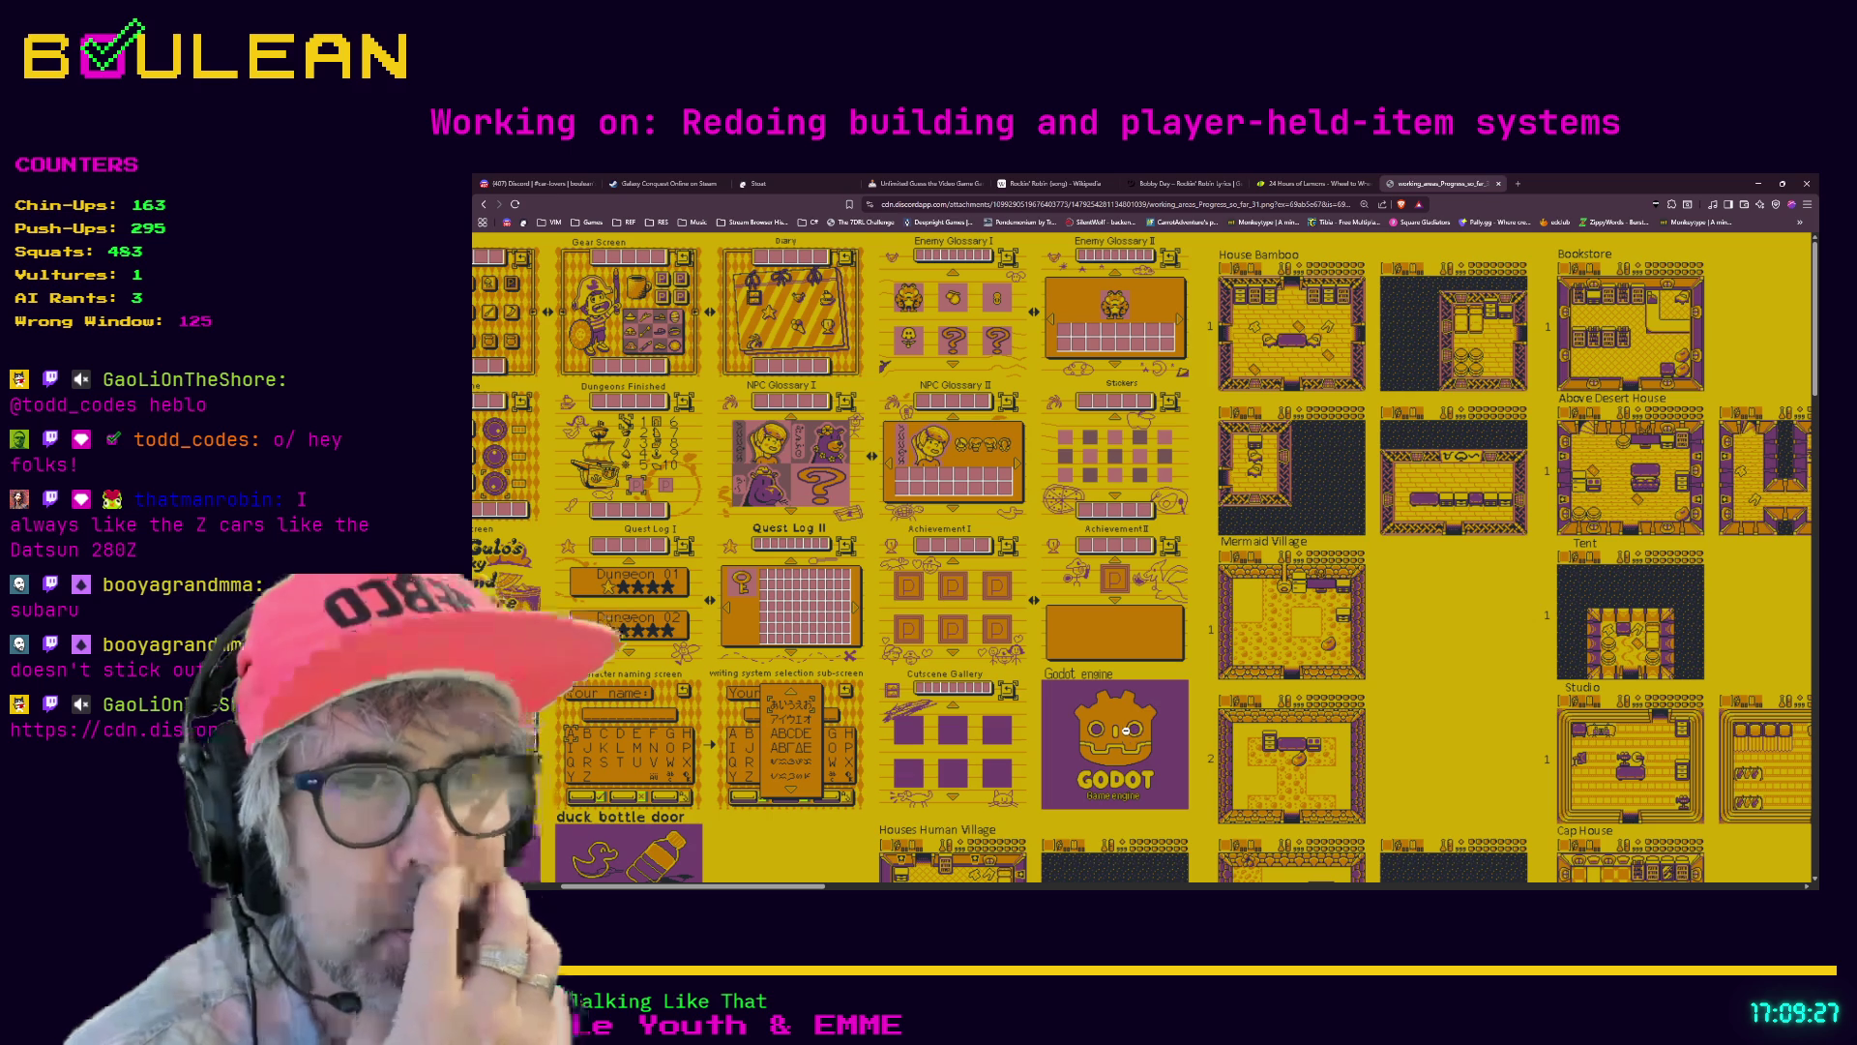
# - Look over the sheet's house rooms, button-icon tiles and DOOR-labelled console frames
pyautogui.scroll(-3, 991, 732)
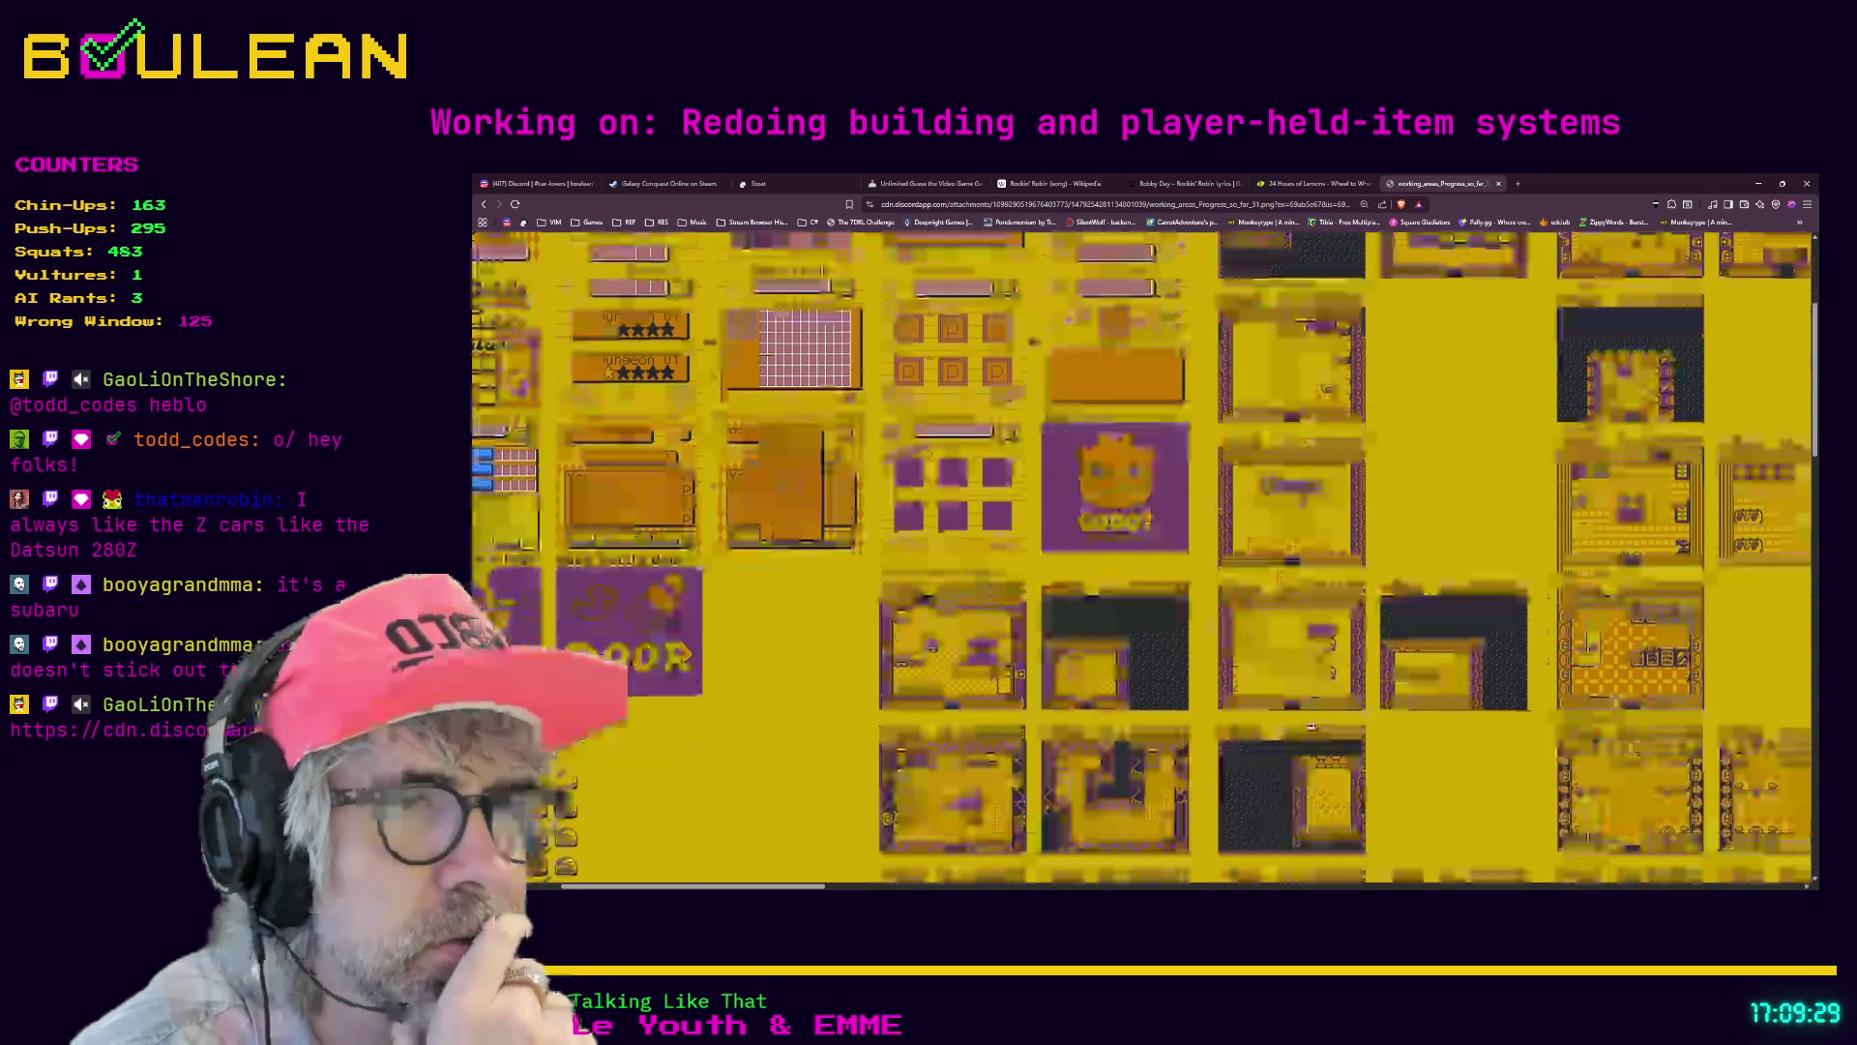
pyautogui.scroll(-3, 1309, 726)
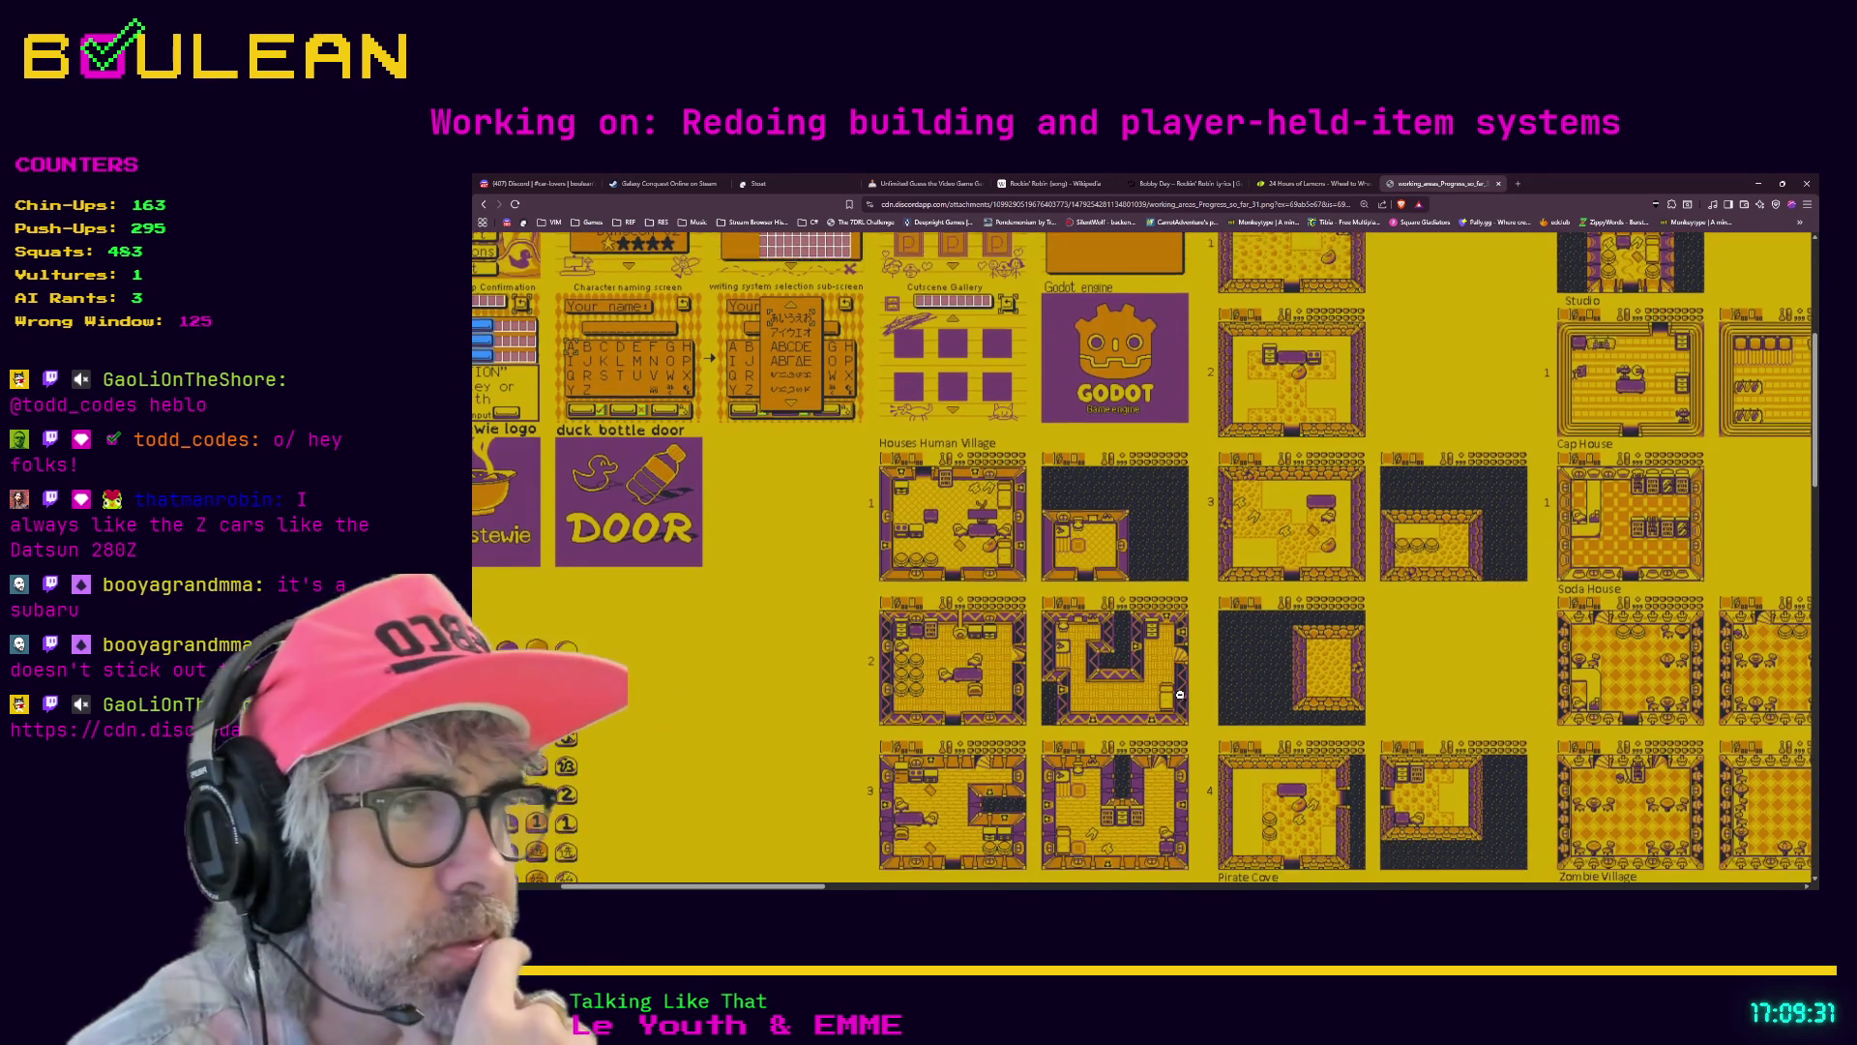
pyautogui.scroll(-4, 1139, 683)
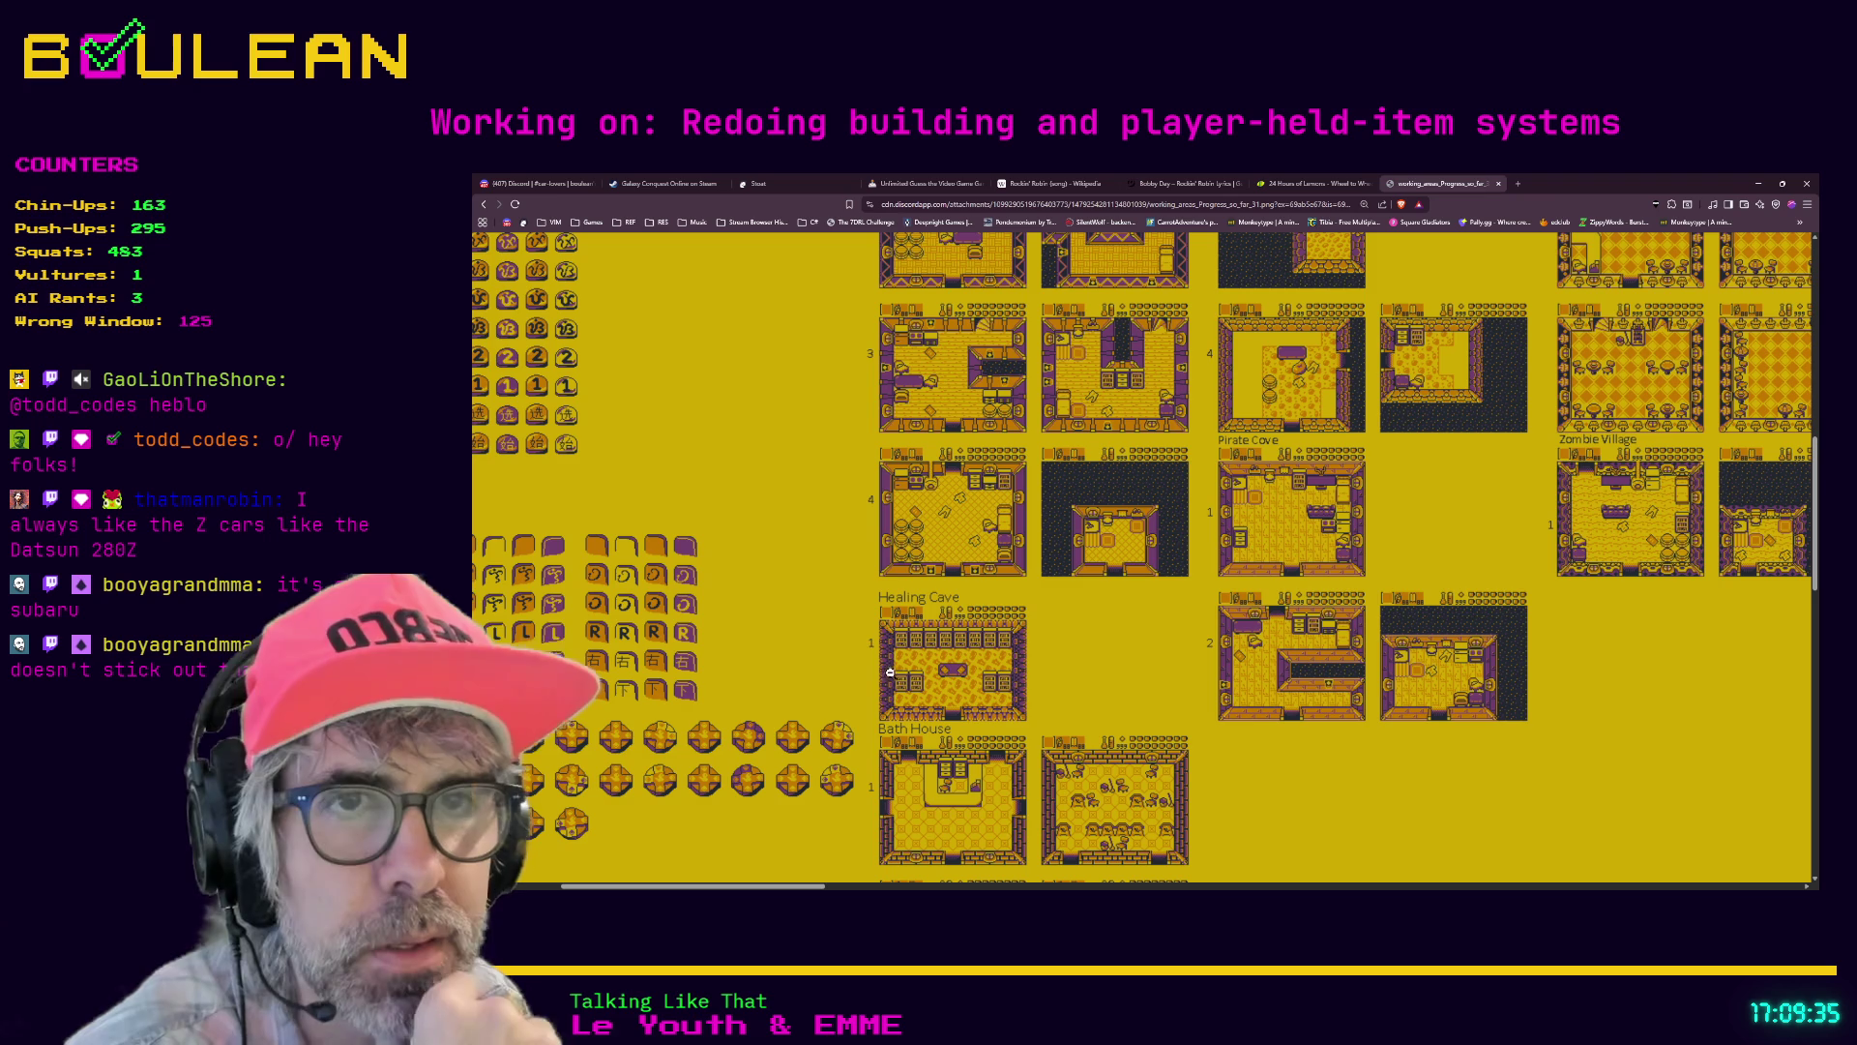
pyautogui.hscroll(1, 811, 605)
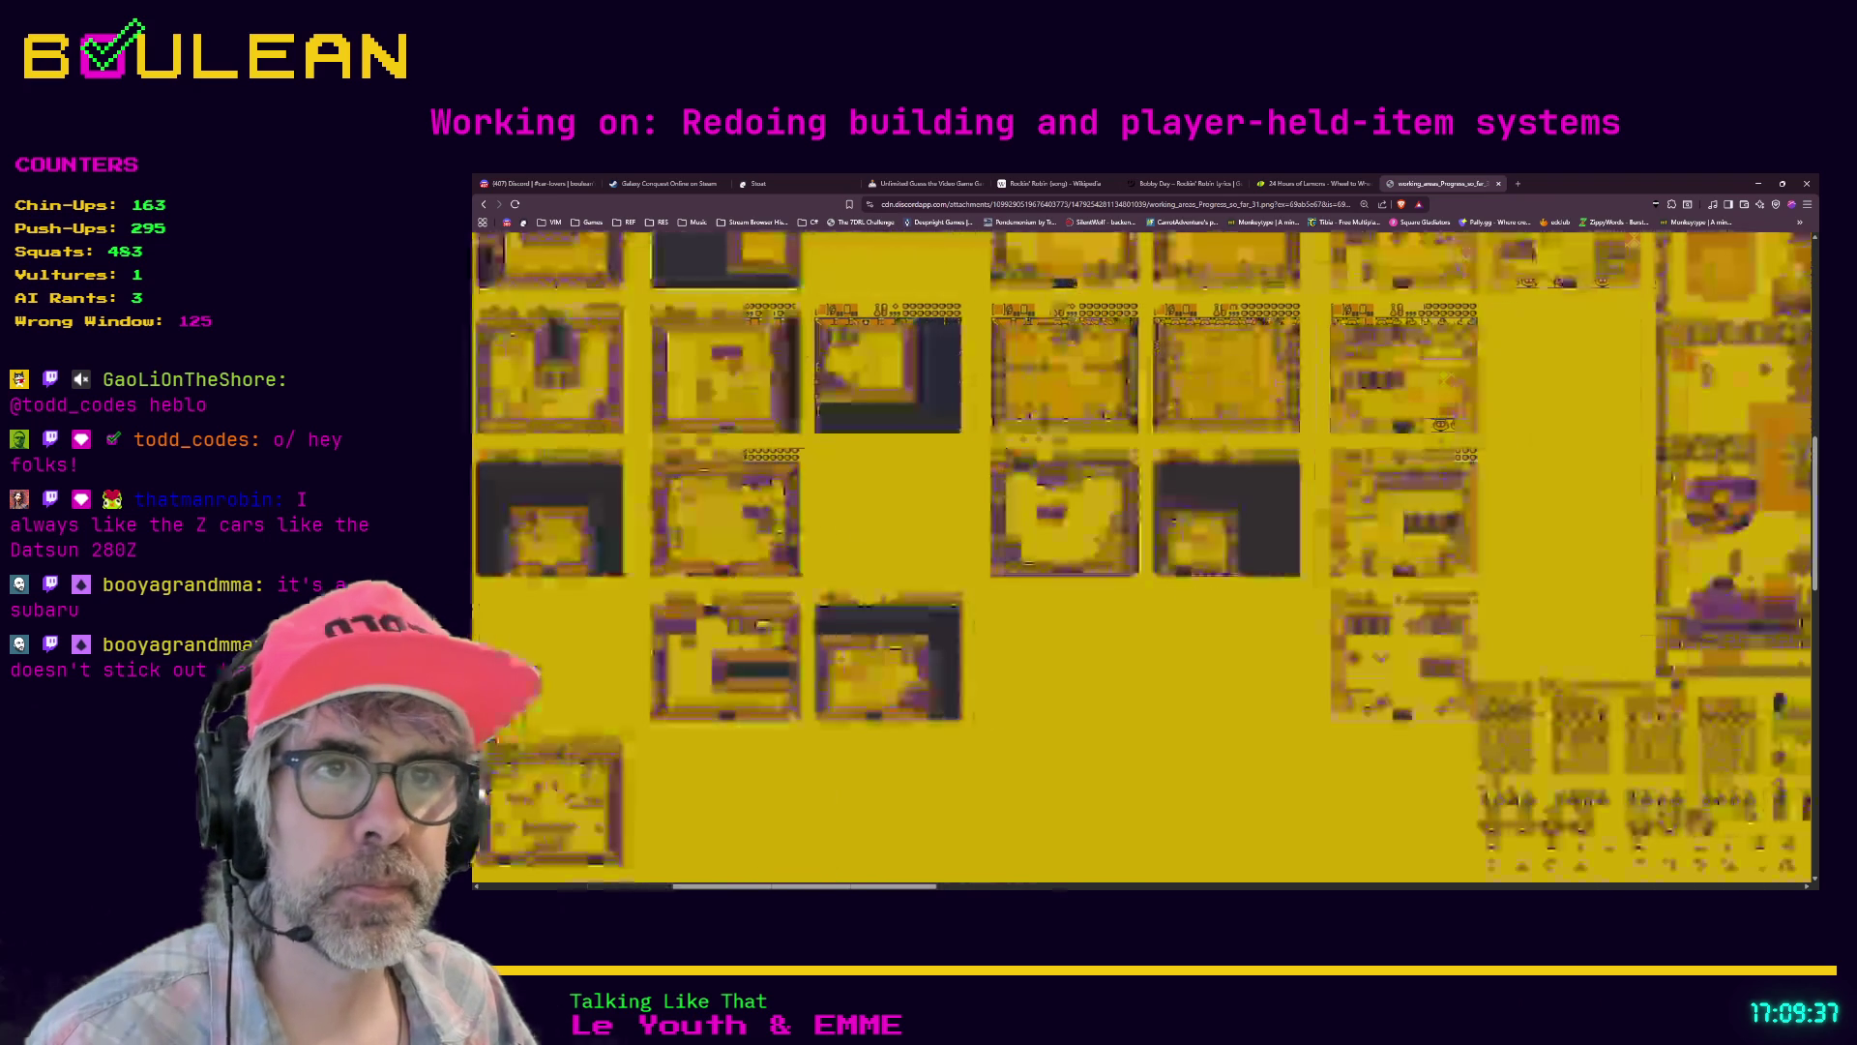
pyautogui.hscroll(-5, 645, 605)
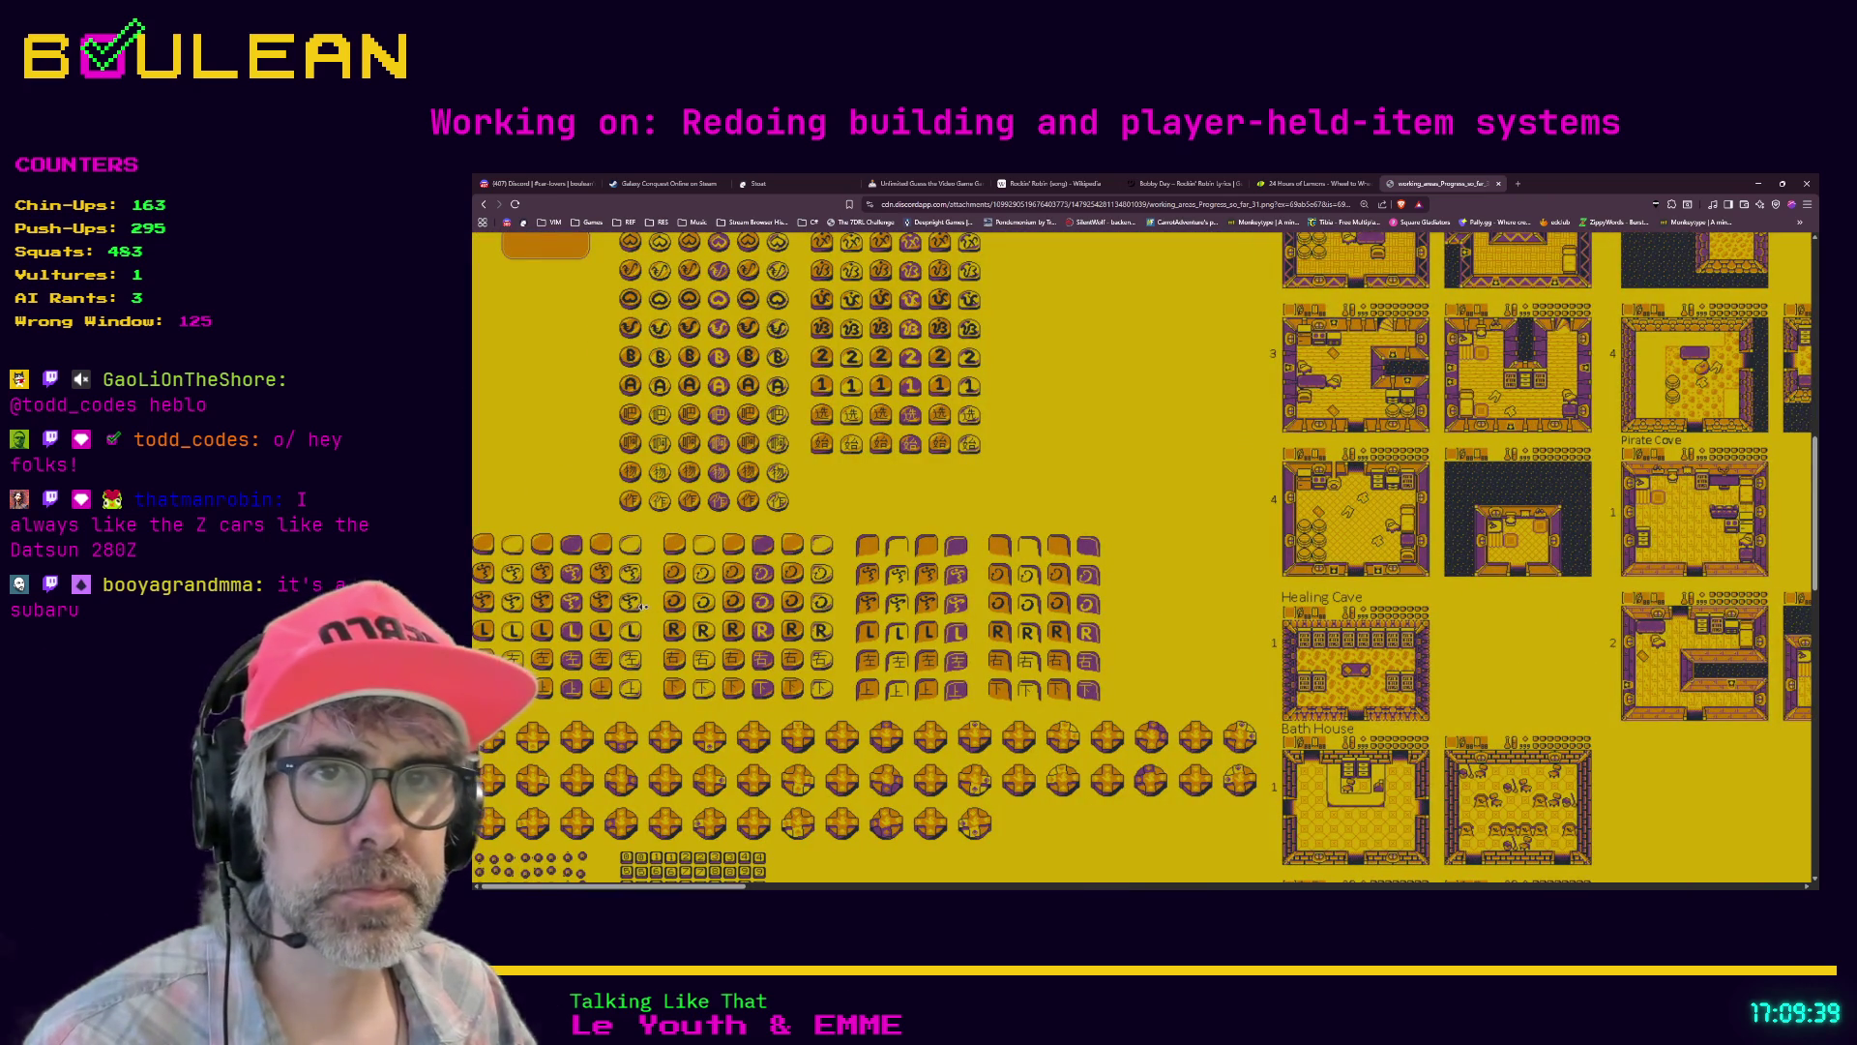
pyautogui.scroll(-3, 647, 628)
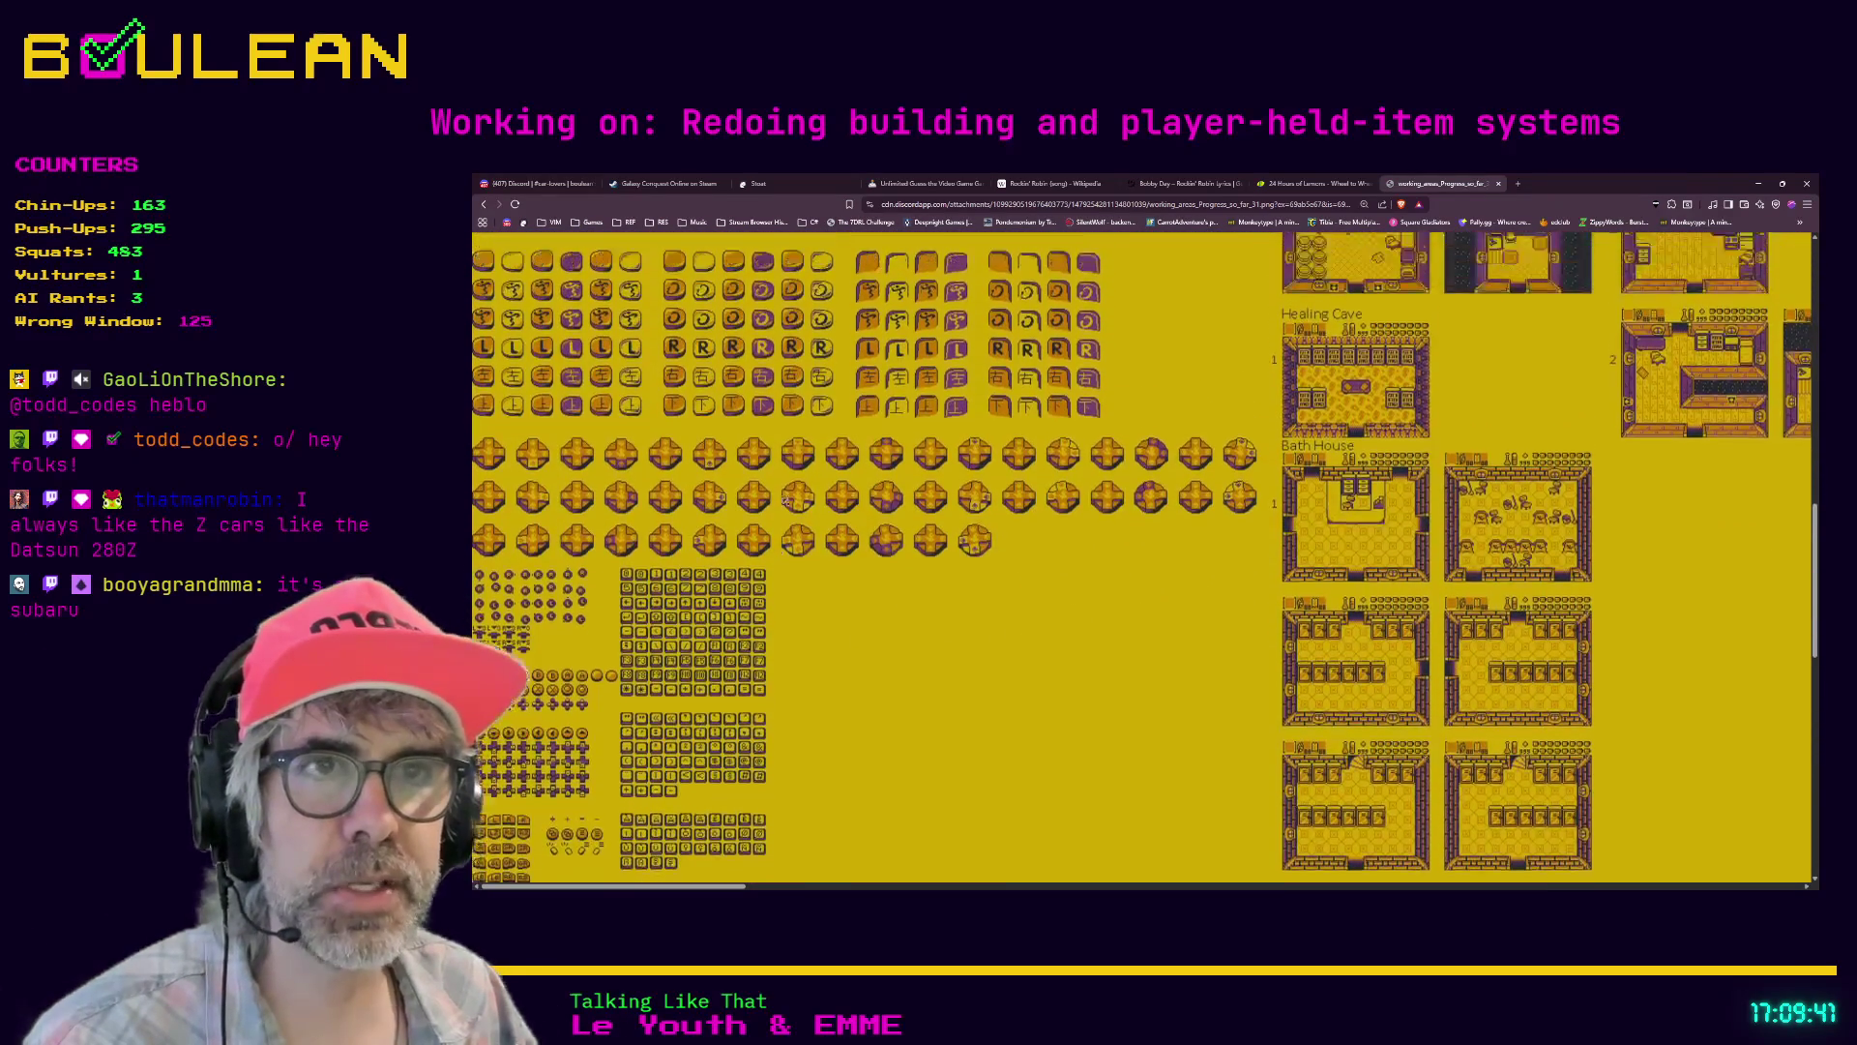
pyautogui.scroll(-4, 813, 693)
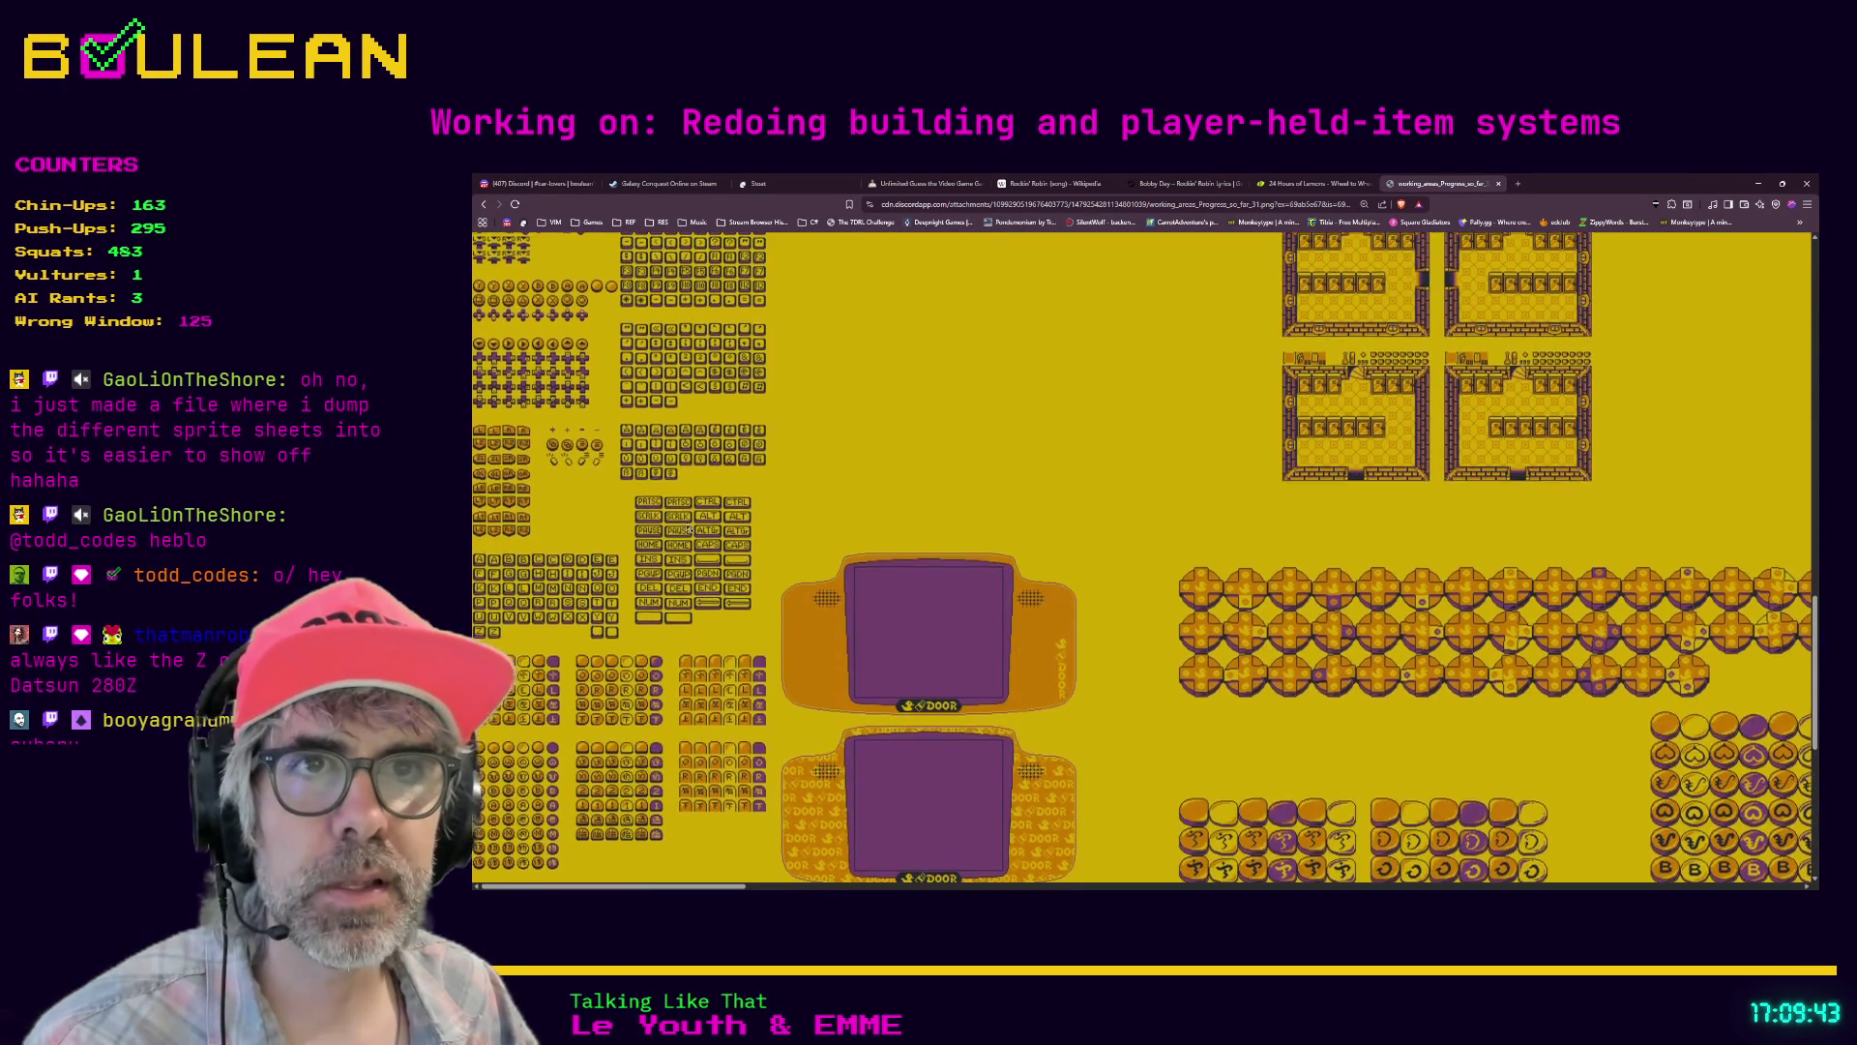
pyautogui.scroll(1, 696, 561)
pyautogui.scroll(1, 698, 563)
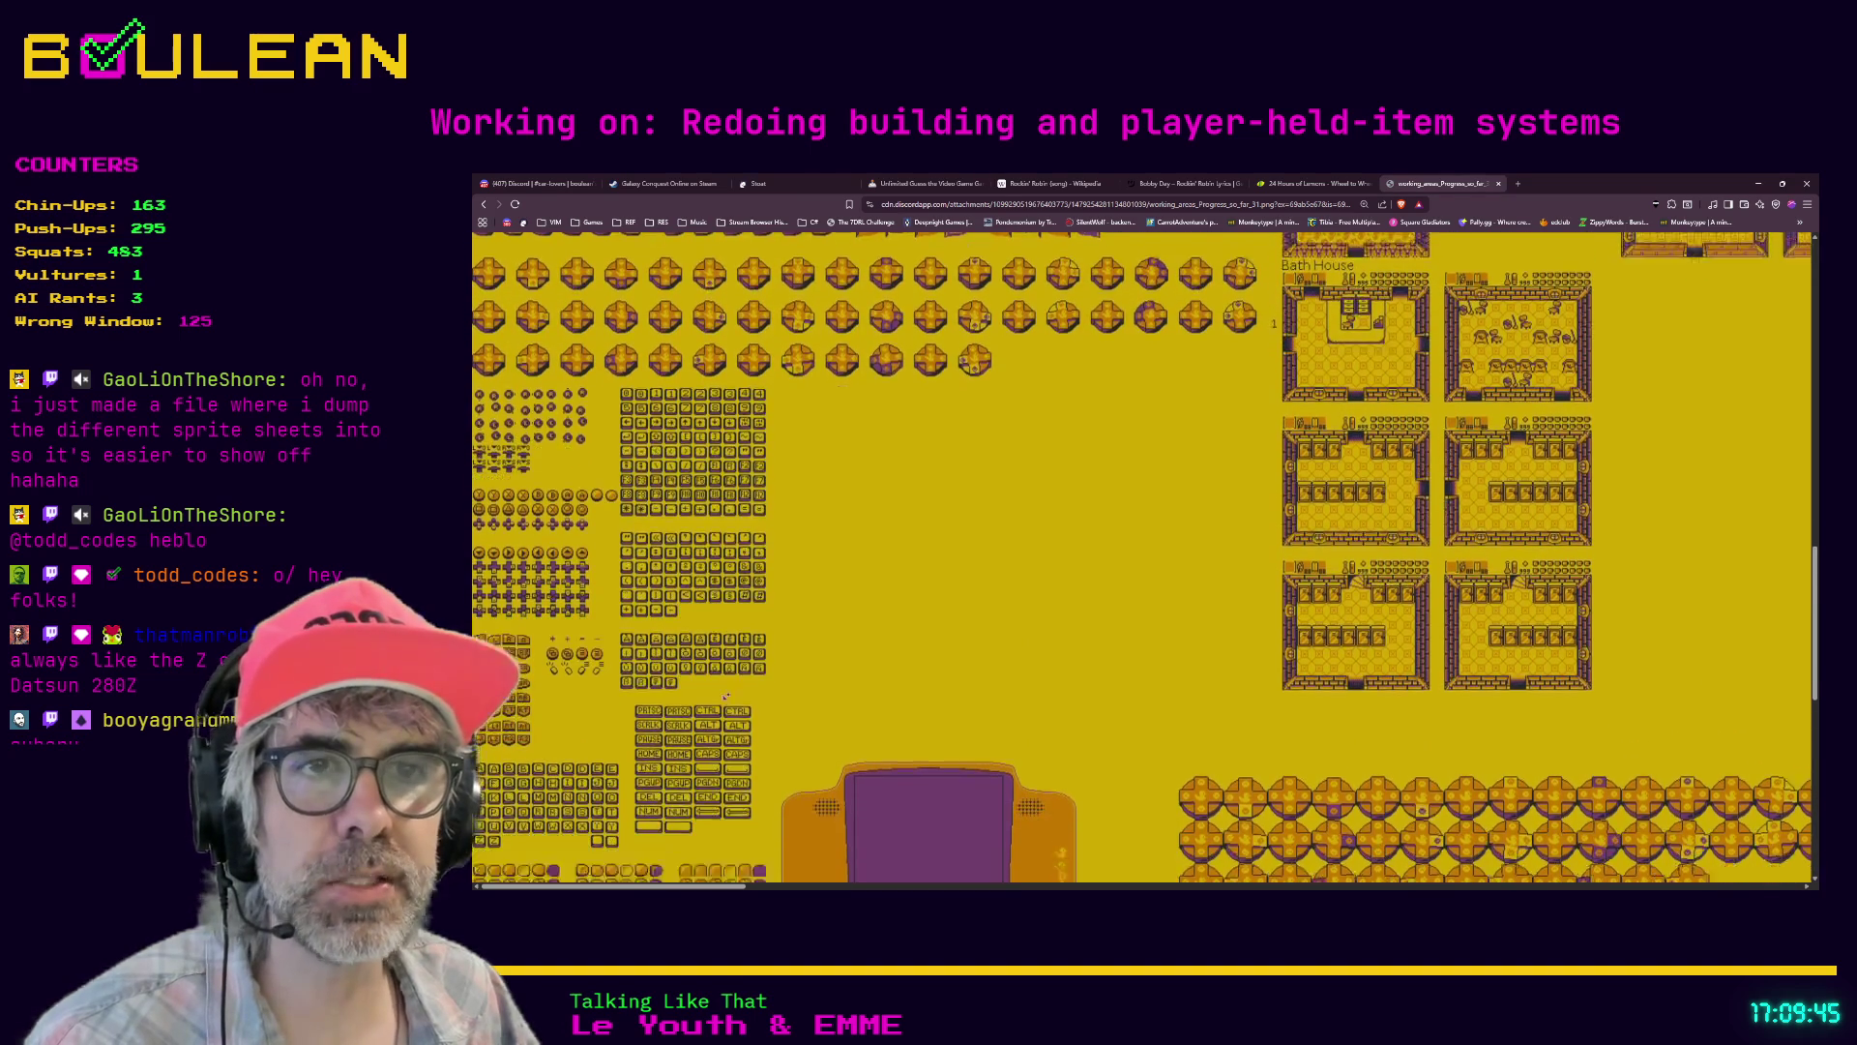
pyautogui.scroll(-2, 630, 629)
pyautogui.middleClick(630, 628)
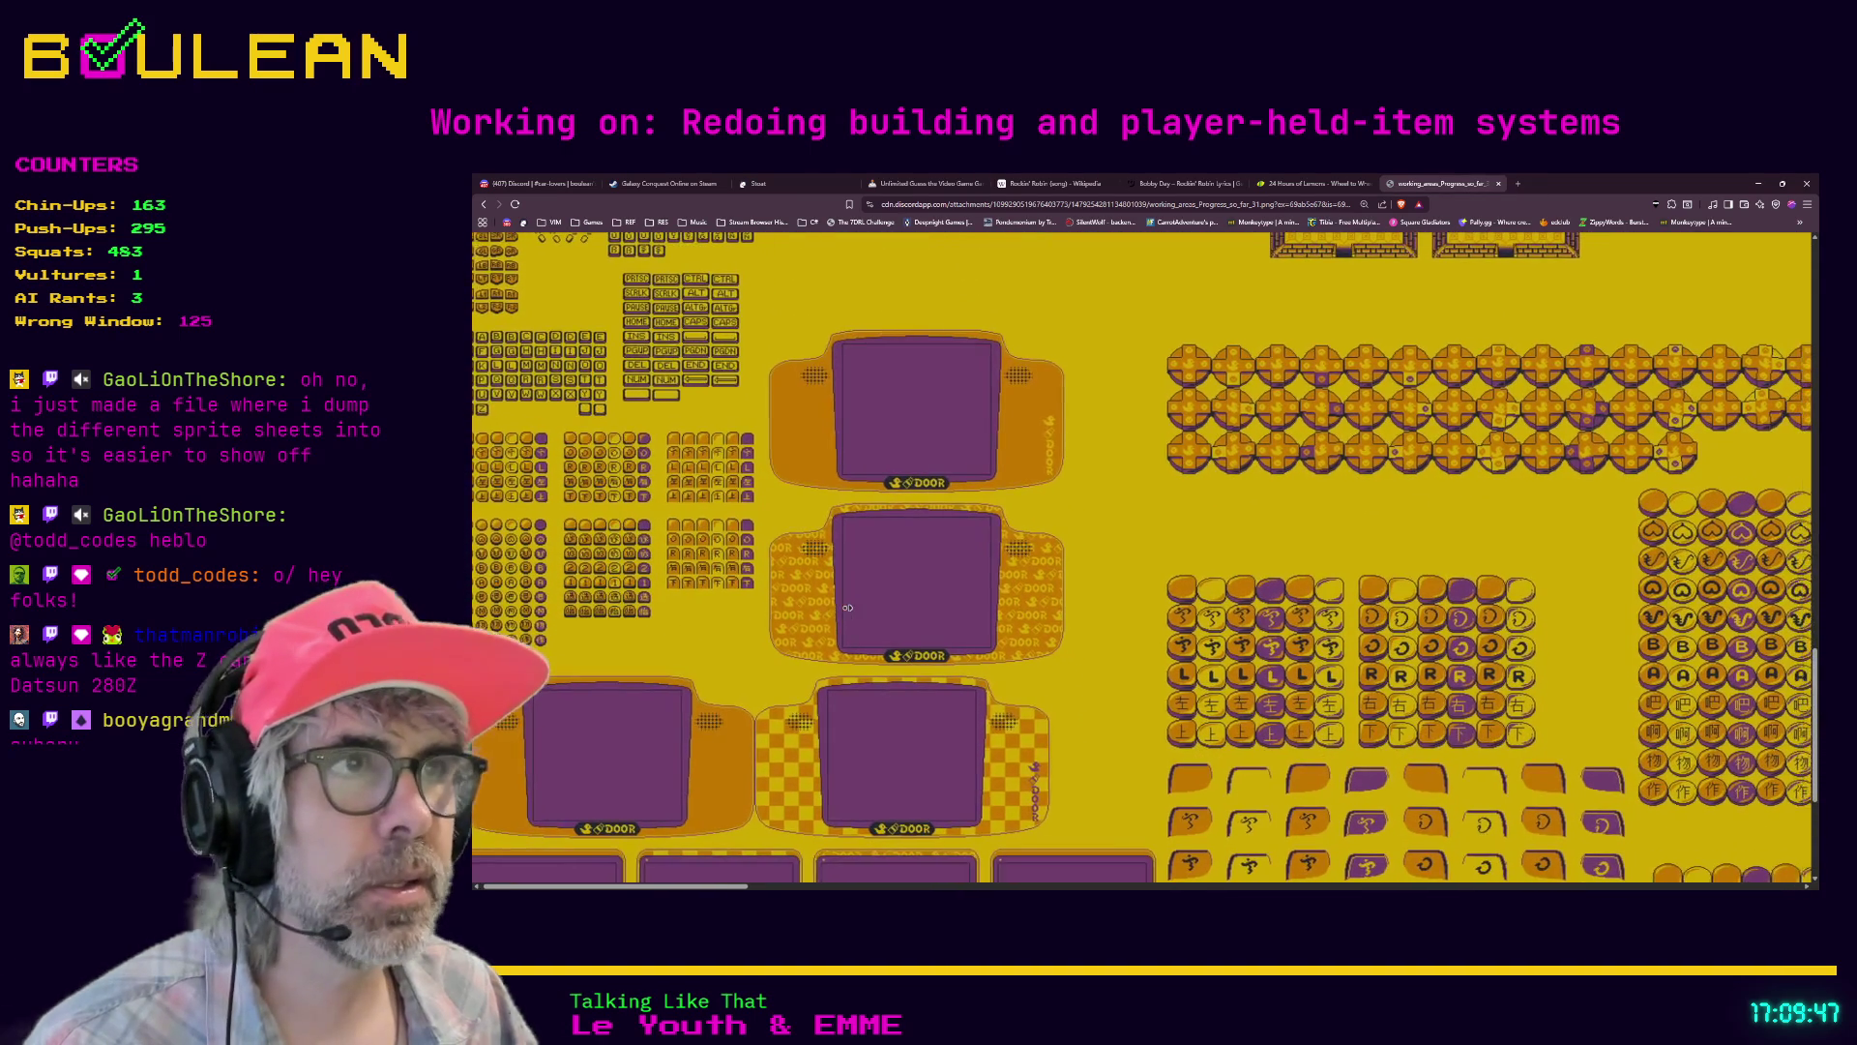
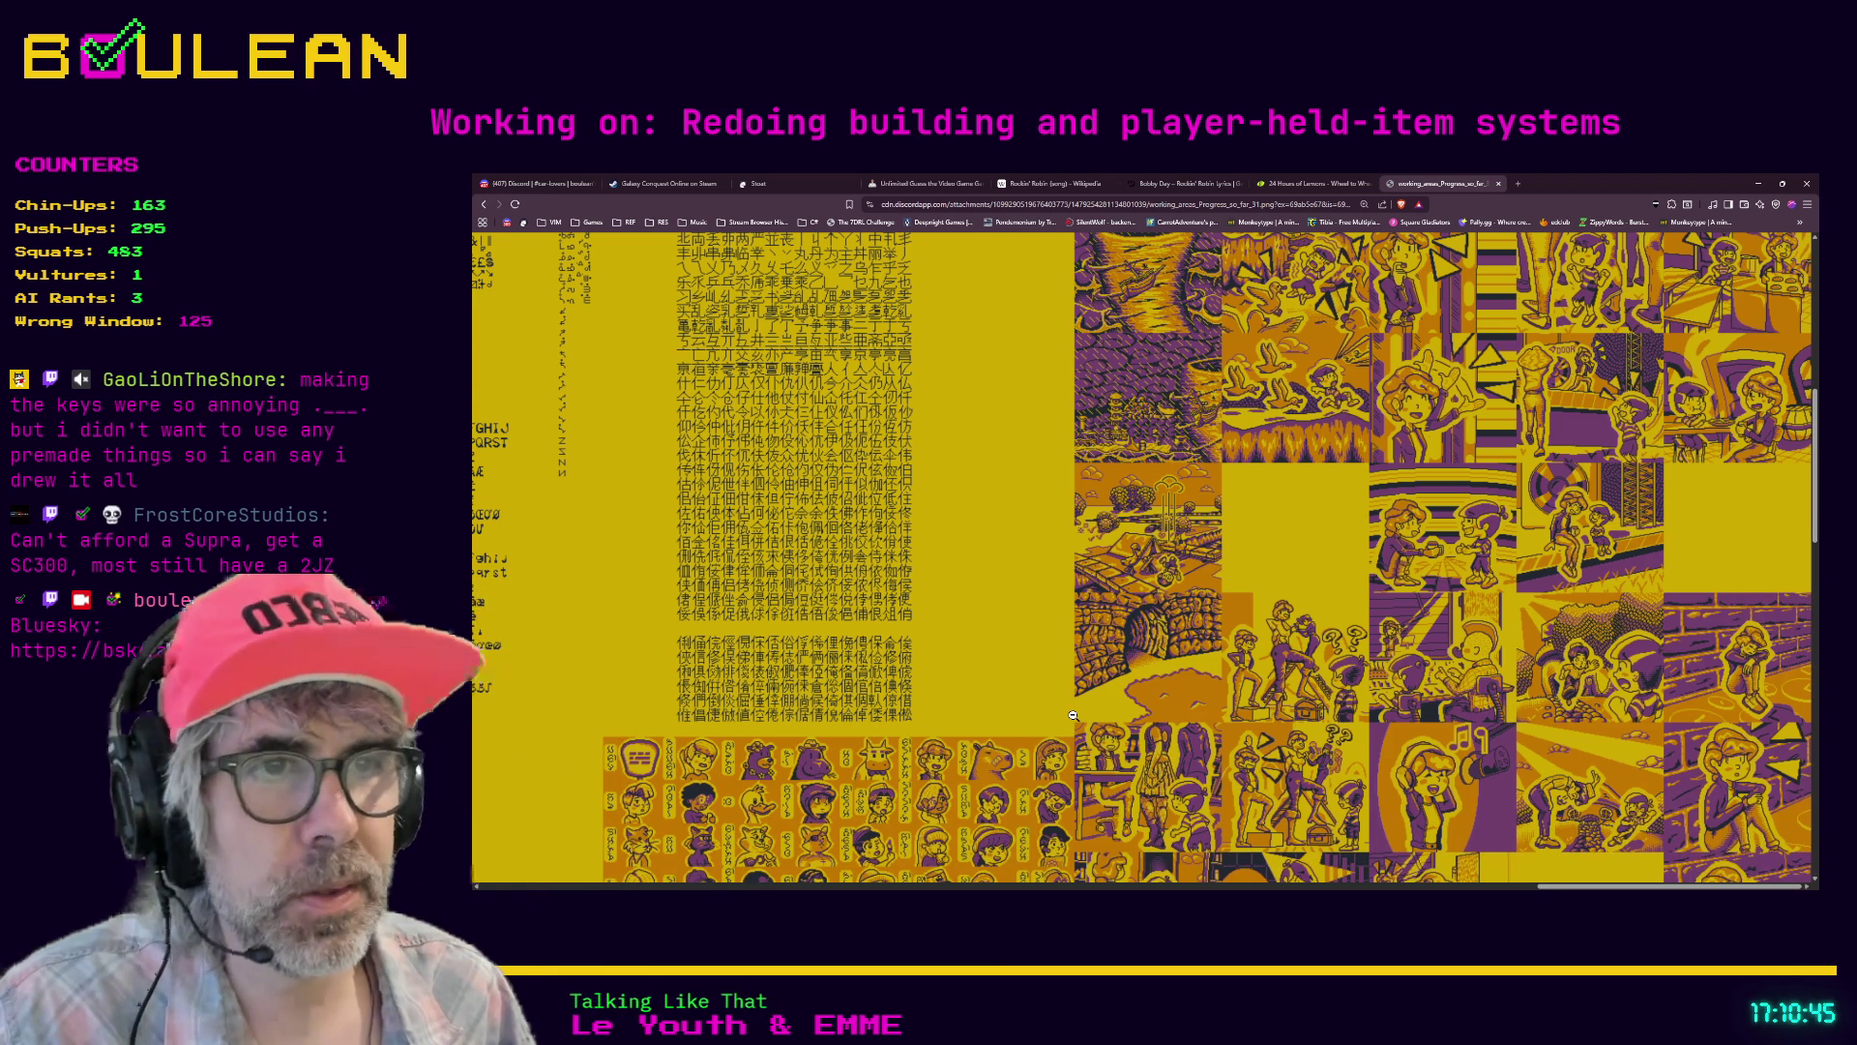
# - View the game's UI and house sprite sheet at full size, then minimize Brave
pyautogui.keyDown('ctrl'); pyautogui.scroll(3, 1066, 659); pyautogui.keyUp('ctrl')
pyautogui.click(1187, 495)
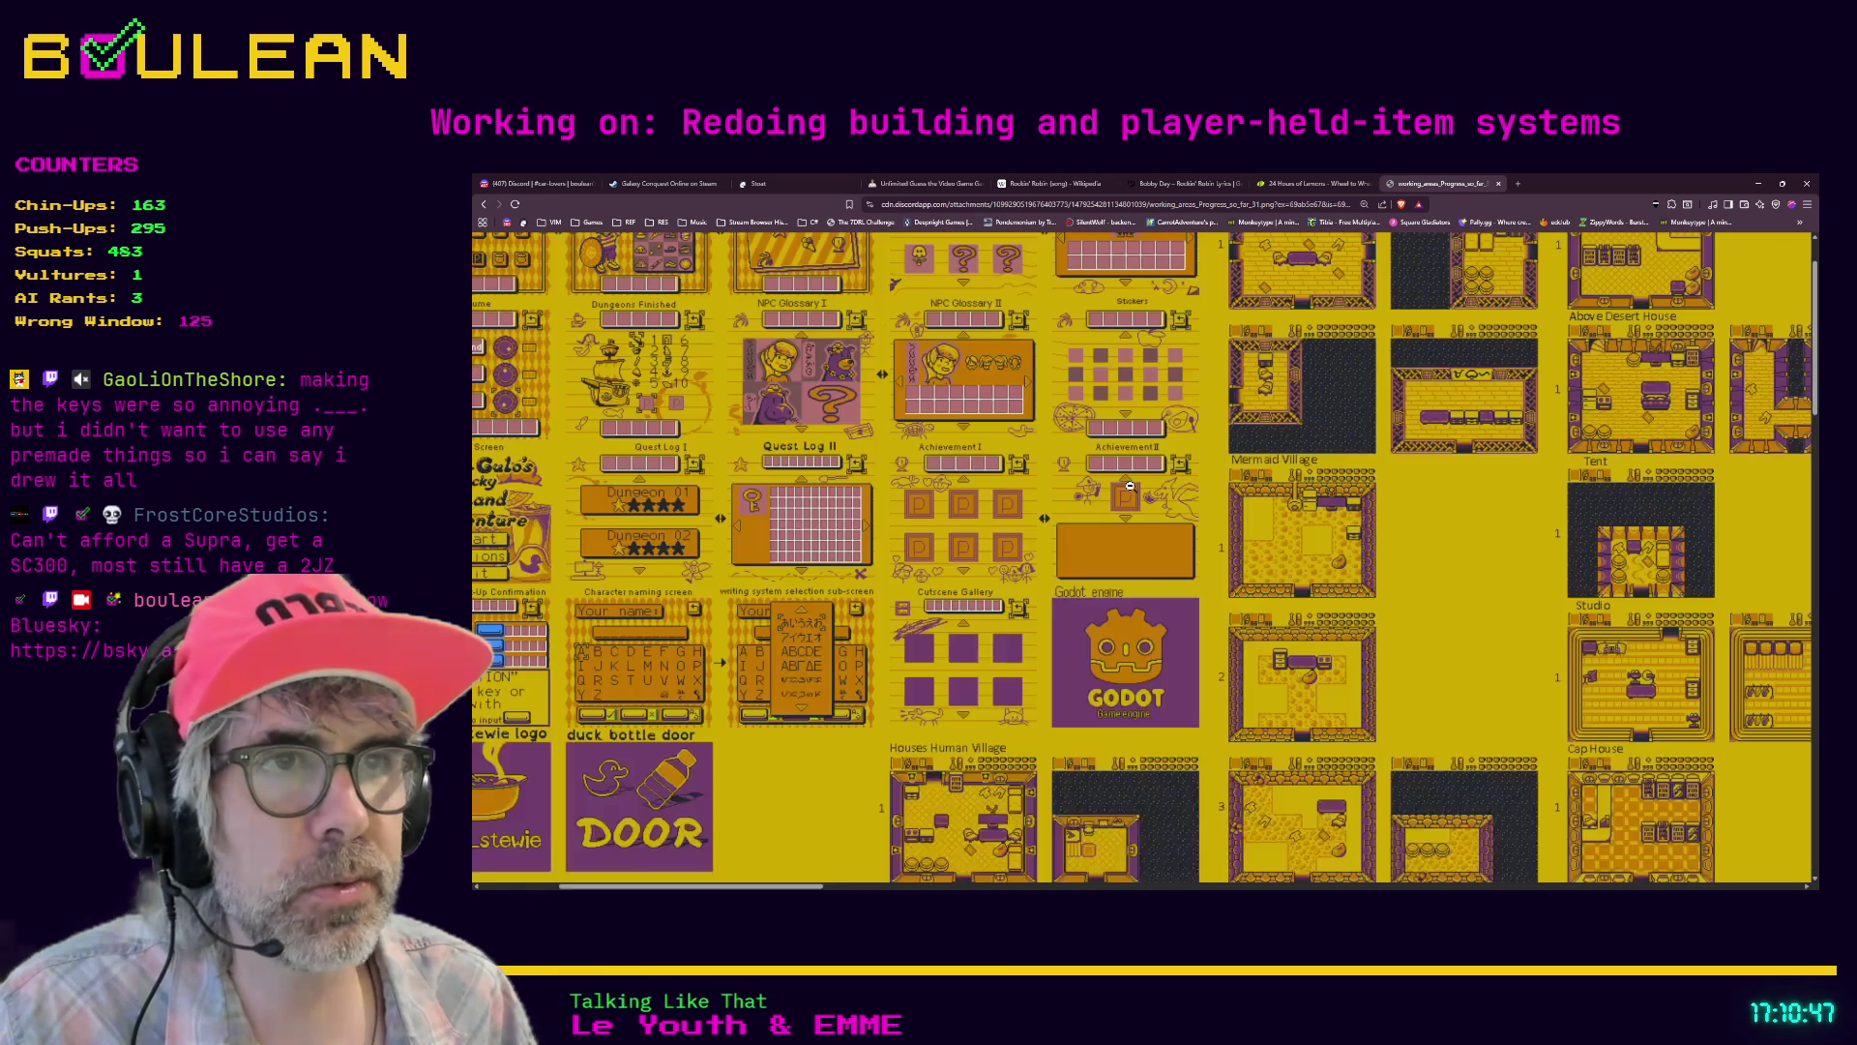
pyautogui.middleClick(845, 587)
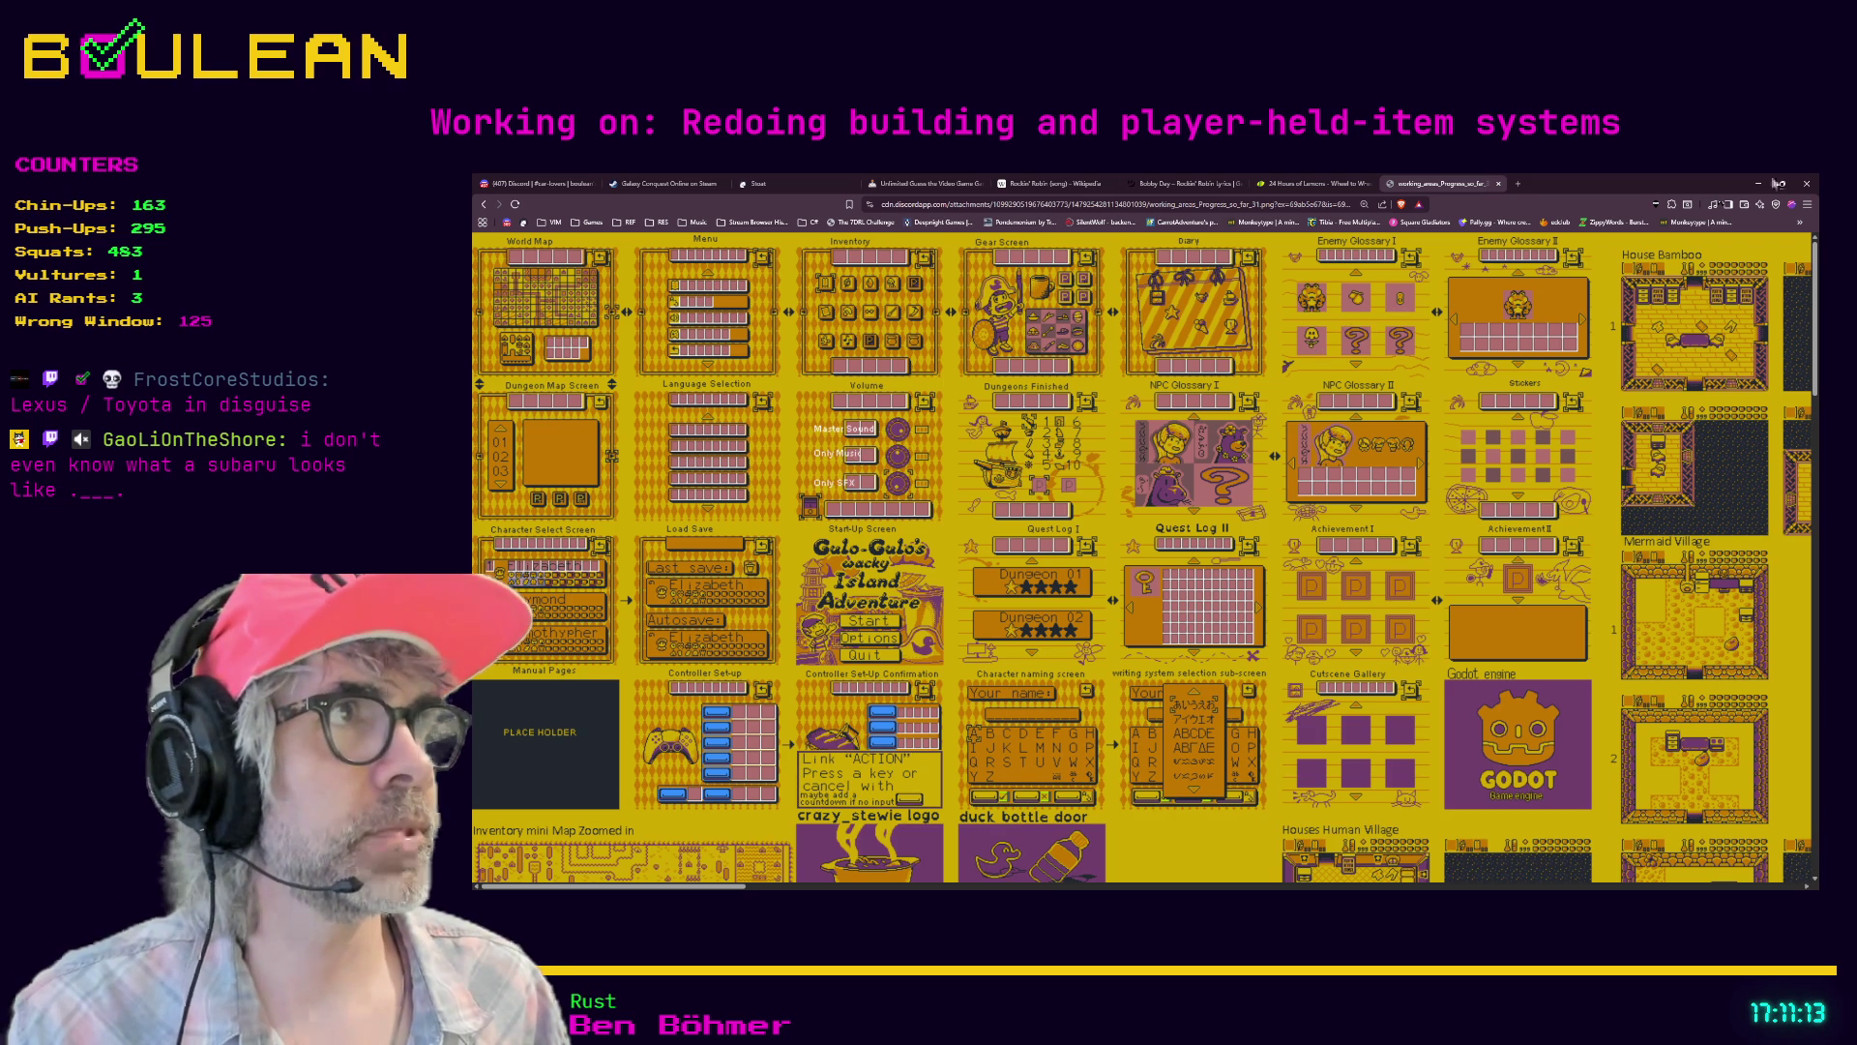
pyautogui.click(1759, 183)
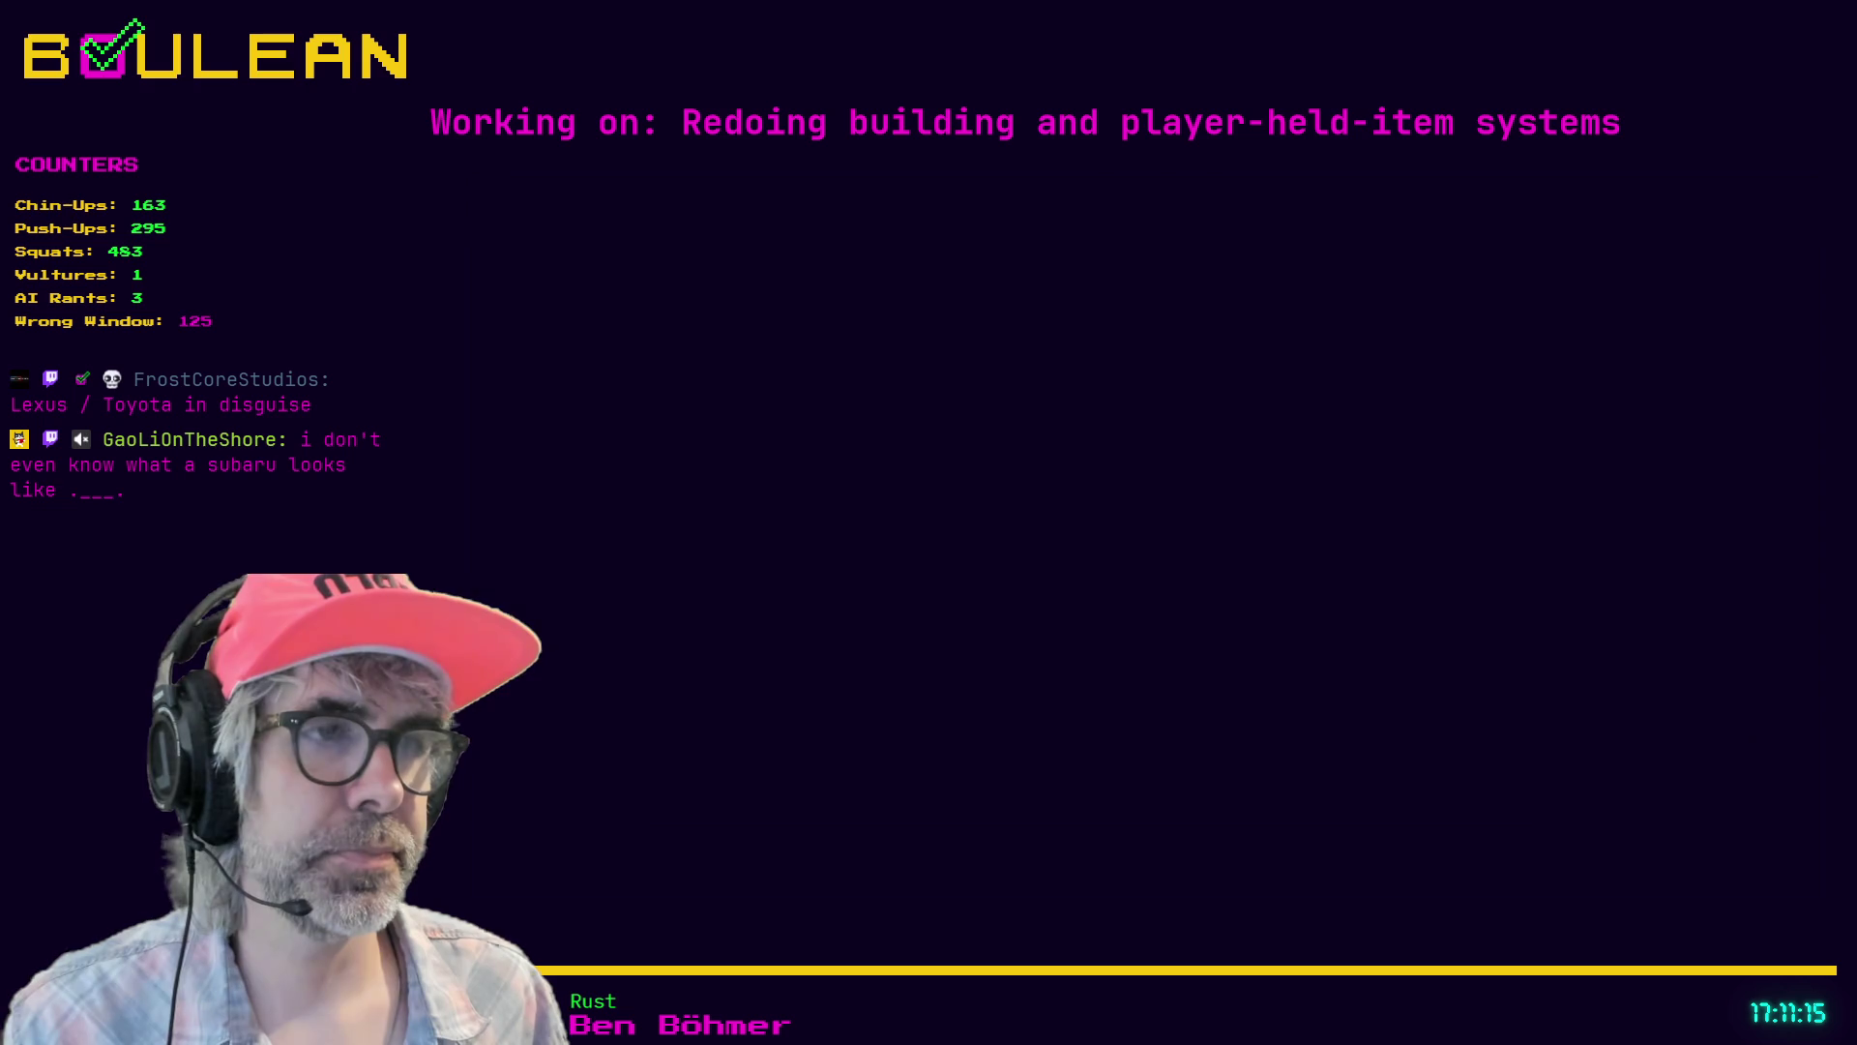
# - Bring Brave back and open a blank new tab with Ctrl+T
pyautogui.click(1180, 576)
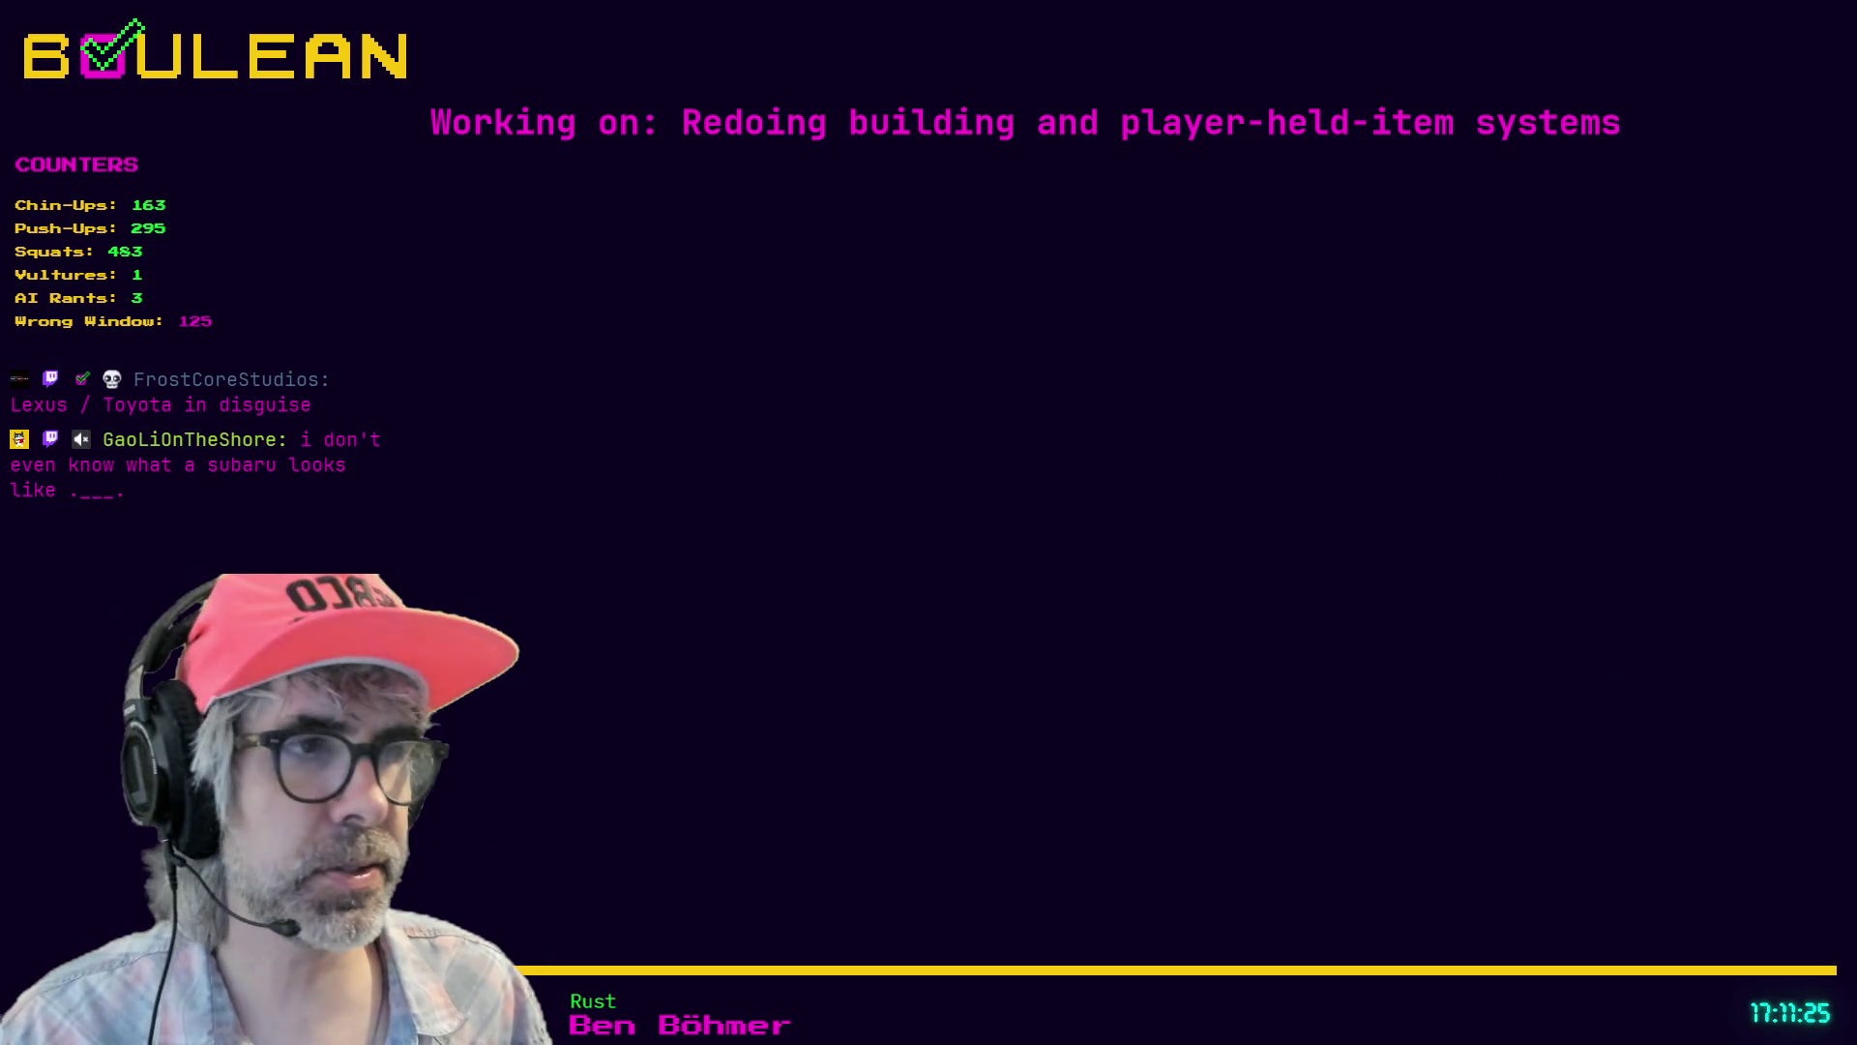
pyautogui.hotkey('ctrl', 't')
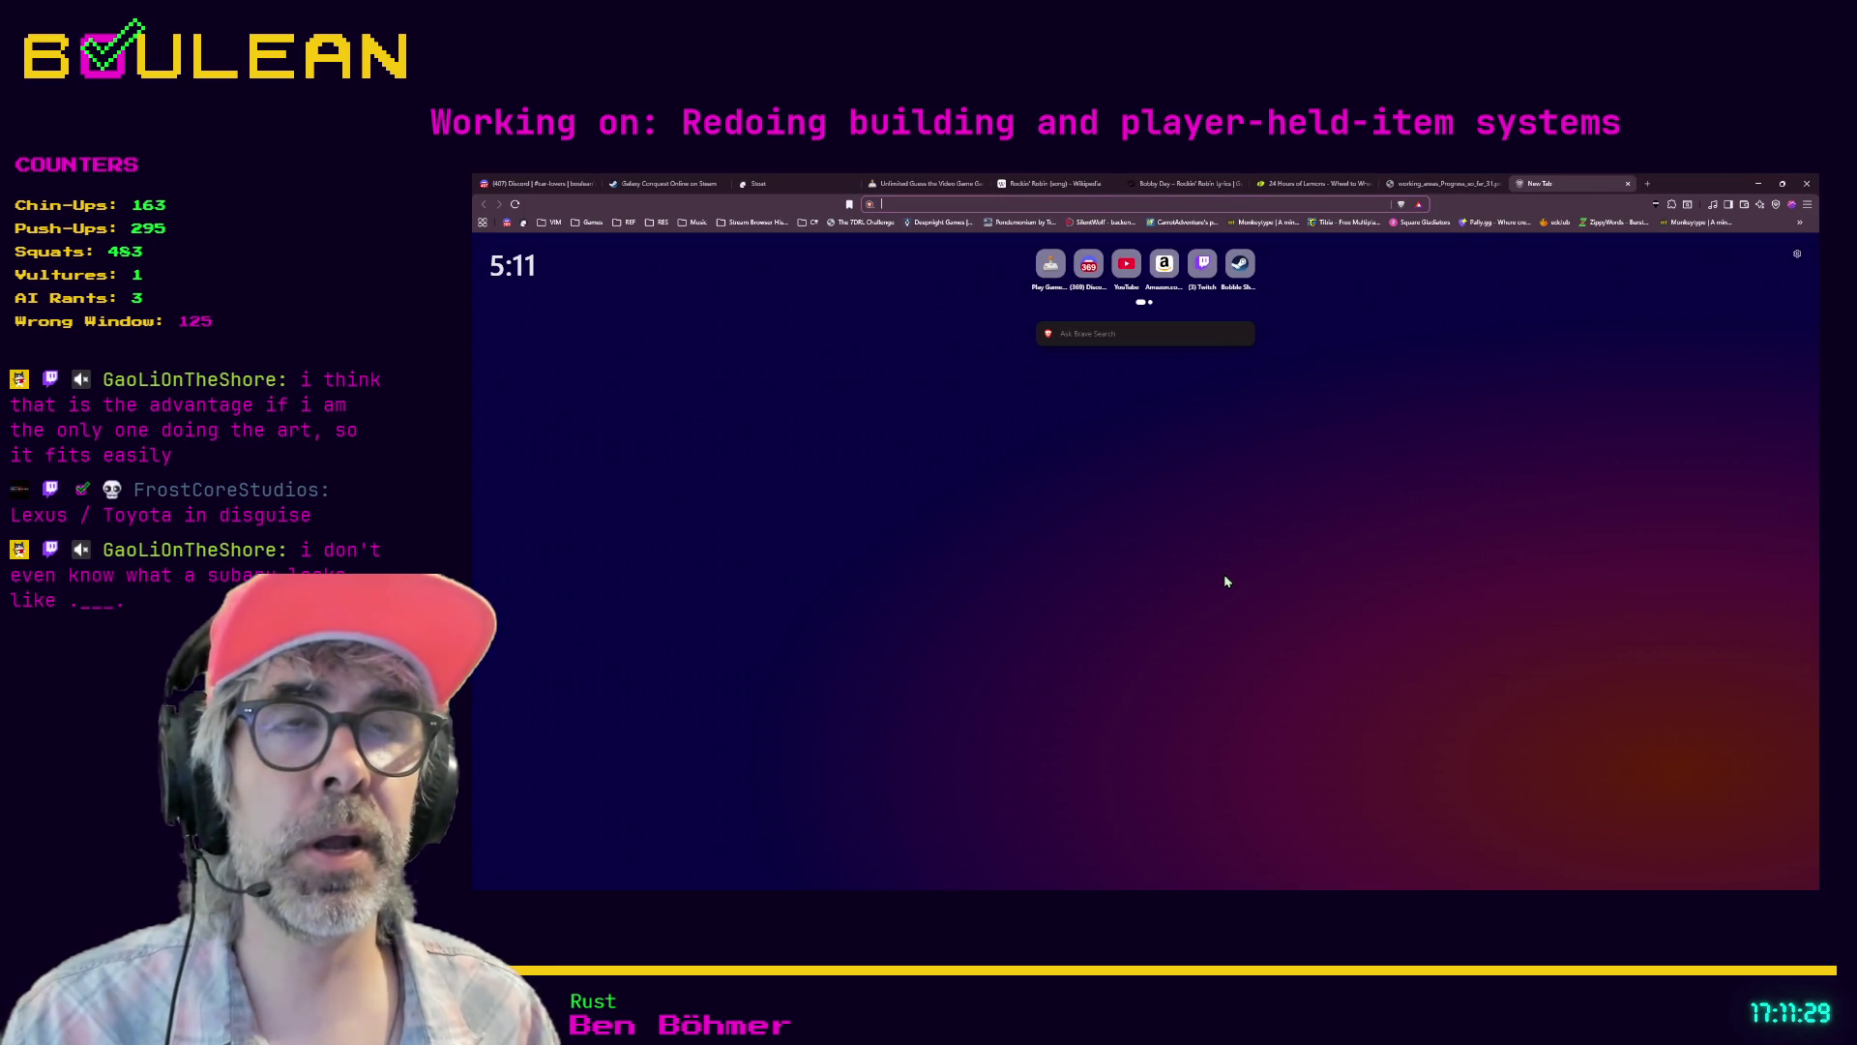
# - Search images for 'sc300', scroll through the Lexus SC300 photos, then minimize Brave
pyautogui.write('sc')
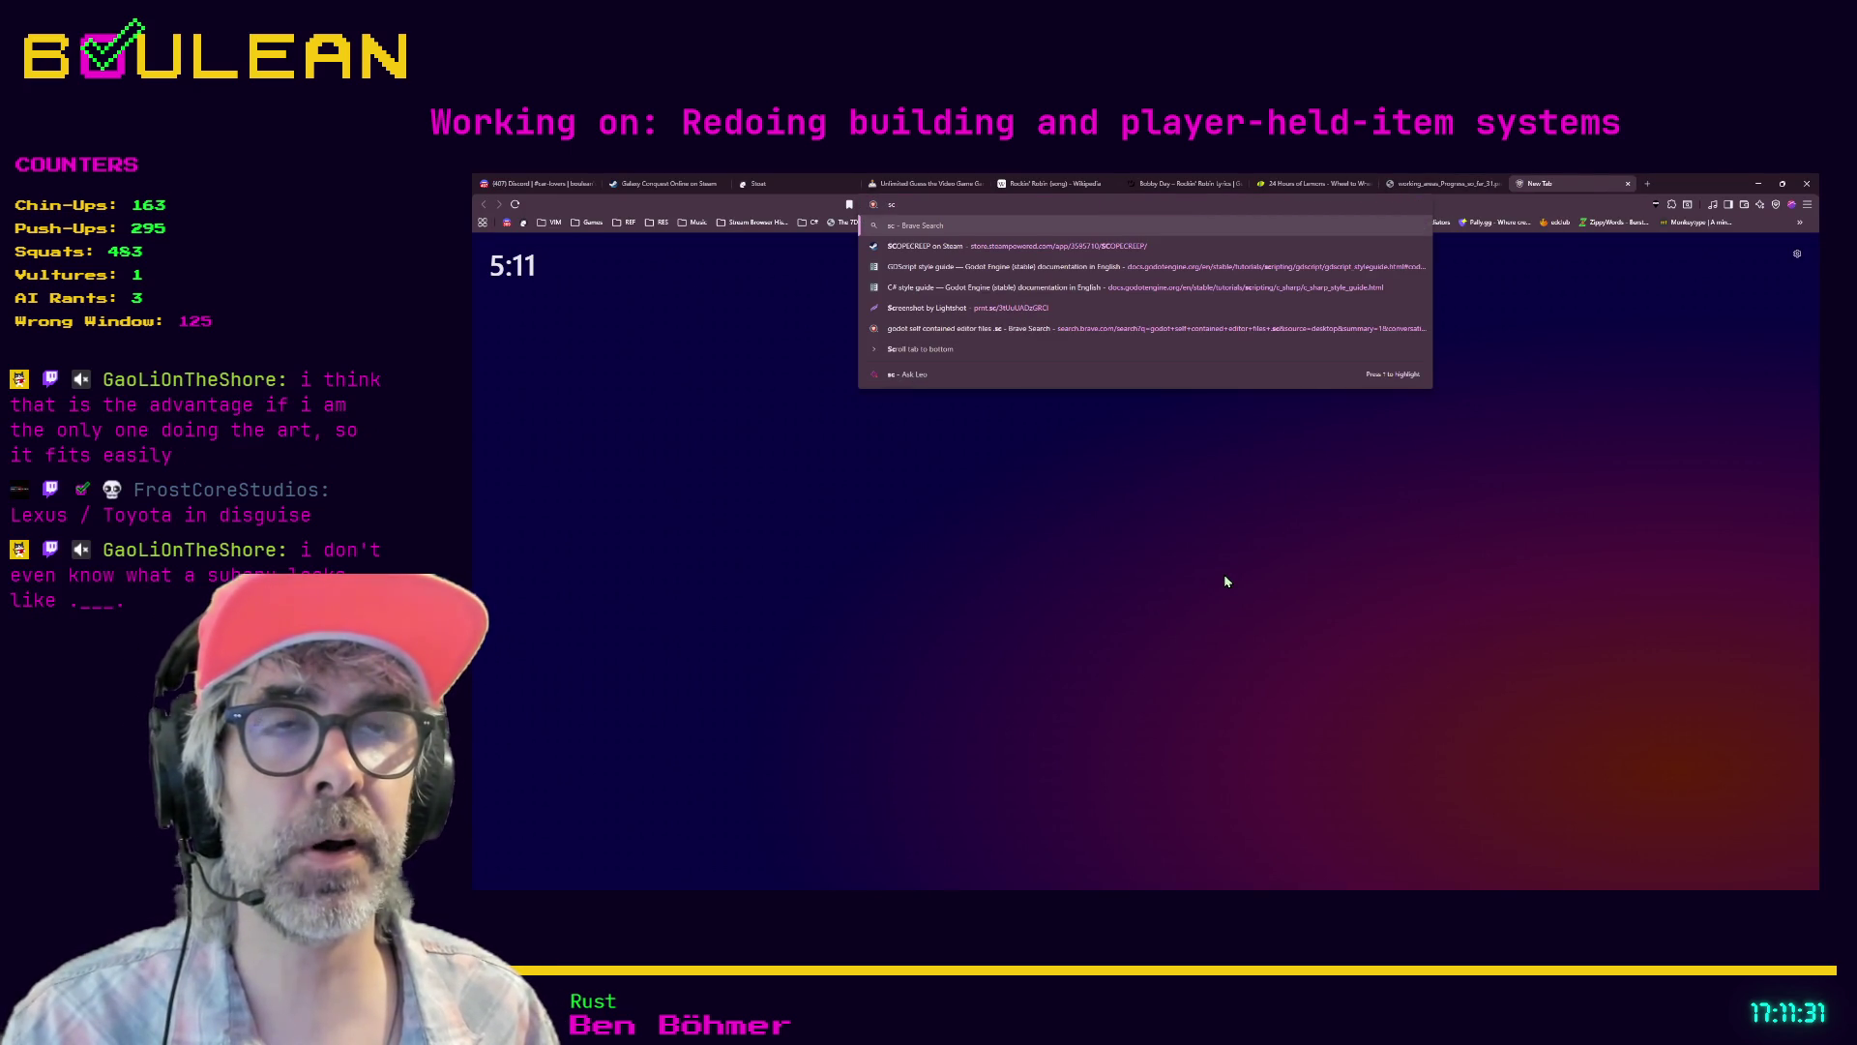
pyautogui.write('300')
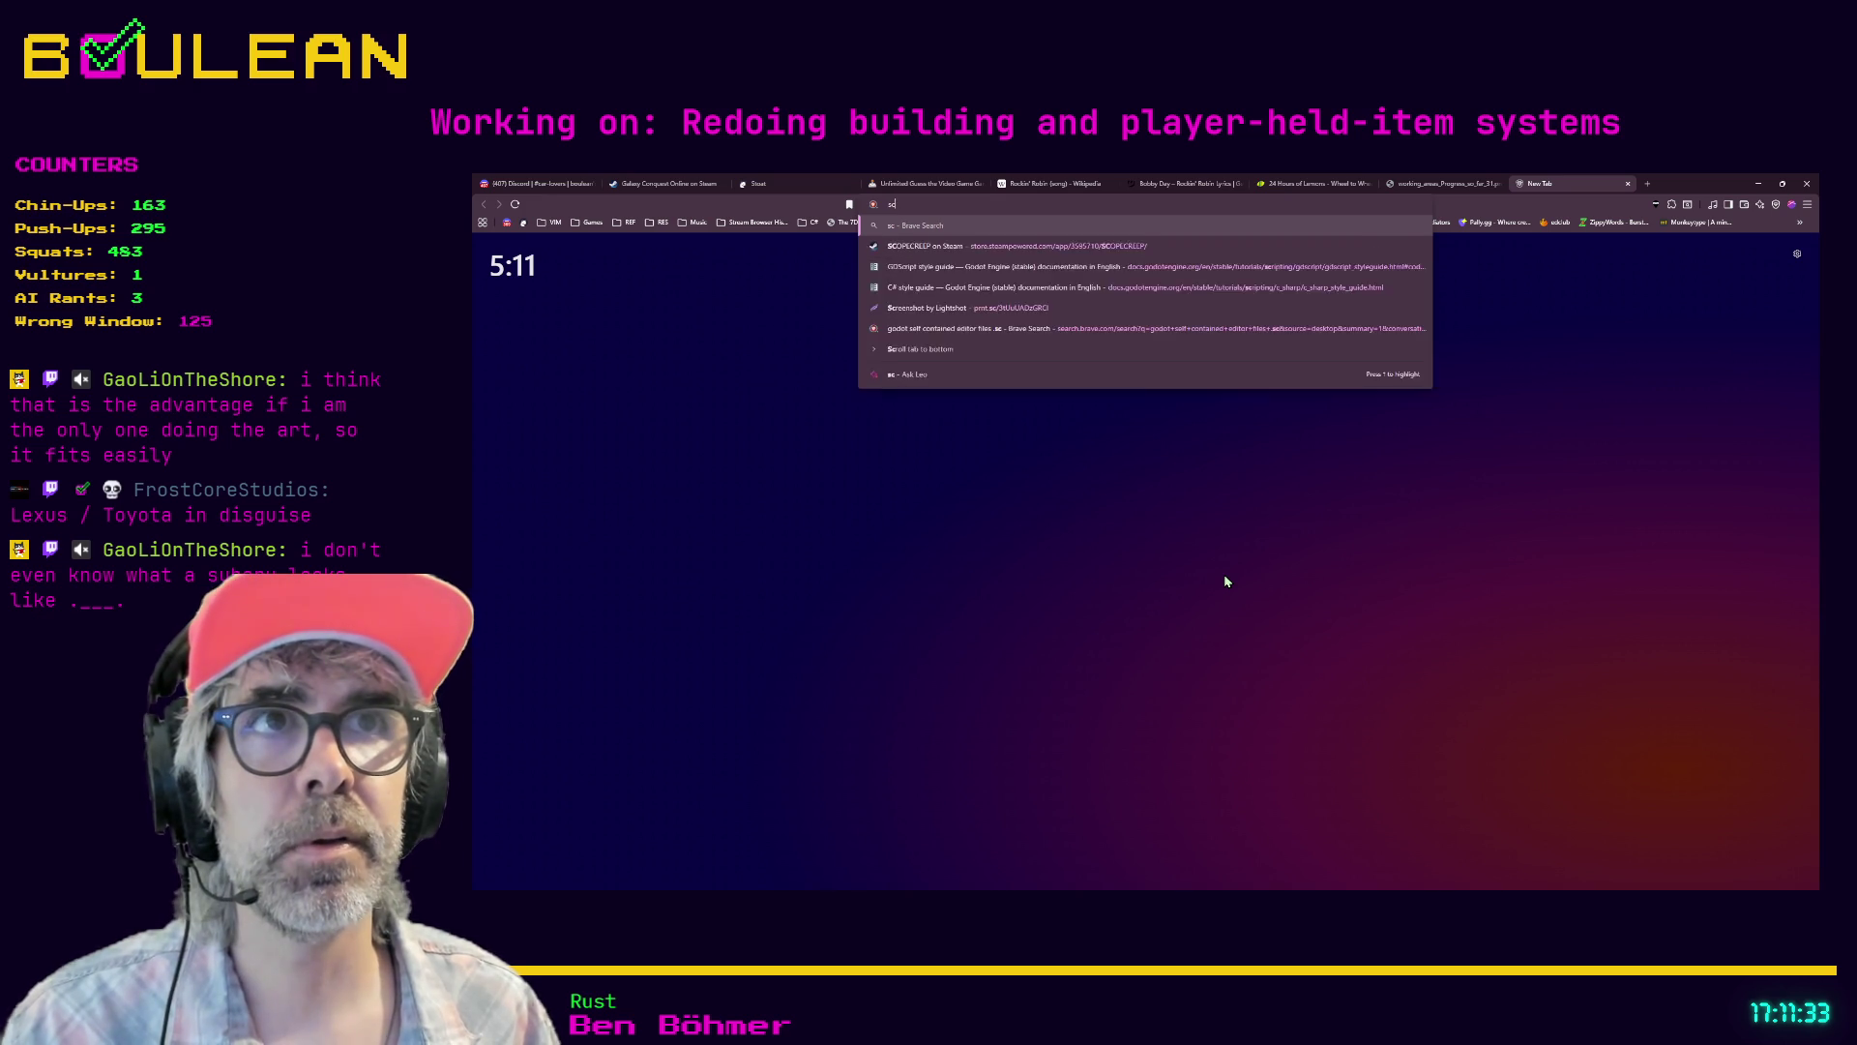
pyautogui.press('Return')
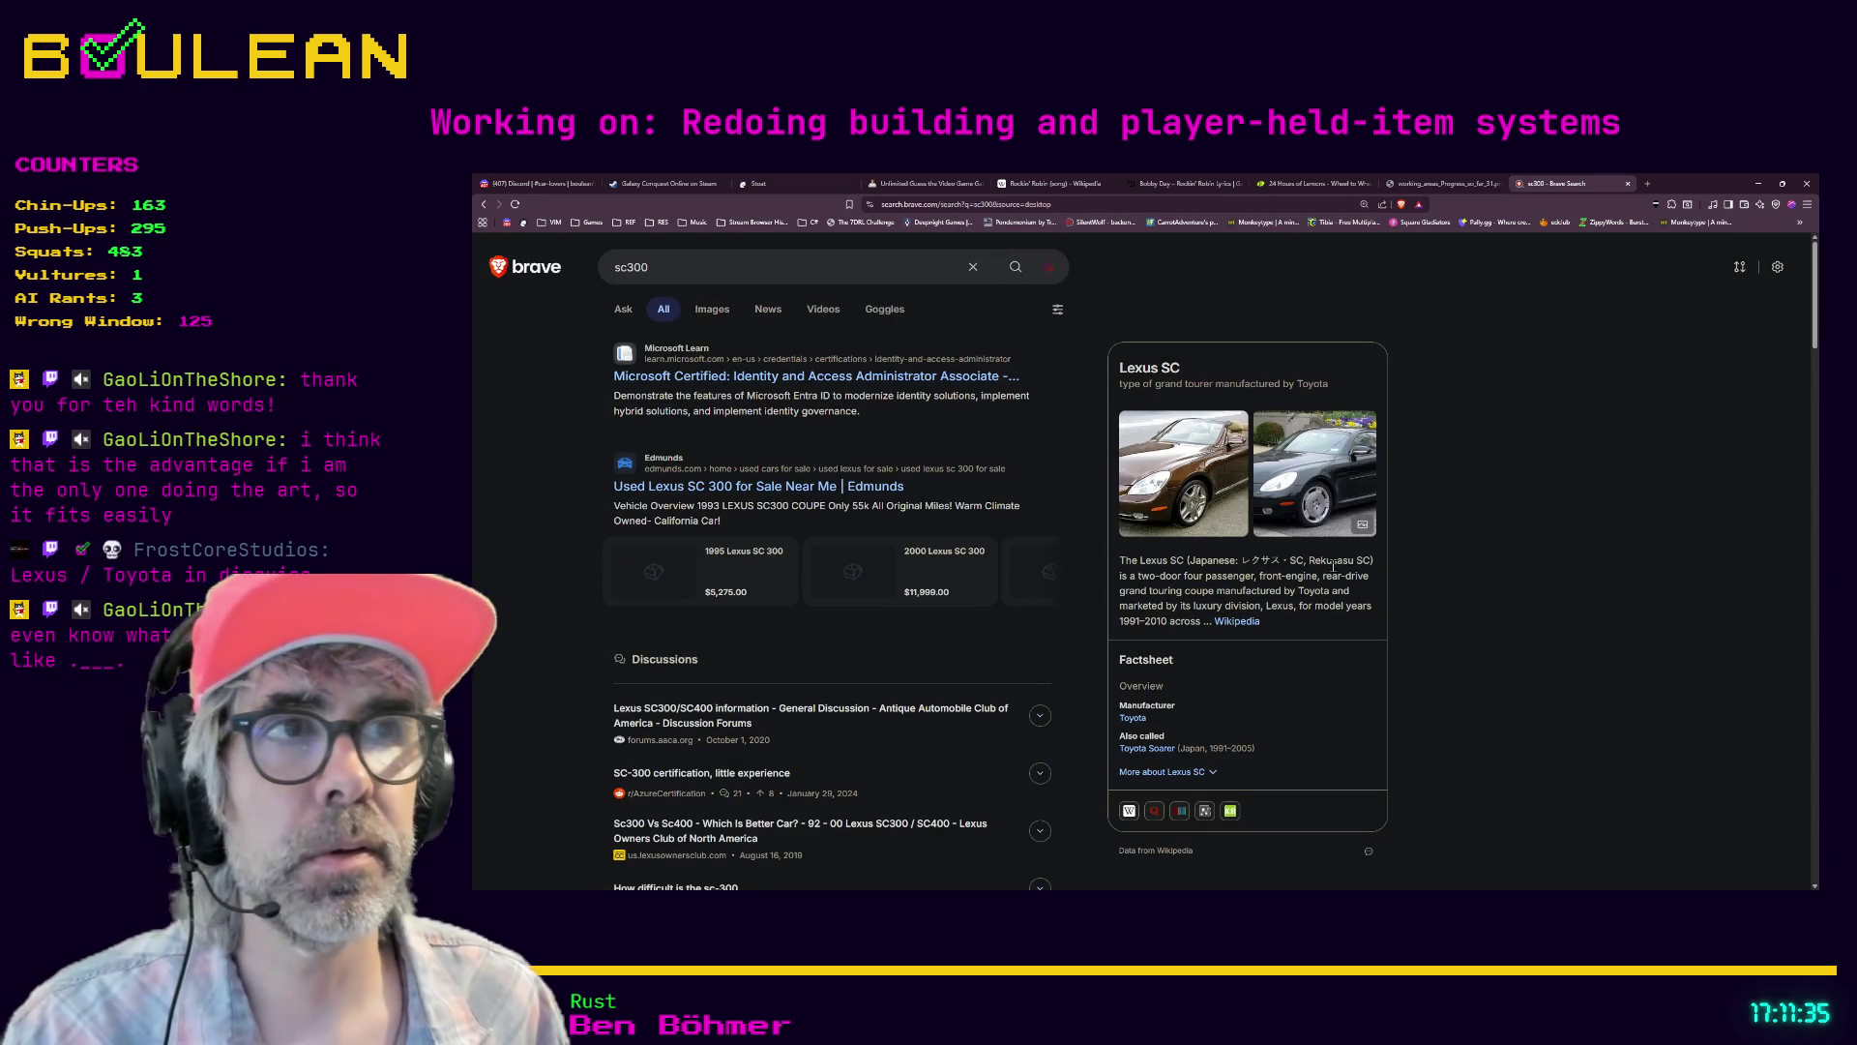
pyautogui.click(706, 312)
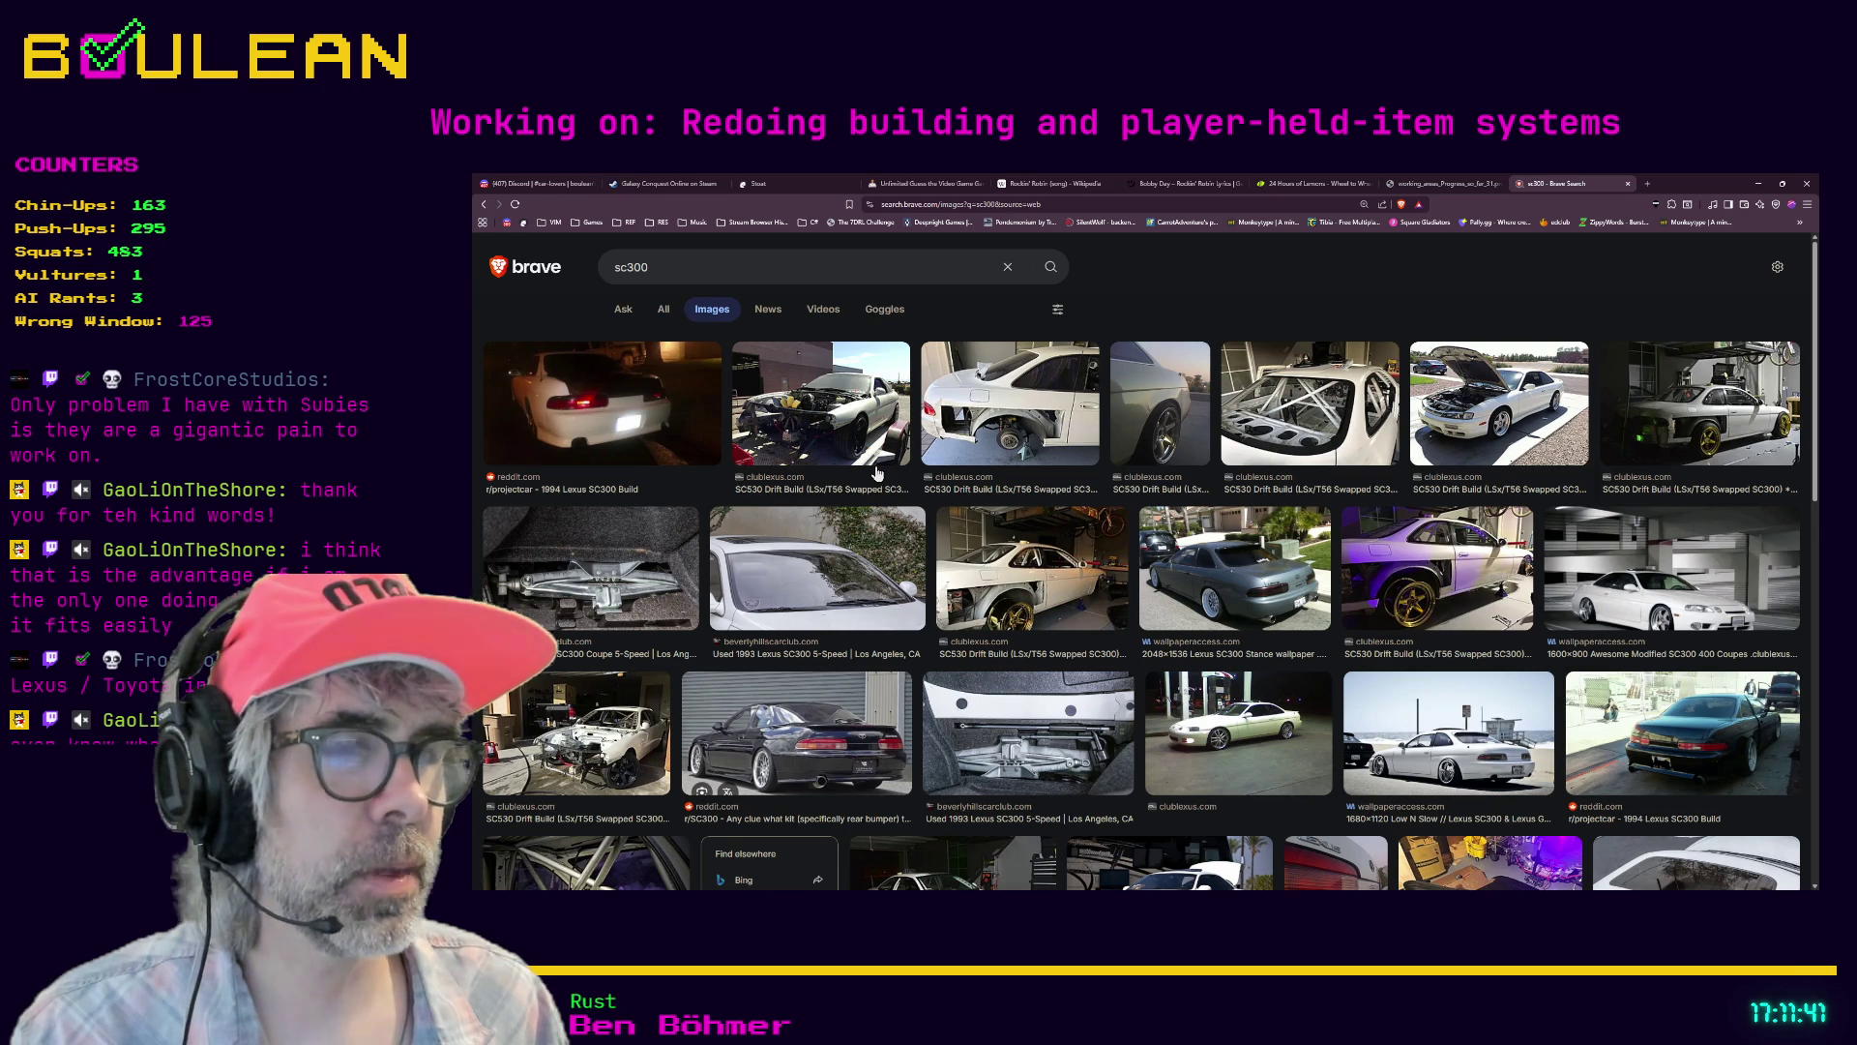
pyautogui.scroll(-1, 877, 472)
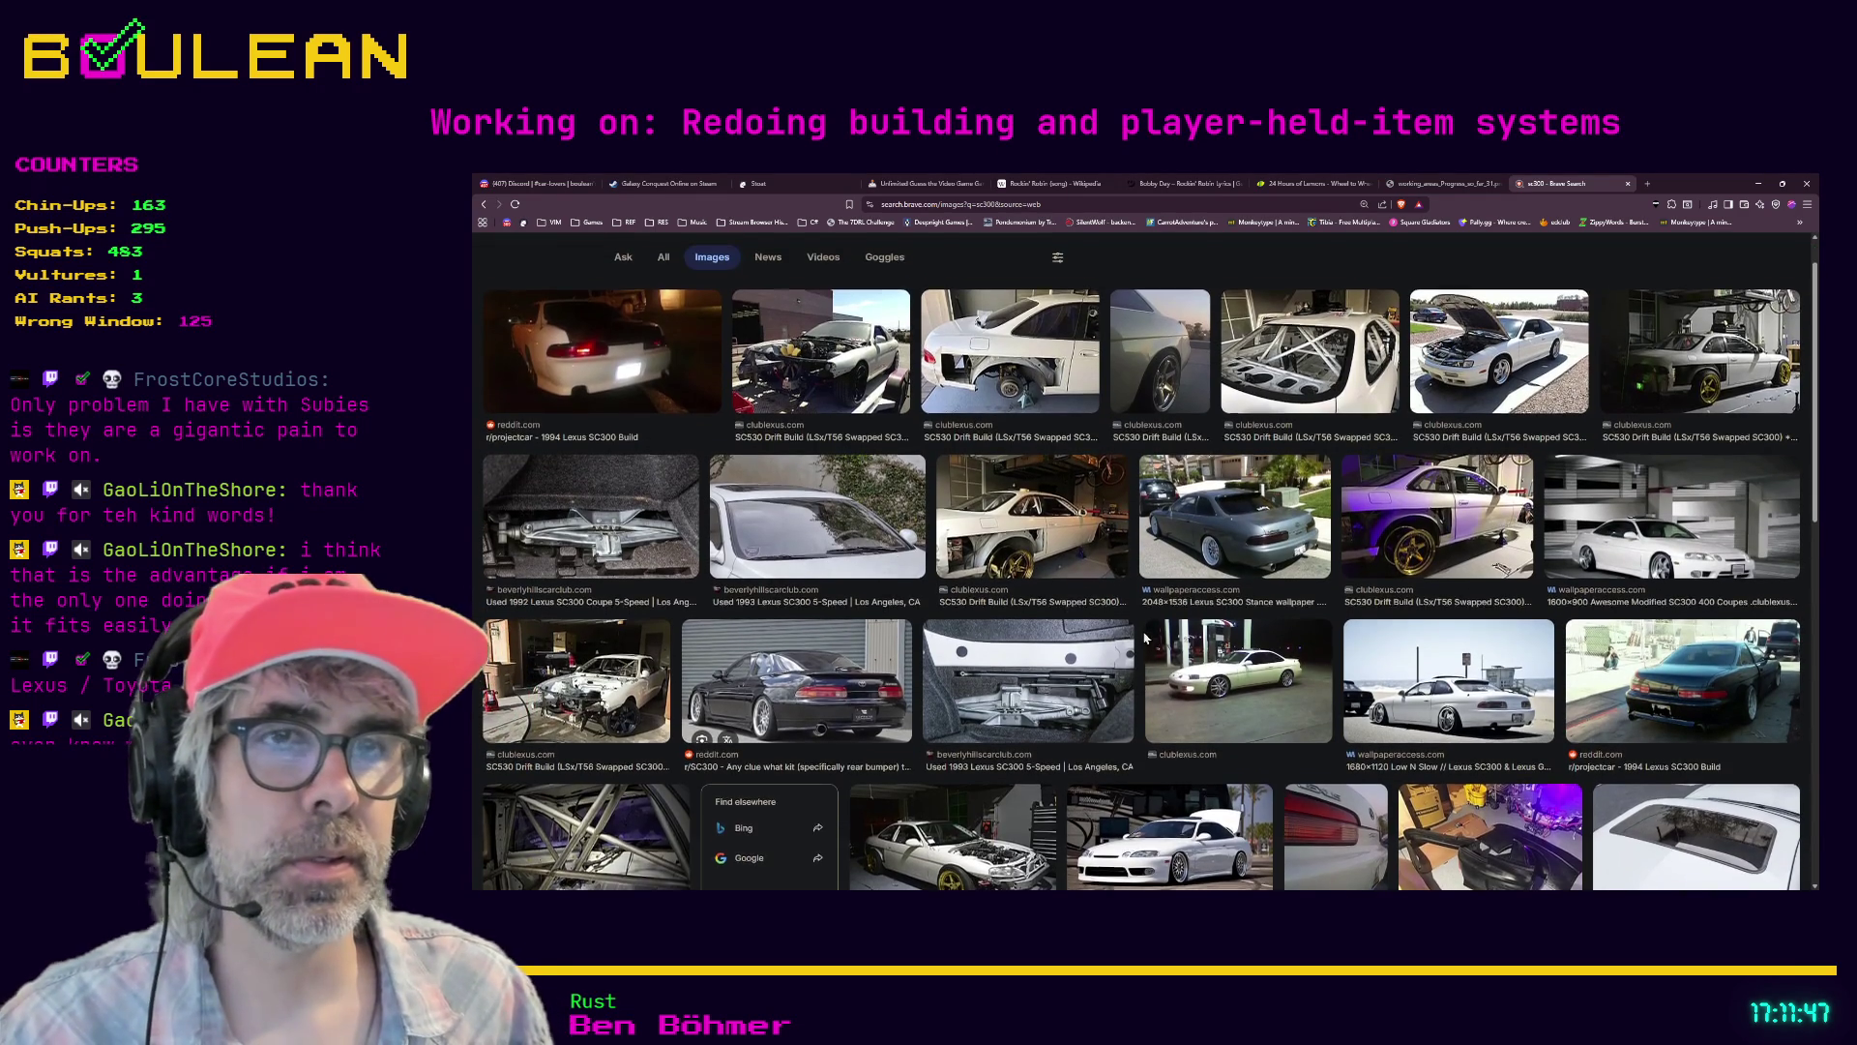
pyautogui.scroll(-1, 1145, 637)
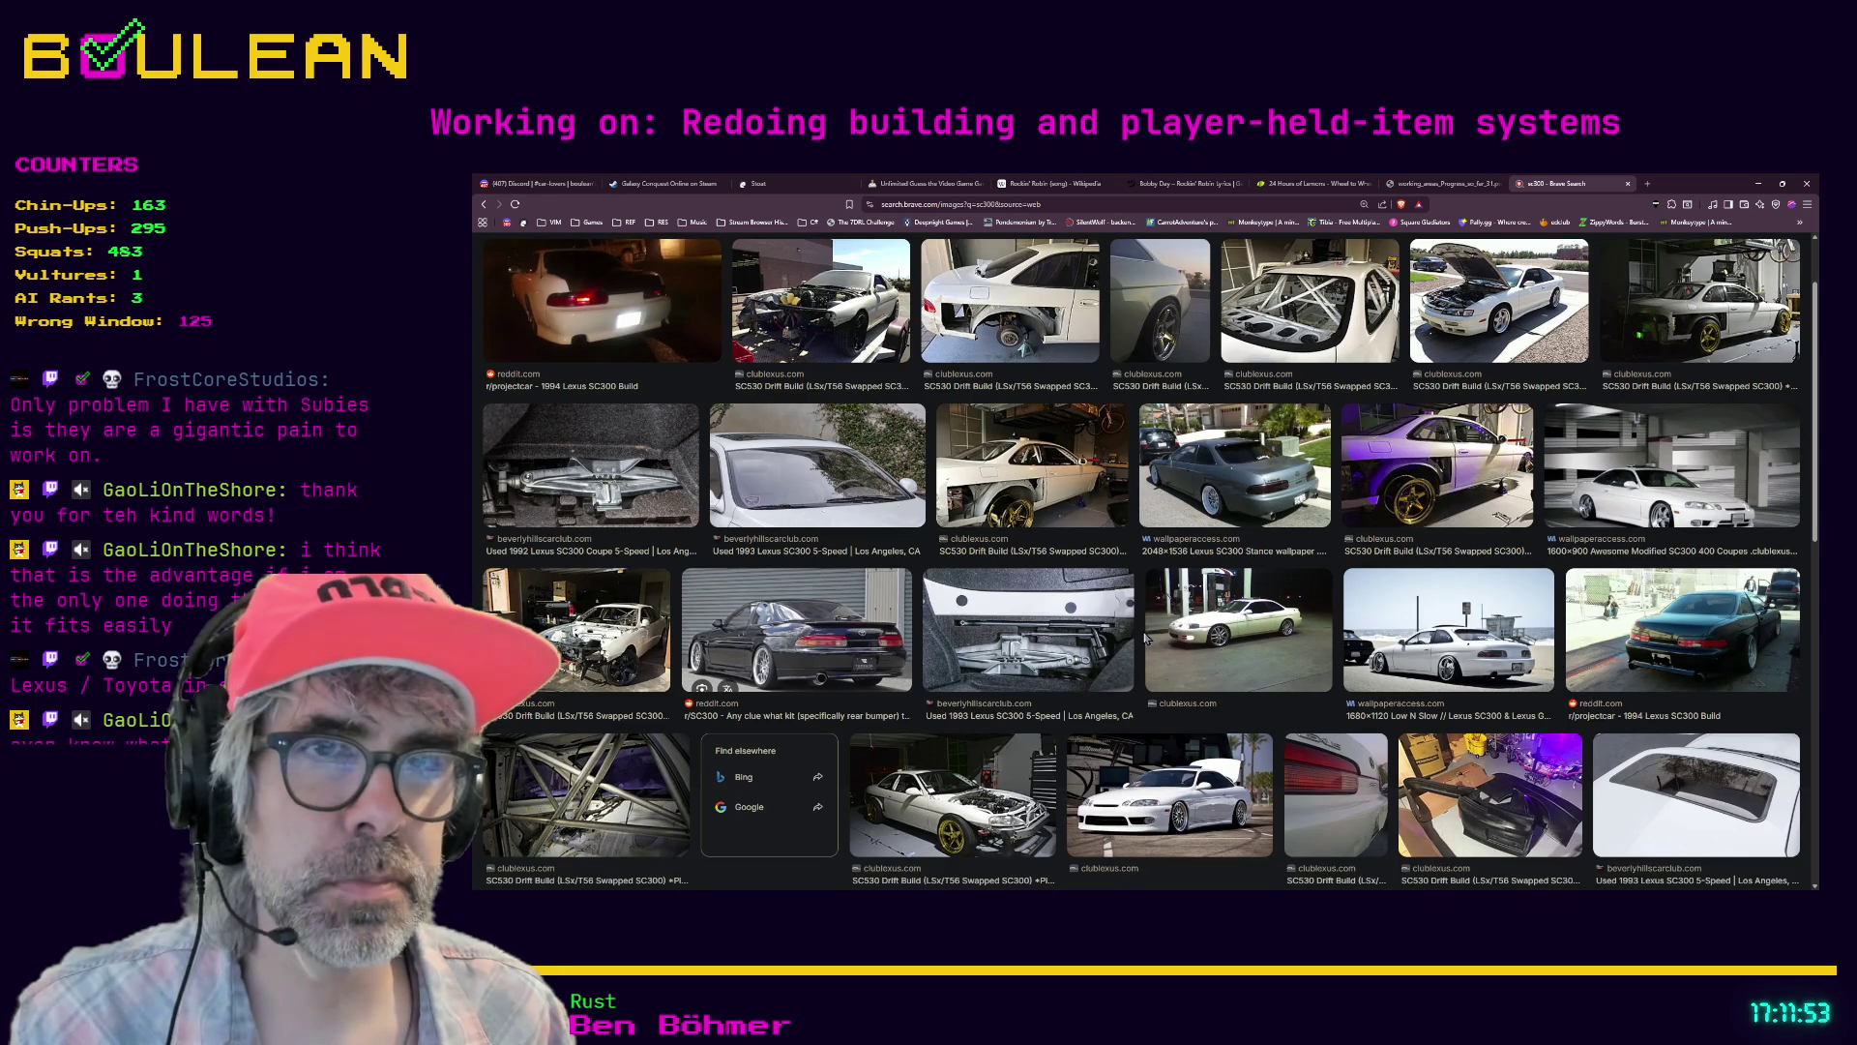
pyautogui.scroll(-2, 1145, 638)
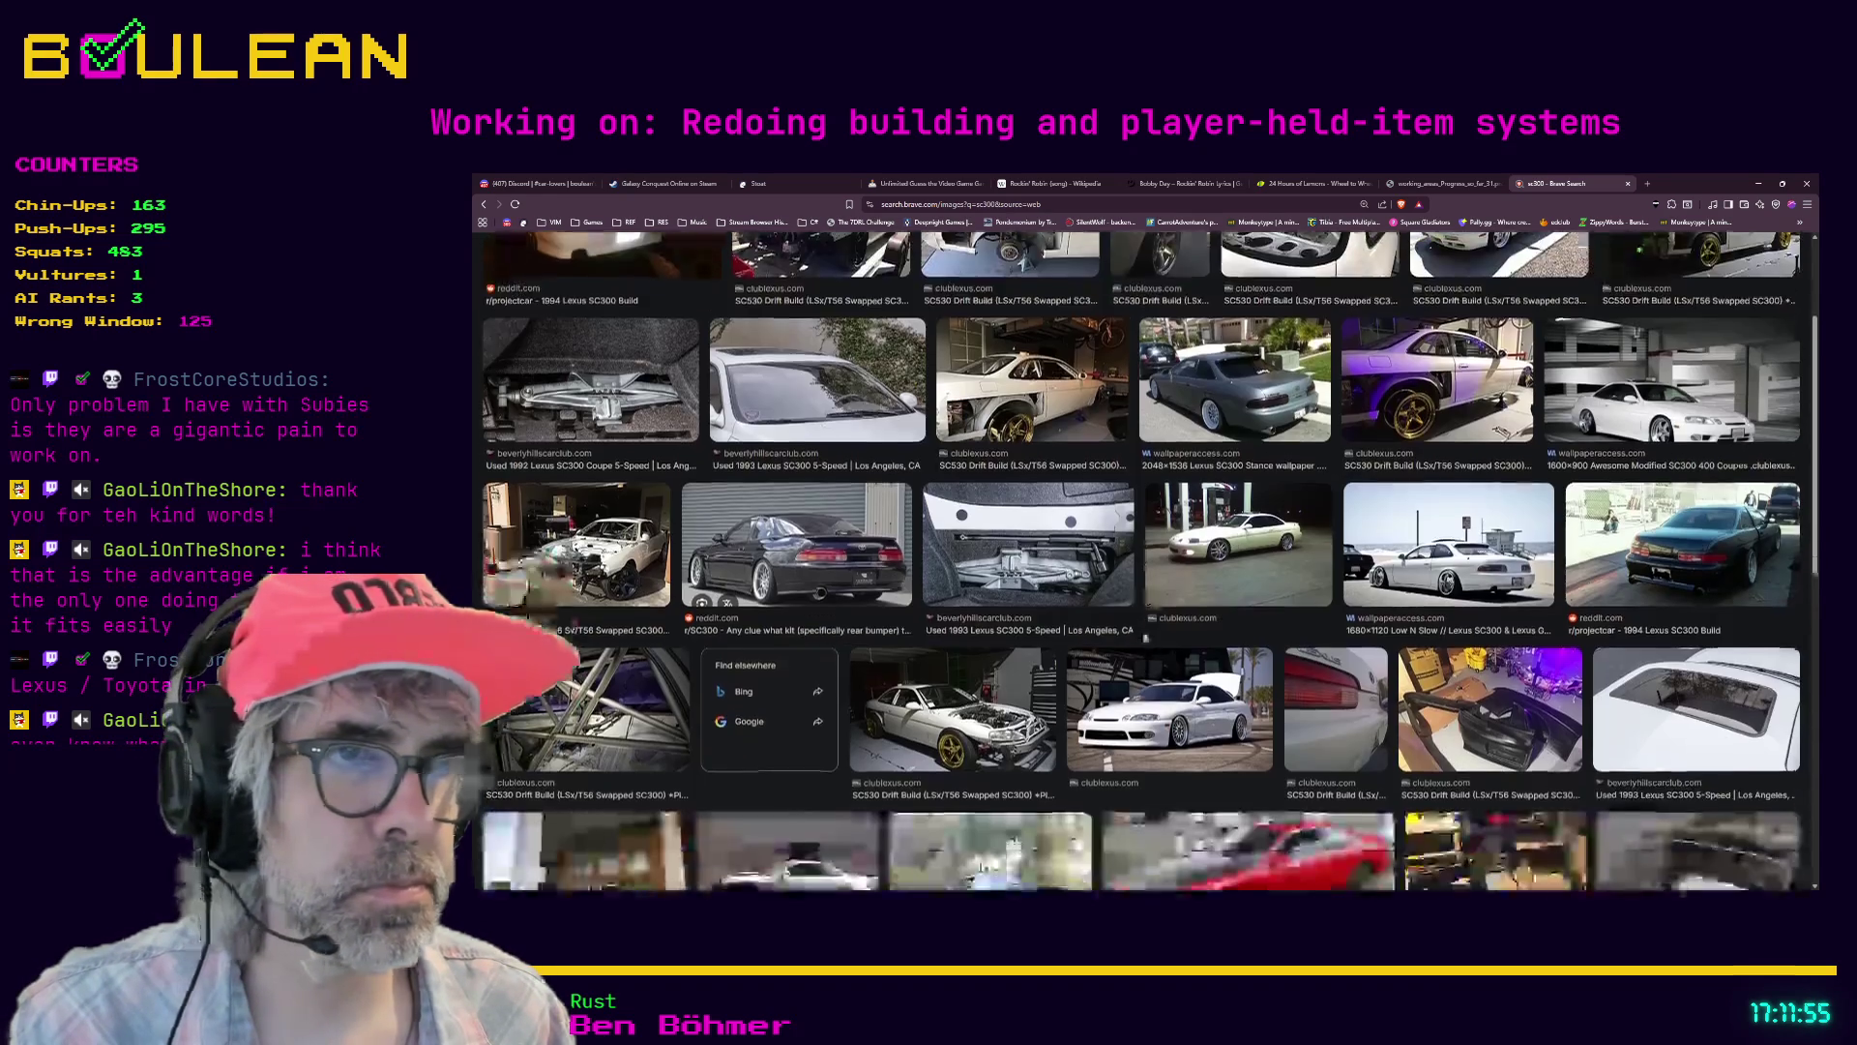
pyautogui.scroll(-1, 1142, 634)
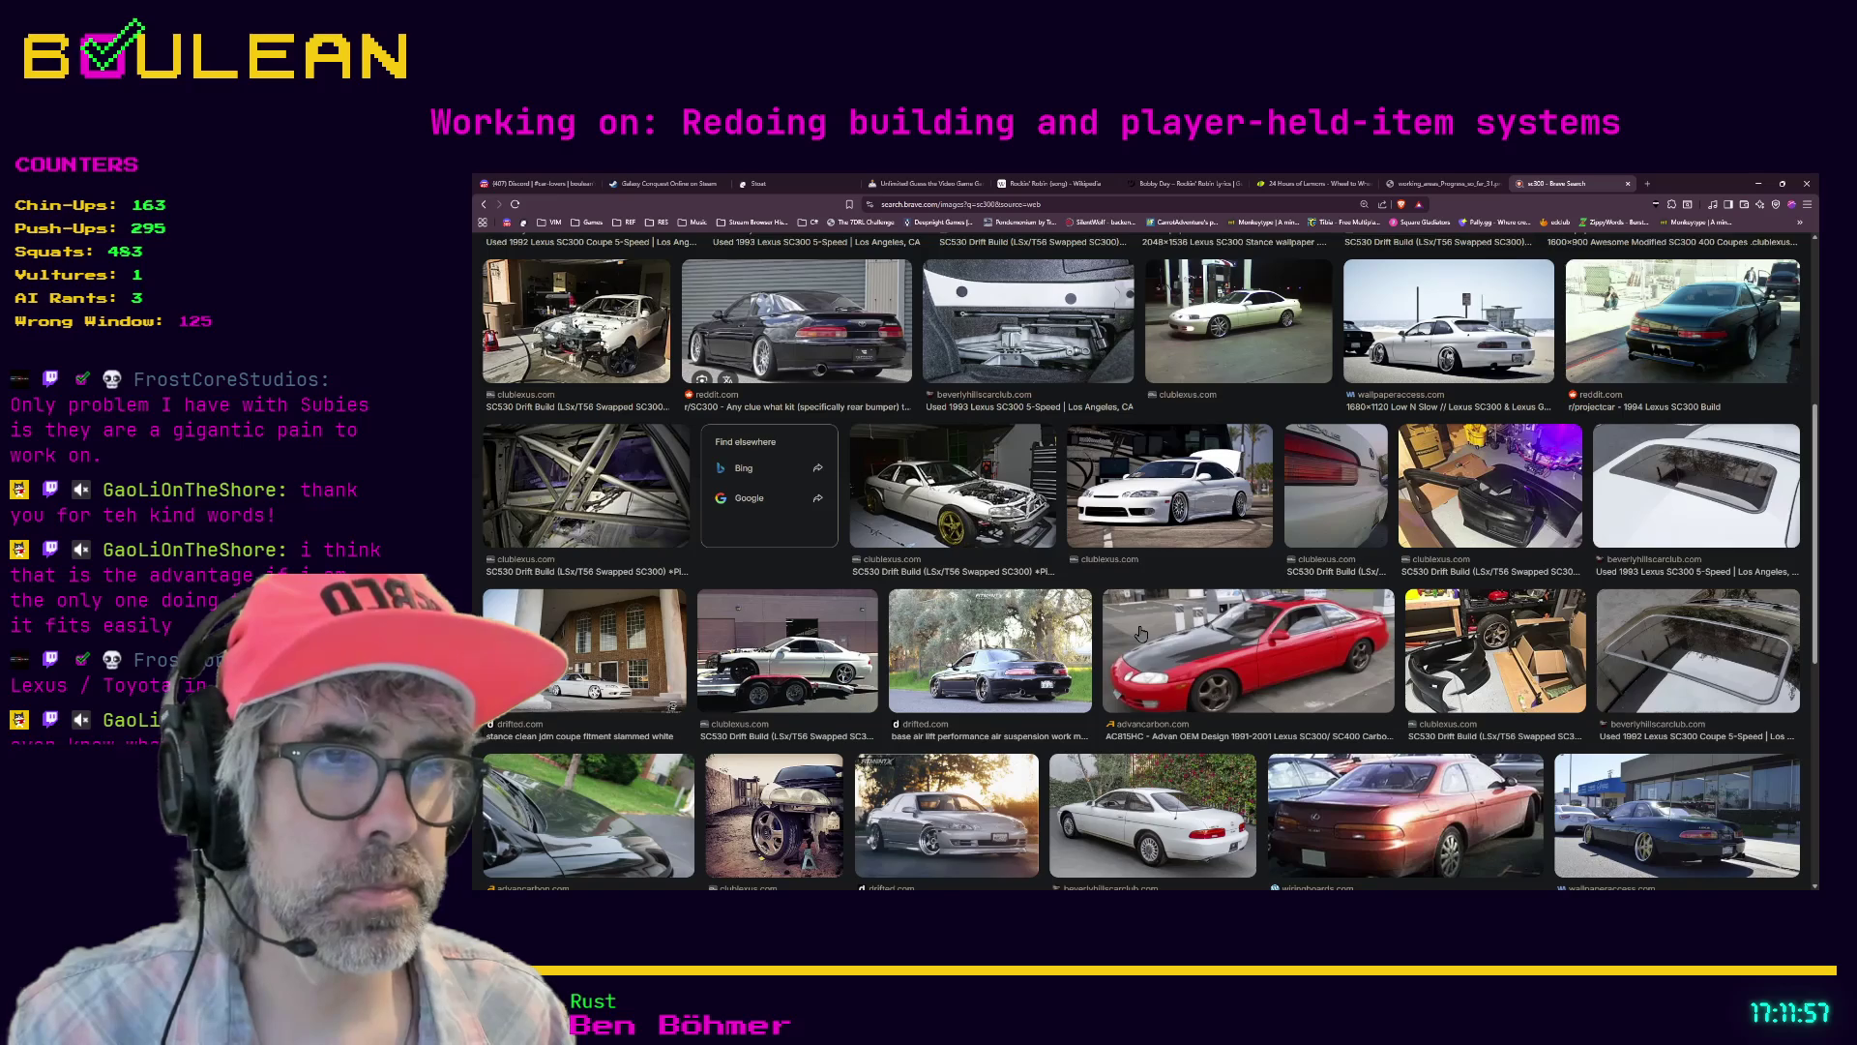
pyautogui.scroll(-1, 1142, 634)
pyautogui.scroll(-2, 1143, 633)
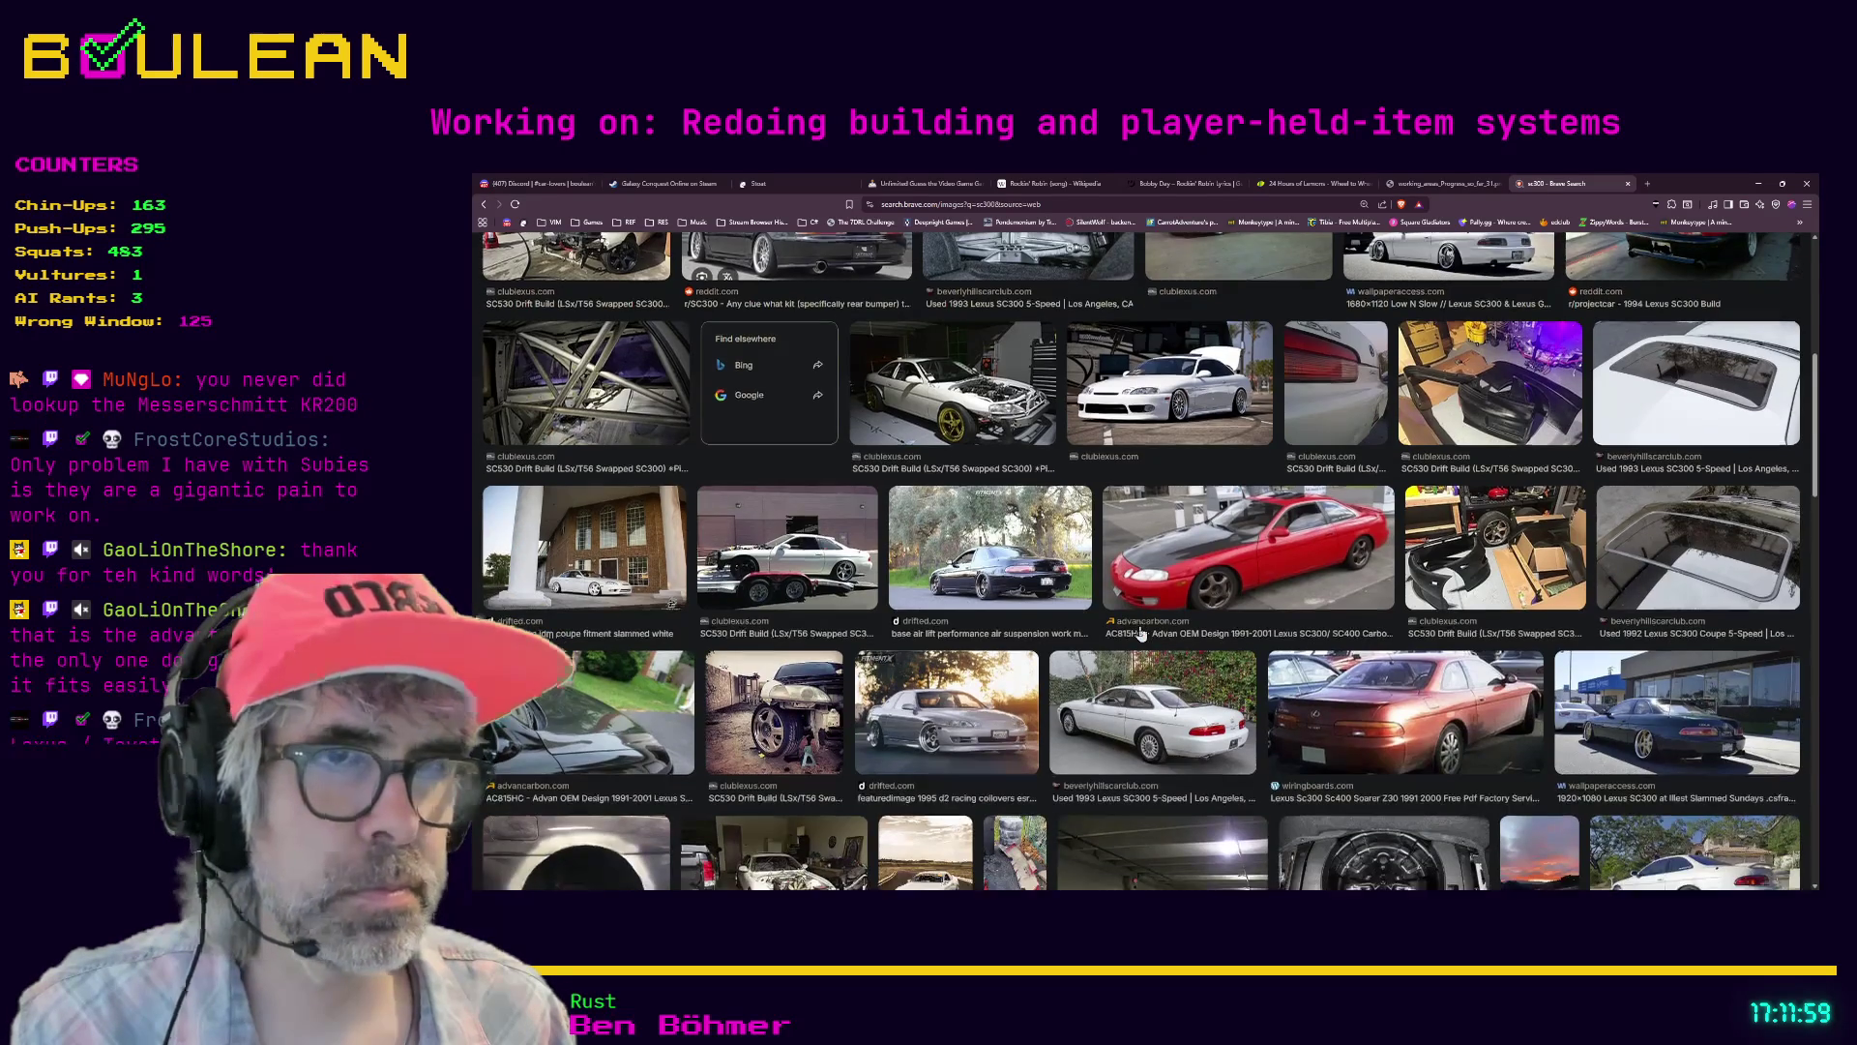
pyautogui.scroll(-2, 1141, 633)
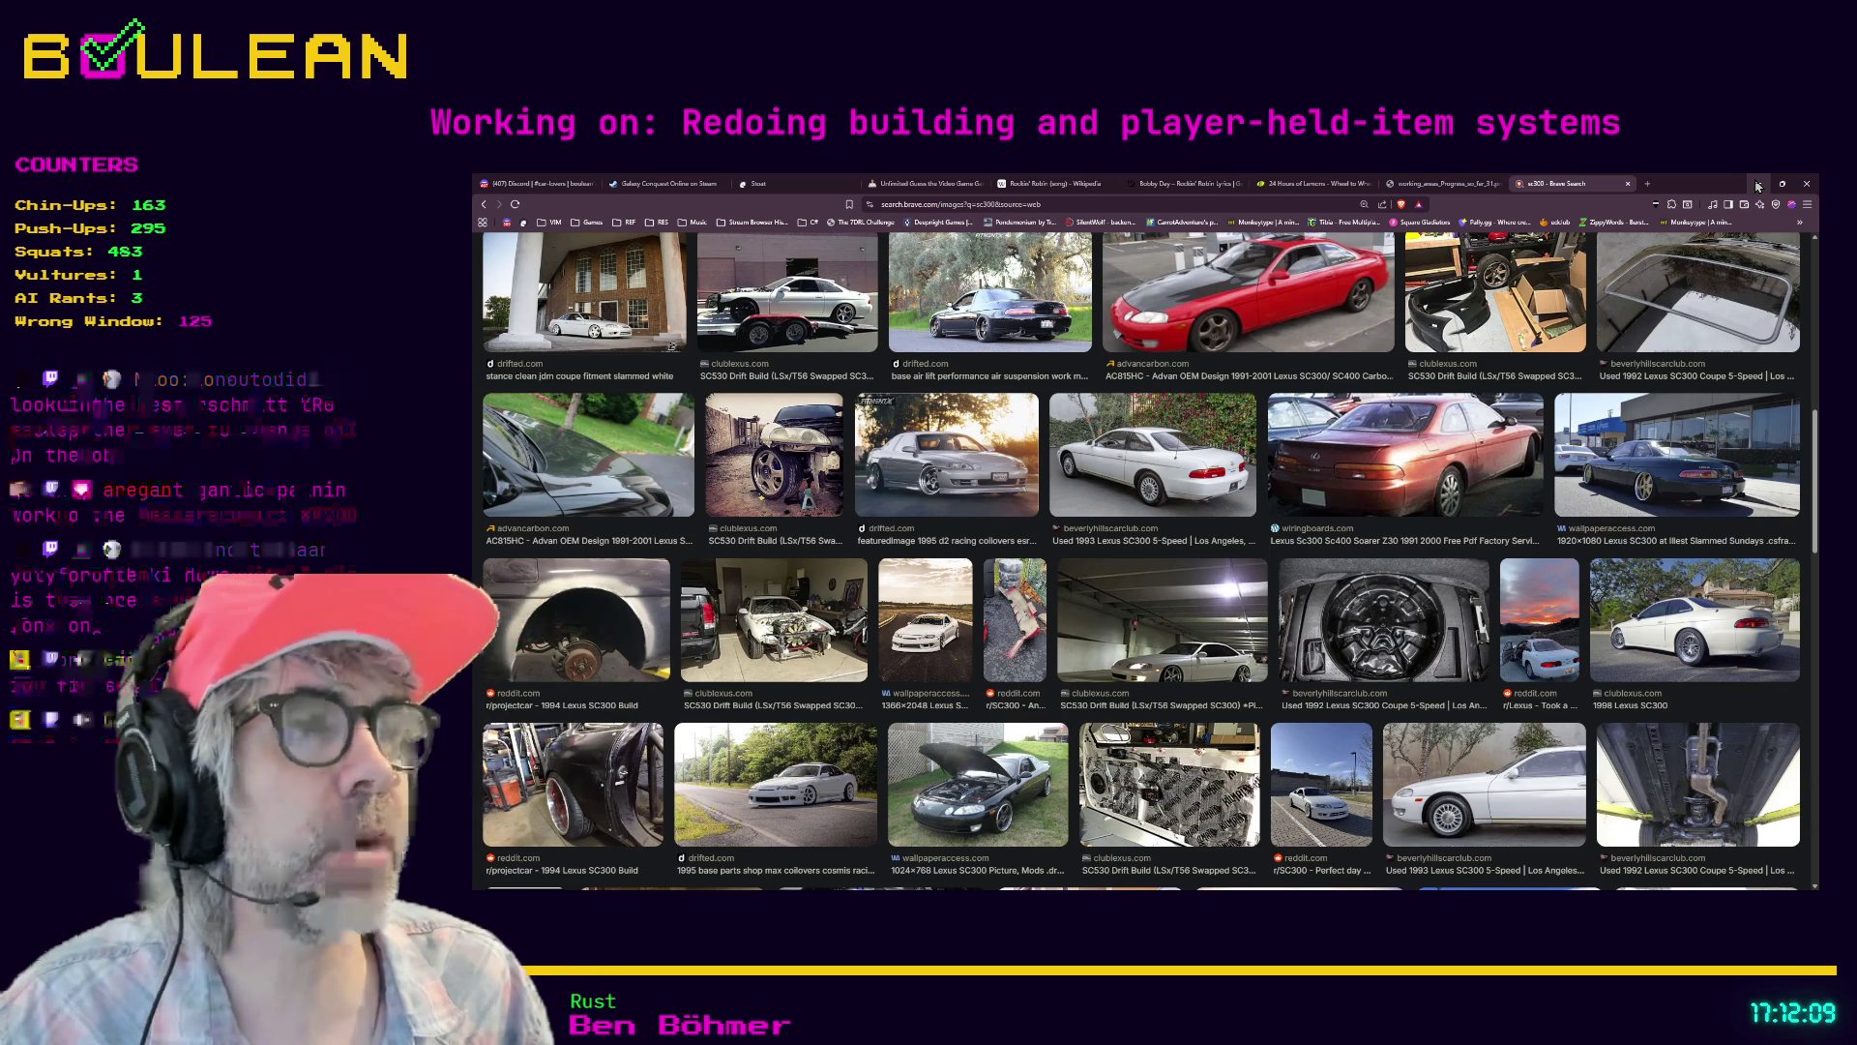
pyautogui.click(1758, 187)
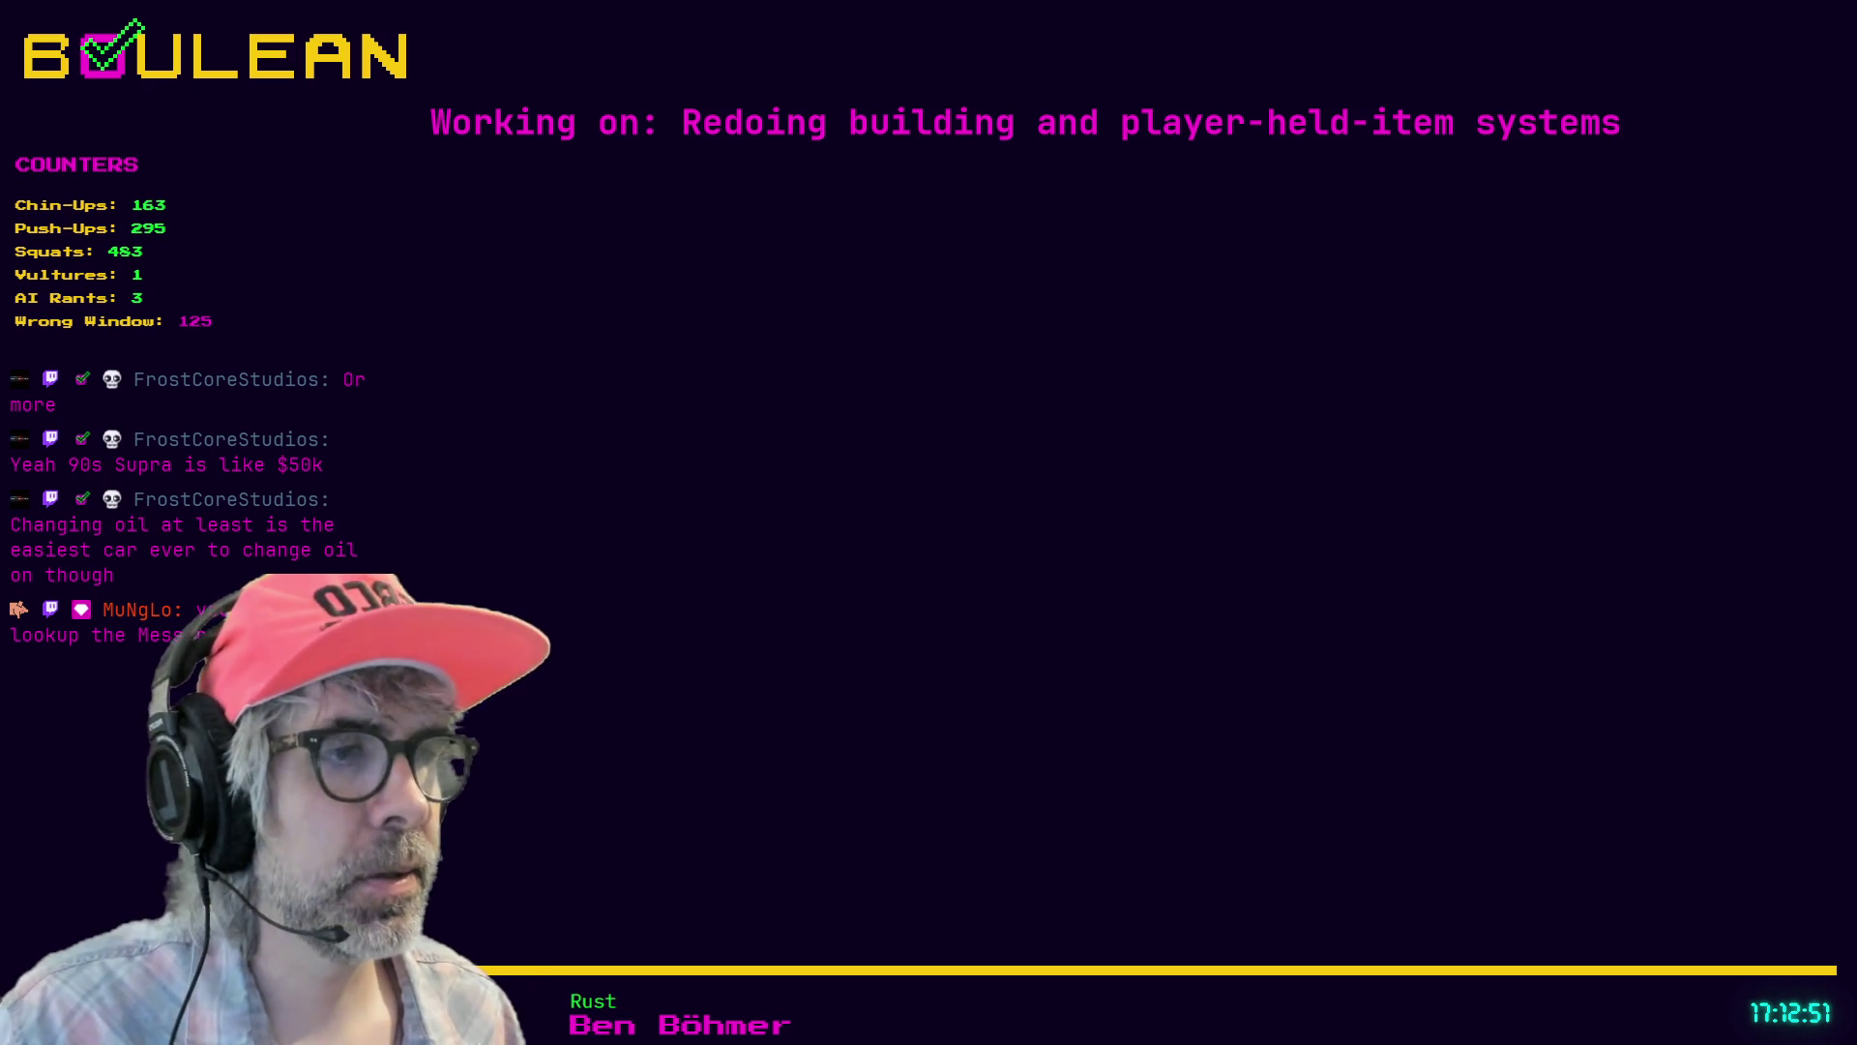
# - Open a blank new tab with Ctrl+T
pyautogui.hotkey('ctrl', 't')
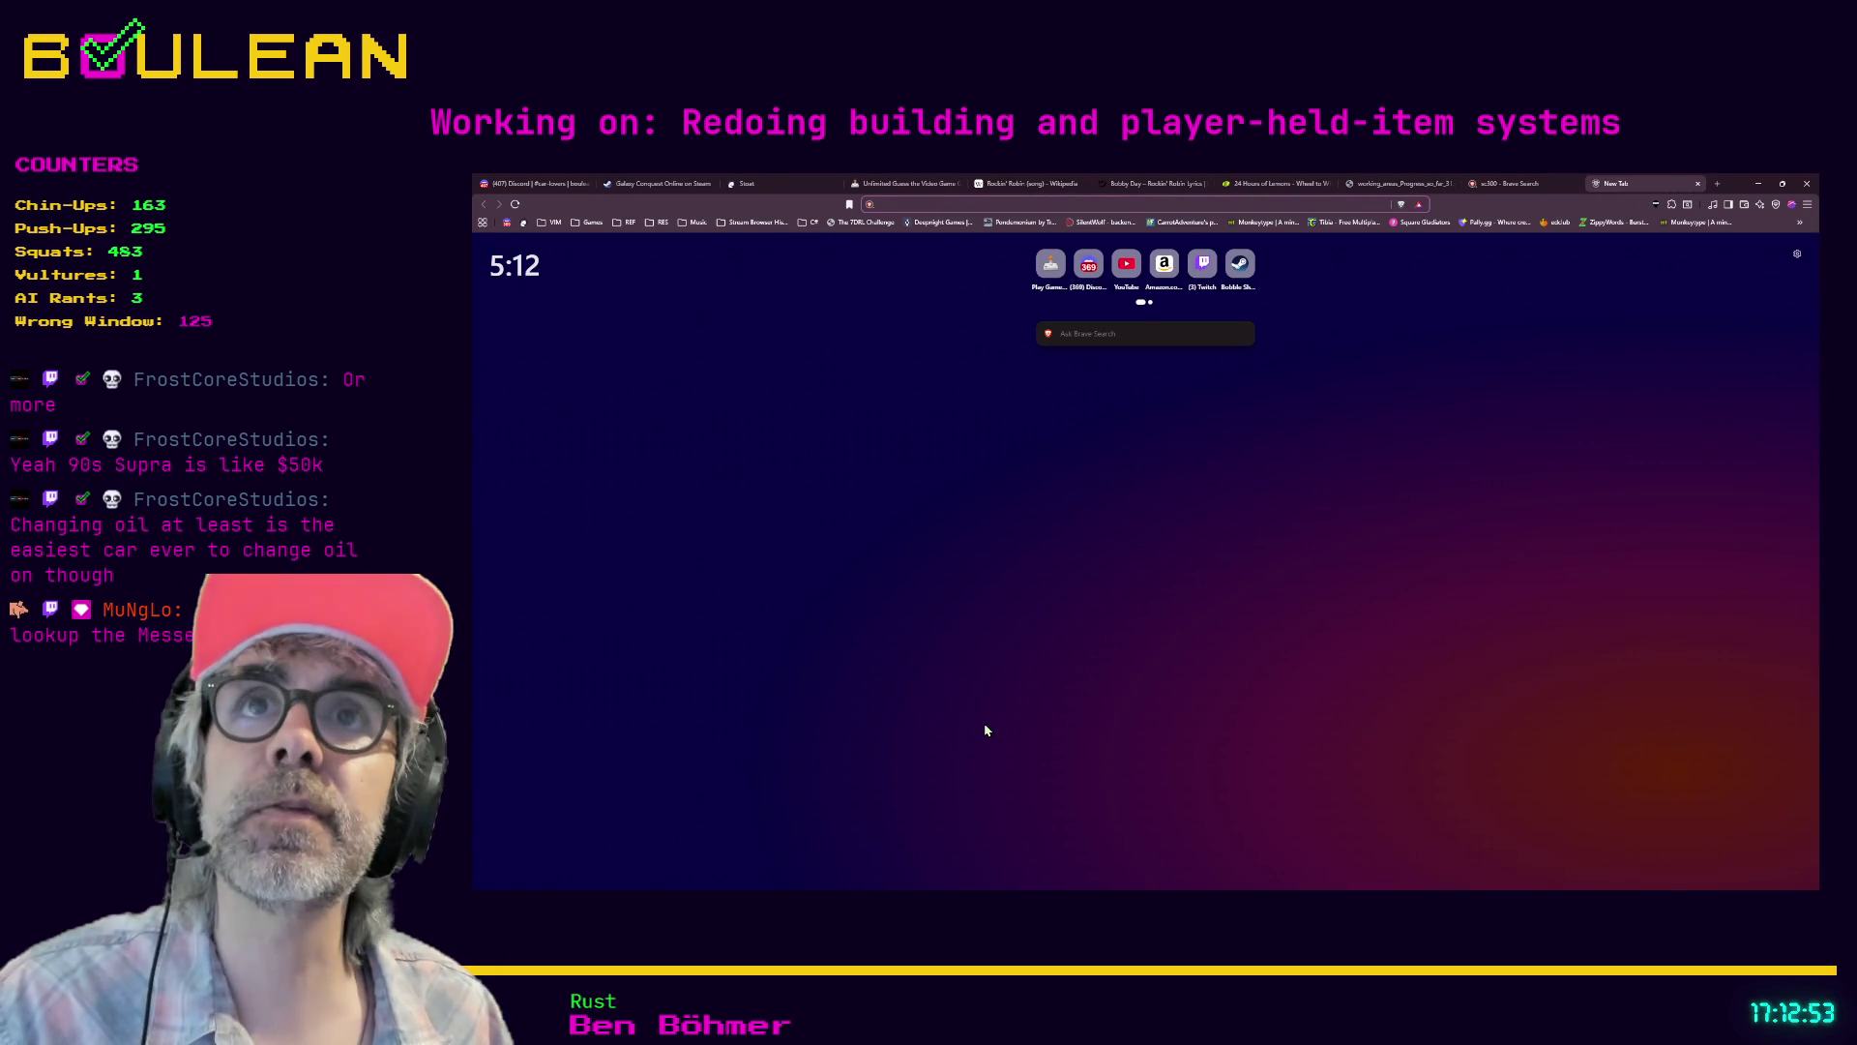
# - Search images for 'messerschmitt kr200' and scroll down the bubble-car photo grid
pyautogui.write('messers')
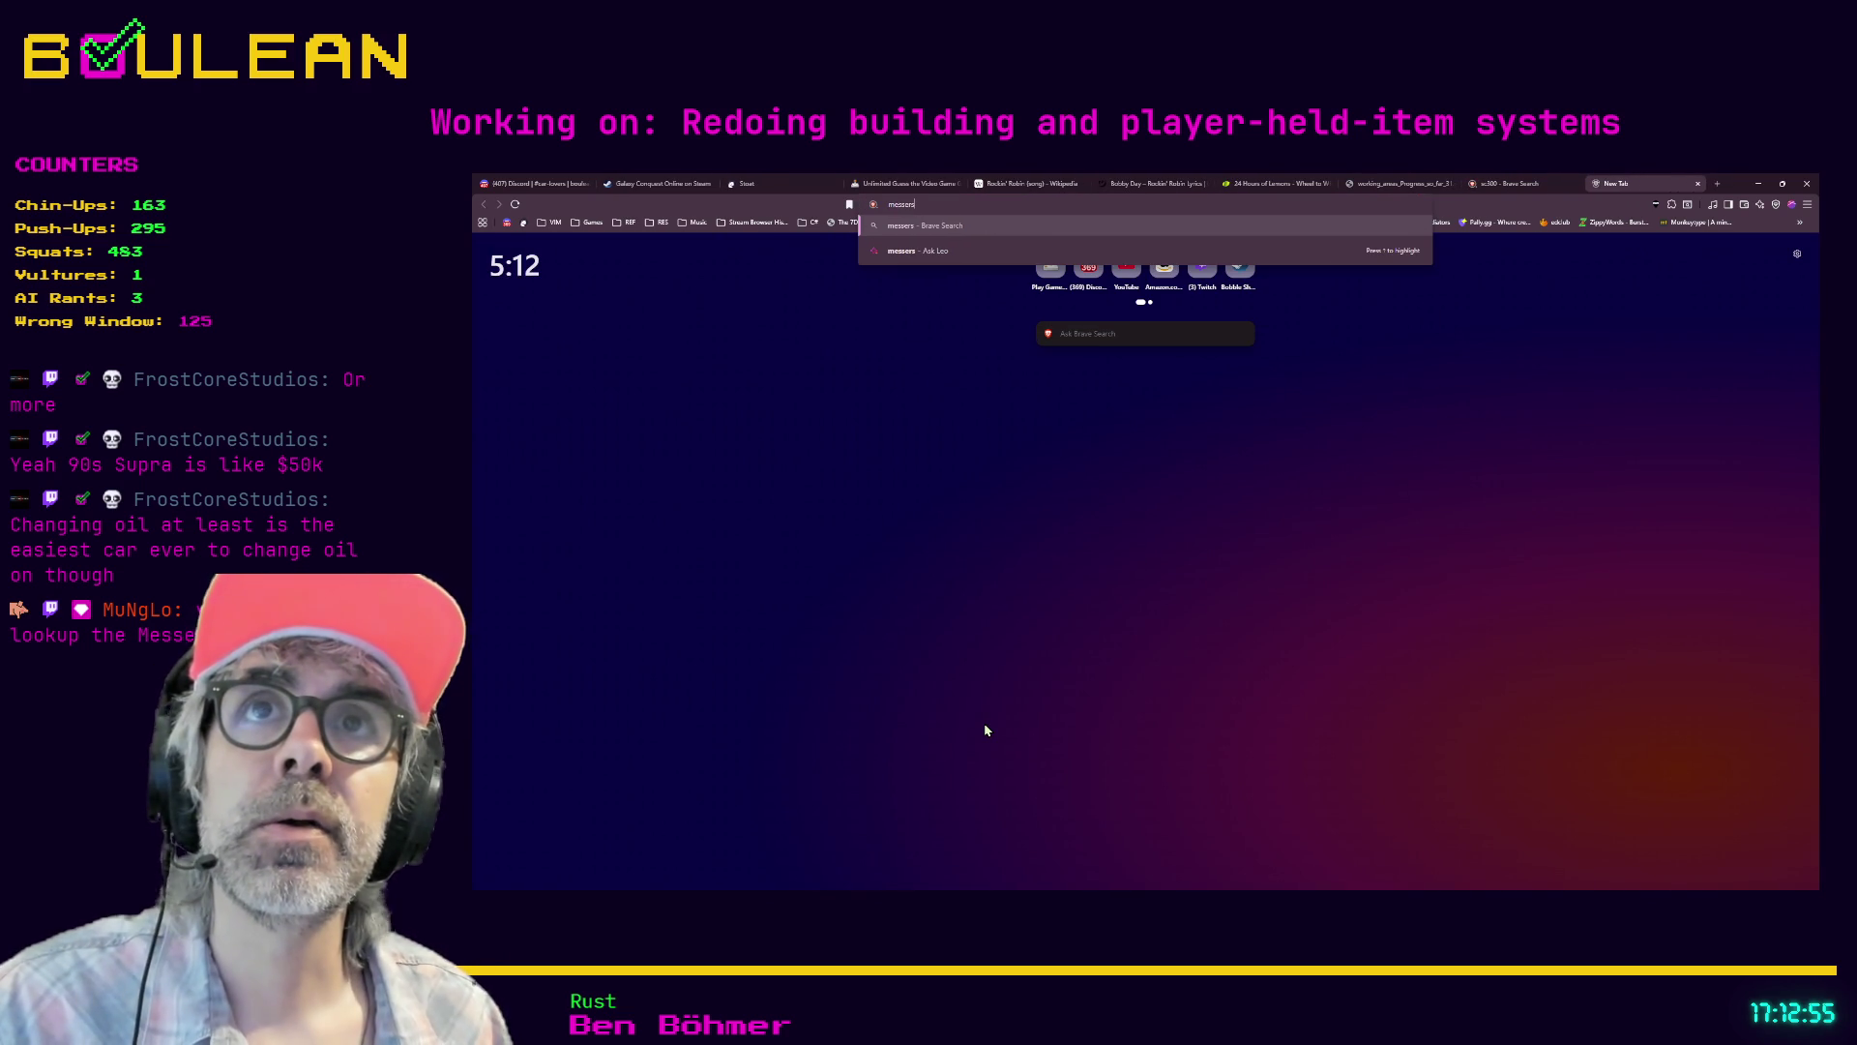
pyautogui.write('chmitt kr200')
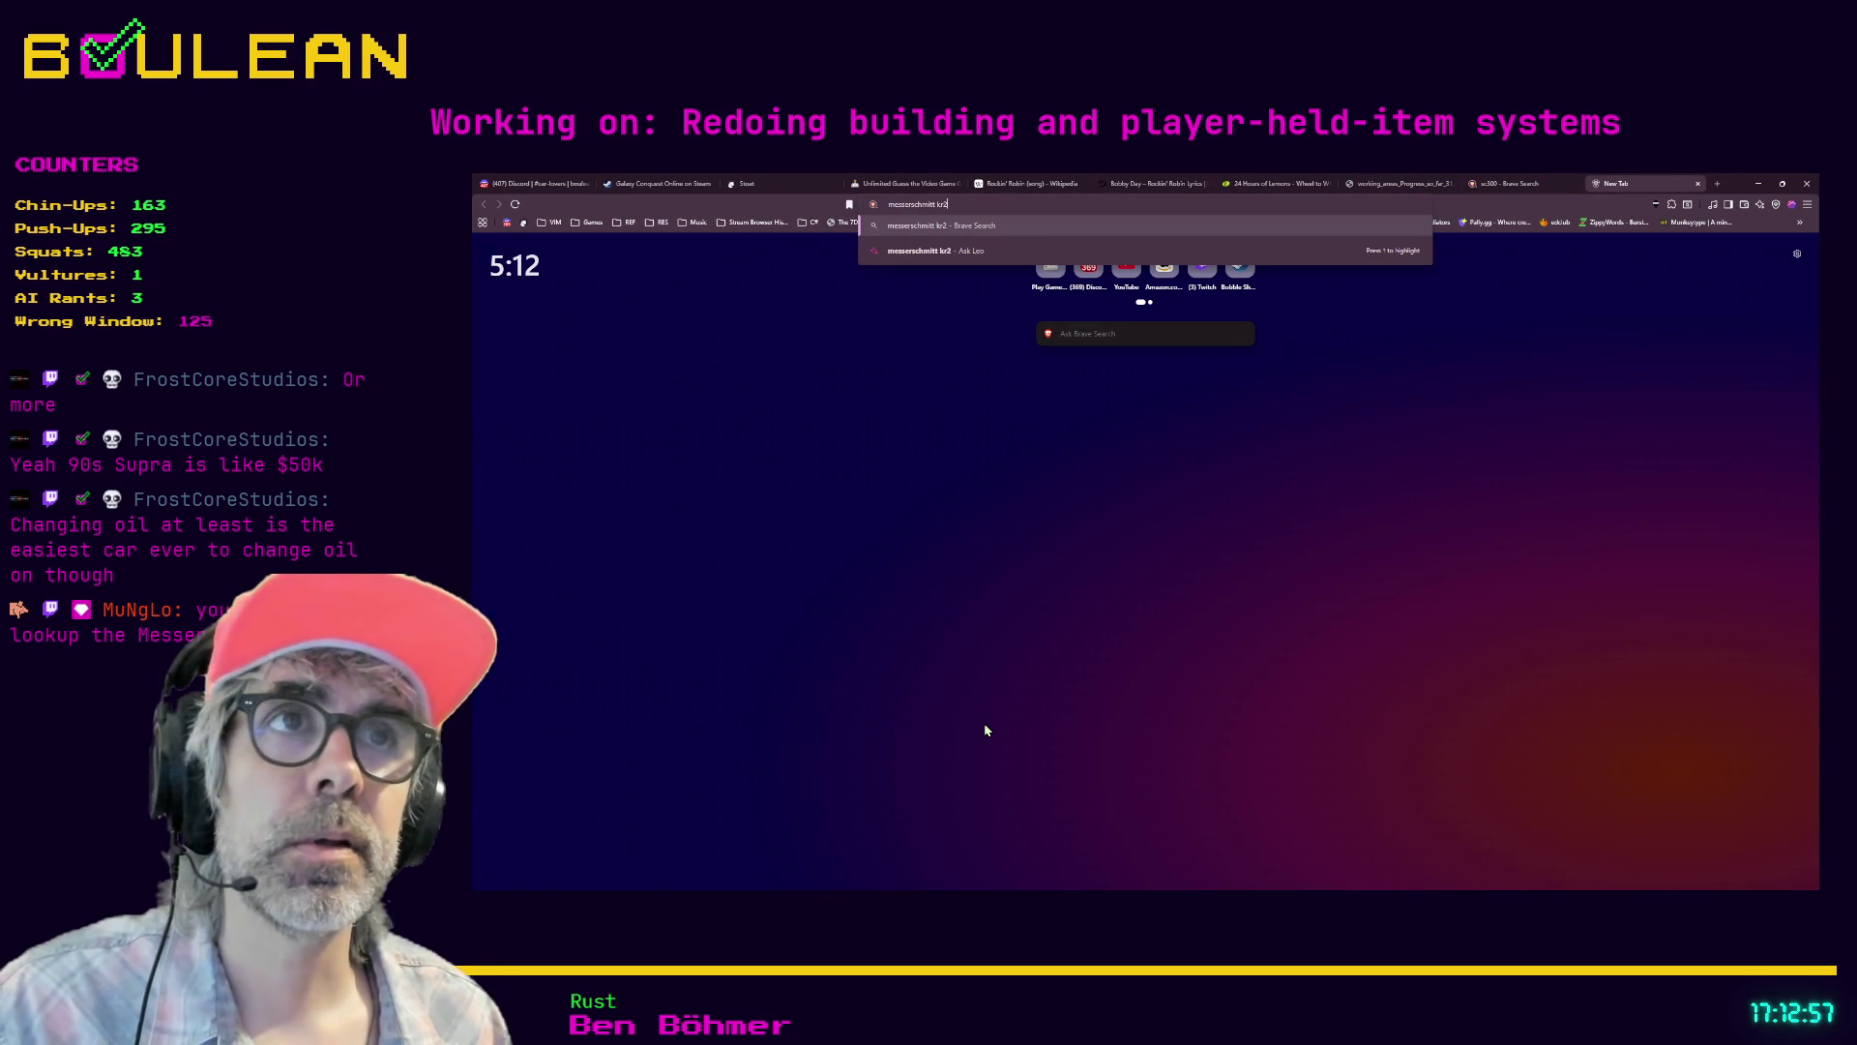
pyautogui.press('Return')
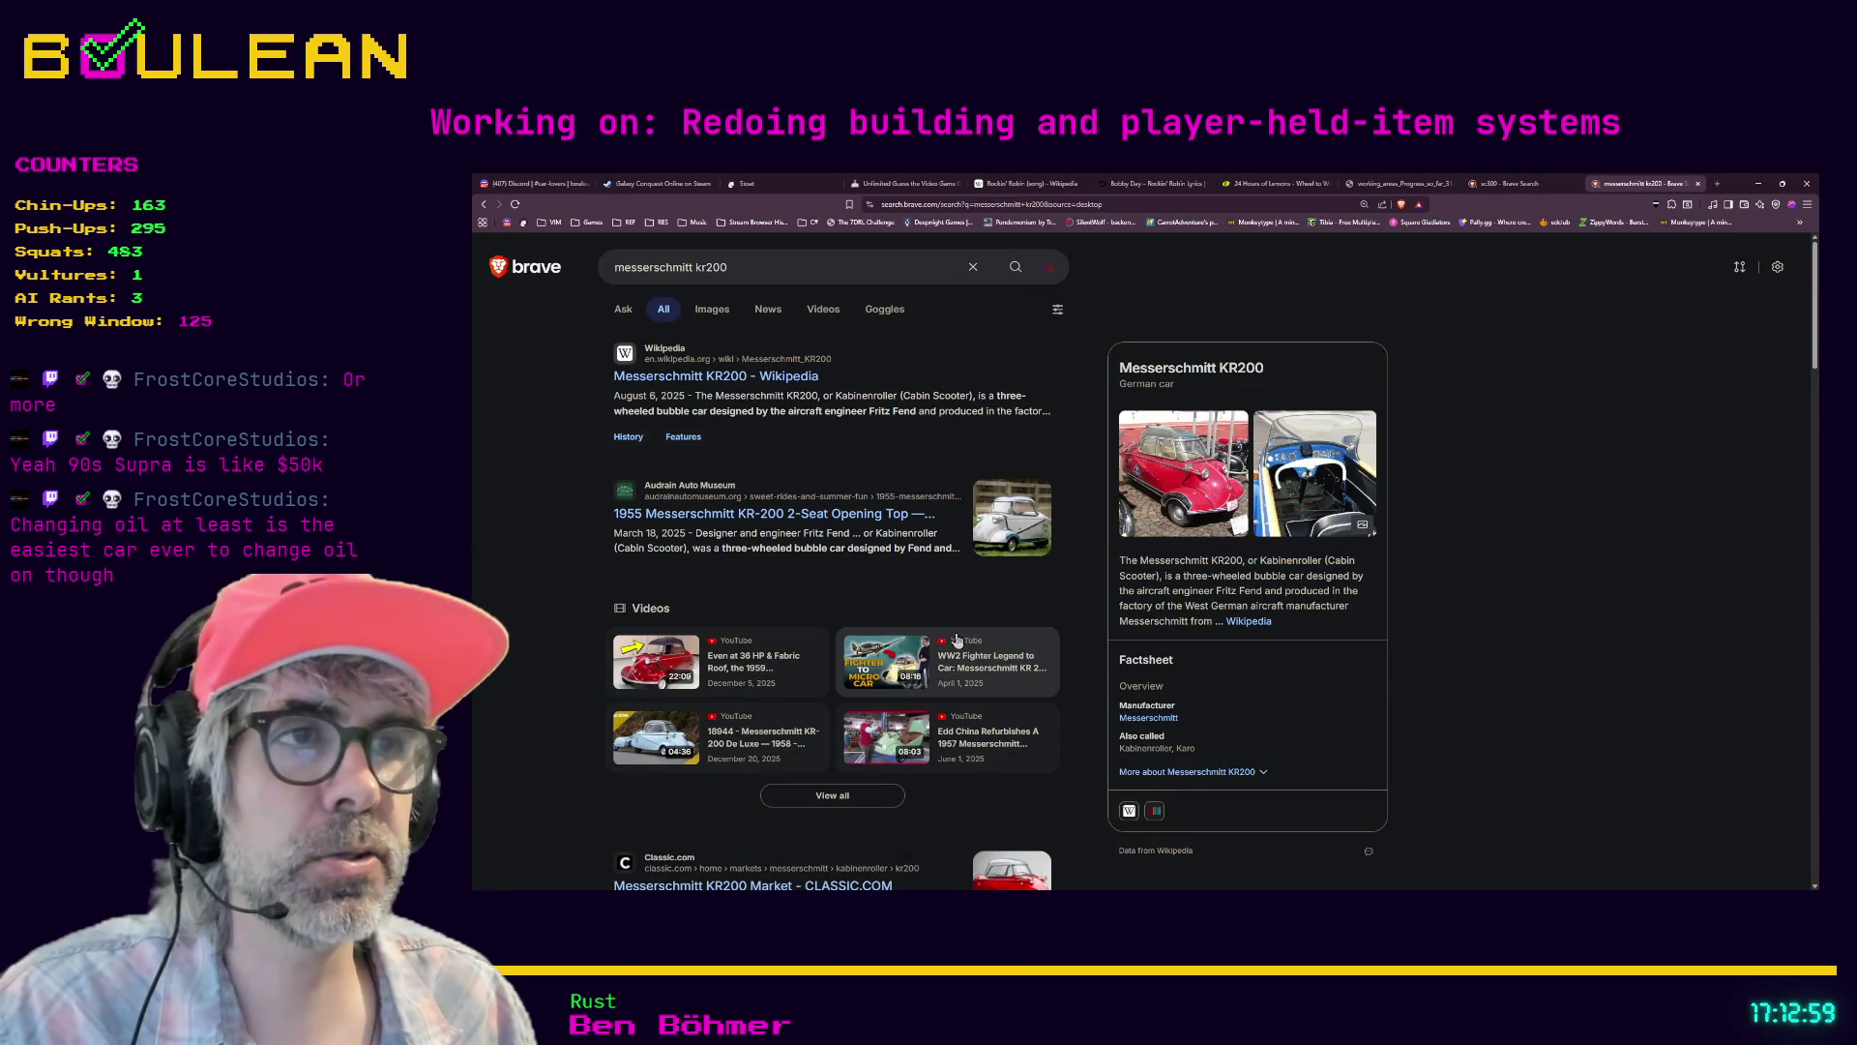
pyautogui.click(712, 311)
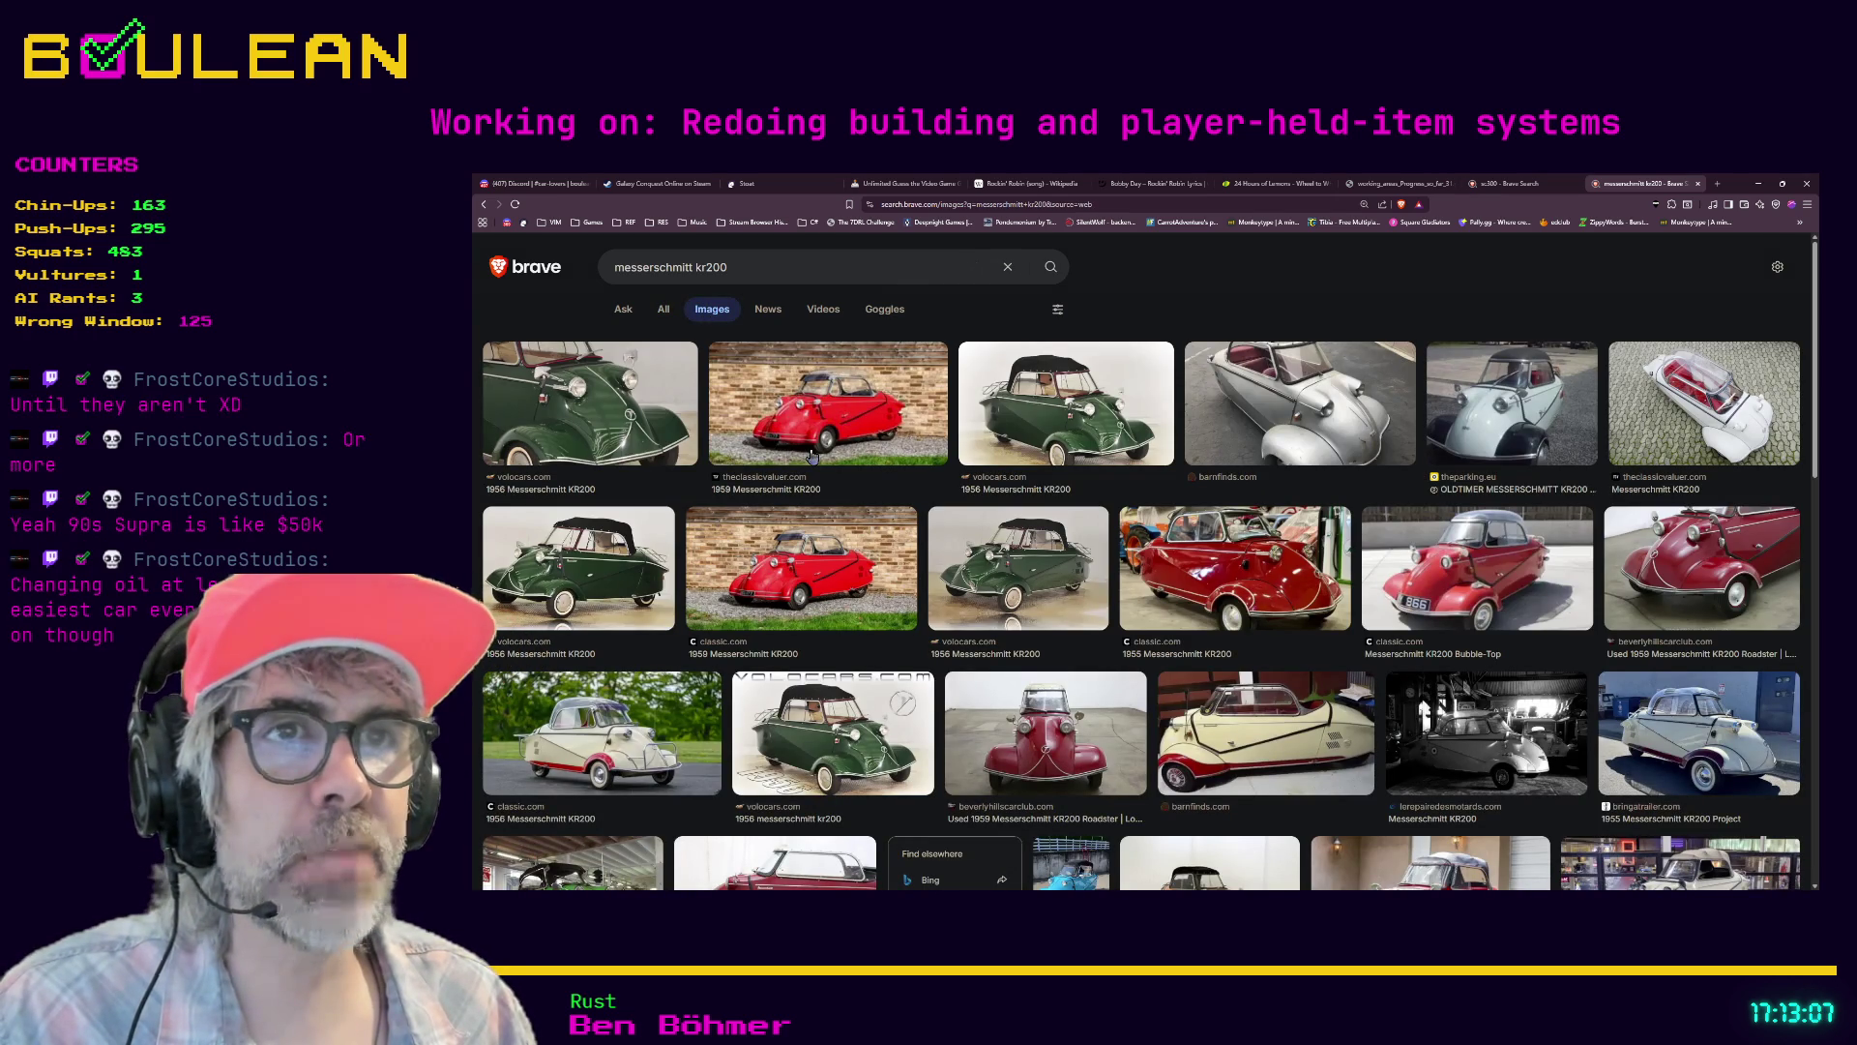
pyautogui.scroll(-2, 824, 454)
pyautogui.scroll(-5, 824, 453)
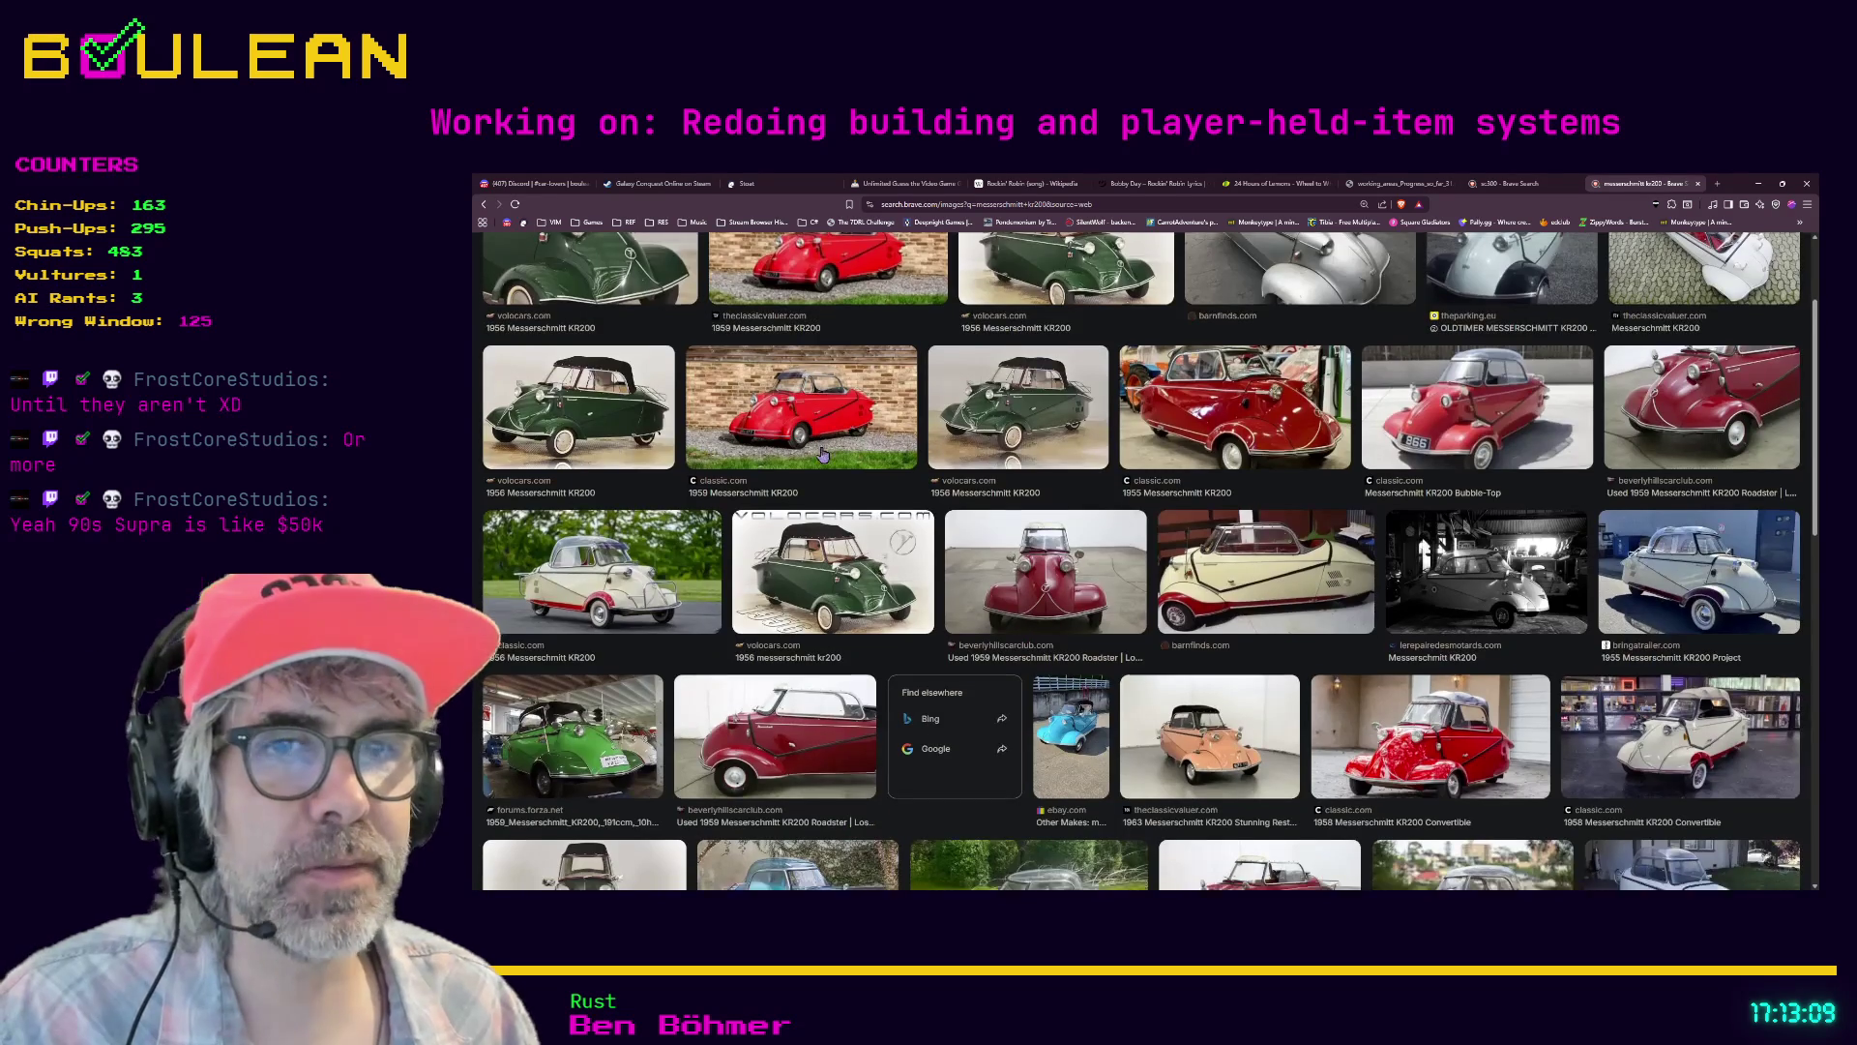
pyautogui.scroll(-6, 824, 454)
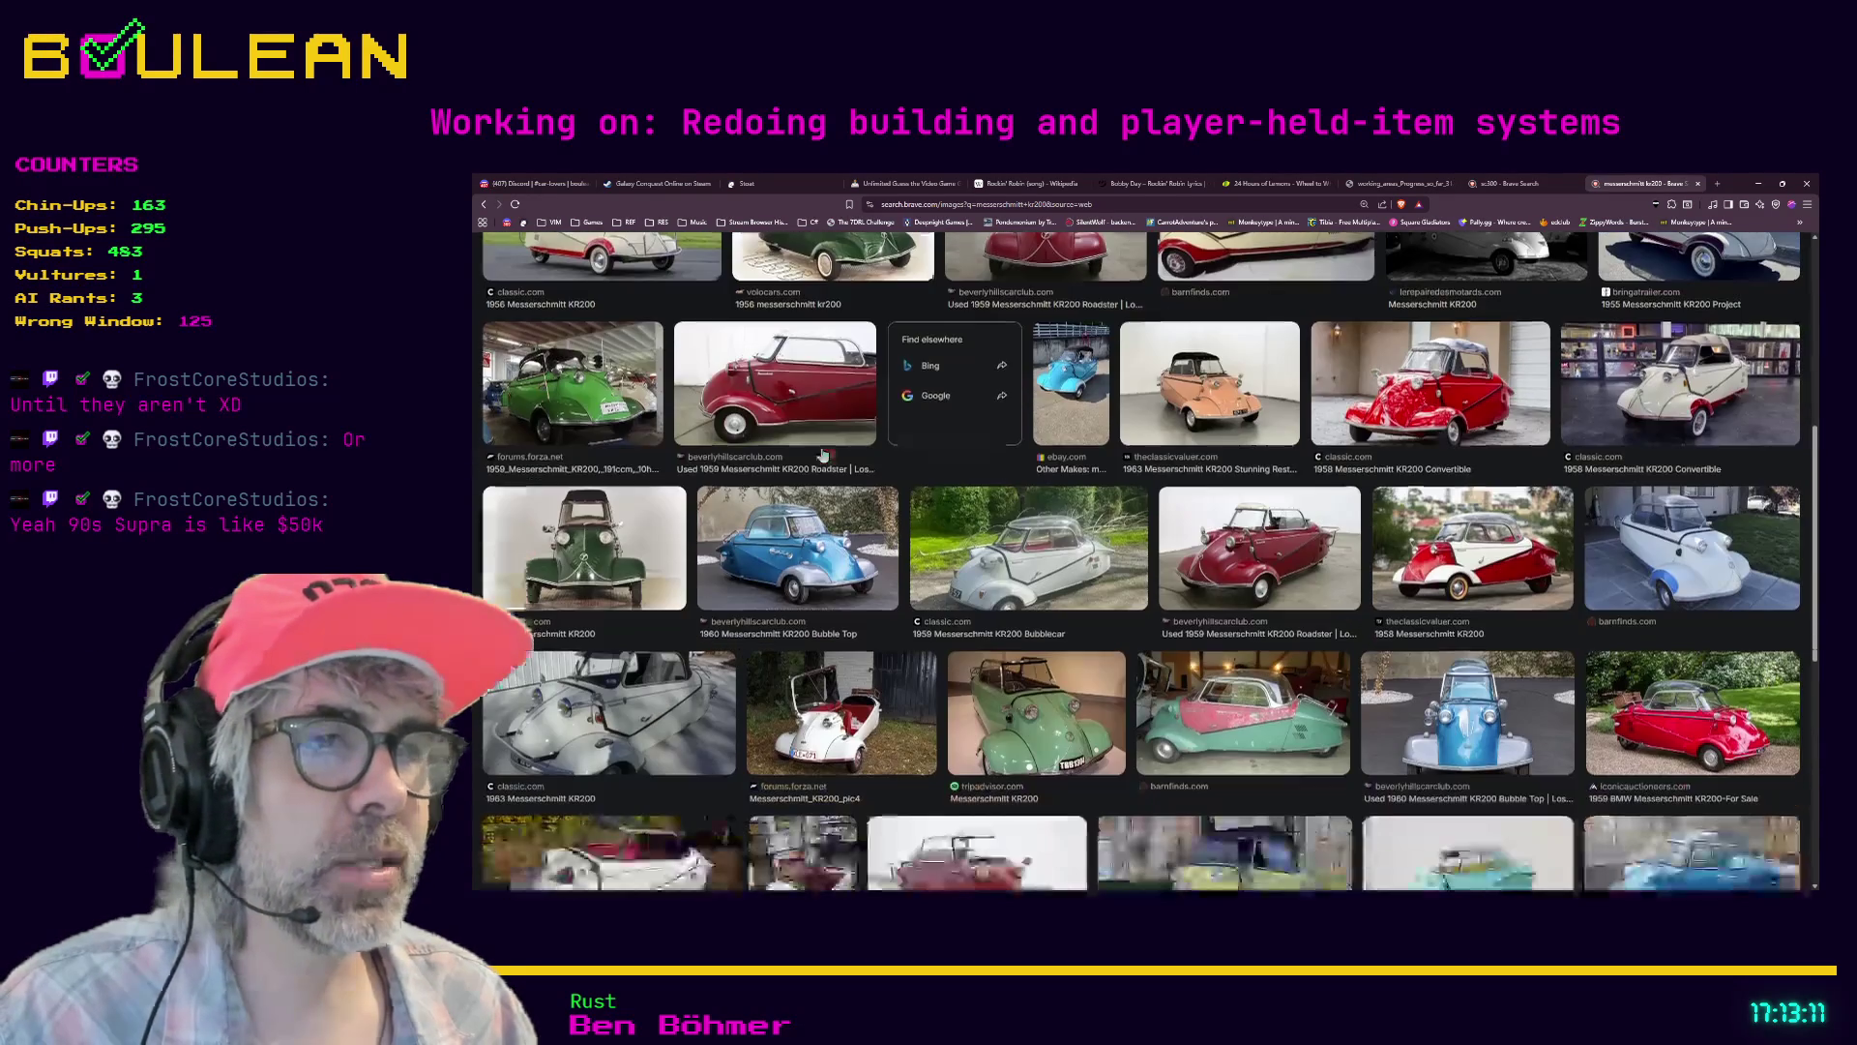
pyautogui.scroll(-4, 824, 454)
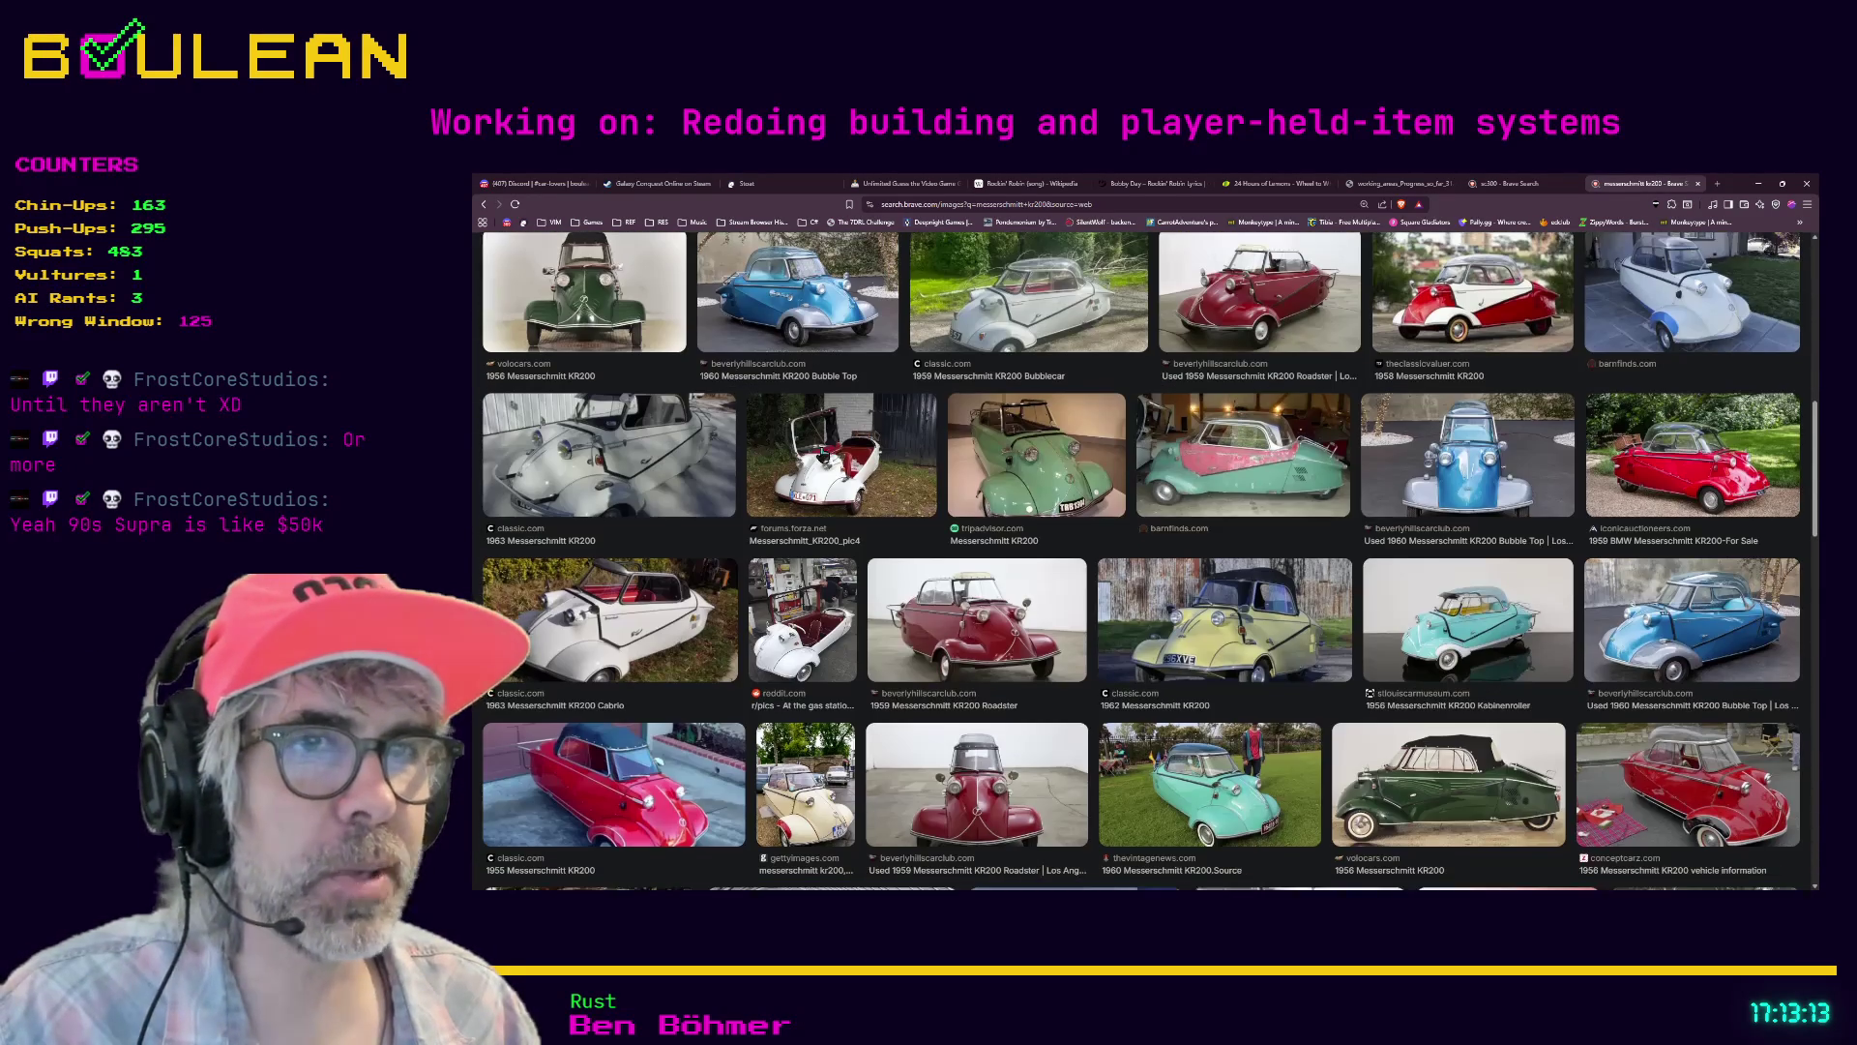
pyautogui.scroll(-3, 823, 454)
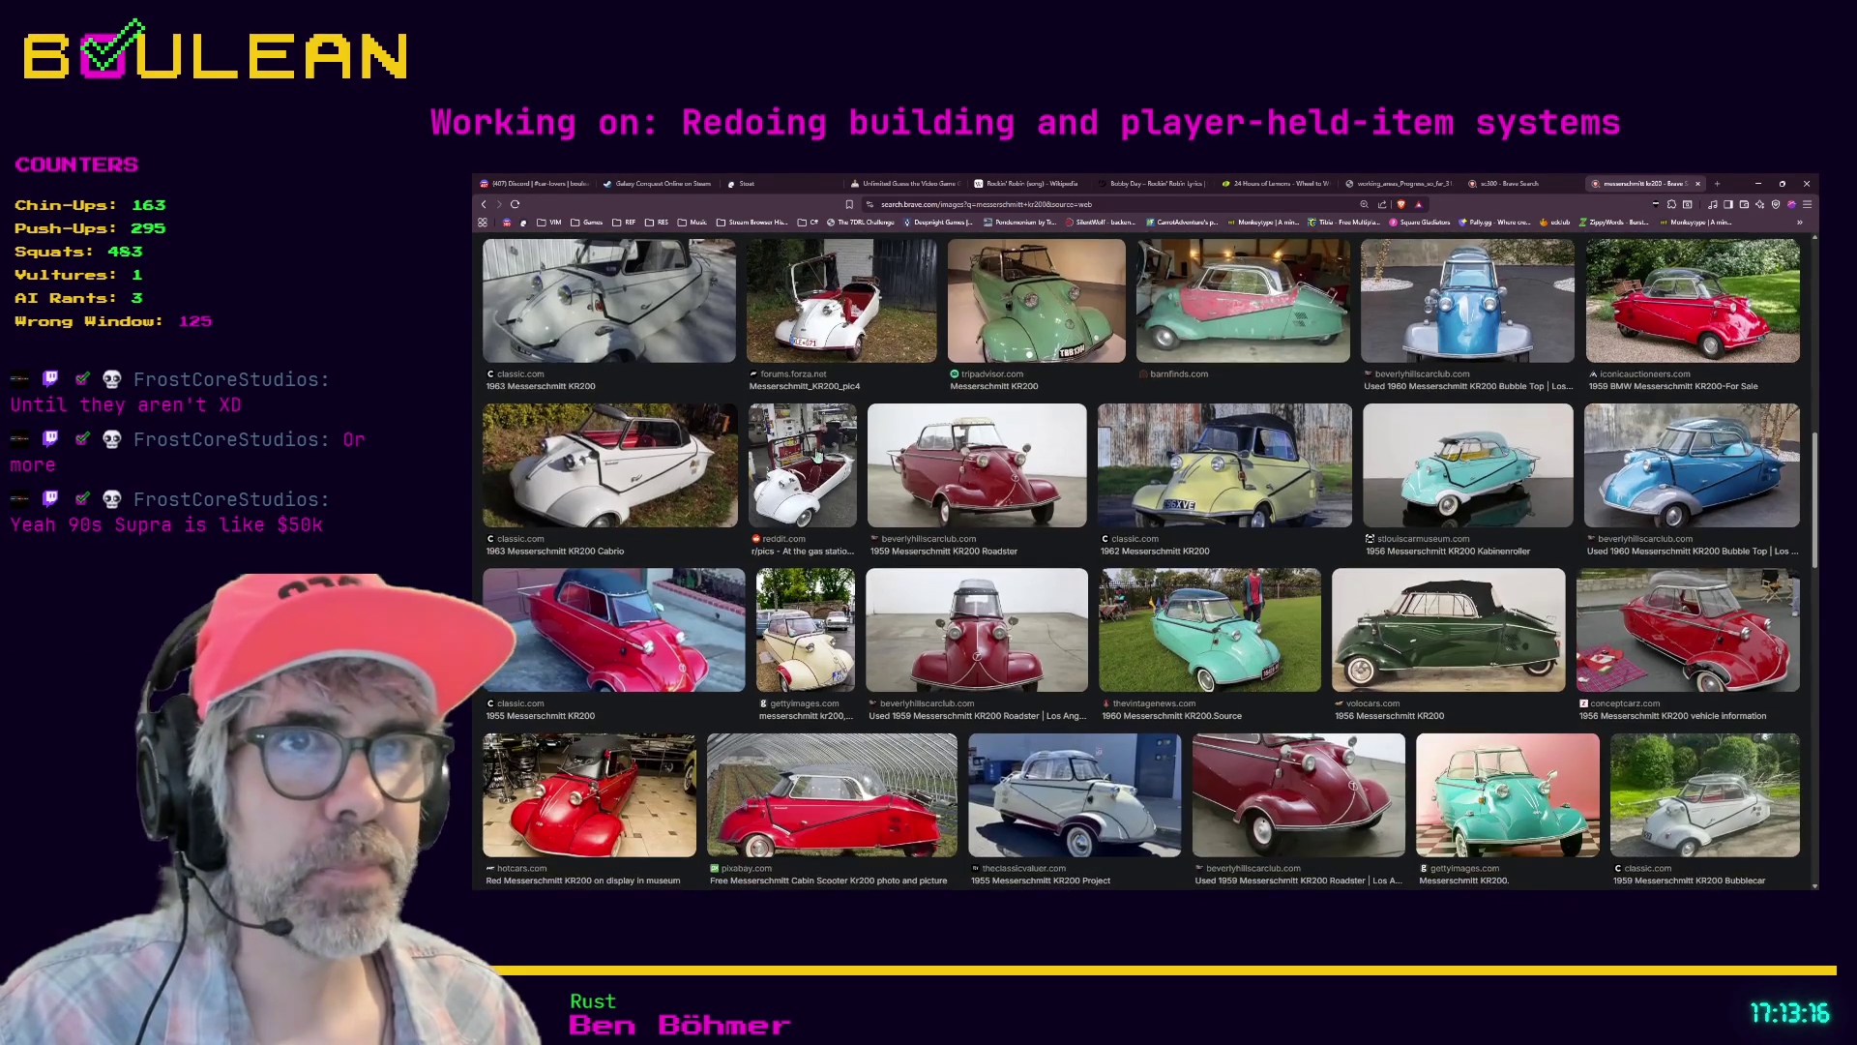
# - Preview the gas station KR200 photo, scroll further, then minimize the browser
pyautogui.click(818, 456)
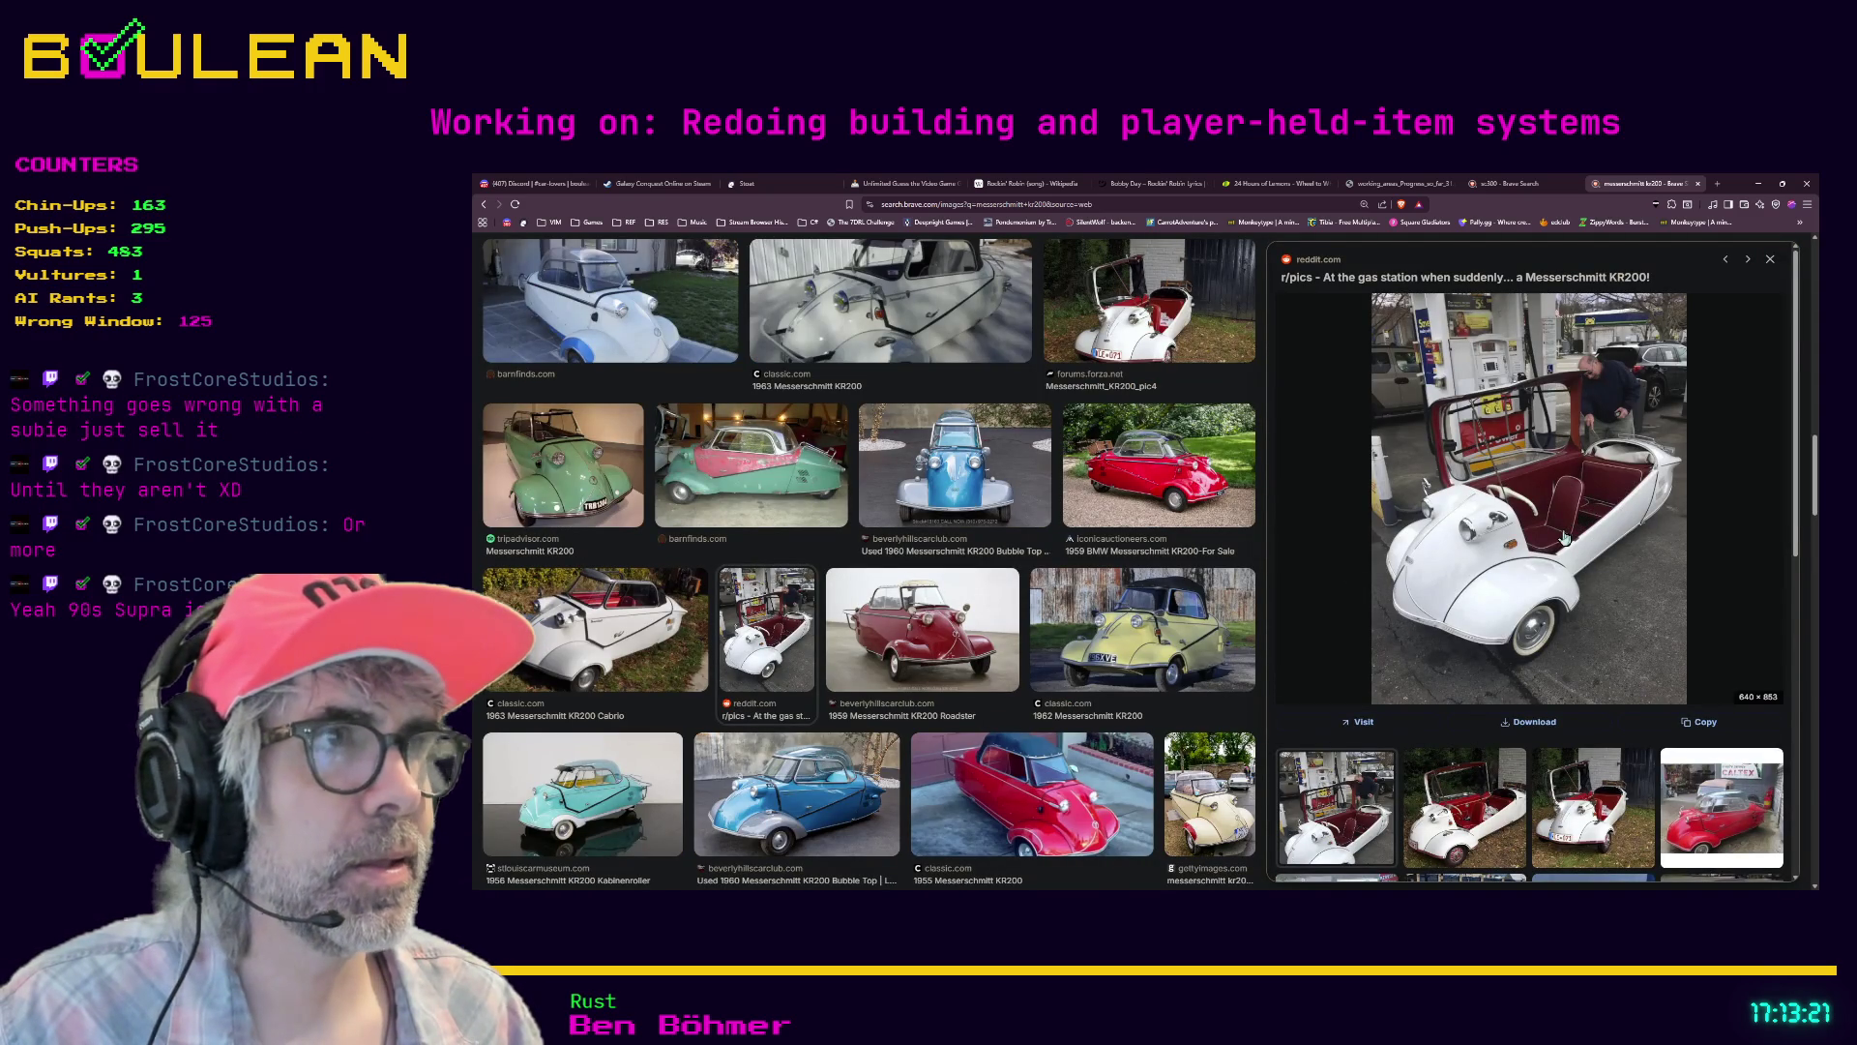
pyautogui.scroll(-2, 1480, 549)
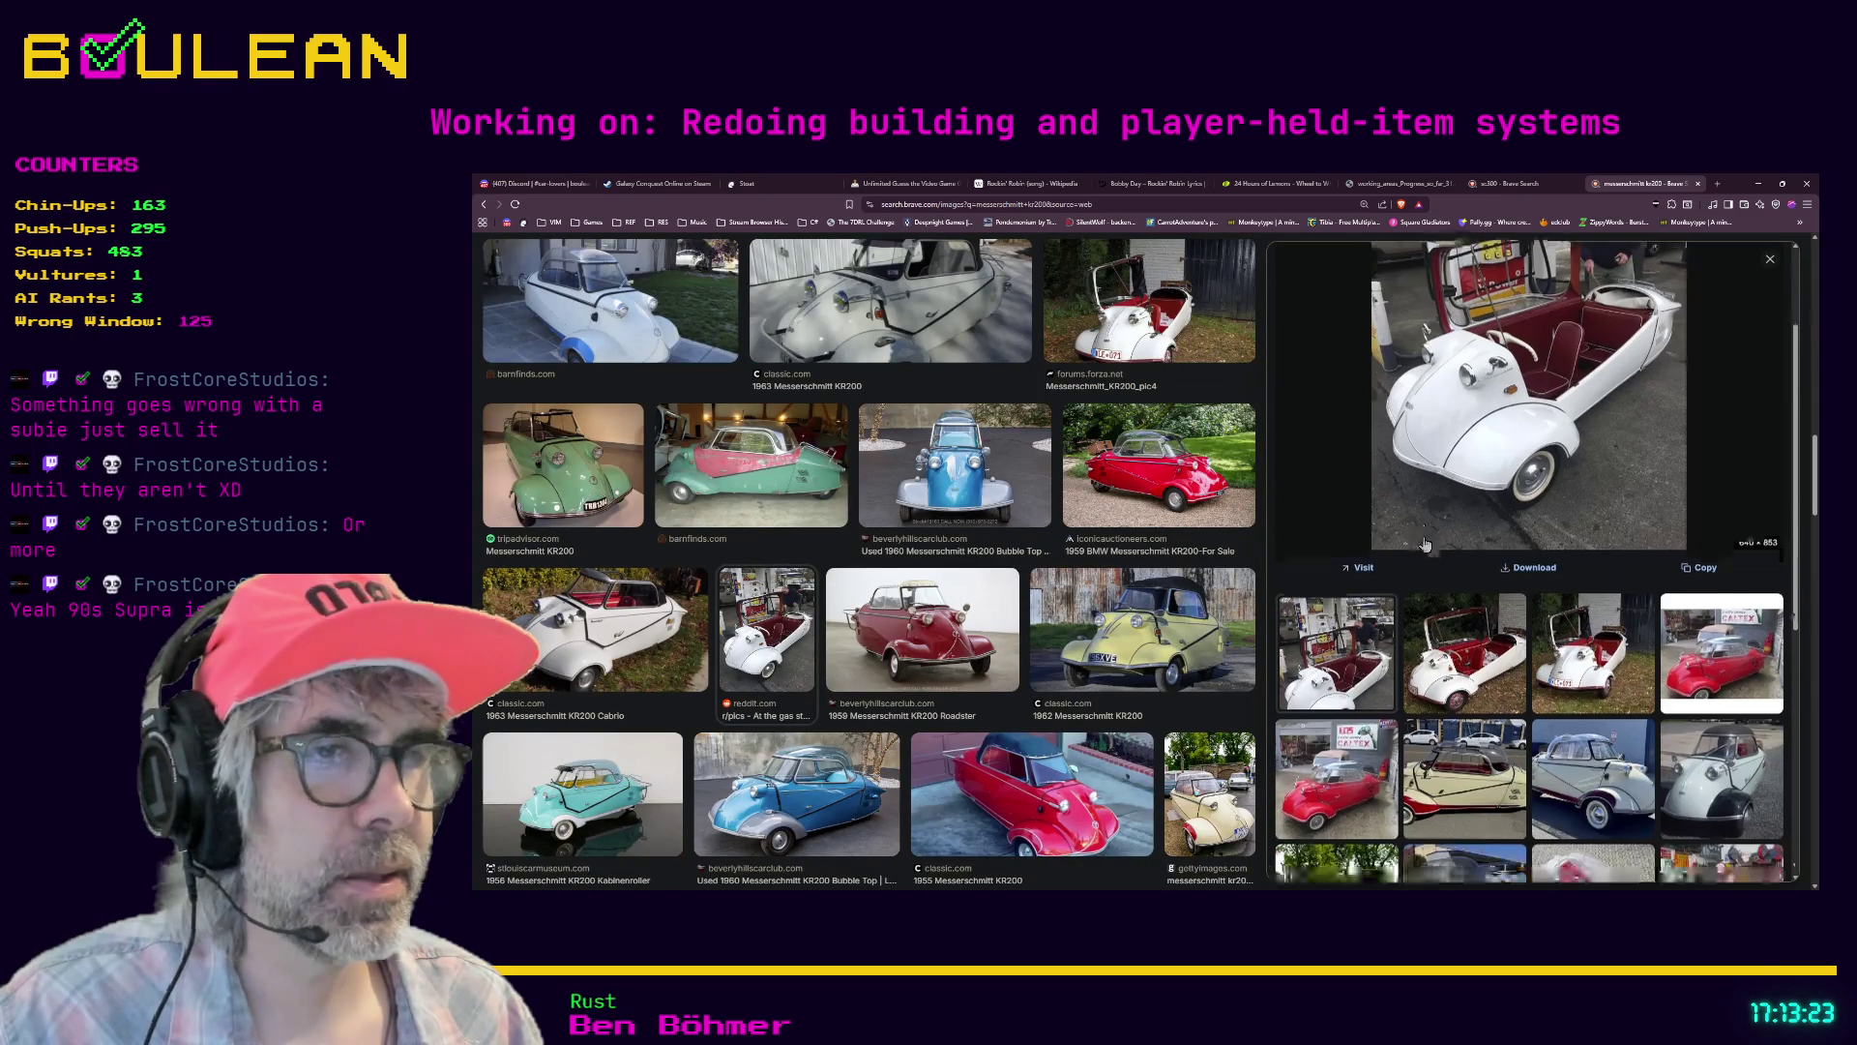
pyautogui.scroll(-4, 1425, 545)
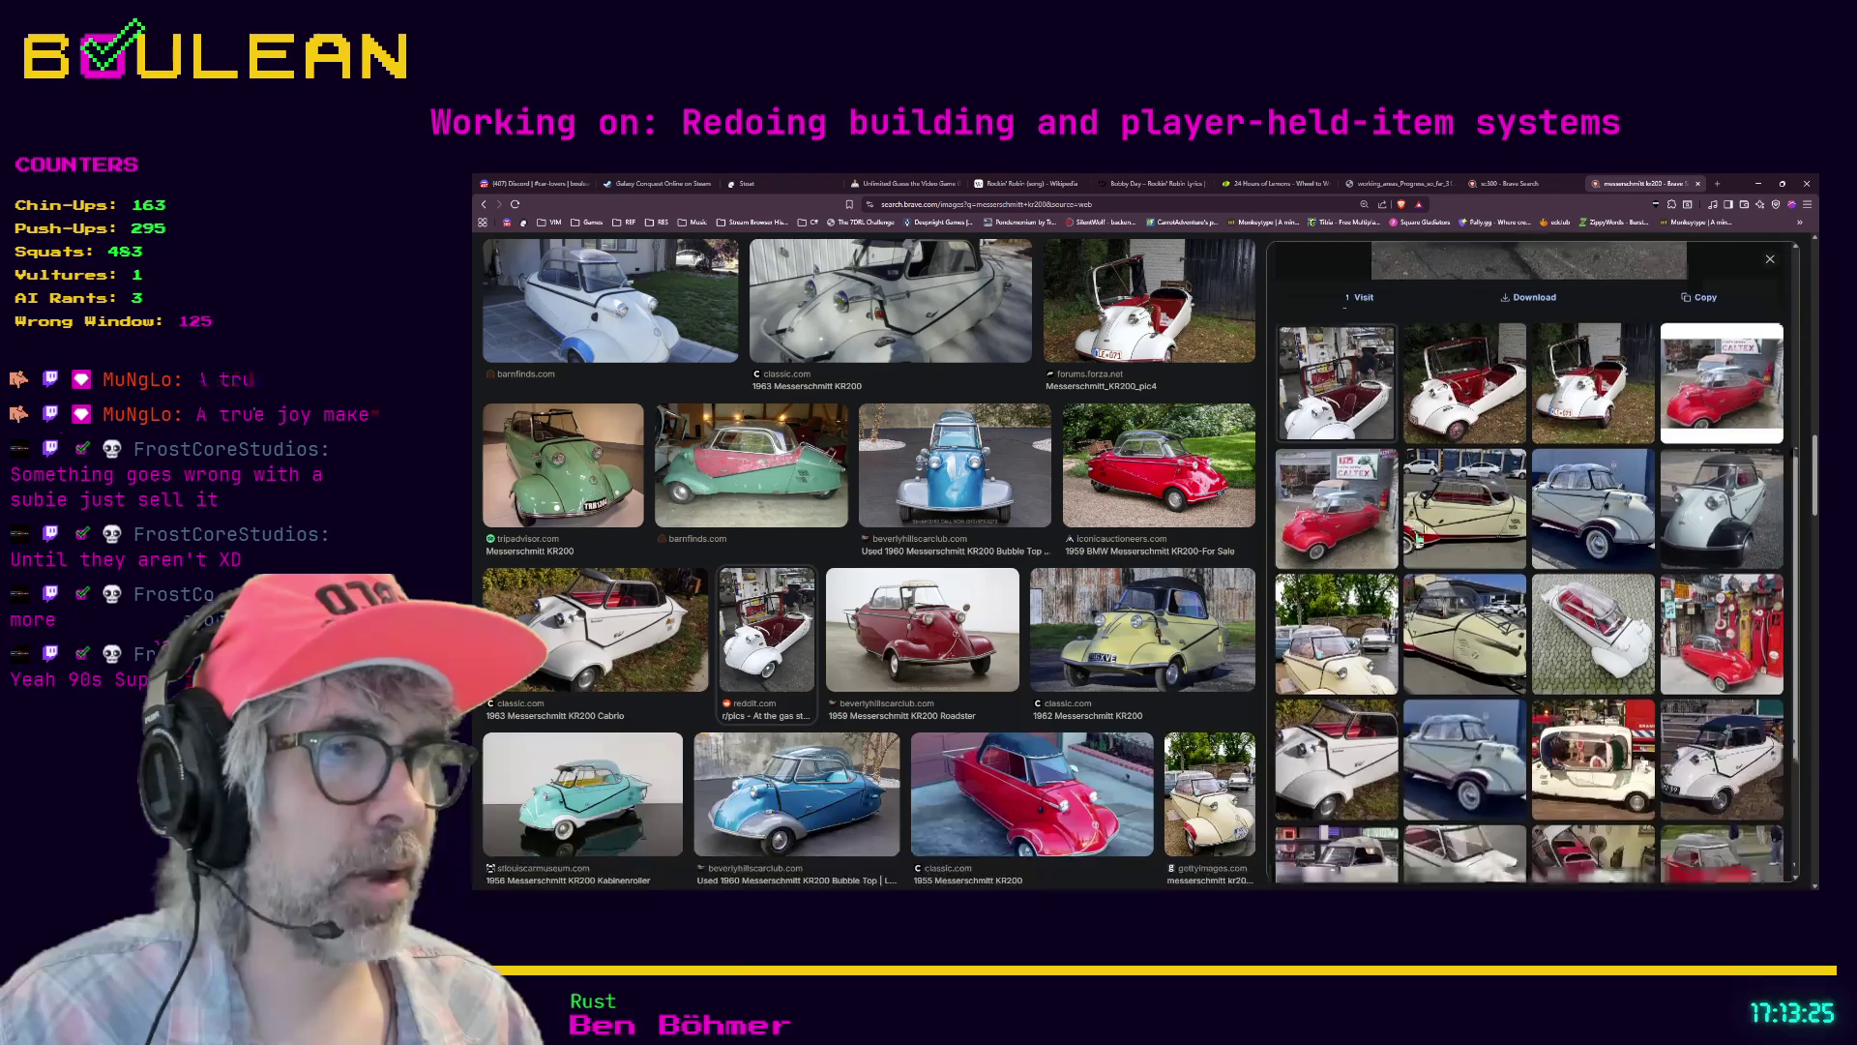
pyautogui.scroll(-3, 1417, 539)
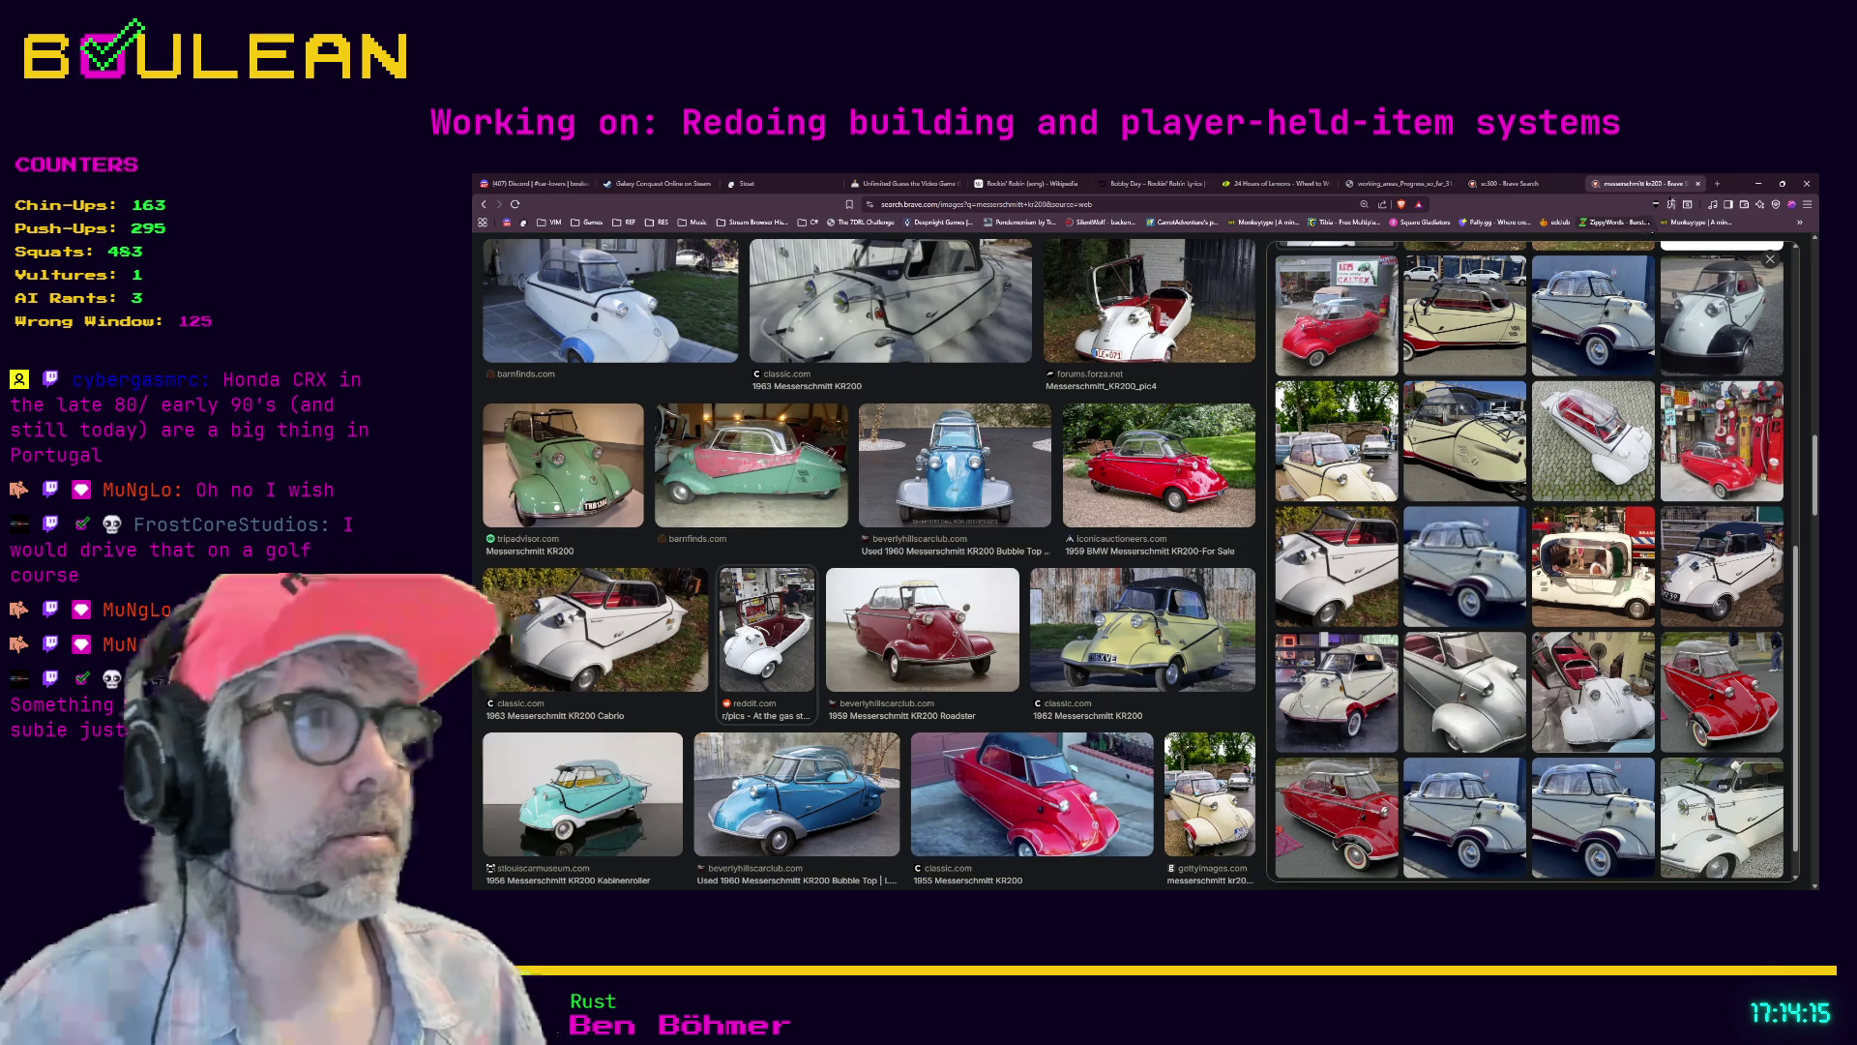
pyautogui.click(1758, 183)
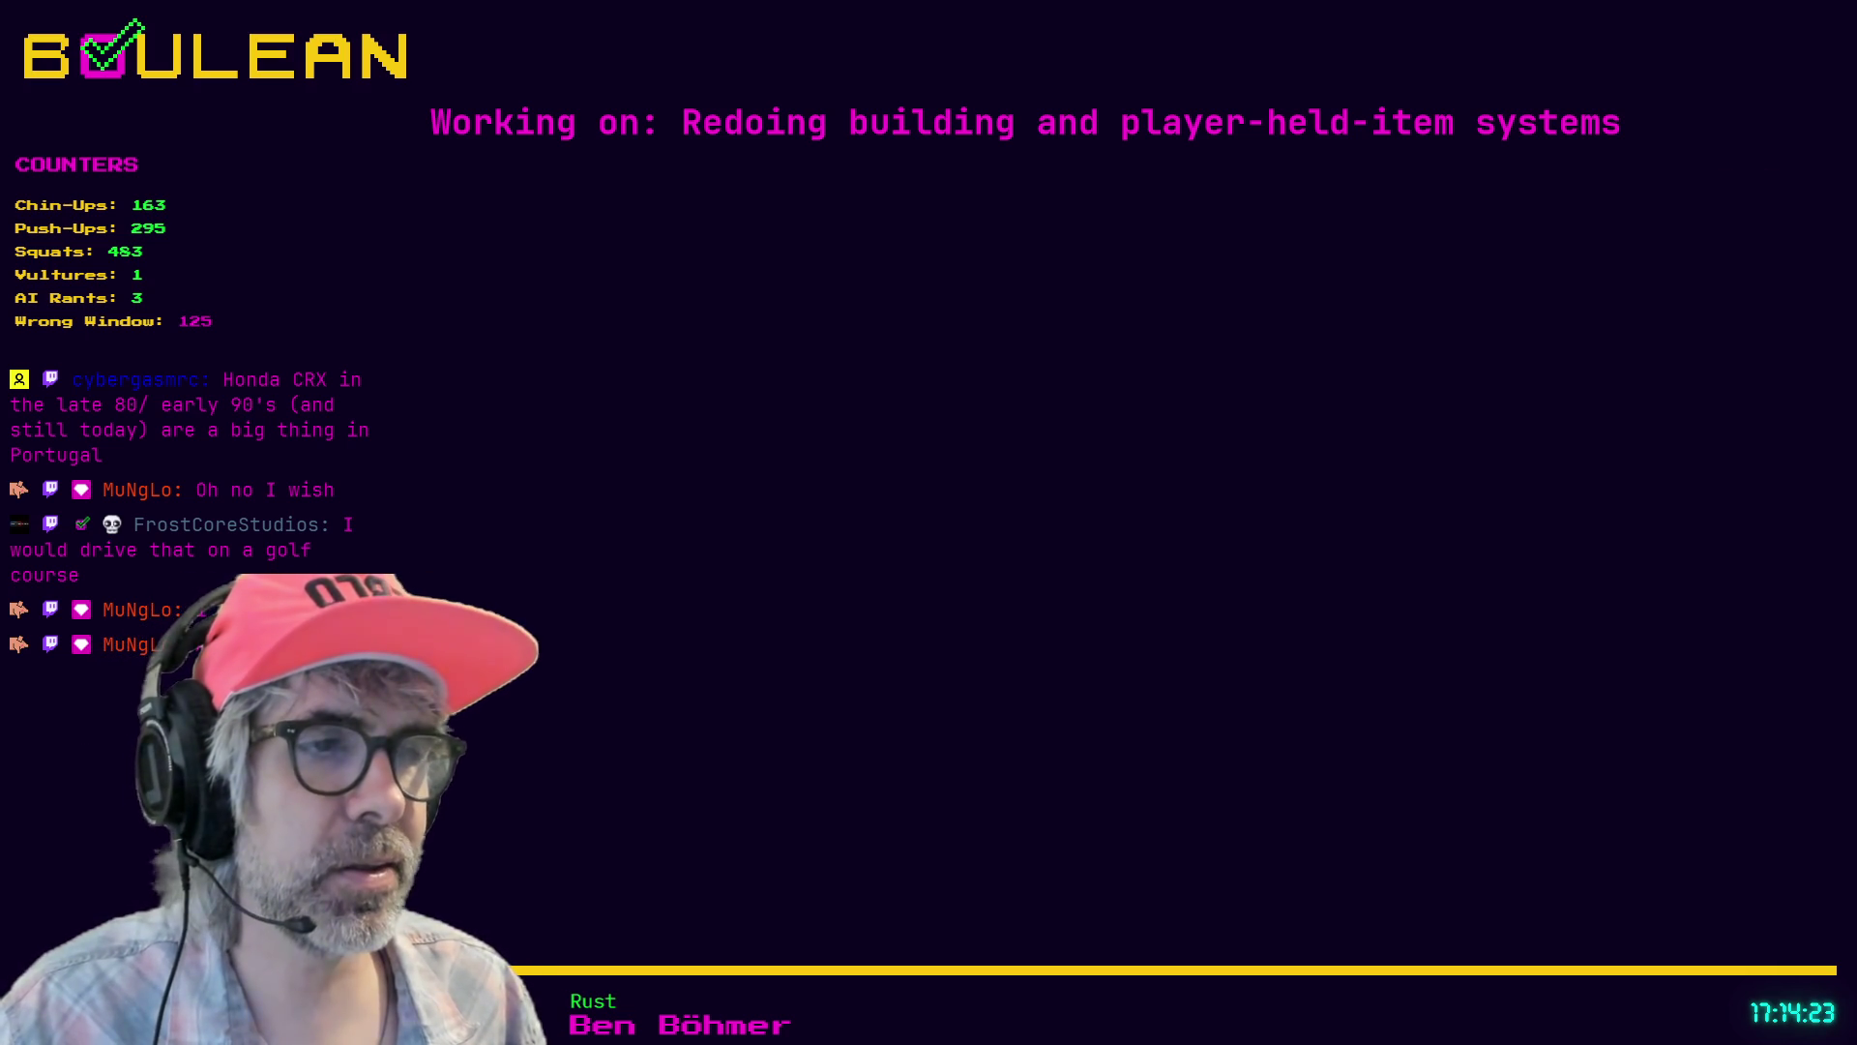
# - Return to Brave and search 'honda crx' in a new tab
pyautogui.hotkey('alt', 'Tab')
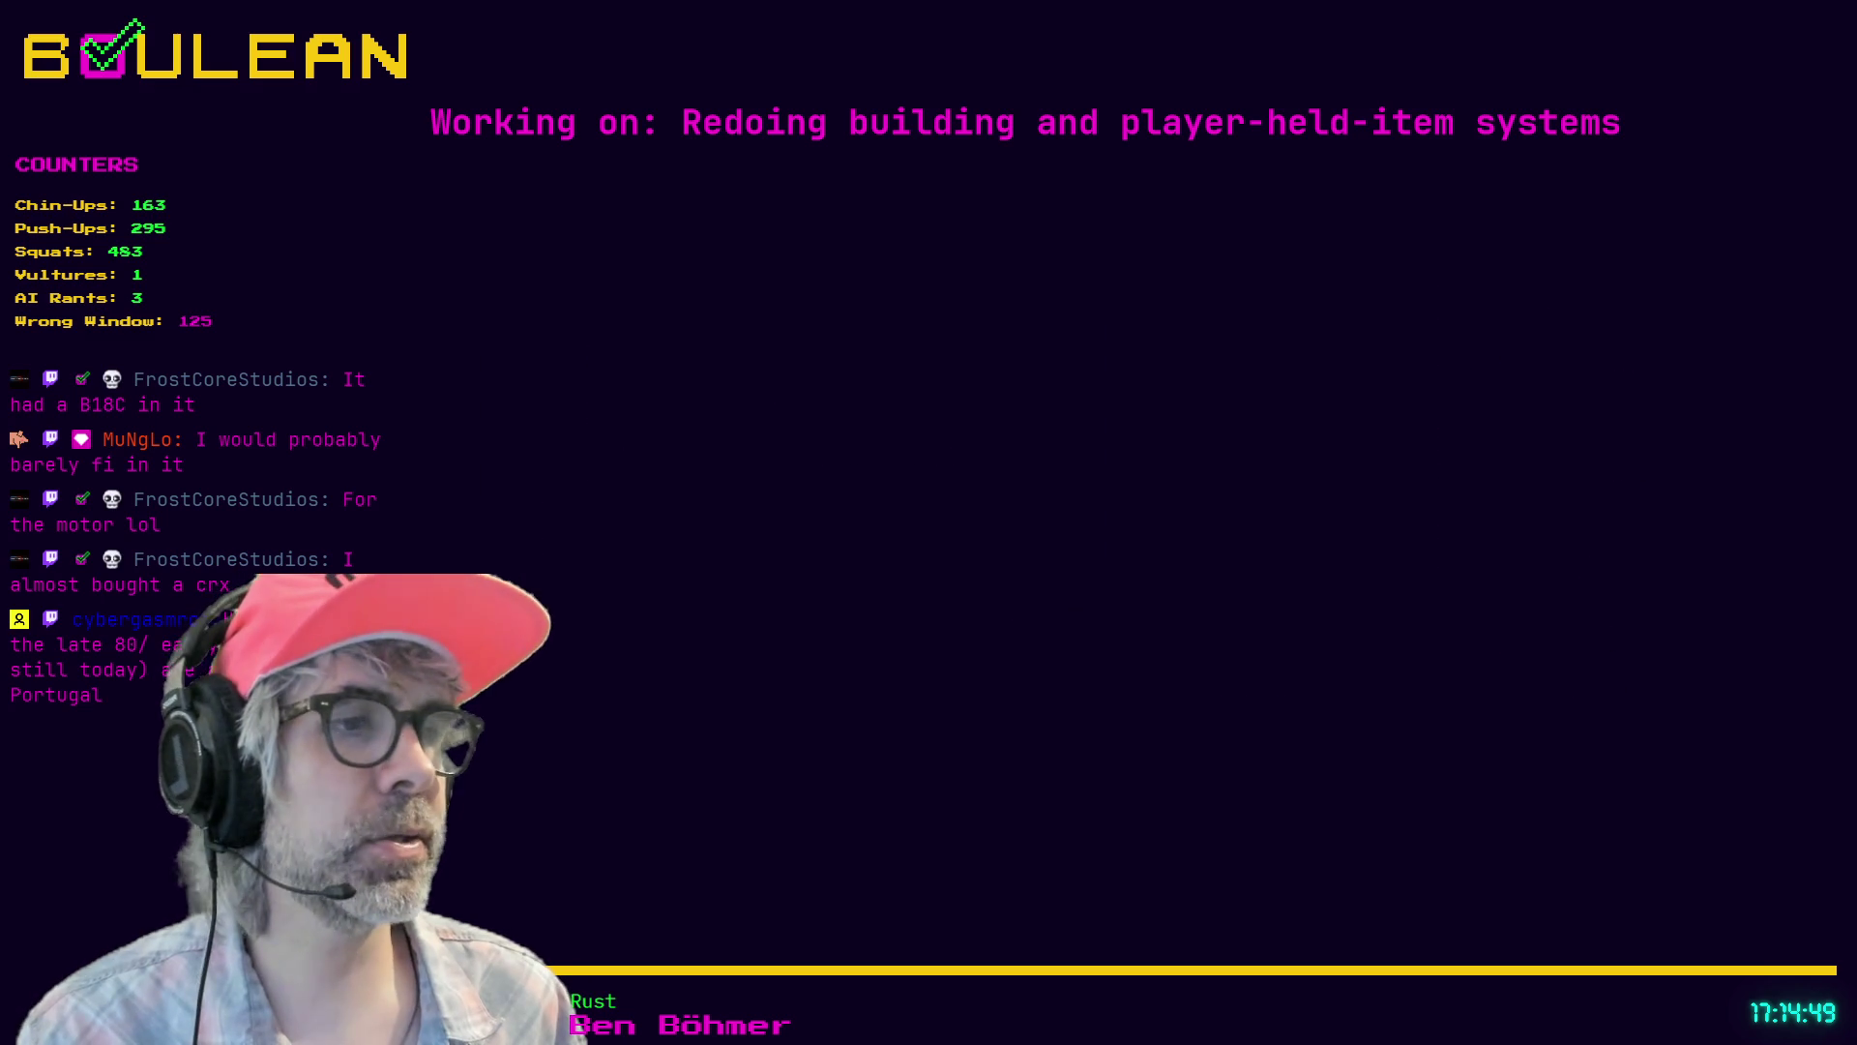
pyautogui.hotkey('ctrl', 't')
pyautogui.write('honda')
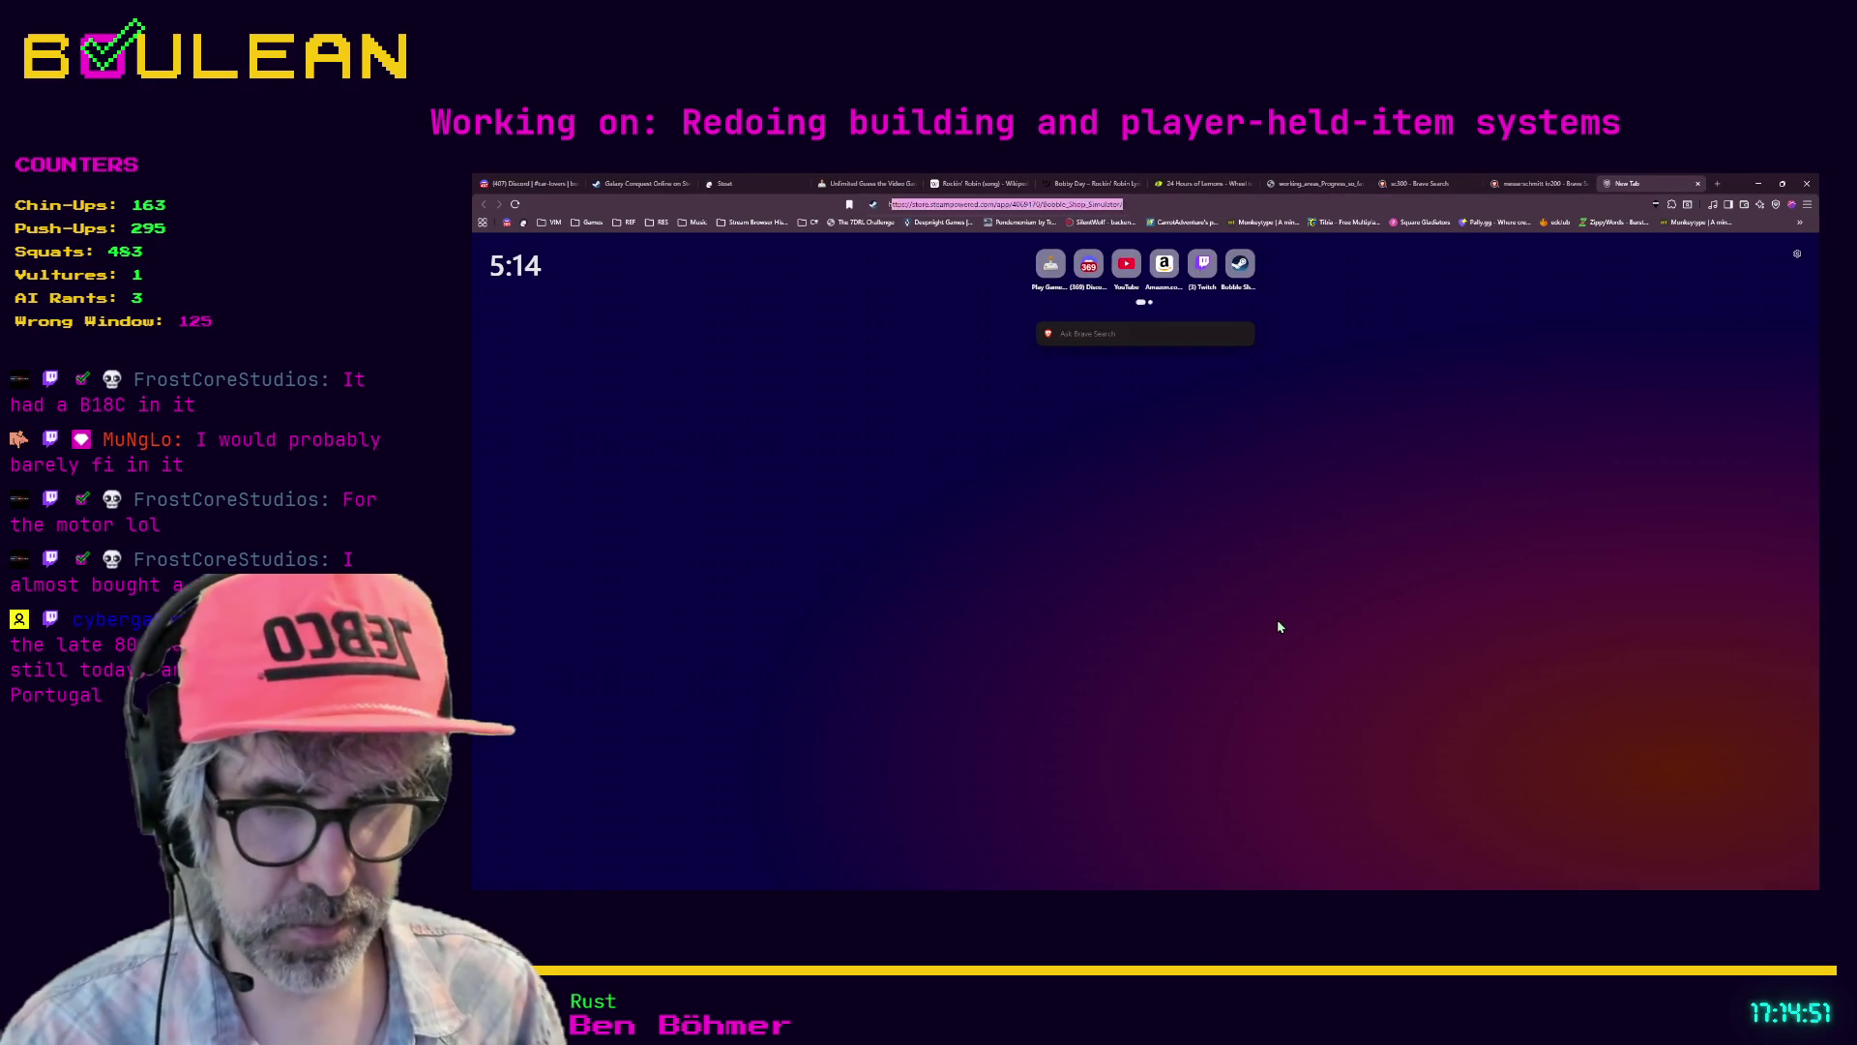
pyautogui.write(' crx')
pyautogui.press('Return')
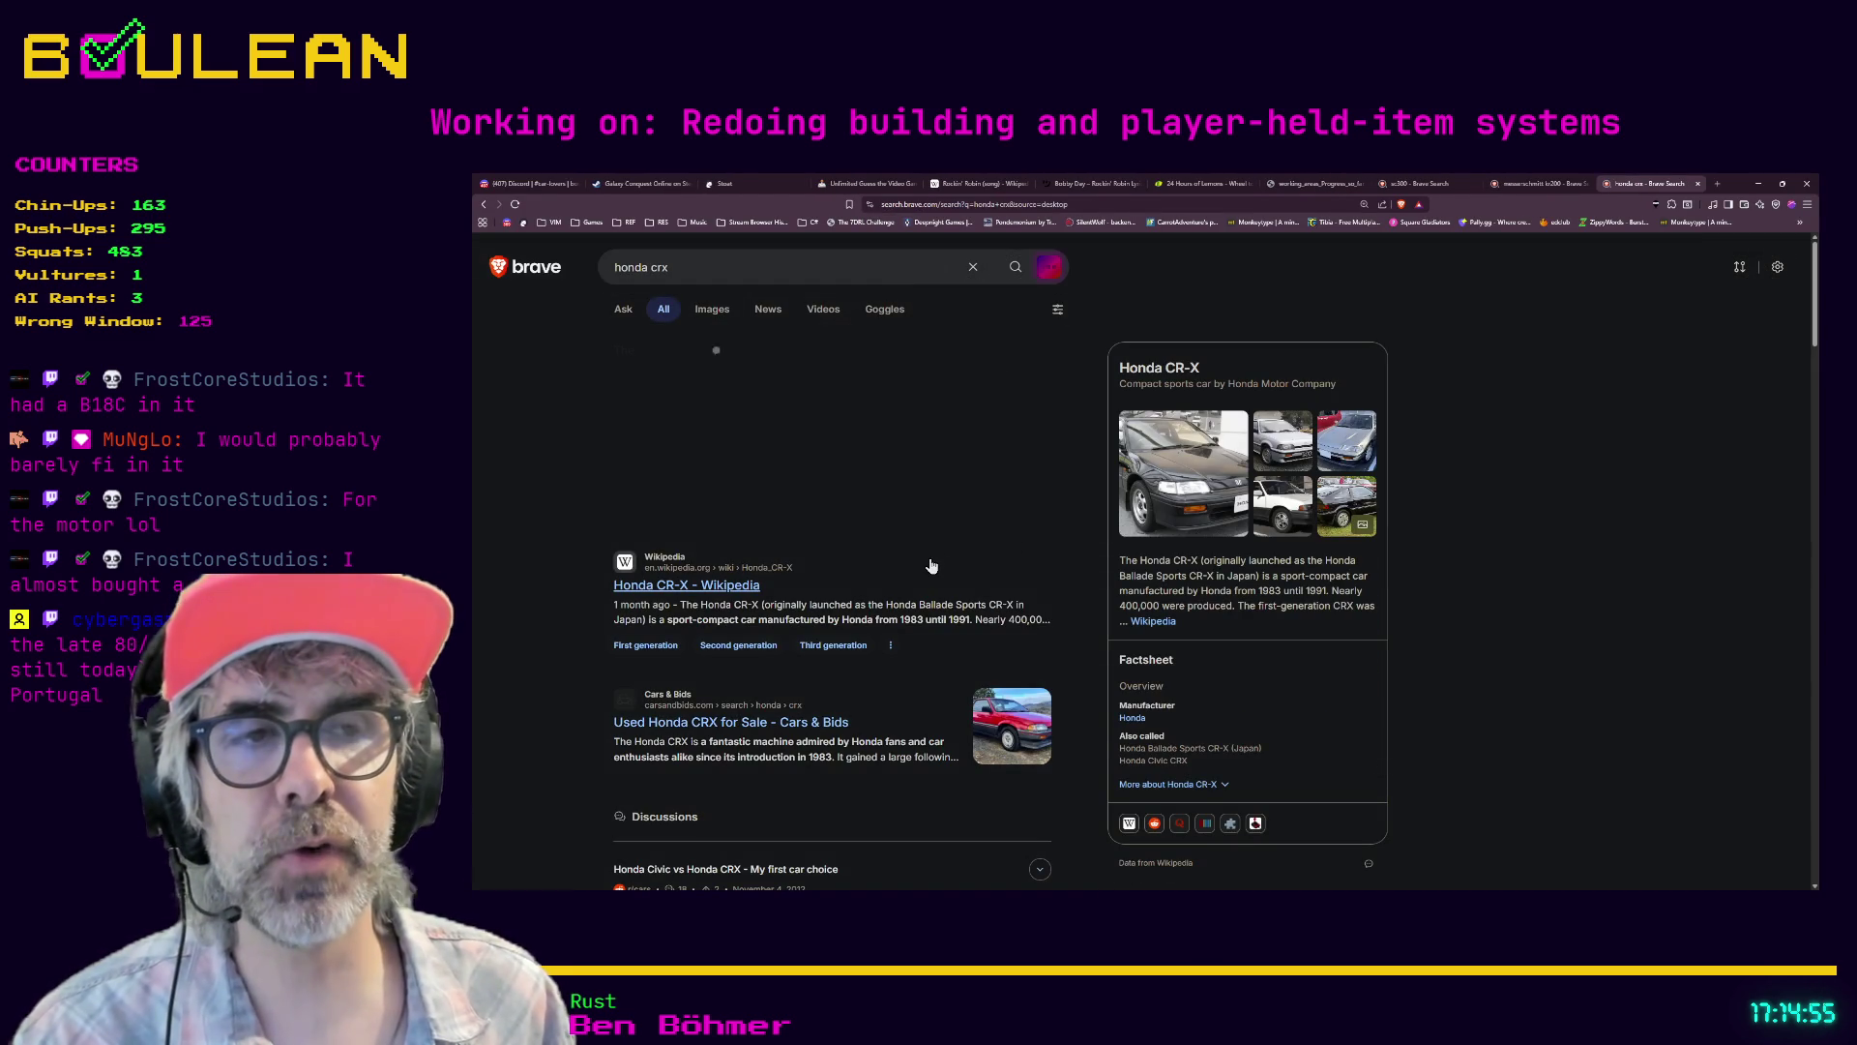
# - Open the Honda CR-X Wikipedia article and scroll to the First generation section
pyautogui.click(704, 592)
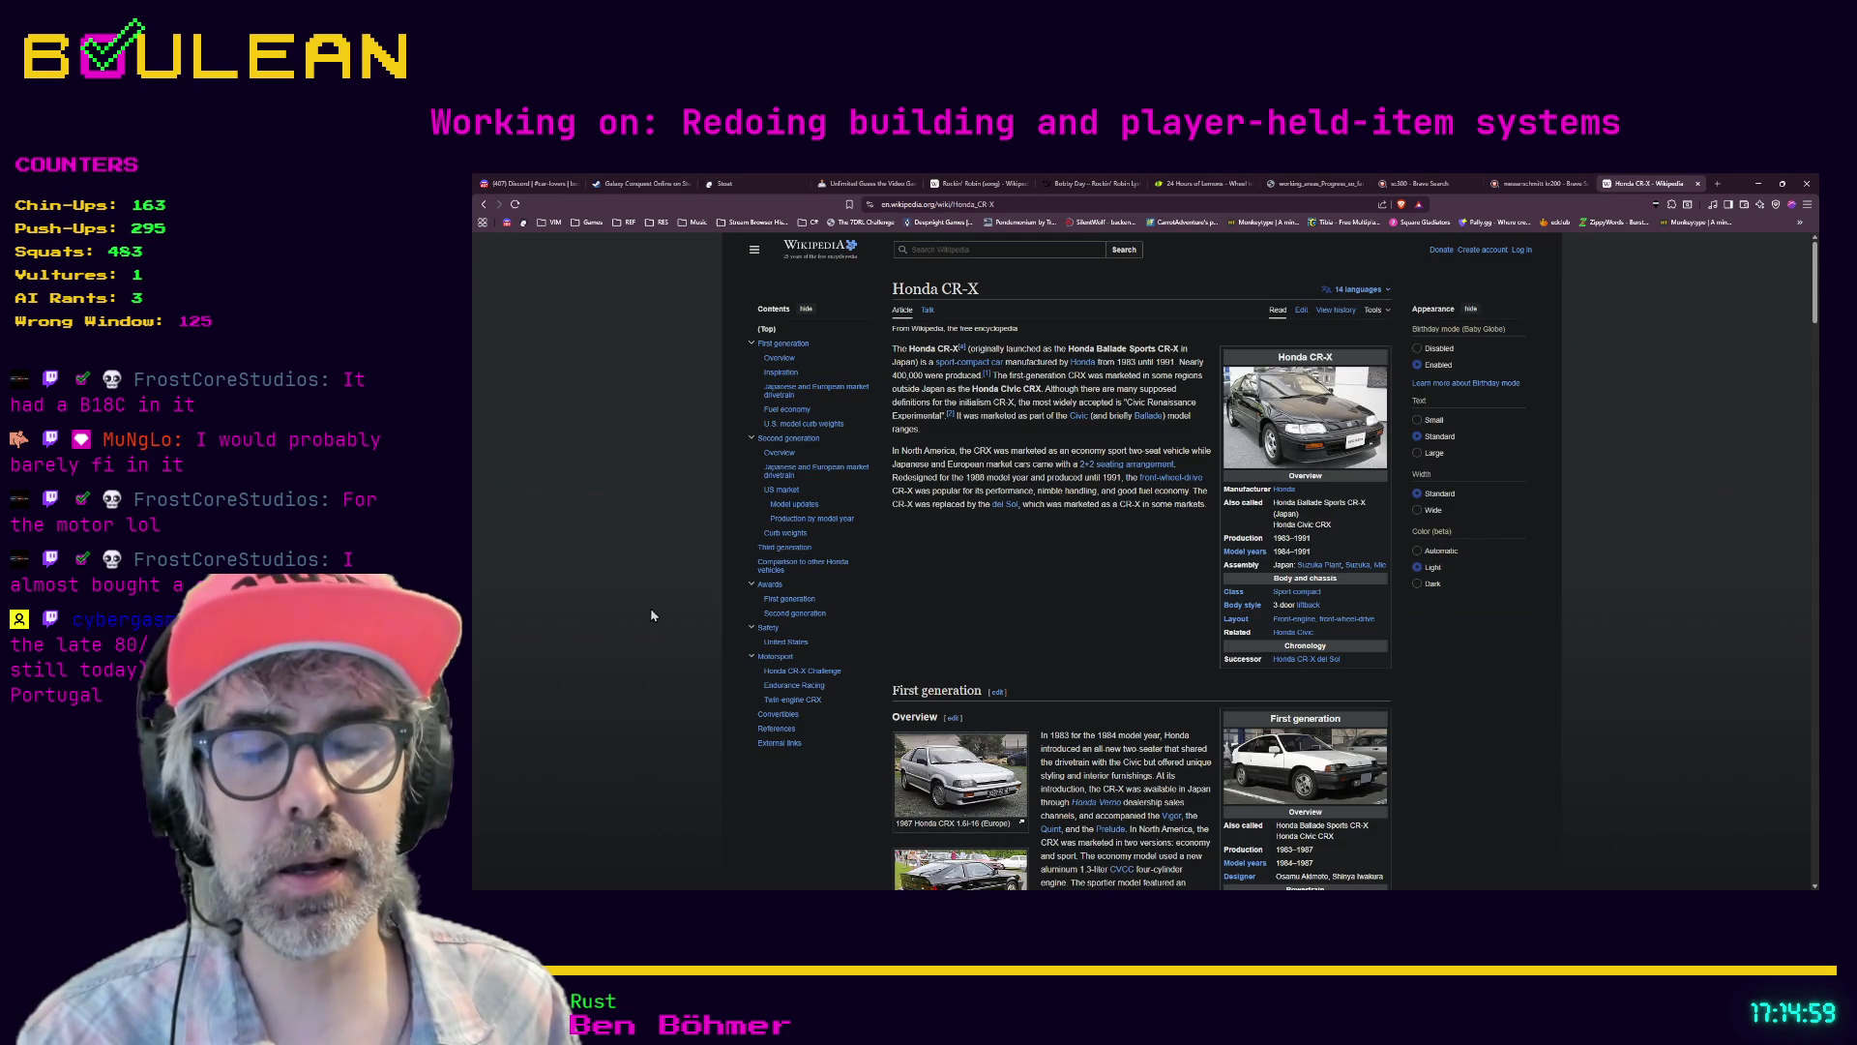
pyautogui.scroll(-1, 619, 619)
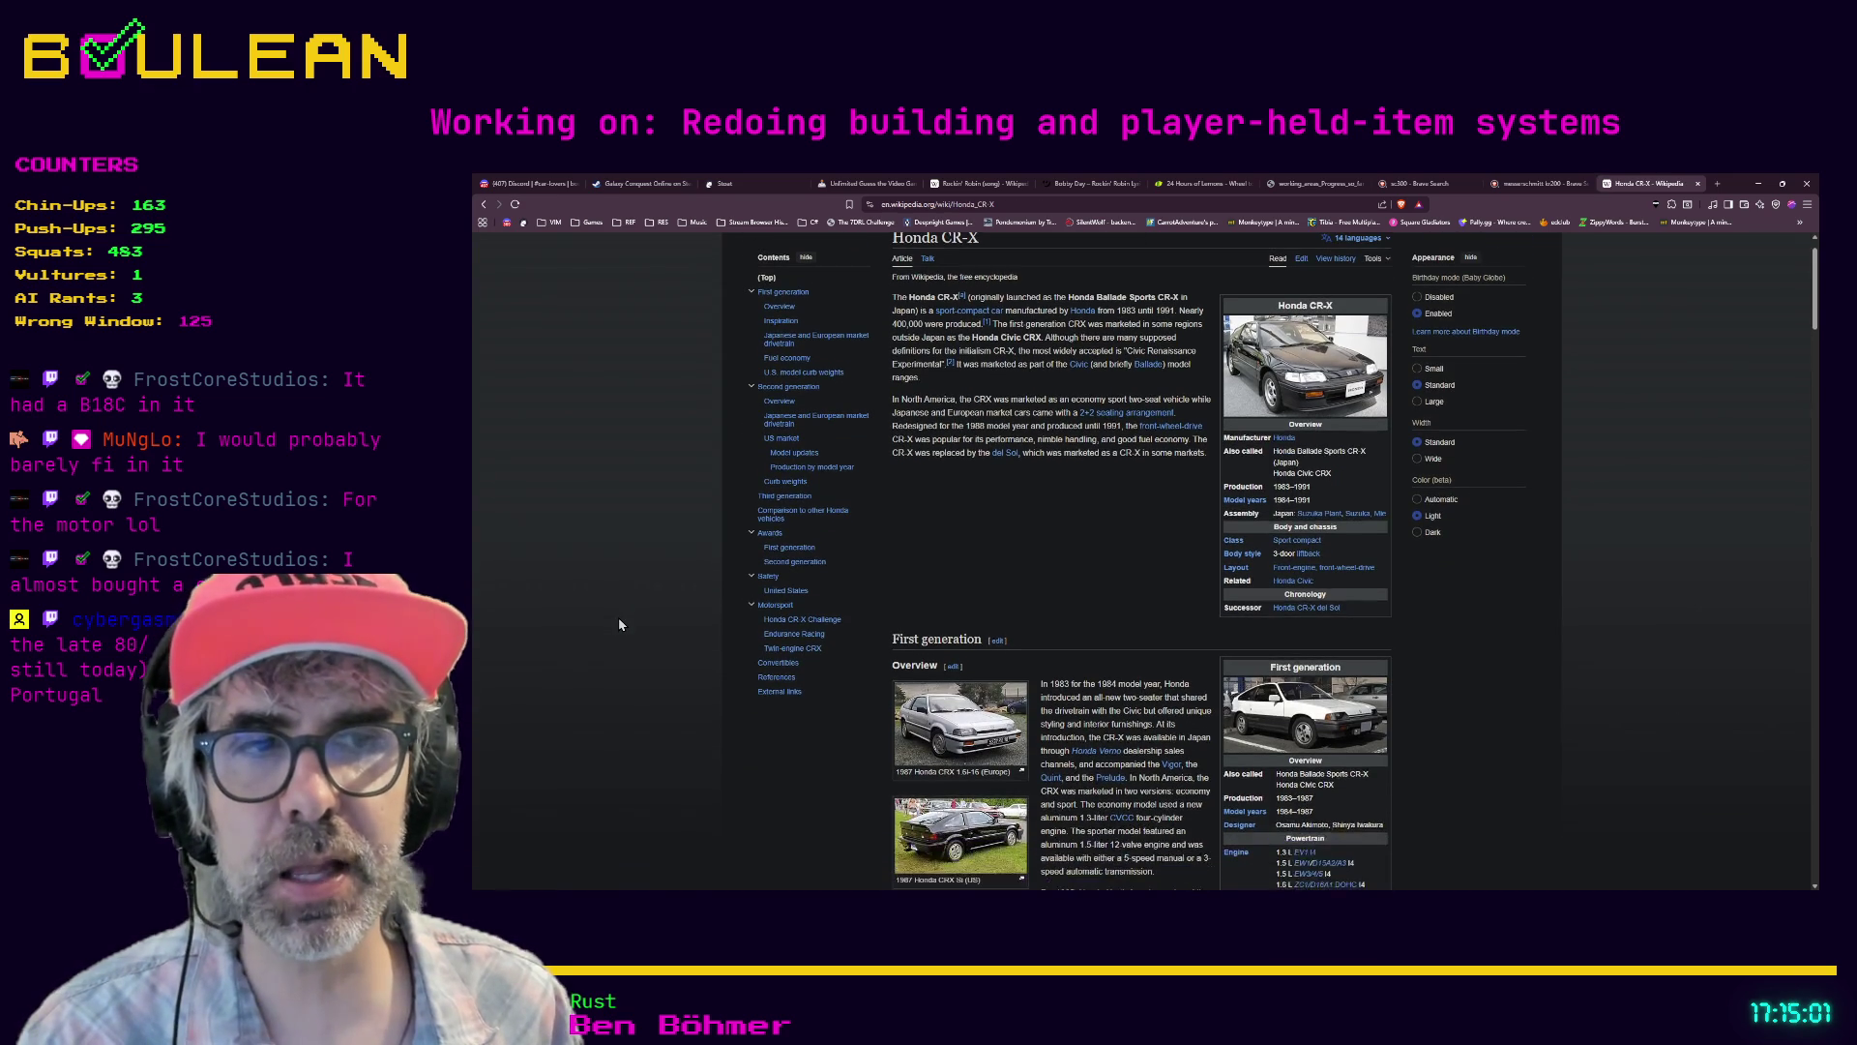
pyautogui.scroll(-1, 619, 620)
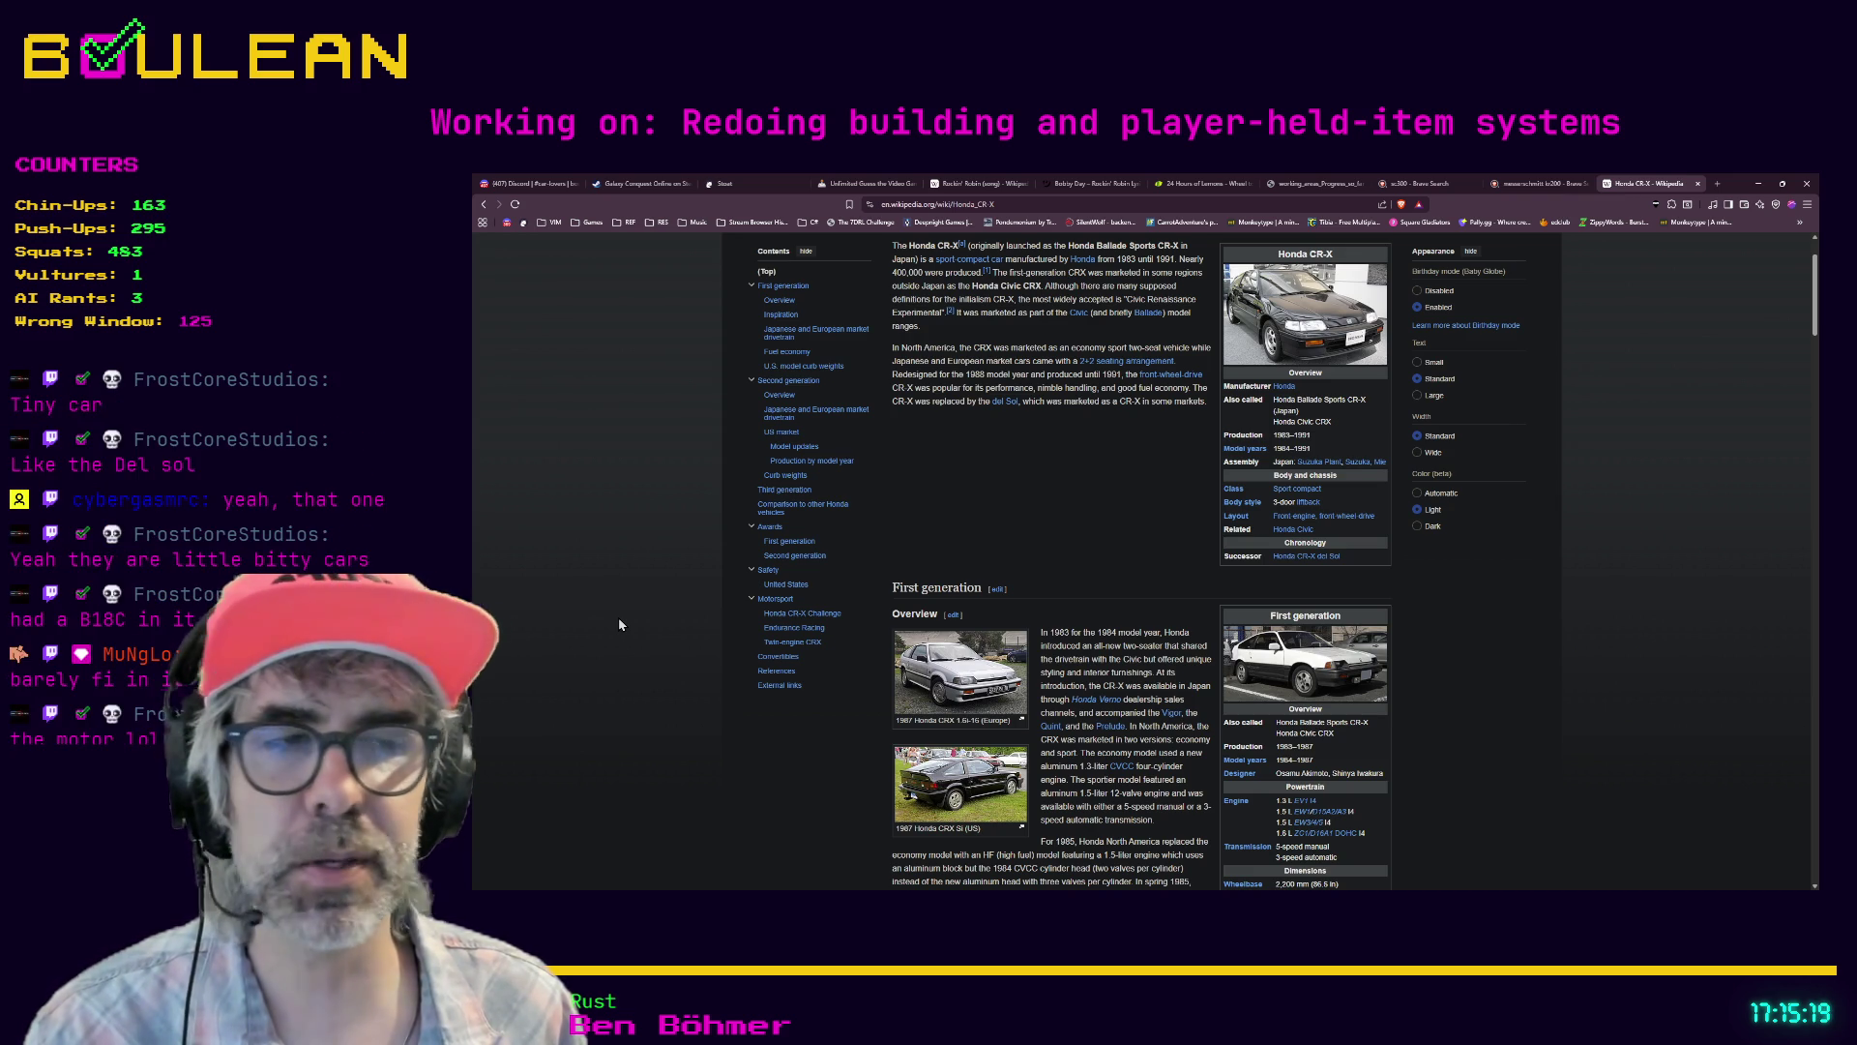
pyautogui.scroll(2, 619, 624)
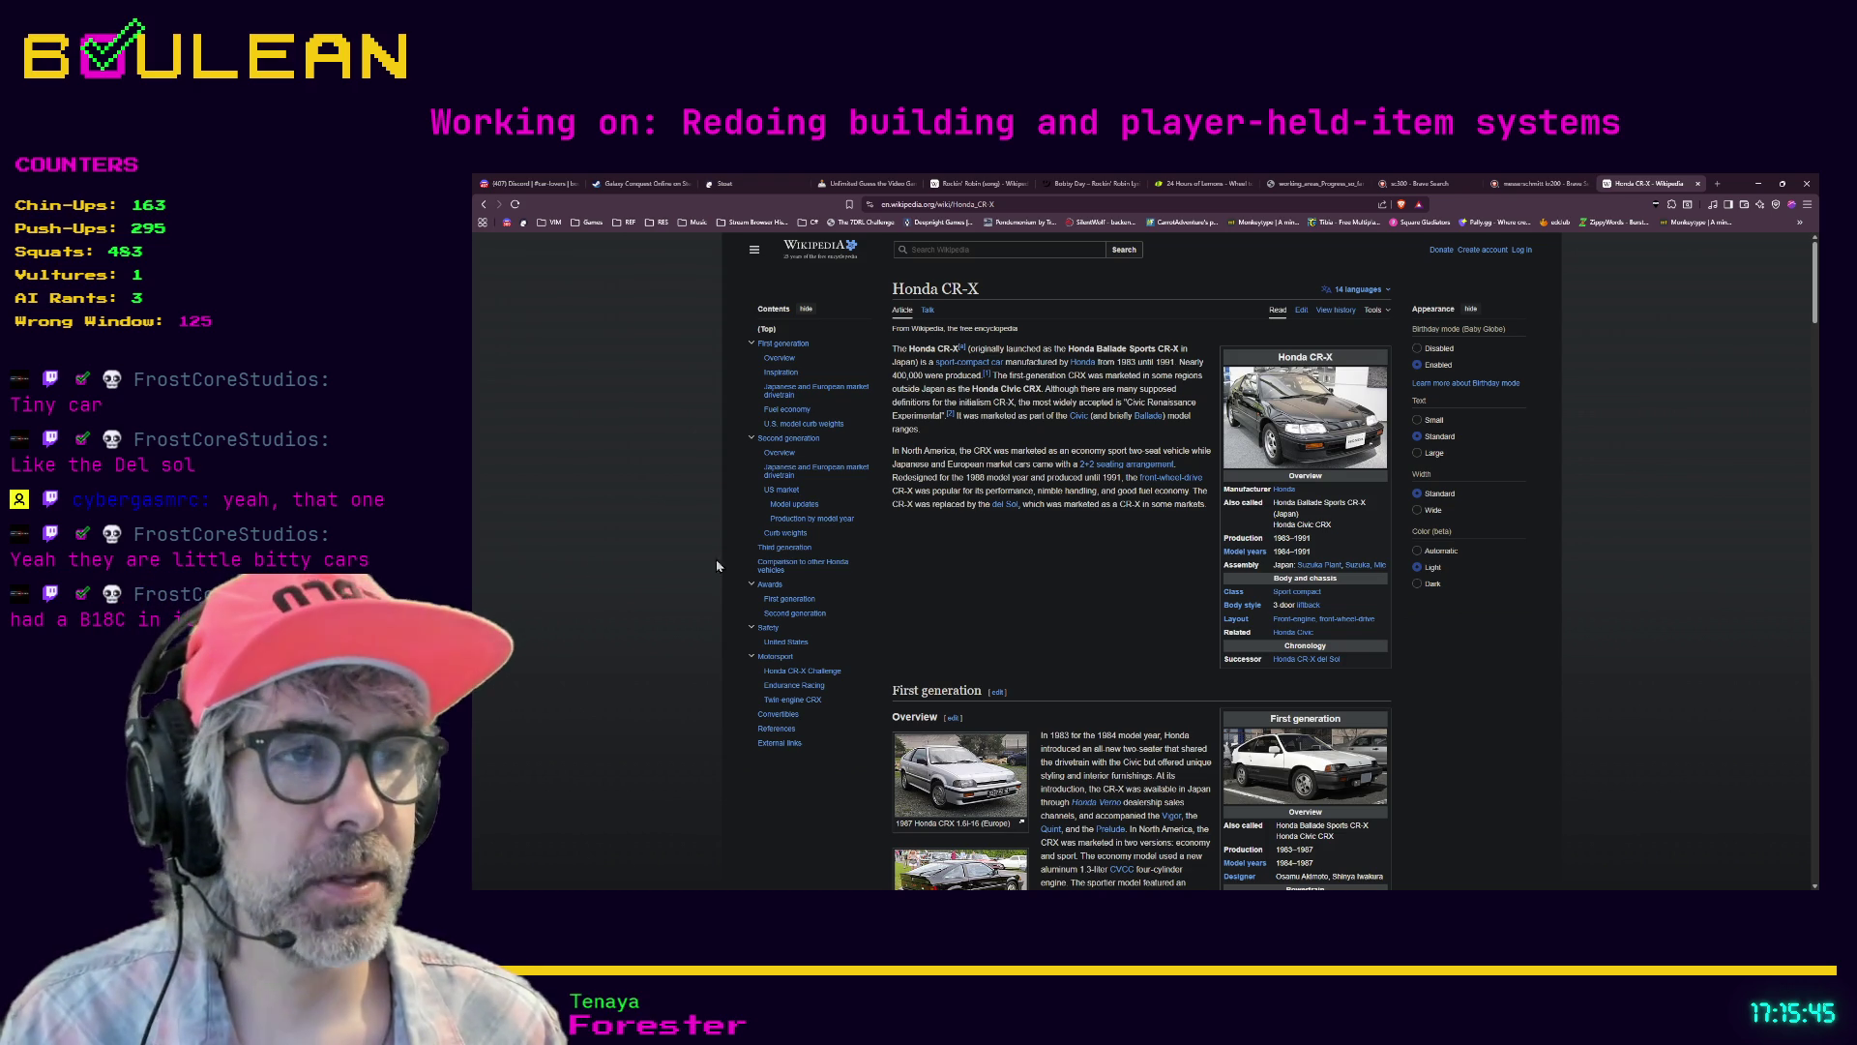
pyautogui.scroll(-1, 1265, 760)
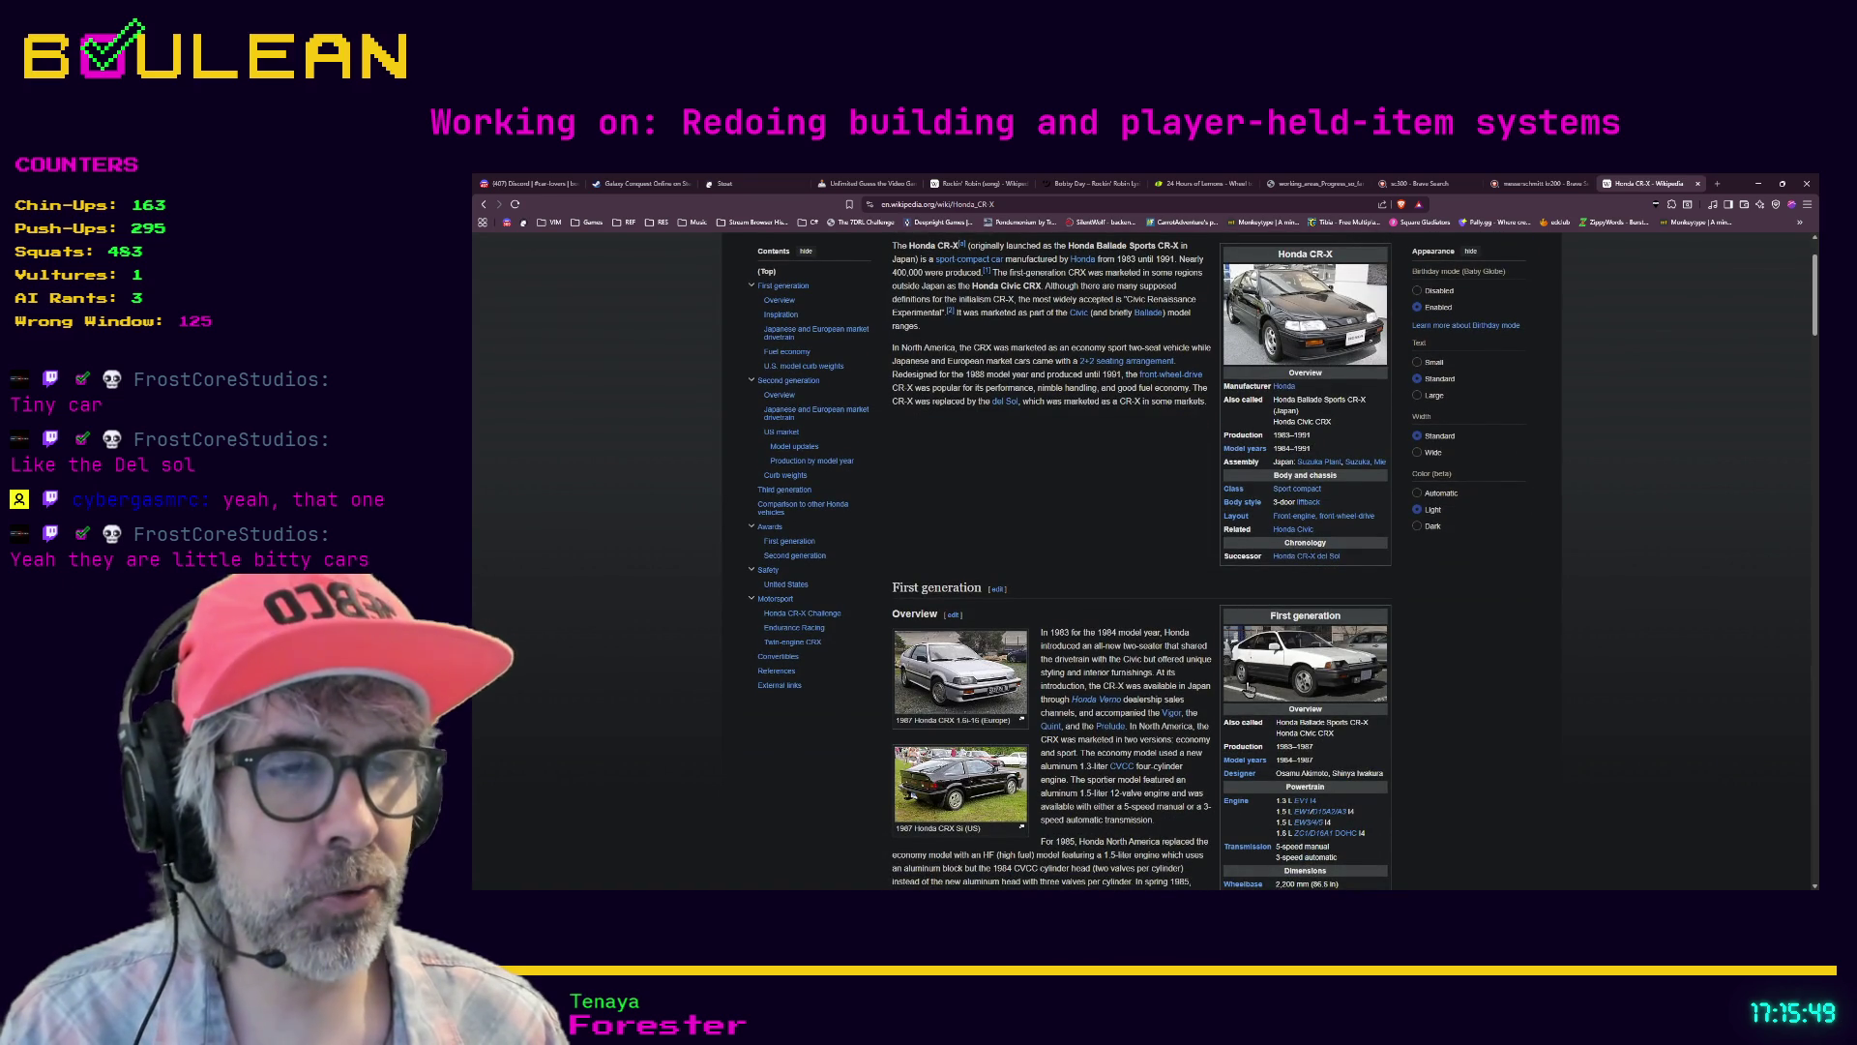
pyautogui.scroll(-2, 964, 784)
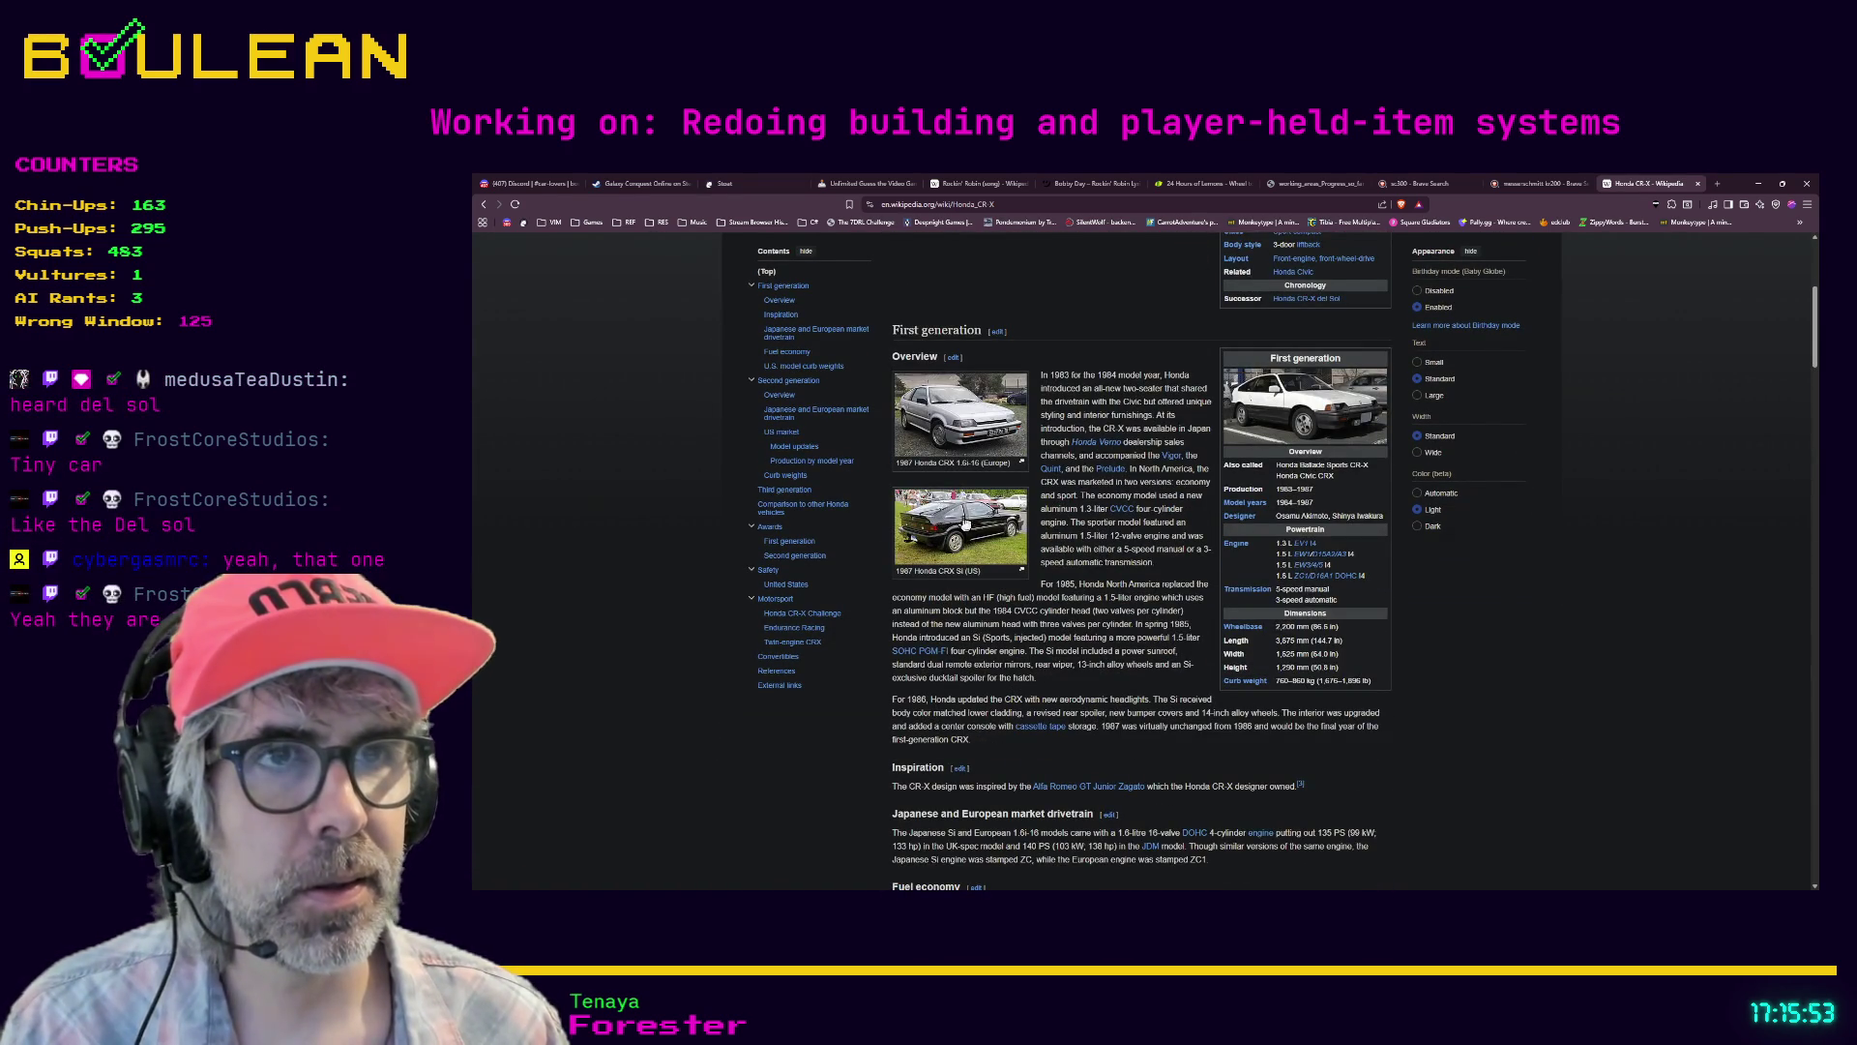
# - Enlarge the black 1987 Honda CRX Si (US) photo in the media viewer
pyautogui.click(965, 522)
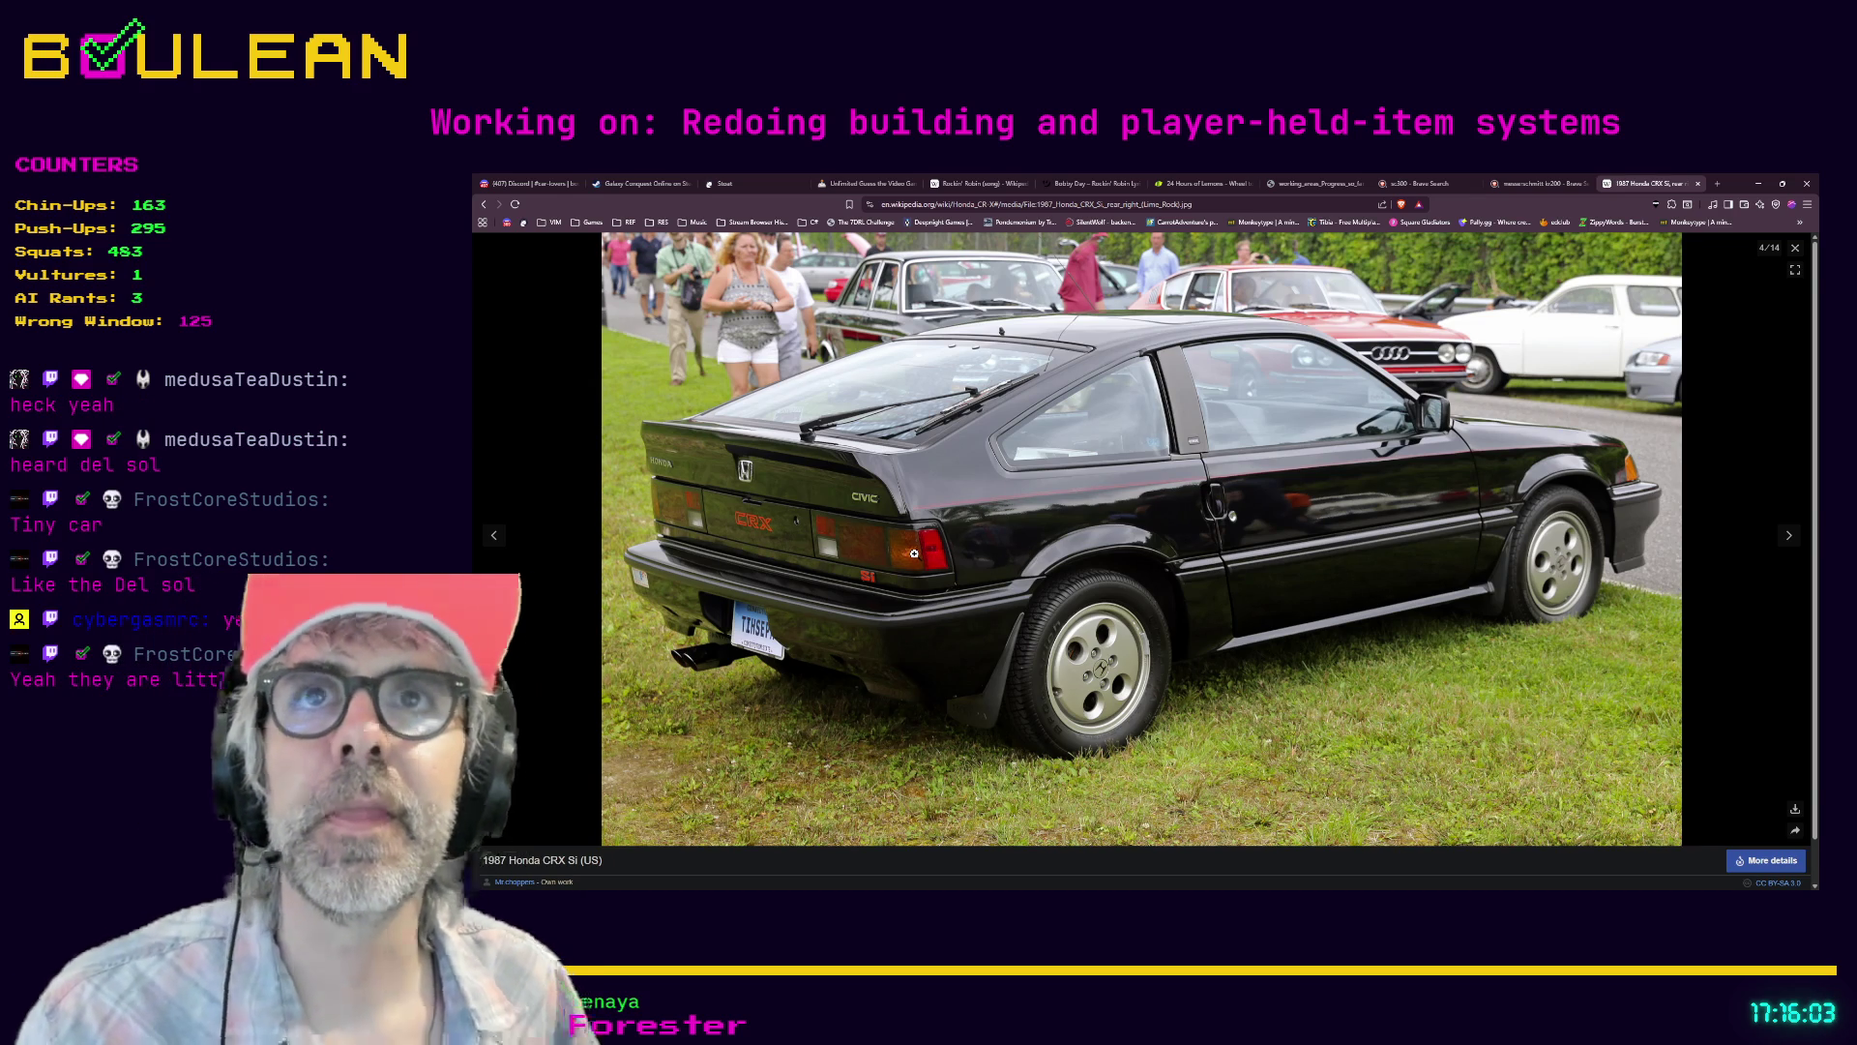
# - Search images for 'del sol car' in a new tab
pyautogui.hotkey('ctrl', 't')
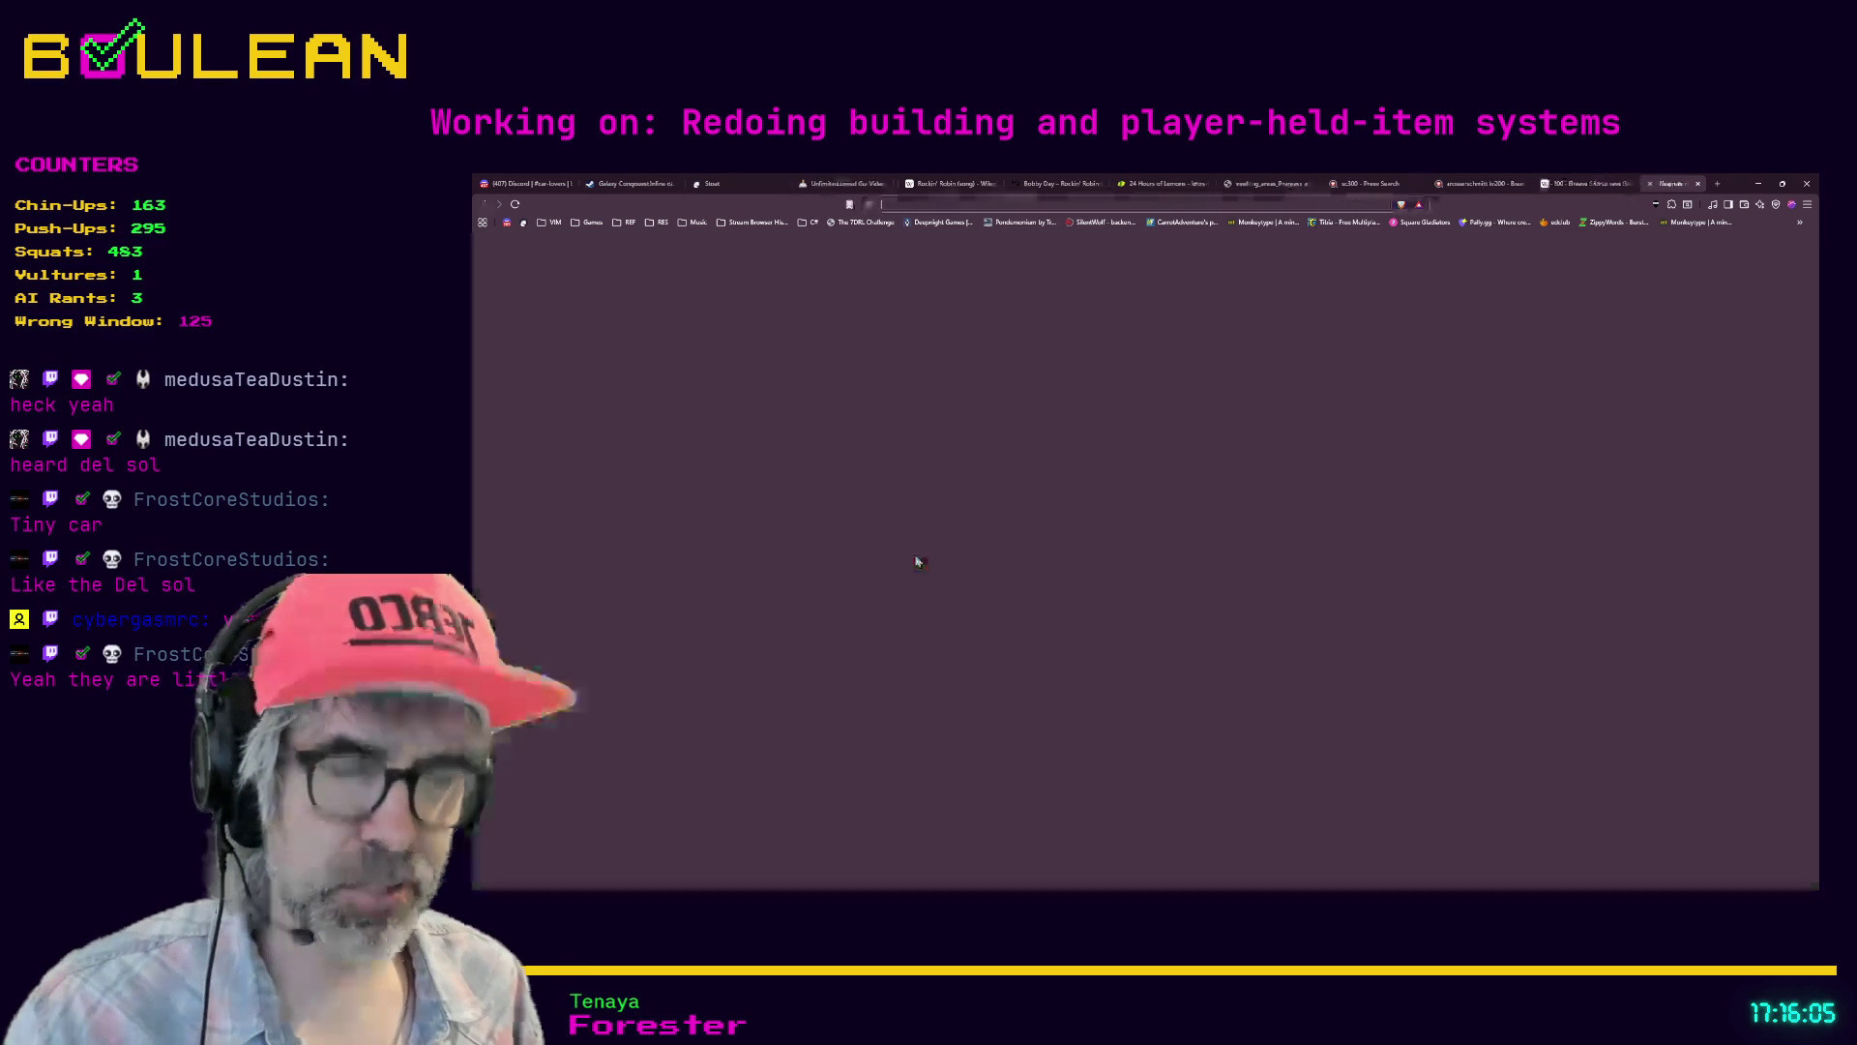
pyautogui.write('del sol car')
pyautogui.press('Return')
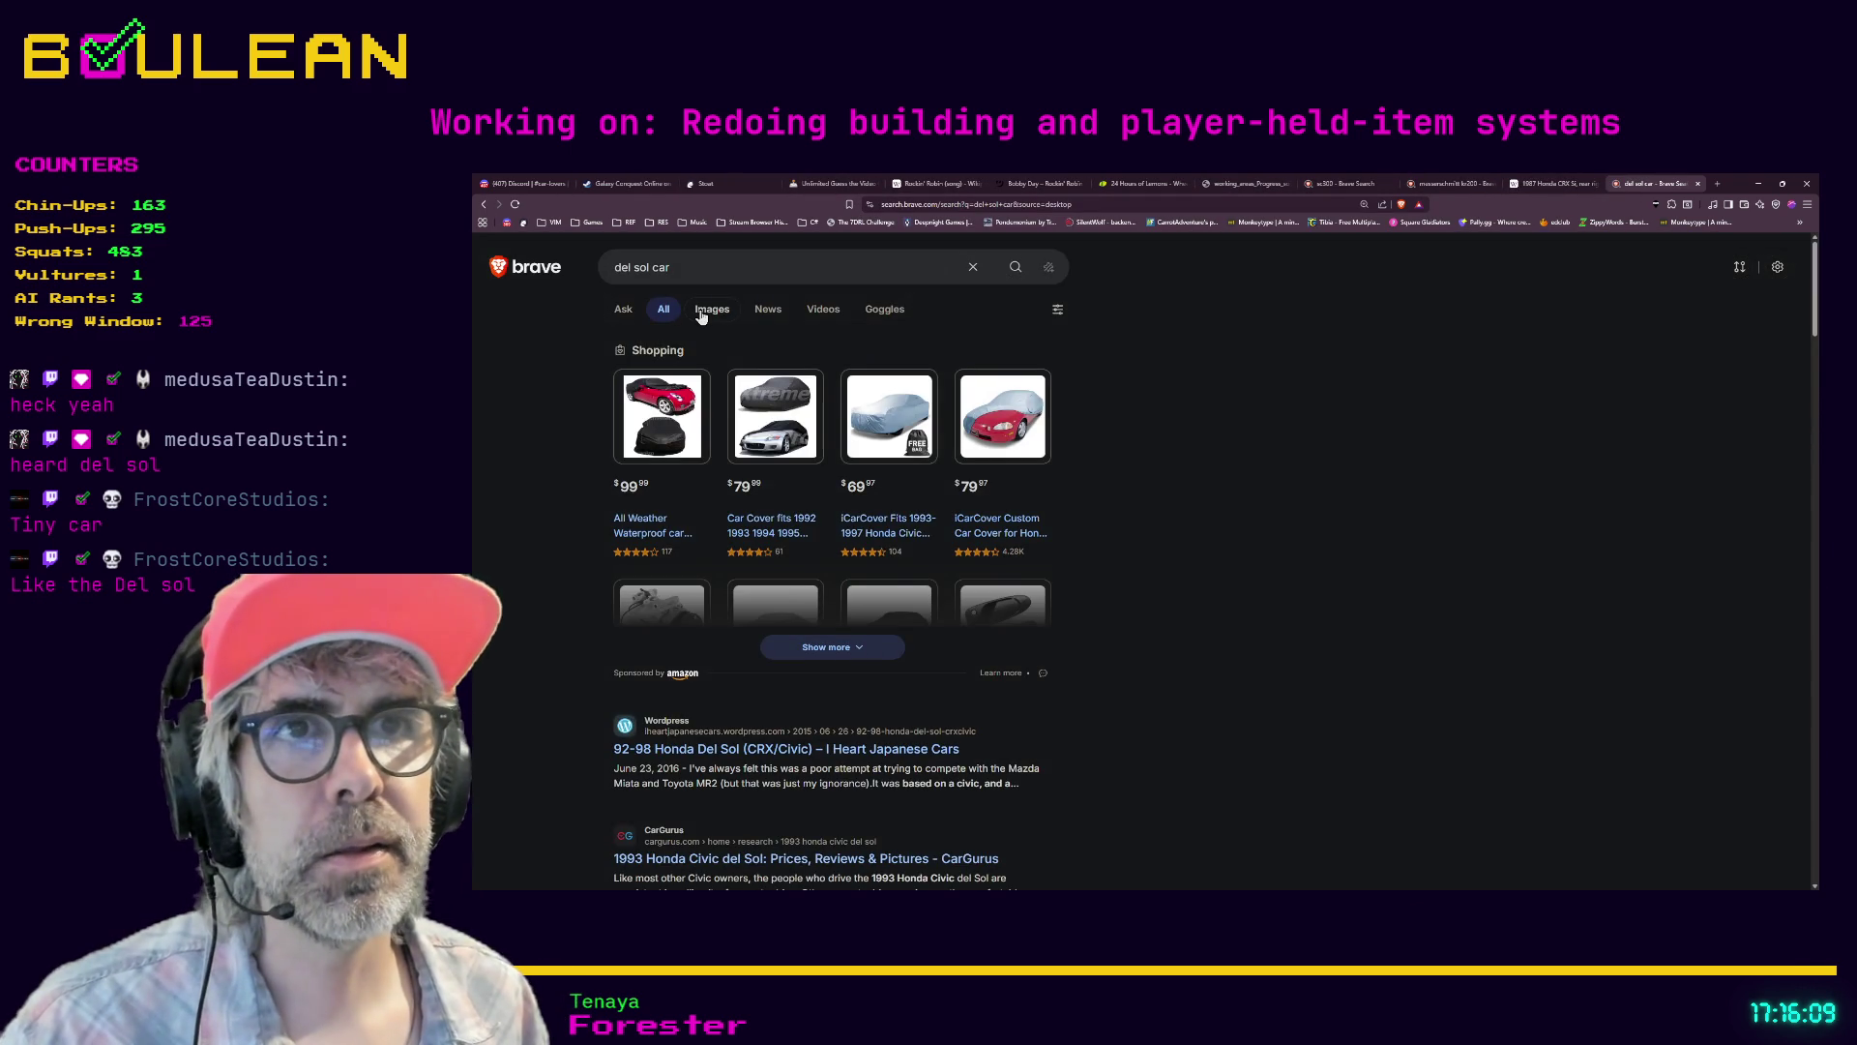
pyautogui.click(702, 311)
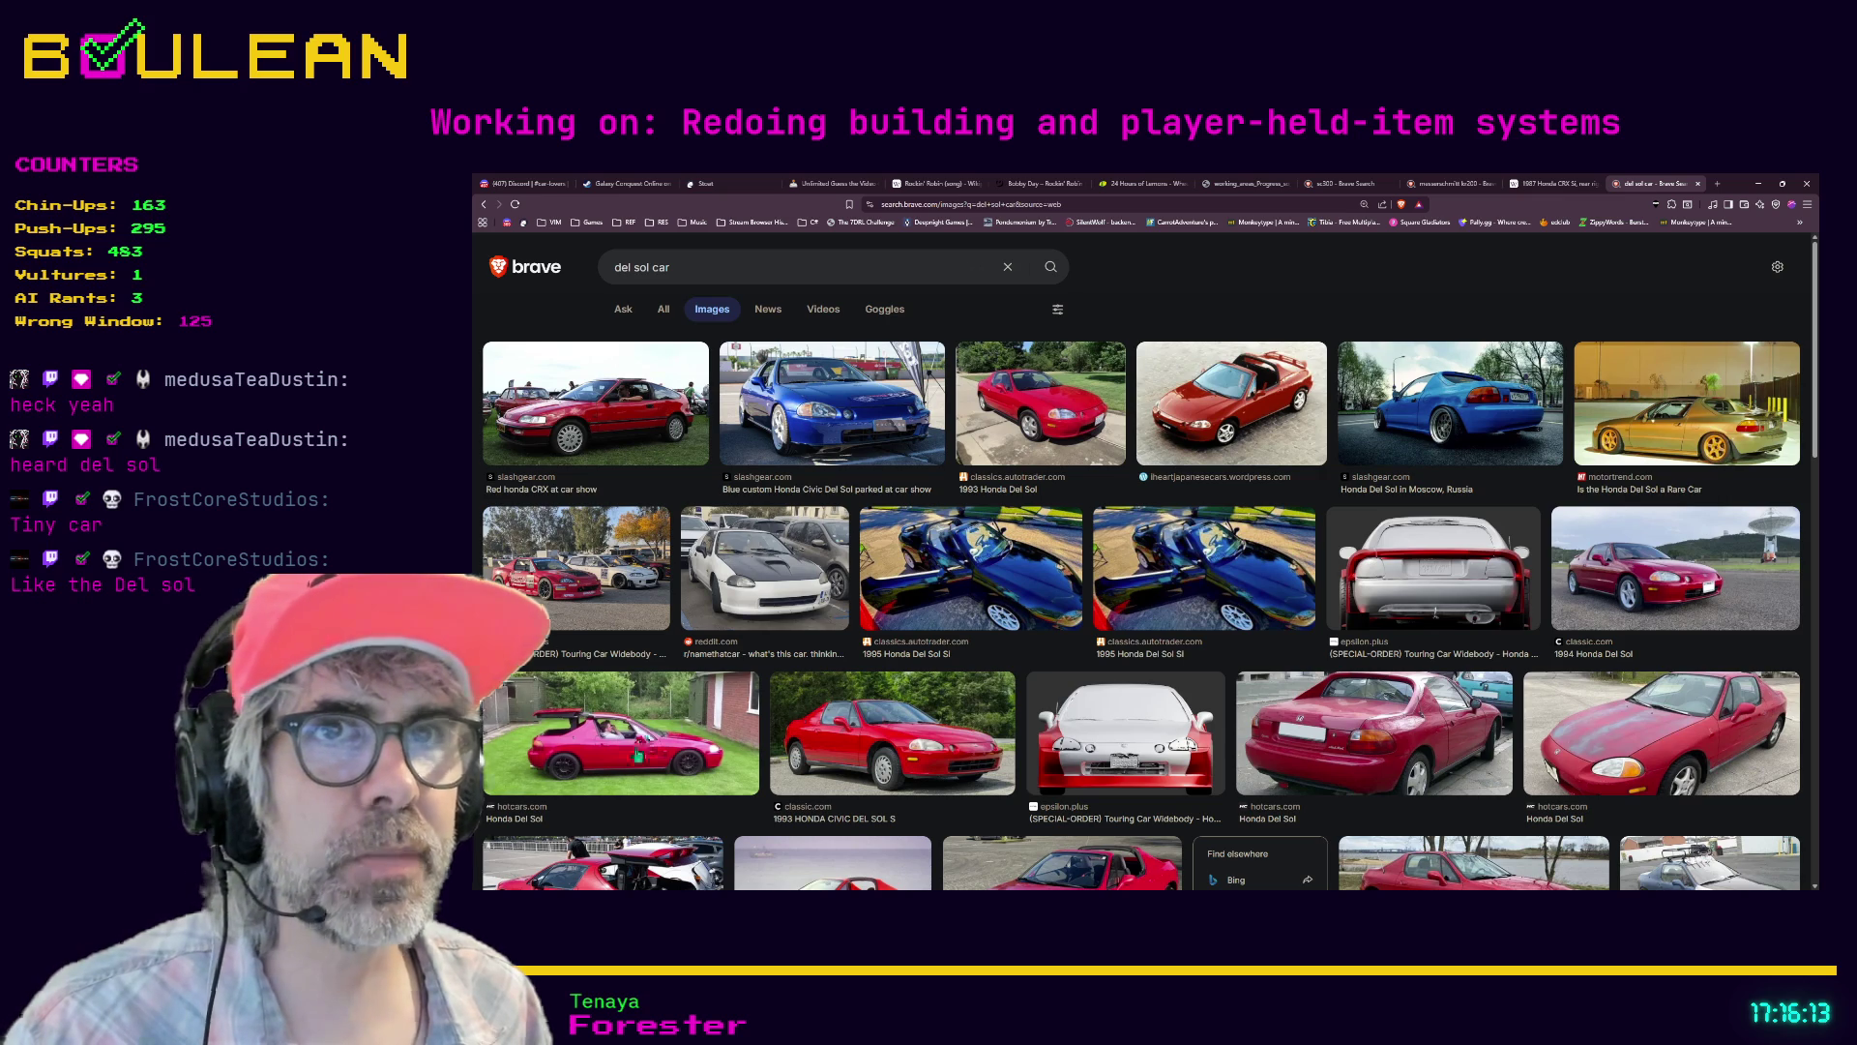
# - Scroll down through the grid of Honda Del Sol photos
pyautogui.scroll(-1, 635, 760)
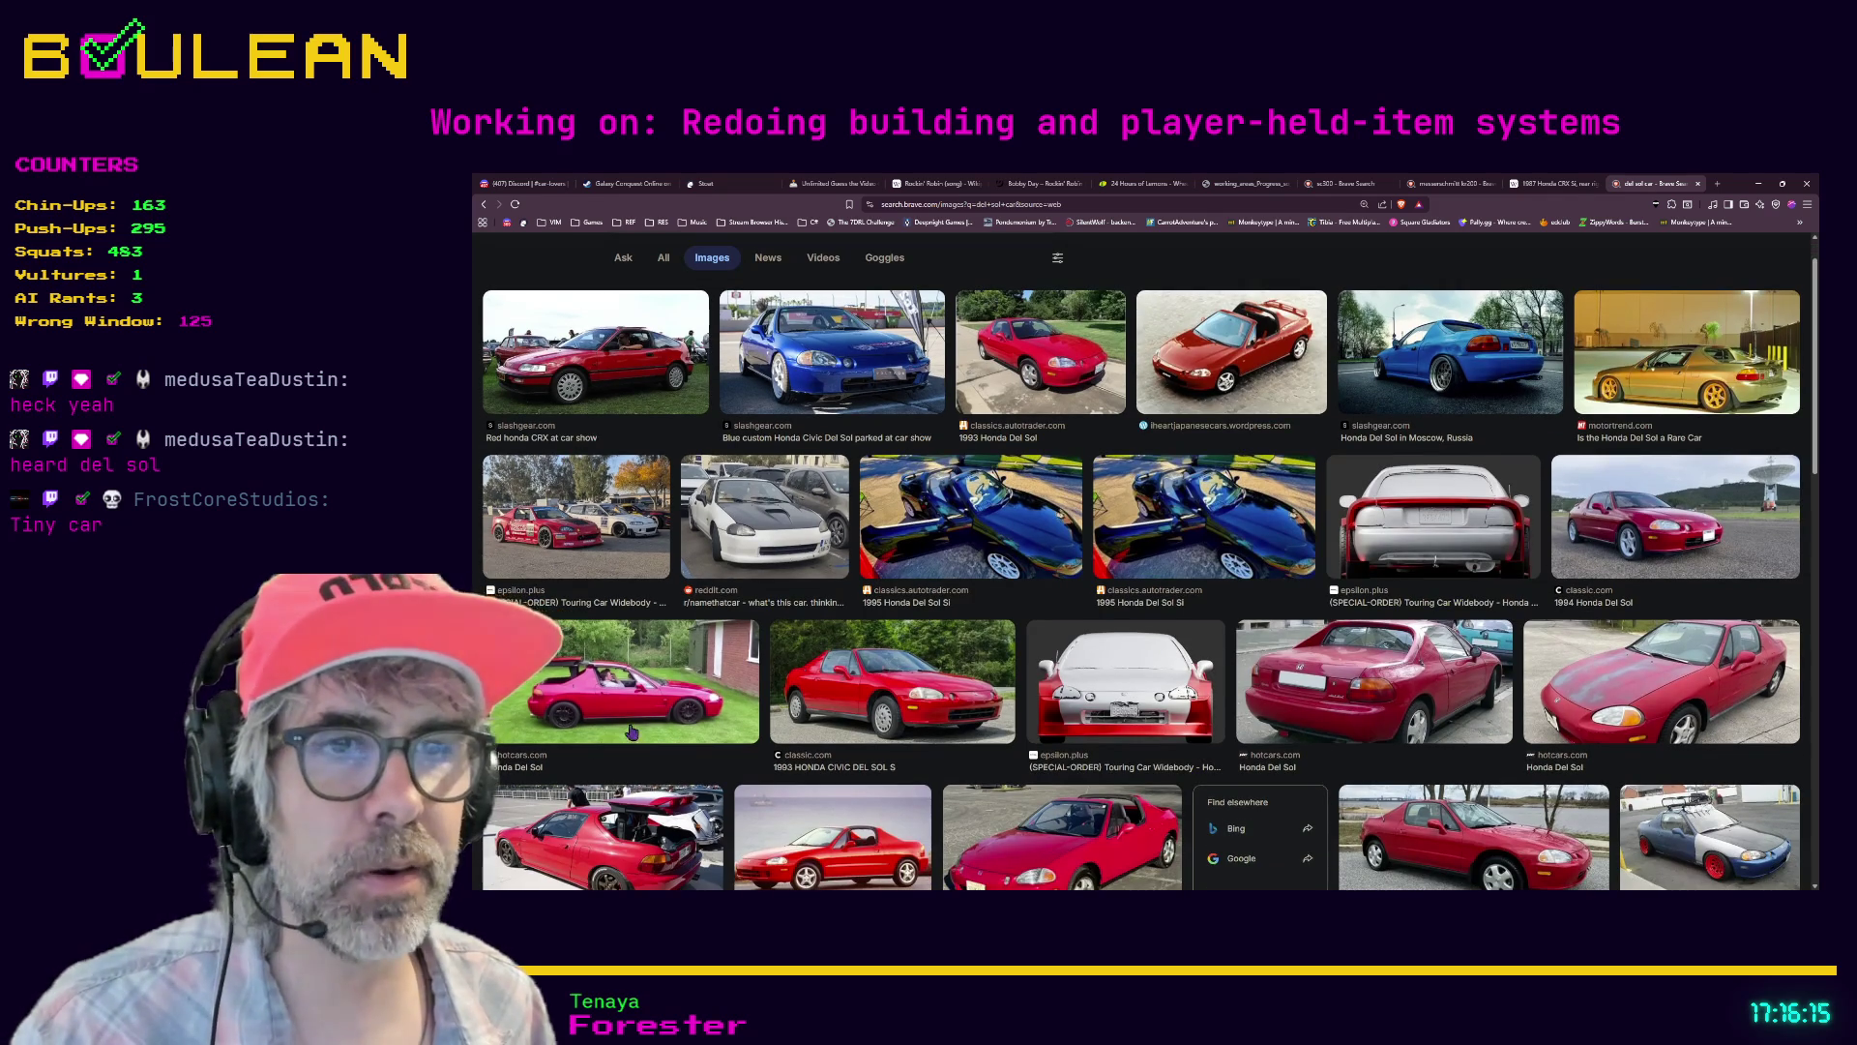
pyautogui.scroll(-1, 631, 732)
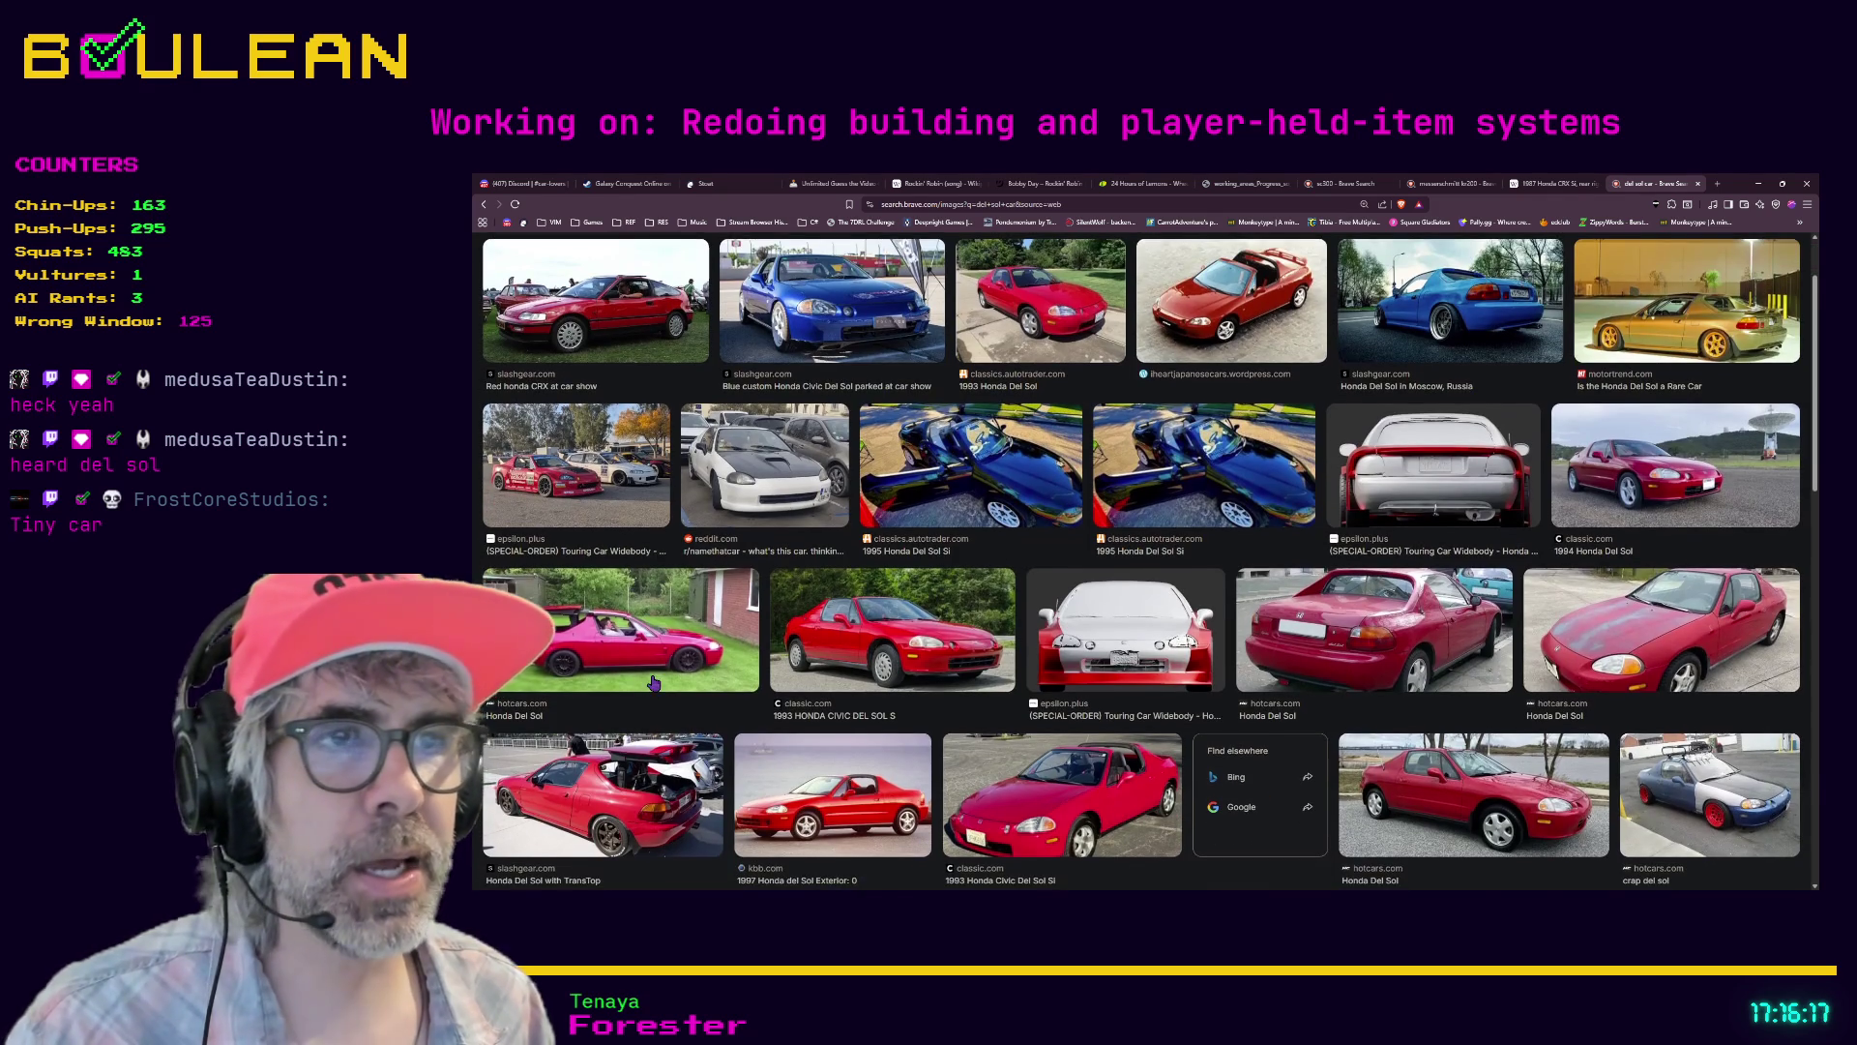
pyautogui.scroll(-1, 649, 690)
pyautogui.scroll(-1, 658, 682)
pyautogui.scroll(-2, 658, 677)
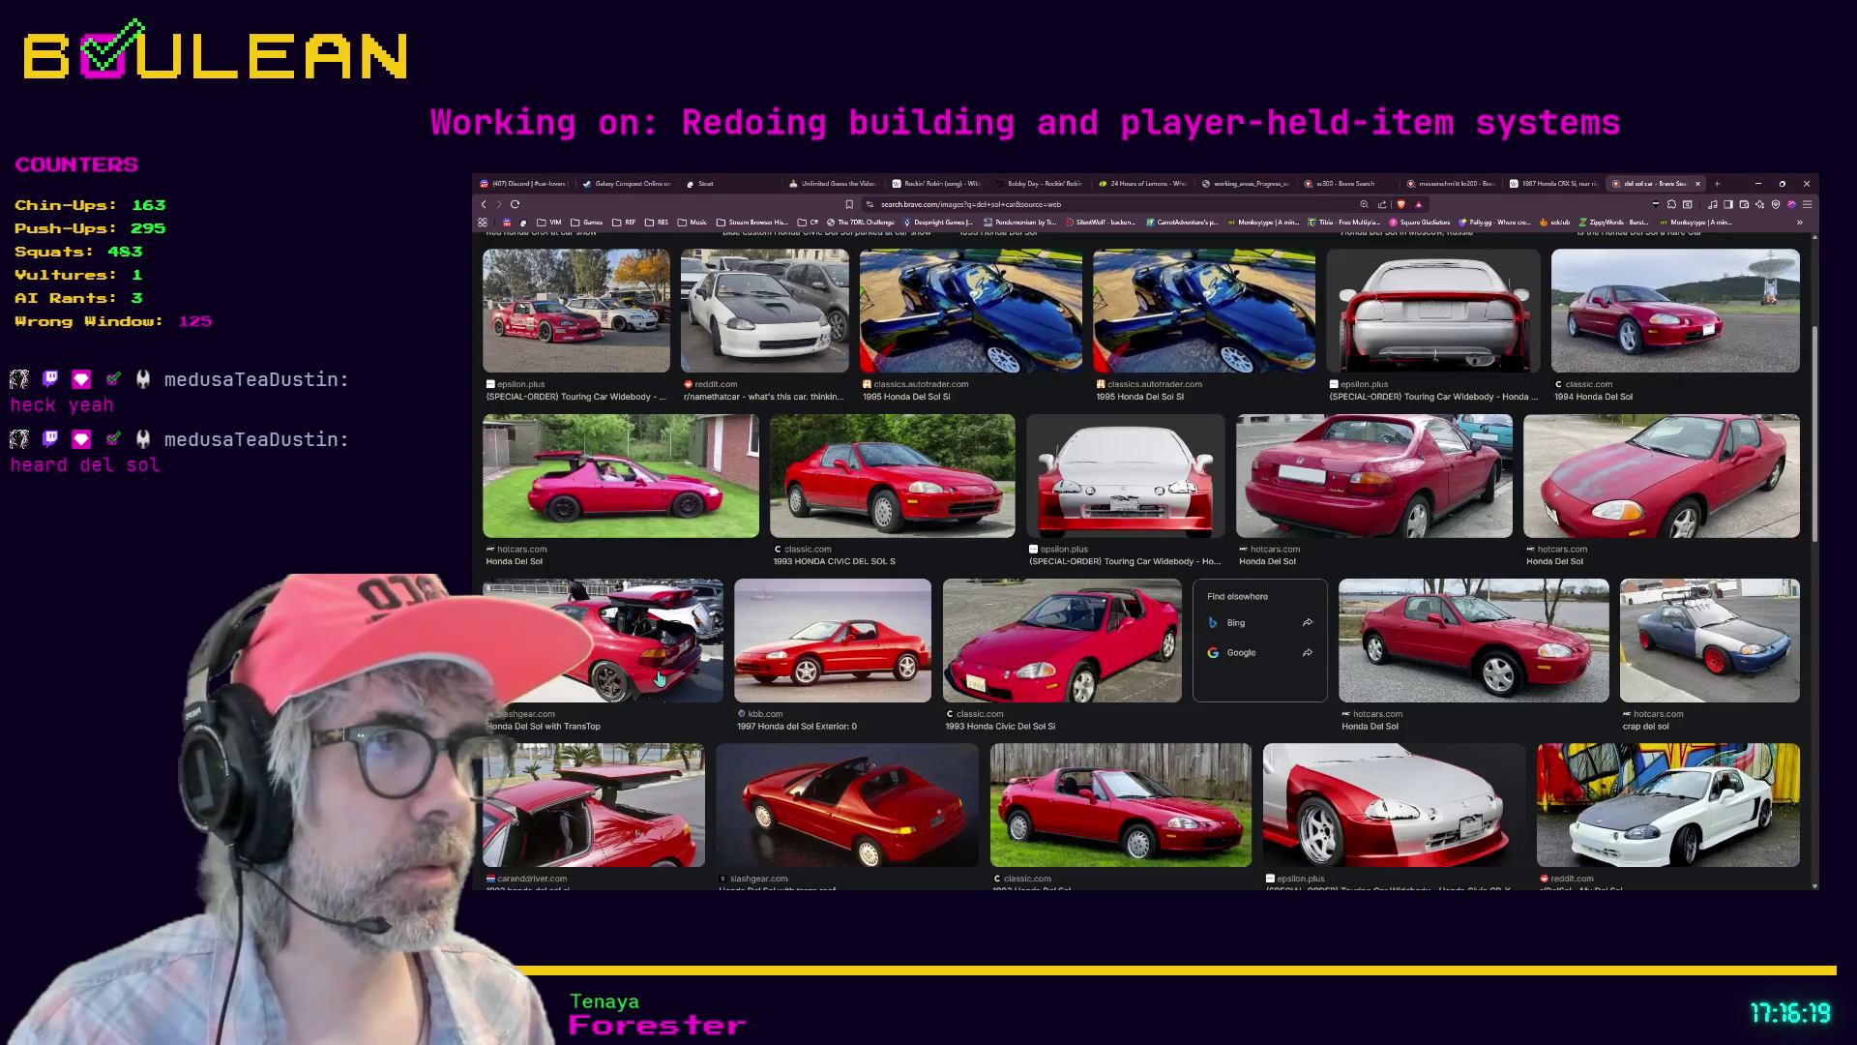
pyautogui.scroll(-2, 659, 677)
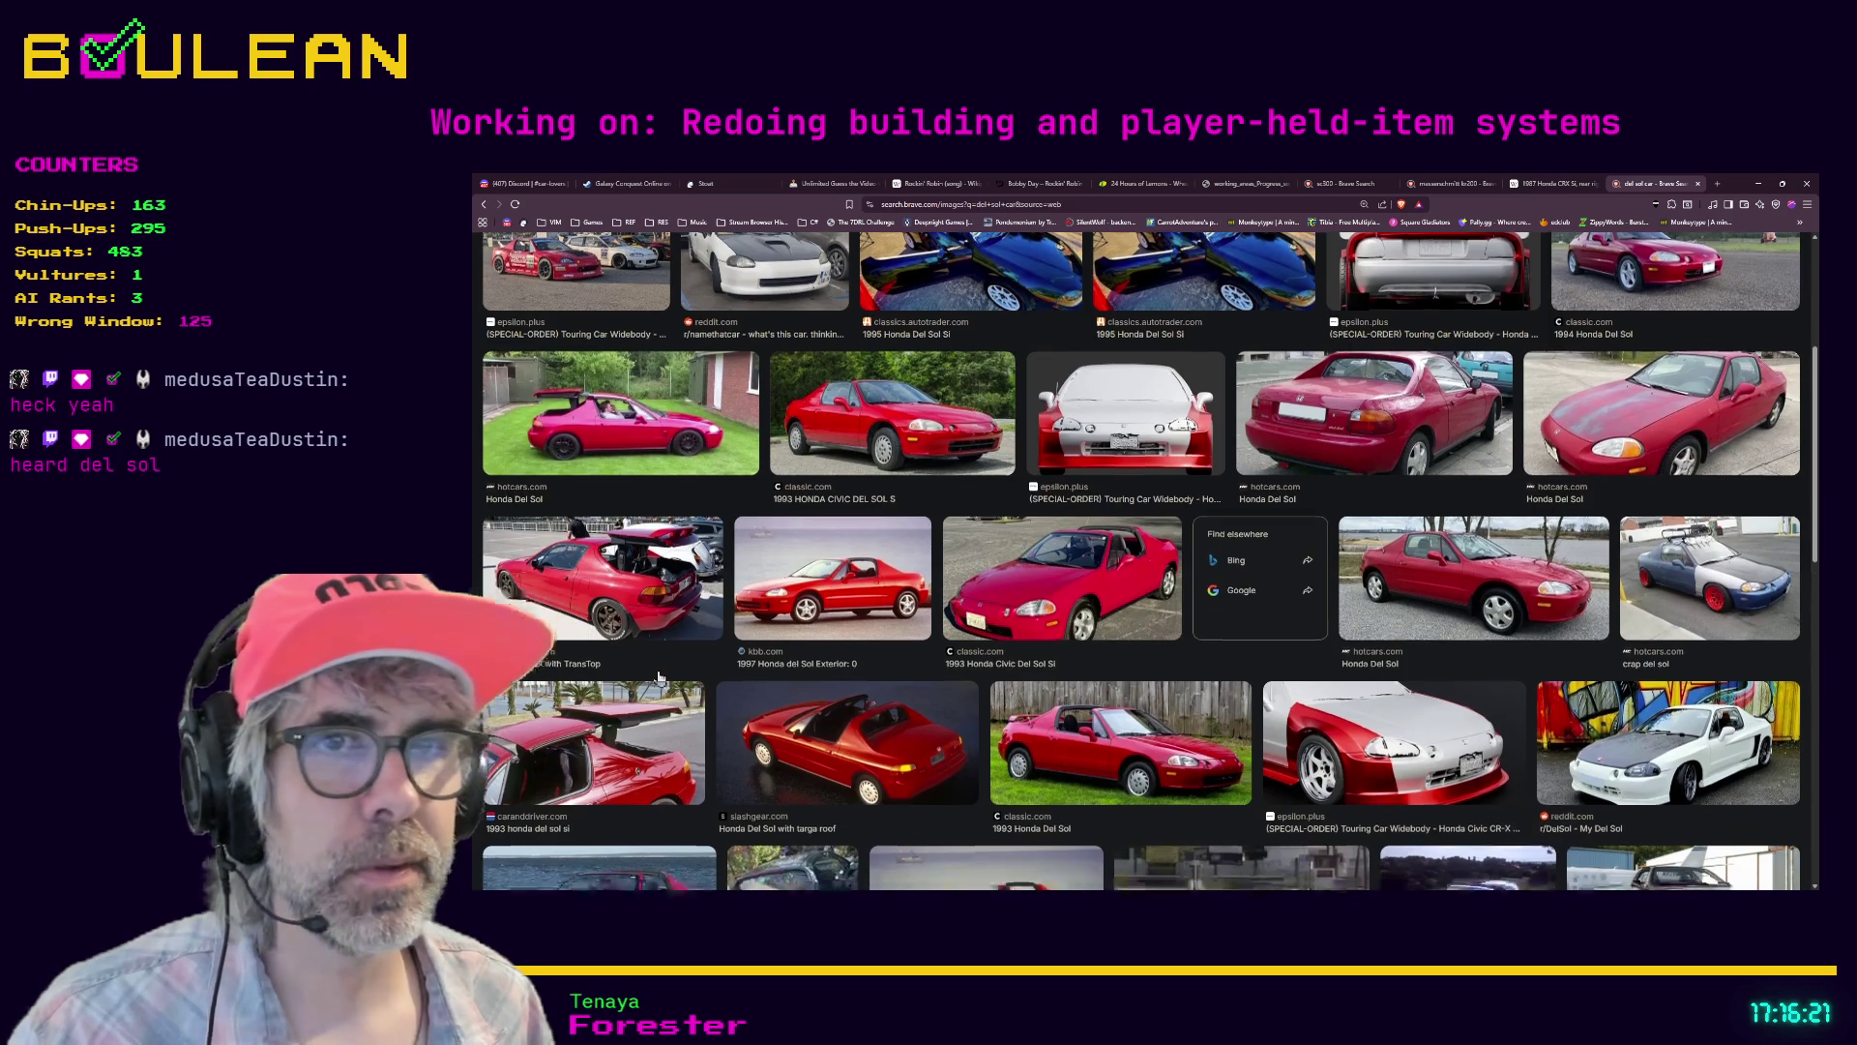
pyautogui.scroll(-2, 658, 677)
pyautogui.scroll(-2, 658, 678)
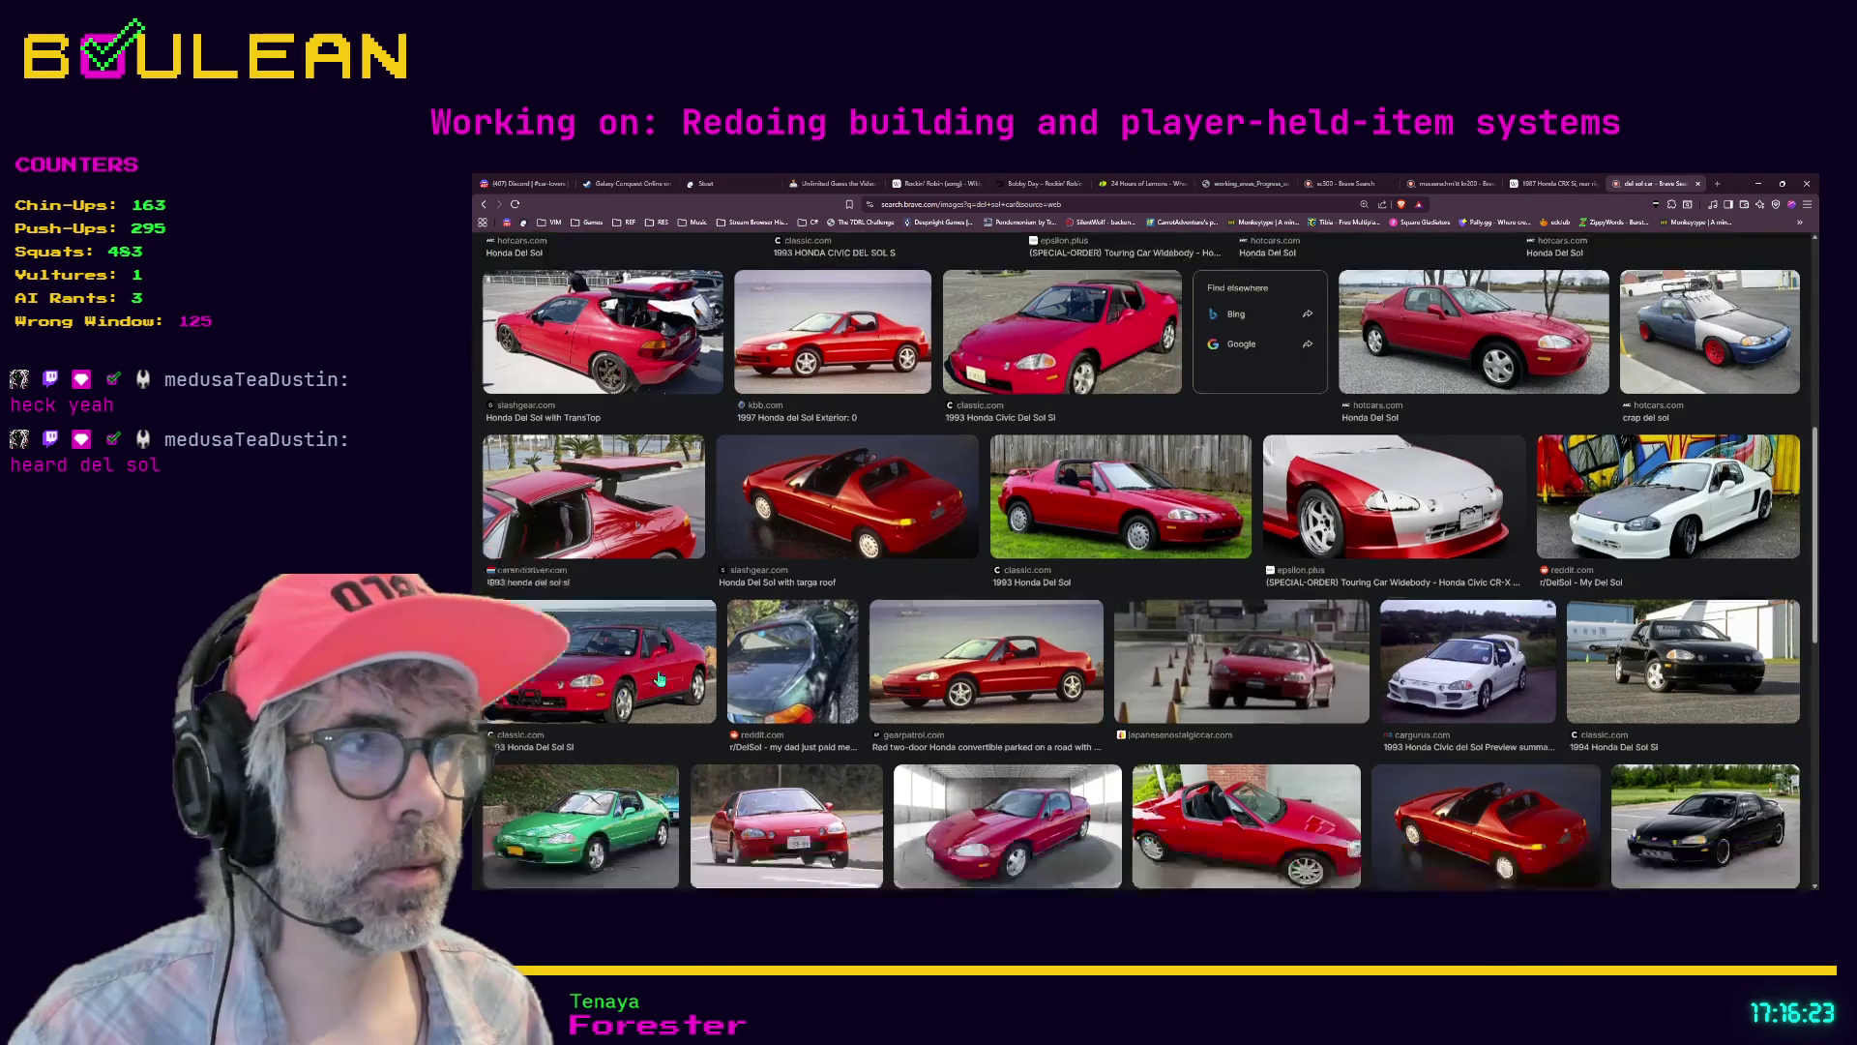
pyautogui.scroll(-2, 661, 677)
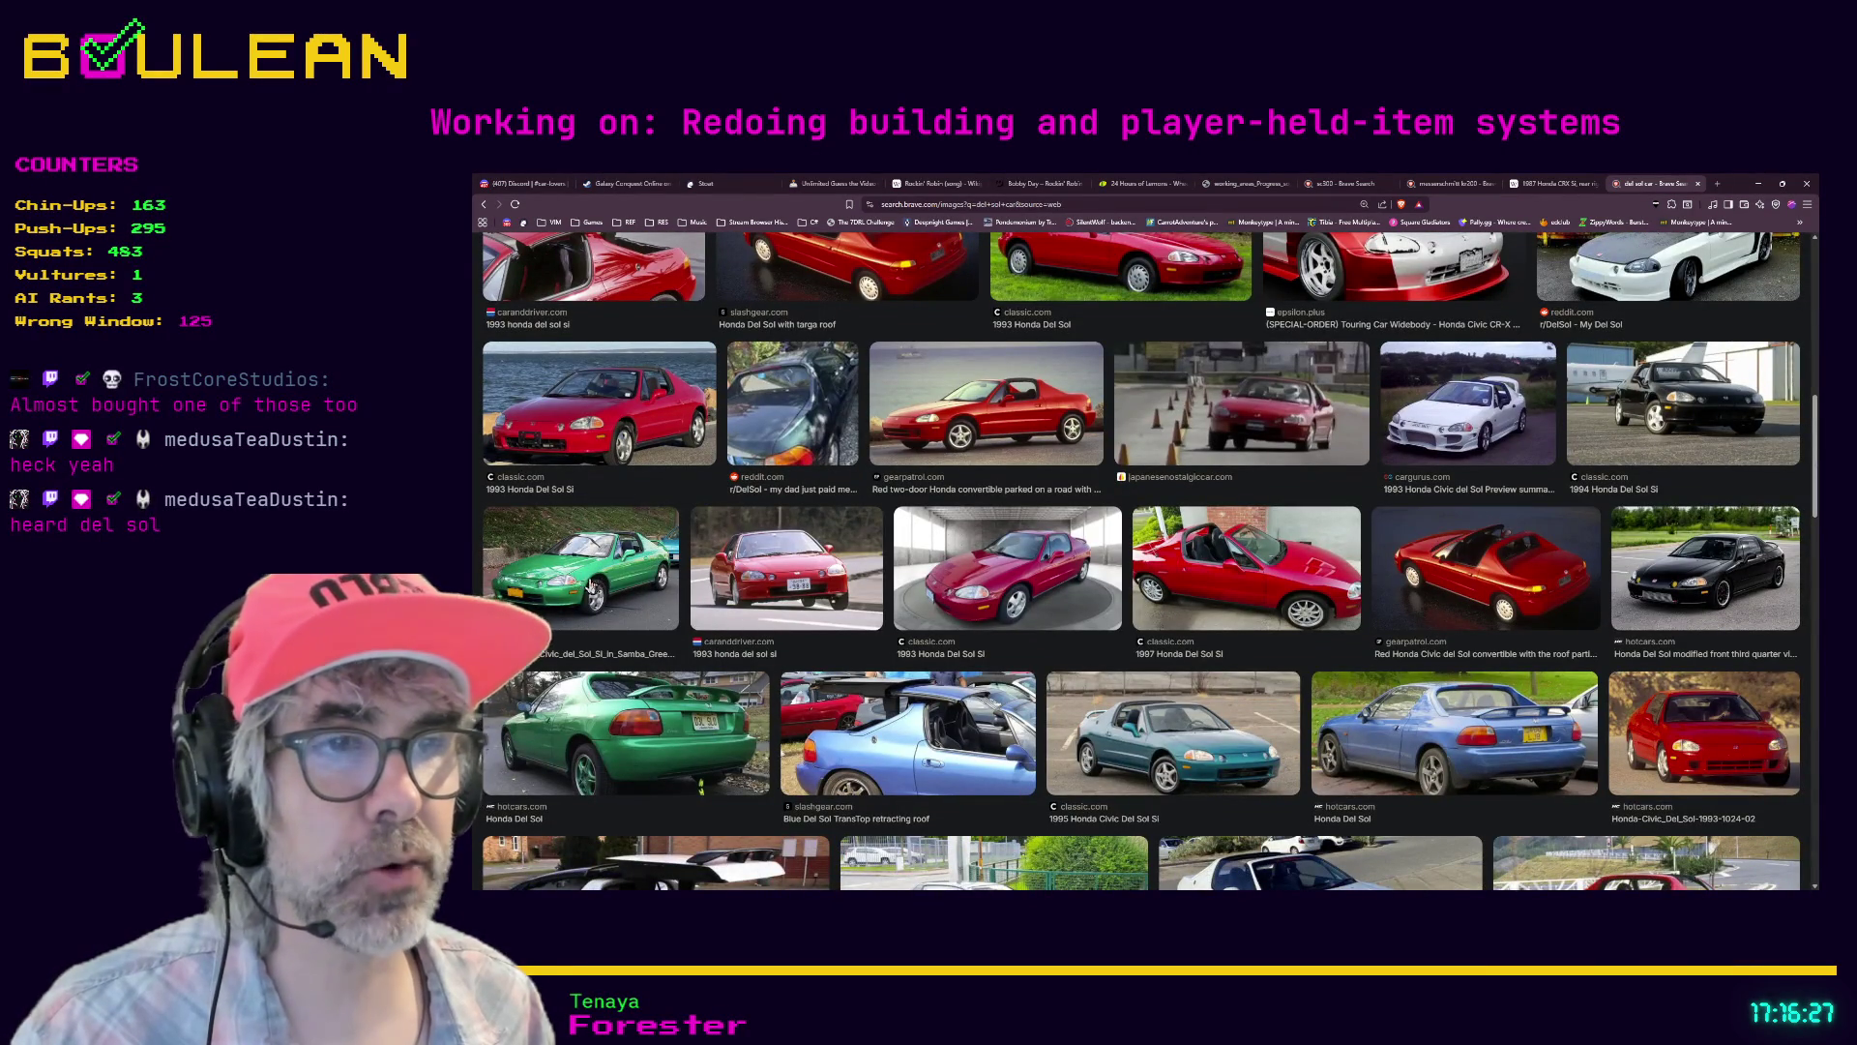
pyautogui.scroll(-3, 586, 585)
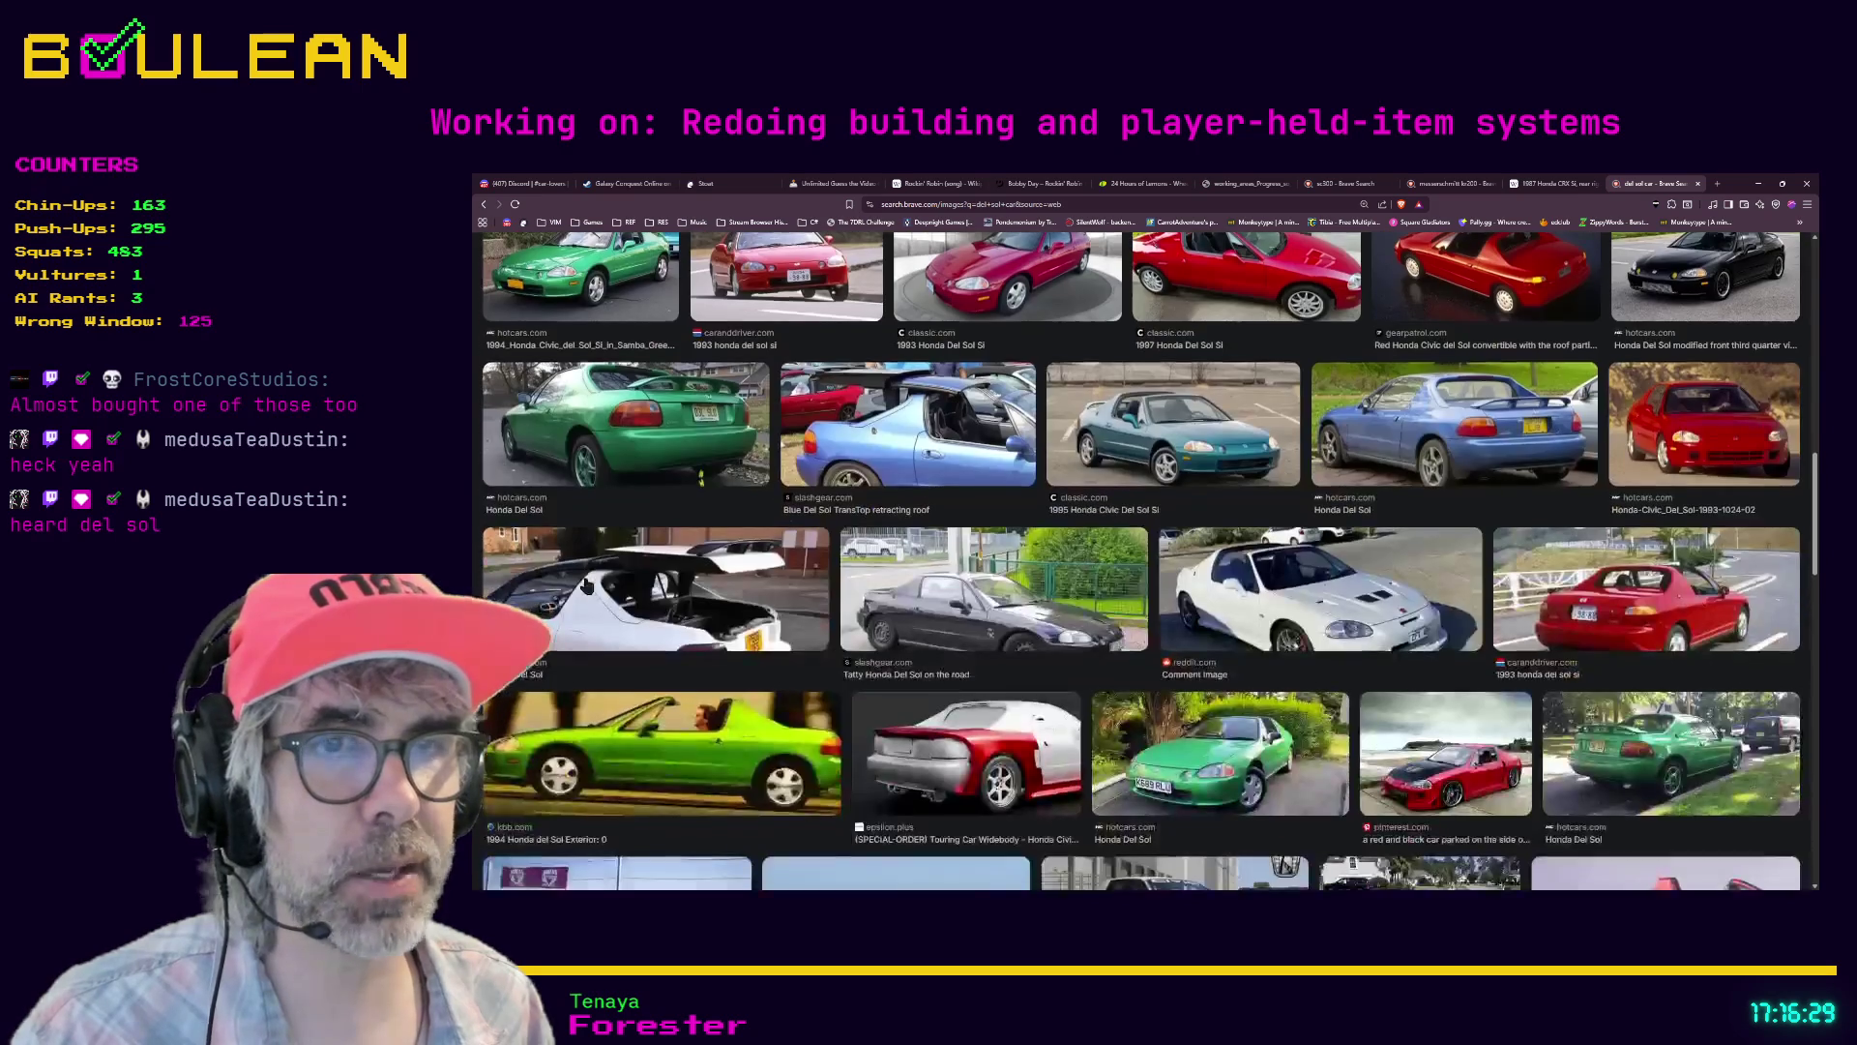
pyautogui.scroll(-2, 586, 586)
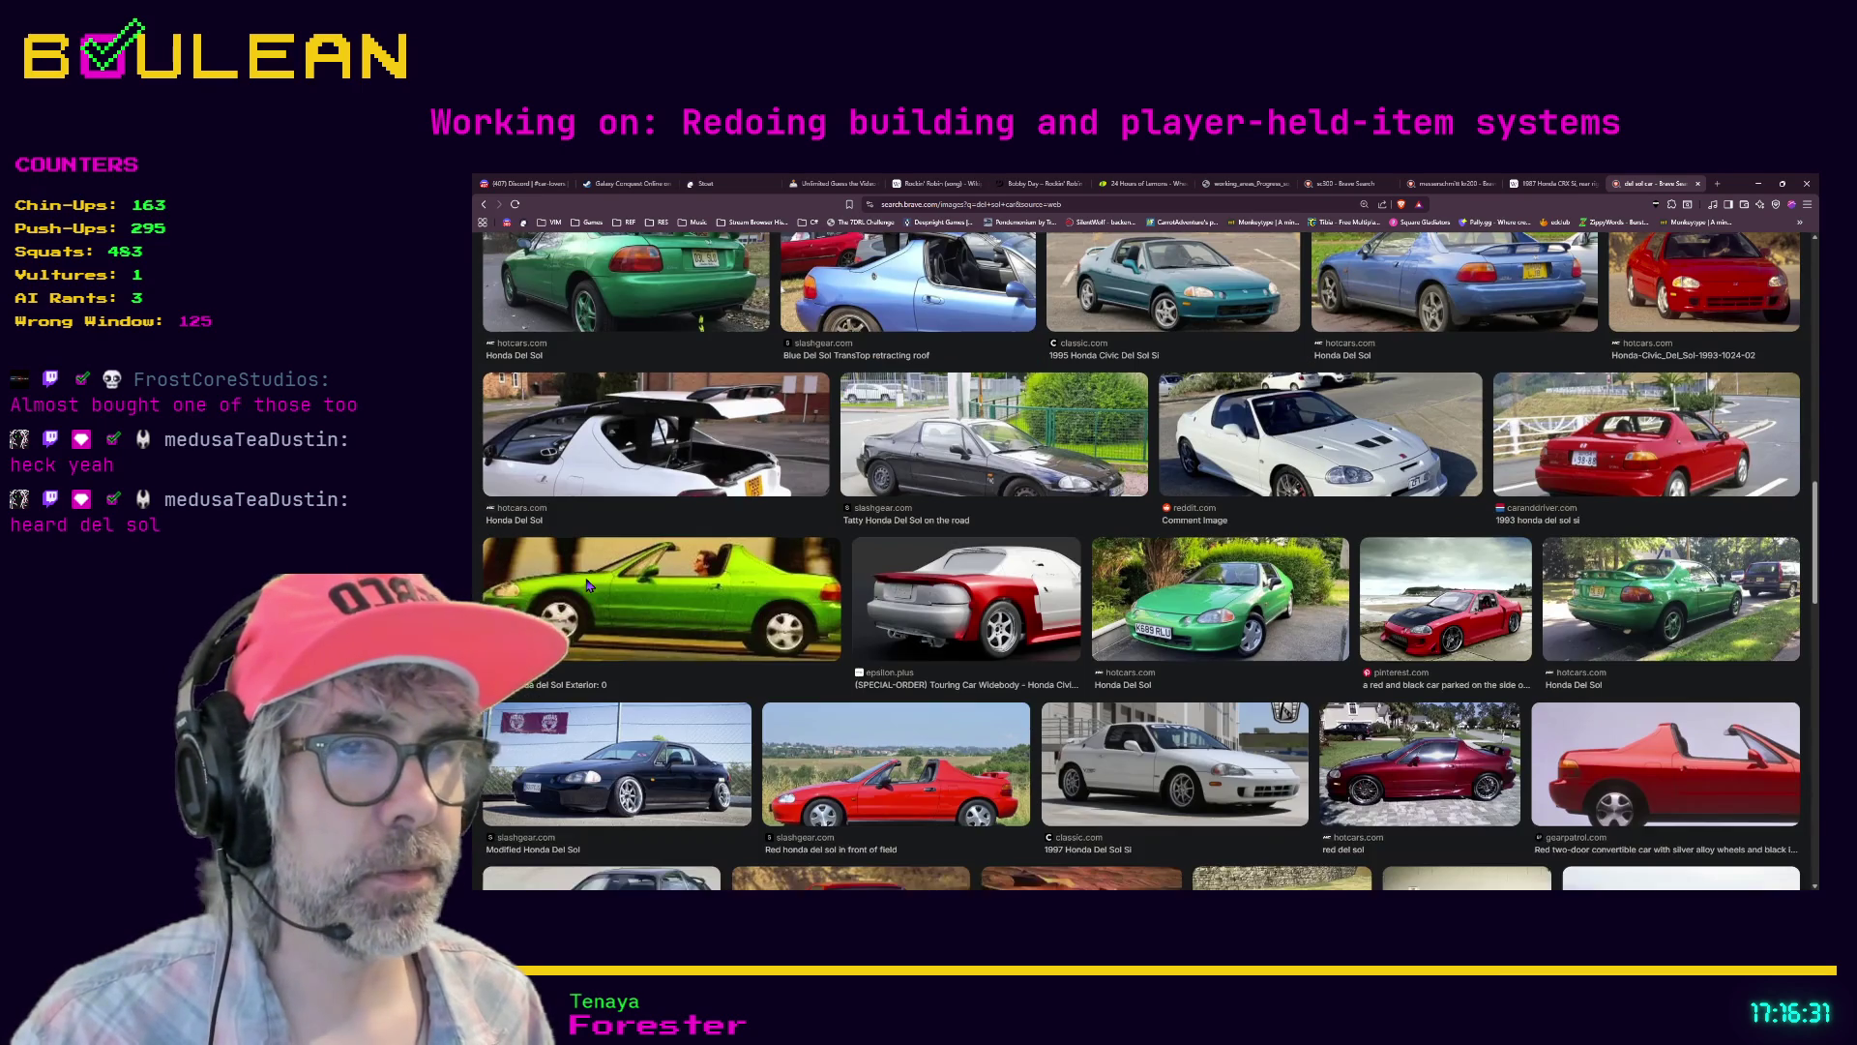
pyautogui.scroll(-2, 586, 585)
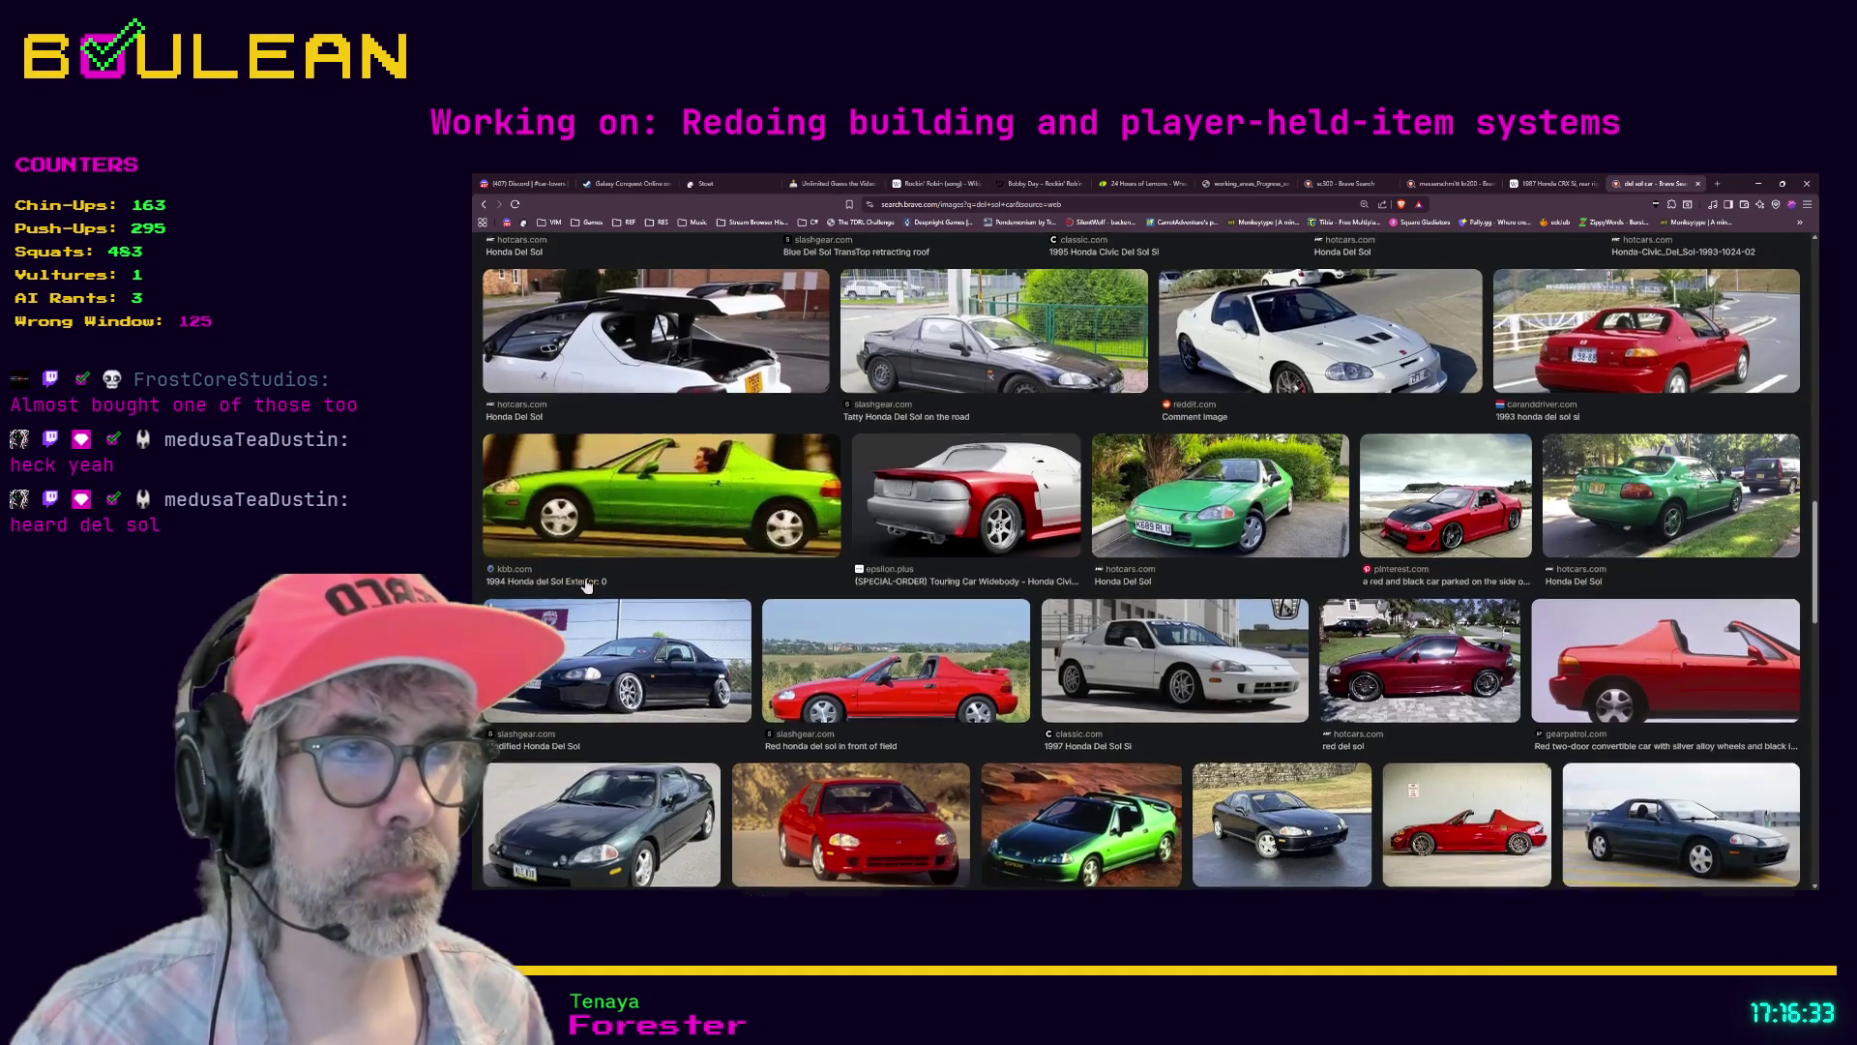
pyautogui.scroll(-1, 586, 585)
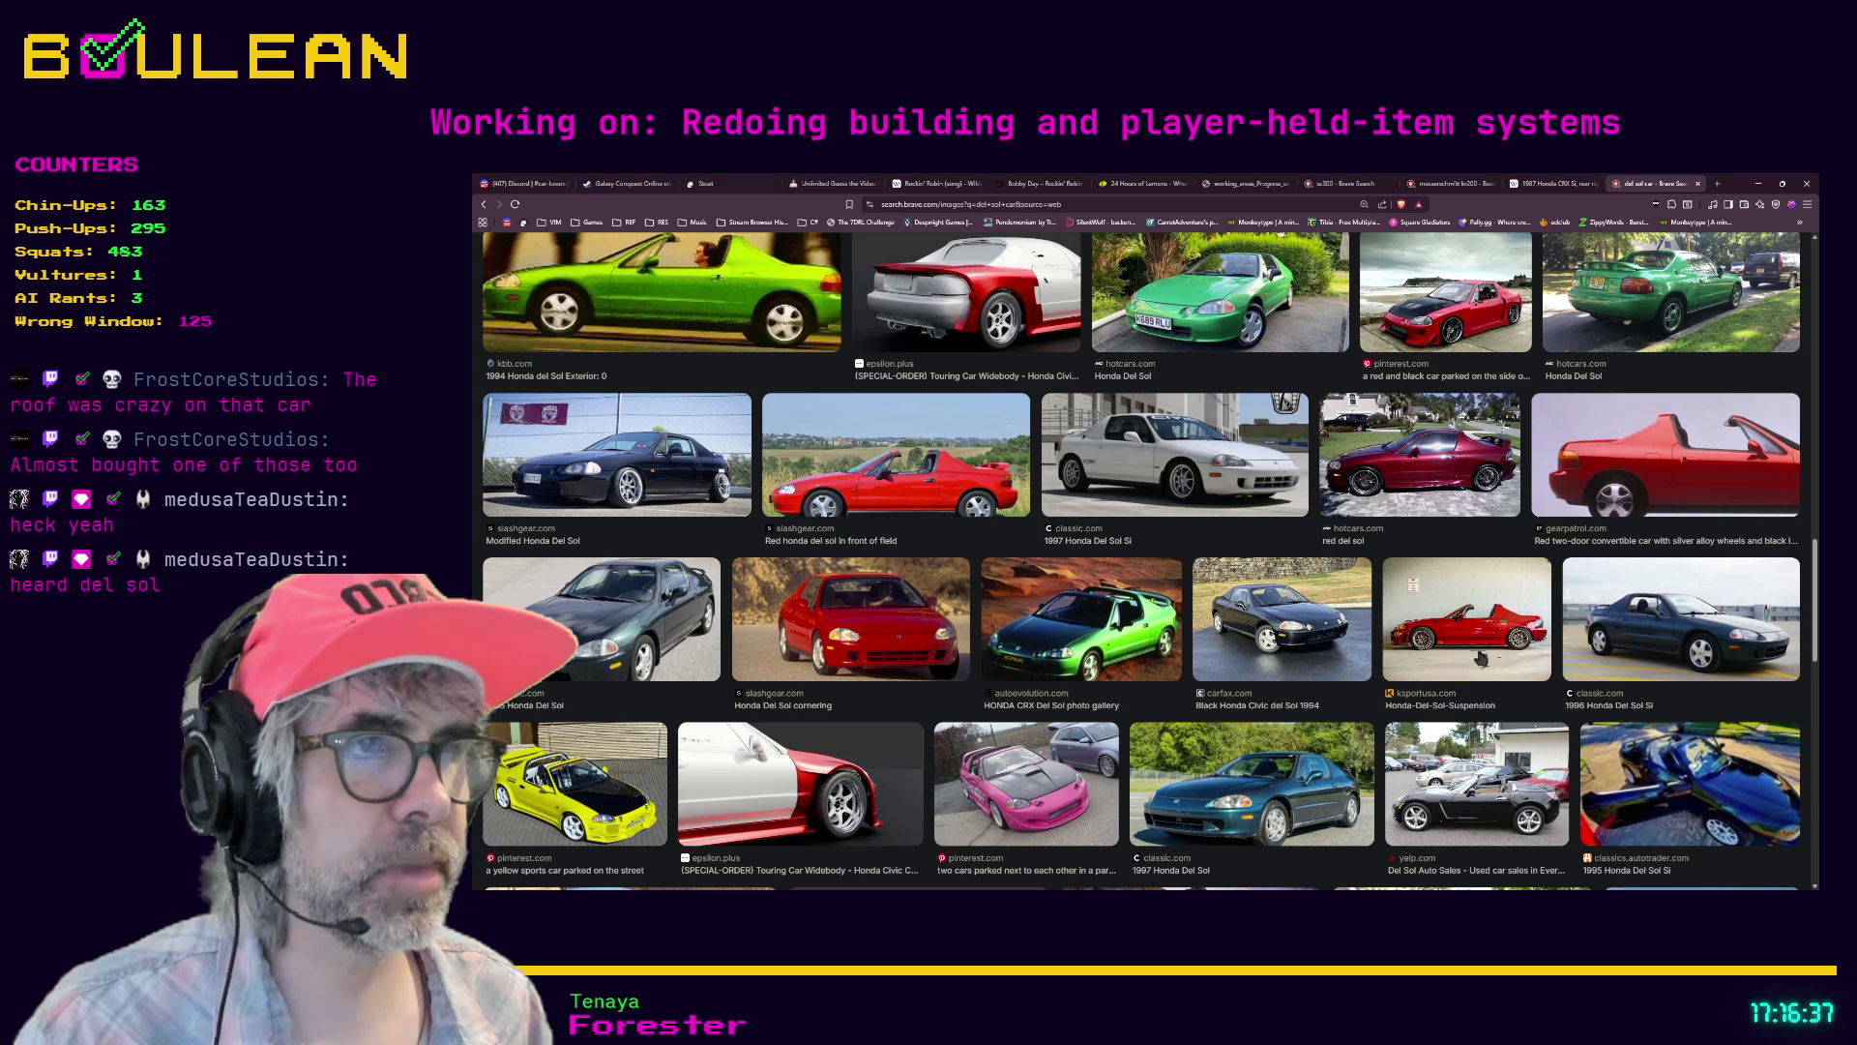
pyautogui.scroll(-3, 1142, 629)
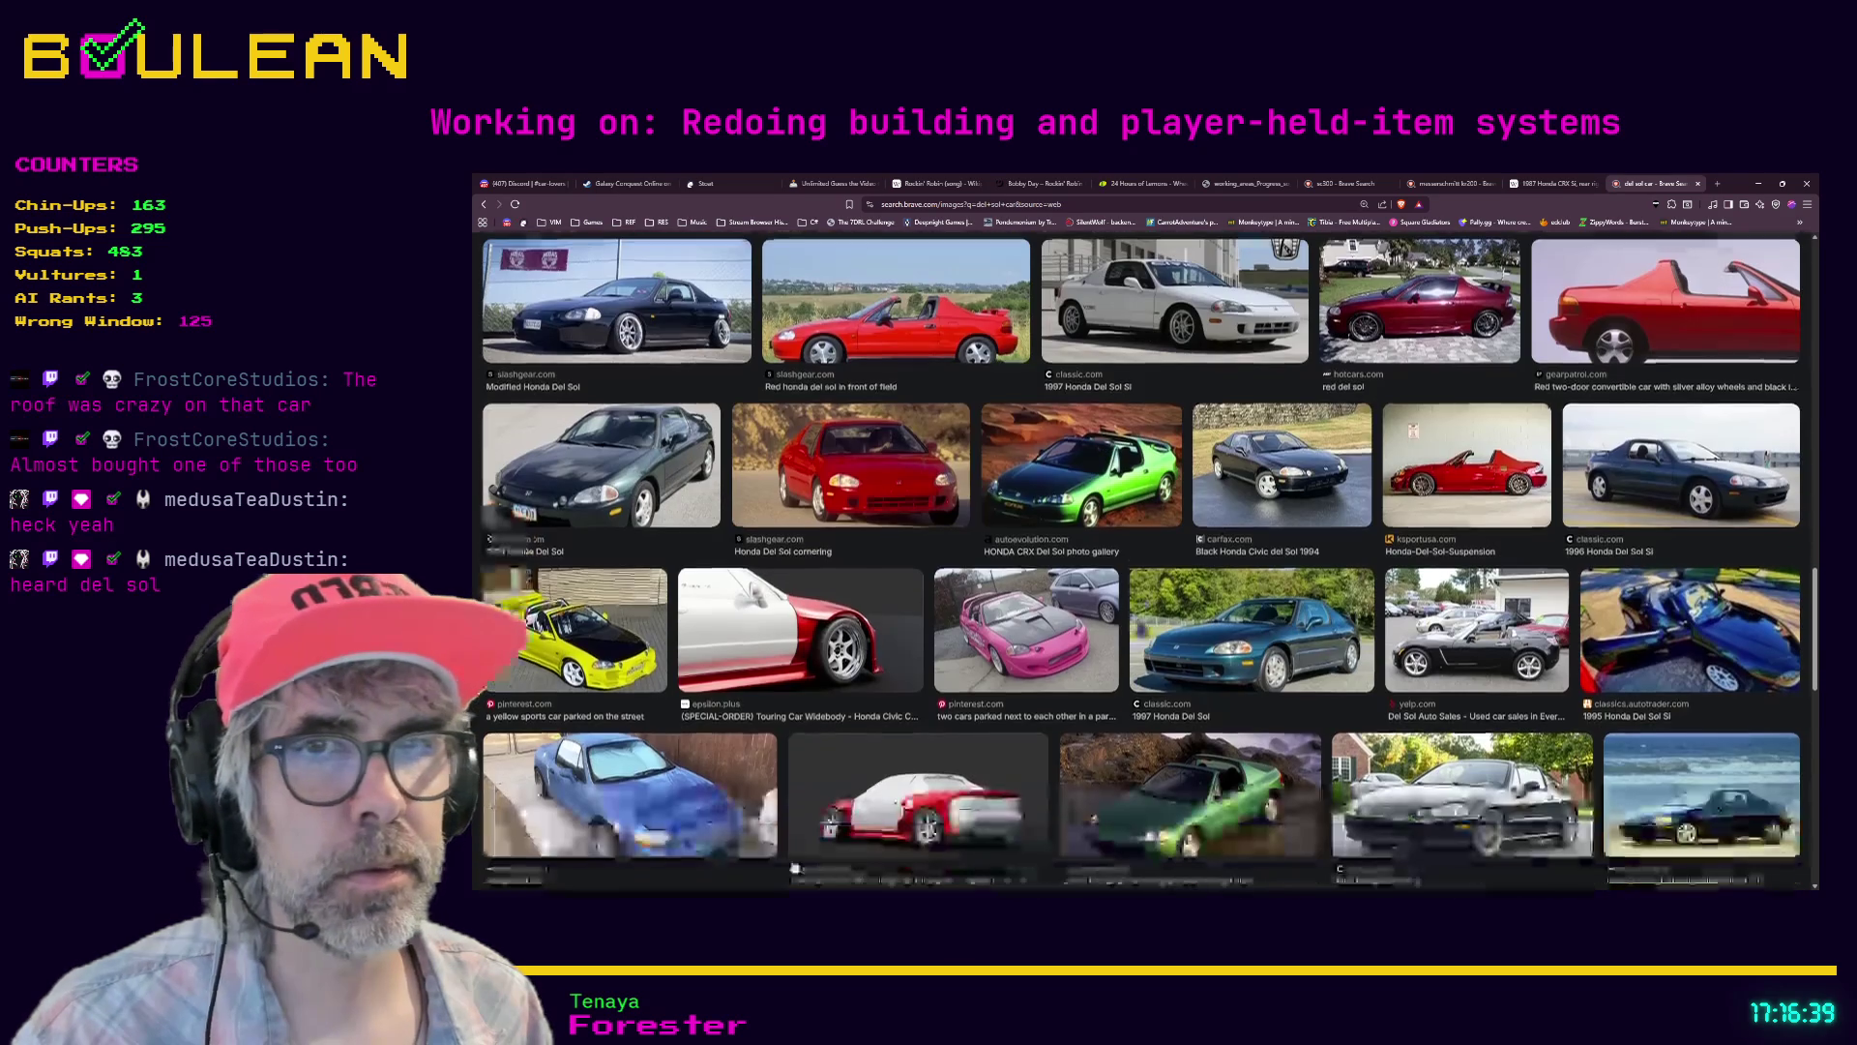
# - Preview the yellow car and pink Del Sol photos larger, then minimize the image search window
pyautogui.click(600, 629)
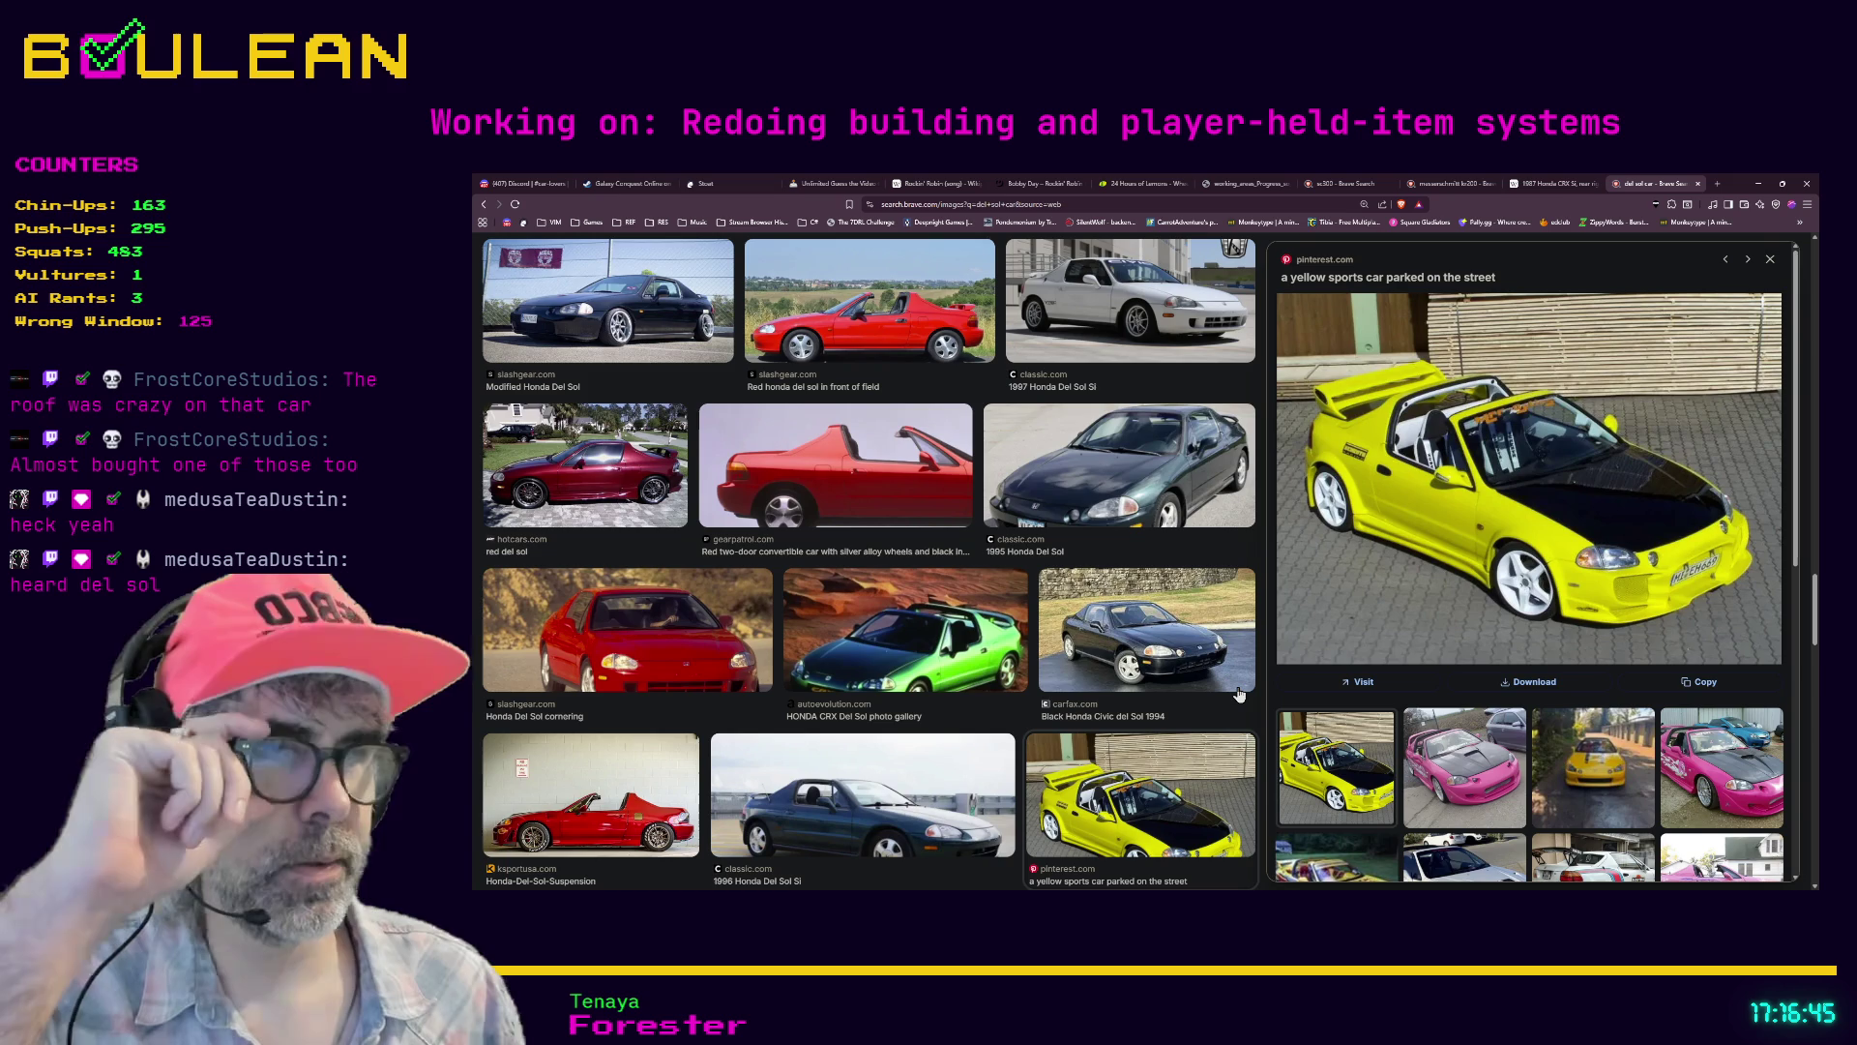
pyautogui.click(1466, 765)
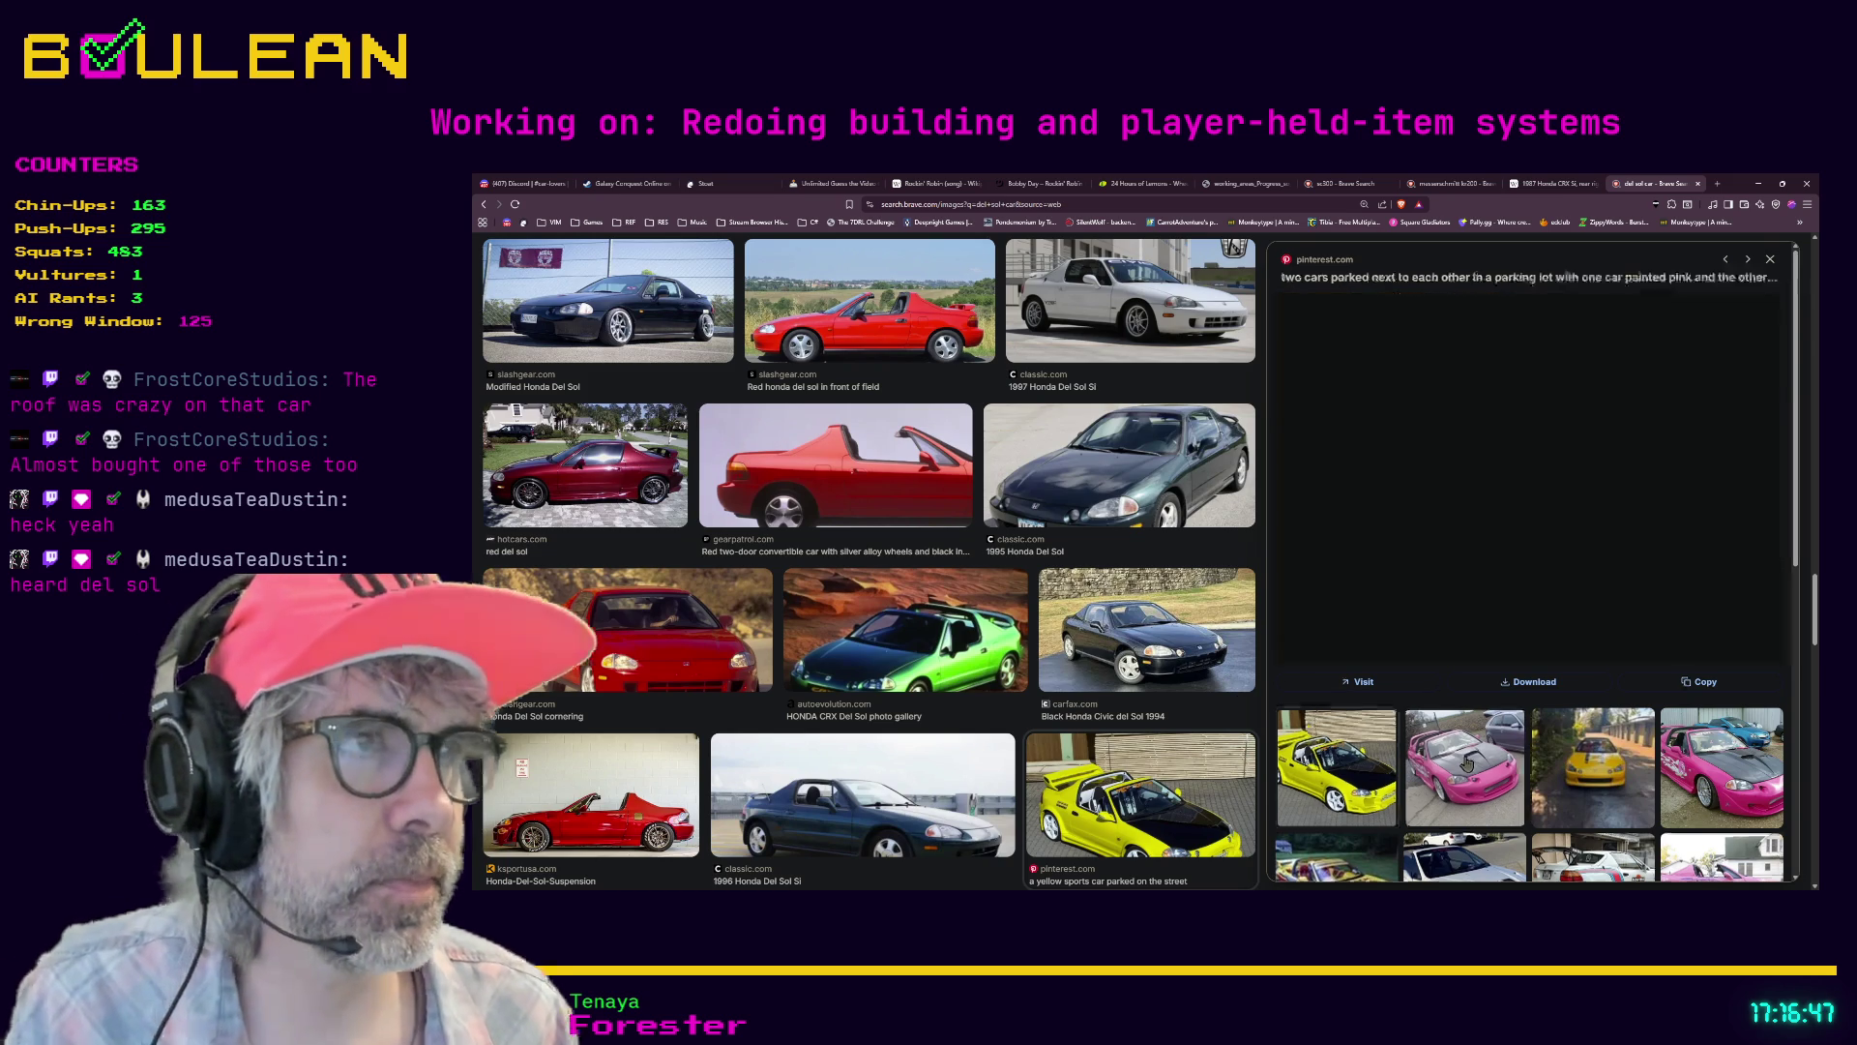
pyautogui.scroll(-2, 1466, 764)
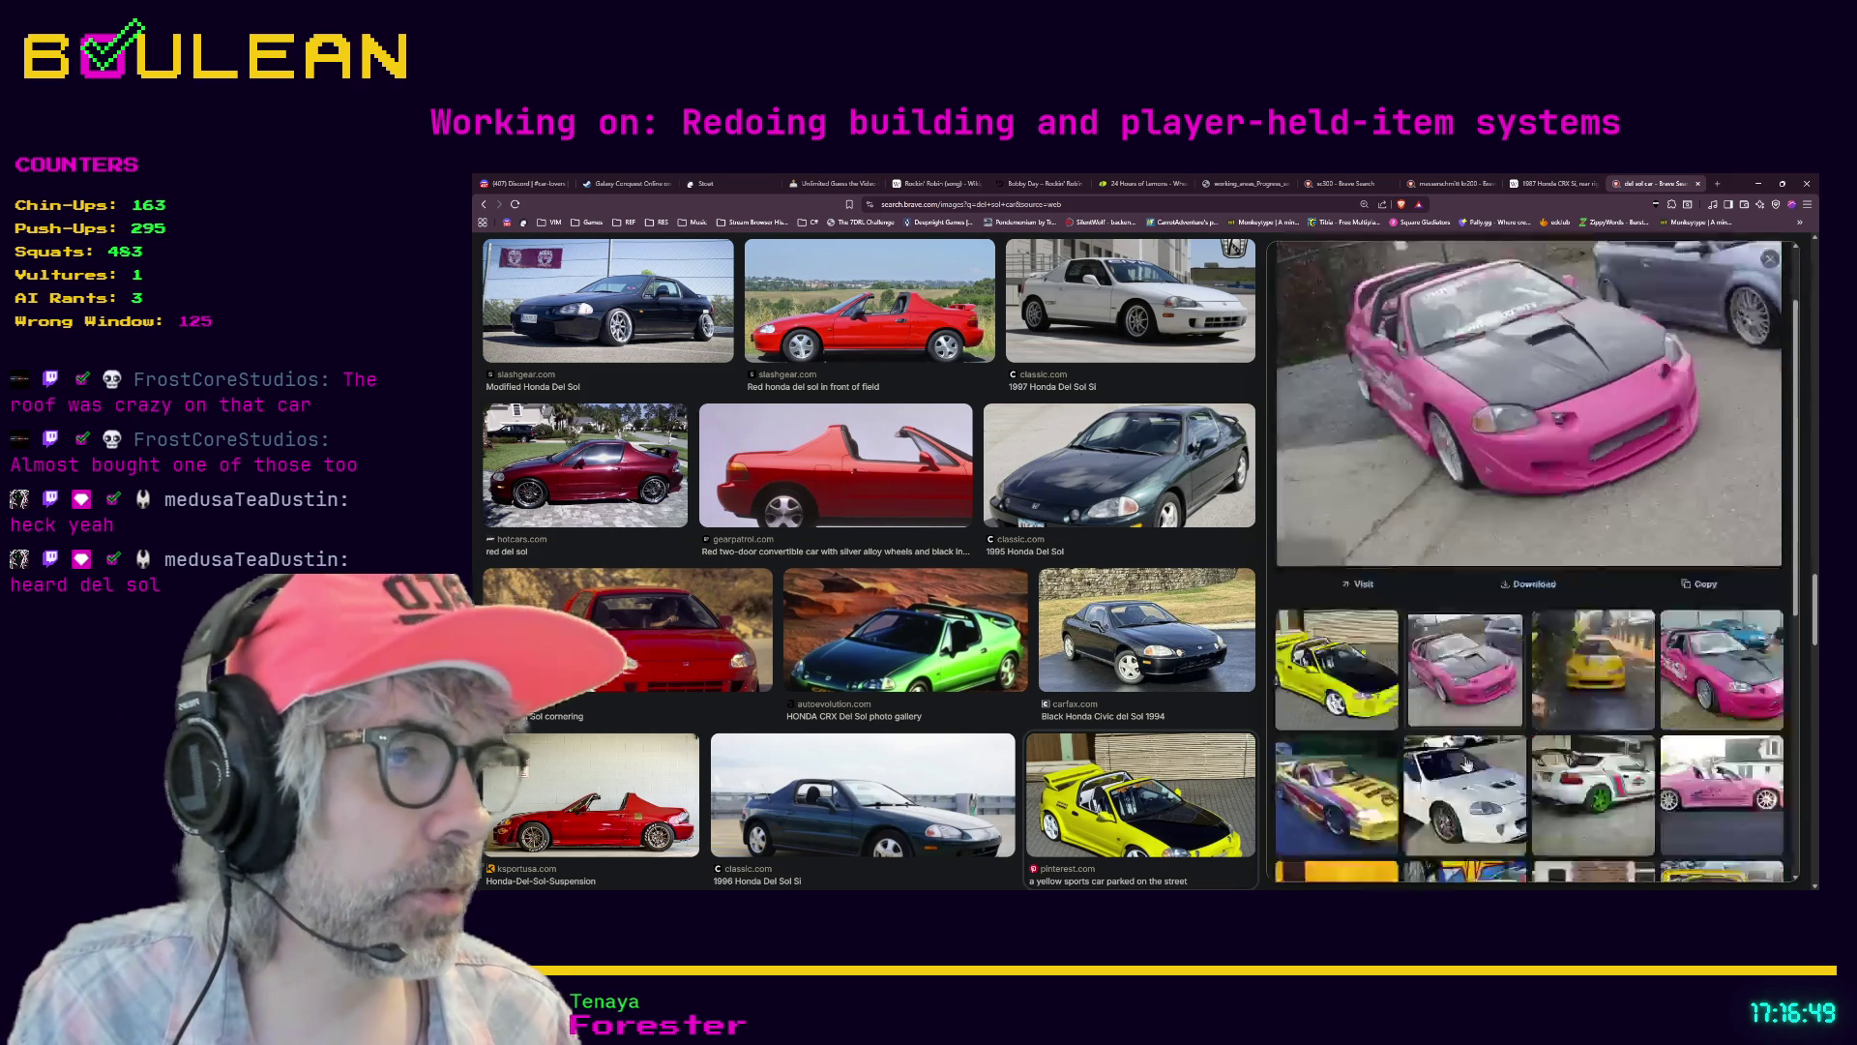
pyautogui.click(1704, 735)
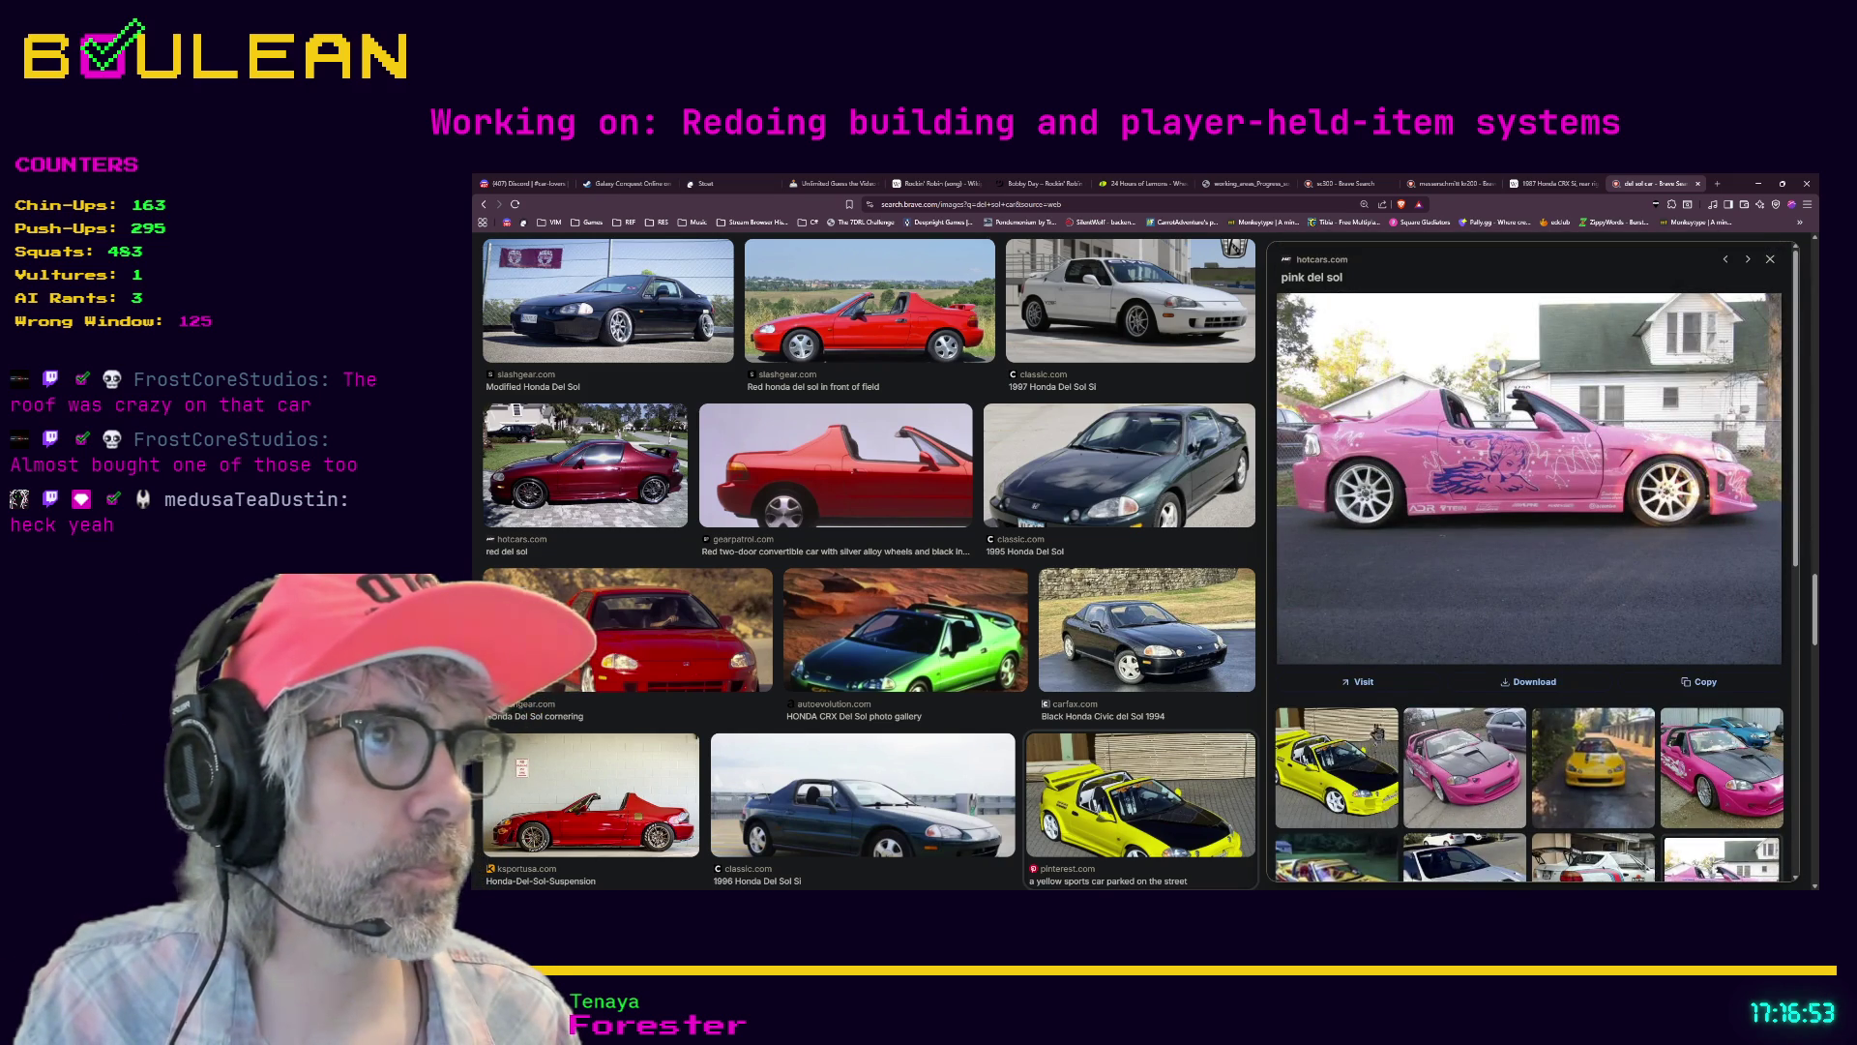
pyautogui.scroll(-1, 1519, 773)
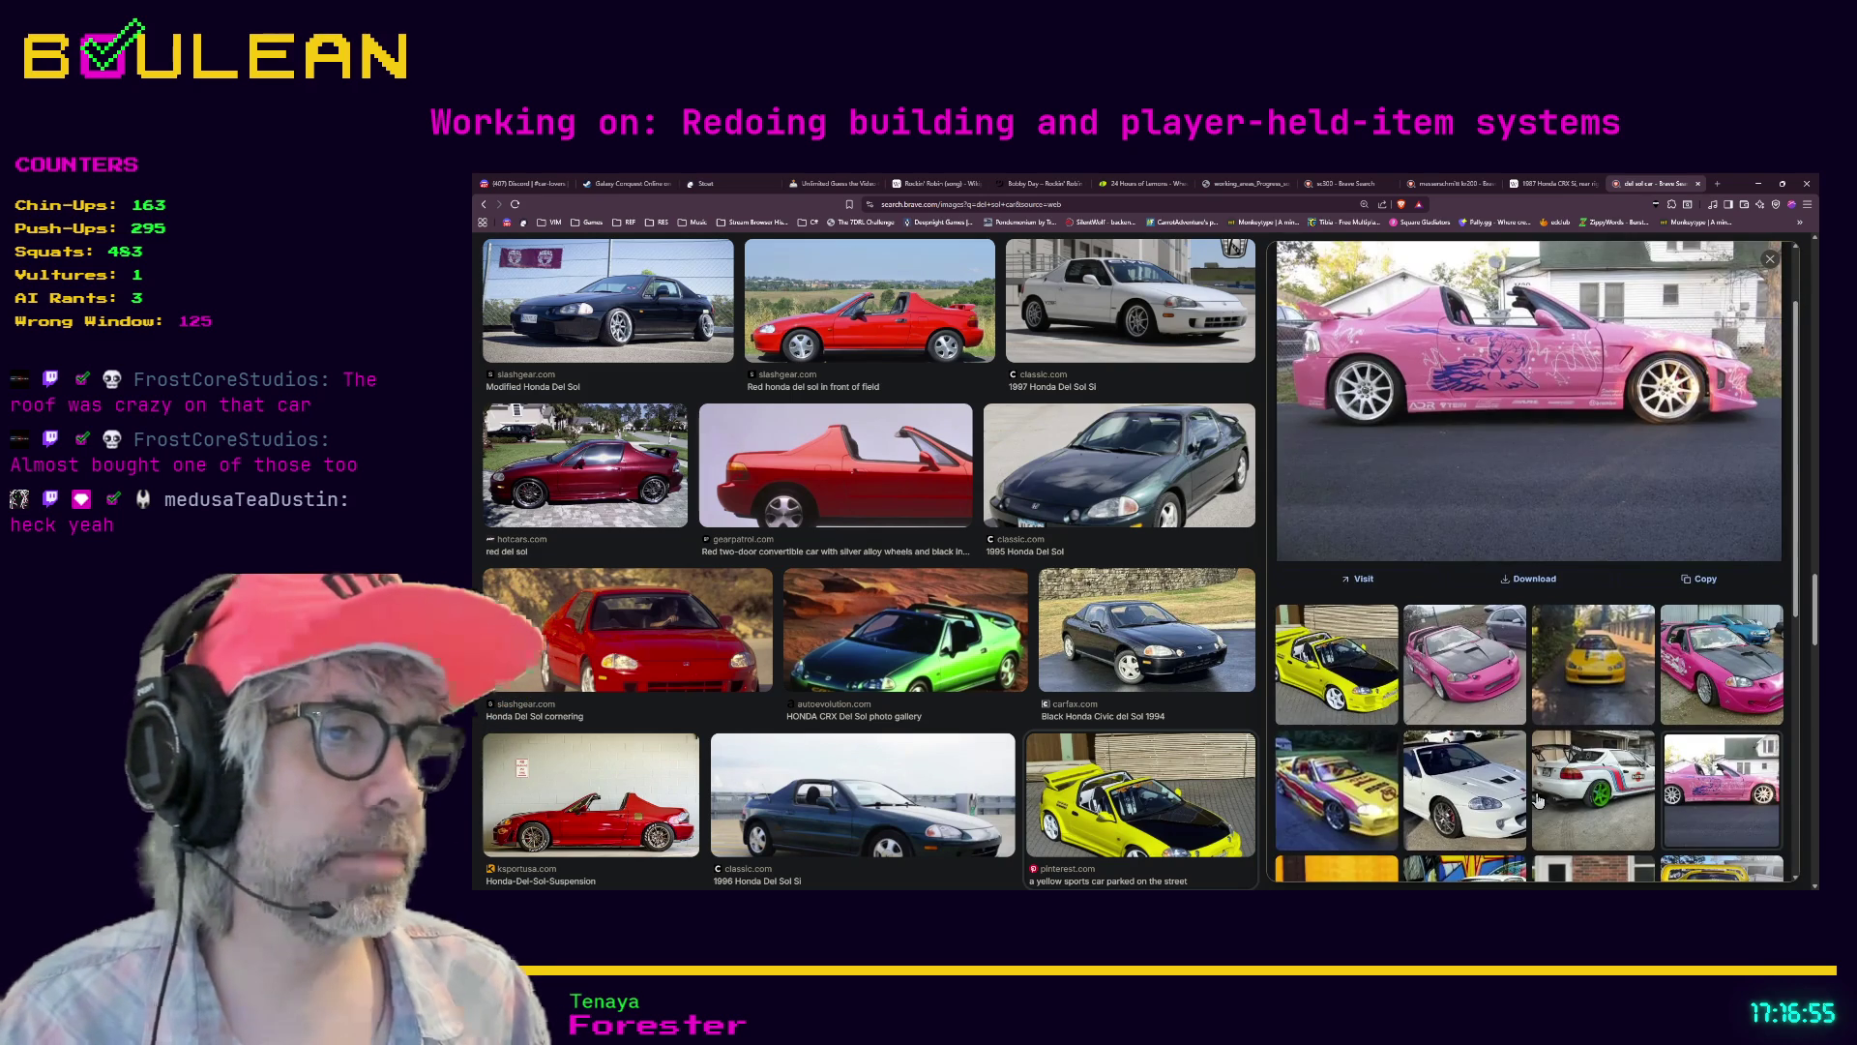
pyautogui.scroll(-2, 1528, 795)
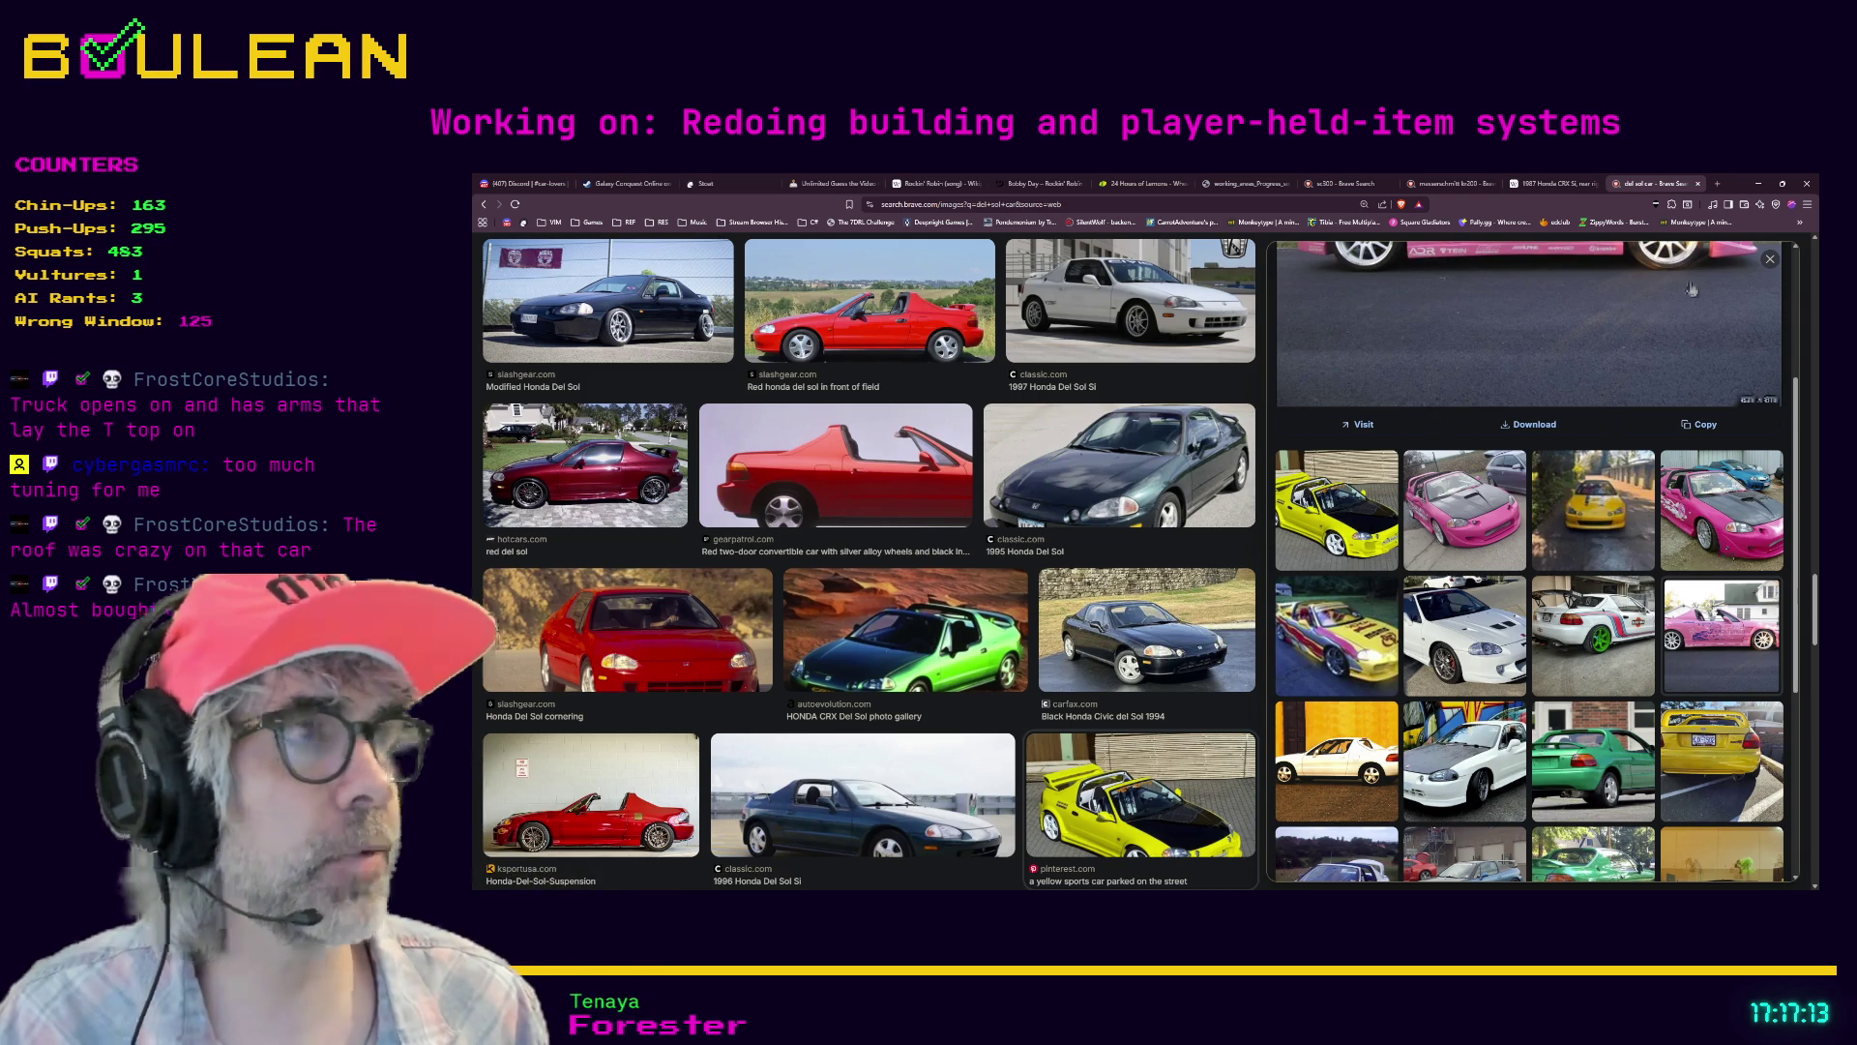
pyautogui.click(1759, 184)
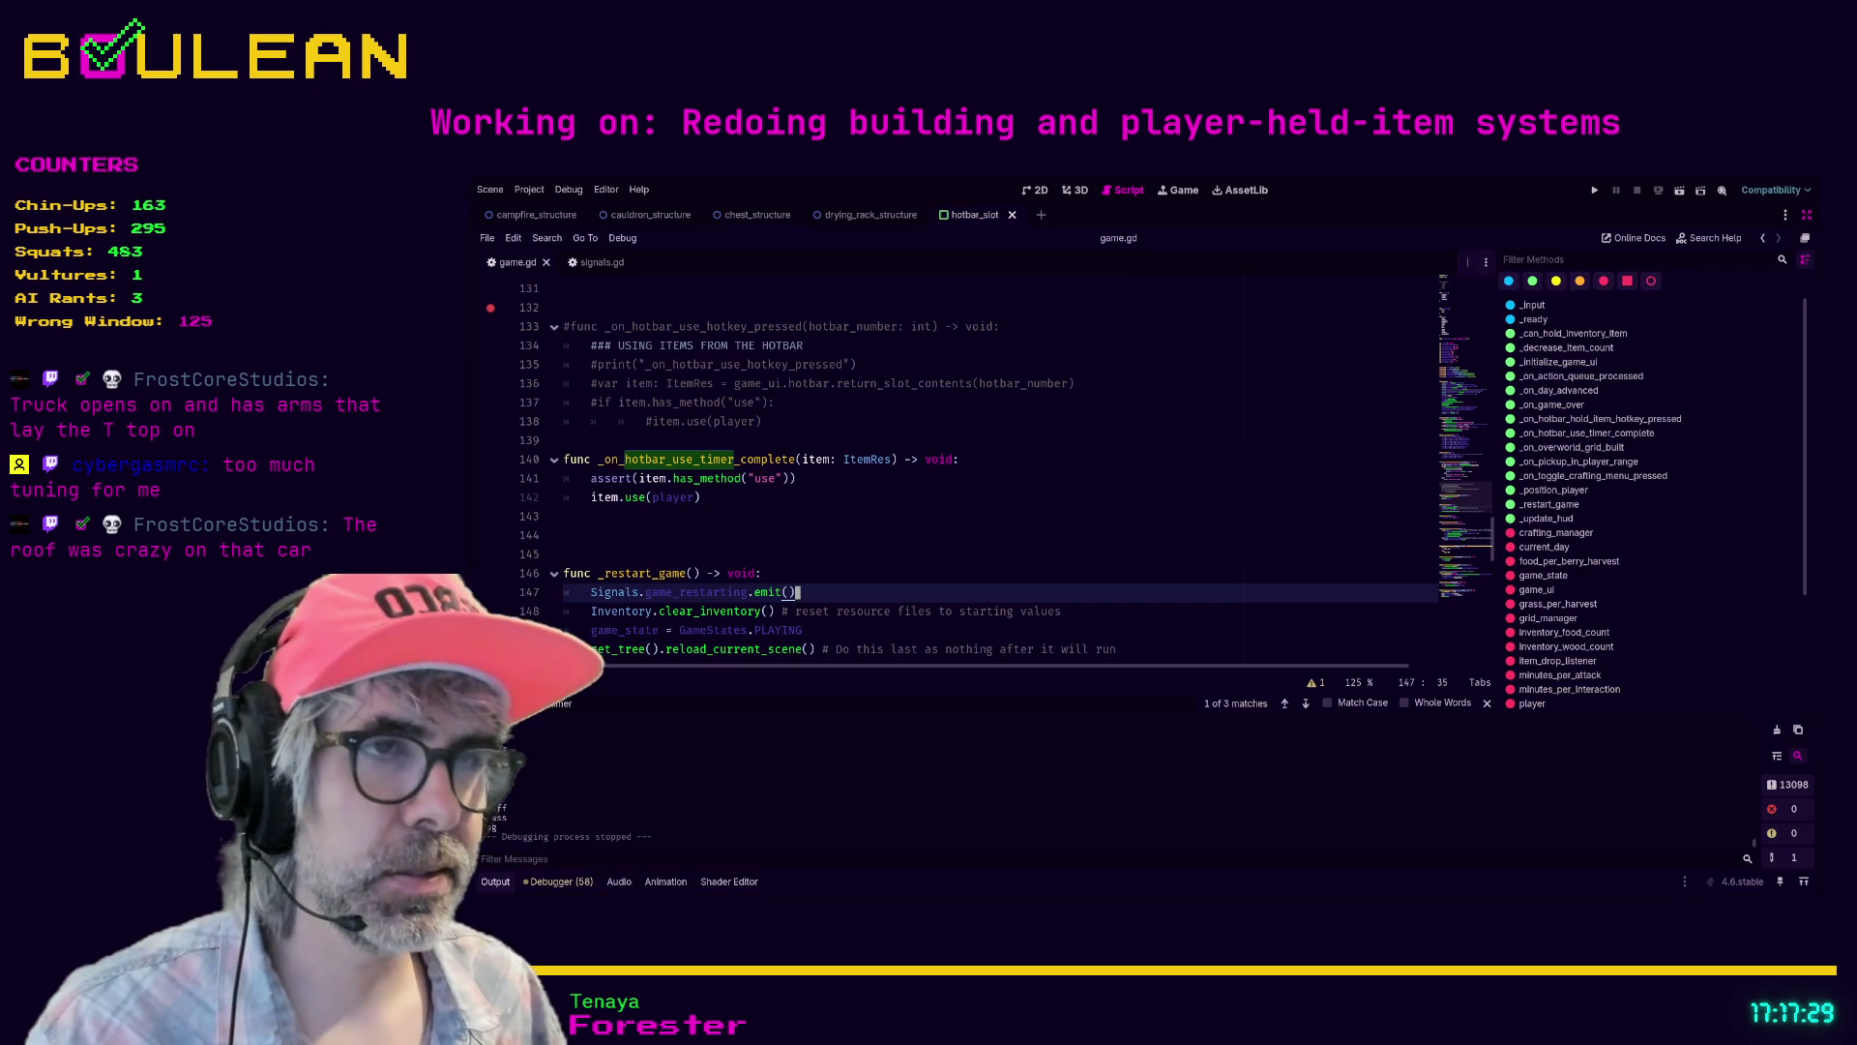
# - Place the cursor on line 148, then on the empty line 145 of game.gd
pyautogui.click(1009, 611)
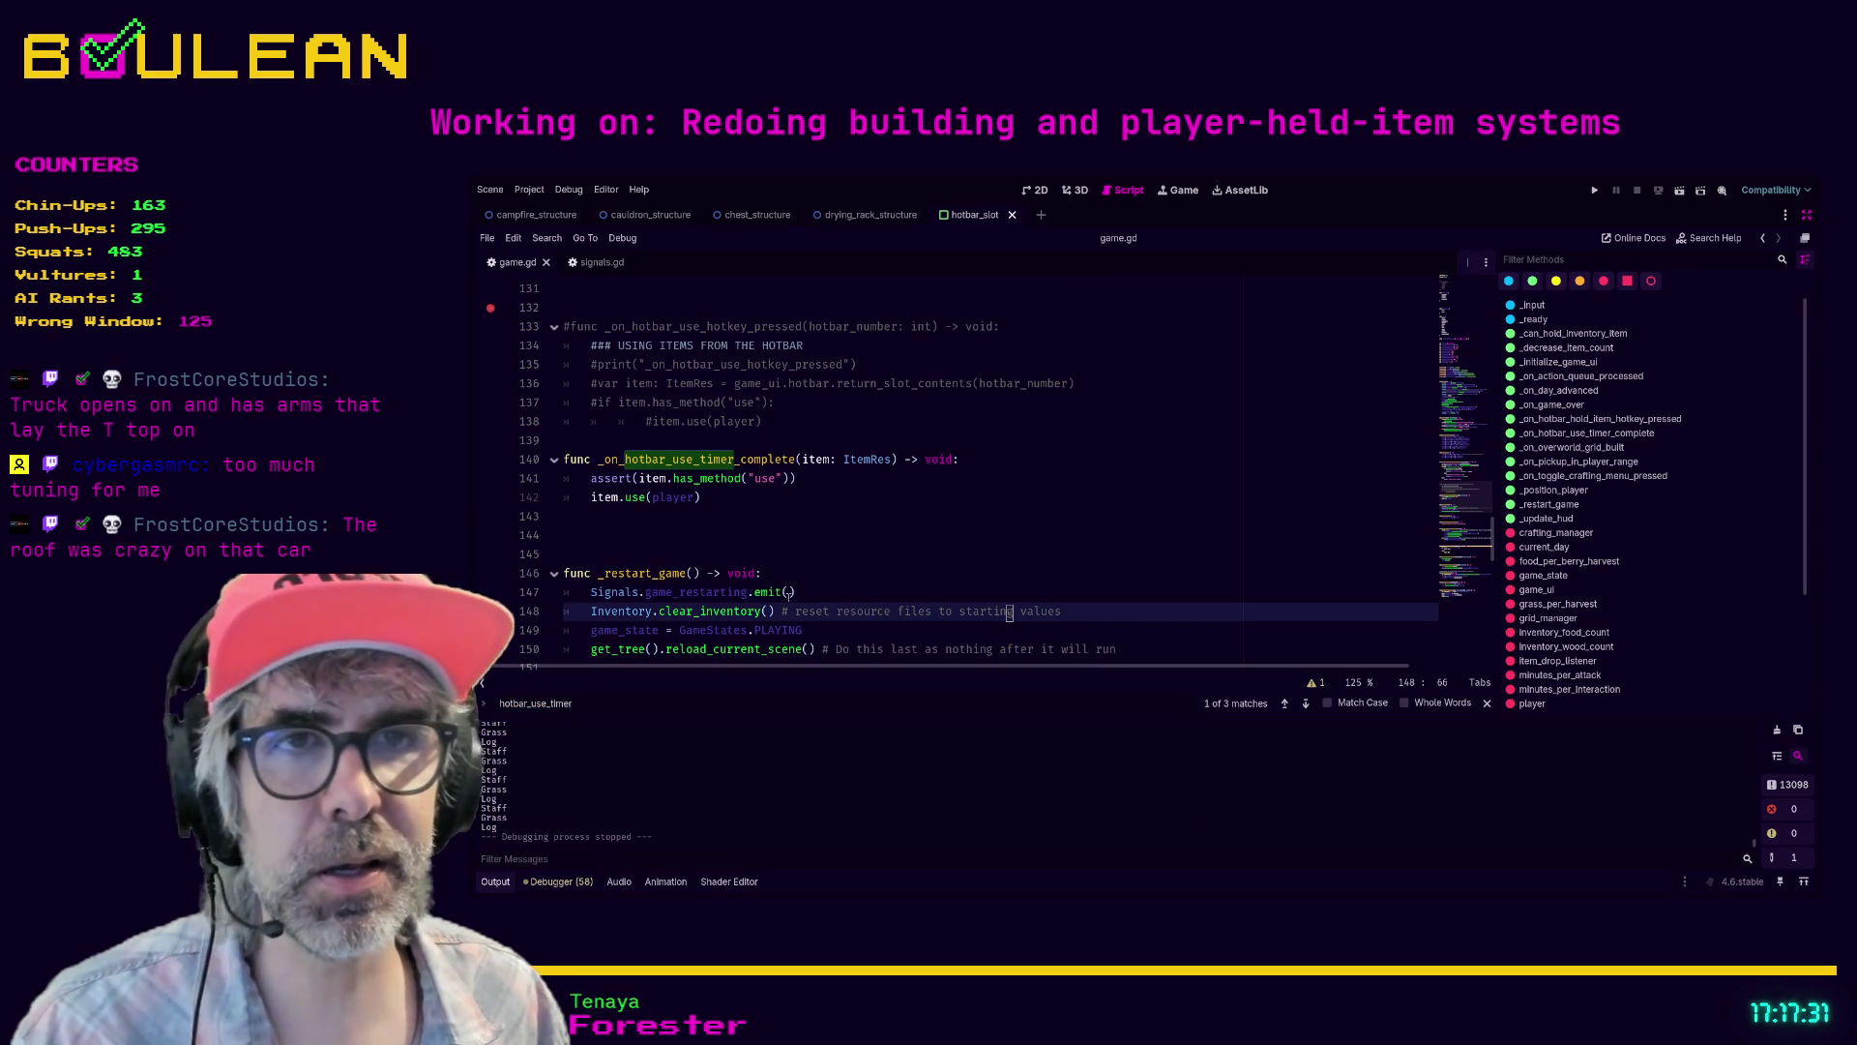
pyautogui.click(922, 556)
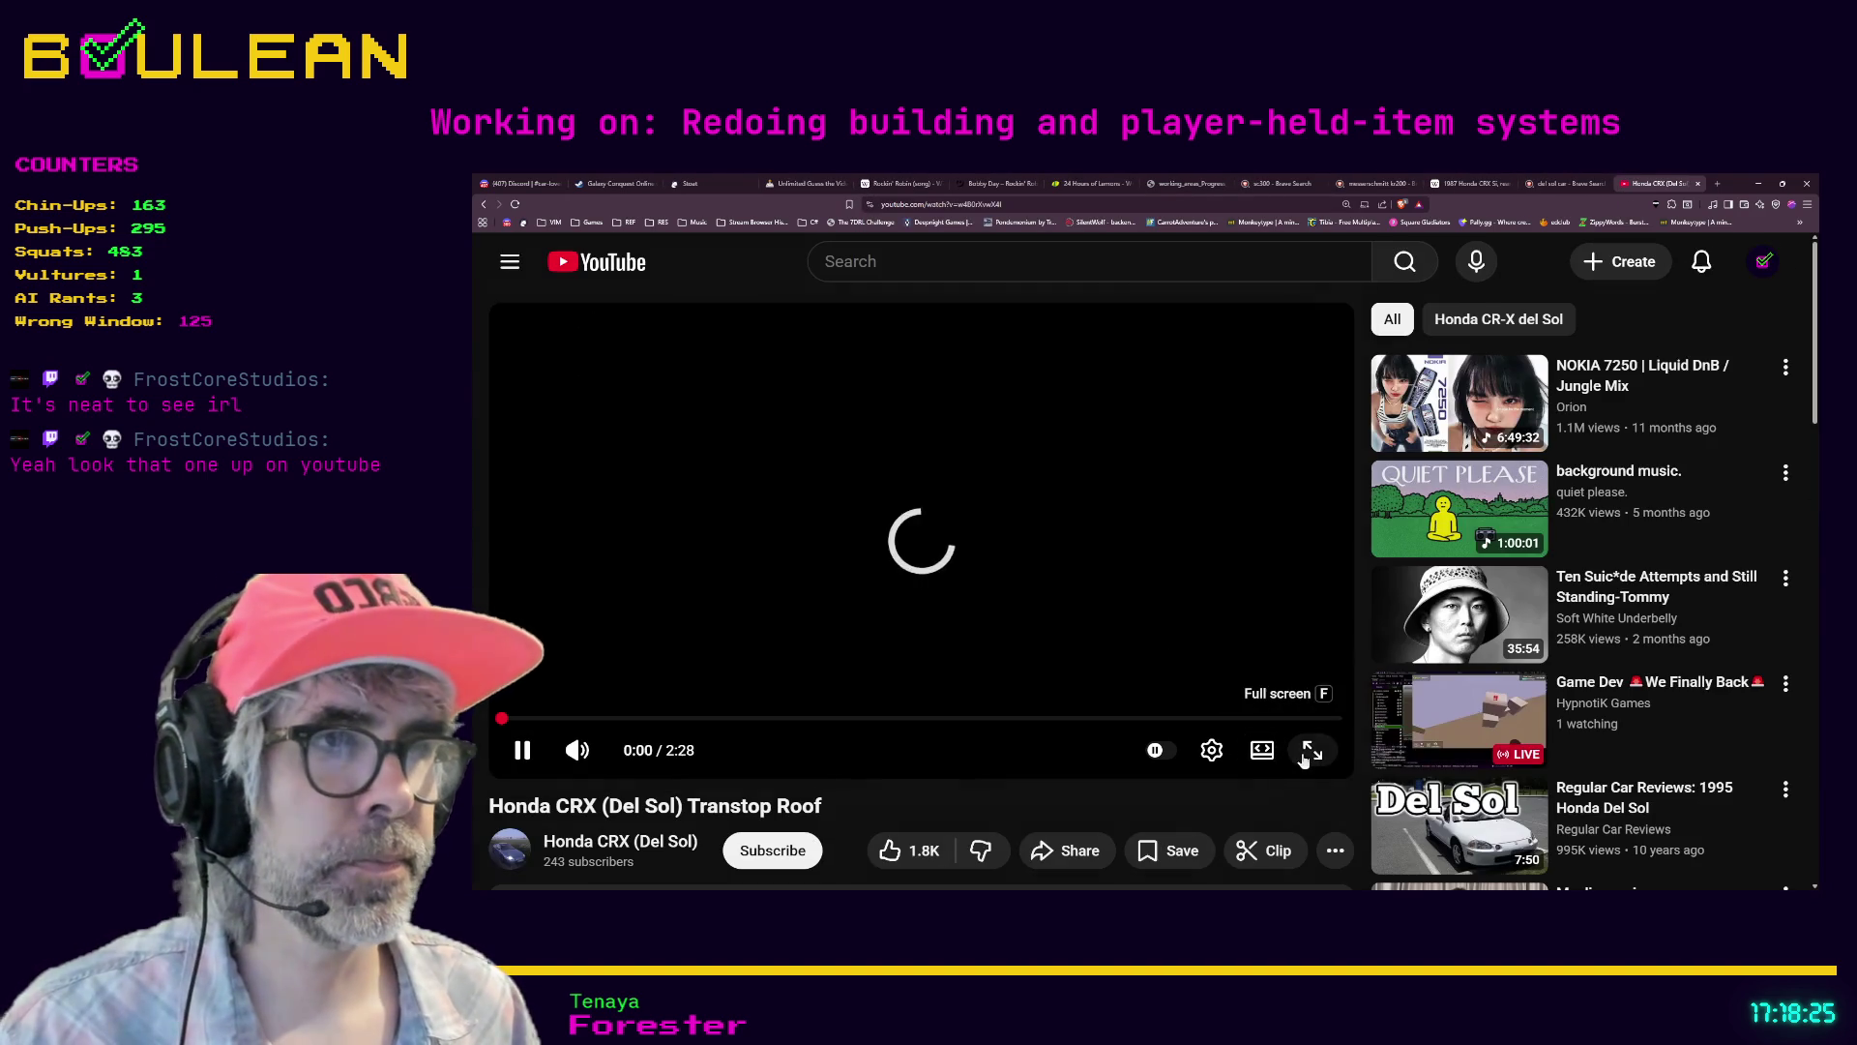
# - Watch the Del Sol Transtop Roof video muted in full screen from 0:37, then exit full screen
pyautogui.click(1265, 755)
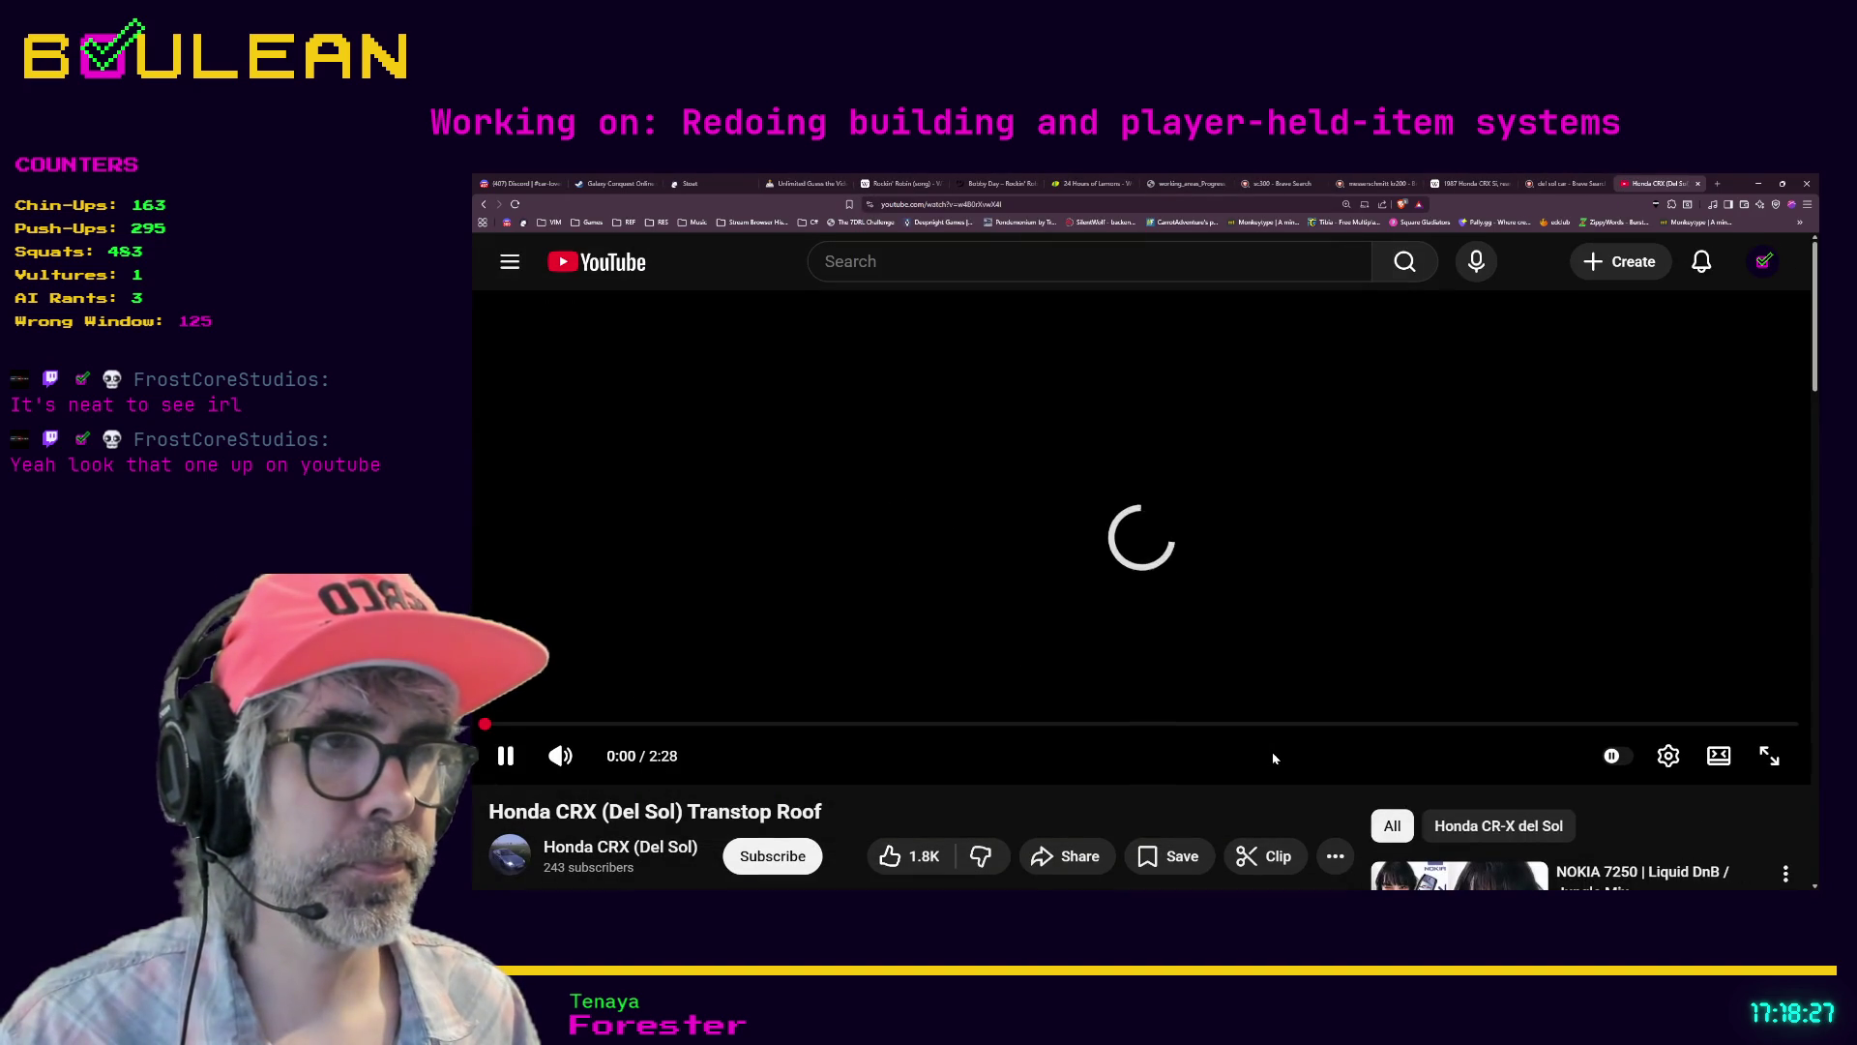
pyautogui.click(1770, 756)
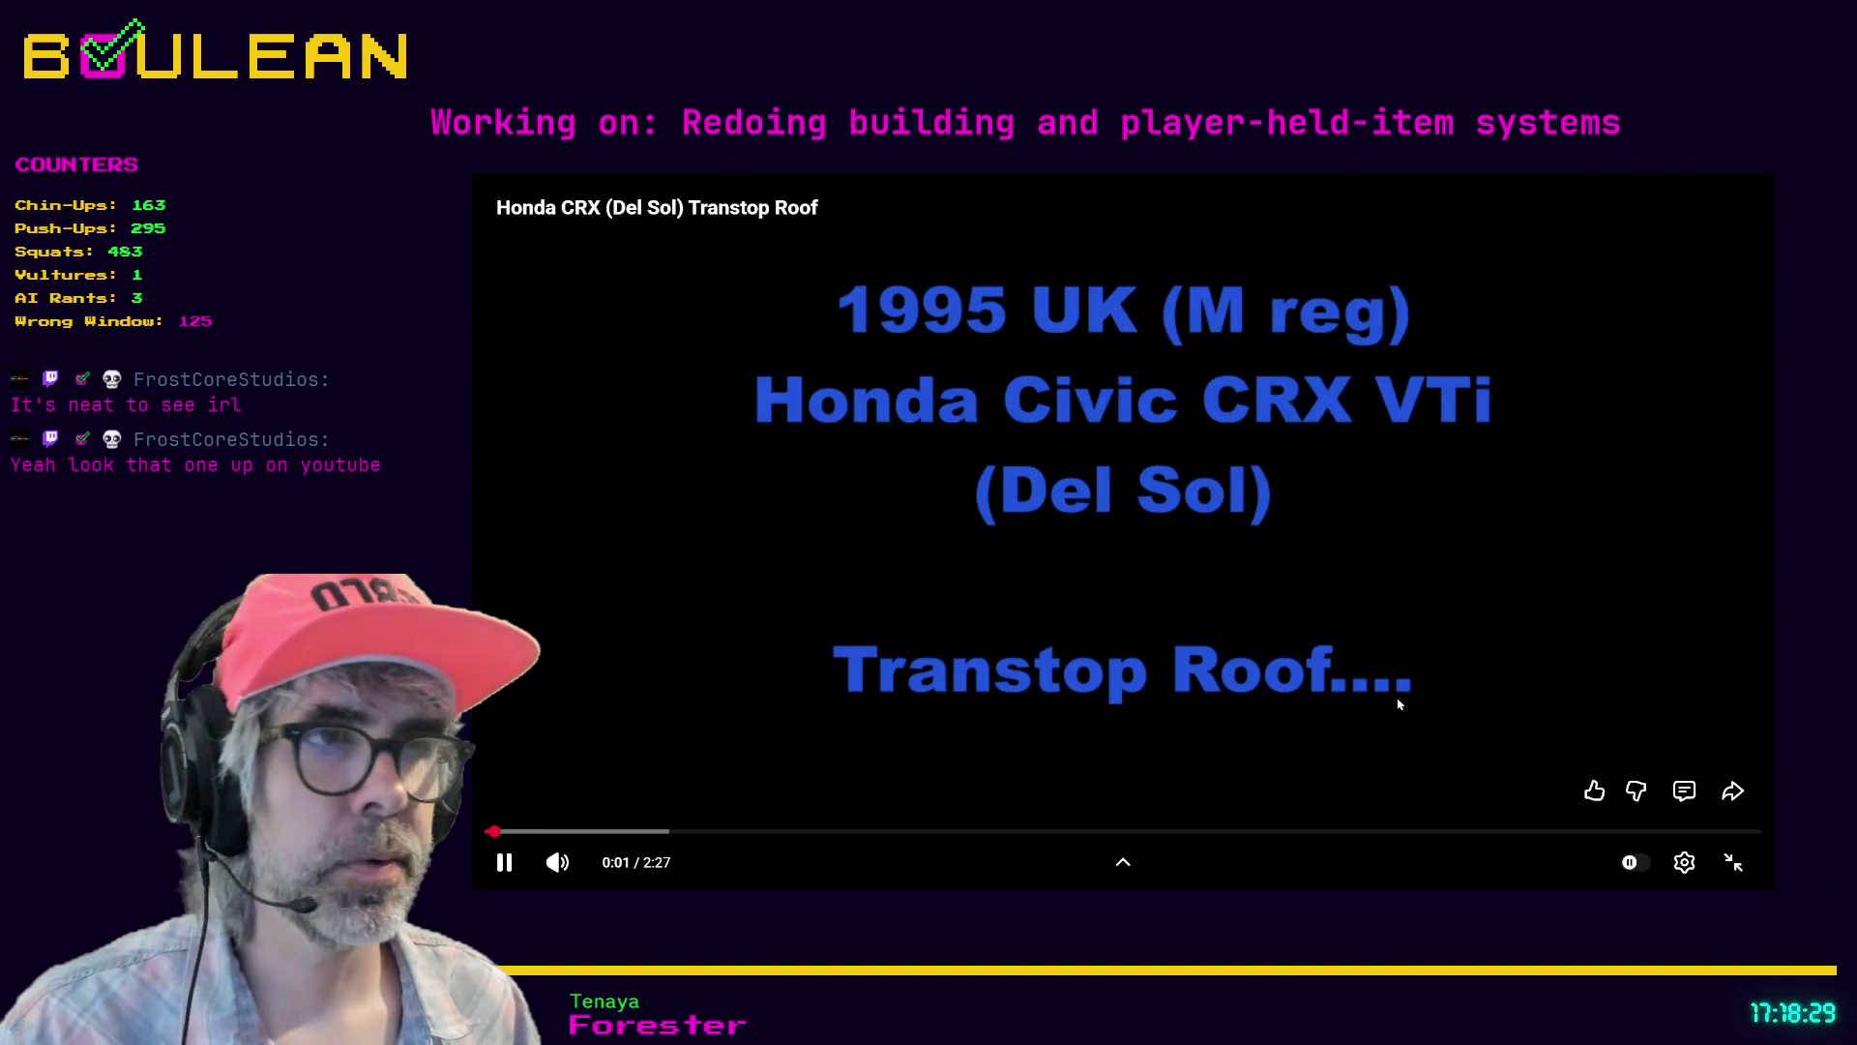
pyautogui.click(557, 862)
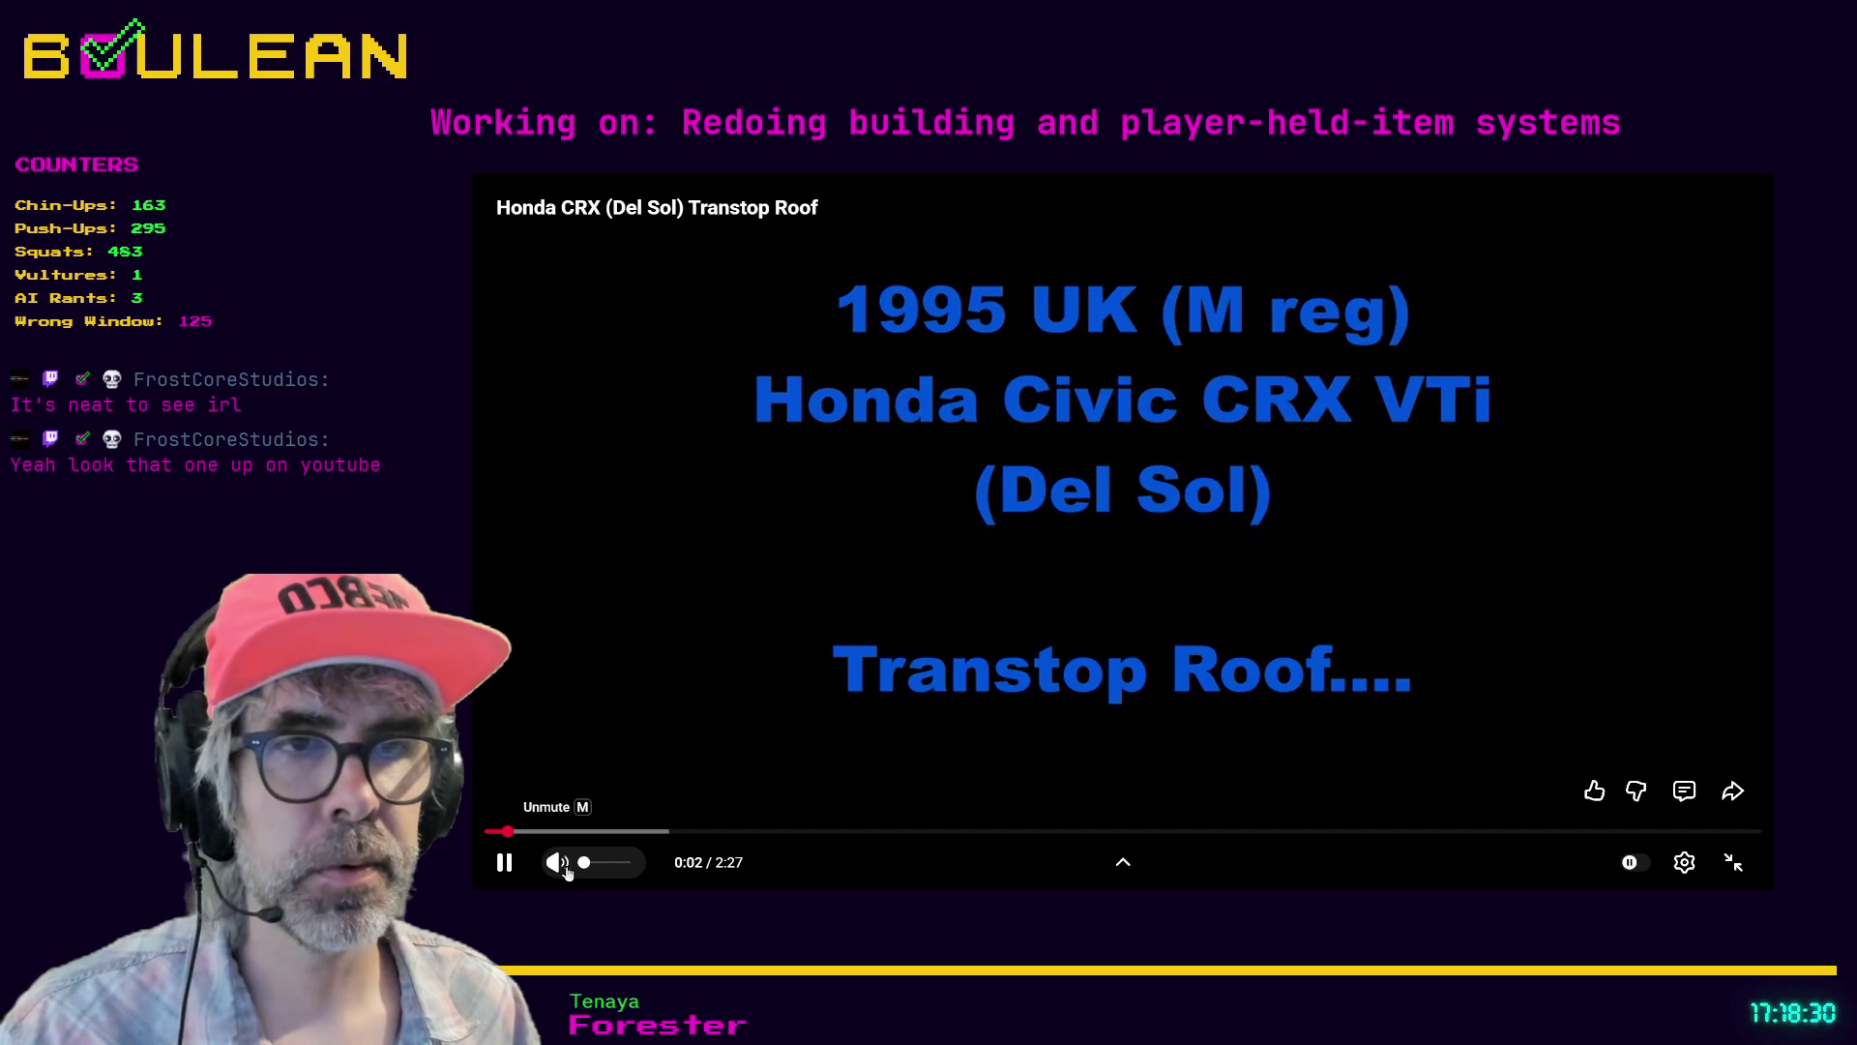
pyautogui.click(1035, 832)
pyautogui.moveTo(1035, 832); pyautogui.dragTo(805, 834)
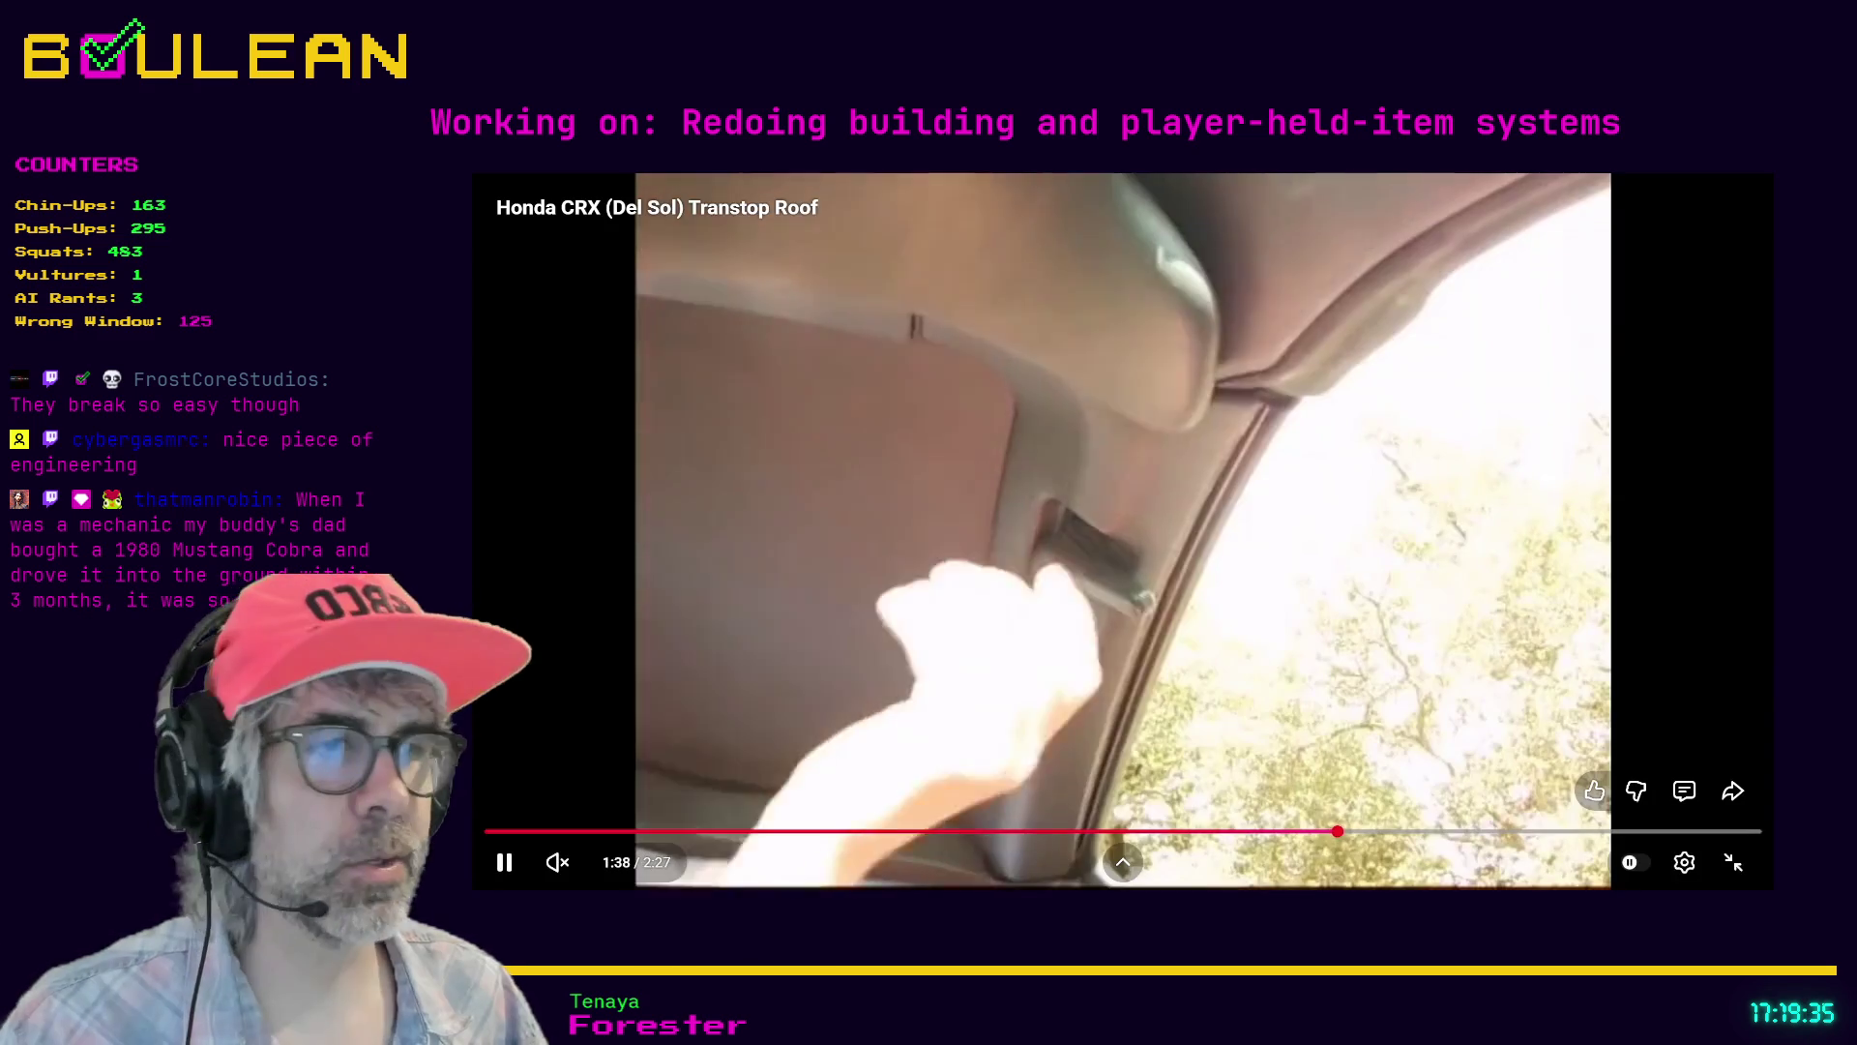
pyautogui.click(1738, 871)
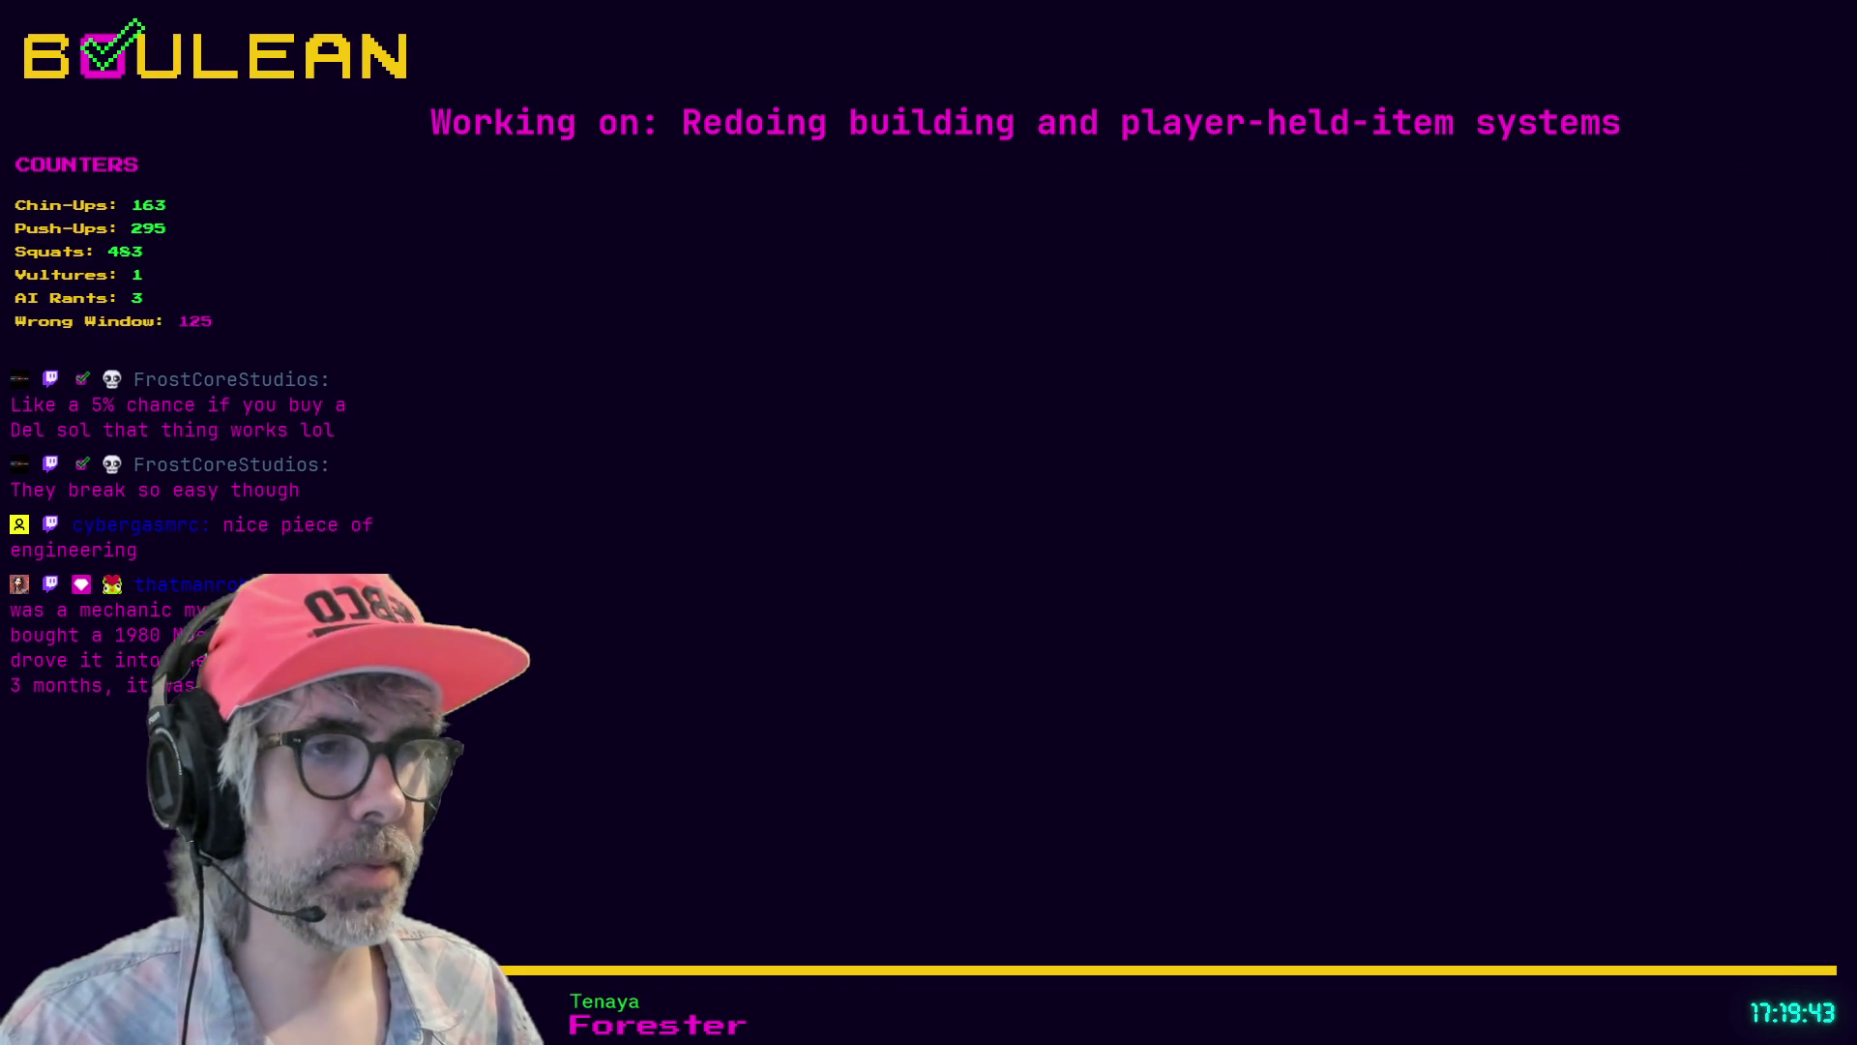
# - Bring the Godot window with game.gd back to the front
pyautogui.click(1099, 592)
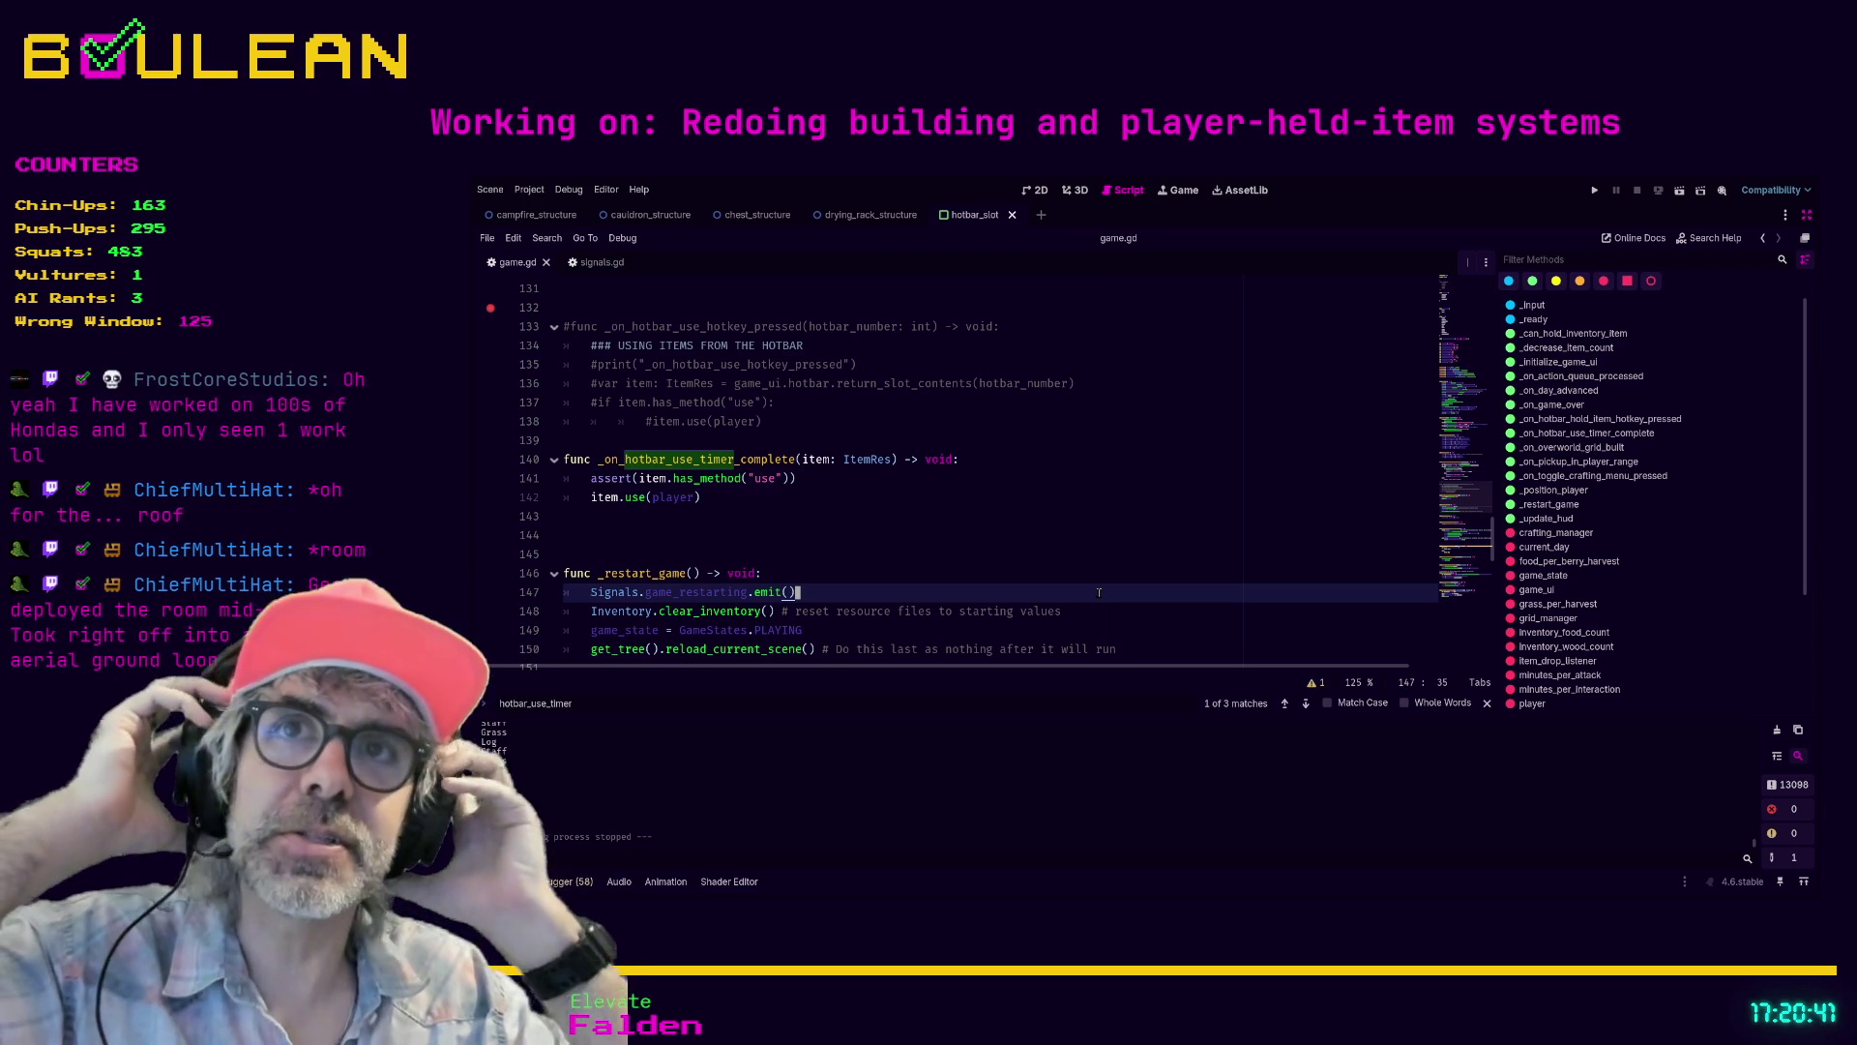
# - Delete the commented-out _on_hotbar_use_hotkey_pressed function lines from game.gd
pyautogui.click(1029, 515)
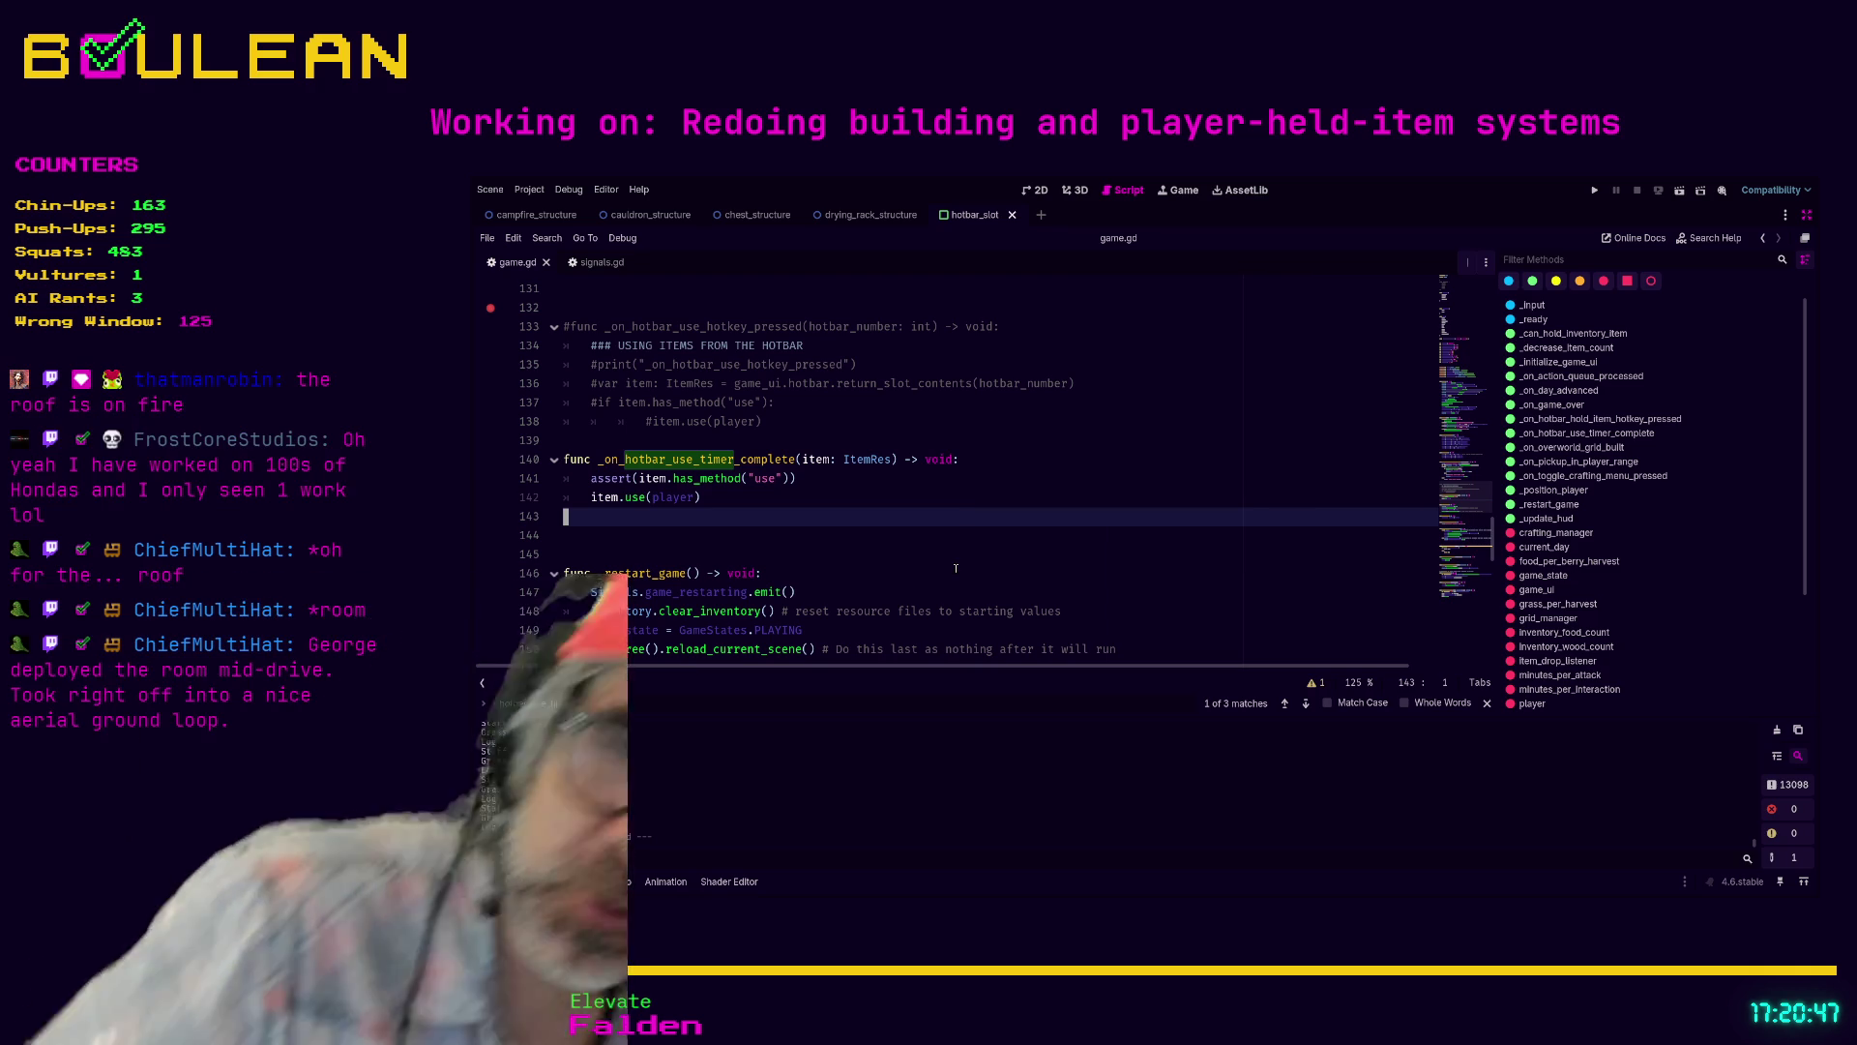
pyautogui.scroll(2, 958, 561)
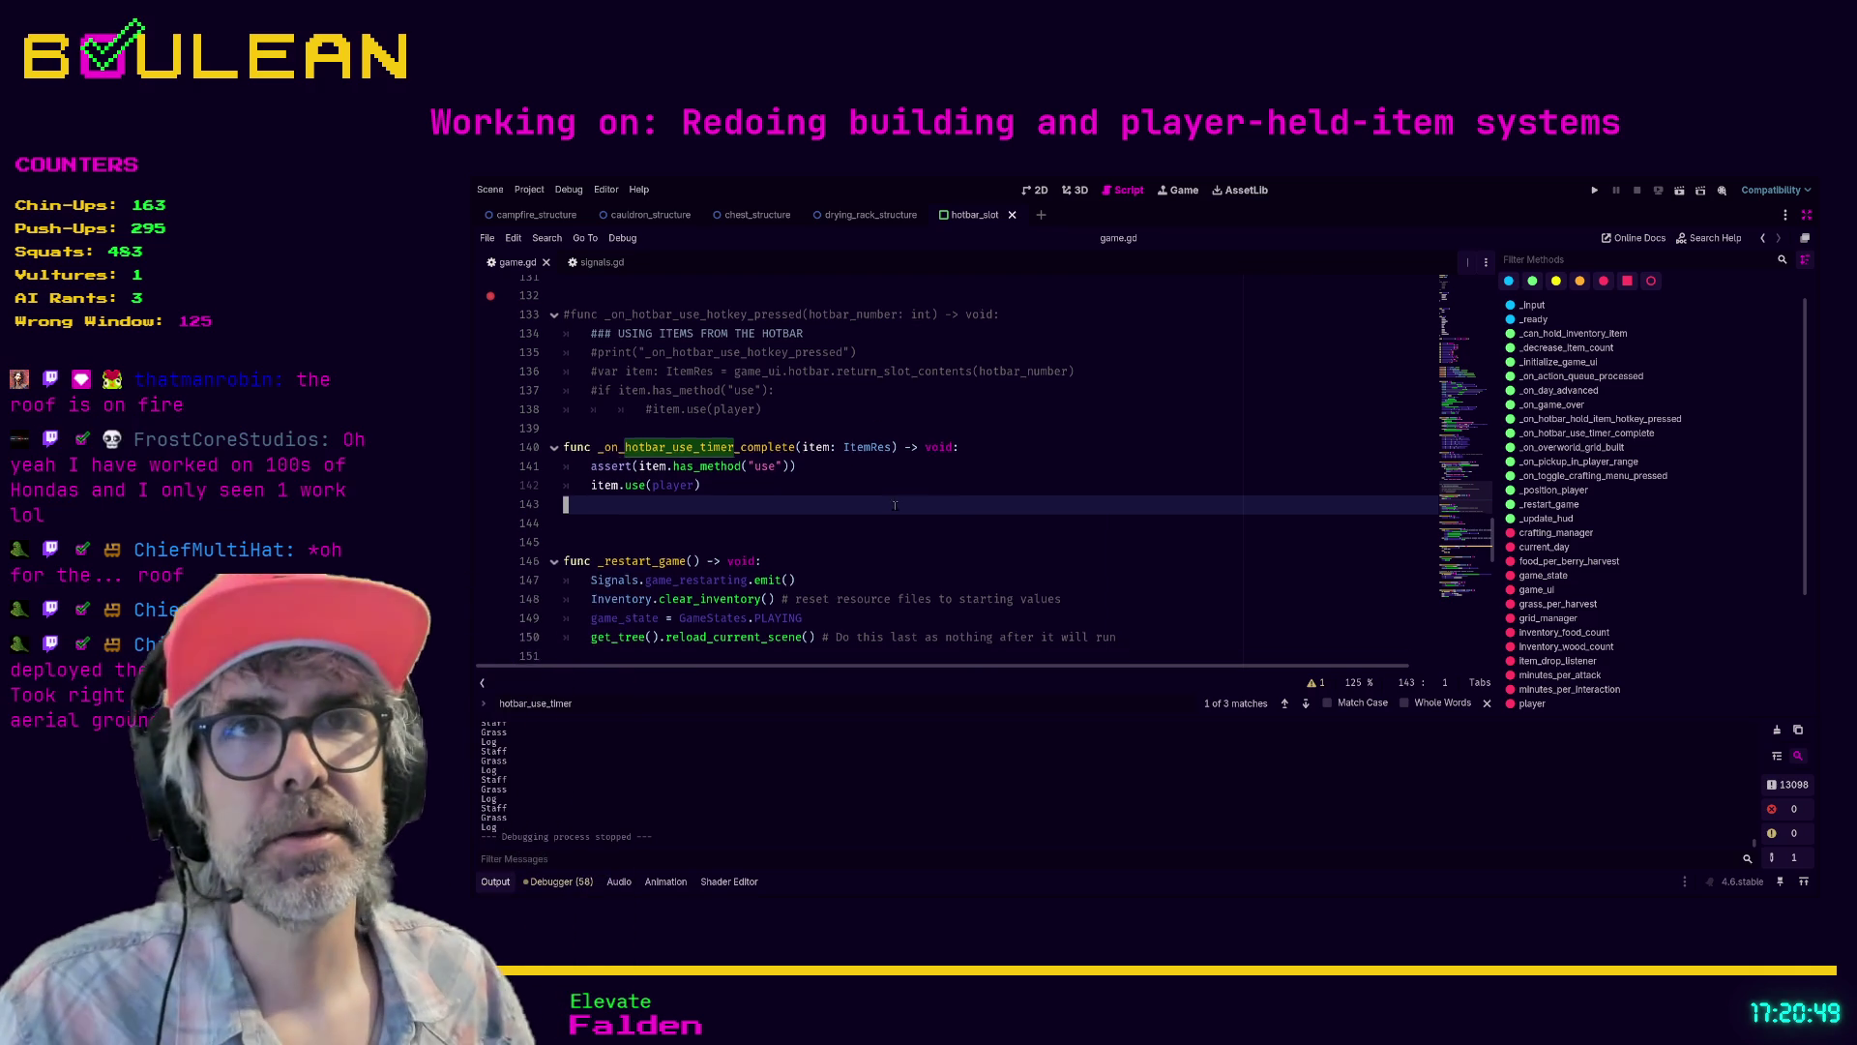
pyautogui.click(851, 478)
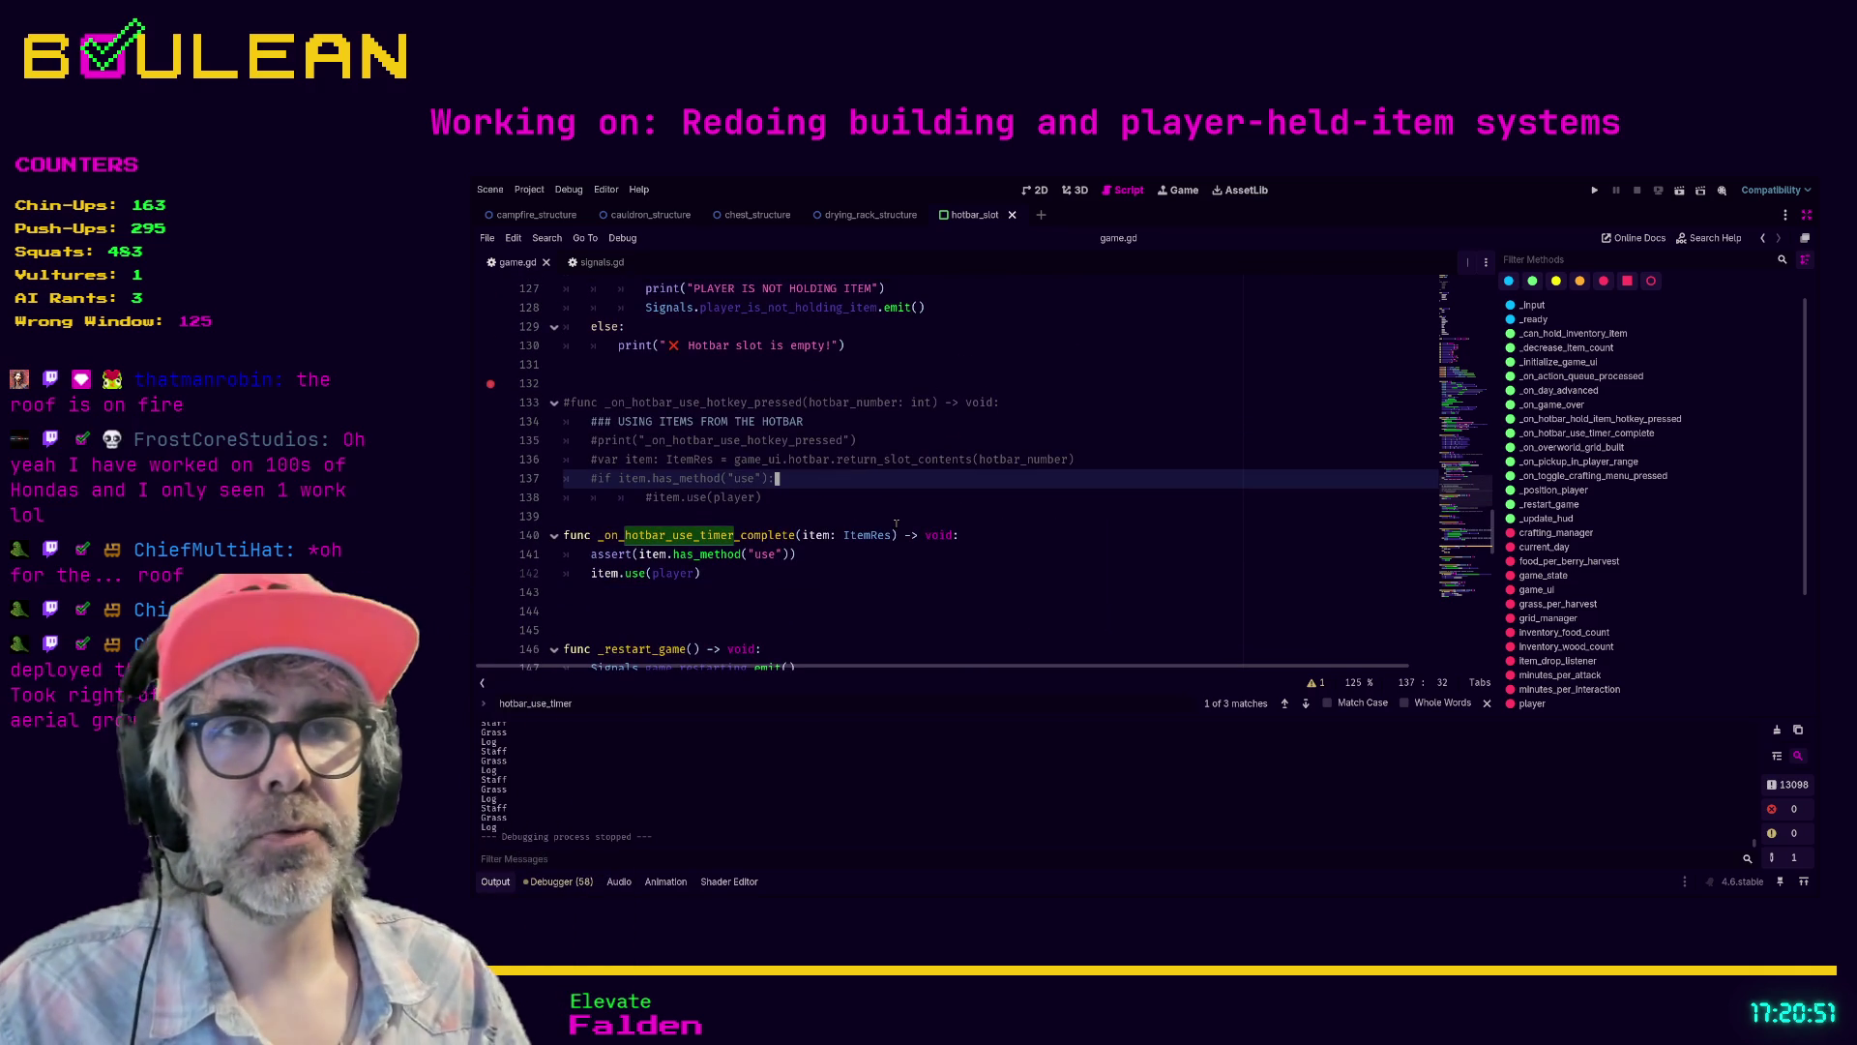
pyautogui.press('Up')
pyautogui.press('Up')
pyautogui.press('Up')
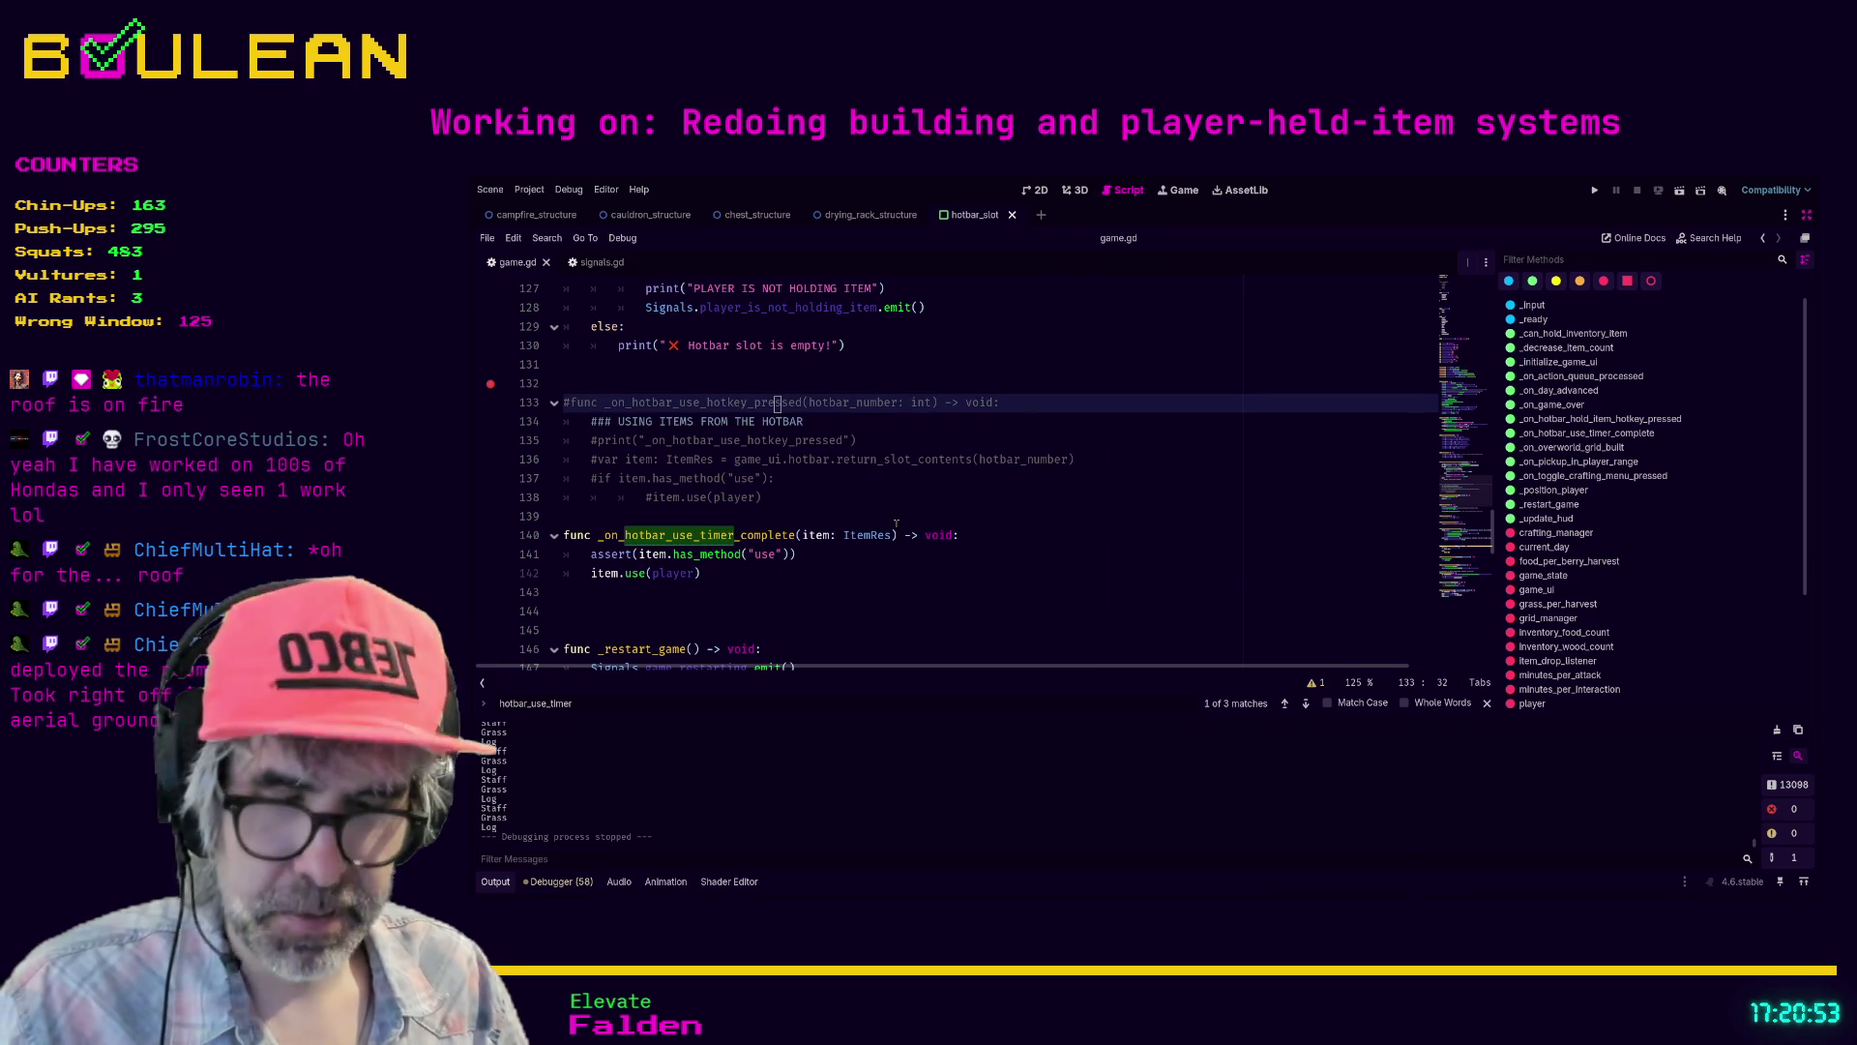
pyautogui.press('Delete')
pyautogui.press('Delete')
pyautogui.hotkey('ctrl', 'shift', 'k')
pyautogui.hotkey('ctrl', 'shift', 'k')
pyautogui.hotkey('ctrl', 'shift', 'k')
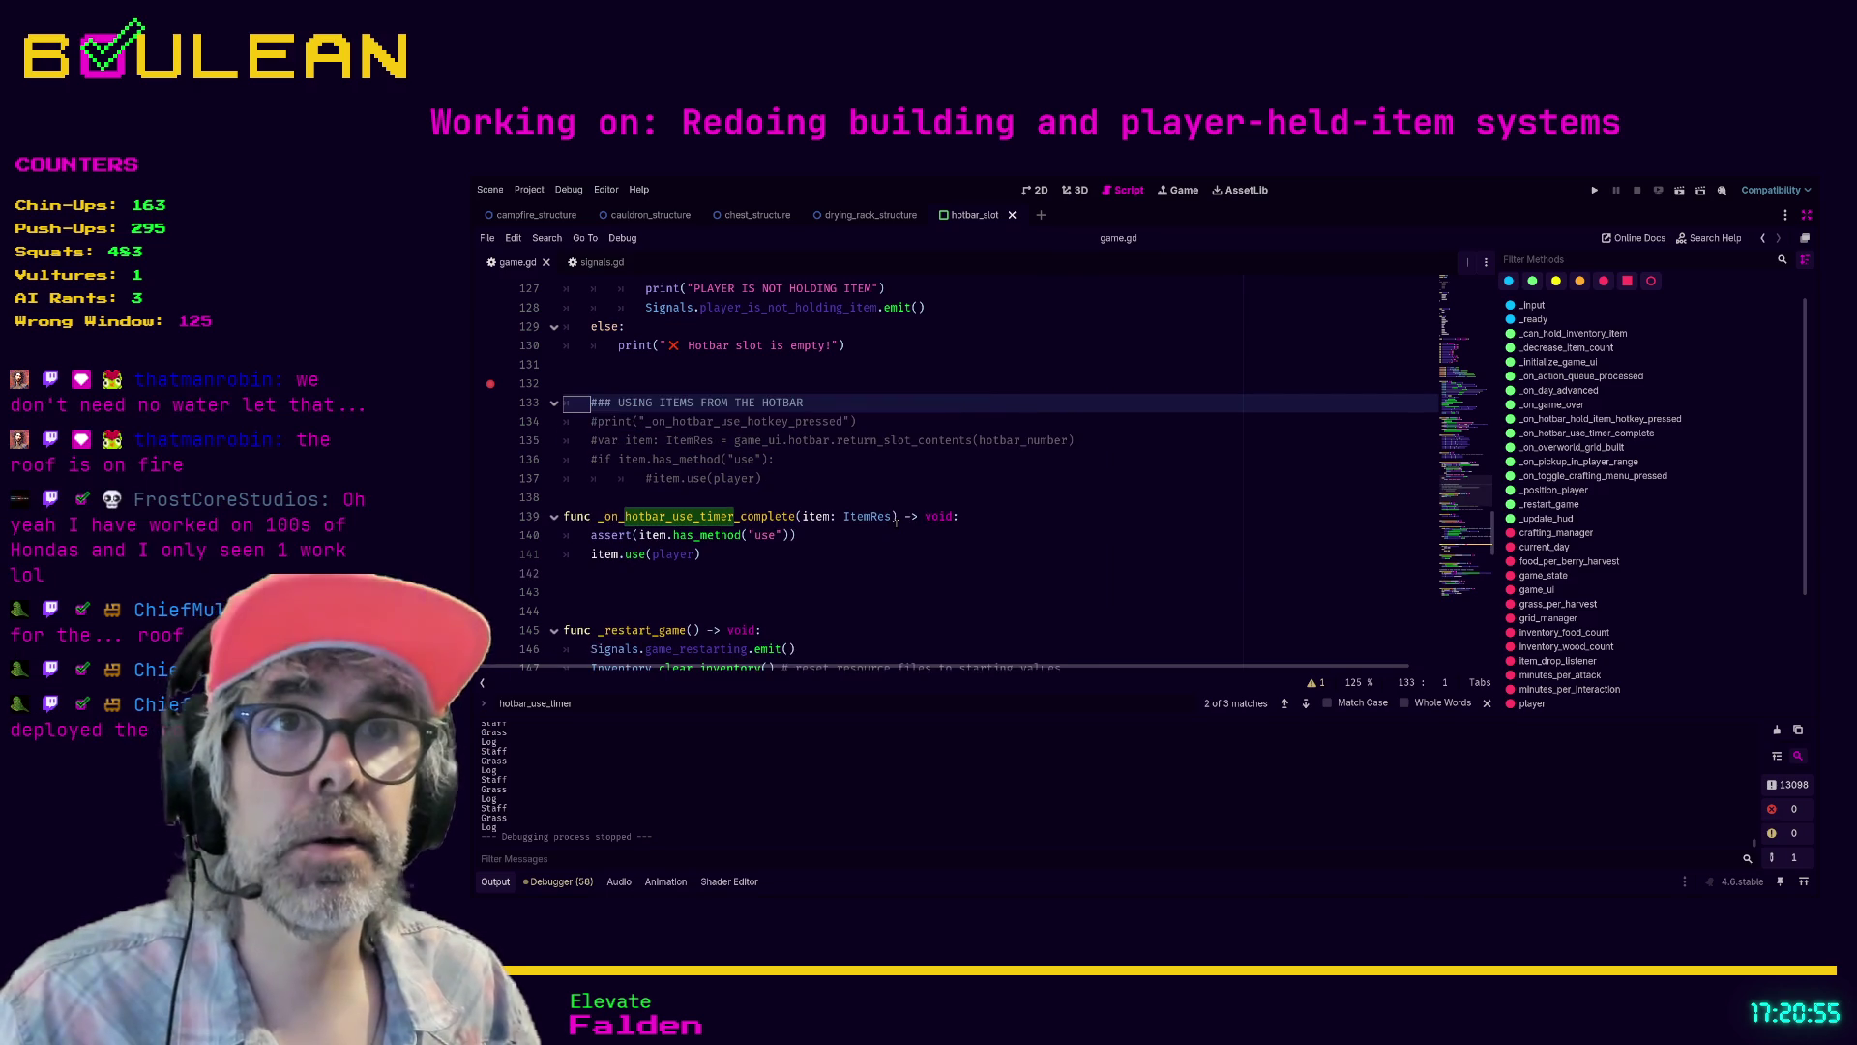
pyautogui.hotkey('ctrl', 'shift', 'k')
pyautogui.hotkey('ctrl', 'shift', 'k')
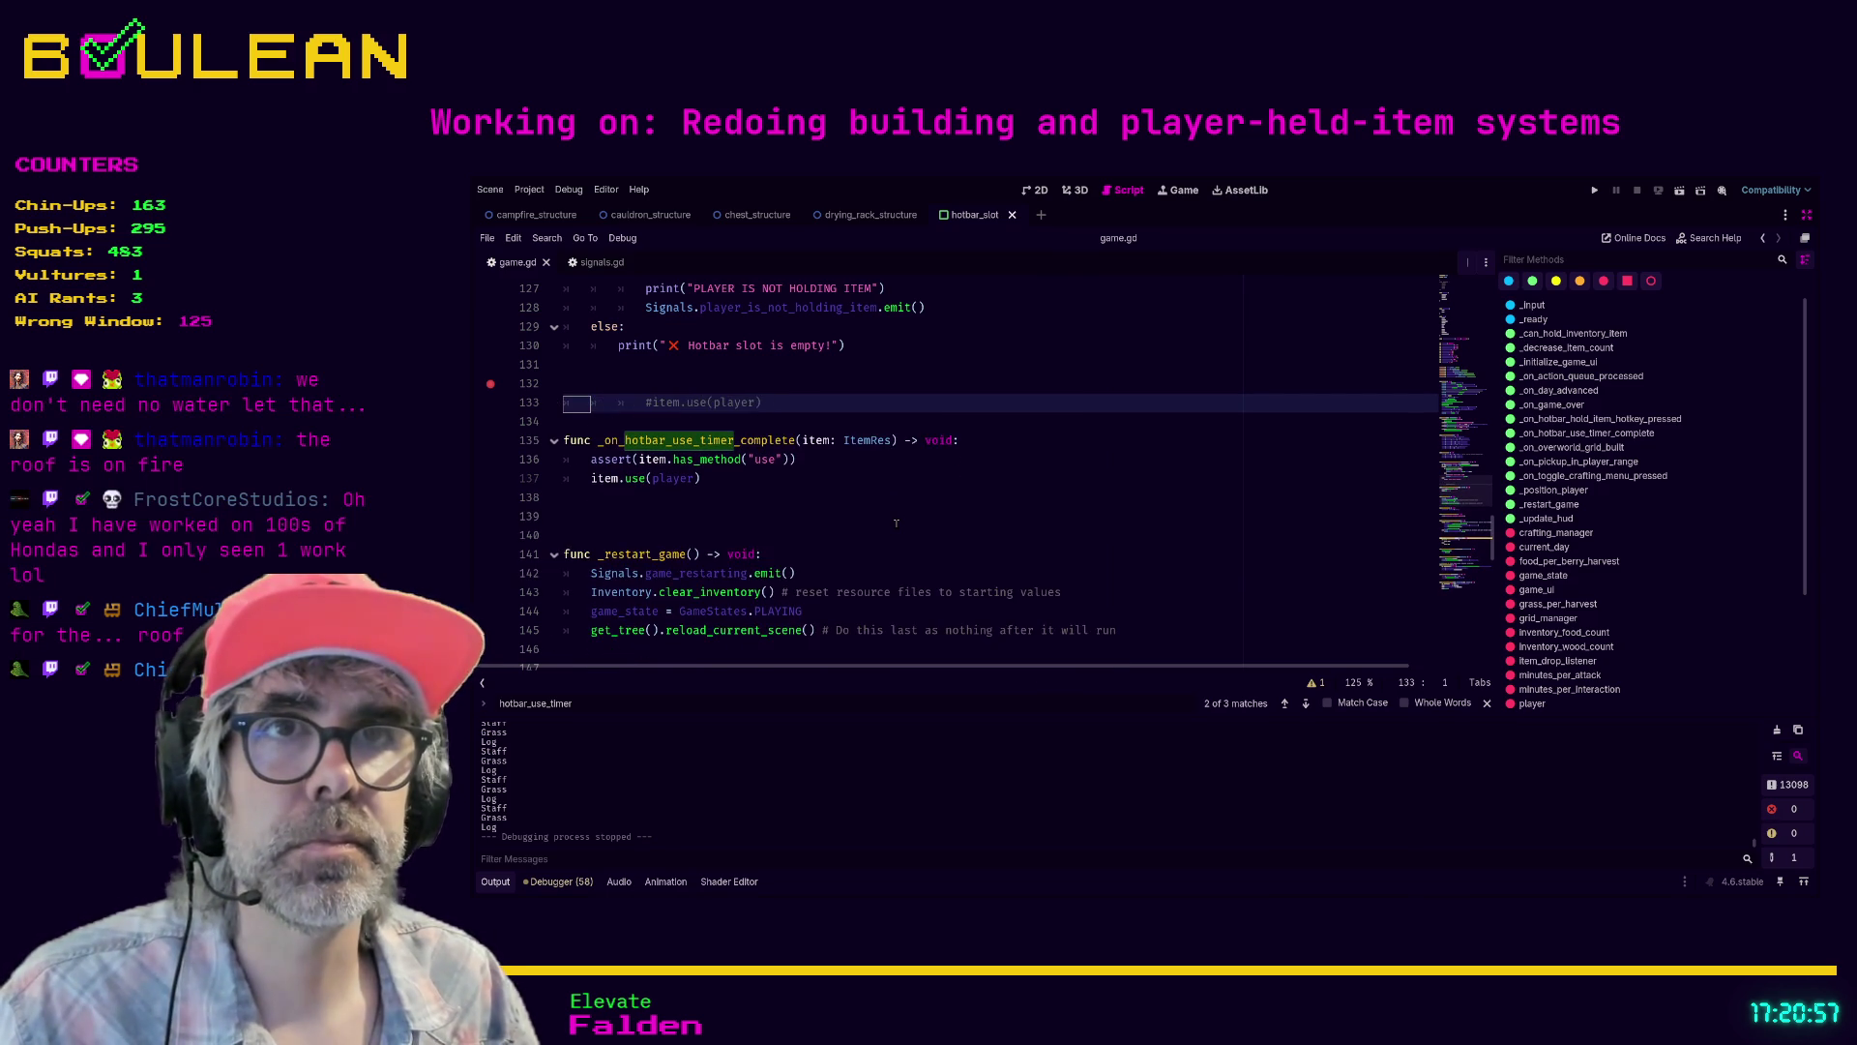
# - Remove the empty line 132 with its breakpoint and restore the side docks
pyautogui.press('Up')
pyautogui.press('Up')
pyautogui.press('Delete')
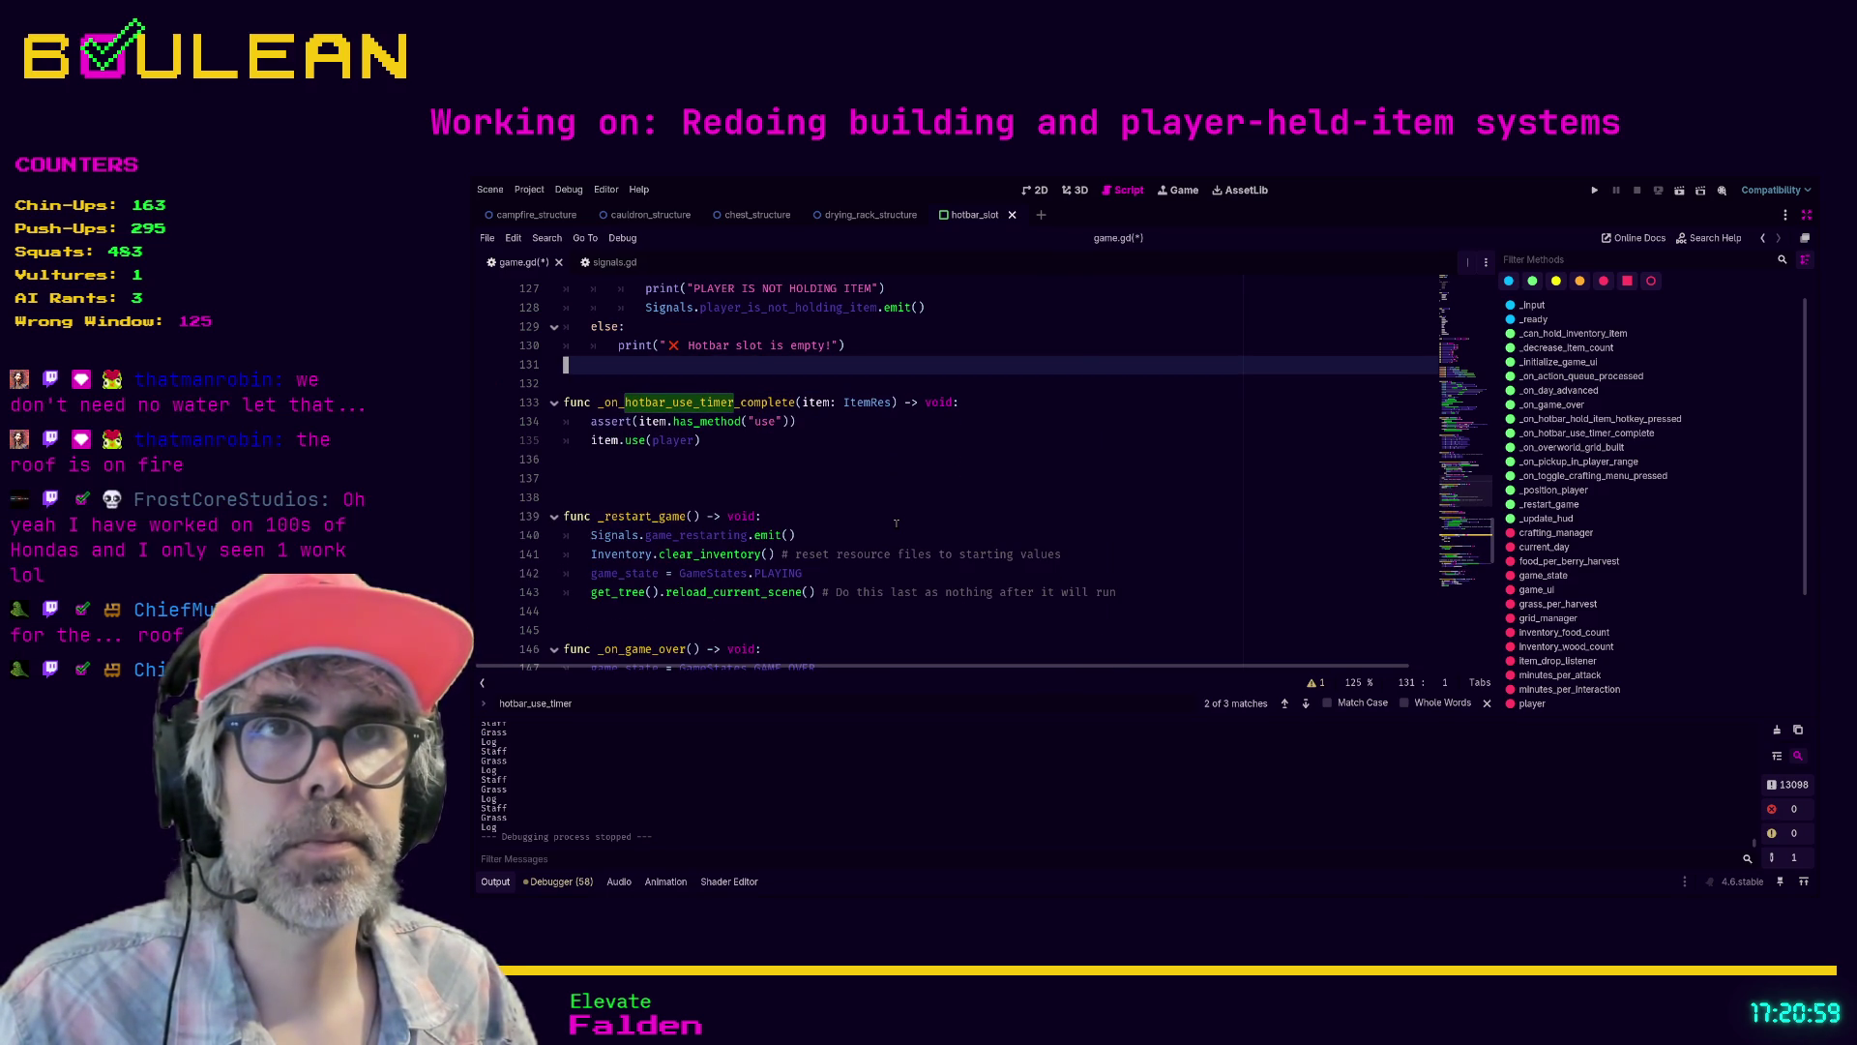
pyautogui.hotkey('ctrl', 'shift', 'F11')
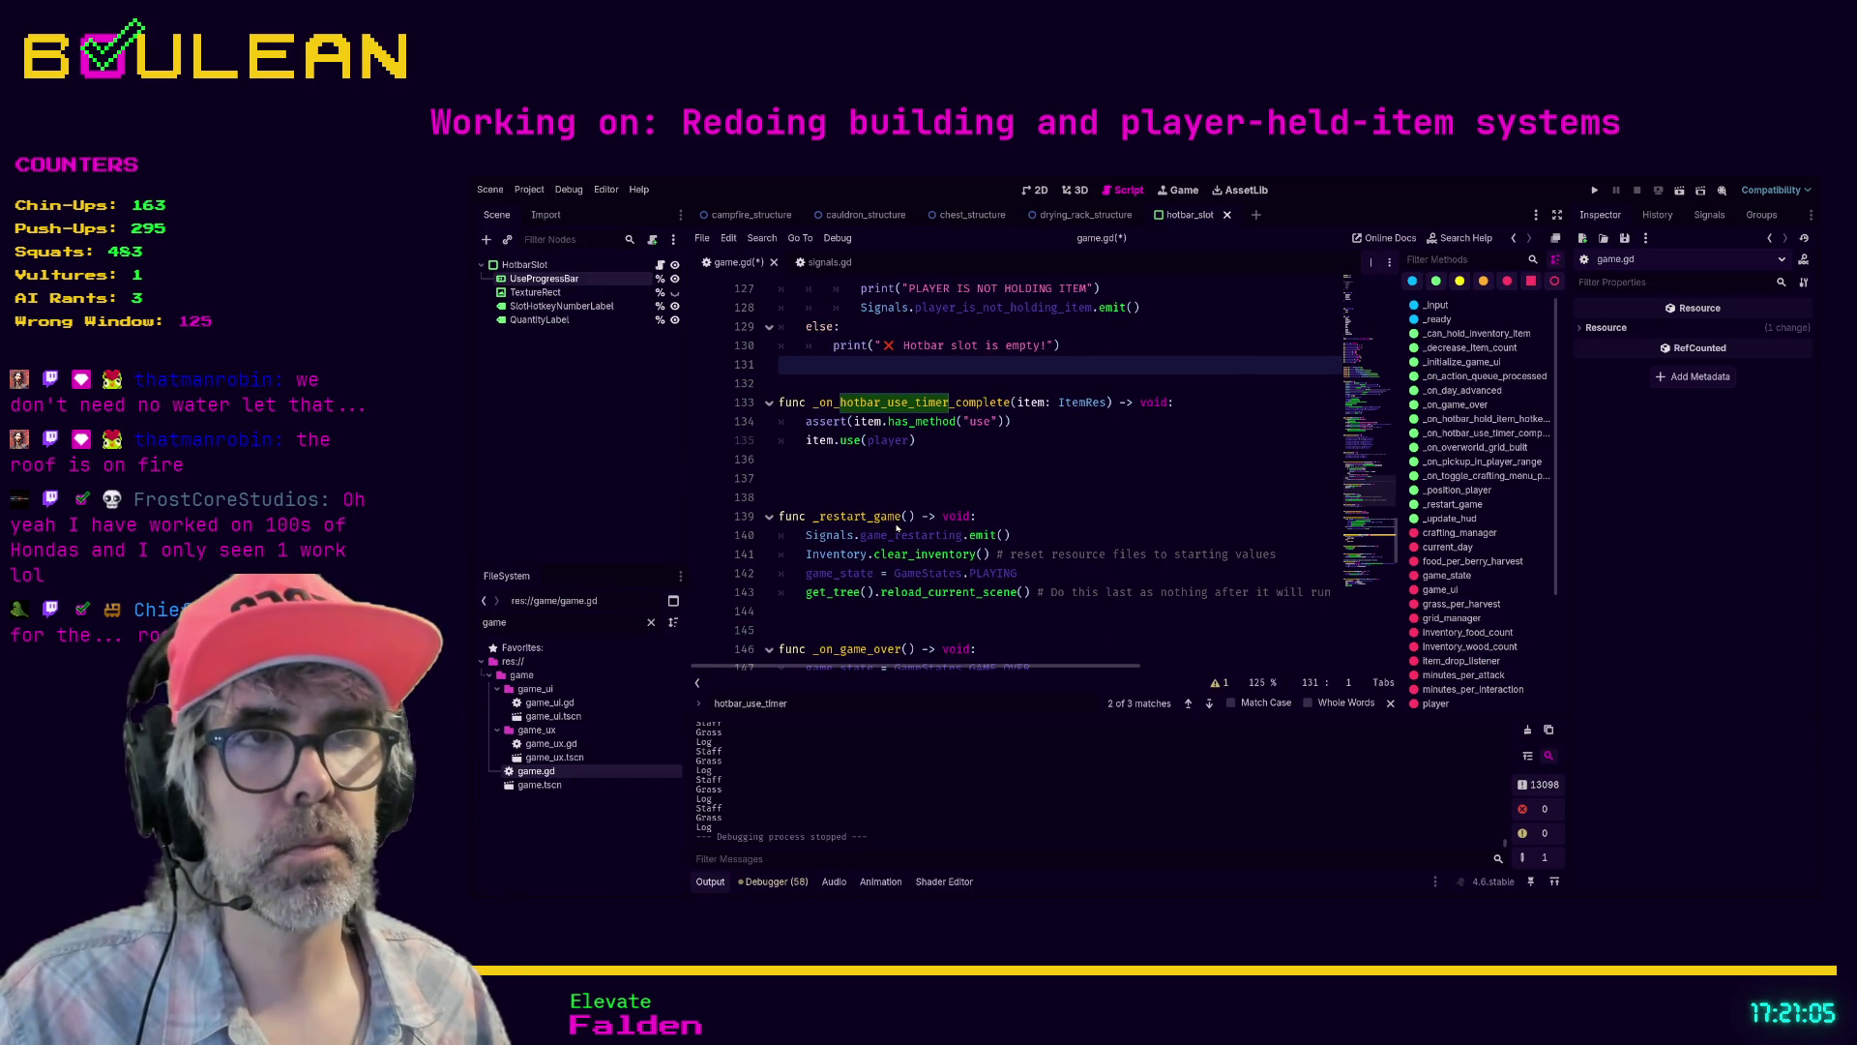
# - Search the whole project for 'func use(', finding staff_item_resource.gd and food_item_res.gd
pyautogui.hotkey('ctrl', 'shift', 'f')
pyautogui.press('Return')
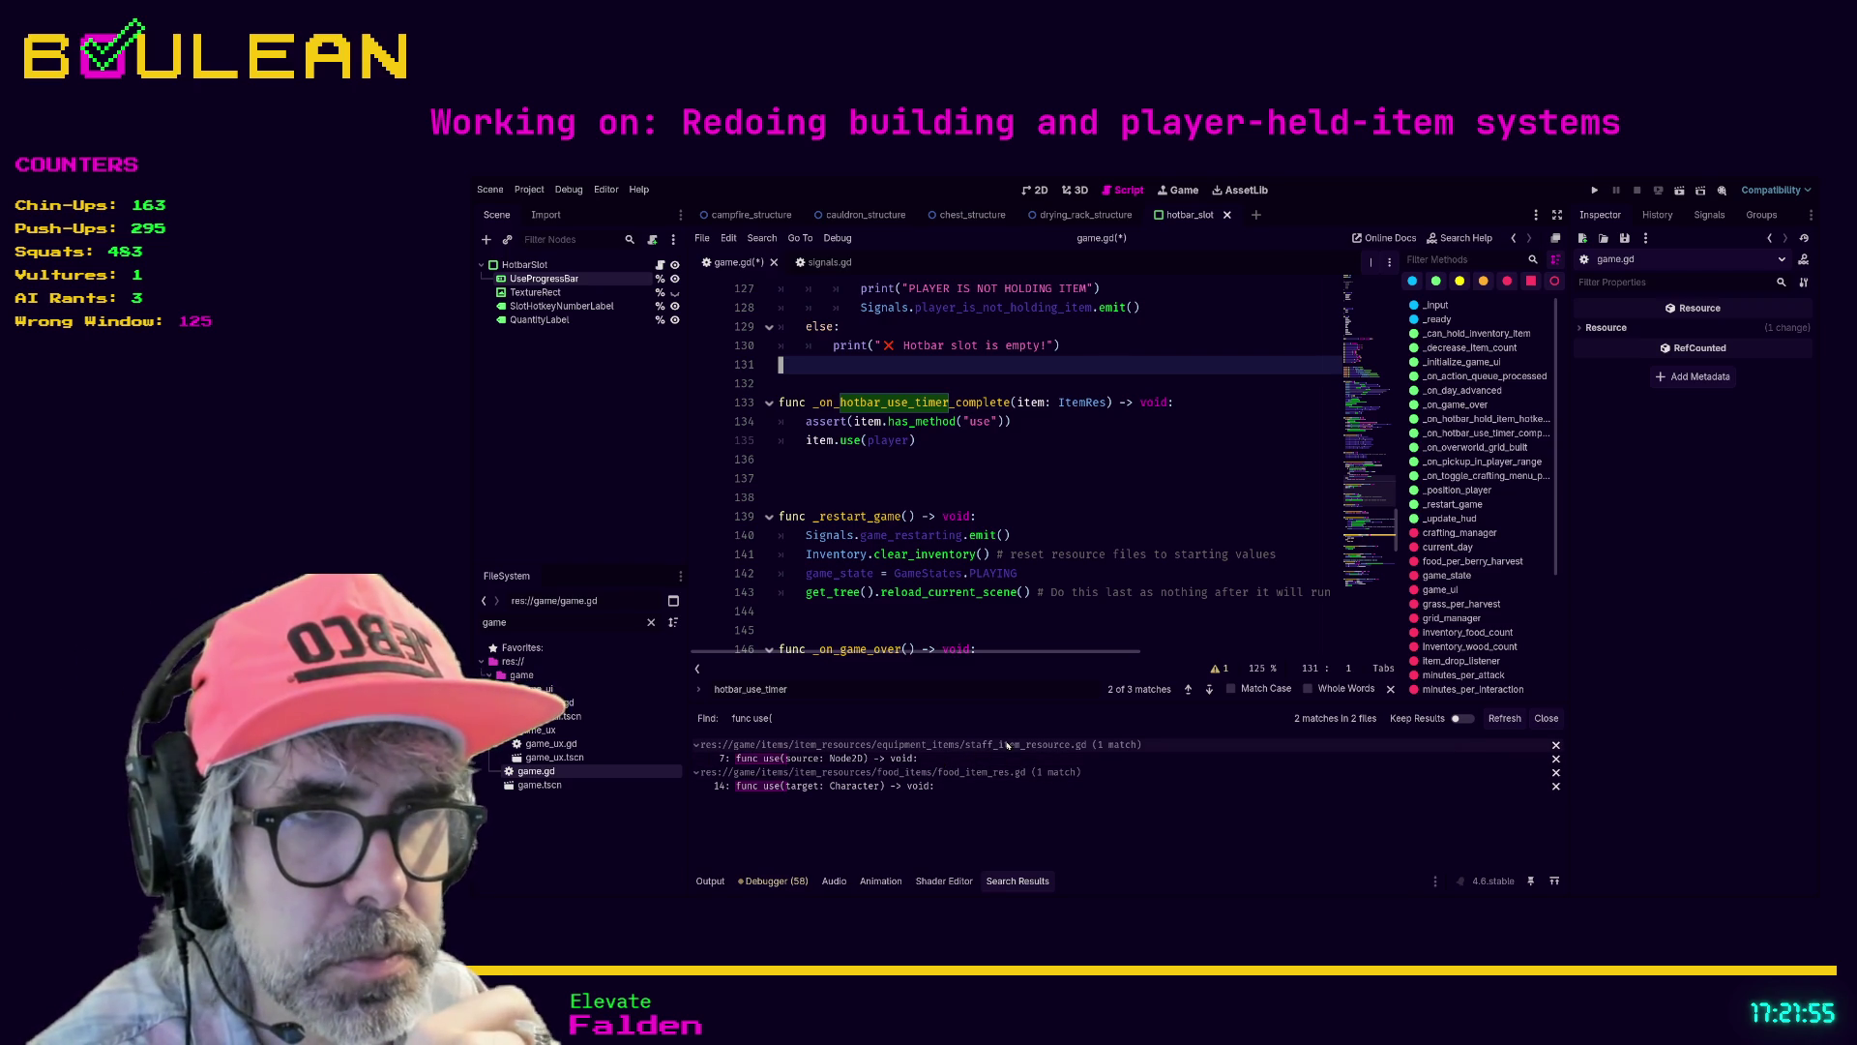
# - Open the func use( match in food_item_res.gd
pyautogui.click(929, 787)
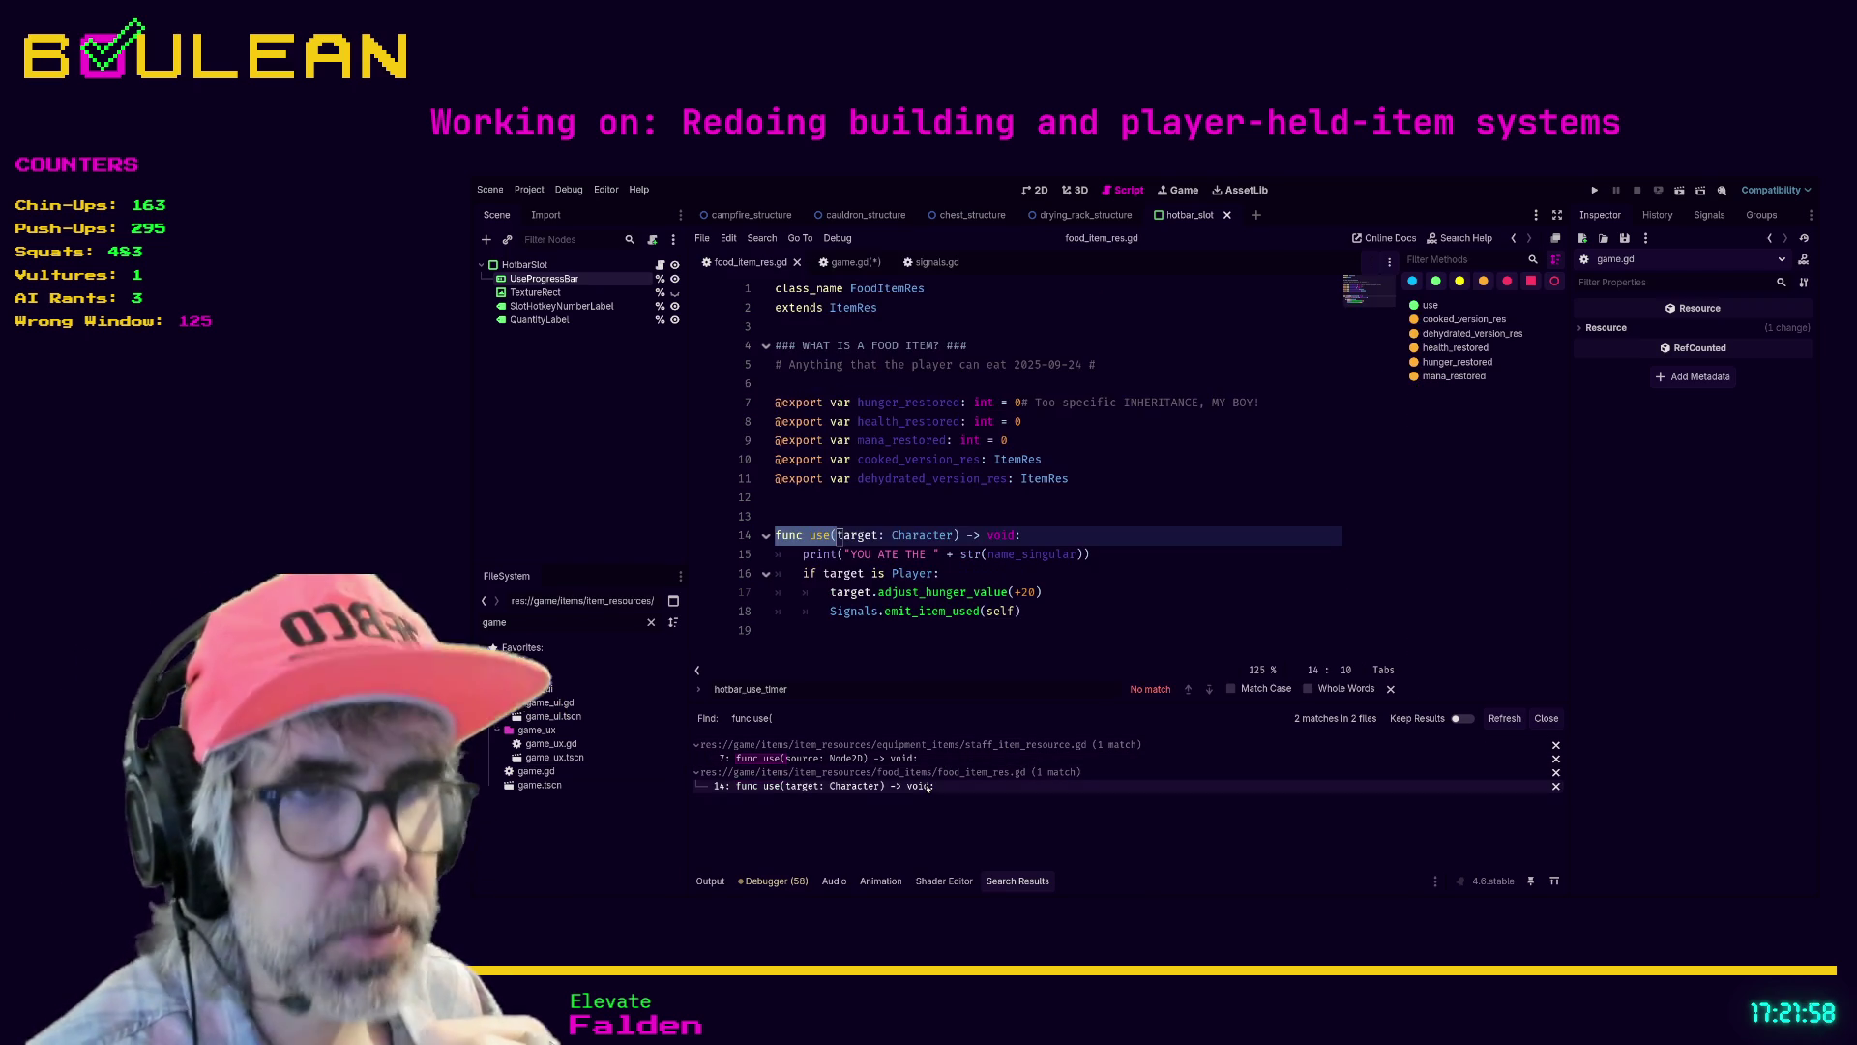
pyautogui.click(1101, 533)
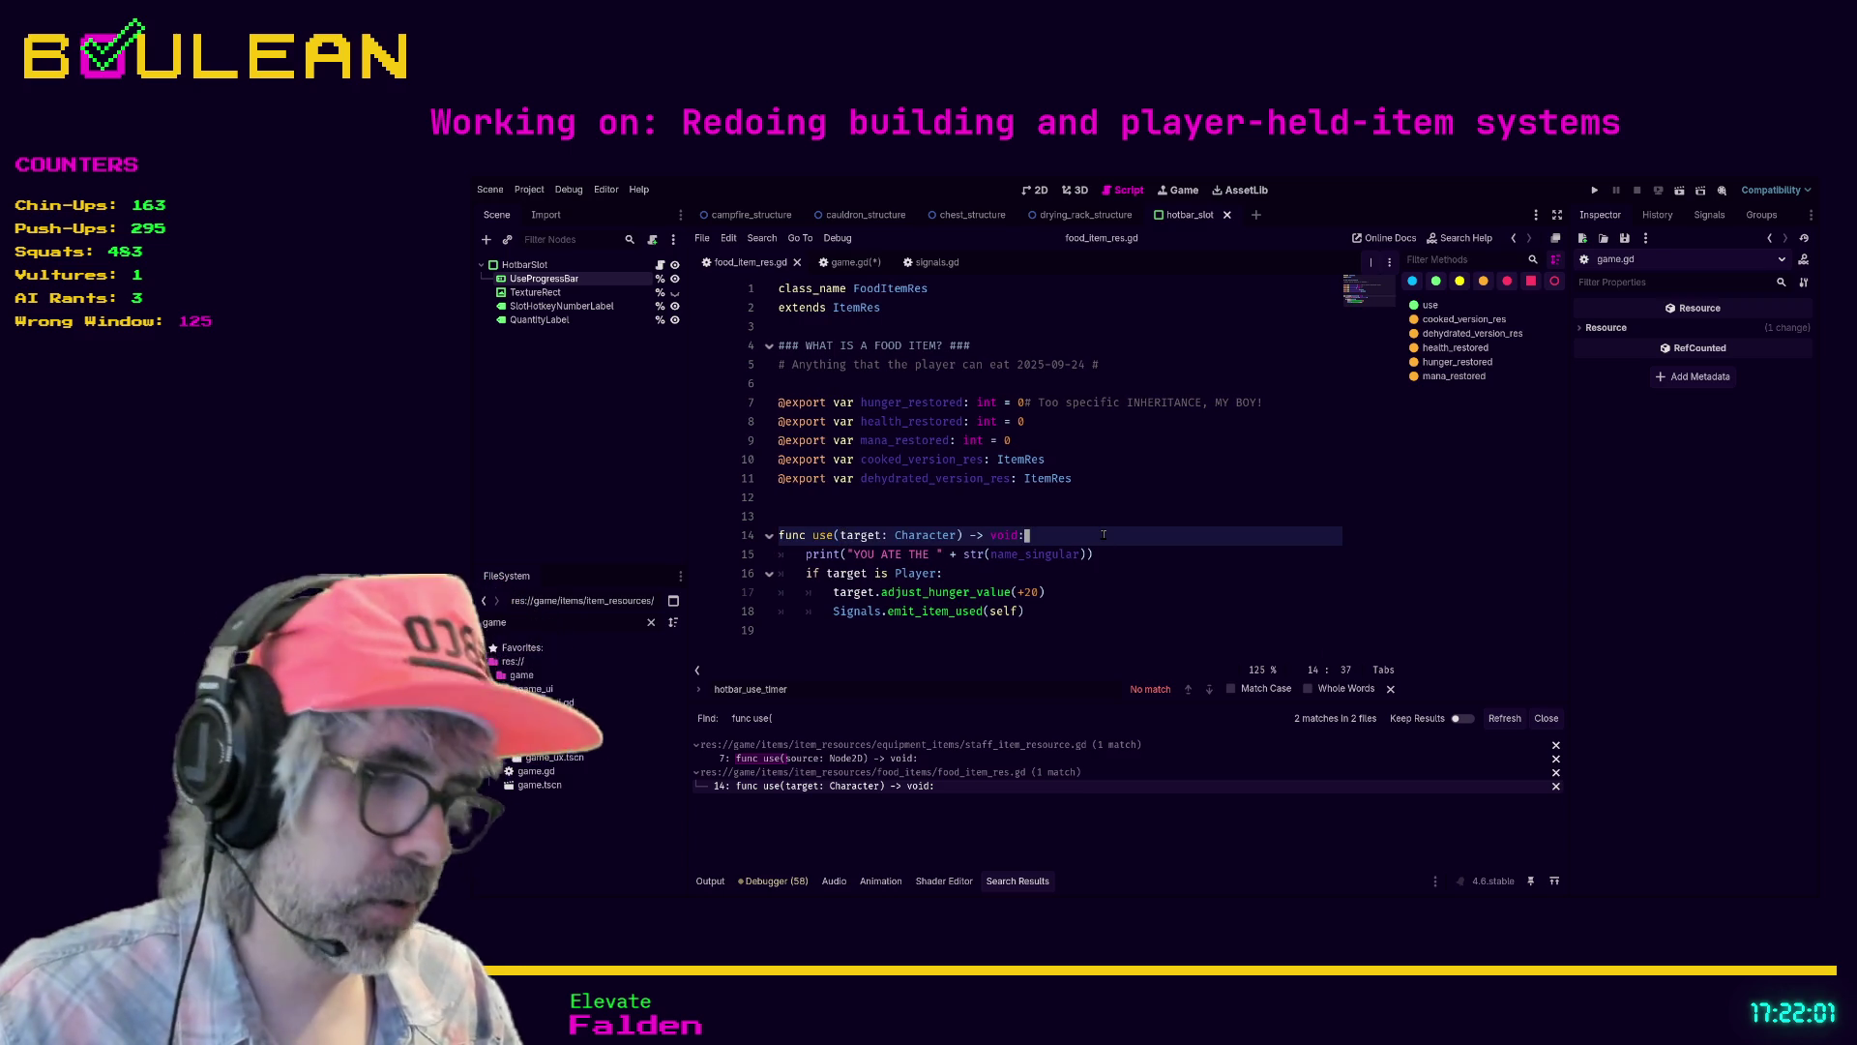
pyautogui.hotkey('ctrl', 'shift', 'F11')
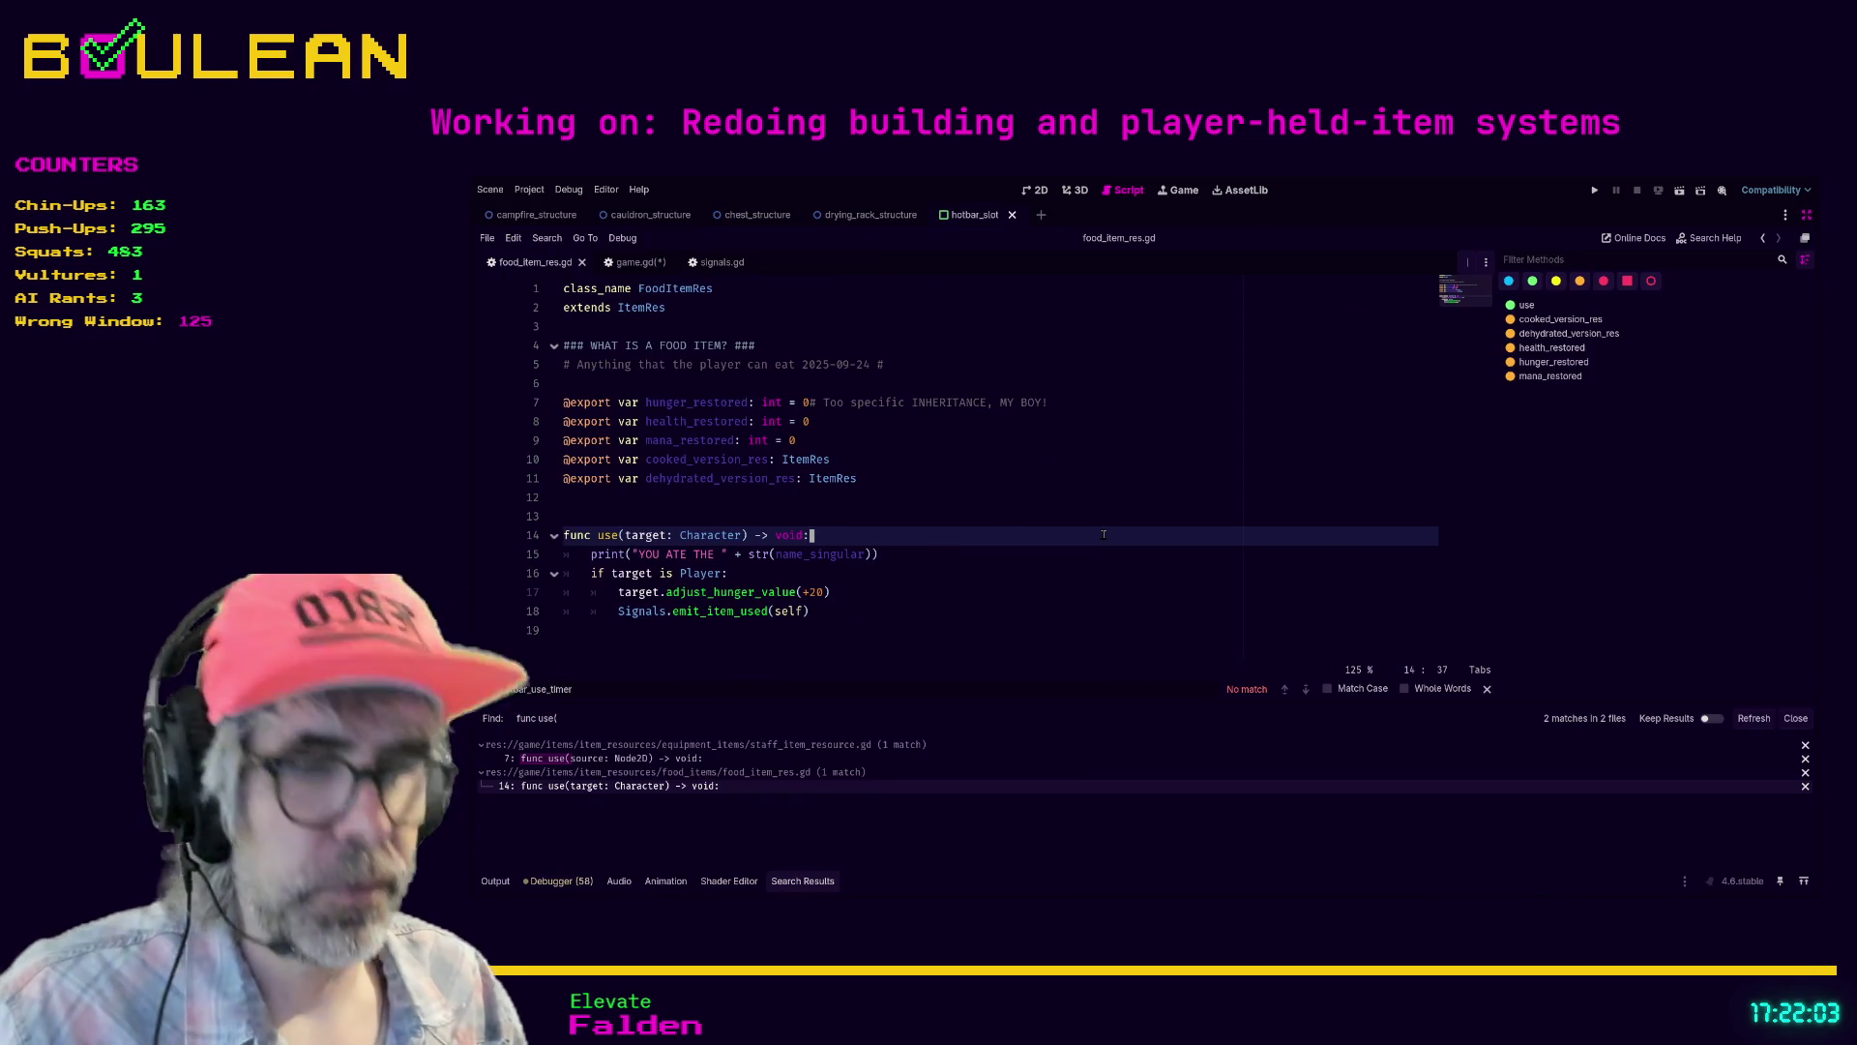
pyautogui.hotkey('ctrl', 'shift', 'F11')
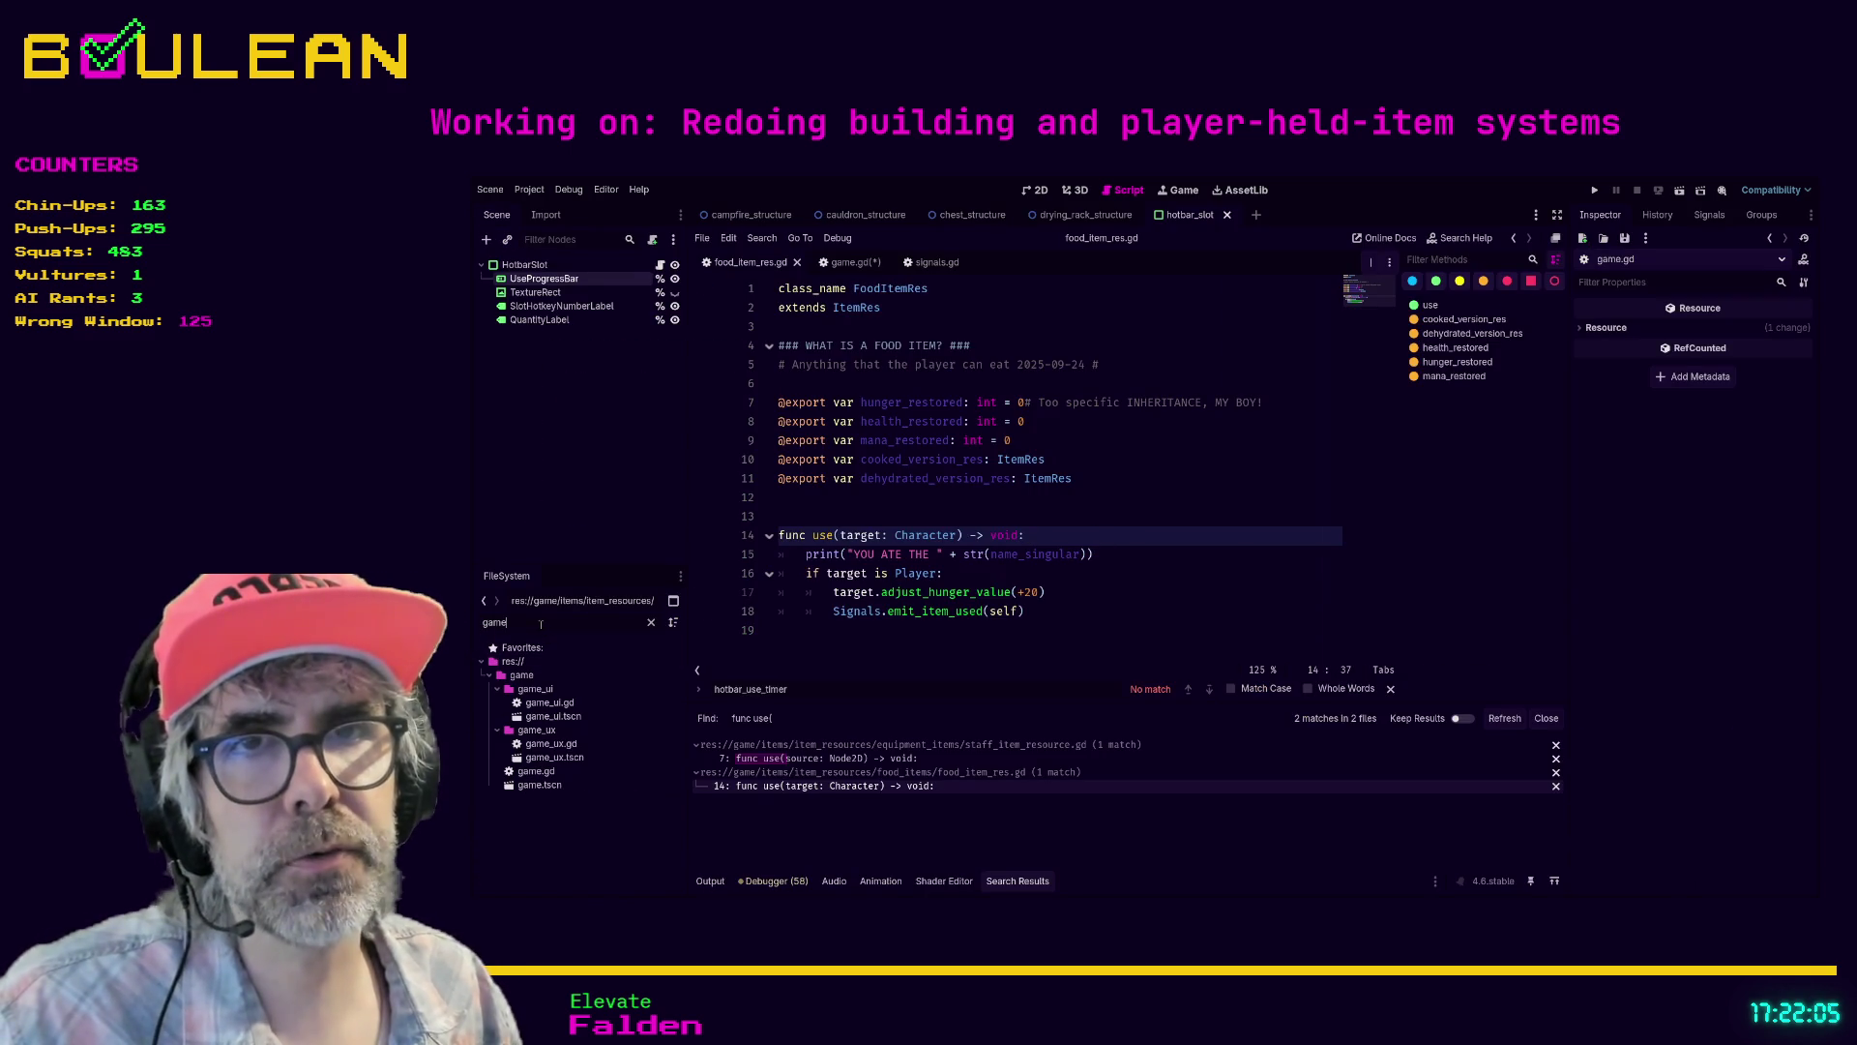
# - Inspect soul_item.tres, open magic_item_res.gd via the 'magi' filter, then return to food_item_res.gd
pyautogui.write('soul_it')
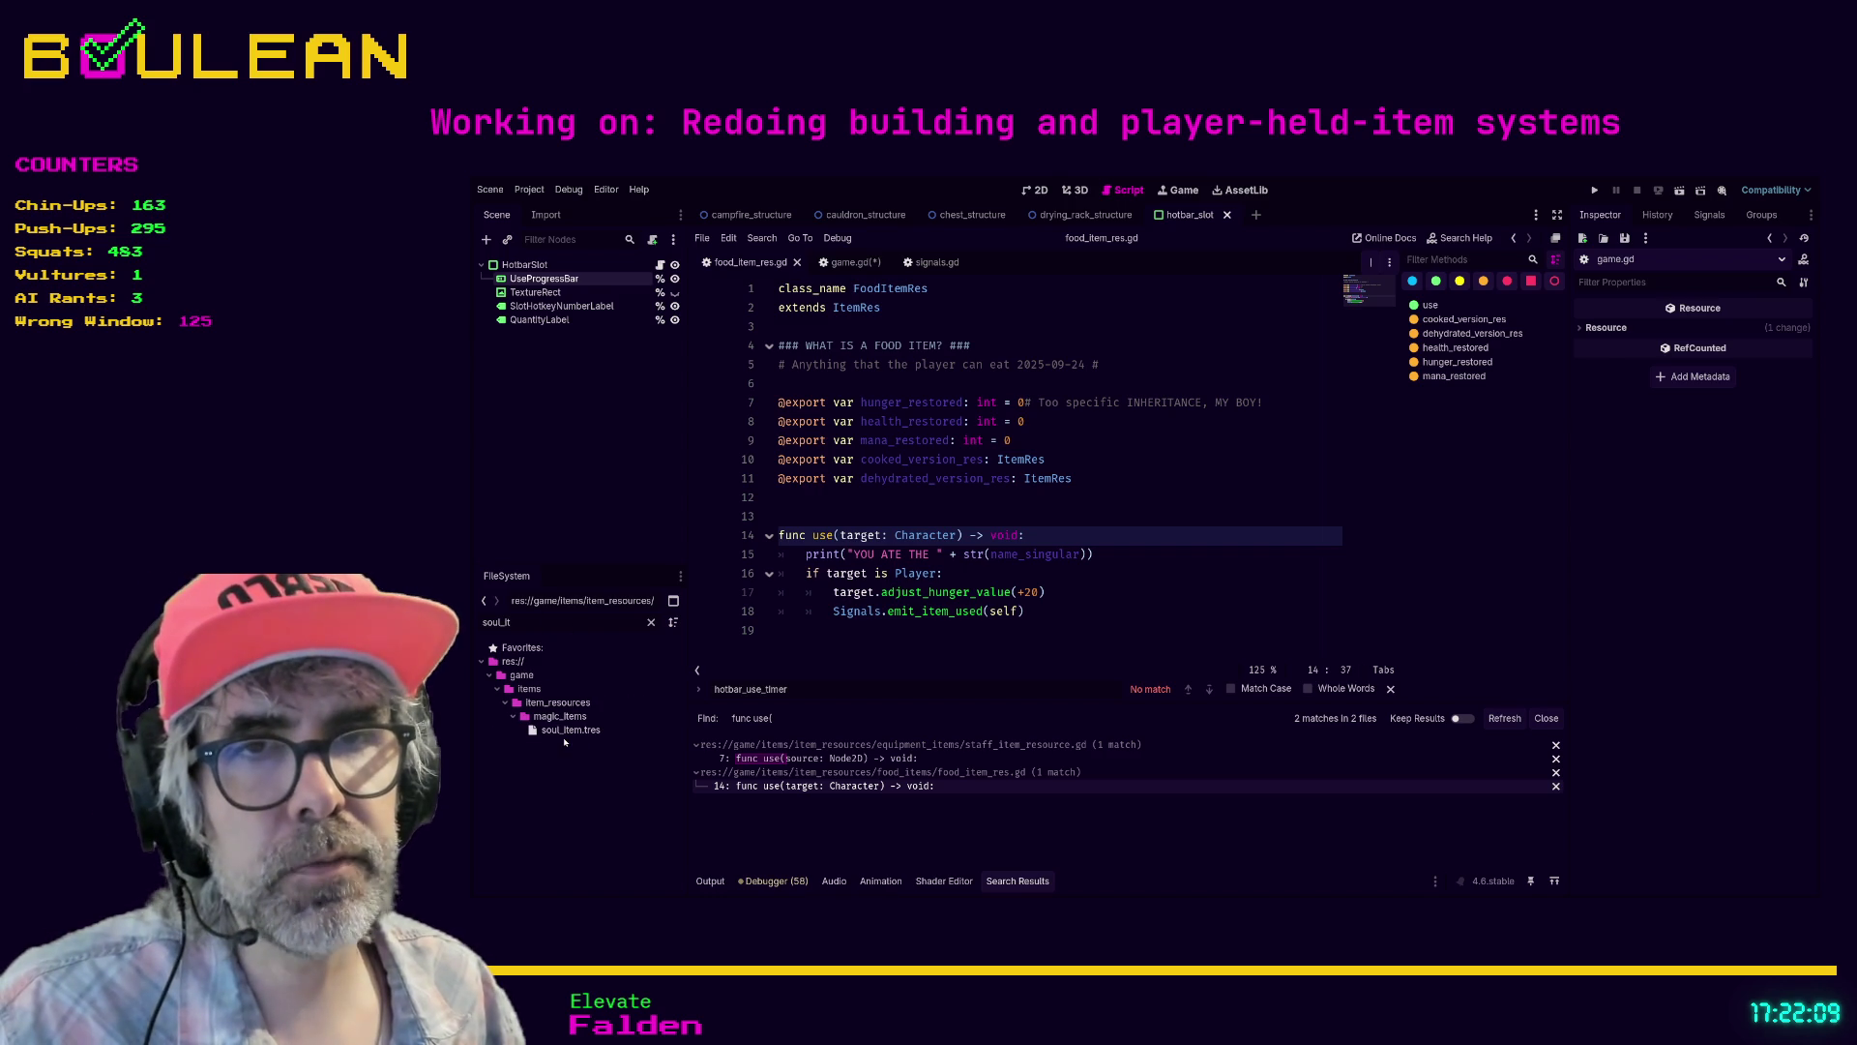
pyautogui.click(564, 735)
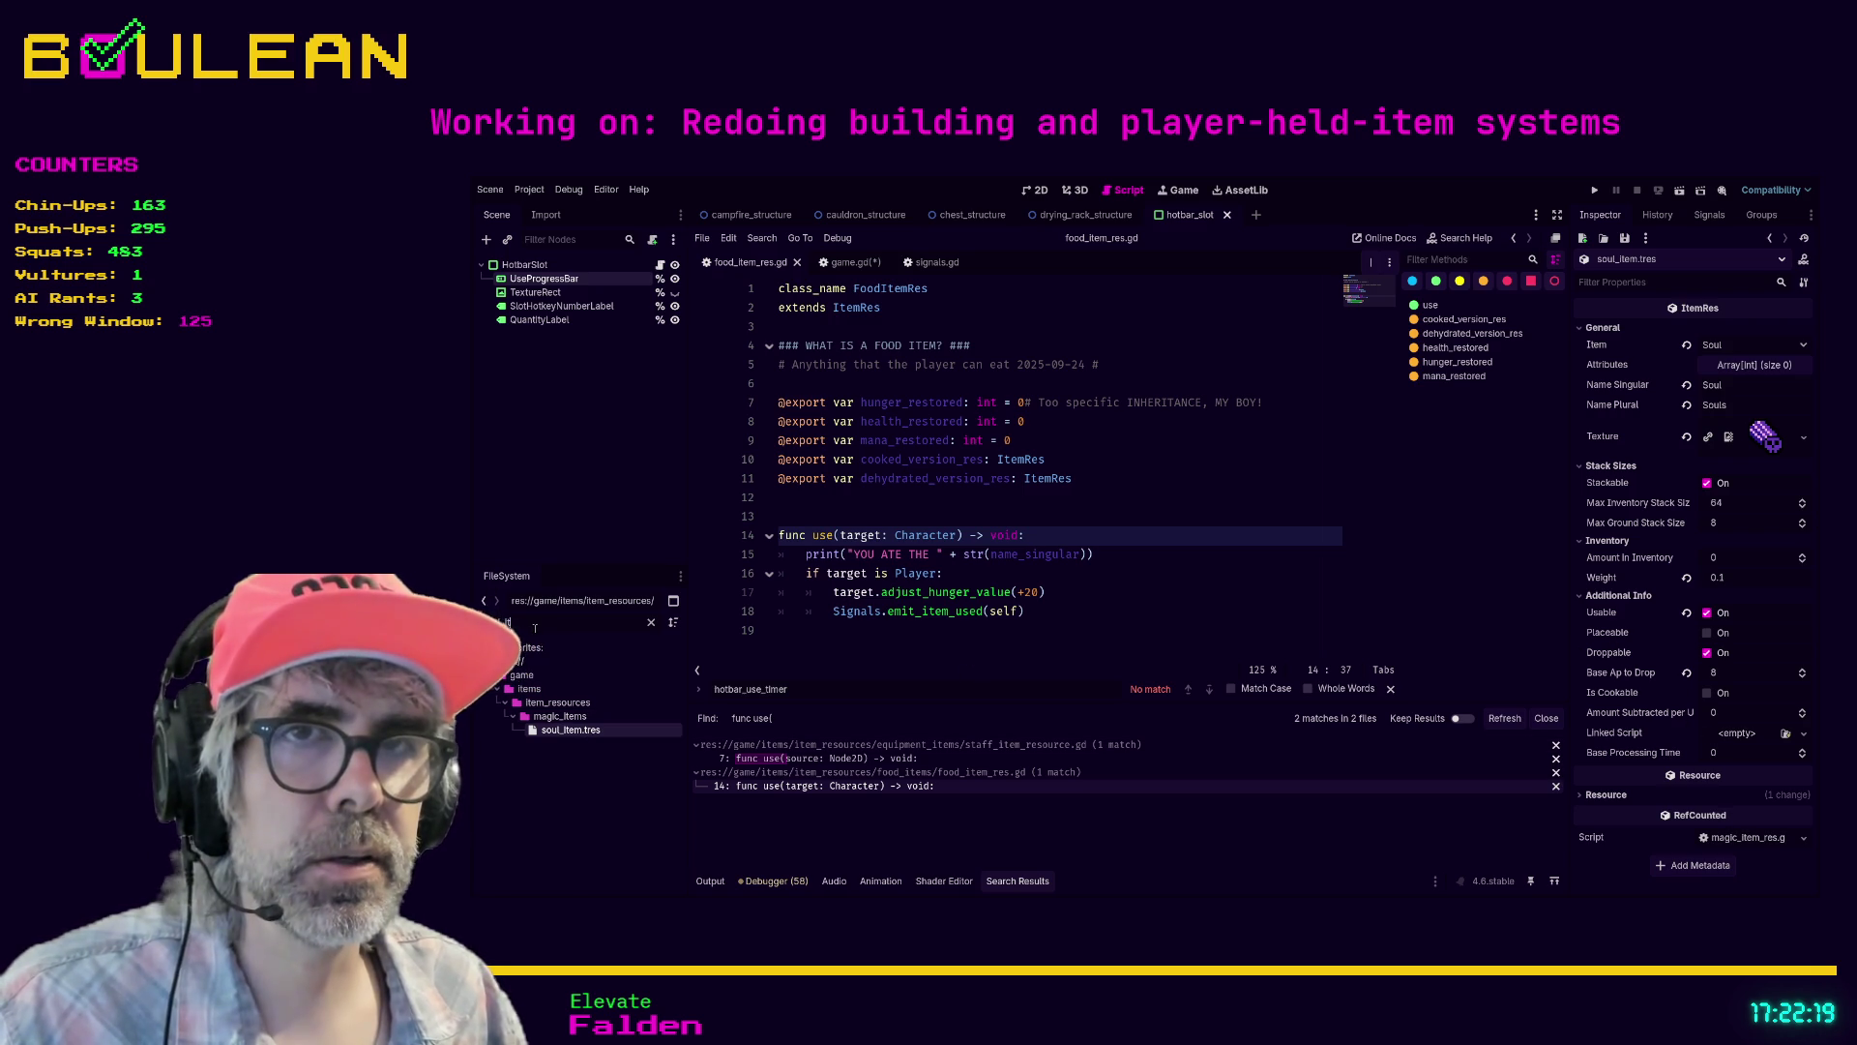
pyautogui.write('magi')
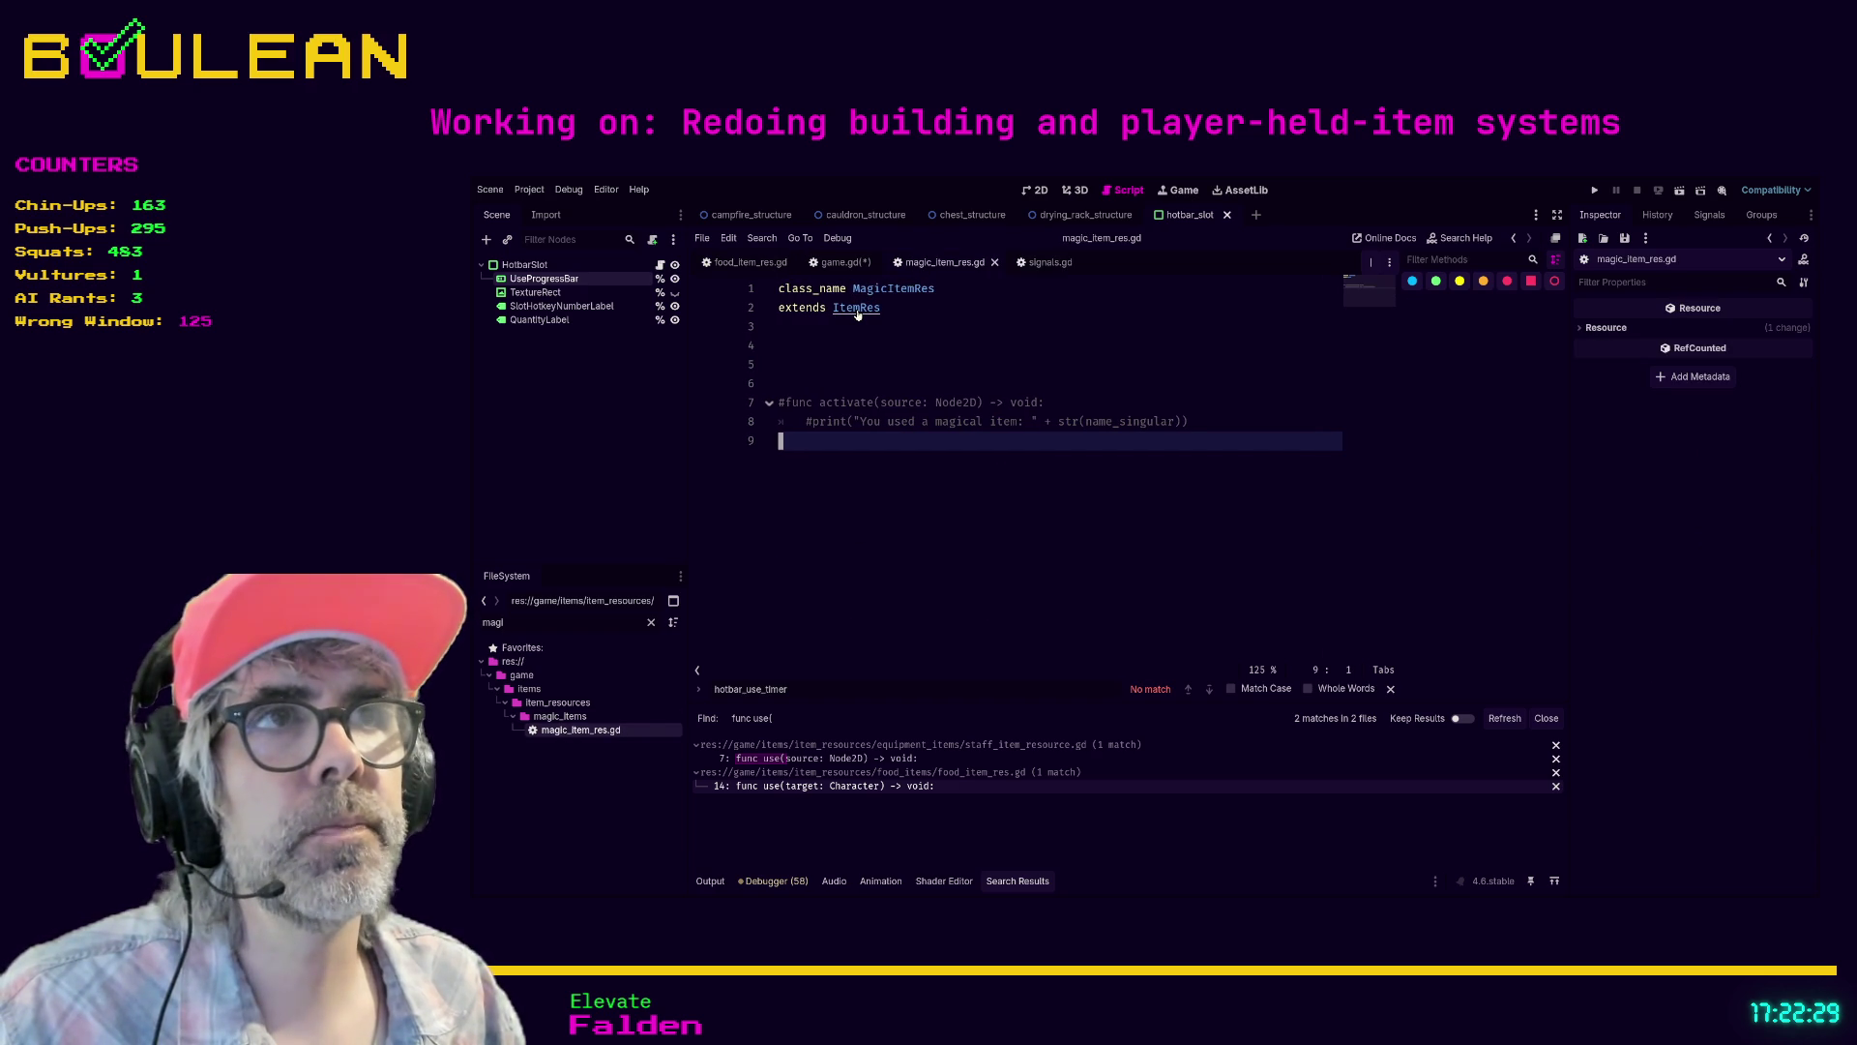
pyautogui.click(748, 263)
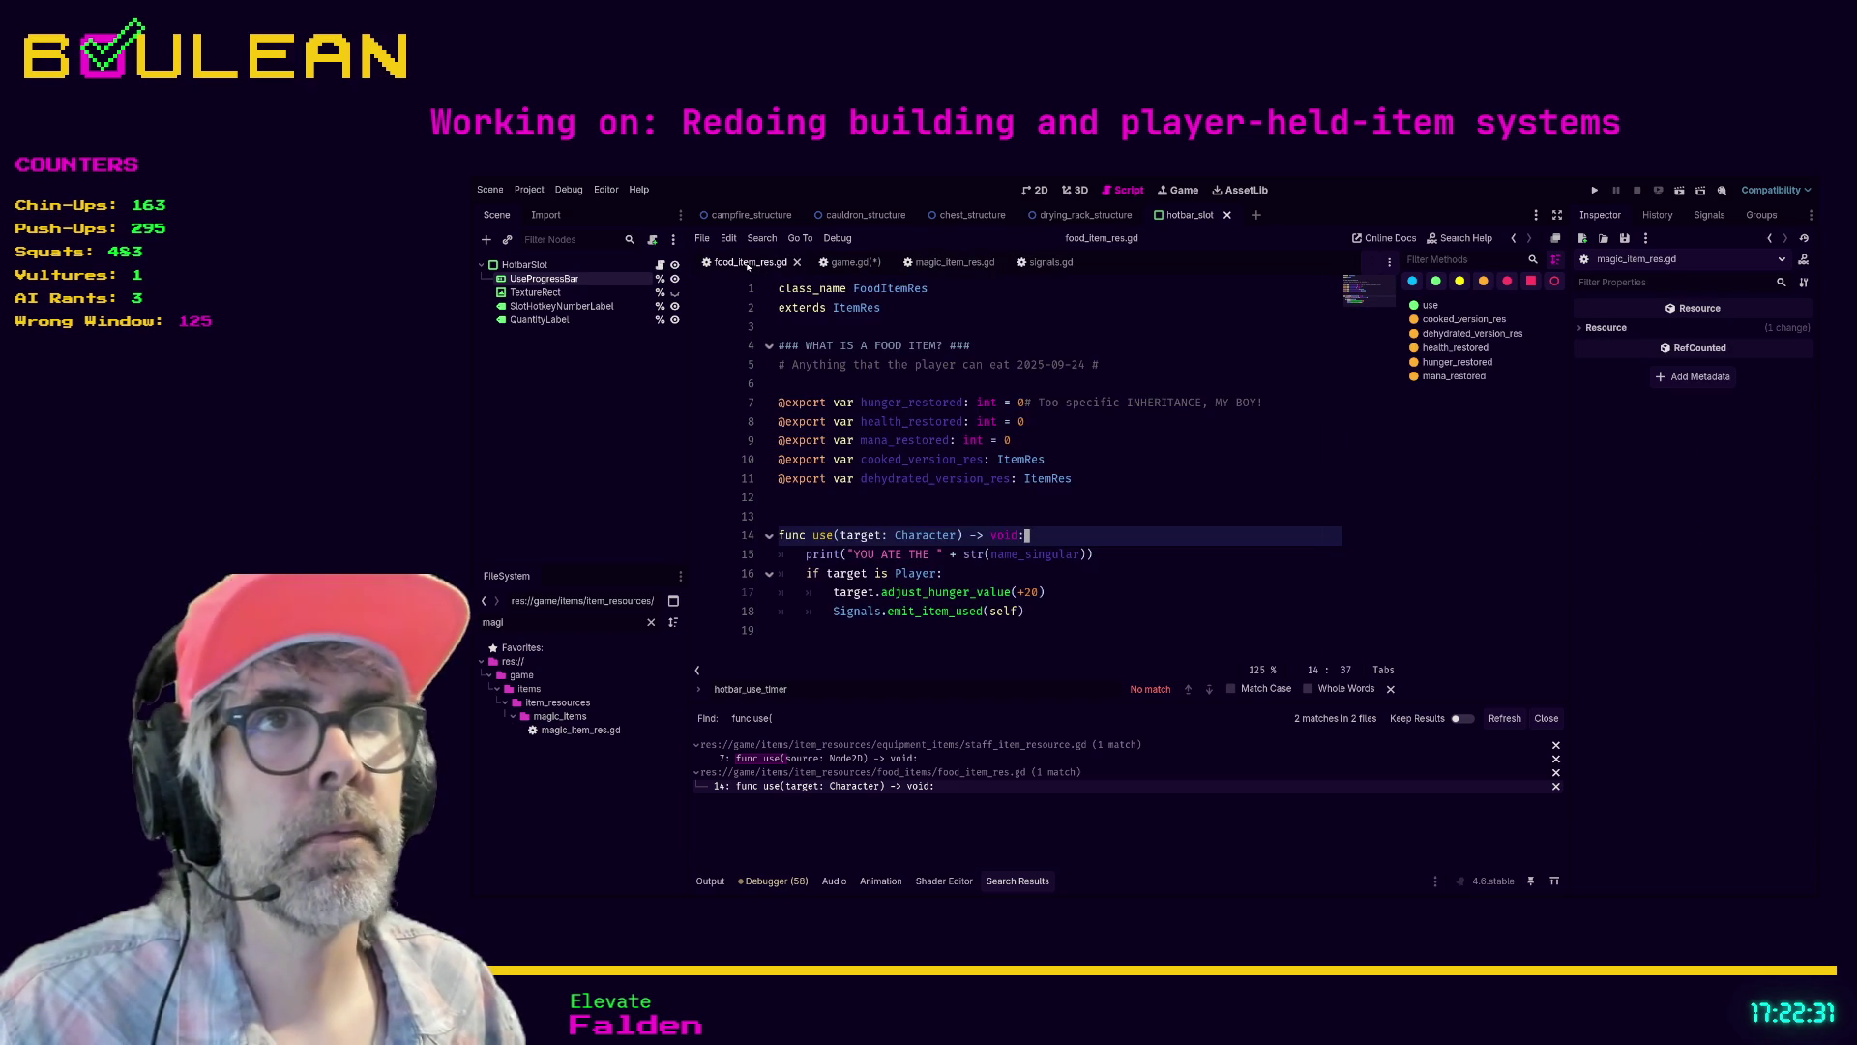